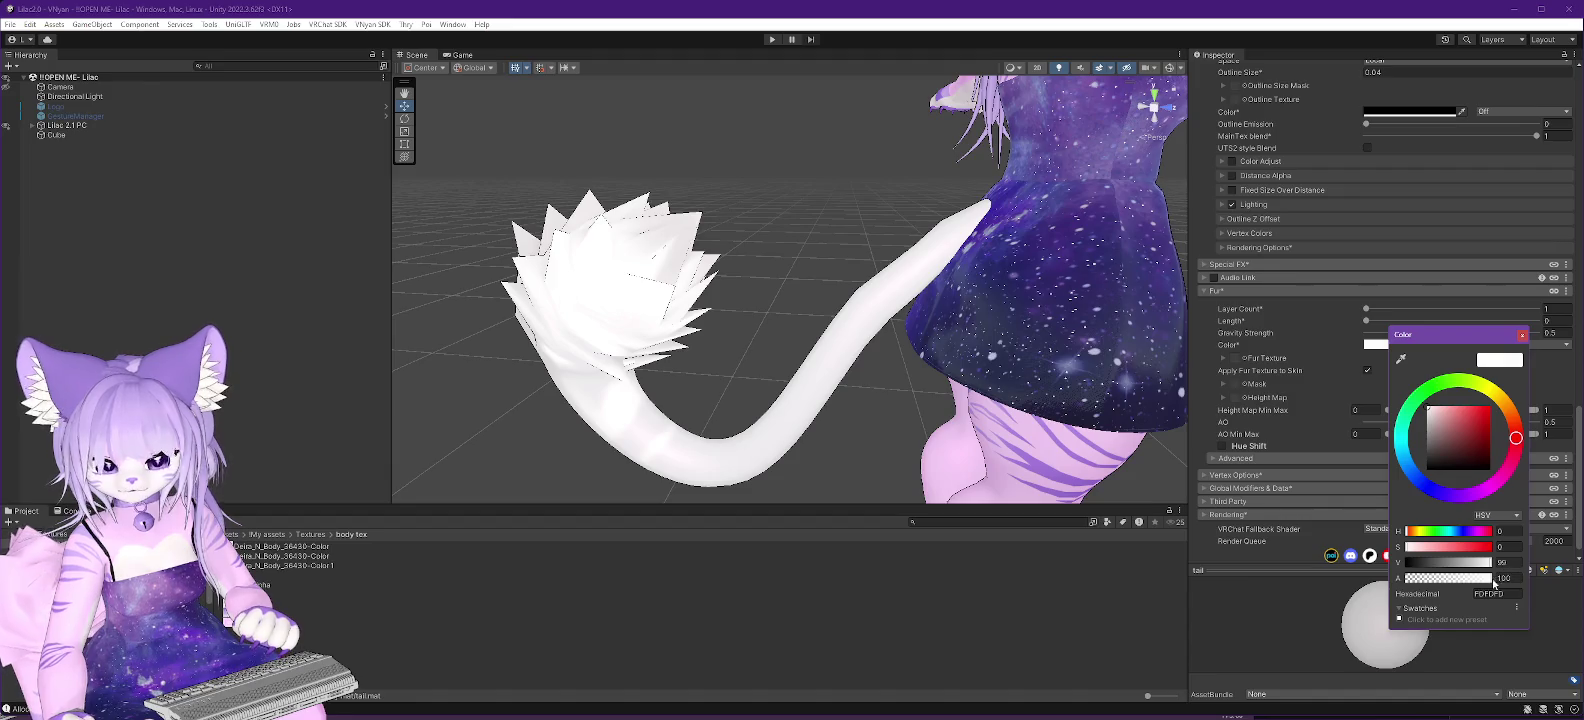
# Set the tail fur Color alpha to 0, Length to about 0.01, Gravity Strength to -1.
pyautogui.moveTo(1481, 580)
pyautogui.mouseDown()
pyautogui.moveTo(1360, 583)
pyautogui.moveTo(1533, 585)
pyautogui.mouseUp()
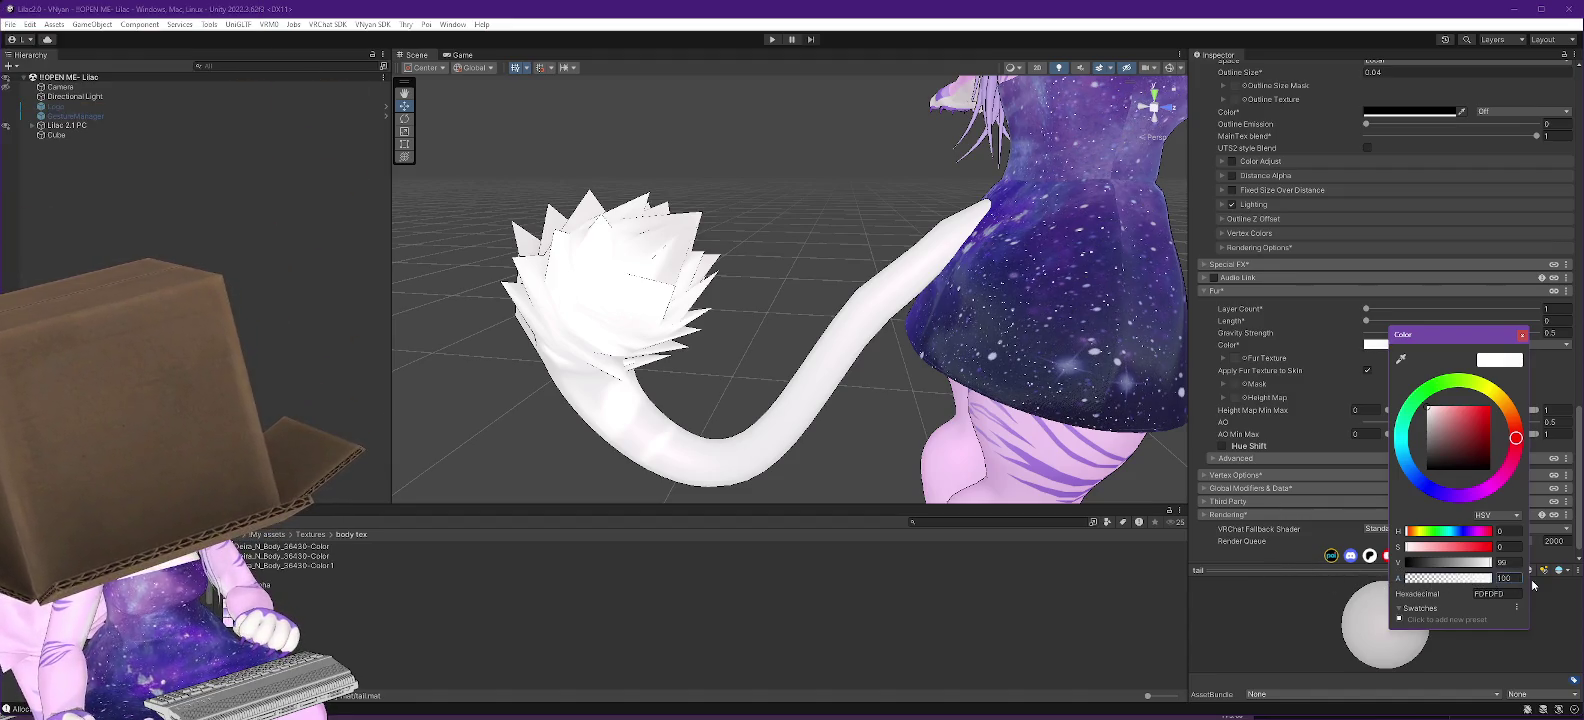
pyautogui.click(1521, 334)
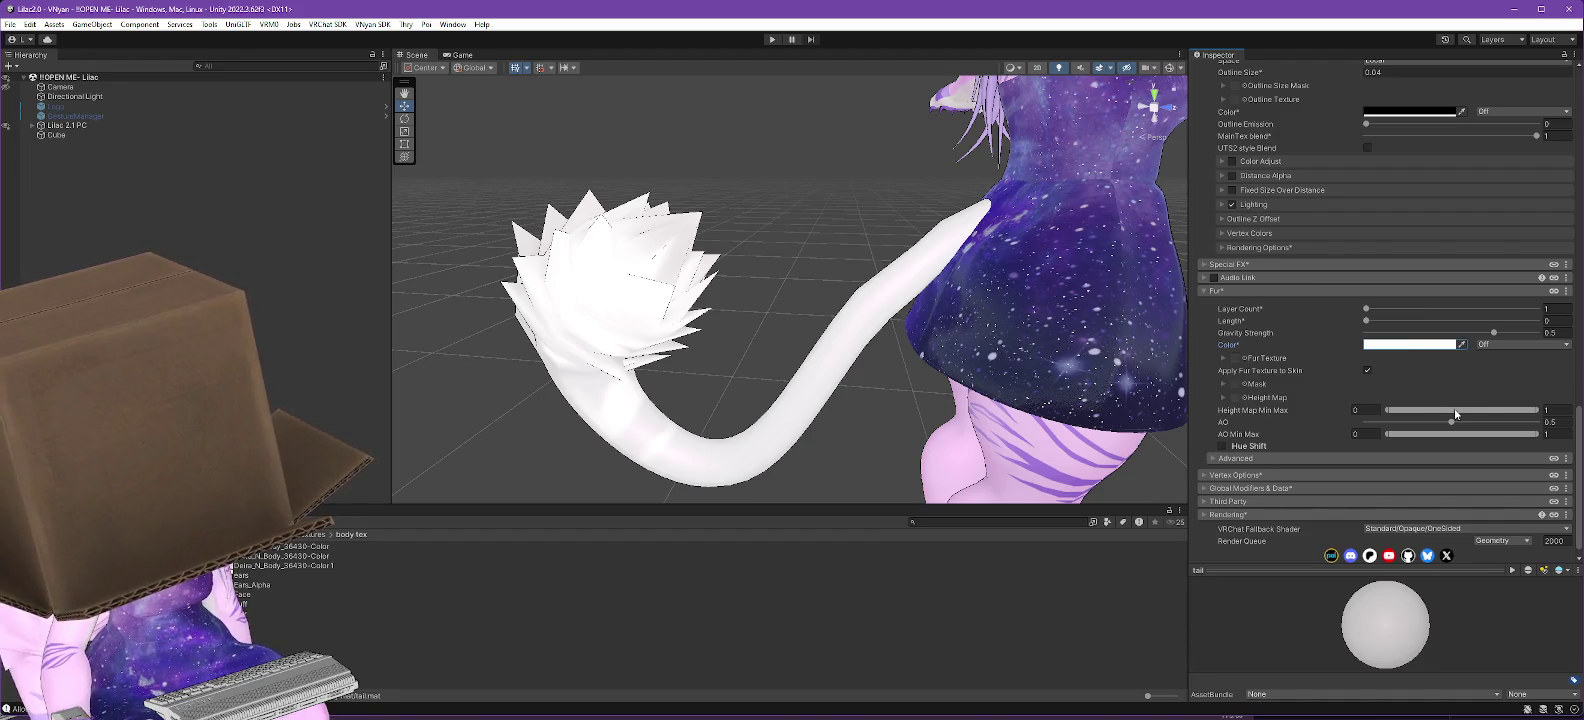
pyautogui.click(1220, 459)
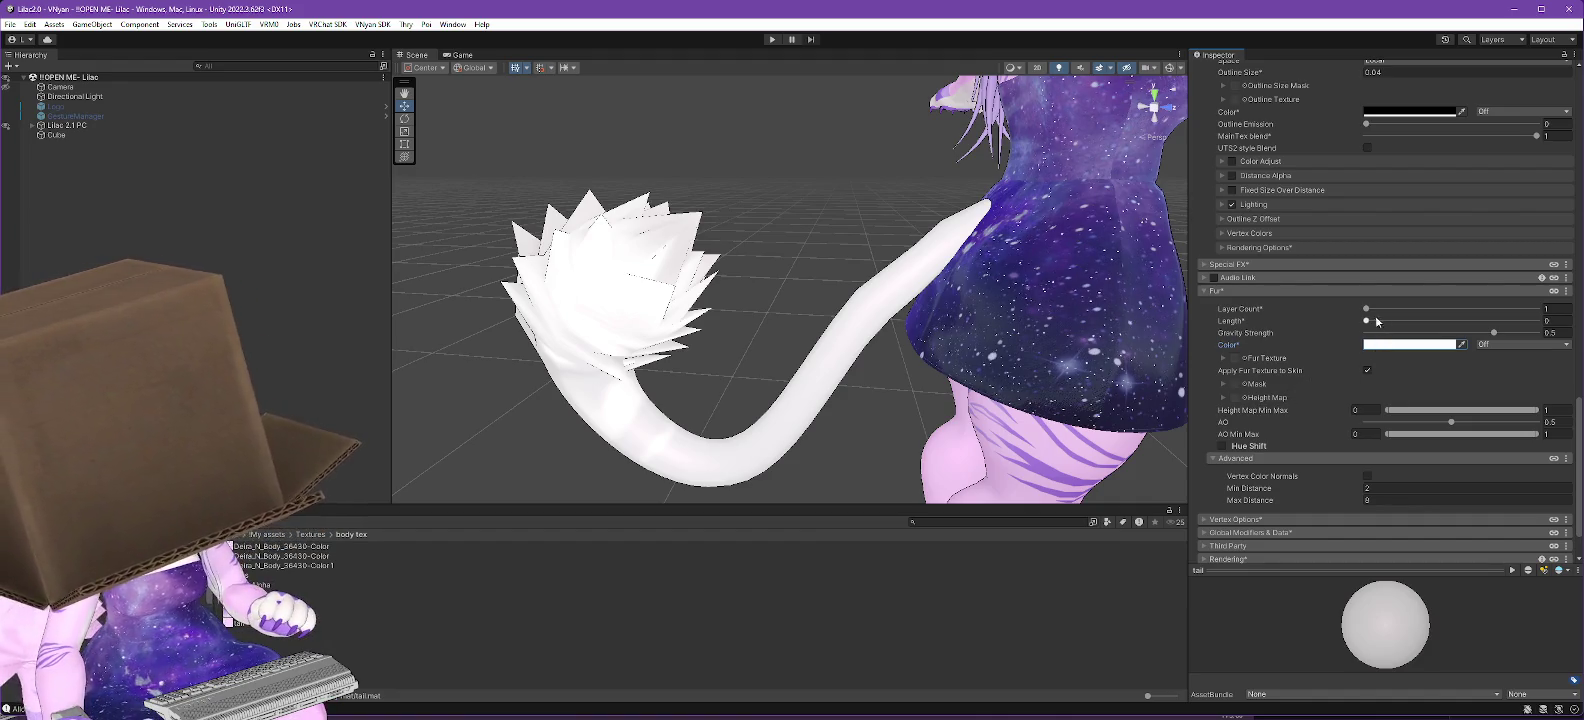
pyautogui.moveTo(1366, 321)
pyautogui.mouseDown()
pyautogui.moveTo(1440, 322)
pyautogui.moveTo(1308, 335)
pyautogui.moveTo(1394, 322)
pyautogui.mouseUp()
pyautogui.moveTo(1494, 337)
pyautogui.mouseDown()
pyautogui.moveTo(1329, 342)
pyautogui.moveTo(1469, 338)
pyautogui.mouseUp()
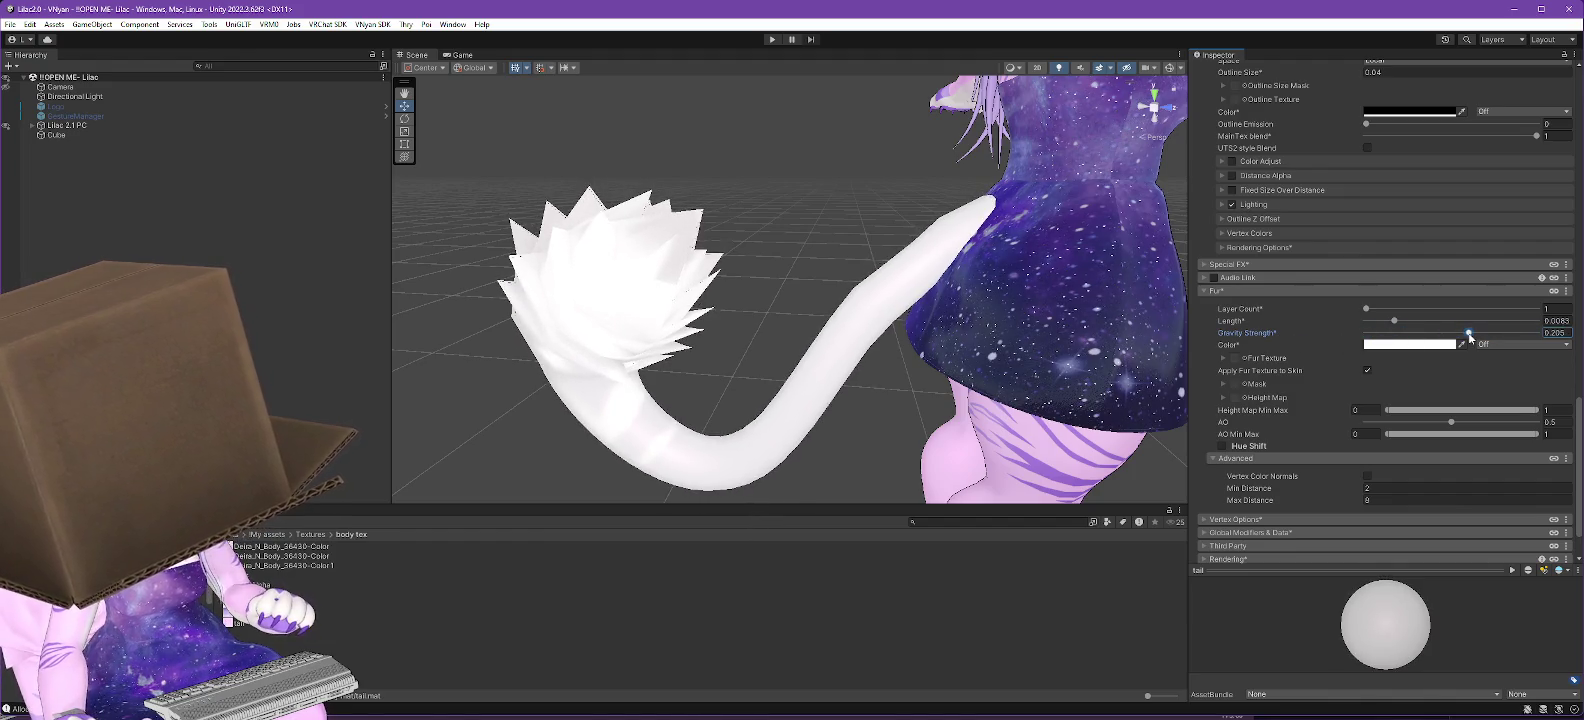
# Uncheck Apply Fur Texture to Skin in the fur texture settings.
pyautogui.click(1222, 357)
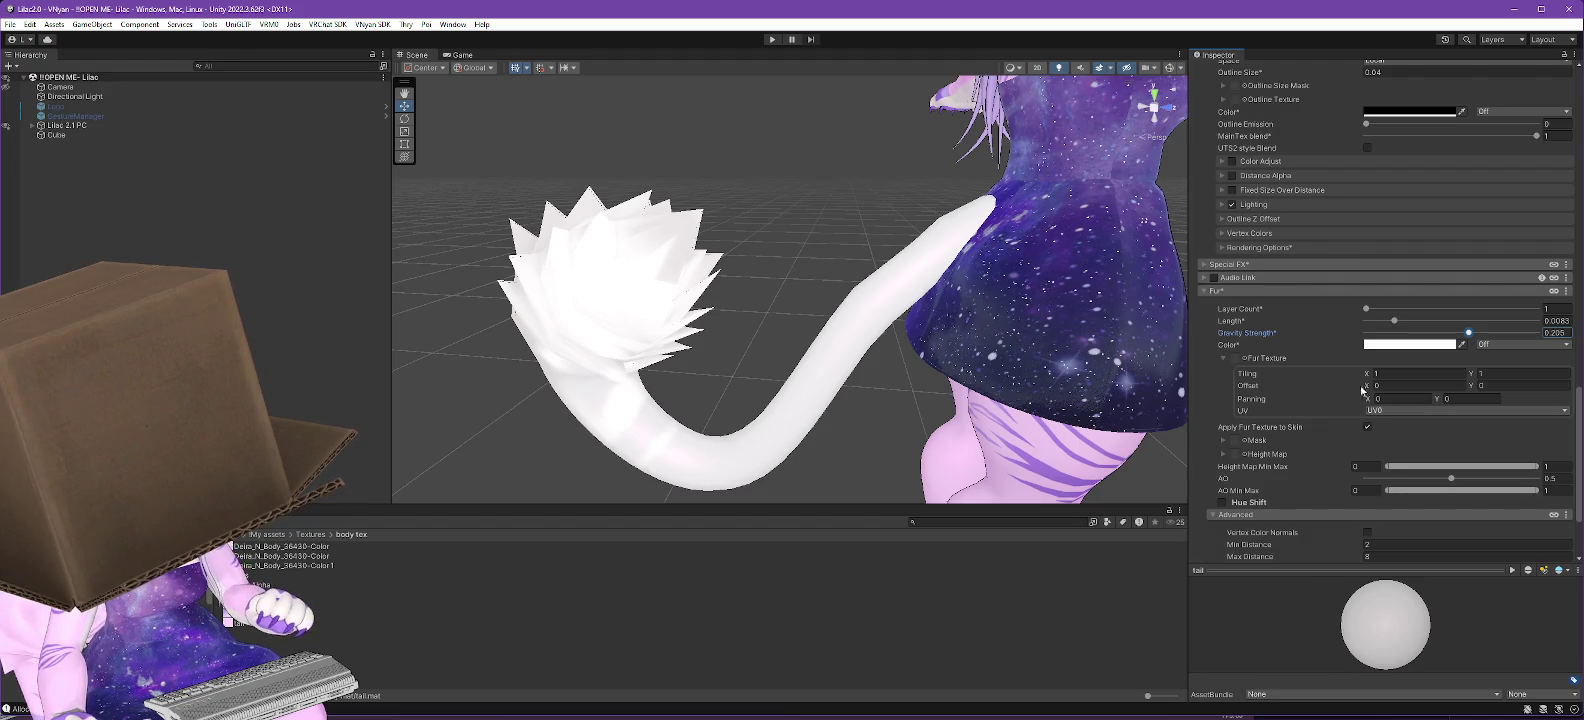
pyautogui.click(1367, 427)
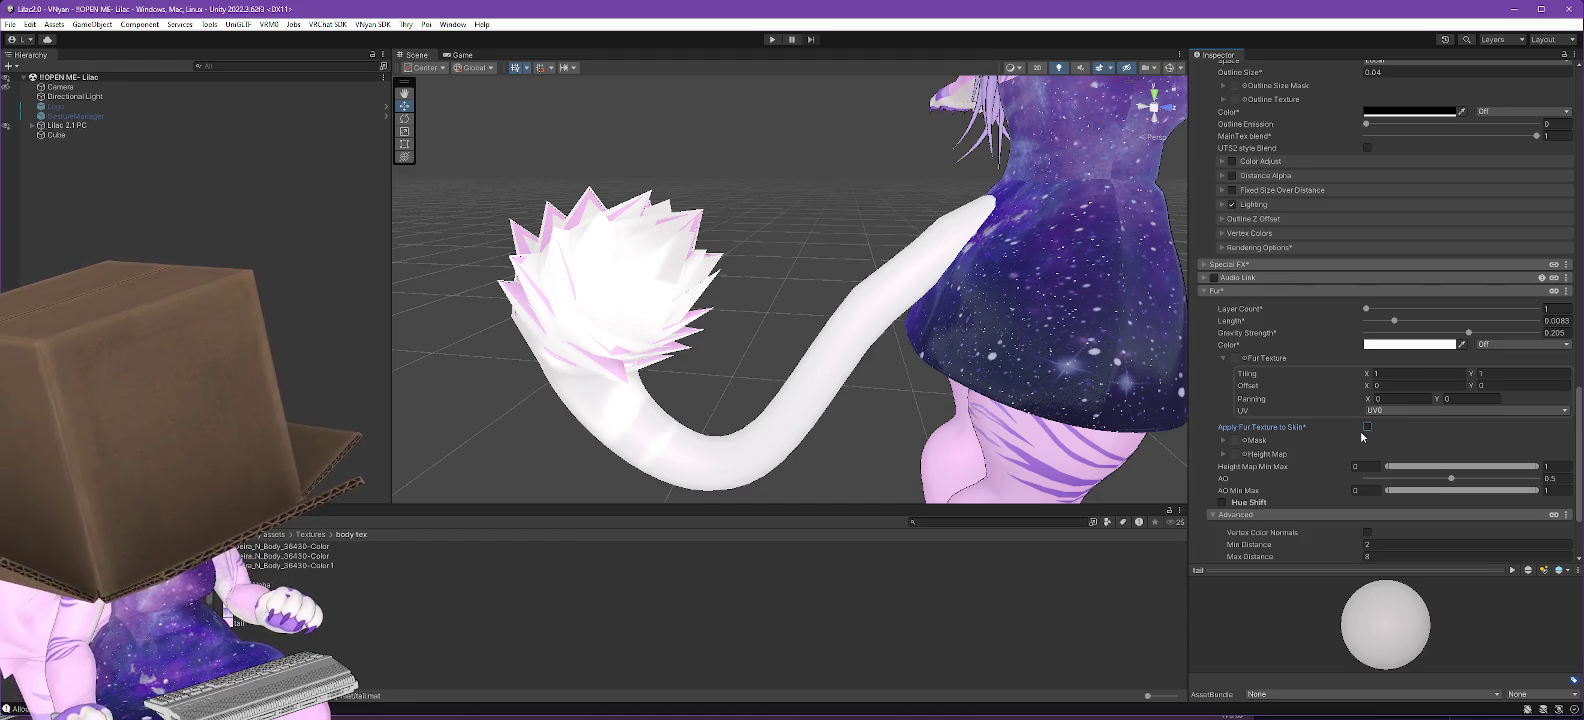
pyautogui.scroll(1, 1297, 356)
pyautogui.scroll(15, 1297, 356)
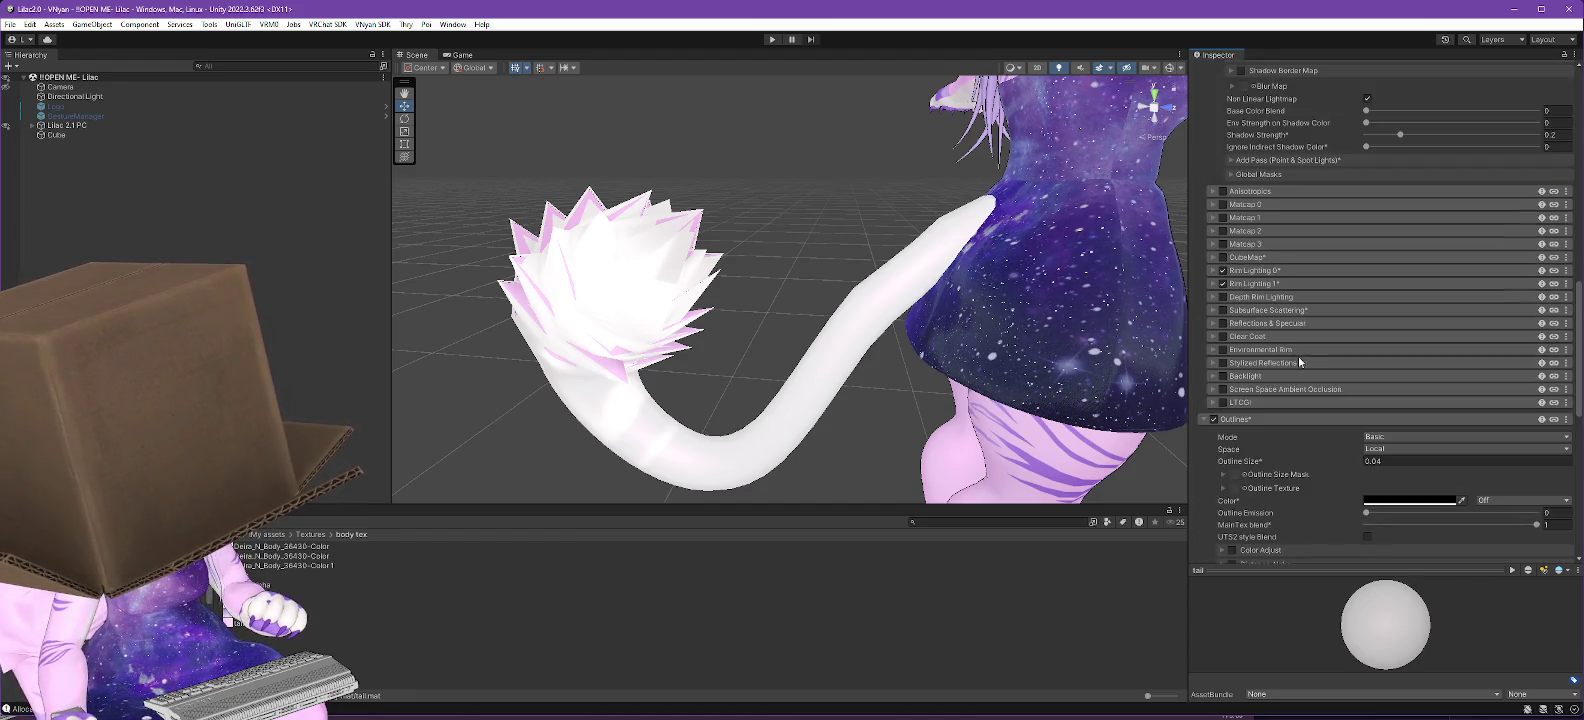
pyautogui.scroll(4, 1297, 356)
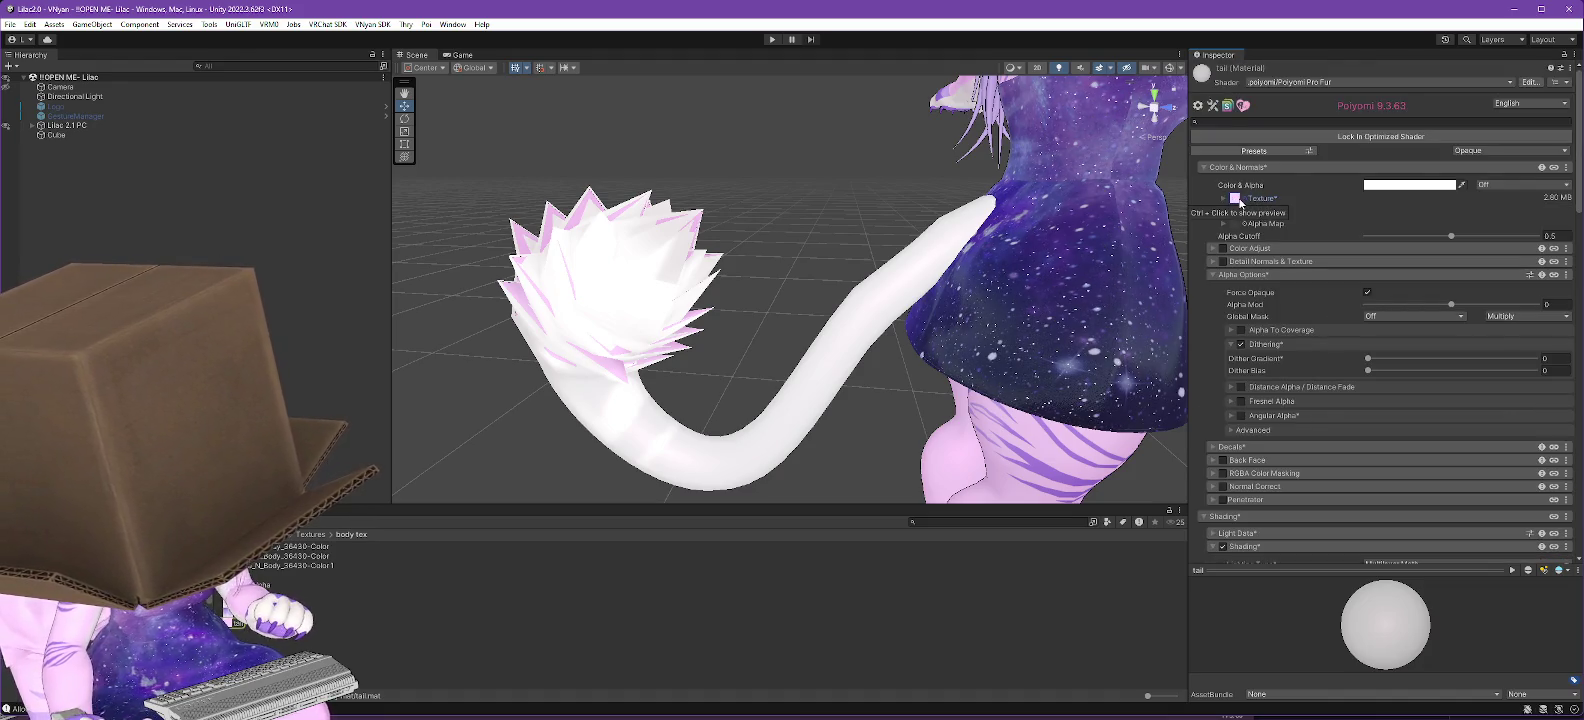
# Locate tail.png from the material's Texture slot and enlarge the Project browser icons.
pyautogui.click(1238, 203)
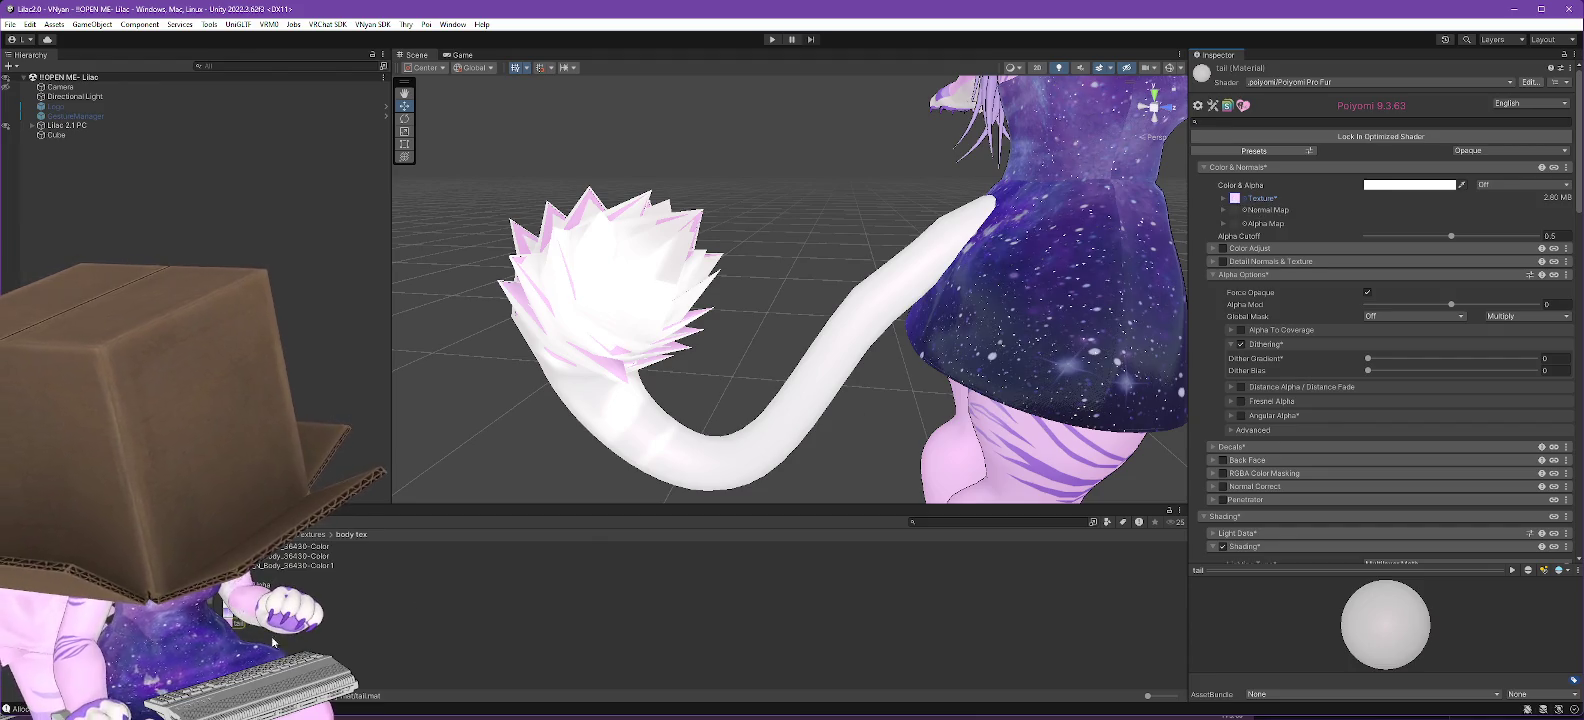
pyautogui.rightClick(236, 622)
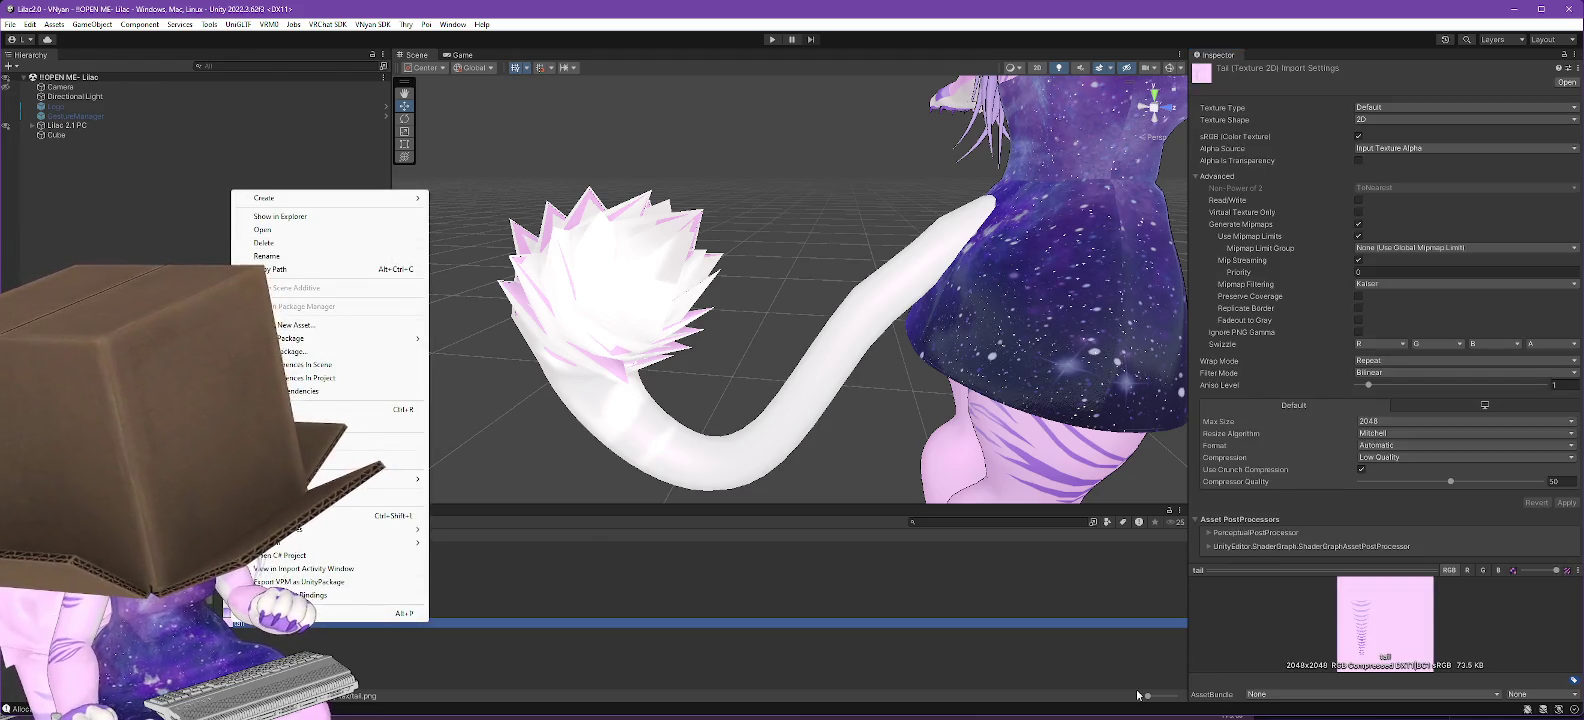
pyautogui.press('Escape')
pyautogui.moveTo(1148, 695); pyautogui.dragTo(1174, 696)
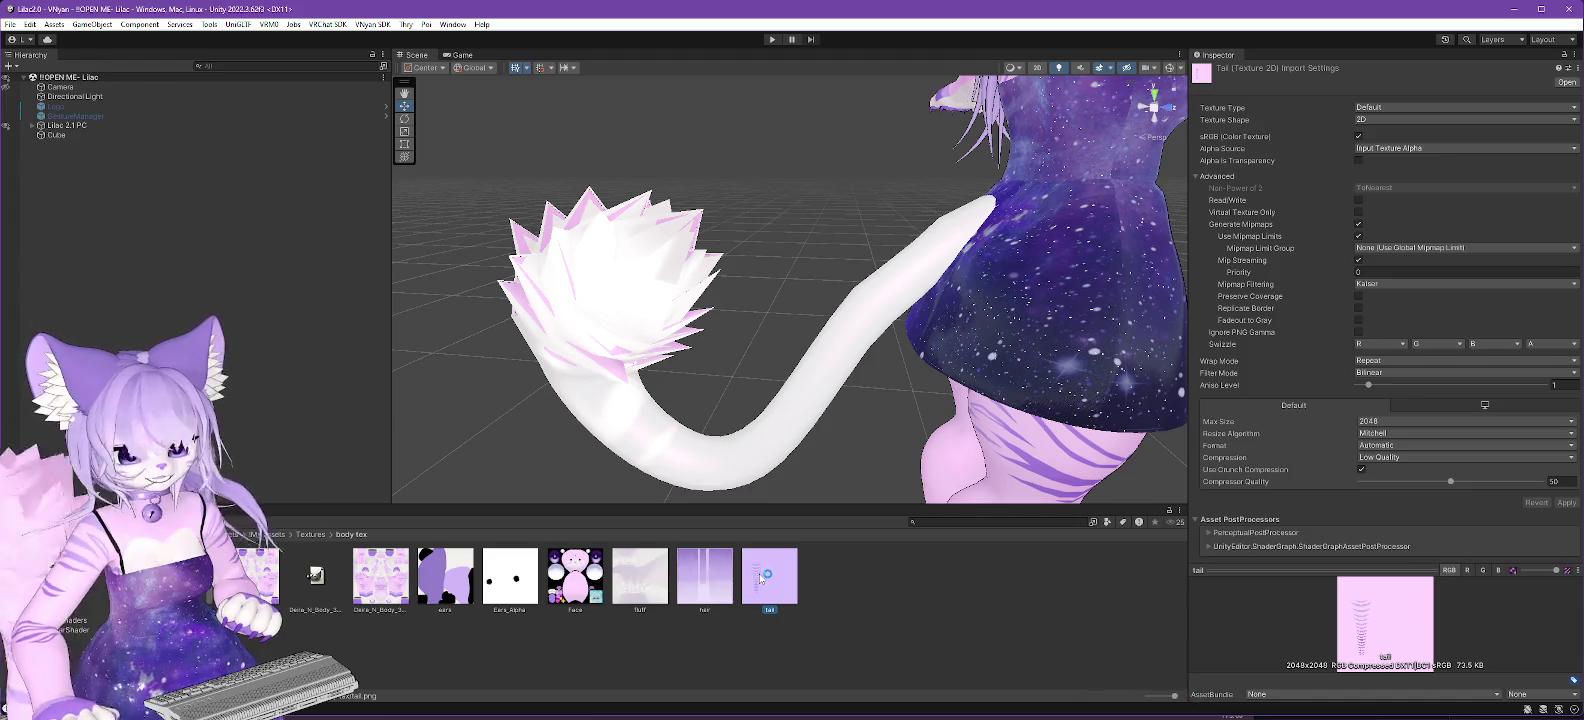
pyautogui.click(1310, 258)
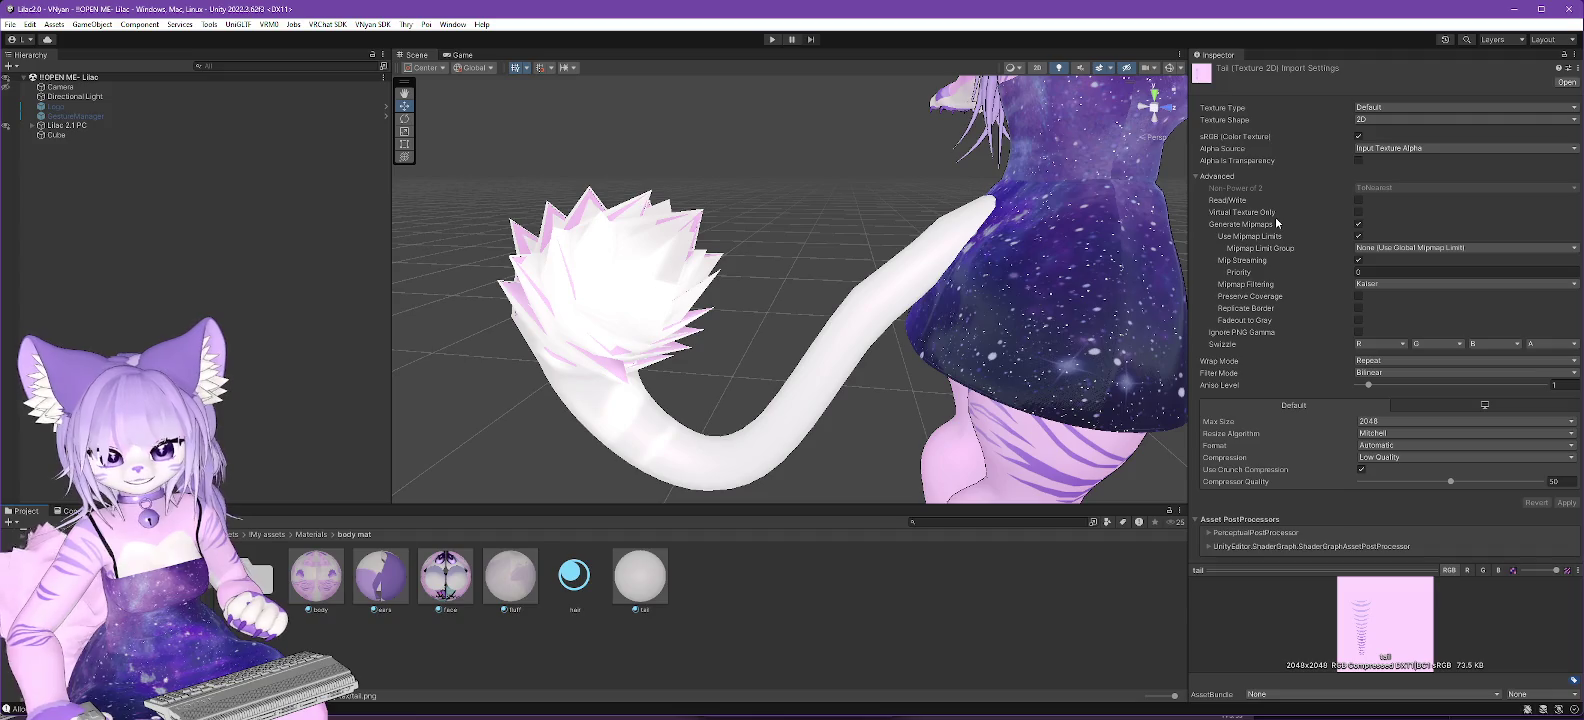
# Select the tail material's Fur settings and the tail texture in Textures/body tex.
pyautogui.click(638, 578)
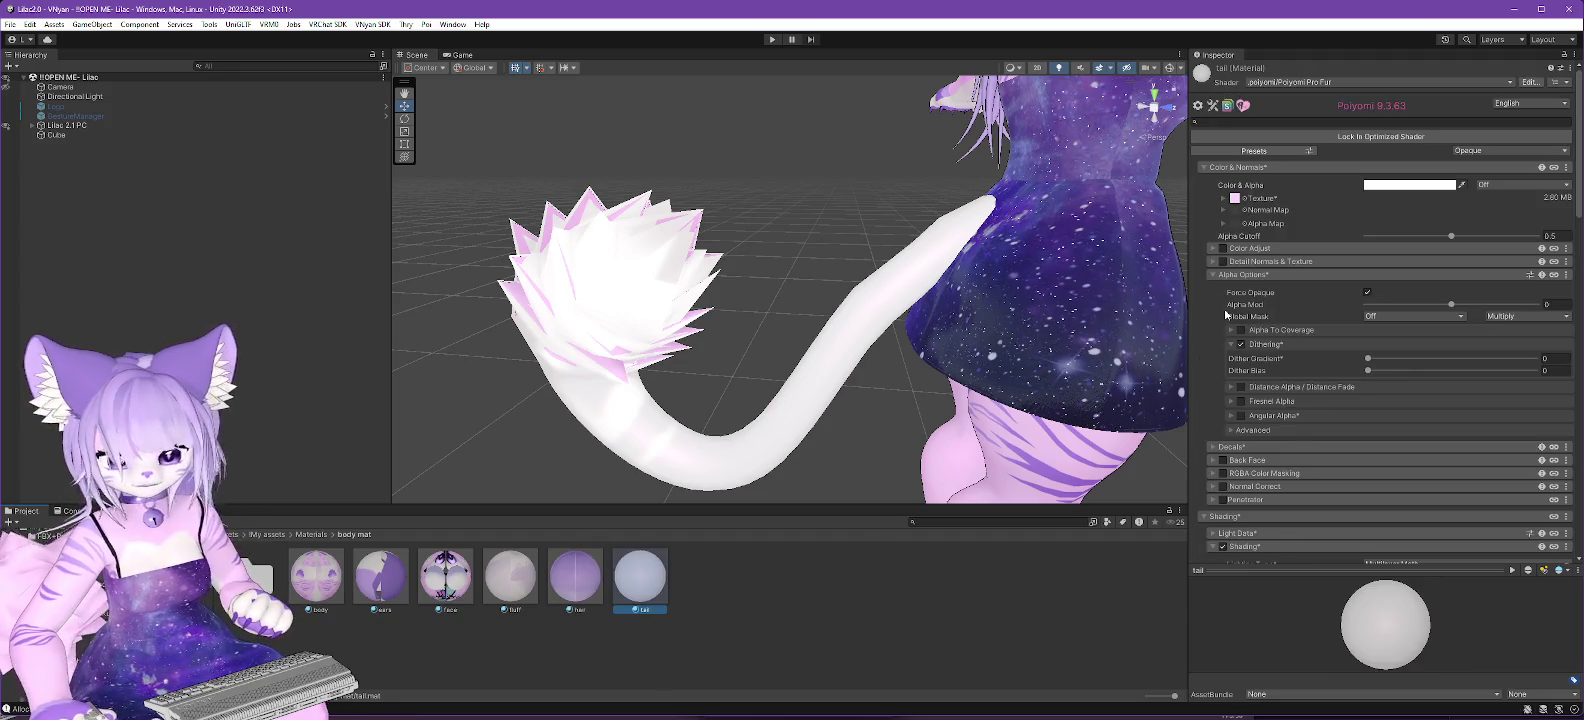
pyautogui.scroll(-15, 1303, 330)
pyautogui.scroll(3, 1302, 380)
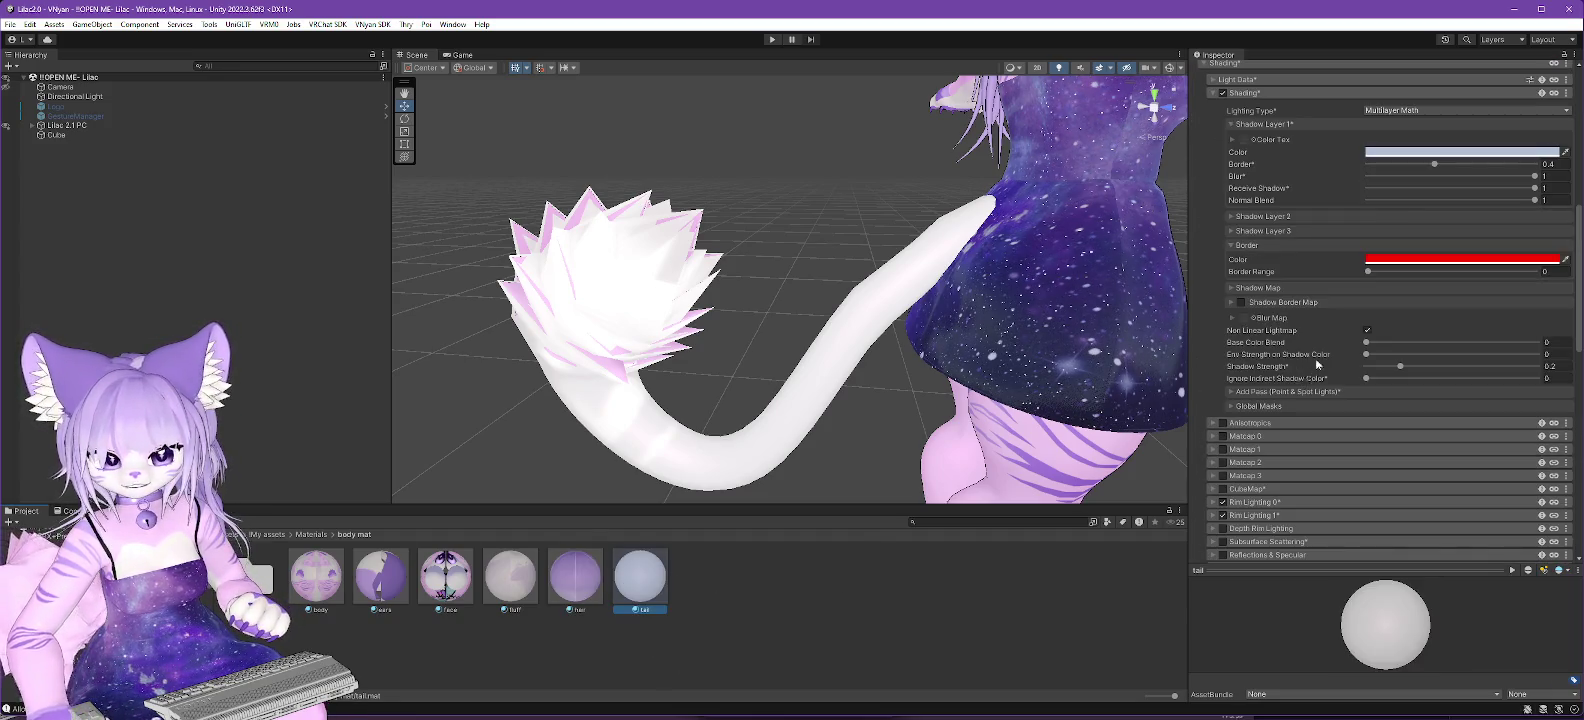
pyautogui.scroll(-15, 1290, 360)
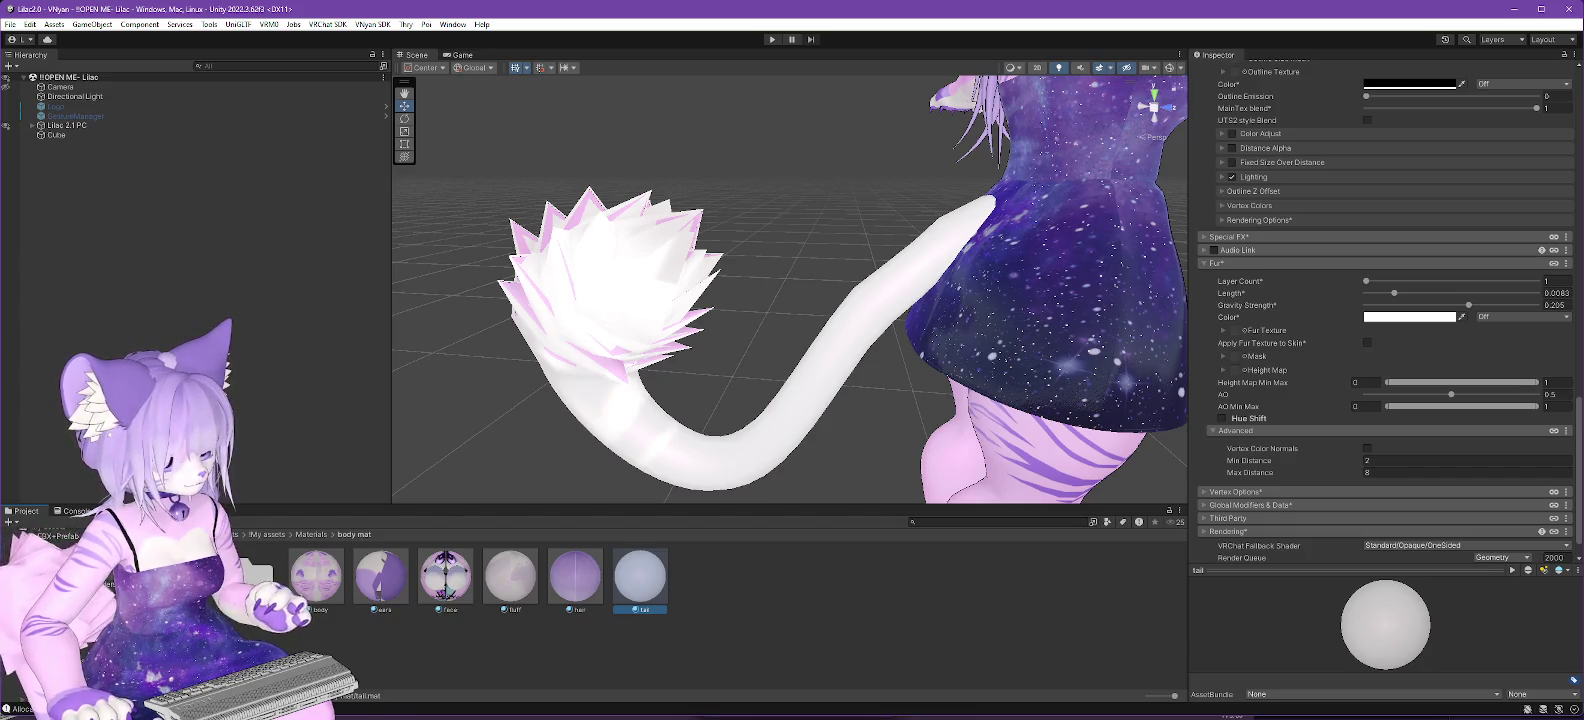
pyautogui.click(60, 610)
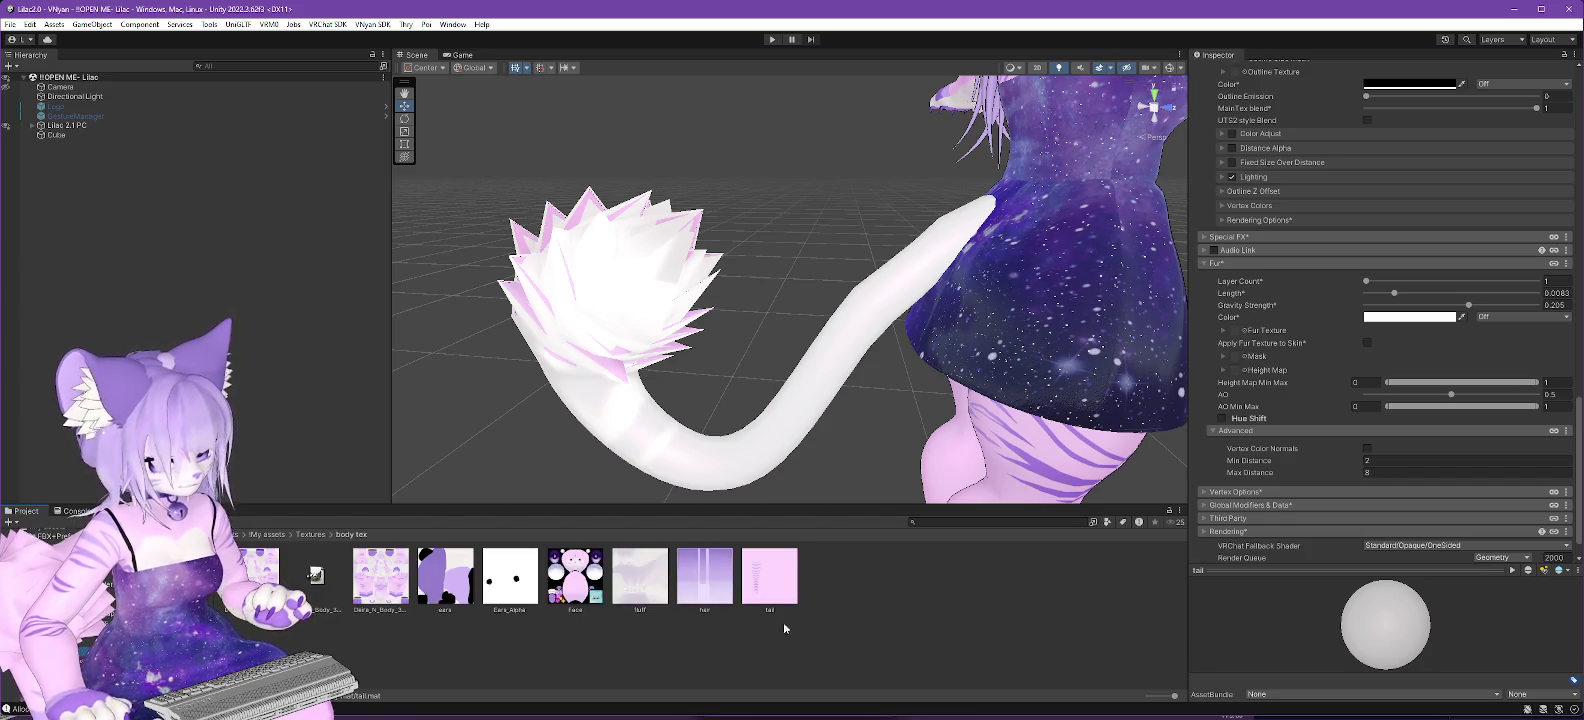
pyautogui.click(762, 583)
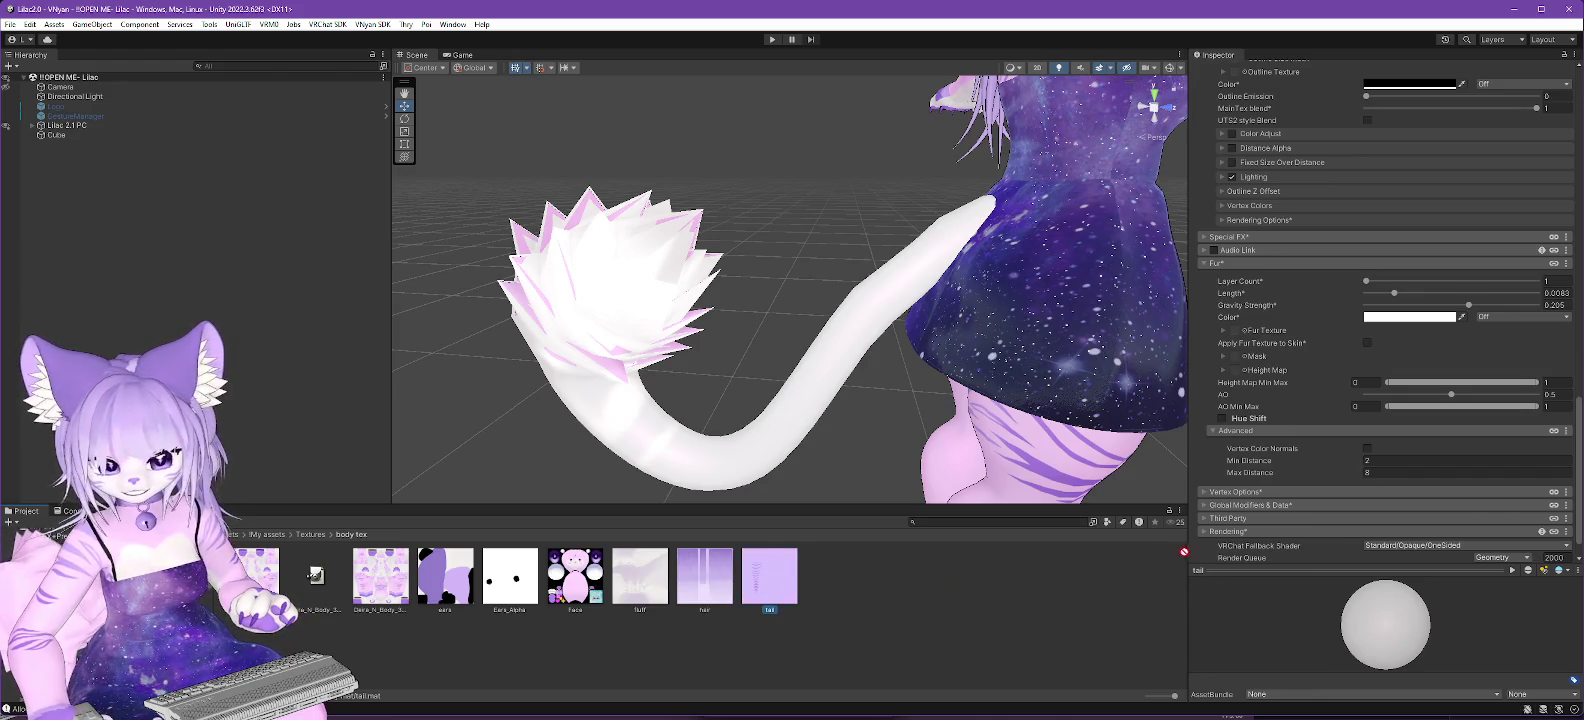
# Assign the tail texture as the Fur Texture and raise Layer Count to 15.
pyautogui.scroll(-1, 1198, 549)
pyautogui.moveTo(1295, 369); pyautogui.dragTo(1238, 302)
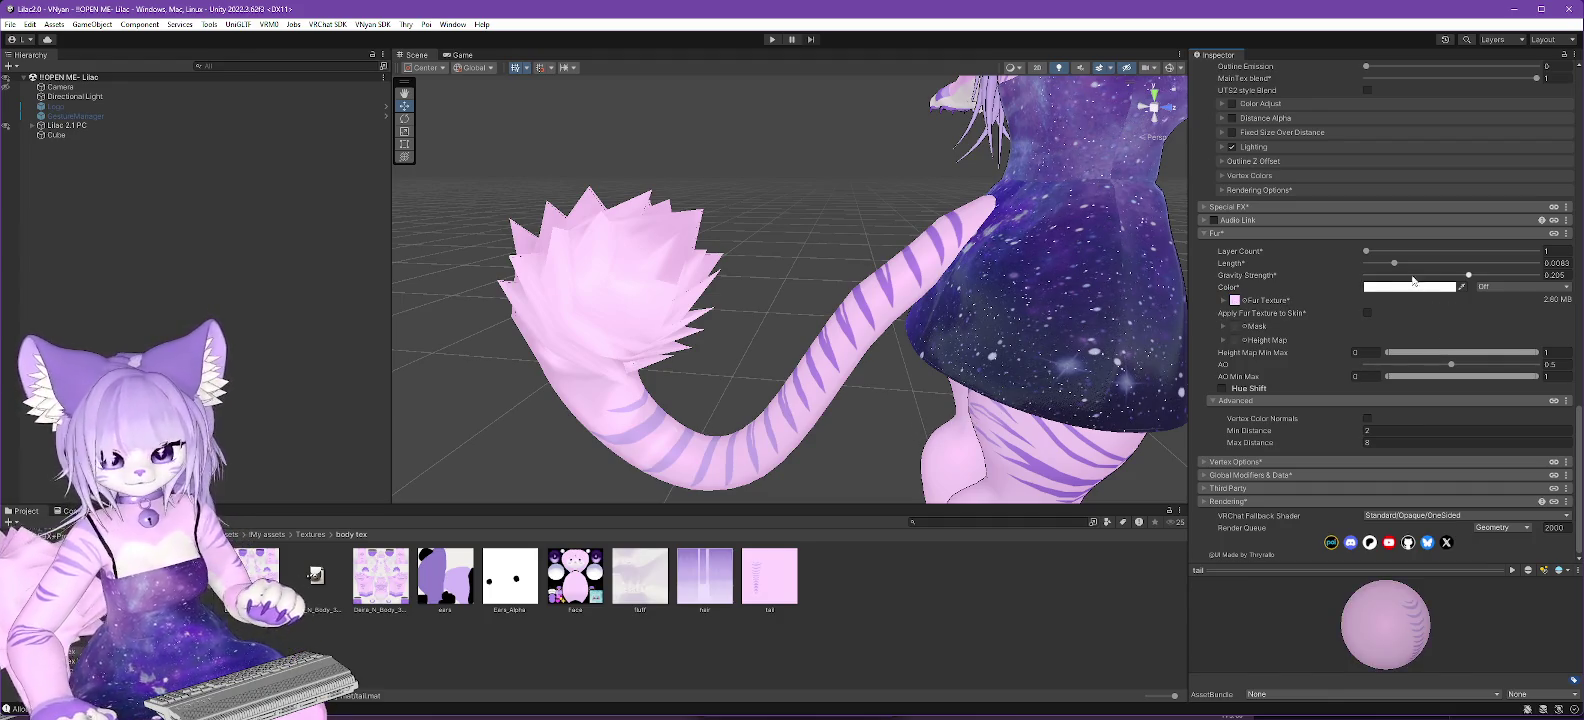
pyautogui.moveTo(1375, 249); pyautogui.dragTo(1512, 240)
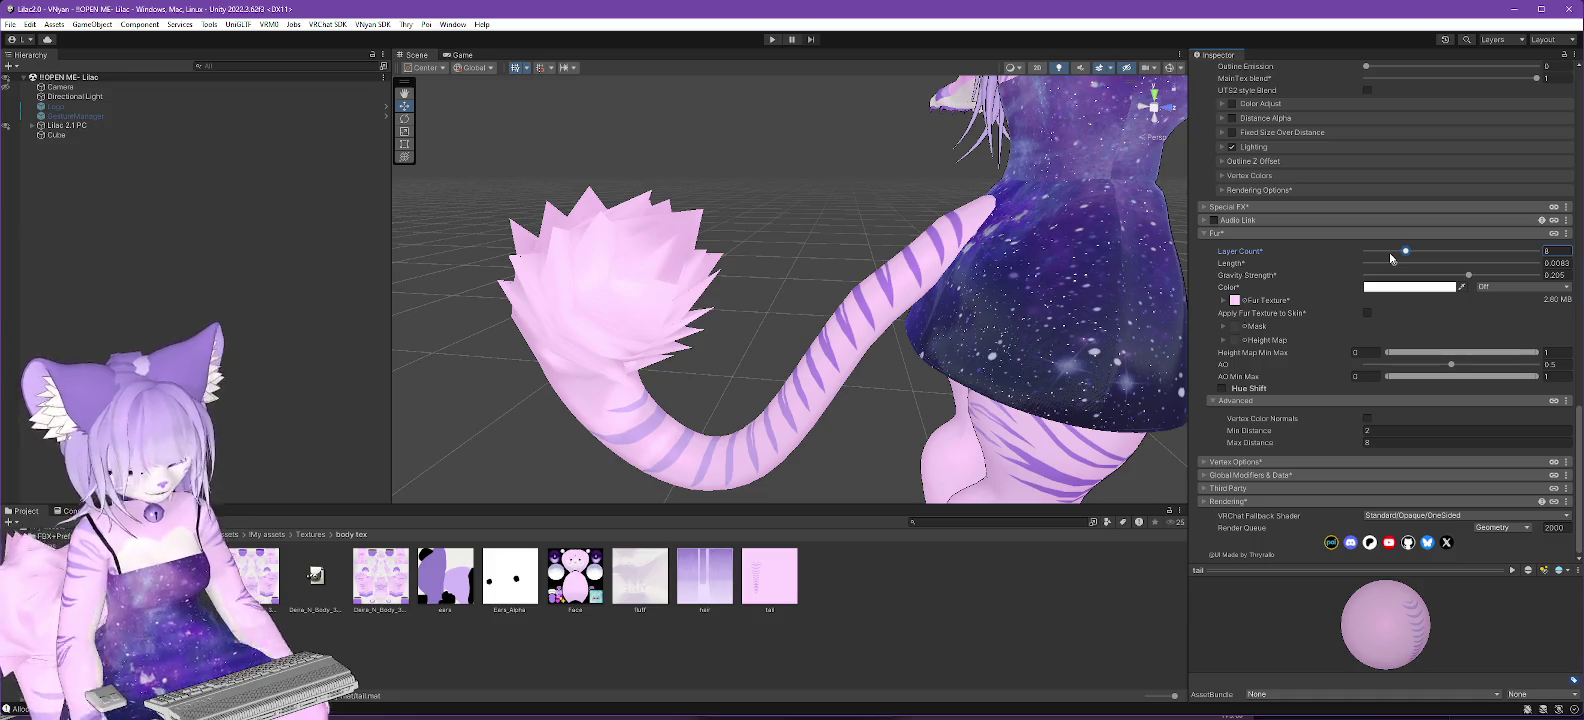
pyautogui.moveTo(1406, 256)
pyautogui.mouseDown()
pyautogui.moveTo(1445, 252)
pyautogui.moveTo(1432, 263)
pyautogui.mouseUp()
# Turn Apply Fur Texture to Skin back on for the tail.
pyautogui.scroll(3, 894, 325)
pyautogui.scroll(3, 894, 325)
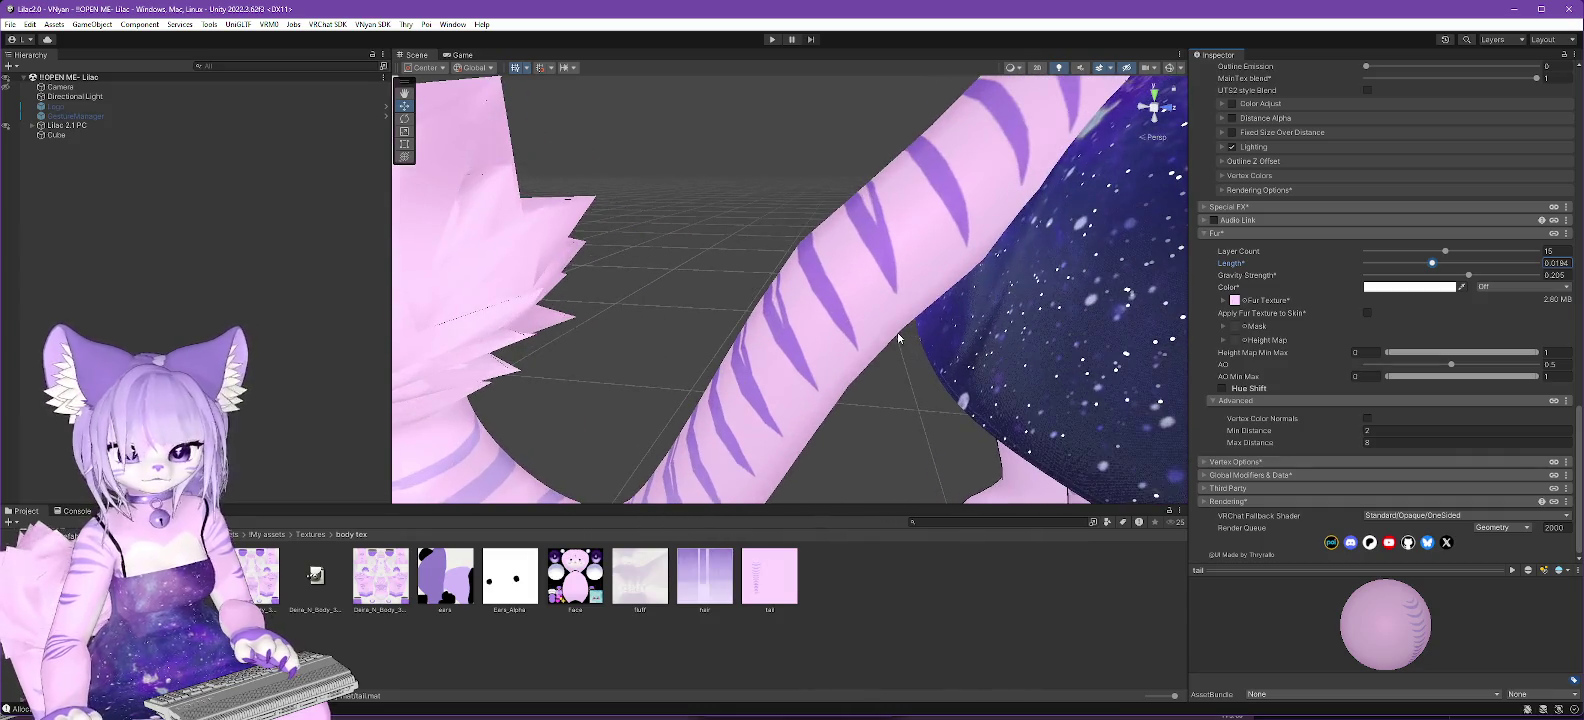
pyautogui.moveTo(862, 312)
pyautogui.mouseDown()
pyautogui.moveTo(935, 362)
pyautogui.moveTo(777, 319)
pyautogui.moveTo(860, 330)
pyautogui.mouseUp()
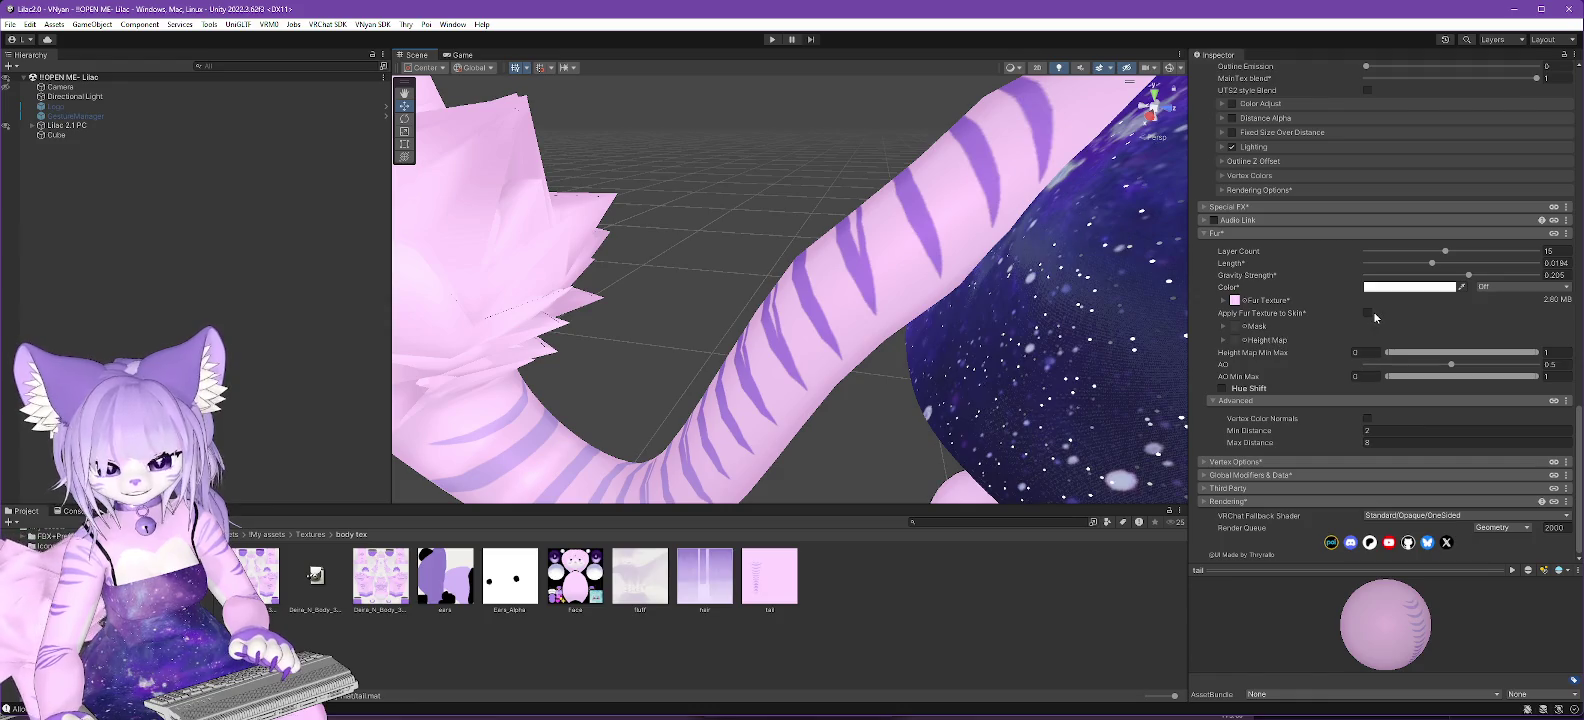
pyautogui.click(1368, 314)
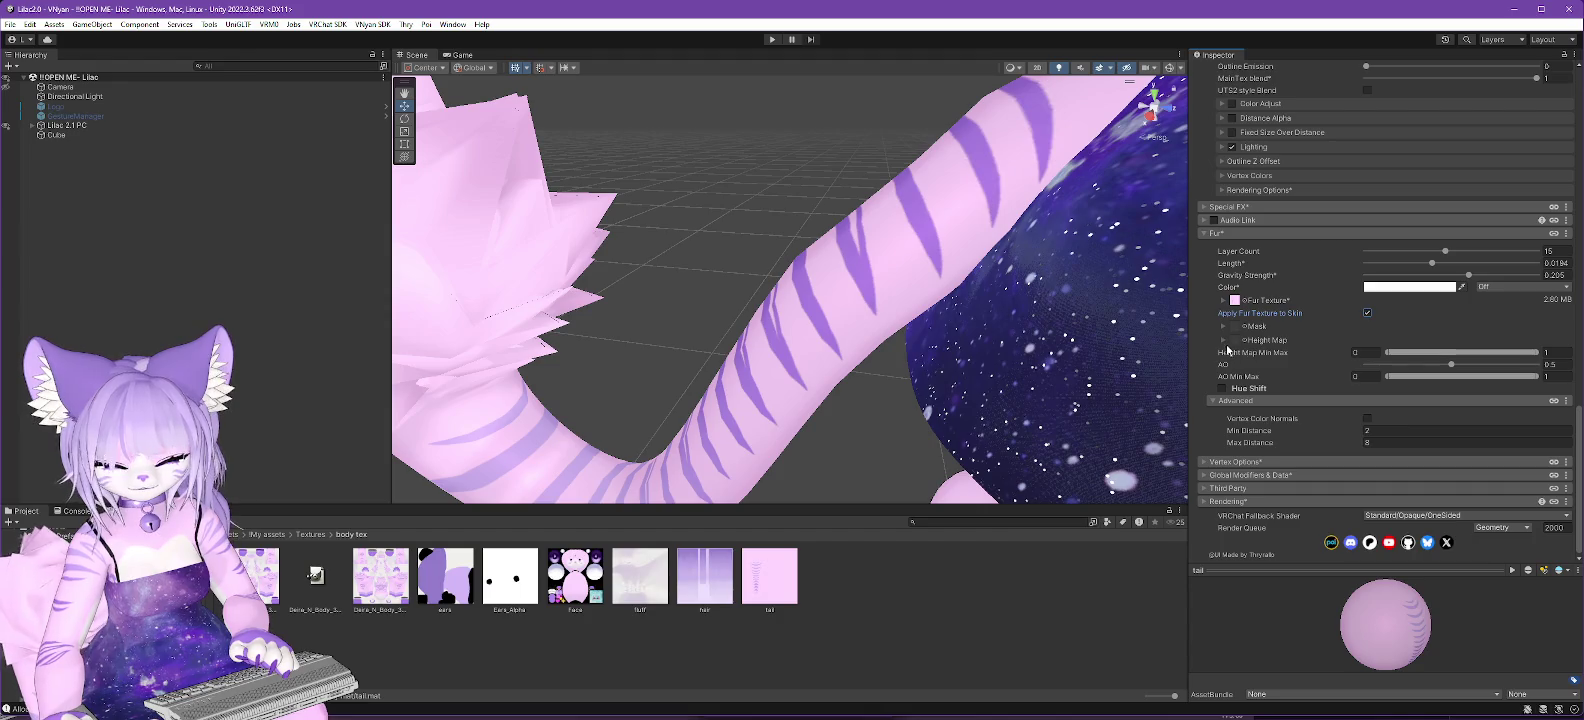
pyautogui.click(1222, 341)
pyautogui.click(1222, 342)
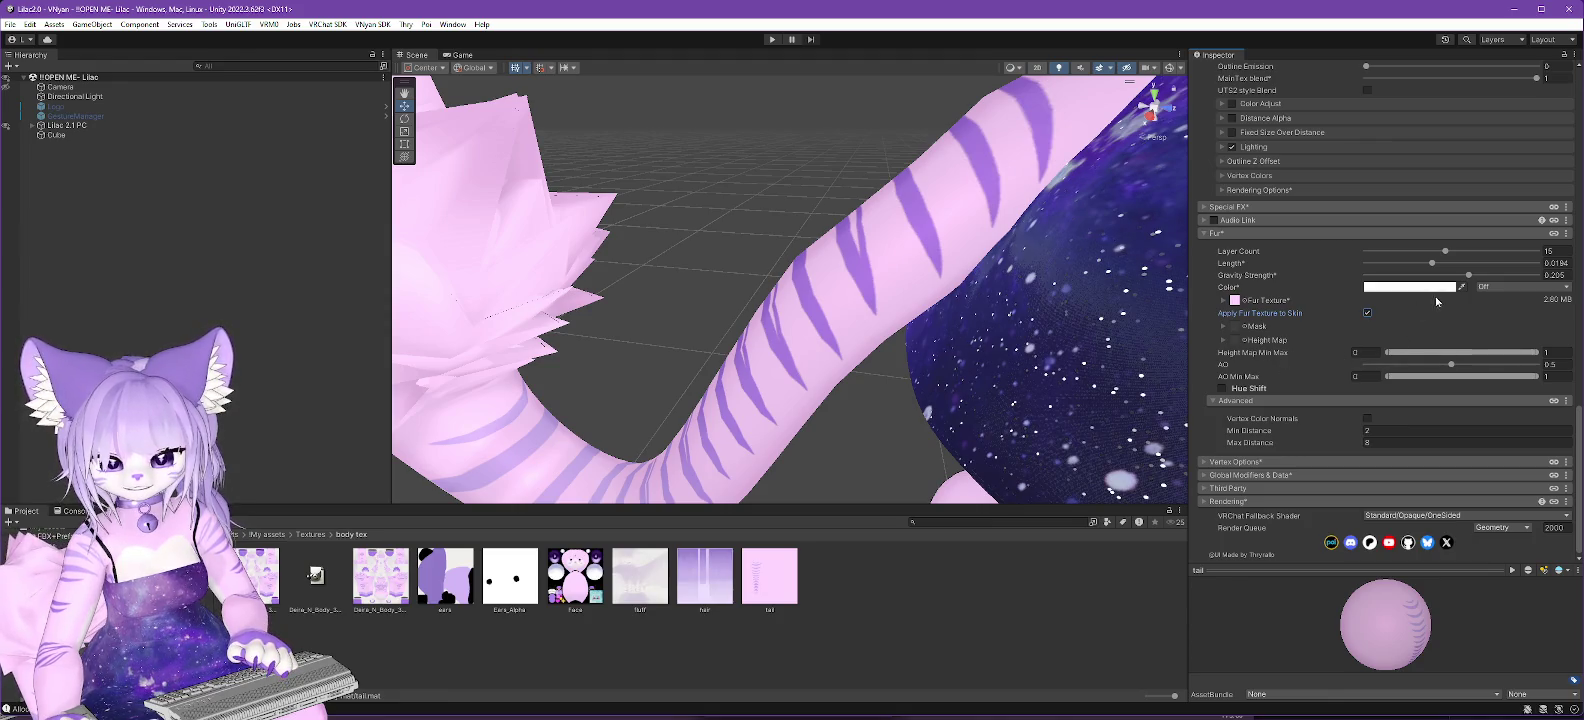
# Flatten the tail fur to zero length and set Gravity Strength to 0.
pyautogui.moveTo(1432, 264)
pyautogui.mouseDown()
pyautogui.moveTo(1463, 265)
pyautogui.moveTo(1309, 284)
pyautogui.moveTo(1381, 278)
pyautogui.moveTo(1344, 281)
pyautogui.mouseUp()
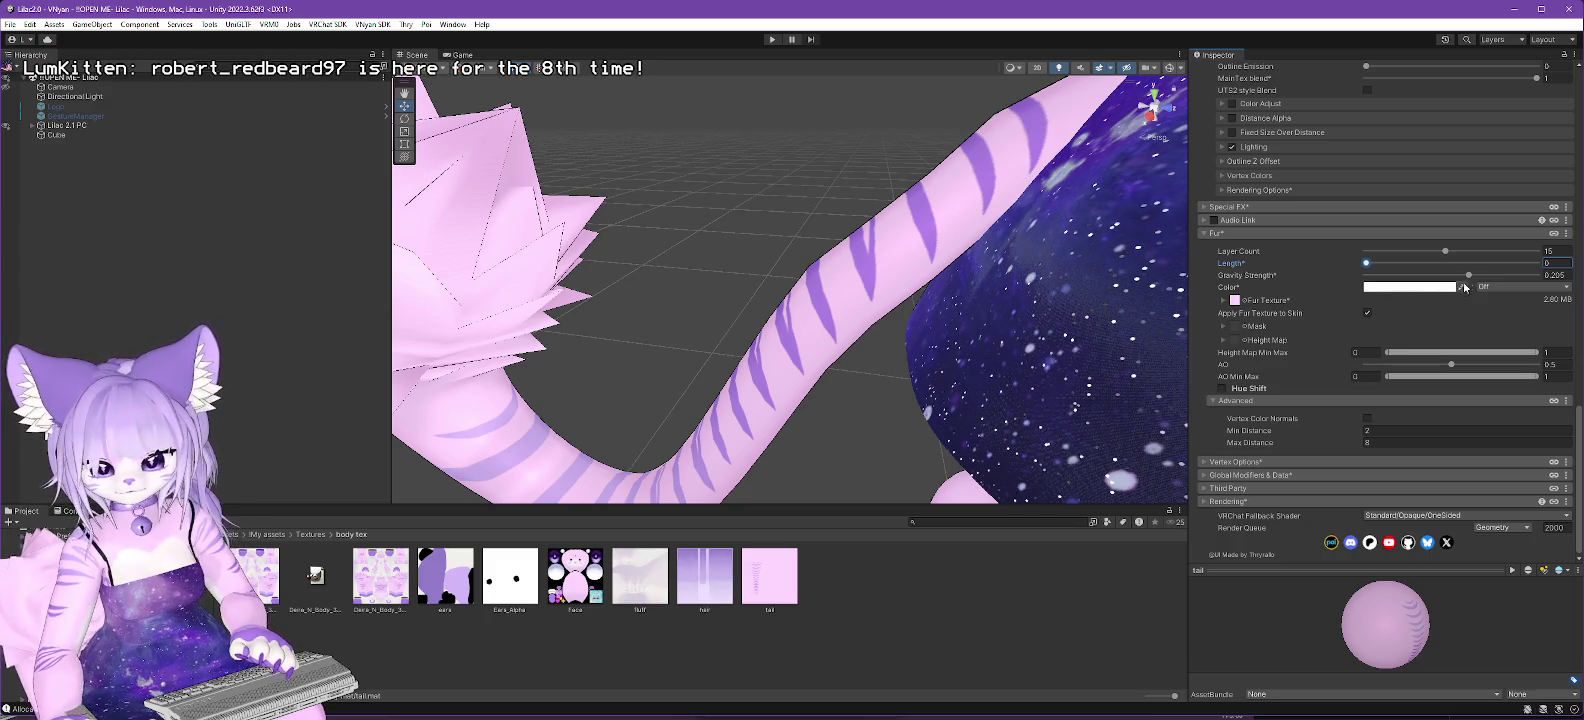
pyautogui.moveTo(1468, 275); pyautogui.dragTo(1522, 276)
pyautogui.moveTo(1366, 263); pyautogui.dragTo(1381, 265)
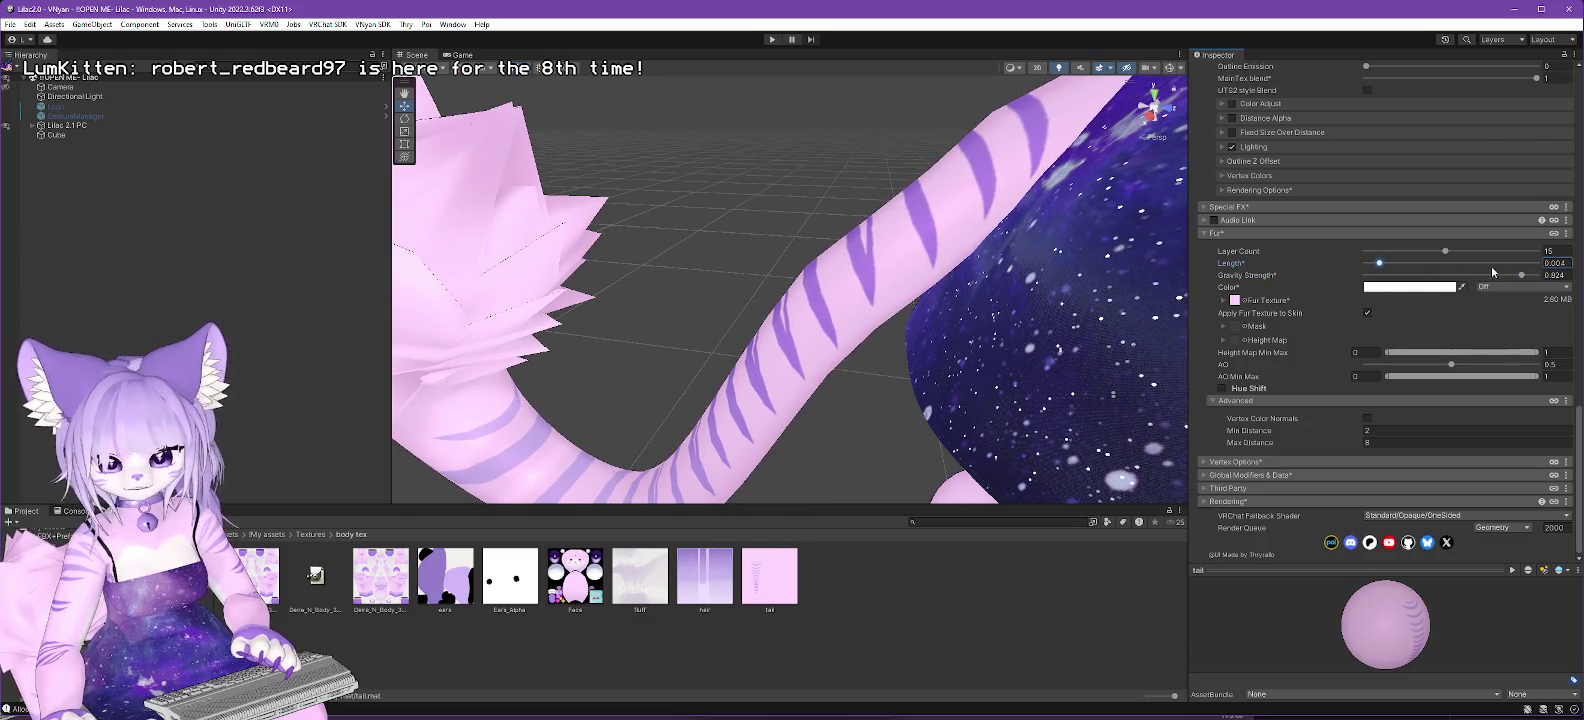
pyautogui.moveTo(1521, 275)
pyautogui.mouseDown()
pyautogui.moveTo(1218, 284)
pyautogui.moveTo(1576, 270)
pyautogui.mouseUp()
pyautogui.click(1556, 275)
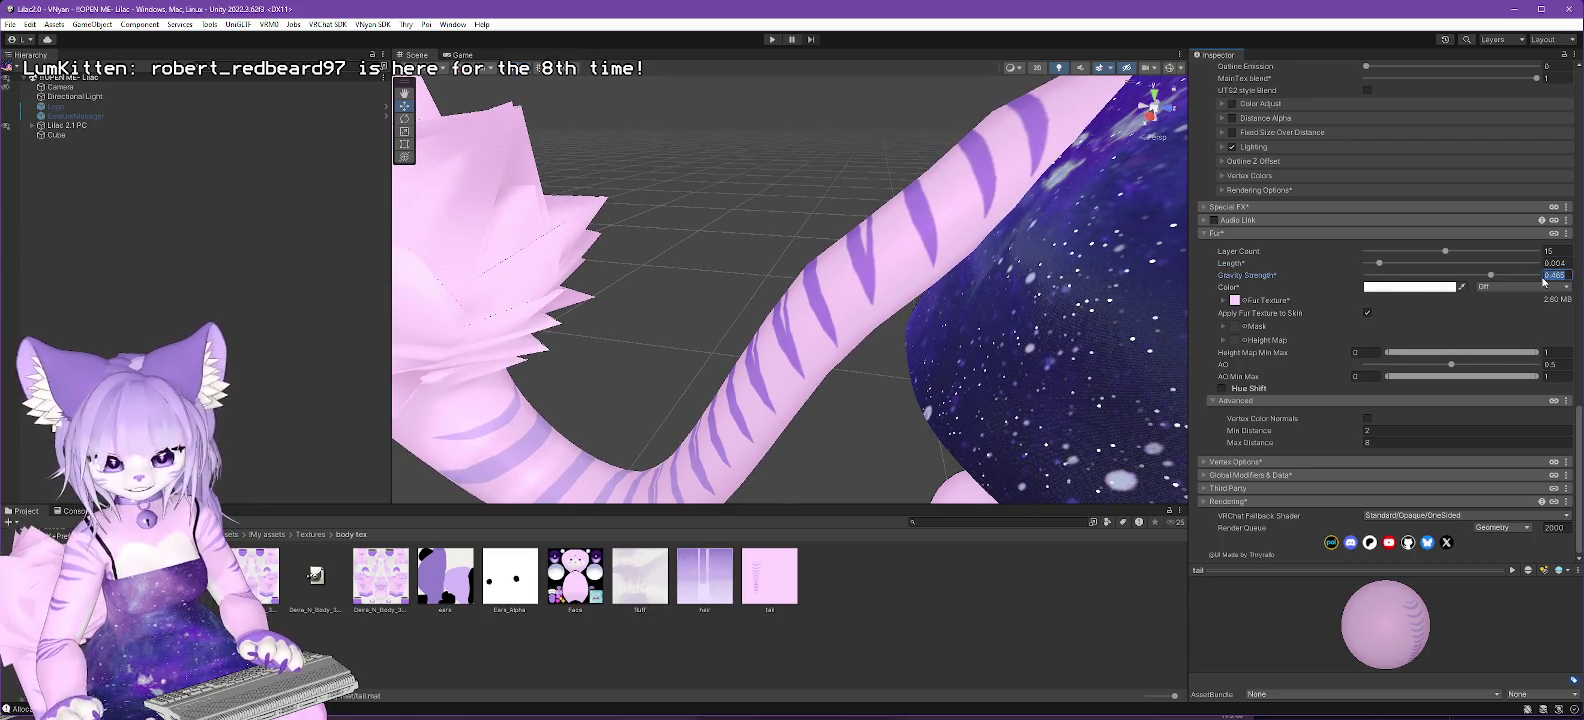
pyautogui.write('0')
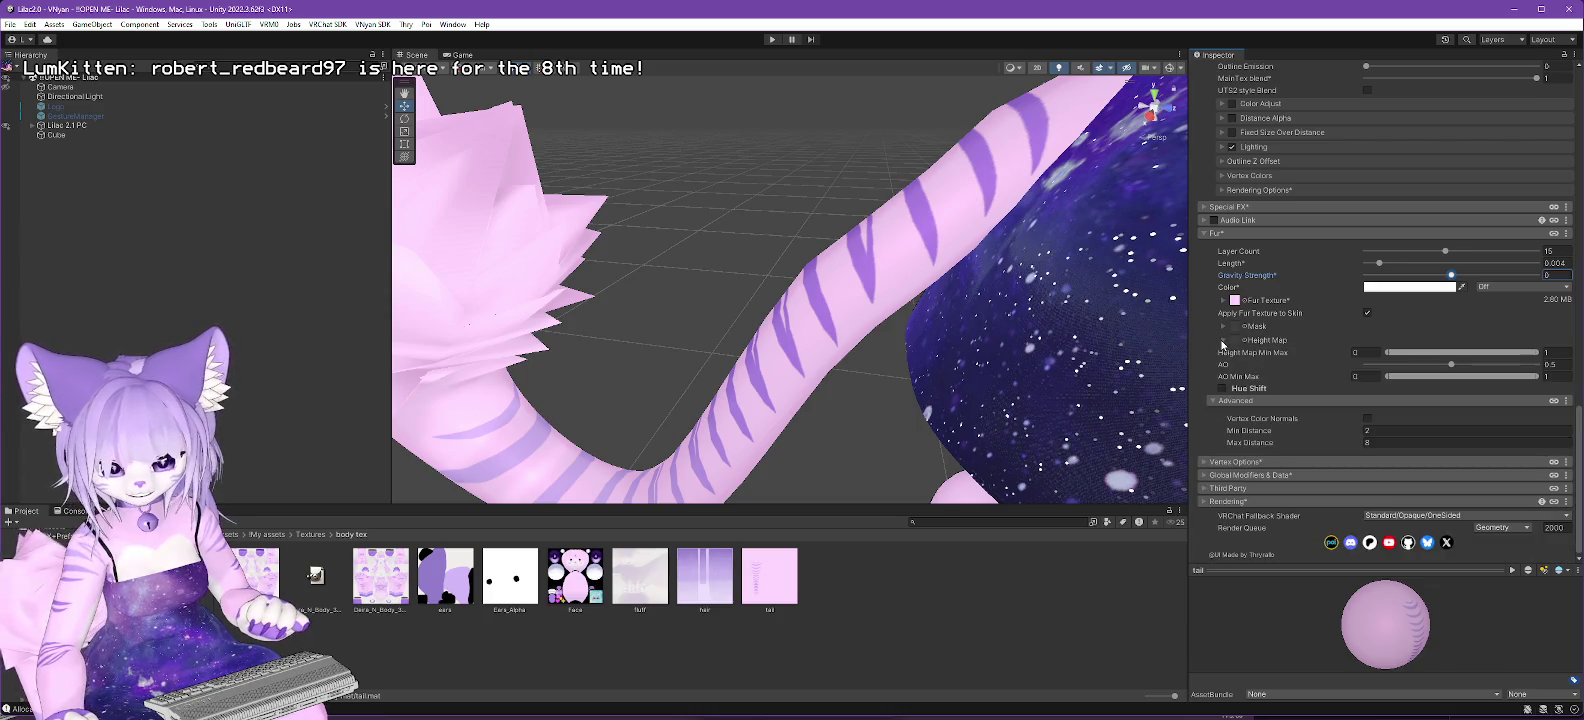
# Raise the fur ambient occlusion slightly and review the tail material's settings.
pyautogui.moveTo(1448, 363)
pyautogui.mouseDown()
pyautogui.moveTo(1368, 364)
pyautogui.moveTo(1465, 364)
pyautogui.mouseUp()
pyautogui.click(1467, 365)
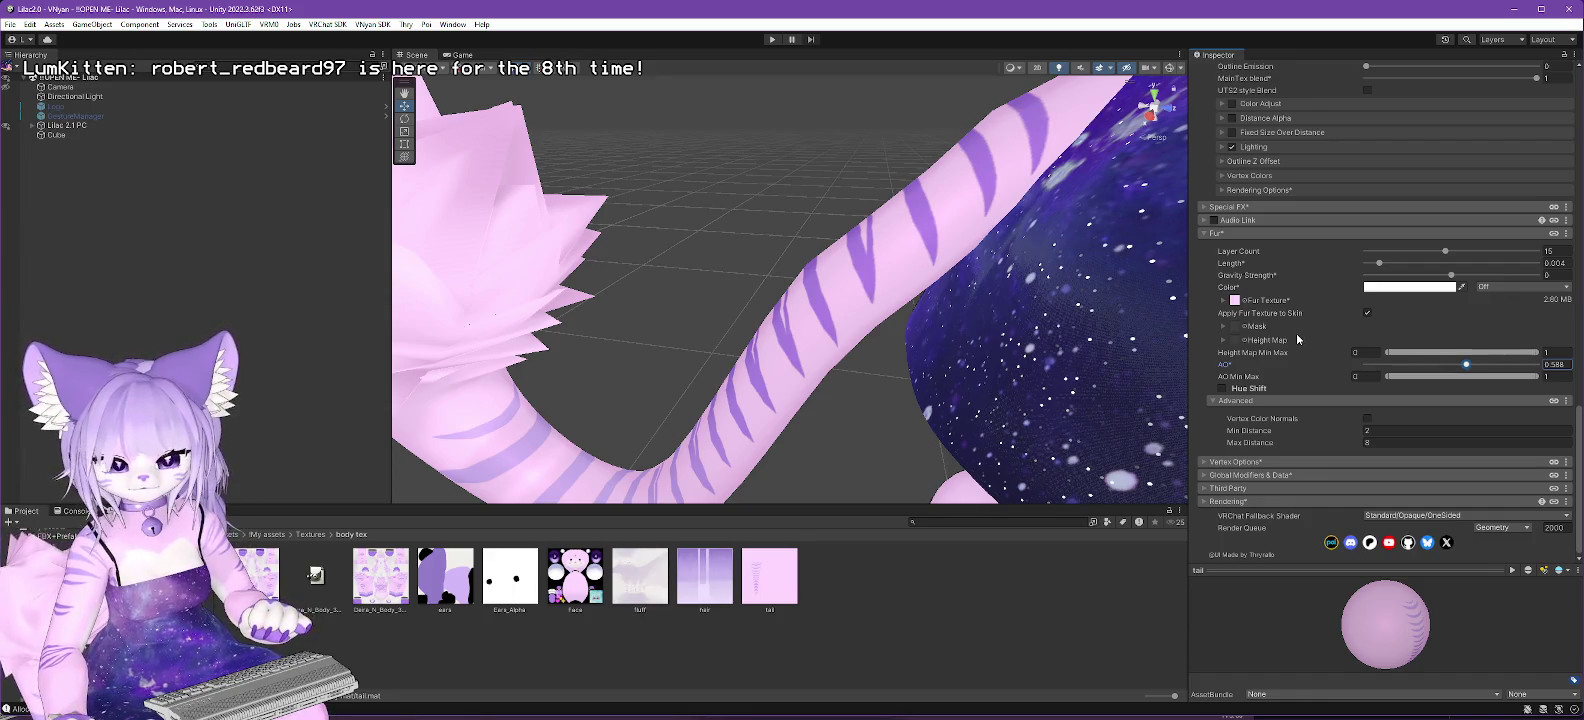
pyautogui.scroll(15, 1304, 320)
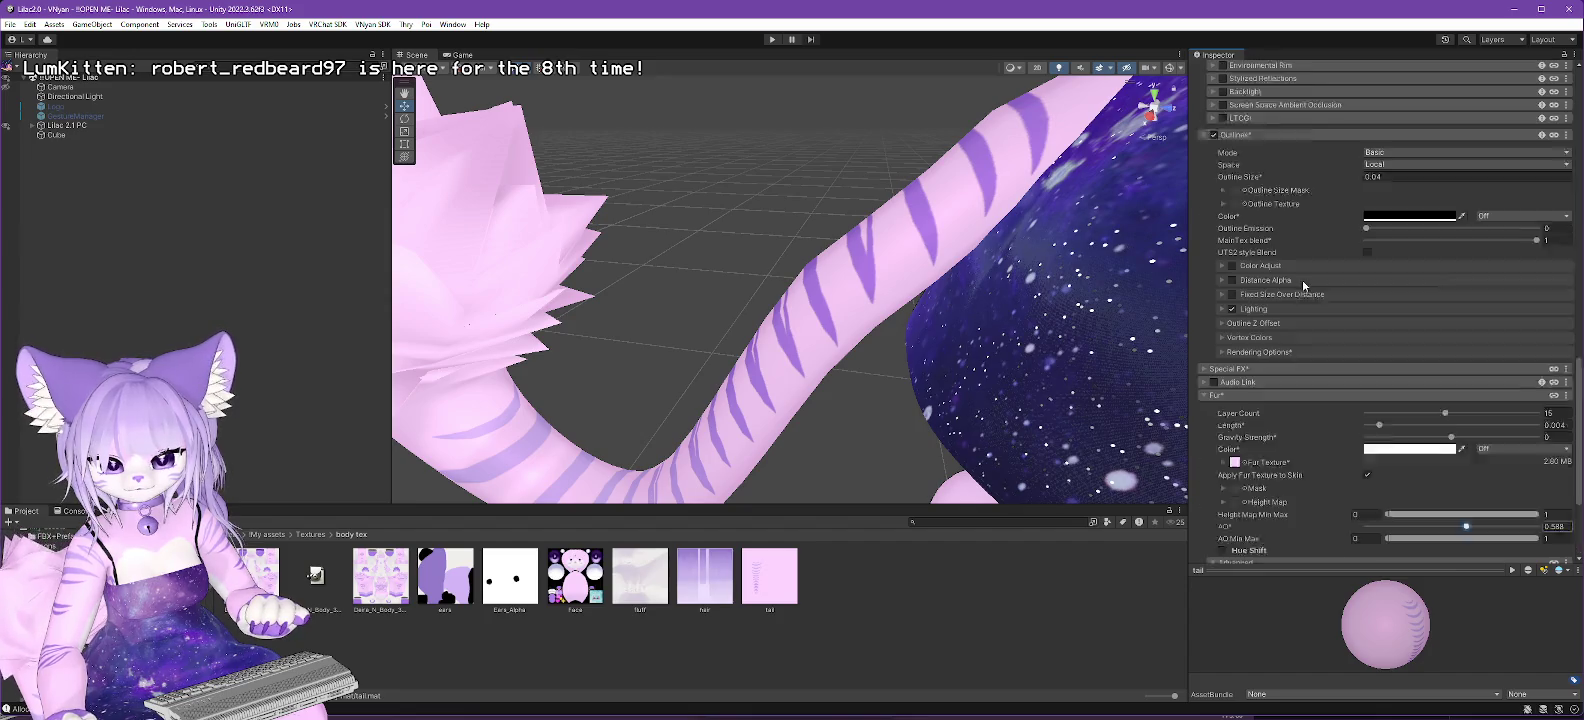
pyautogui.scroll(8, 1316, 343)
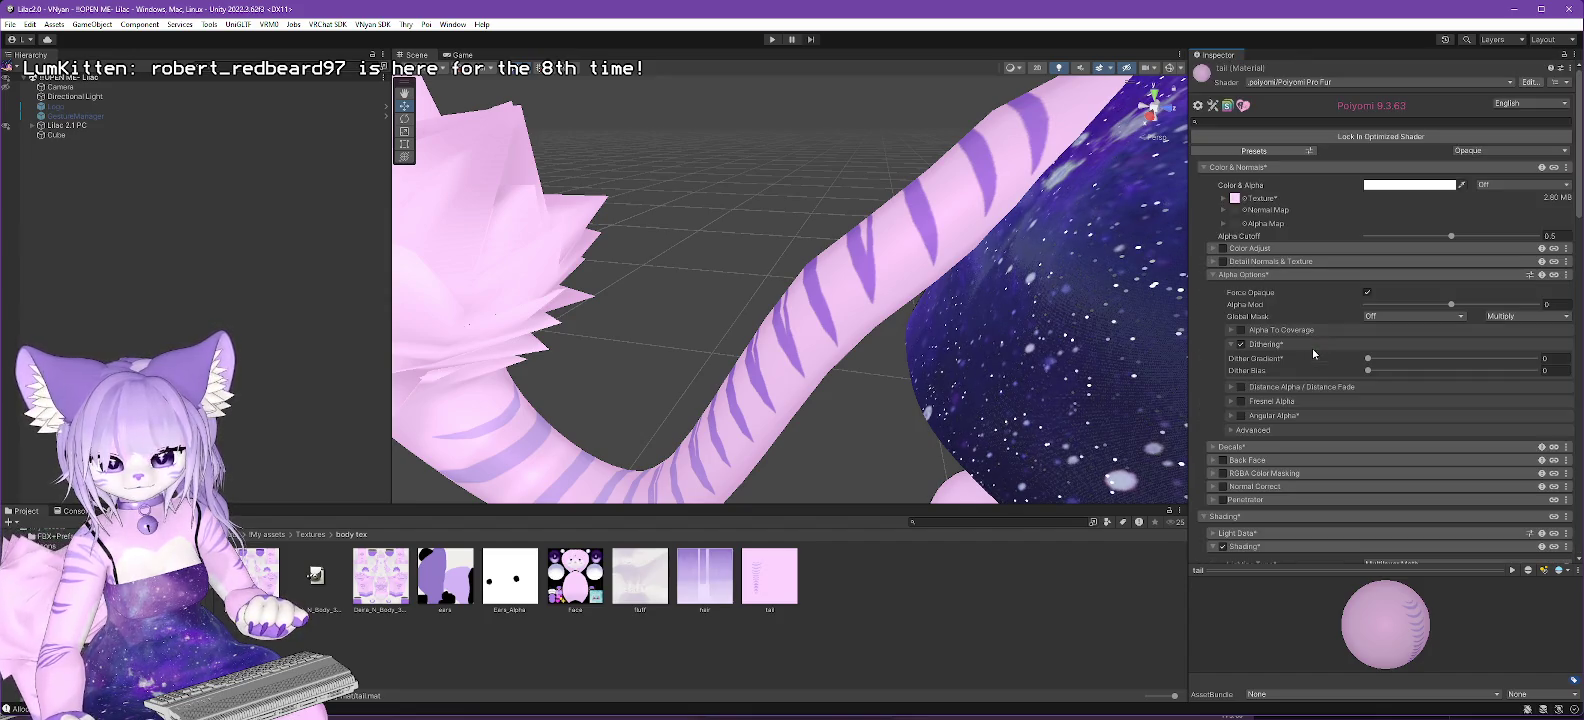
pyautogui.scroll(-10, 1311, 342)
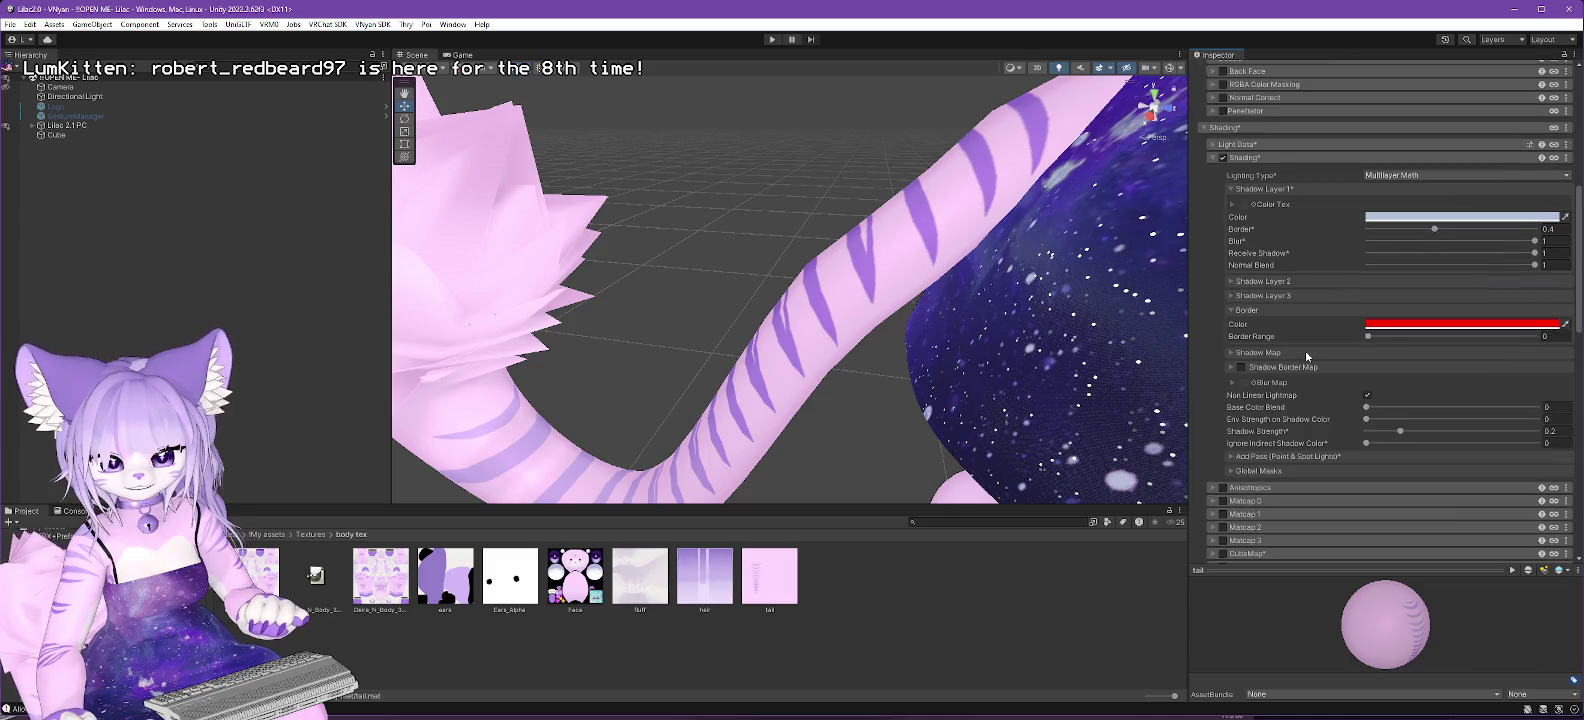
pyautogui.scroll(-15, 1306, 351)
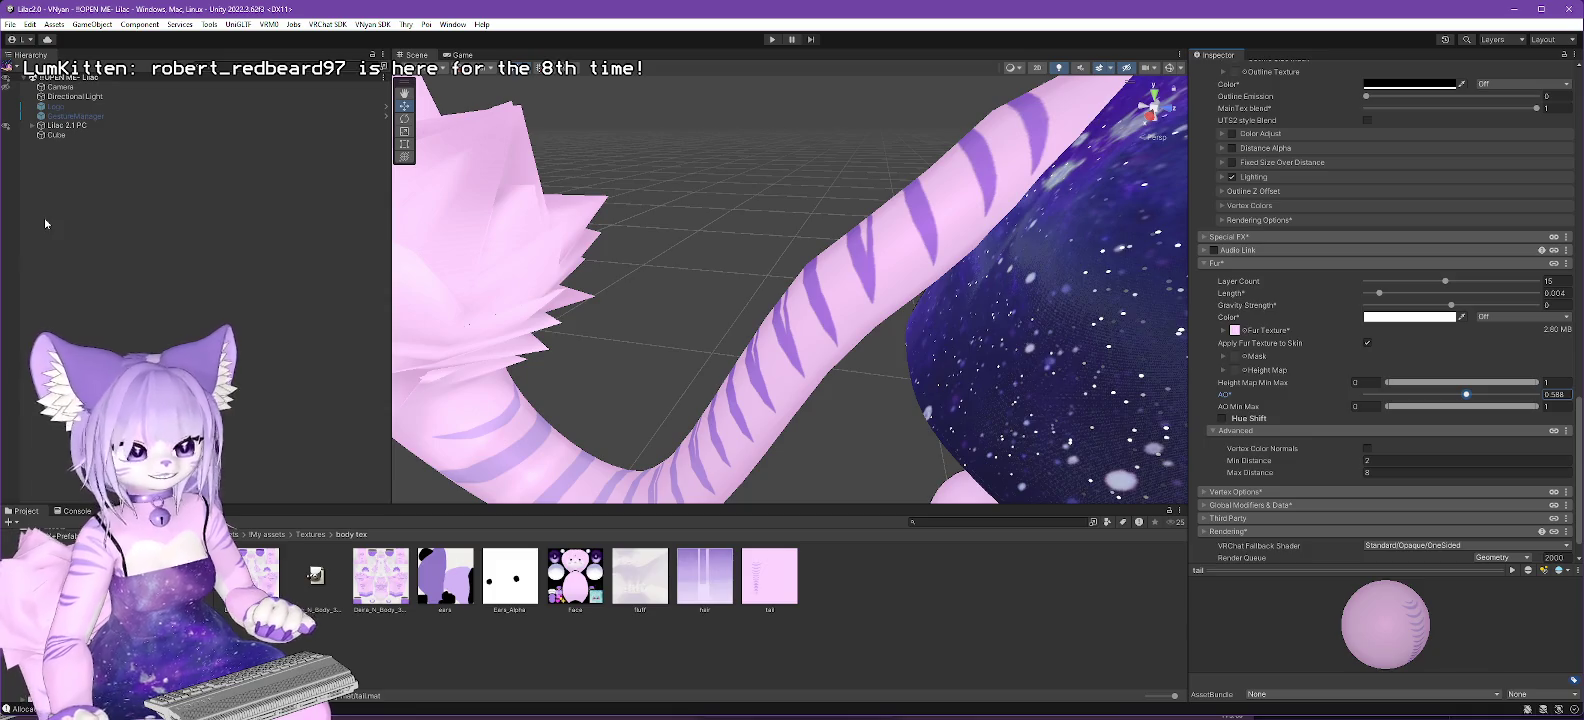
pyautogui.hotkey('alt', 'Tab')
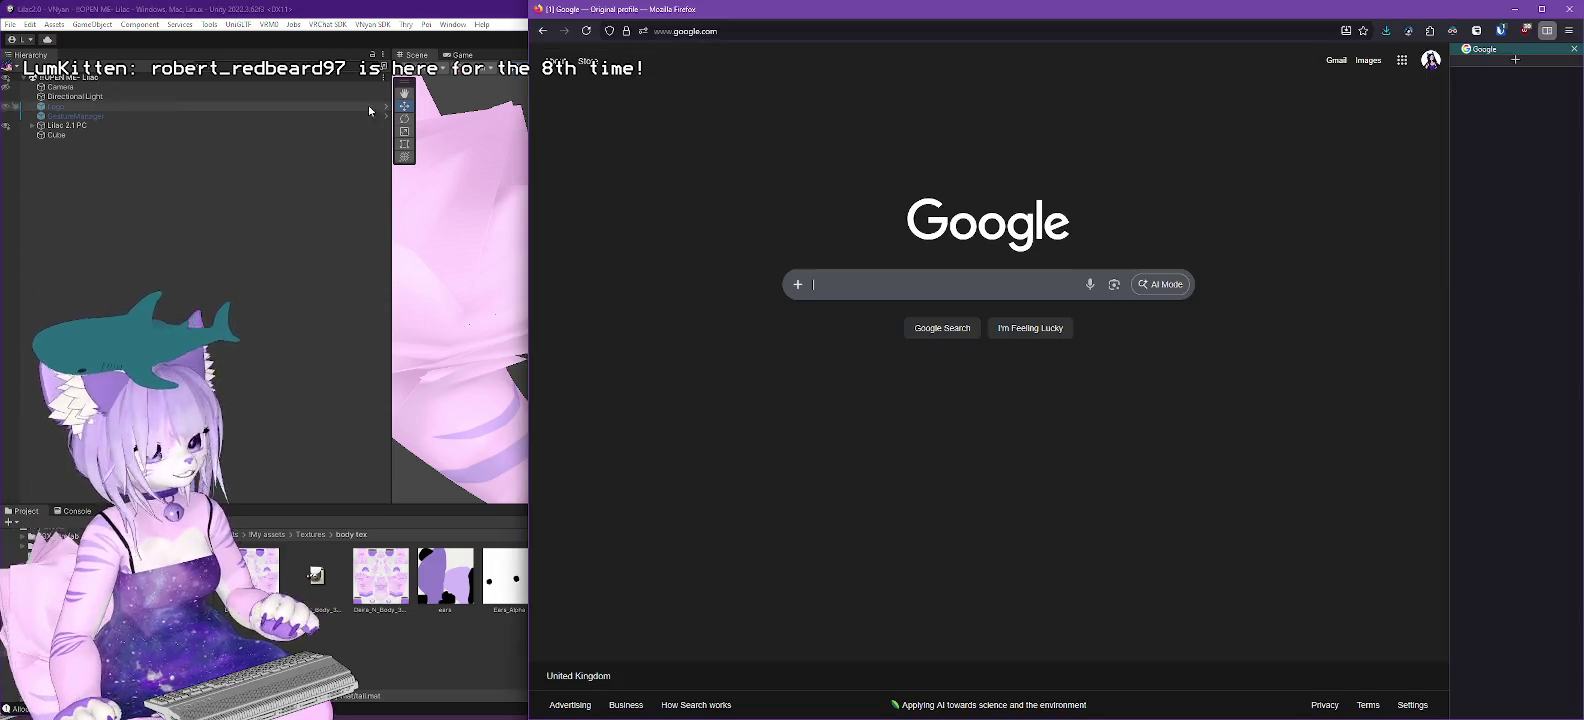
# Search Google for 'poiyomi fur howto' and open the Poiyomi Shaders Fur docs.
pyautogui.click(739, 35)
pyautogui.write('poiyomi fur ')
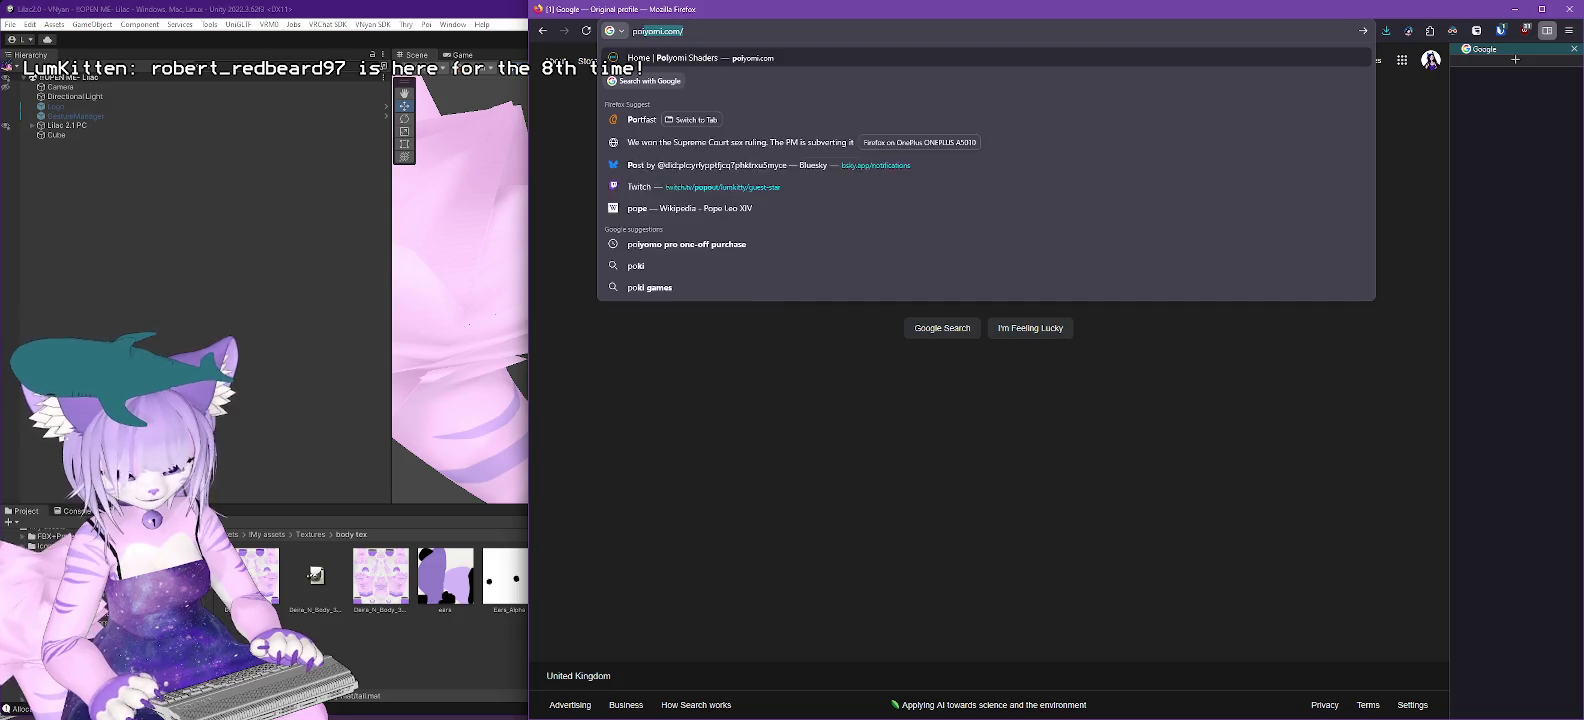
pyautogui.write('howto')
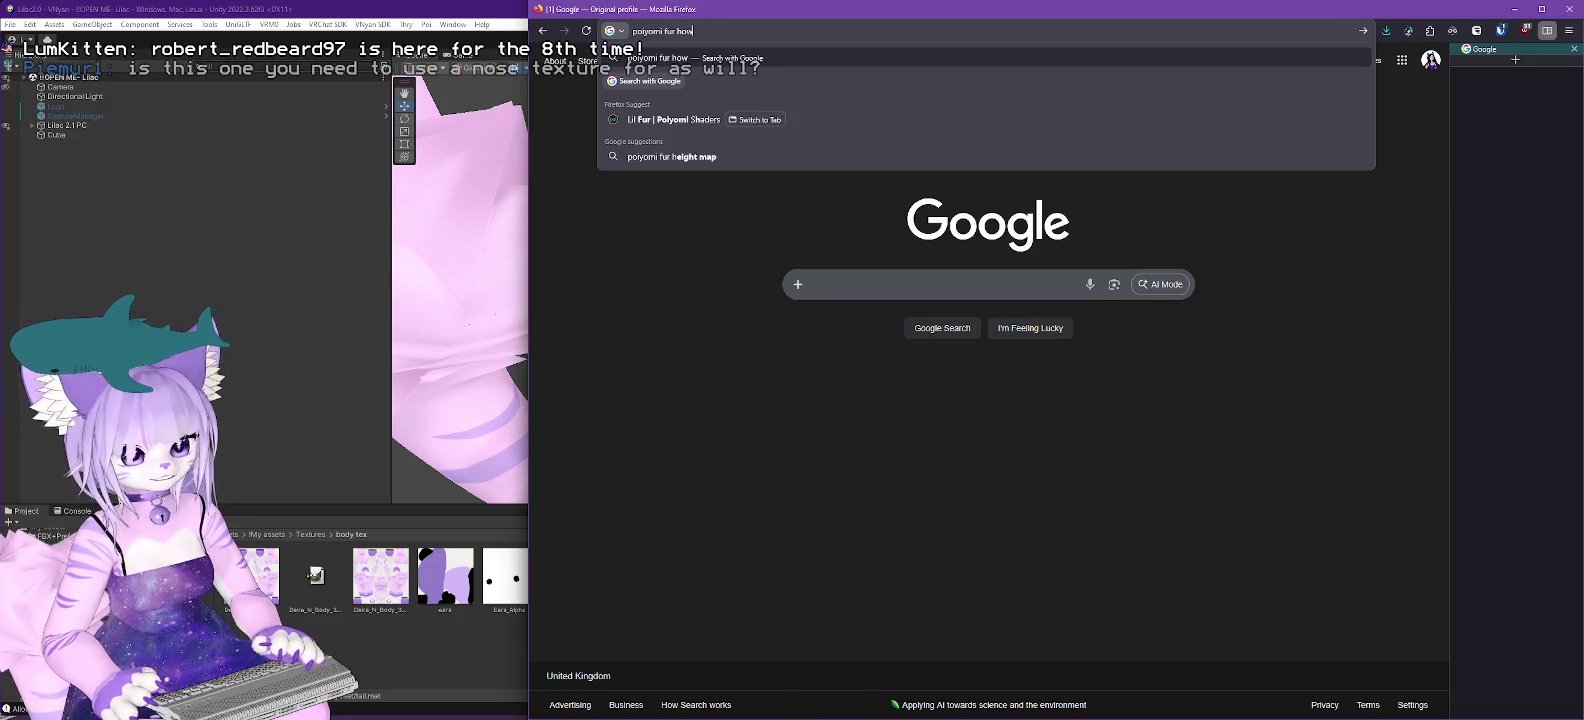
pyautogui.press('Return')
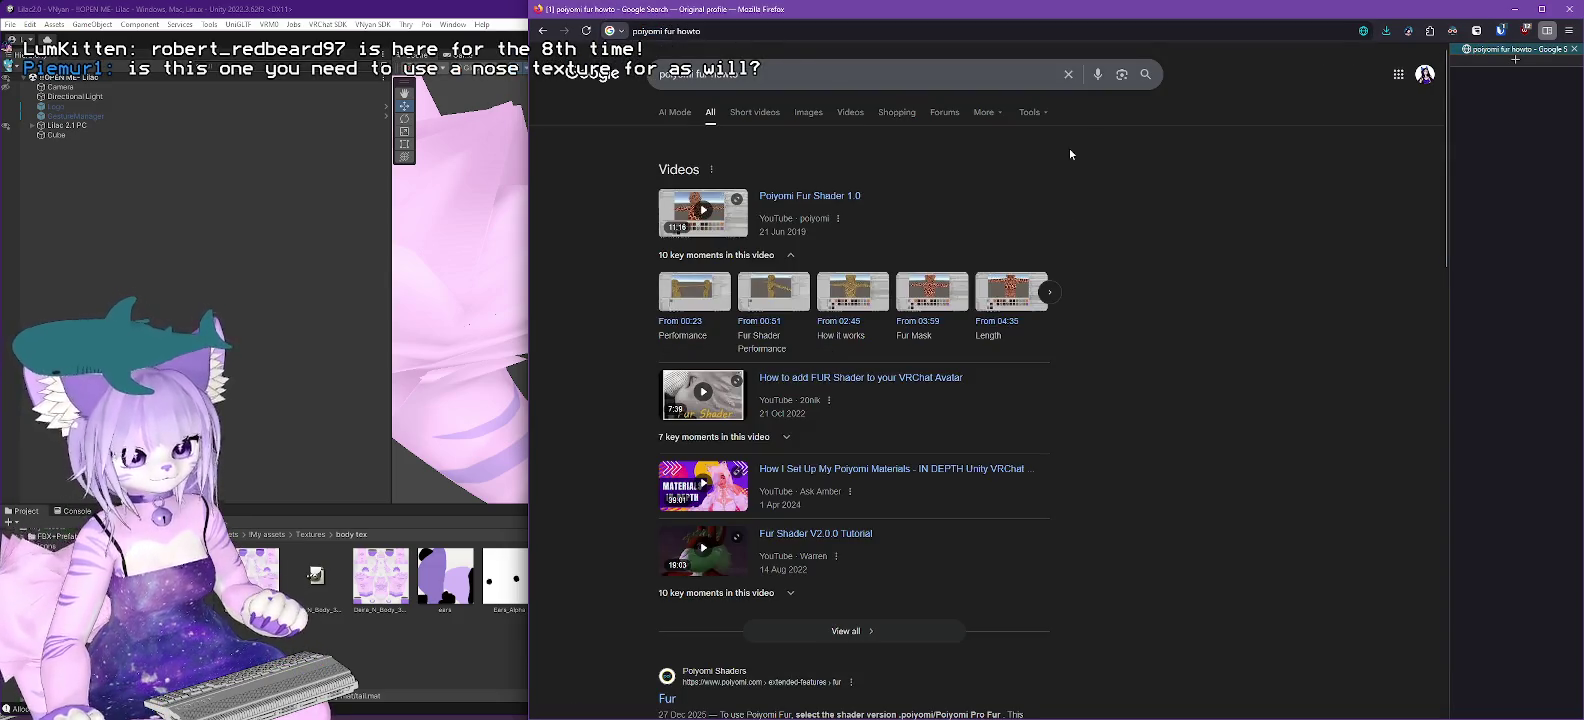
pyautogui.scroll(-3, 1027, 308)
pyautogui.click(665, 456)
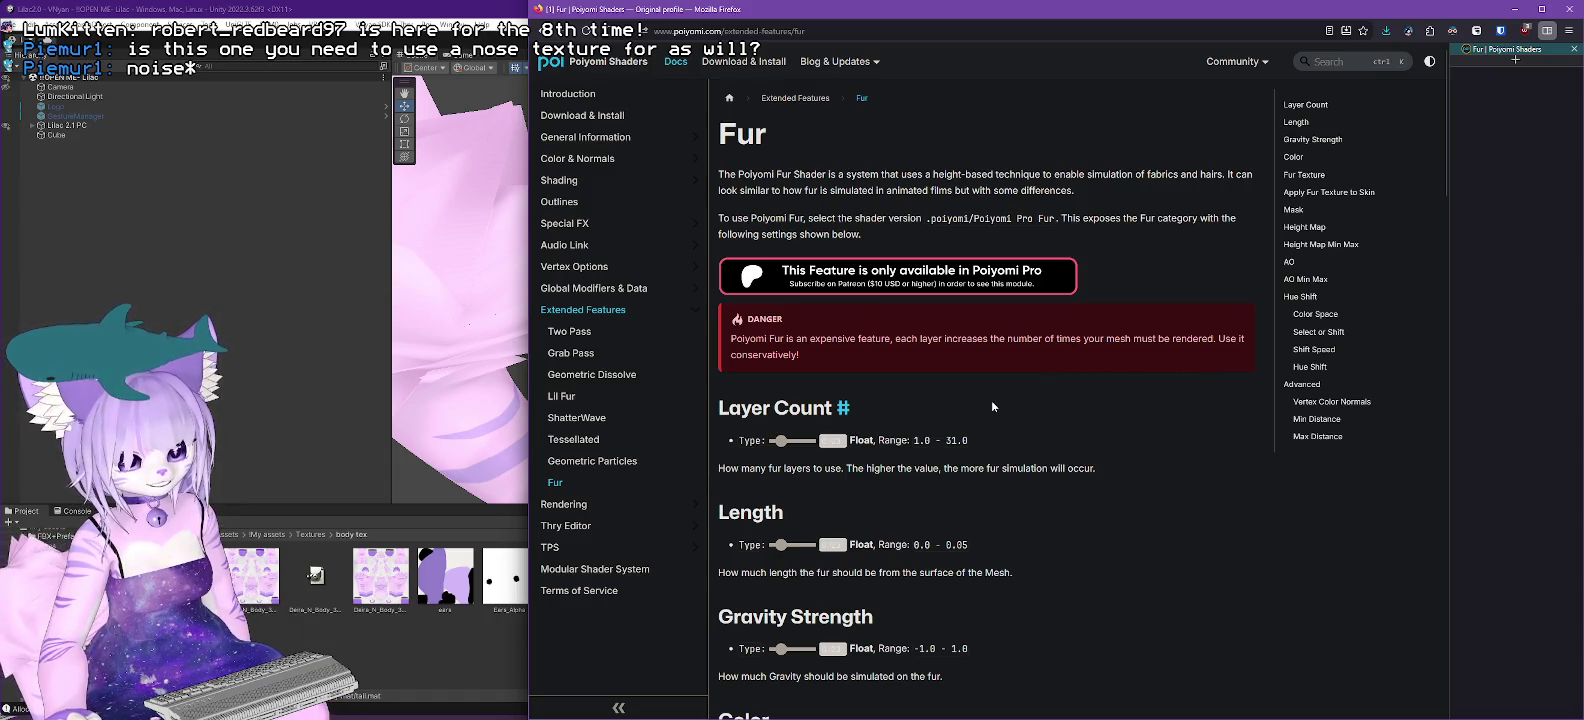
# Read down through the Fur documentation, then minimize Firefox back to Unity.
pyautogui.scroll(-3, 991, 400)
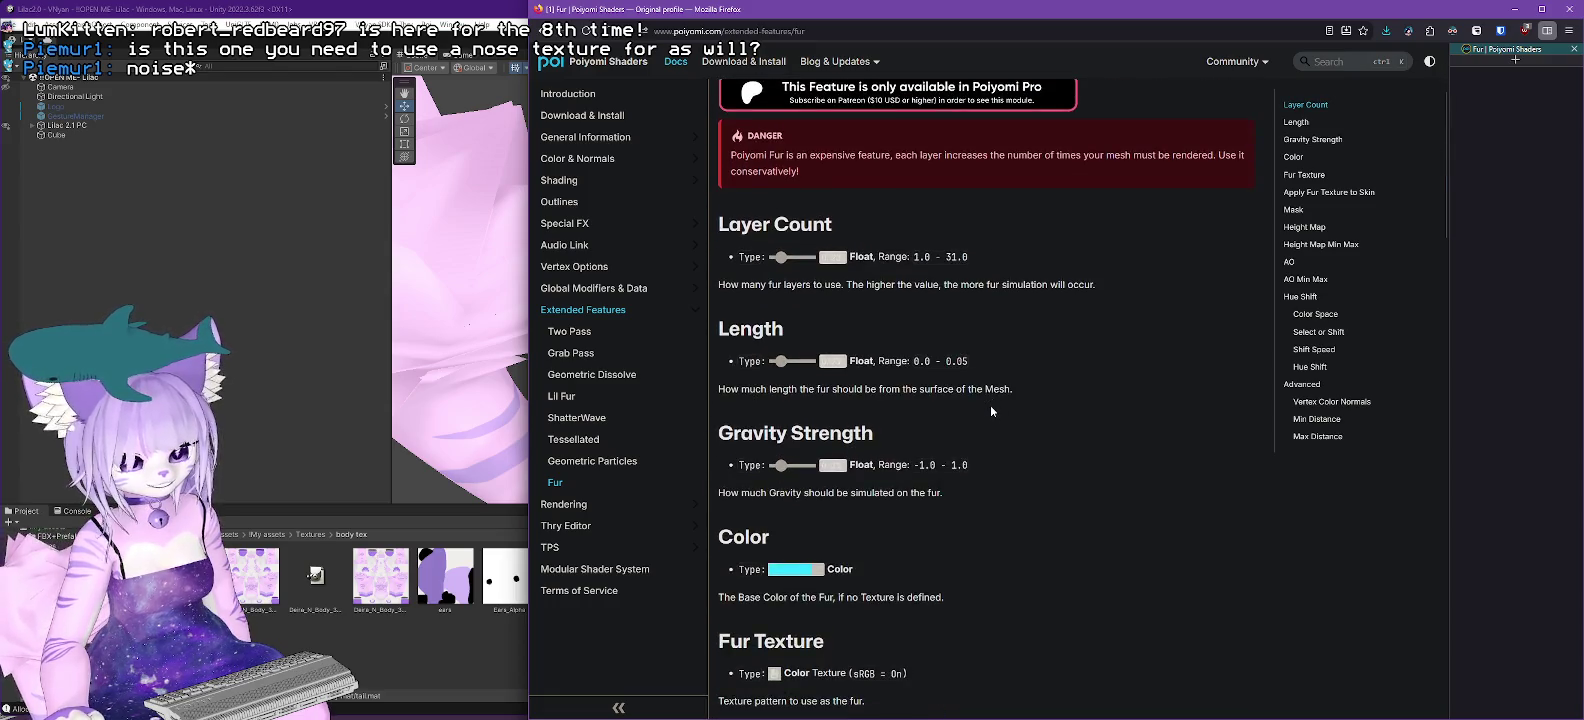
pyautogui.scroll(-3, 991, 408)
pyautogui.scroll(-2, 991, 408)
pyautogui.scroll(-2, 985, 413)
pyautogui.scroll(-2, 970, 417)
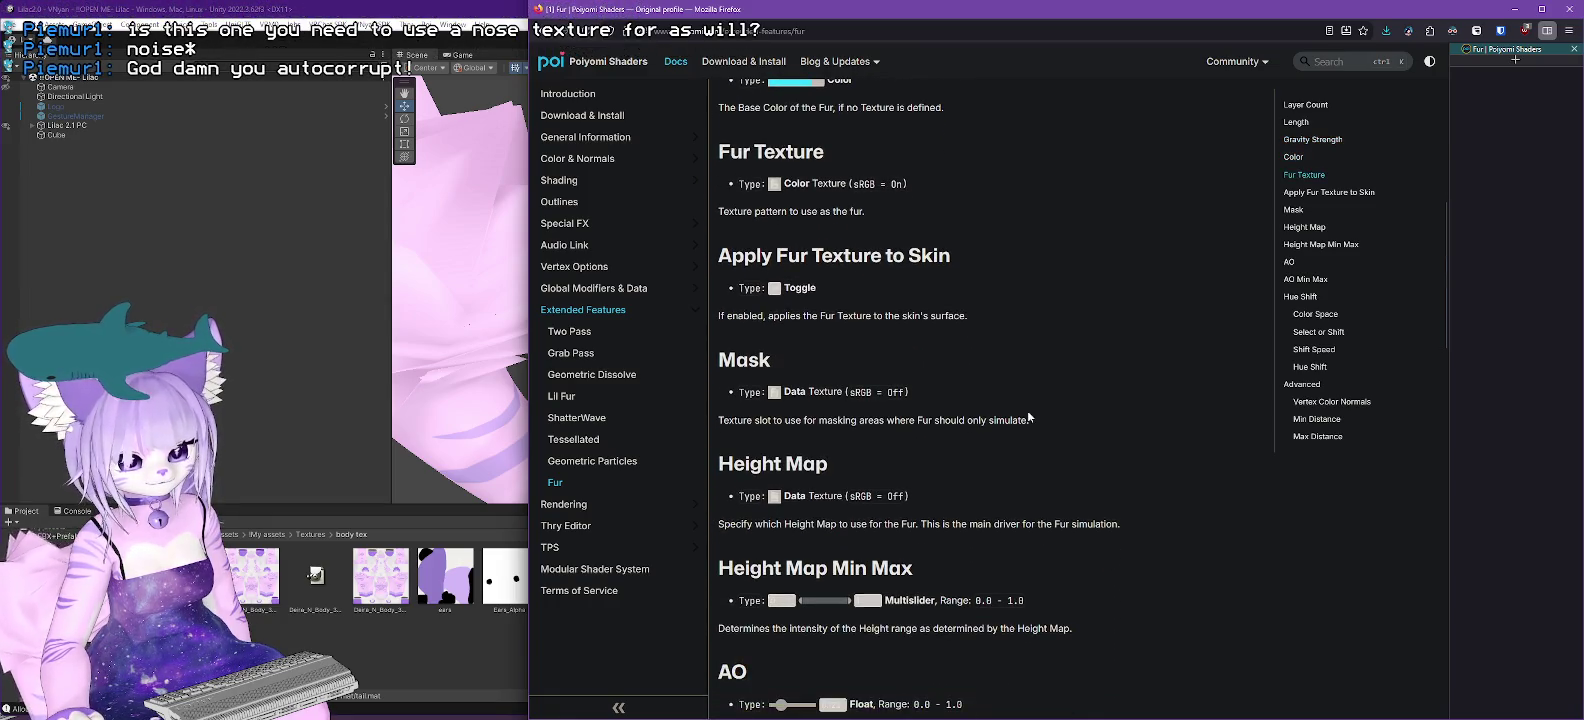
pyautogui.scroll(-3, 1028, 417)
pyautogui.scroll(-3, 1028, 417)
pyautogui.scroll(-2, 1028, 414)
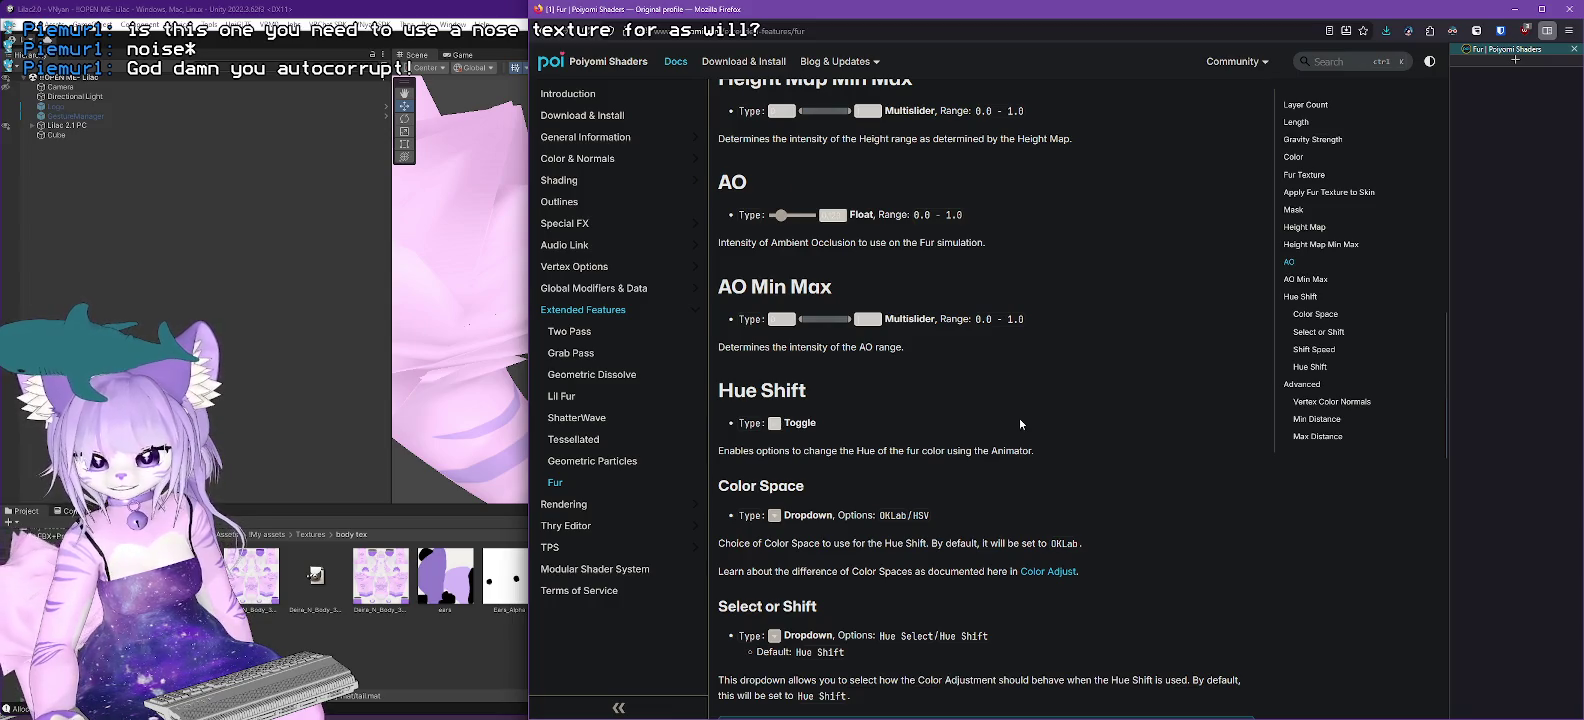
pyautogui.click(1513, 9)
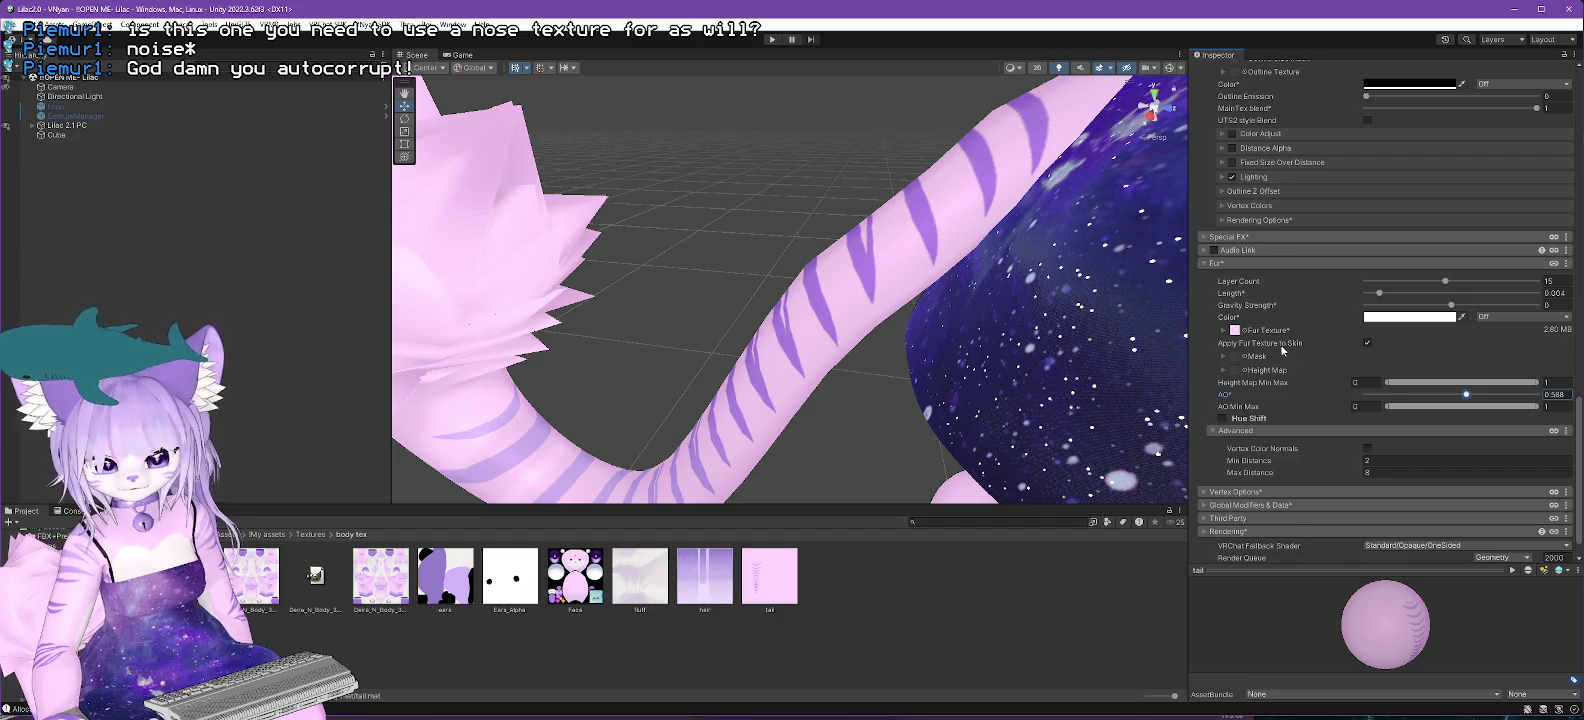
# Assign FurHeightMap from _PoiyomiShaders/Textures/Fur as the Height Map and apply Fix Now.
pyautogui.click(1221, 374)
pyautogui.click(1222, 372)
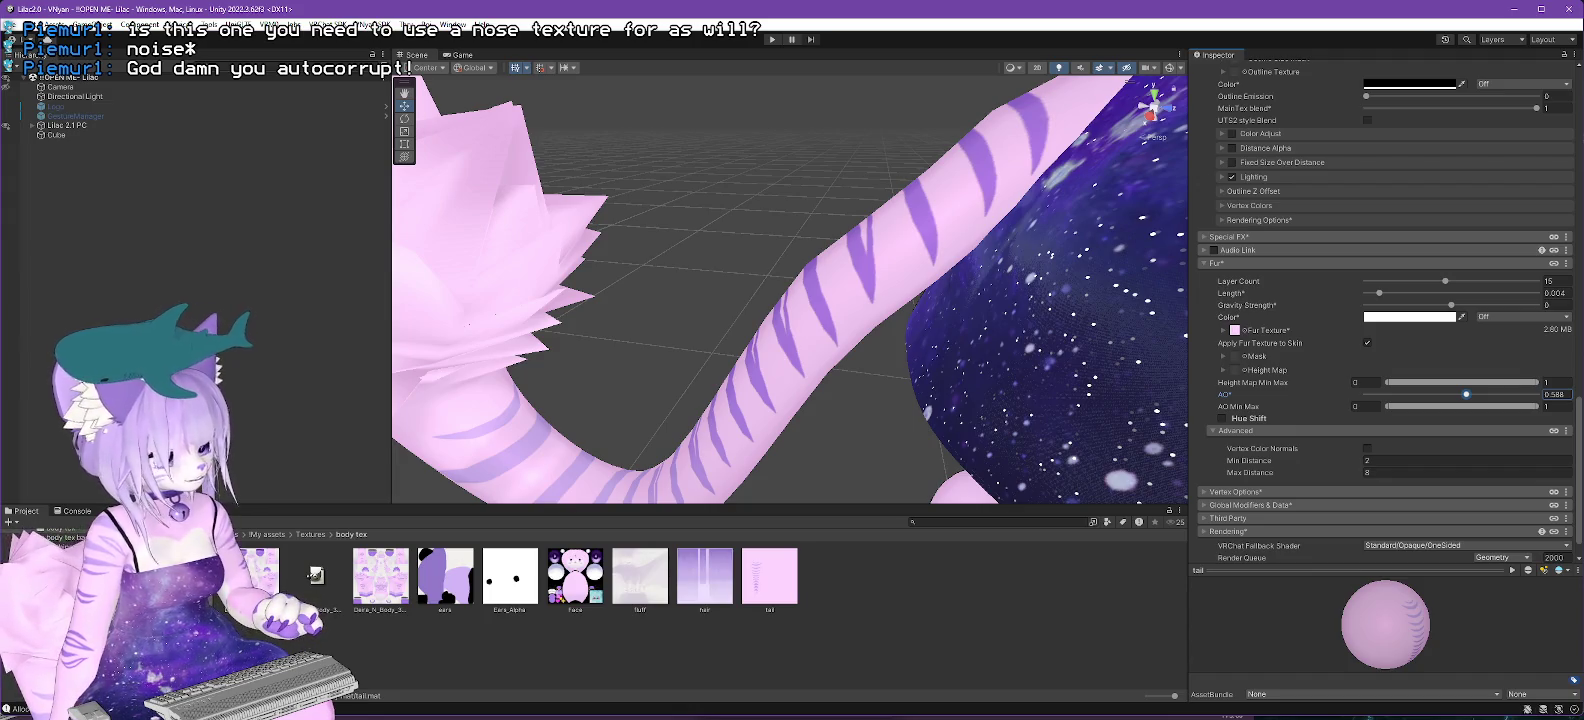
pyautogui.click(70, 580)
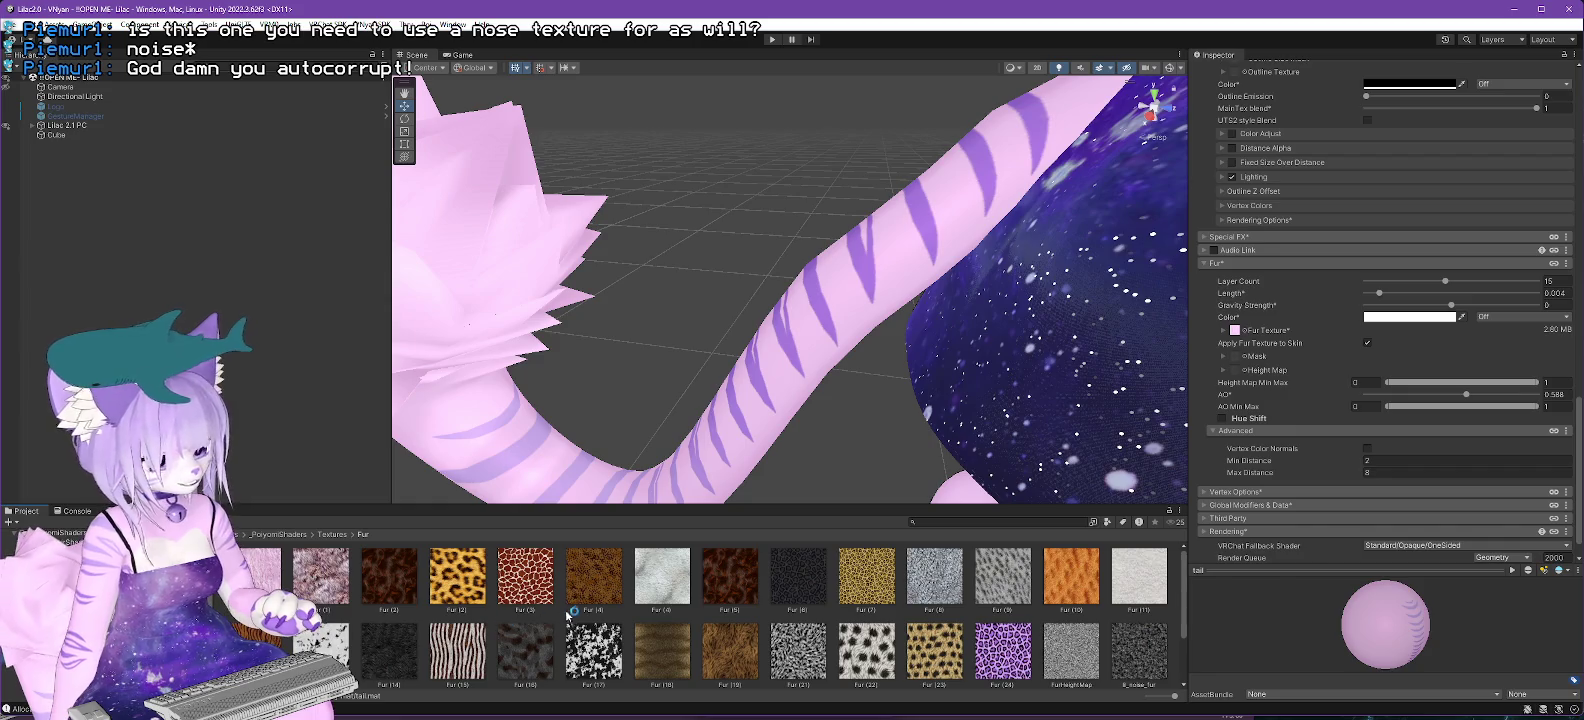
pyautogui.scroll(-1, 728, 590)
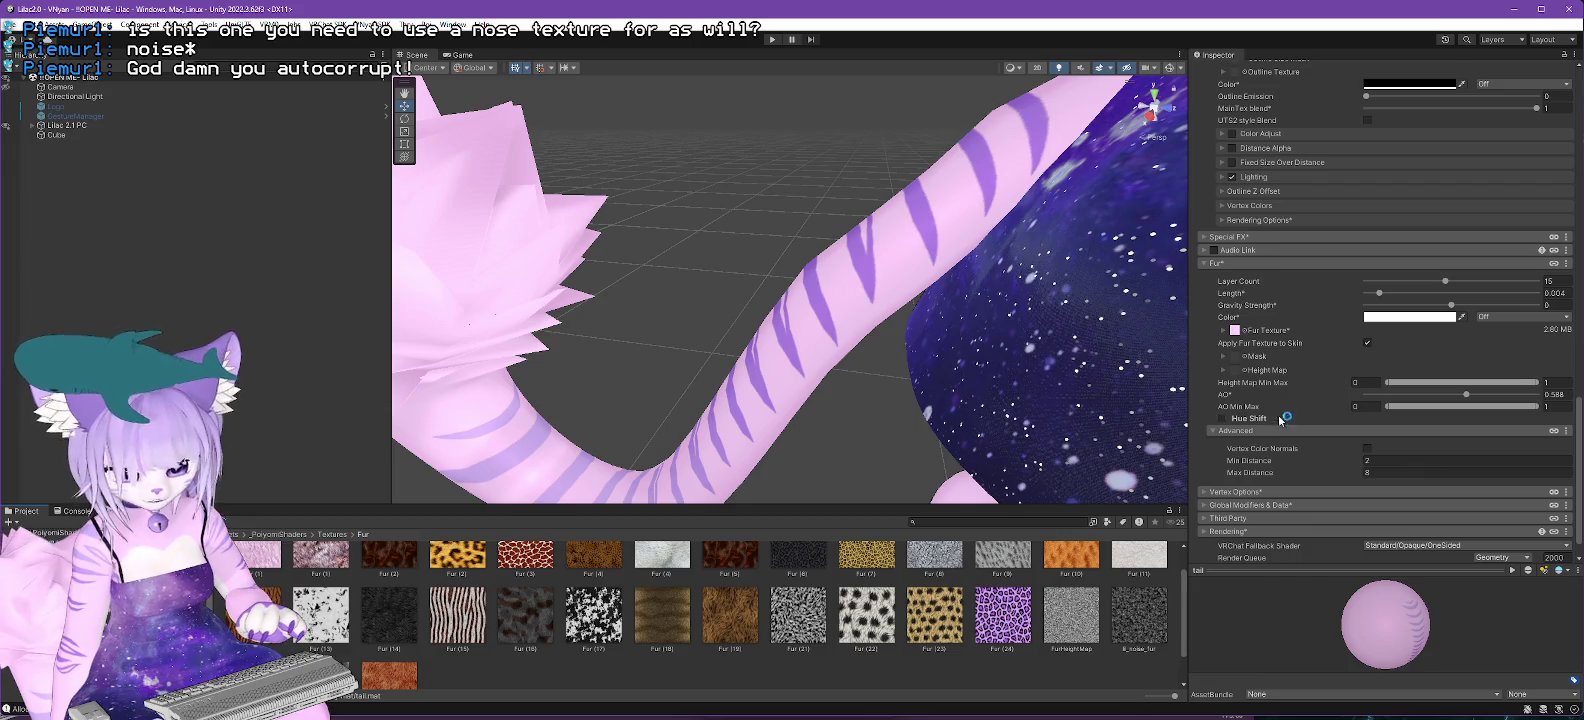
pyautogui.click(1066, 624)
pyautogui.moveTo(1066, 624)
pyautogui.mouseDown()
pyautogui.moveTo(1300, 395)
pyautogui.moveTo(1235, 372)
pyautogui.mouseUp()
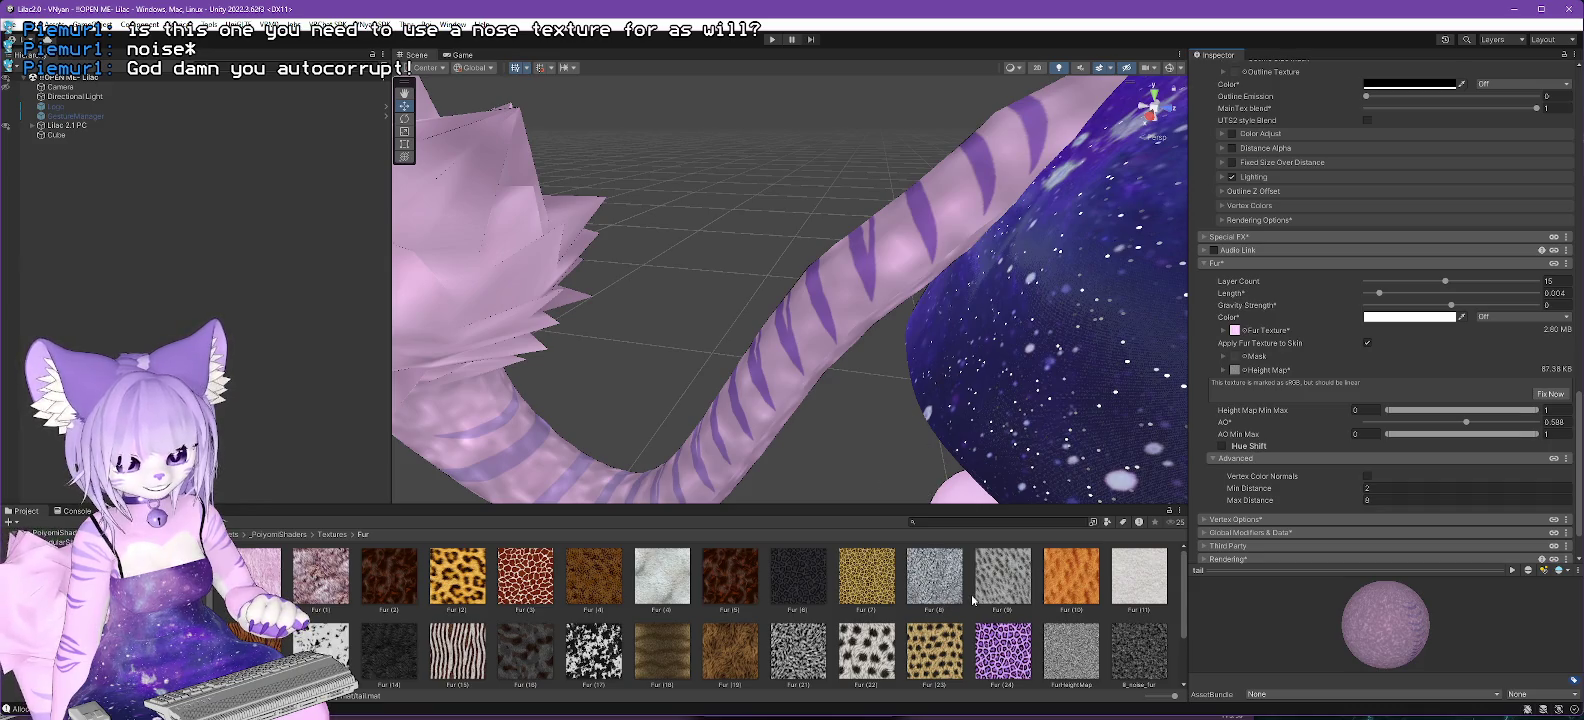
pyautogui.click(1549, 396)
pyautogui.moveTo(849, 378)
pyautogui.mouseDown()
pyautogui.moveTo(1396, 340)
pyautogui.moveTo(759, 381)
pyautogui.mouseUp()
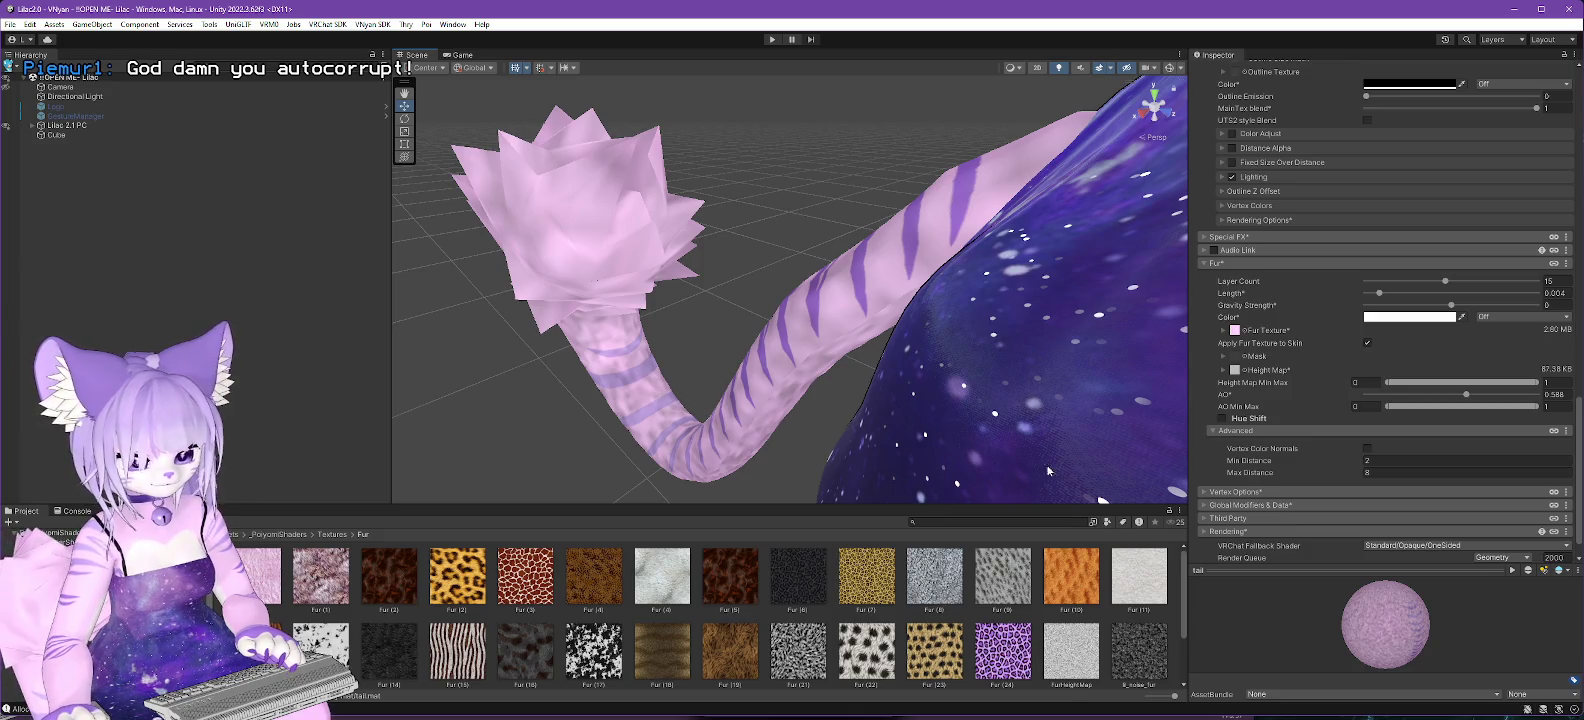
# Try a different mottled texture as the tail's Fur Texture.
pyautogui.scroll(-2, 1032, 634)
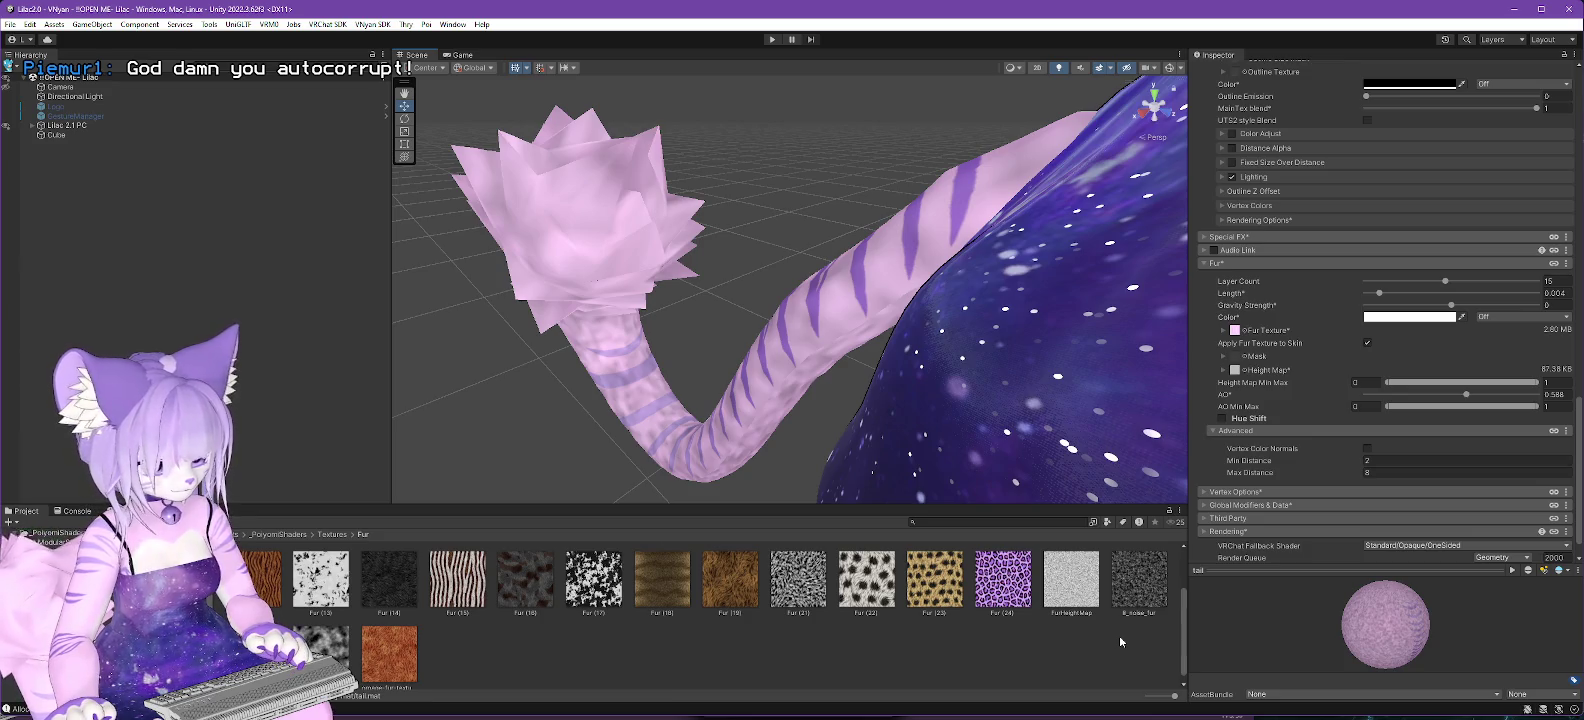
pyautogui.scroll(-1, 1119, 635)
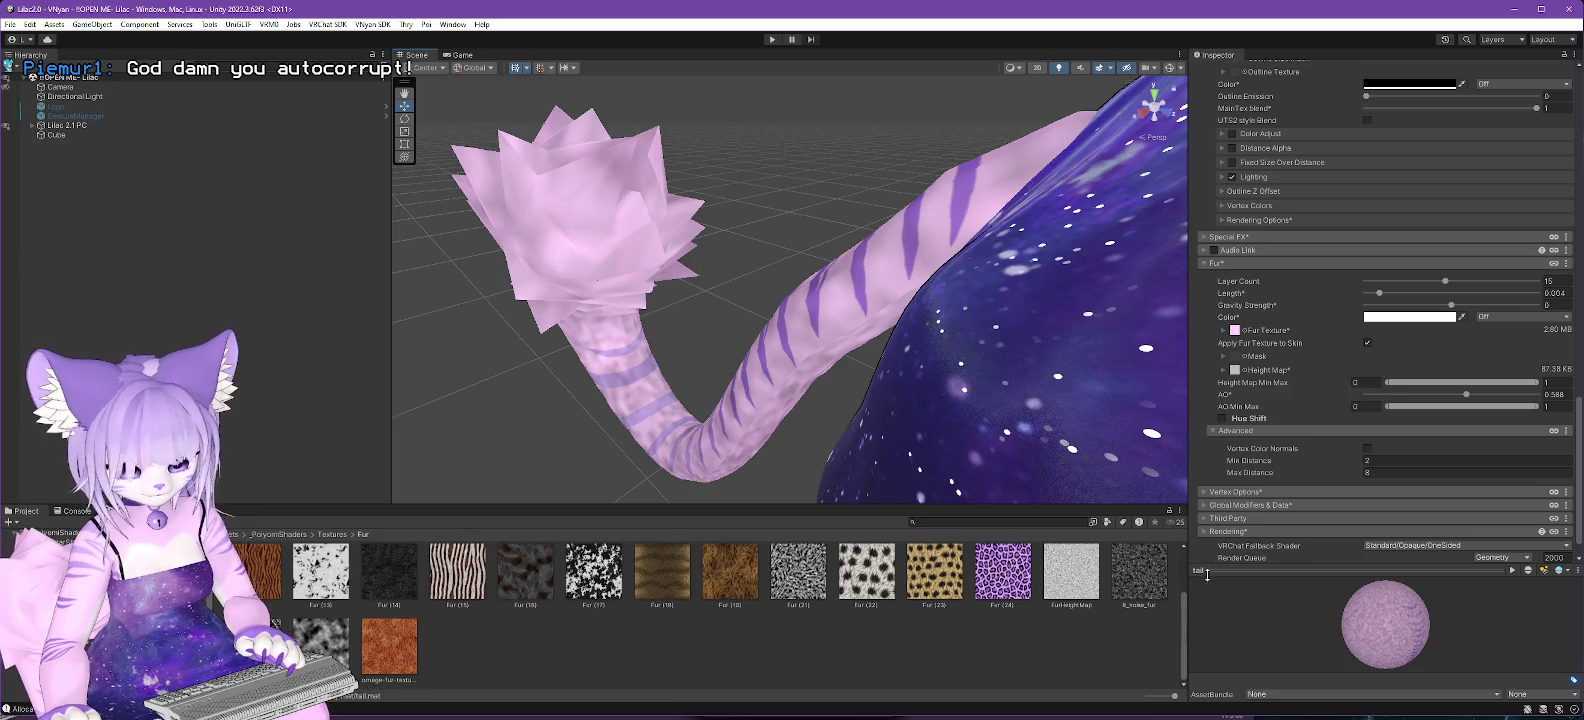
pyautogui.scroll(2, 1042, 608)
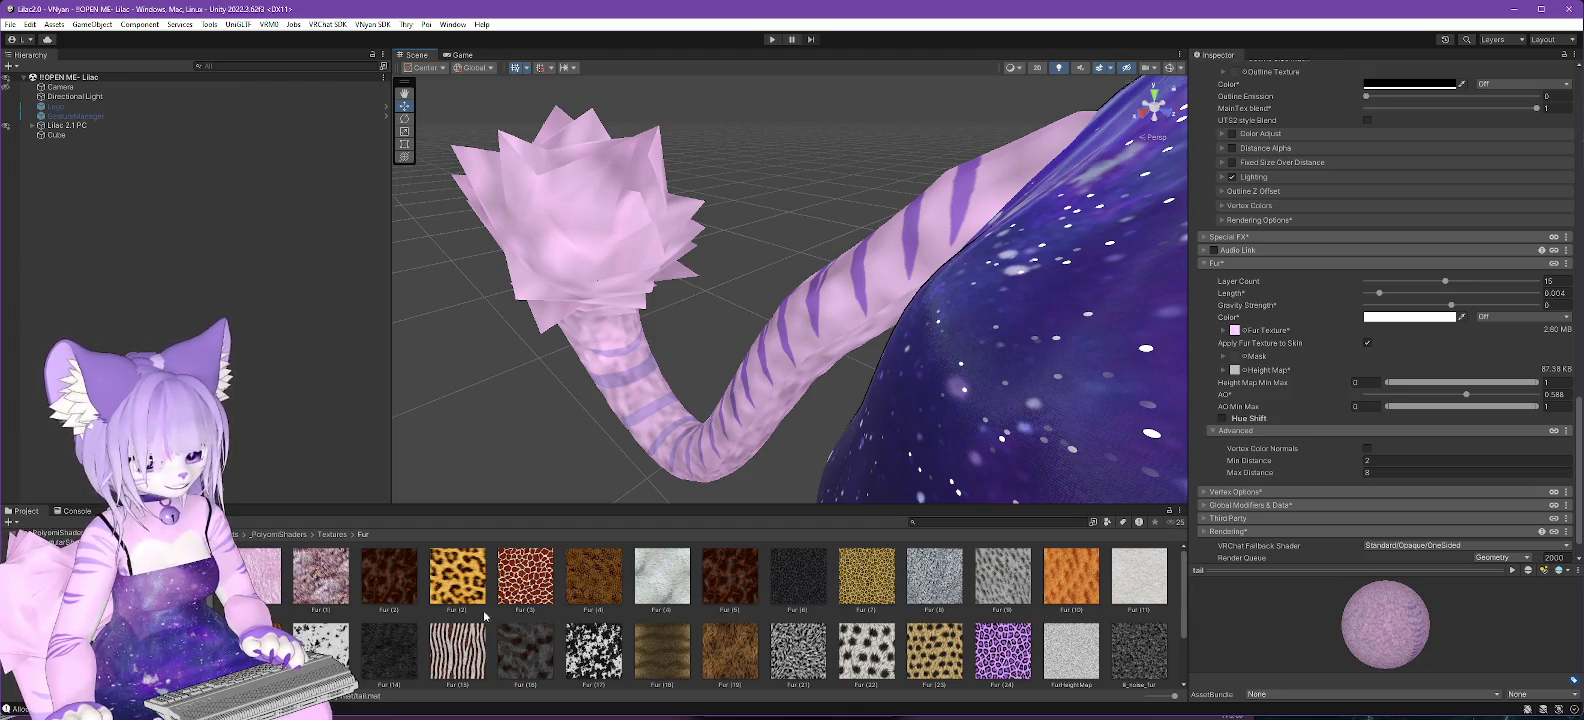
pyautogui.click(1466, 394)
pyautogui.moveTo(1235, 331); pyautogui.dragTo(1235, 331)
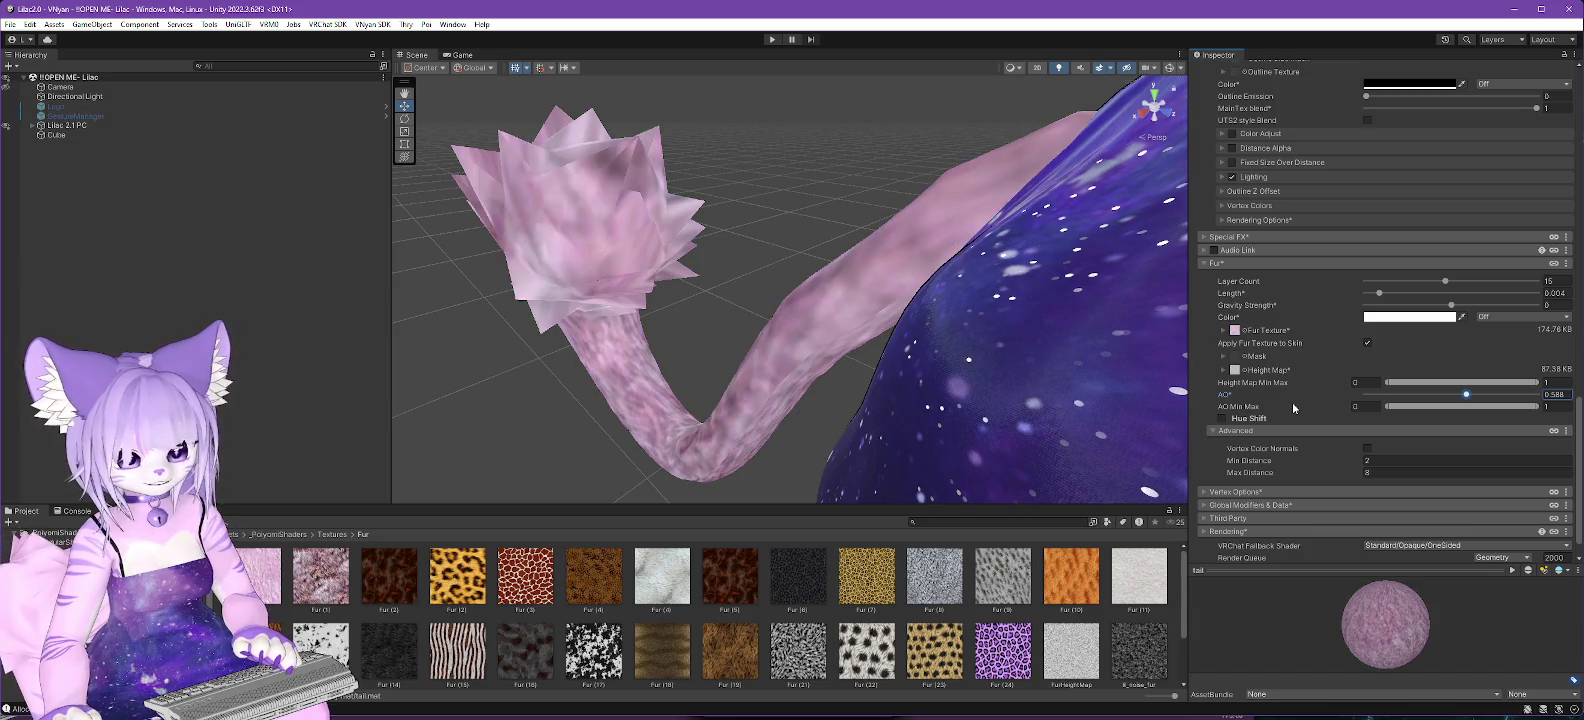
# Set the Height Map to None, then restore the original fur texture and undo.
pyautogui.click(1246, 372)
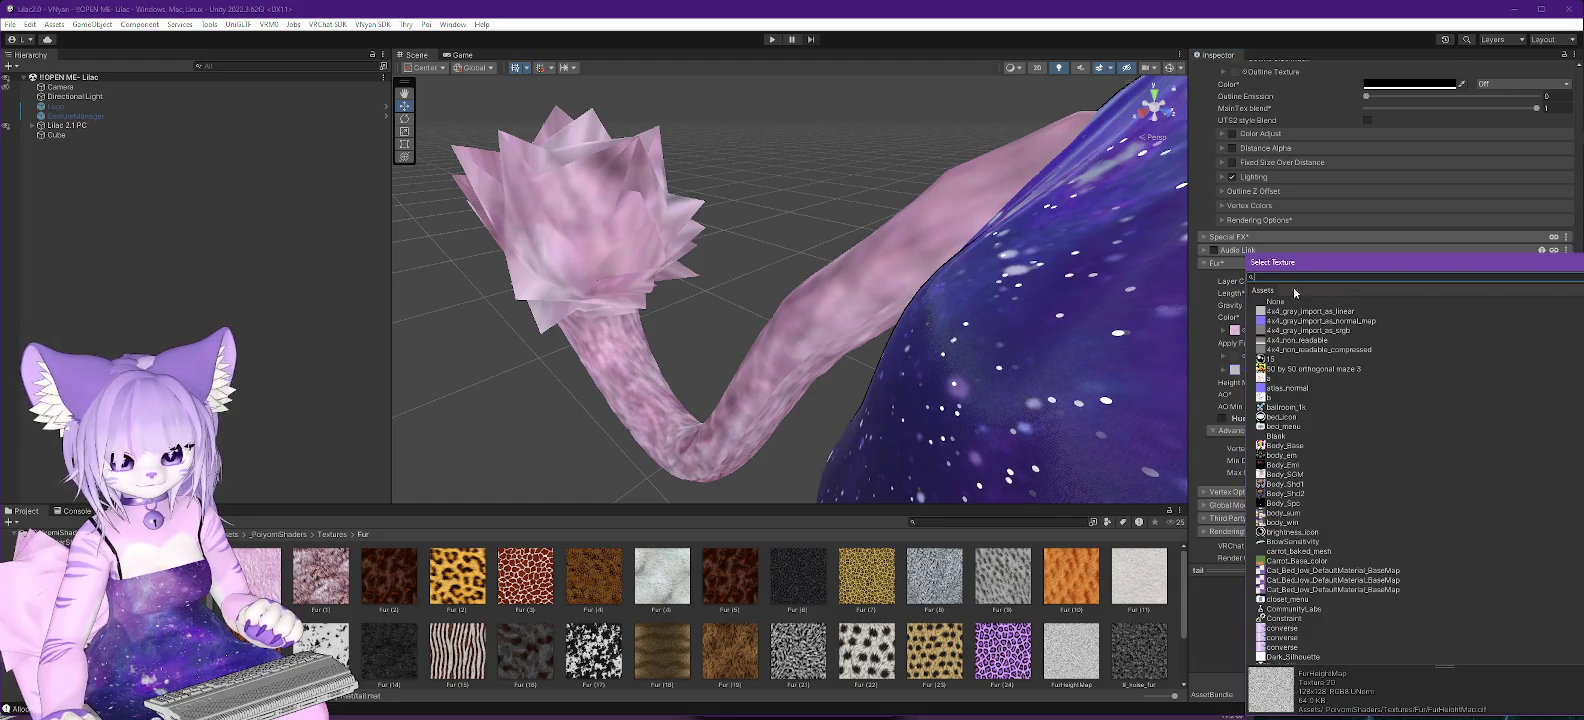
pyautogui.click(1280, 301)
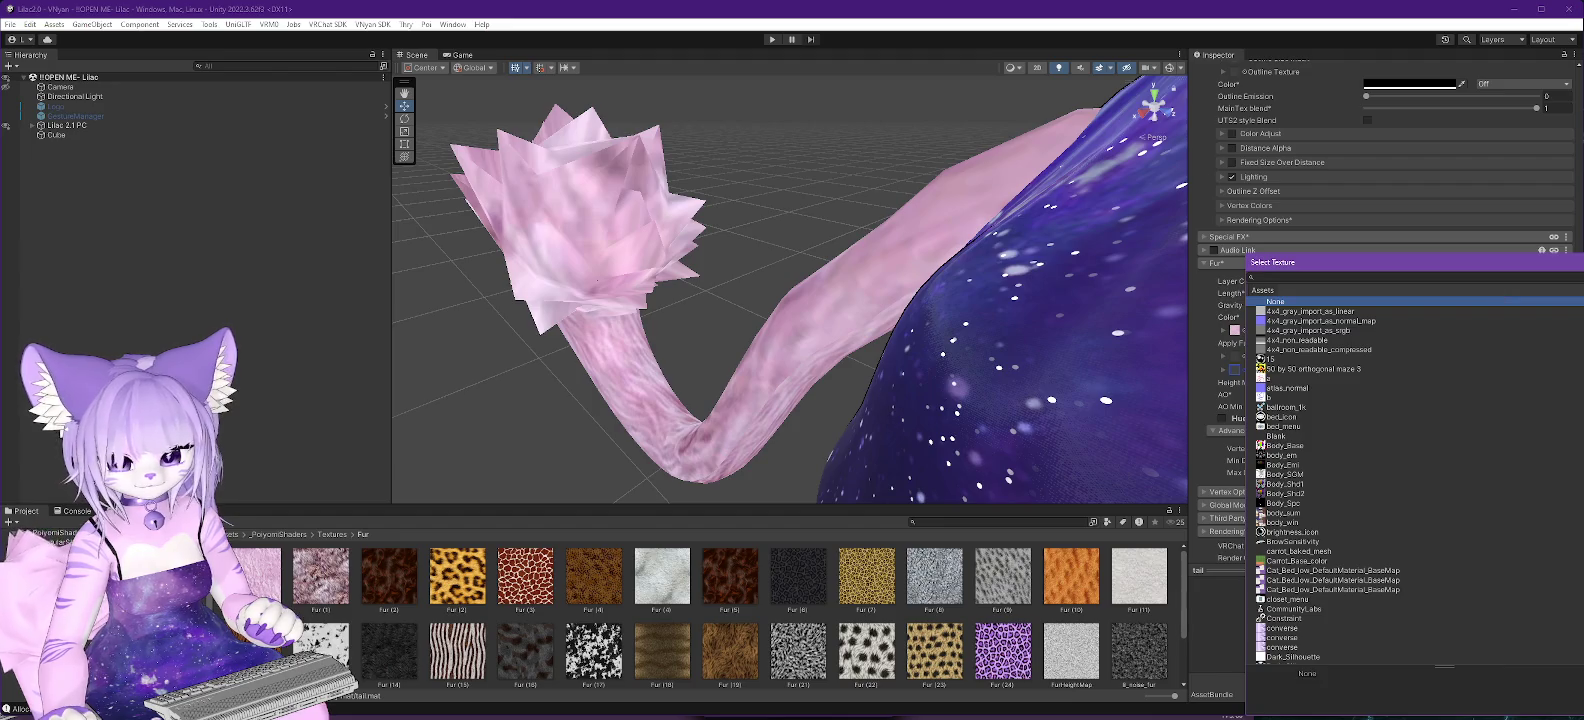
pyautogui.press('Return')
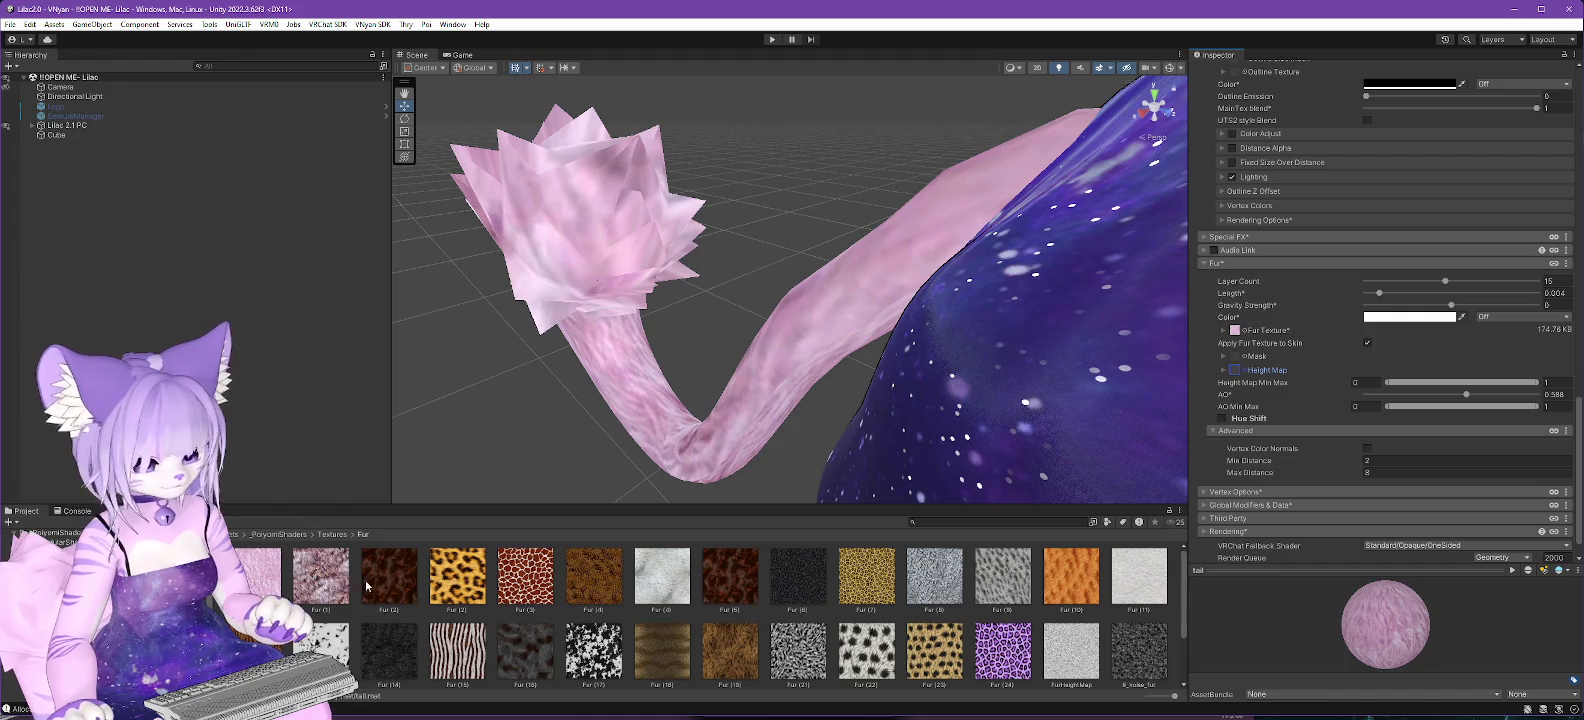
pyautogui.scroll(-1, 815, 595)
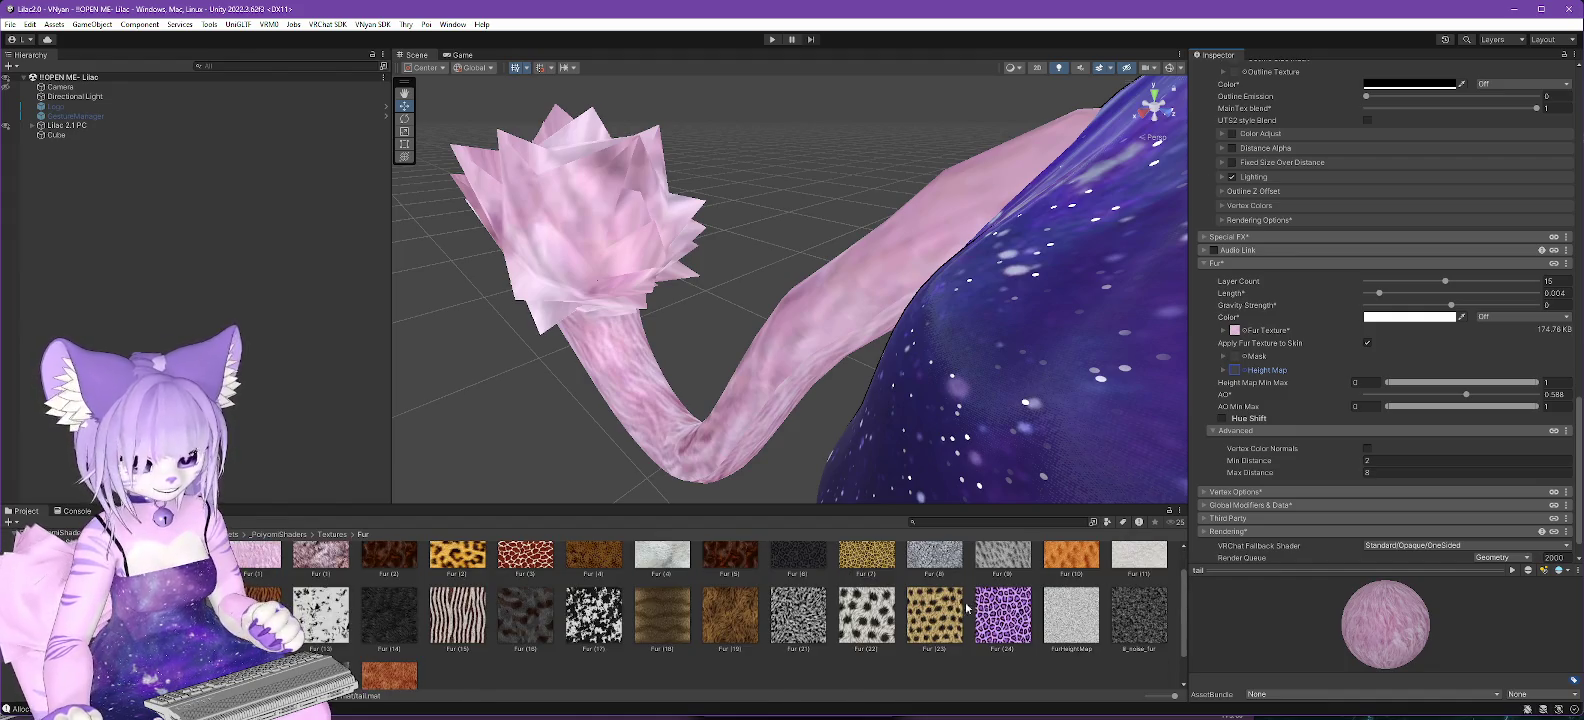
pyautogui.scroll(-1, 967, 607)
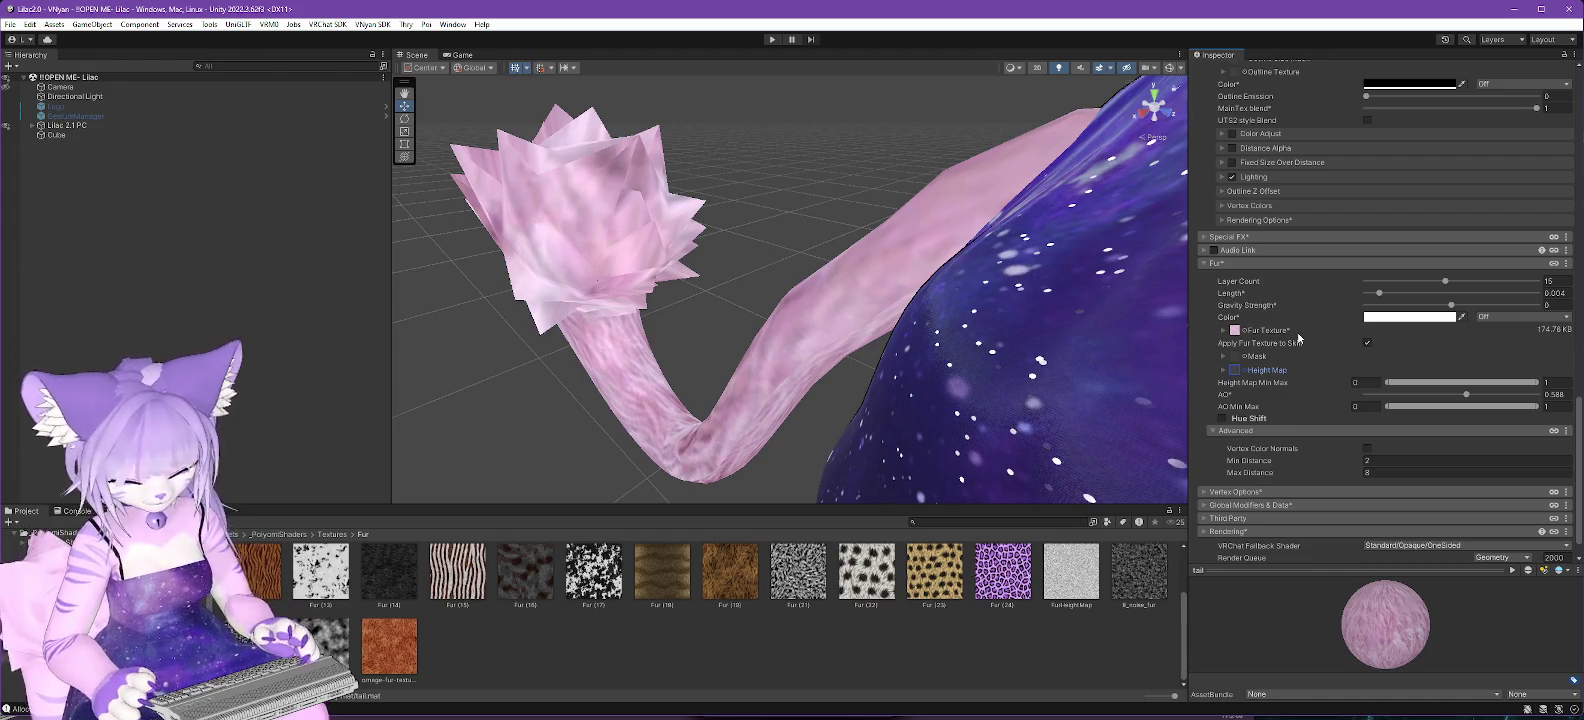
pyautogui.moveTo(1298, 339); pyautogui.dragTo(1298, 339)
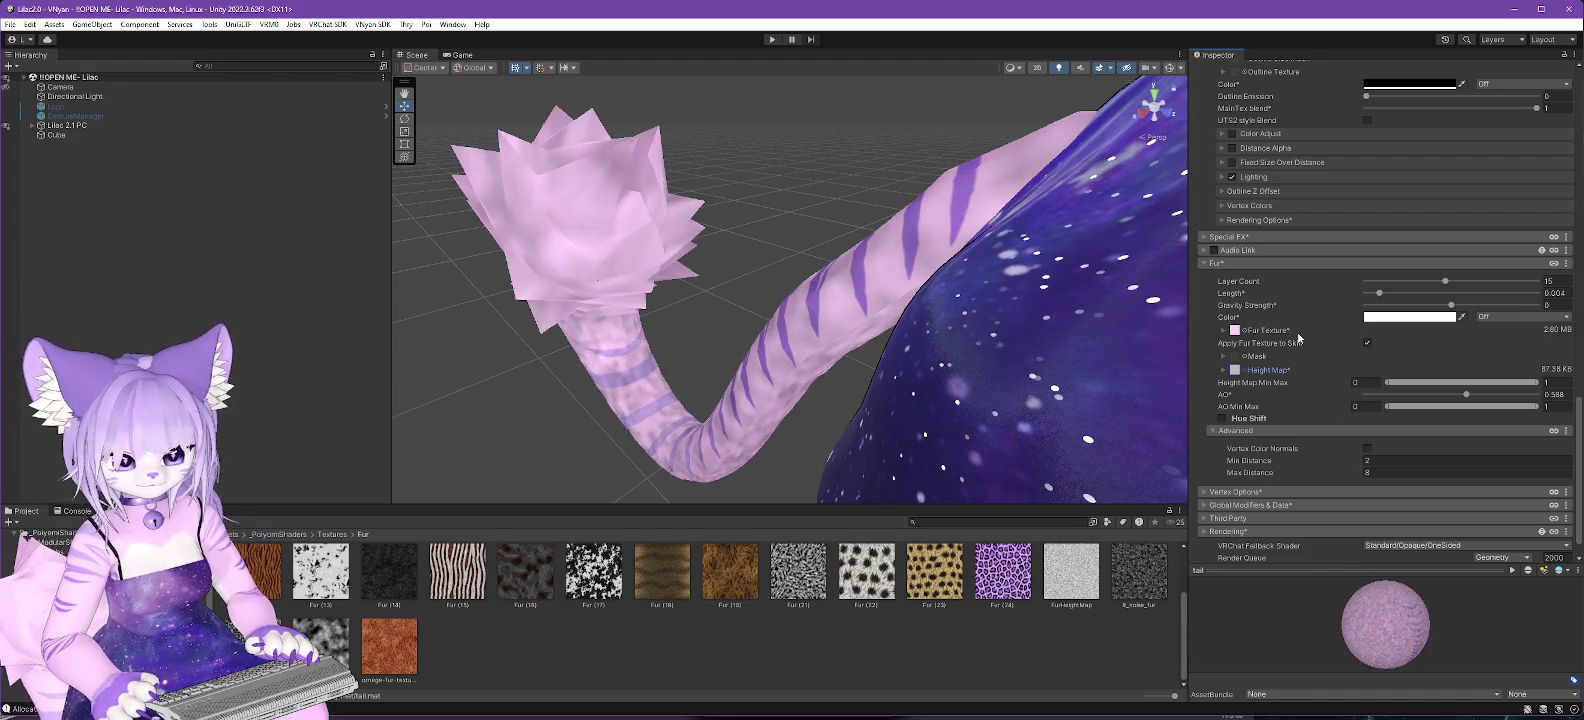
pyautogui.hotkey('ctrl', 'z')
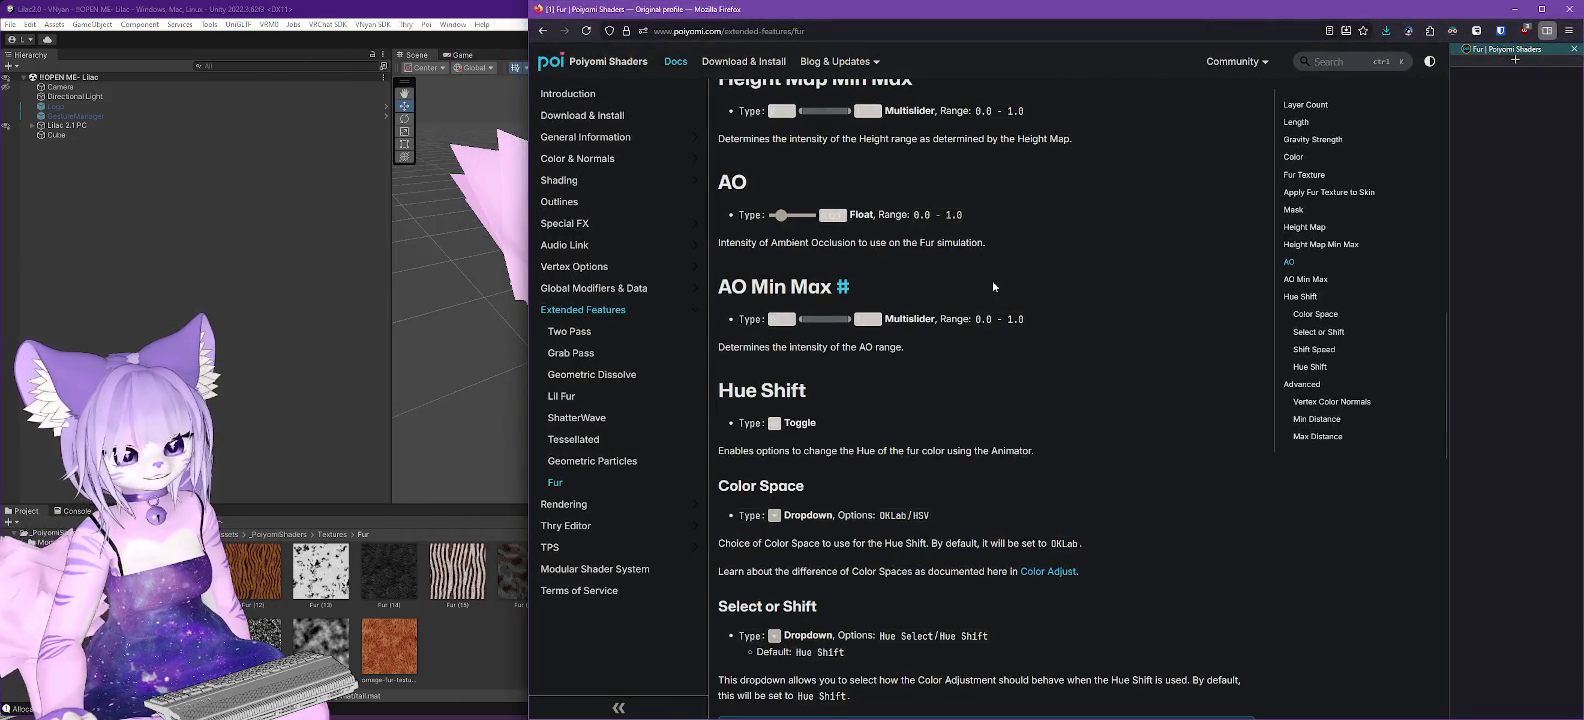
# Read the Fur docs through Hue Shift and Advanced settings, then return to Unity.
pyautogui.scroll(-3, 992, 280)
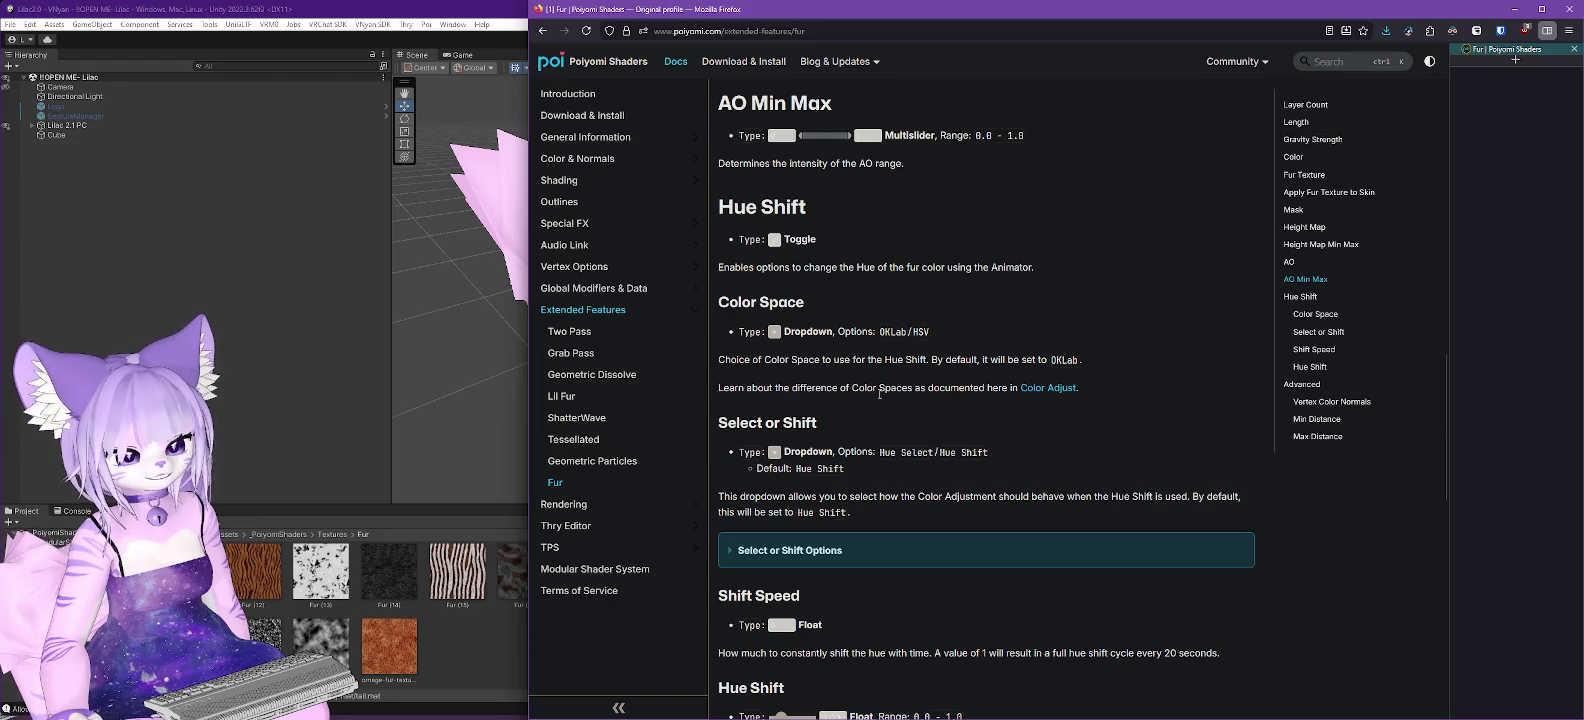
pyautogui.scroll(-2, 880, 394)
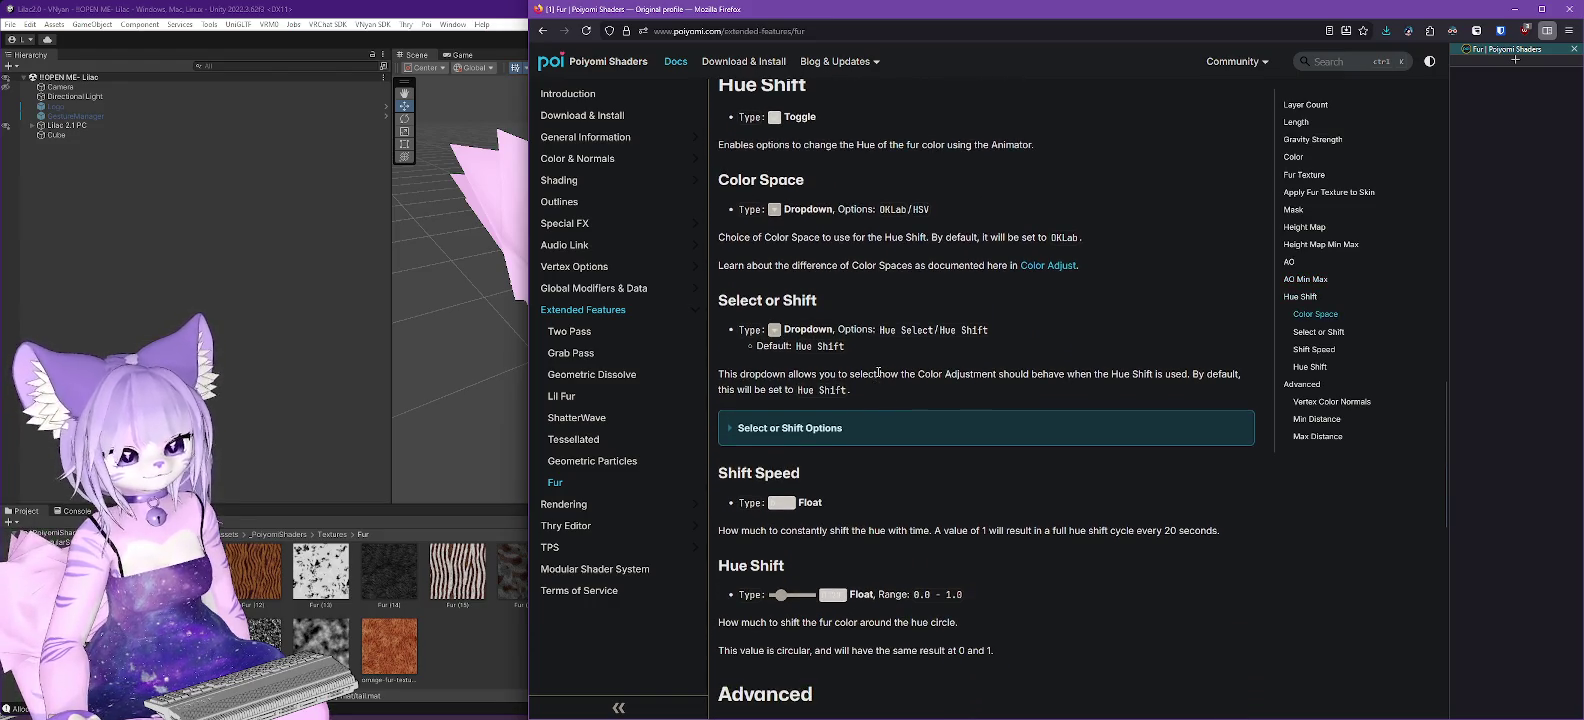
pyautogui.scroll(-5, 878, 373)
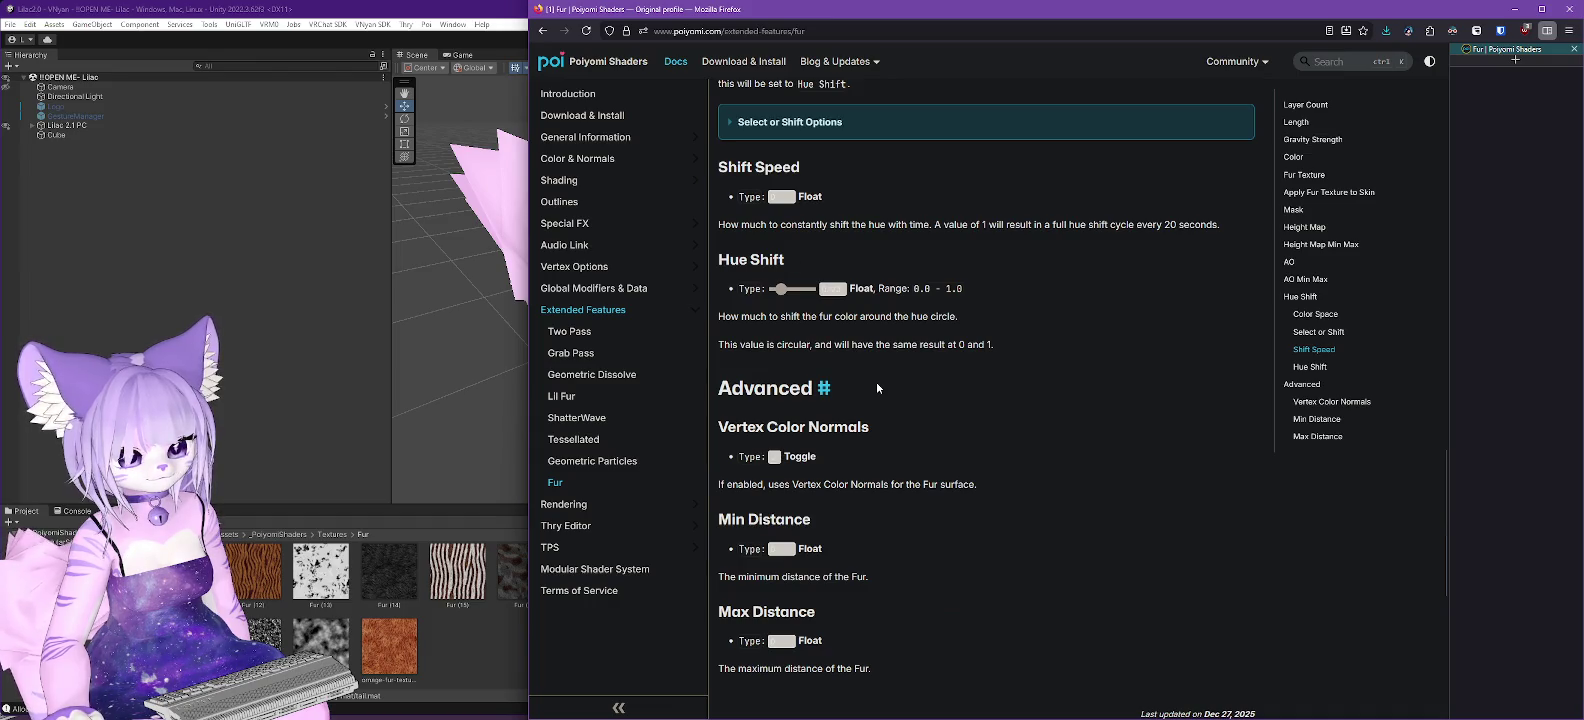
pyautogui.scroll(-1, 878, 388)
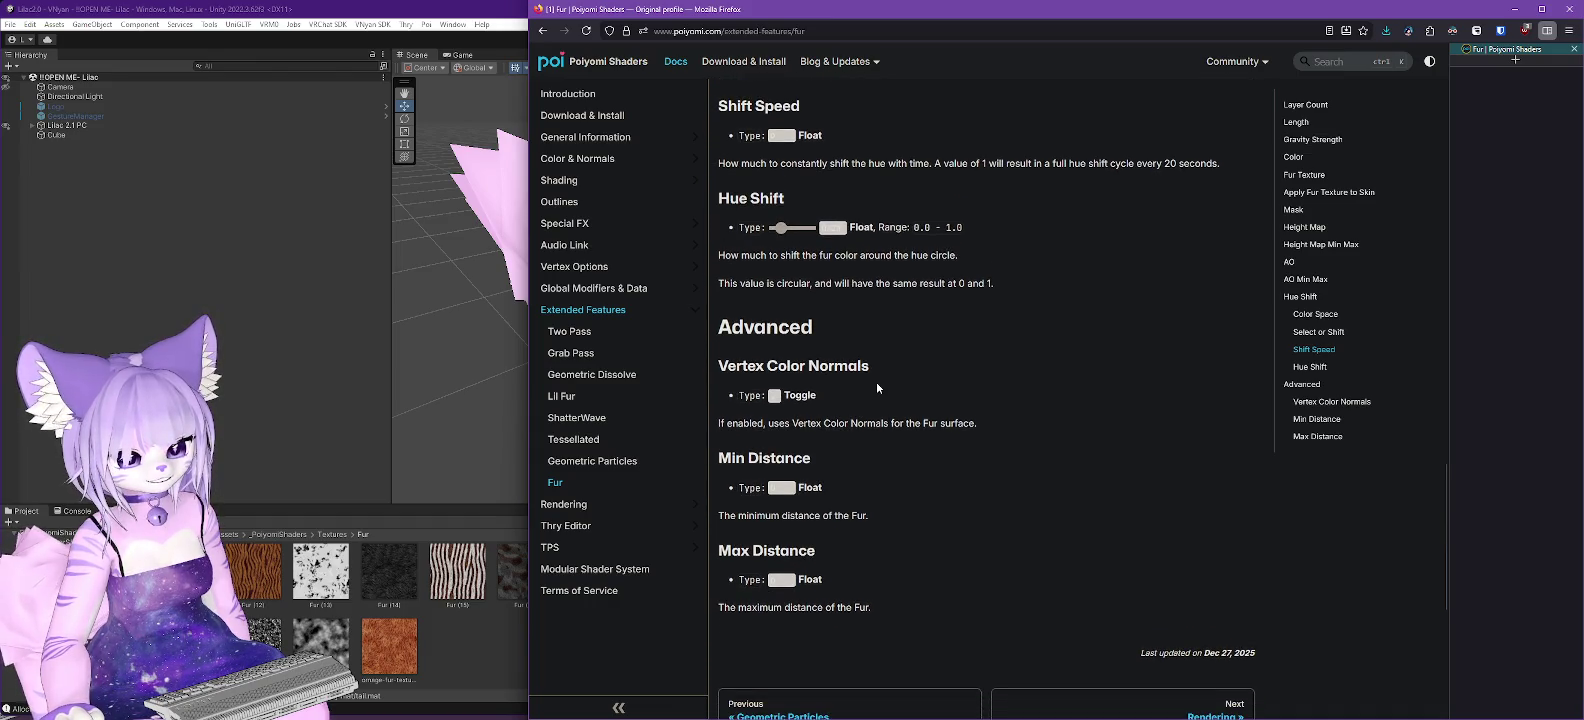
pyautogui.click(1524, 9)
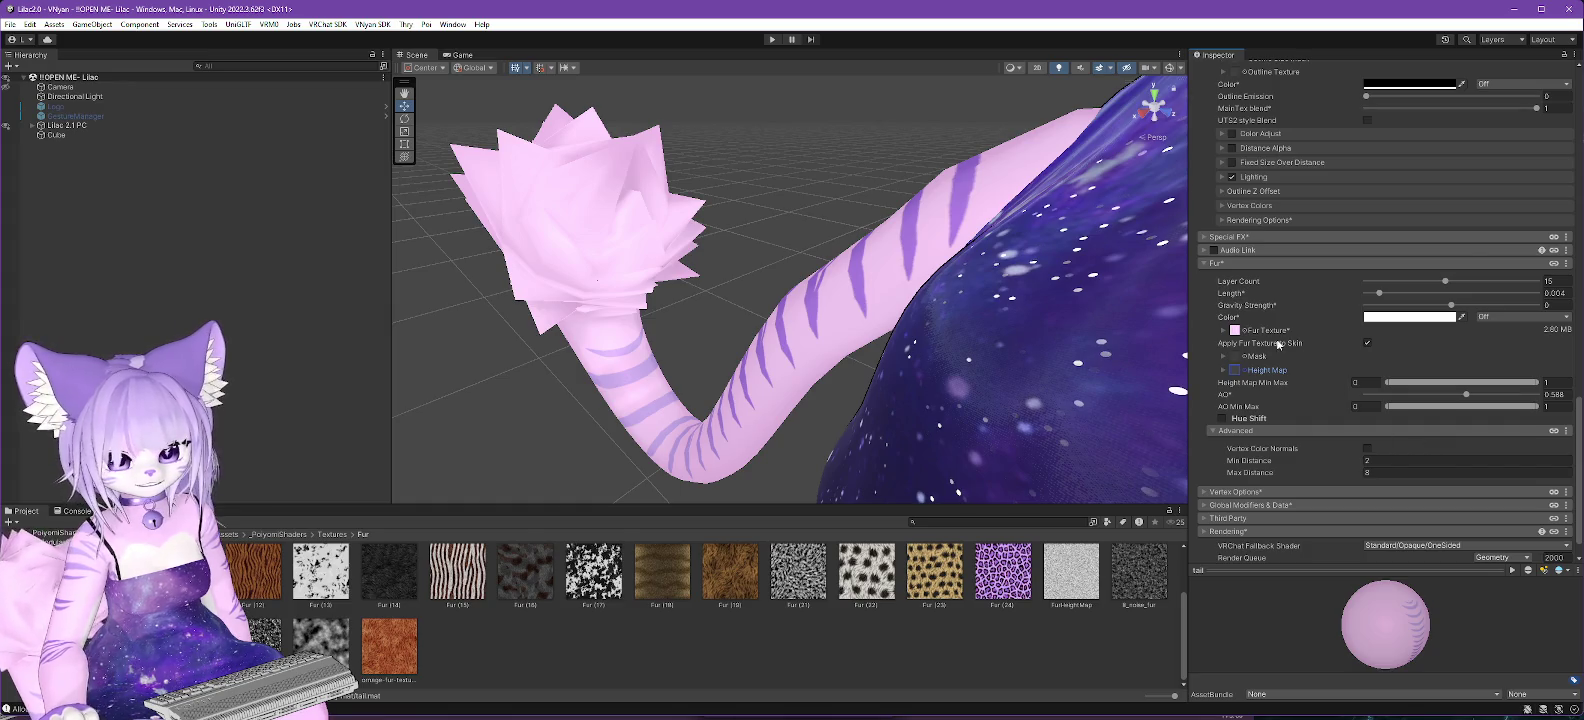
pyautogui.scroll(8, 1286, 370)
pyautogui.scroll(-6, 1286, 372)
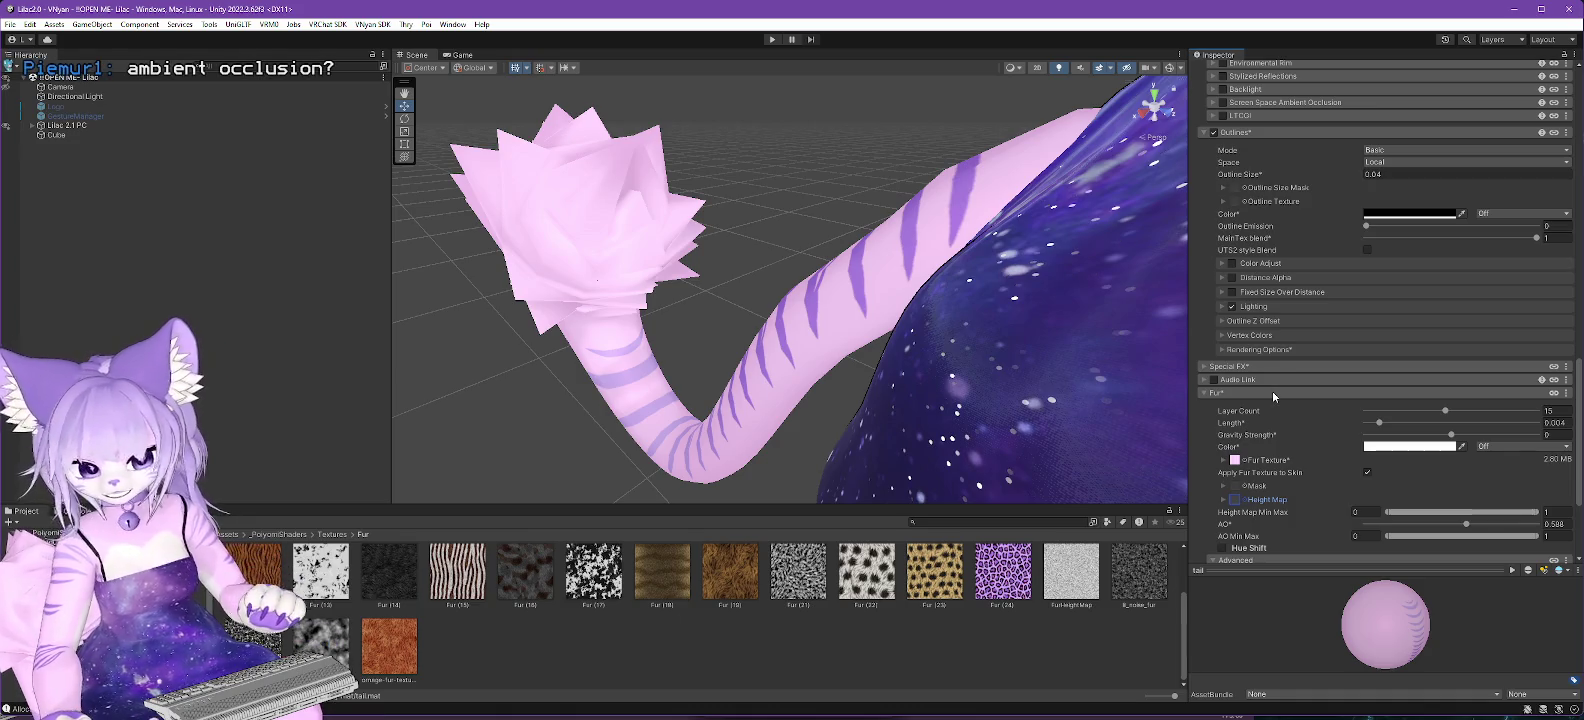
pyautogui.scroll(-1, 1271, 390)
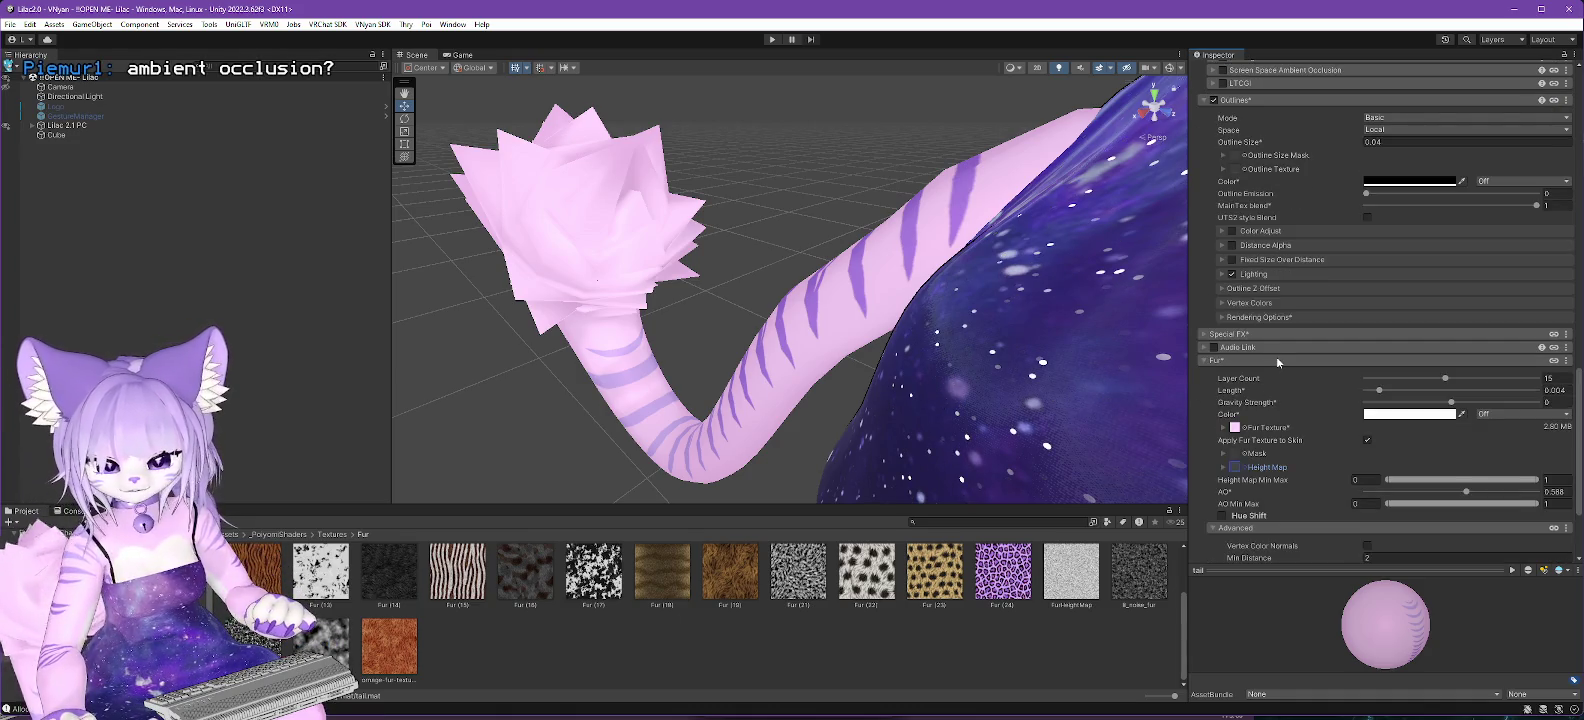
pyautogui.scroll(-3, 1276, 356)
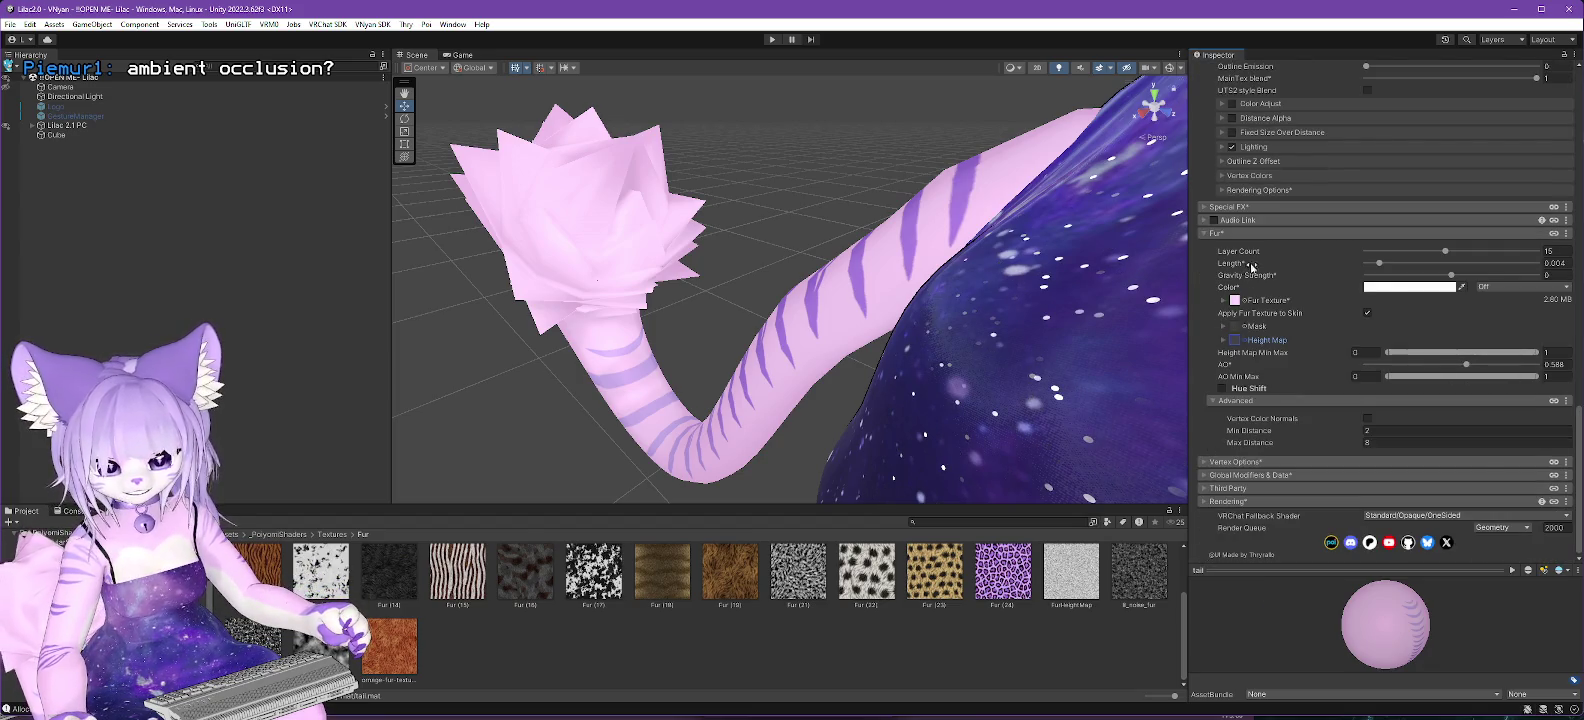
pyautogui.moveTo(1441, 250); pyautogui.dragTo(1352, 258)
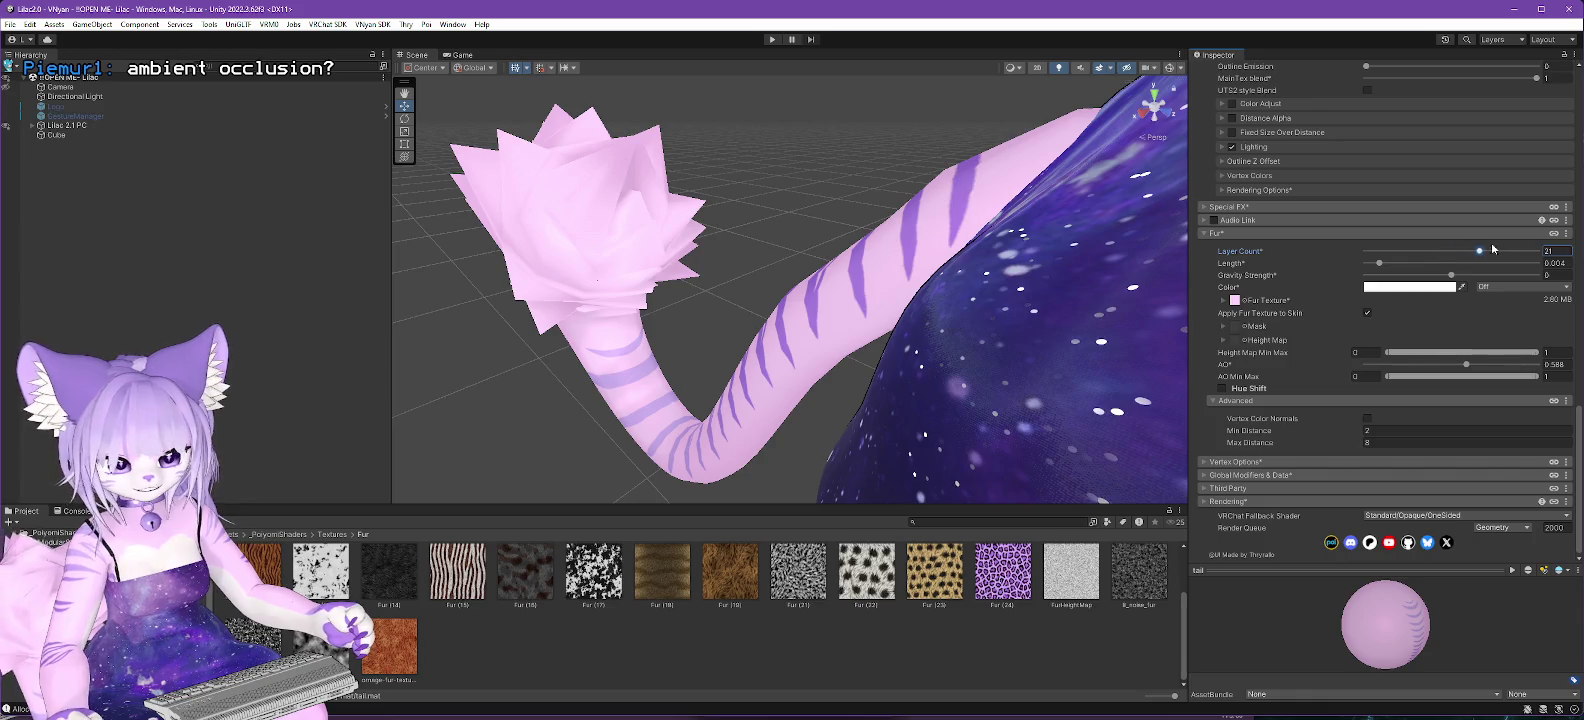
pyautogui.click(1560, 251)
pyautogui.write('2')
pyautogui.press('BackSpace')
pyautogui.write('15')
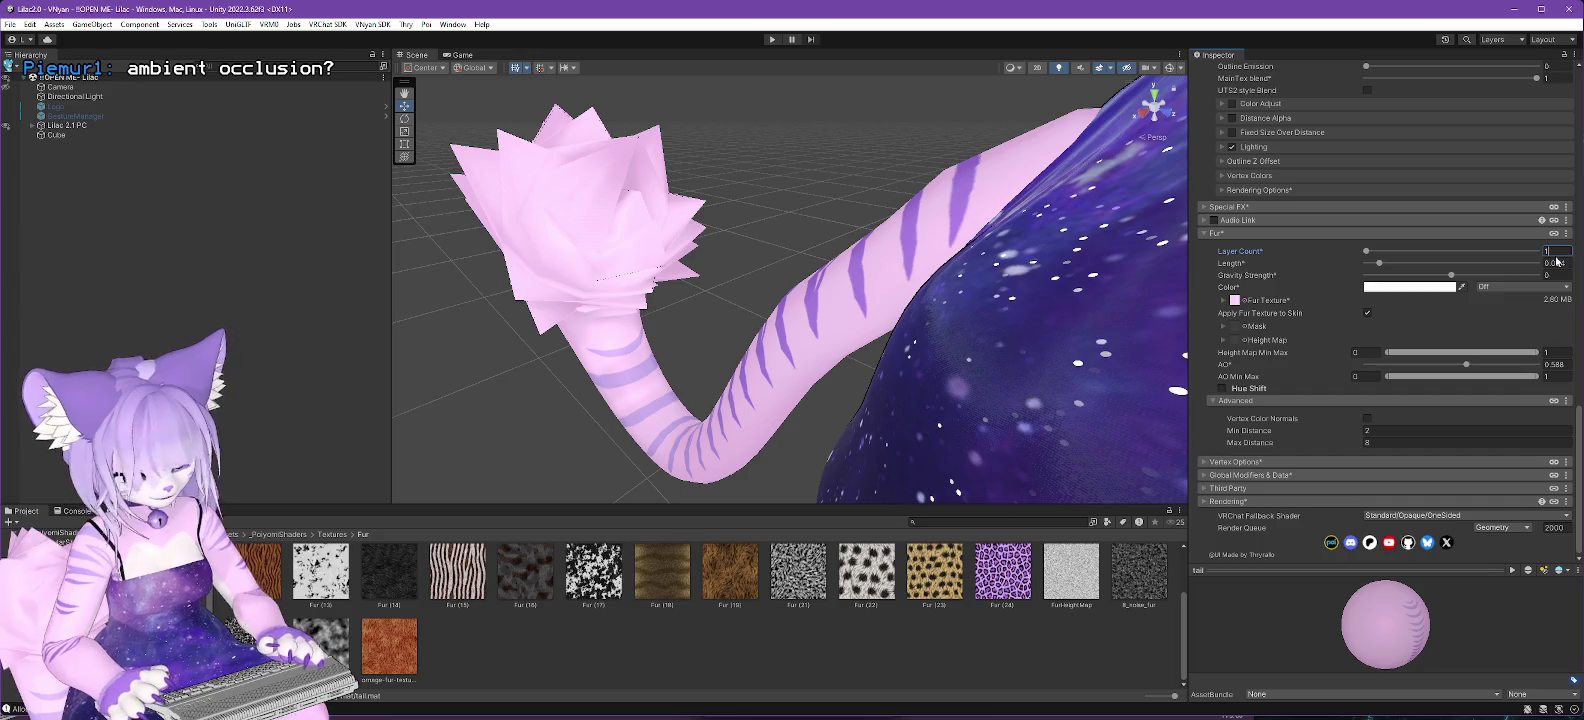
pyautogui.scroll(15, 1349, 213)
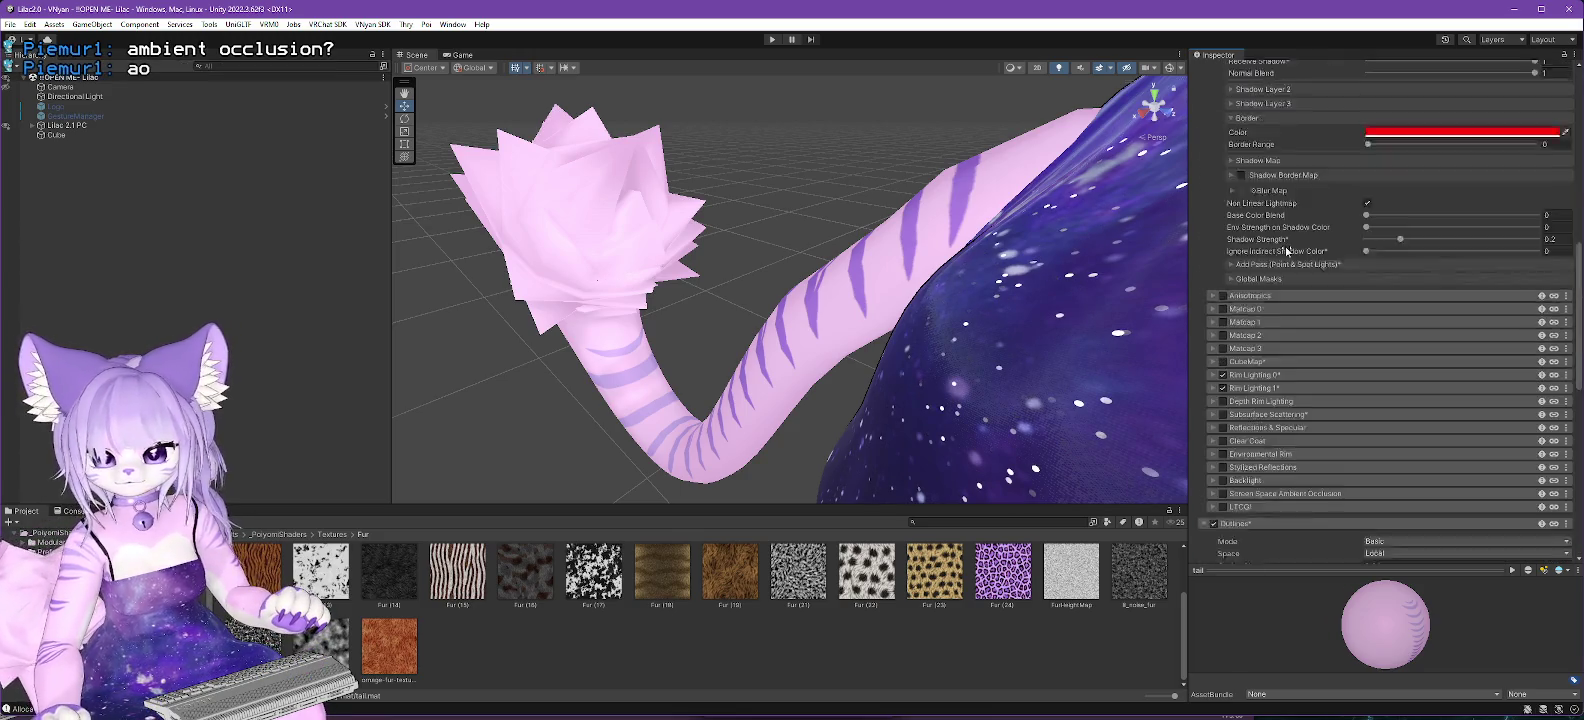
pyautogui.scroll(-10, 1340, 295)
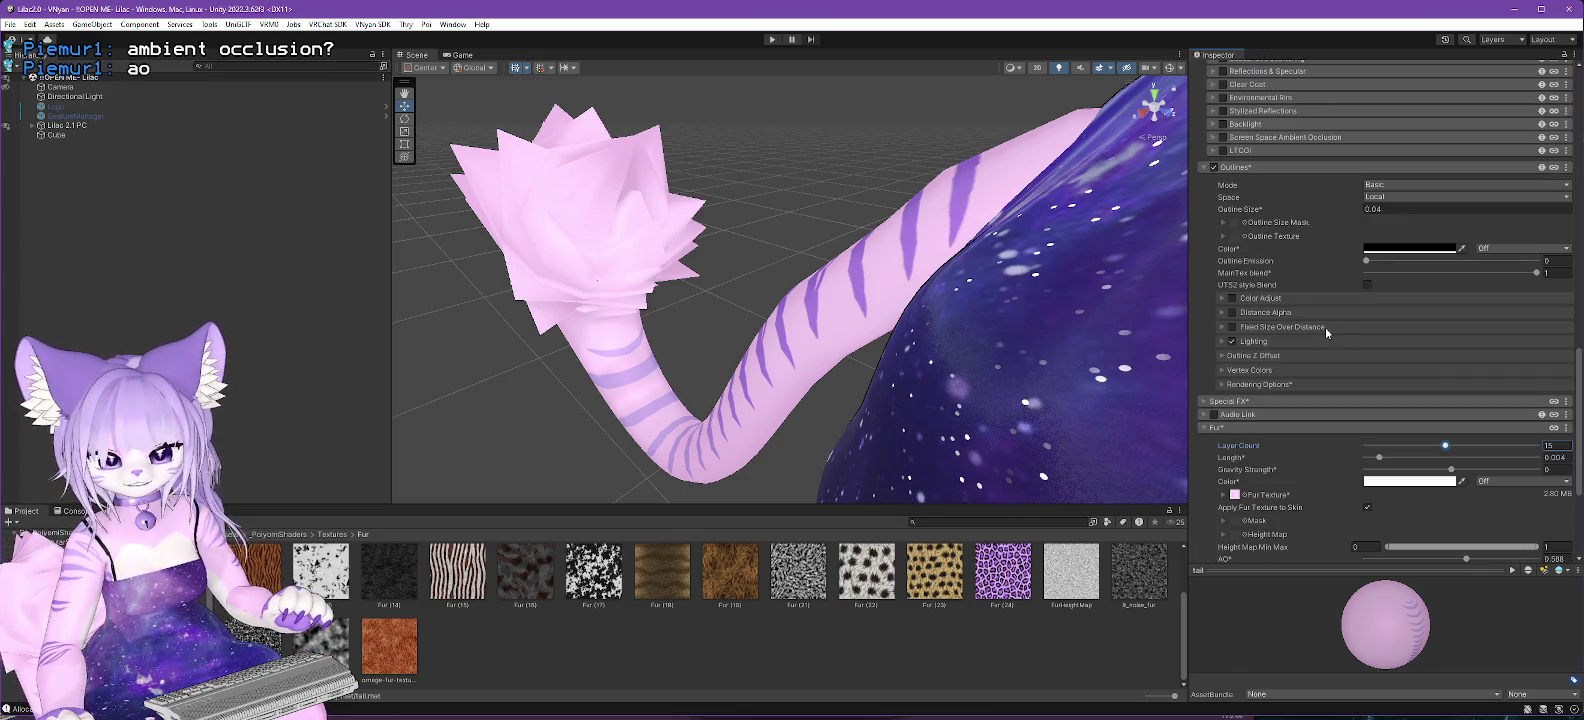
pyautogui.scroll(-5, 1325, 328)
pyautogui.scroll(-1, 1321, 337)
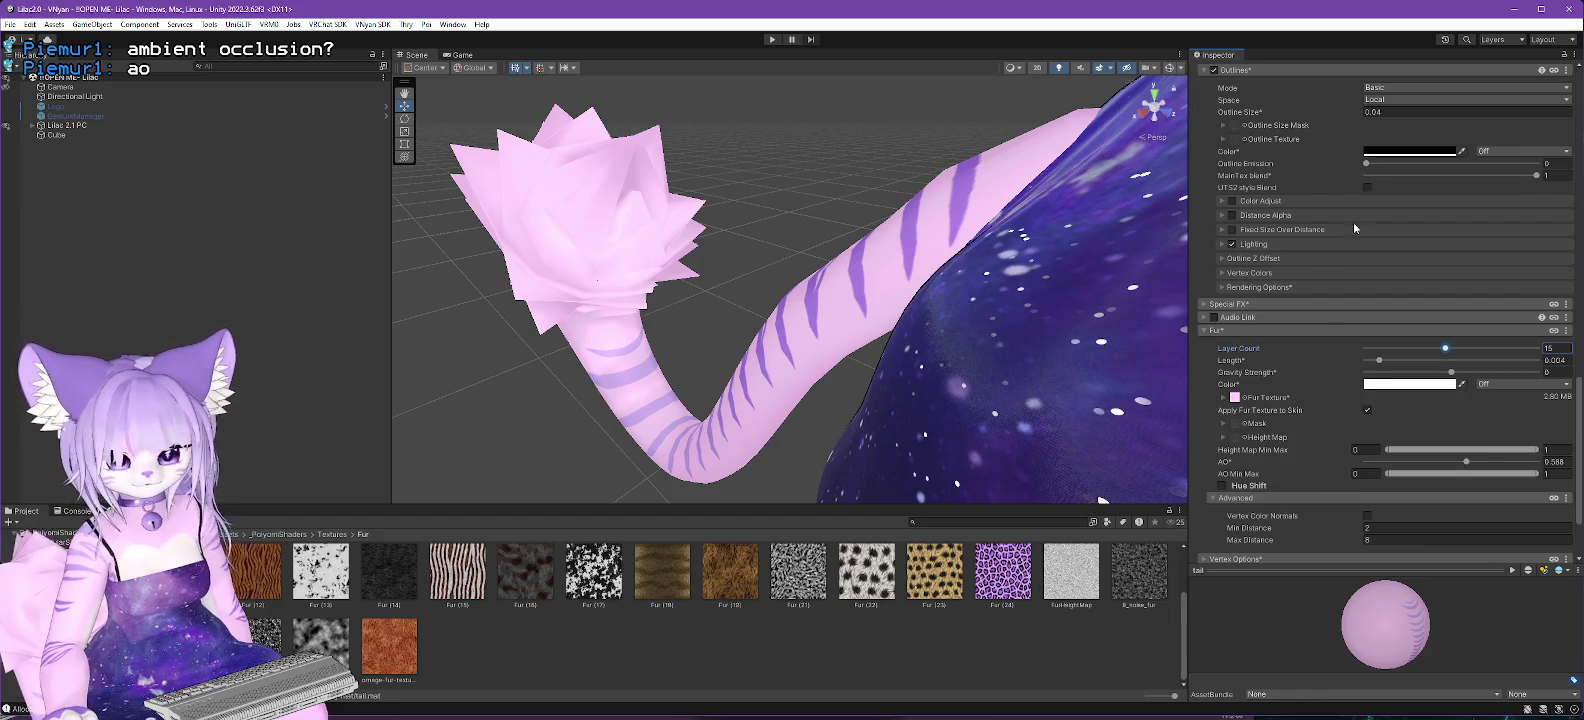
pyautogui.scroll(10, 1353, 222)
pyautogui.scroll(10, 1367, 258)
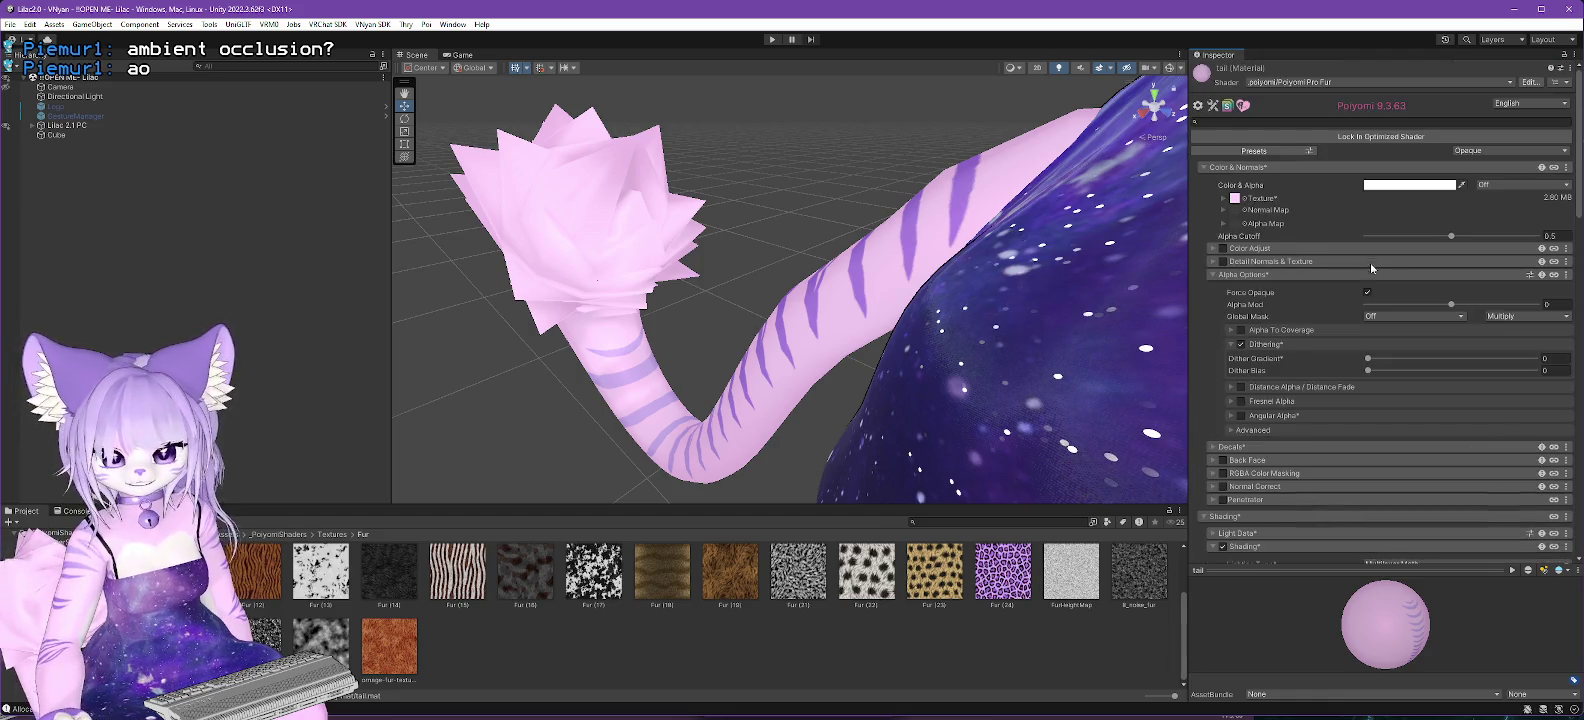
# Change the tail material's shader to .poiyomi > Poiyomi Pro + Lil Fur.
pyautogui.click(1293, 82)
pyautogui.click(1305, 121)
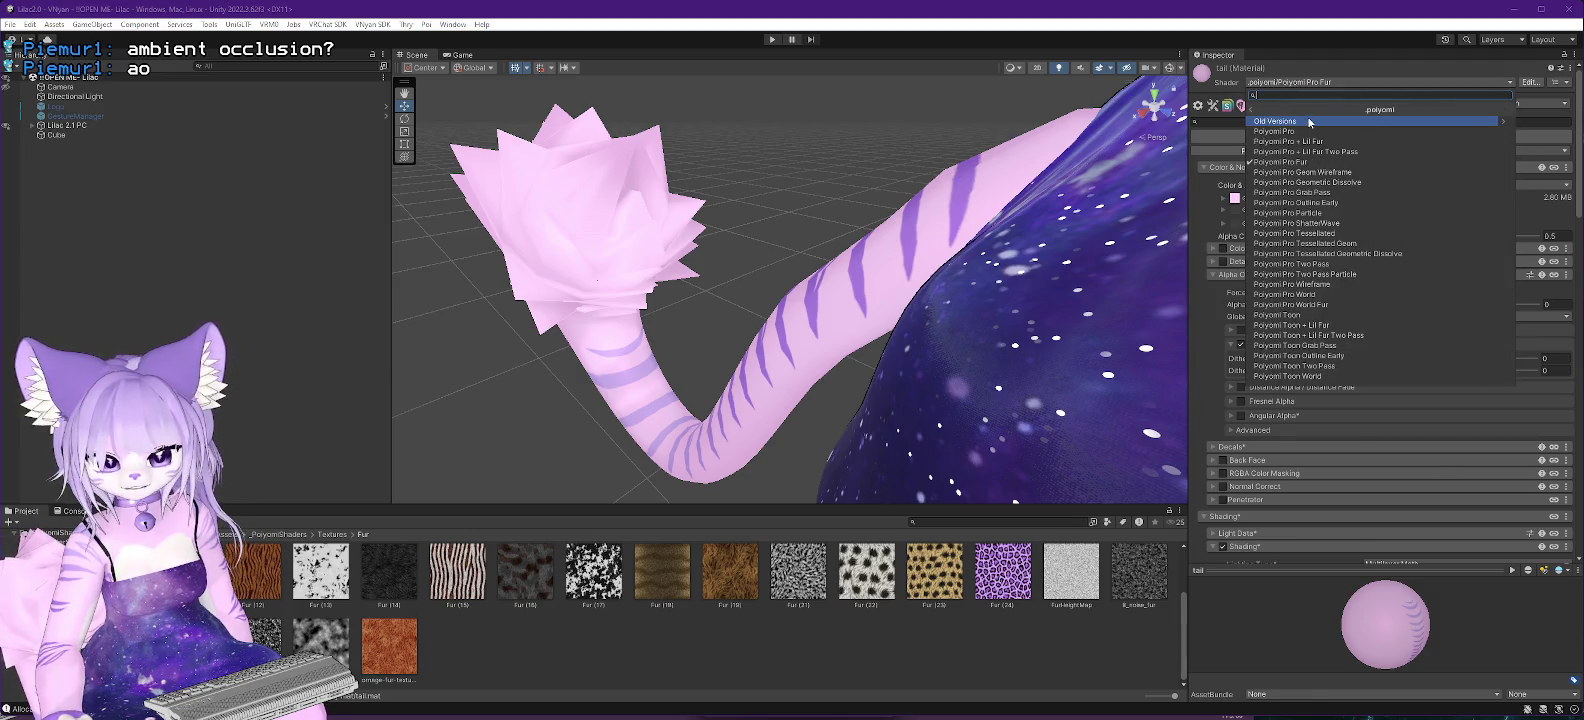
pyautogui.click(1307, 143)
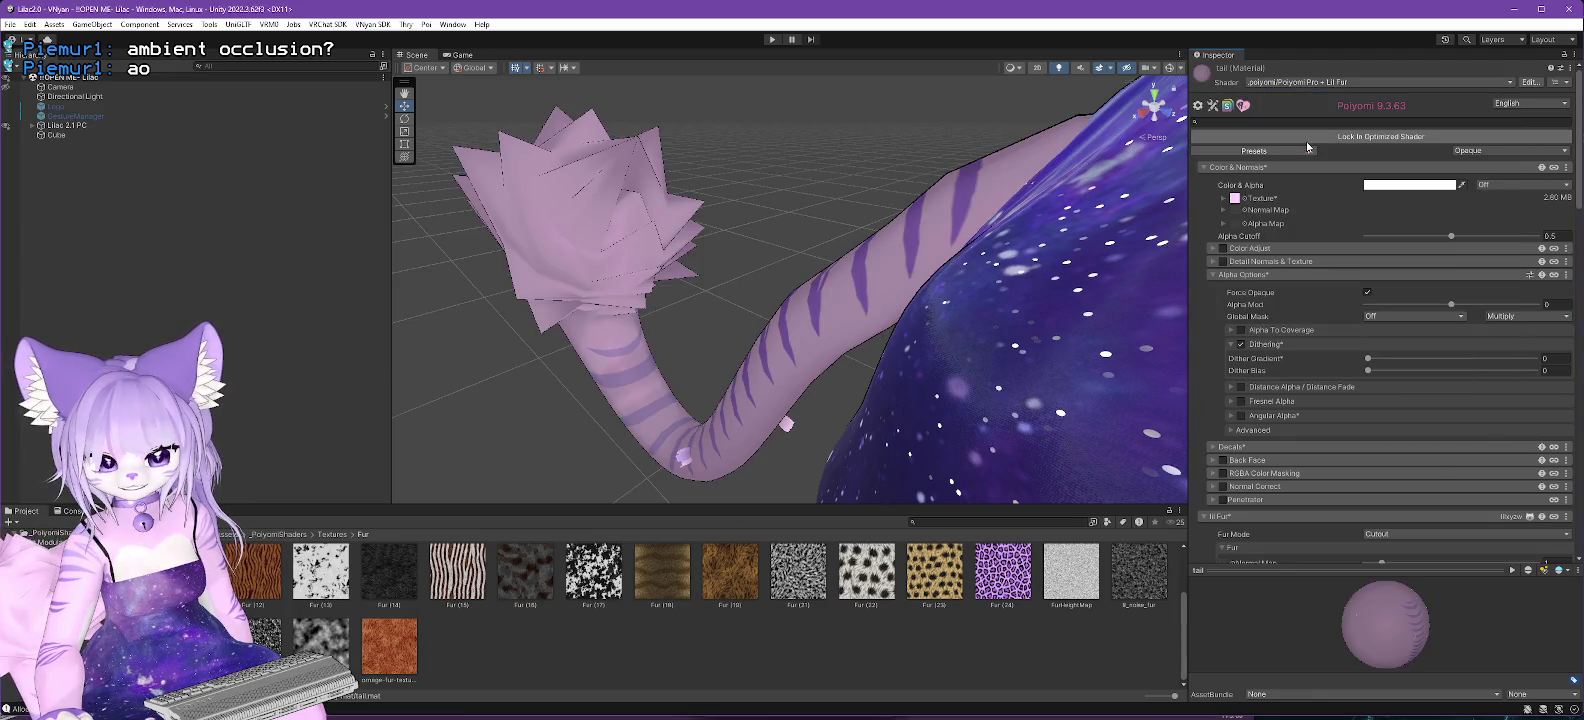
# Try Fur Mode Transparent, then set it back to Cutout.
pyautogui.scroll(-5, 1289, 291)
pyautogui.scroll(-2, 1288, 290)
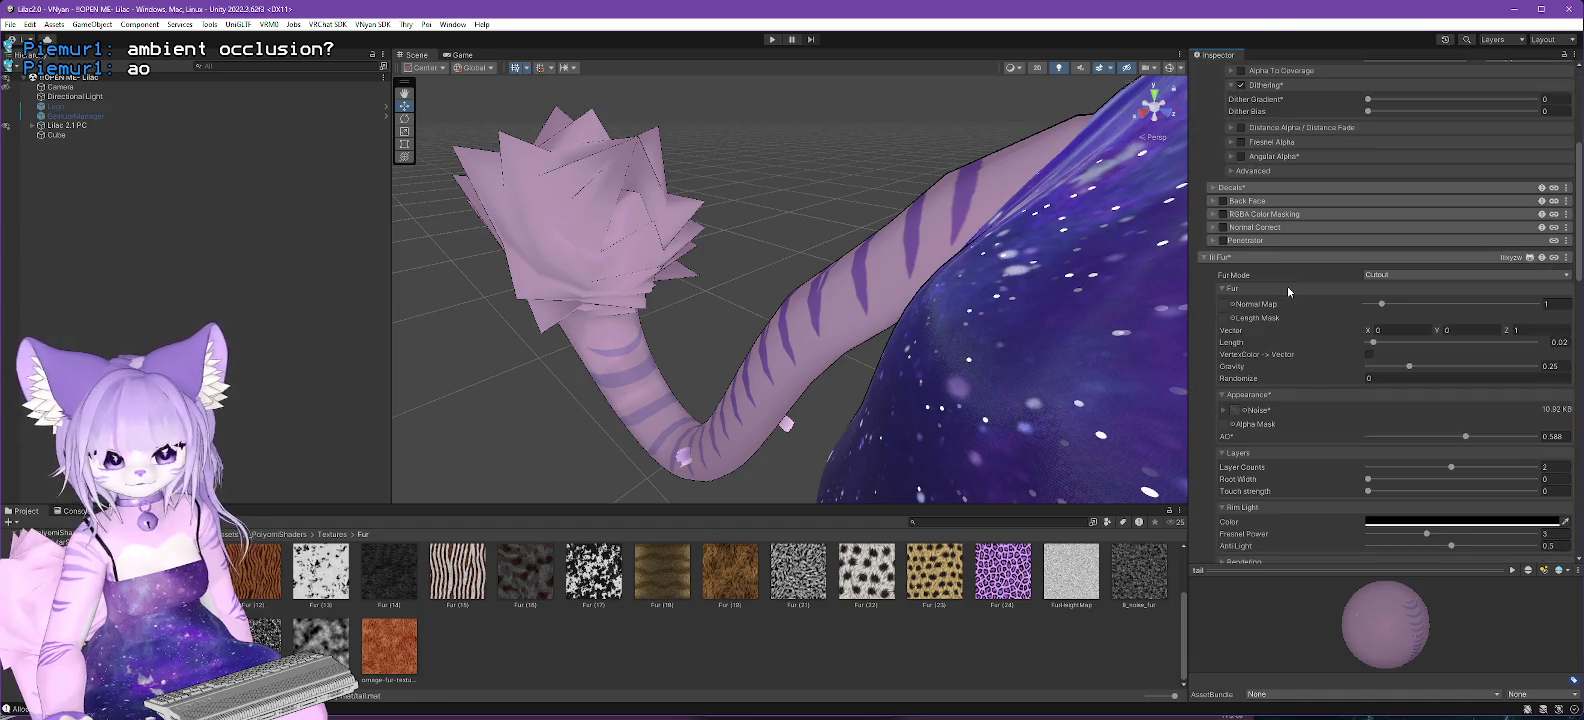
pyautogui.click(1388, 276)
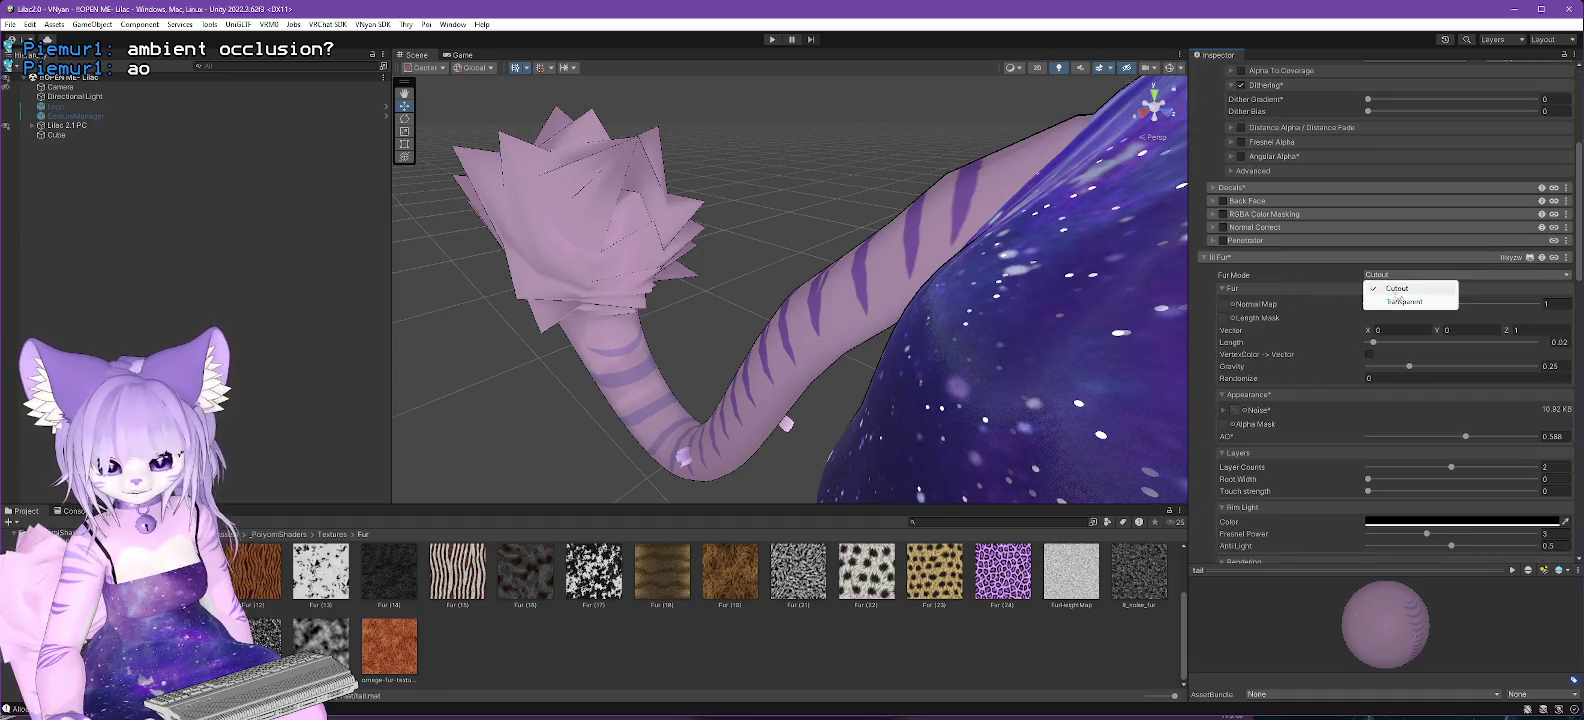
pyautogui.click(1393, 302)
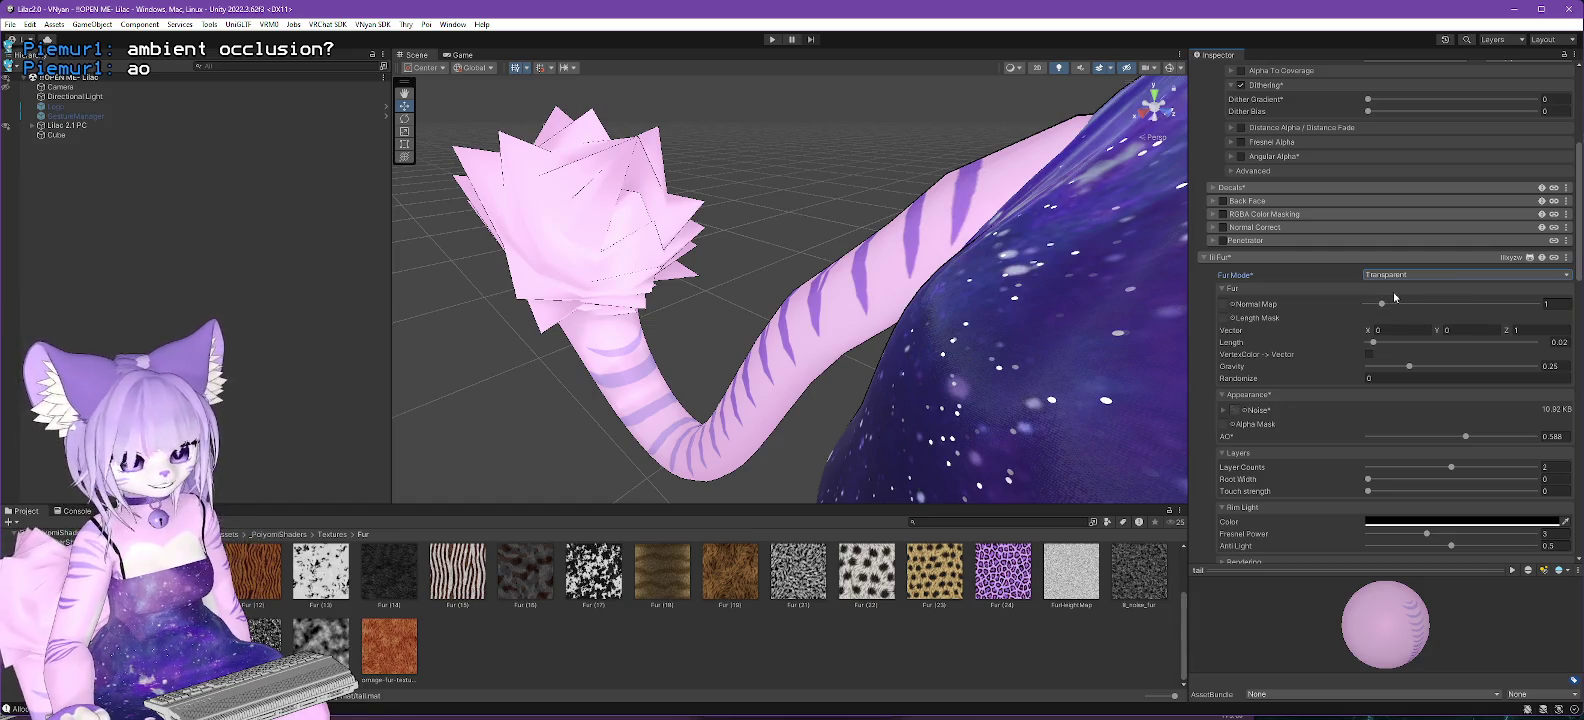
pyautogui.click(1389, 276)
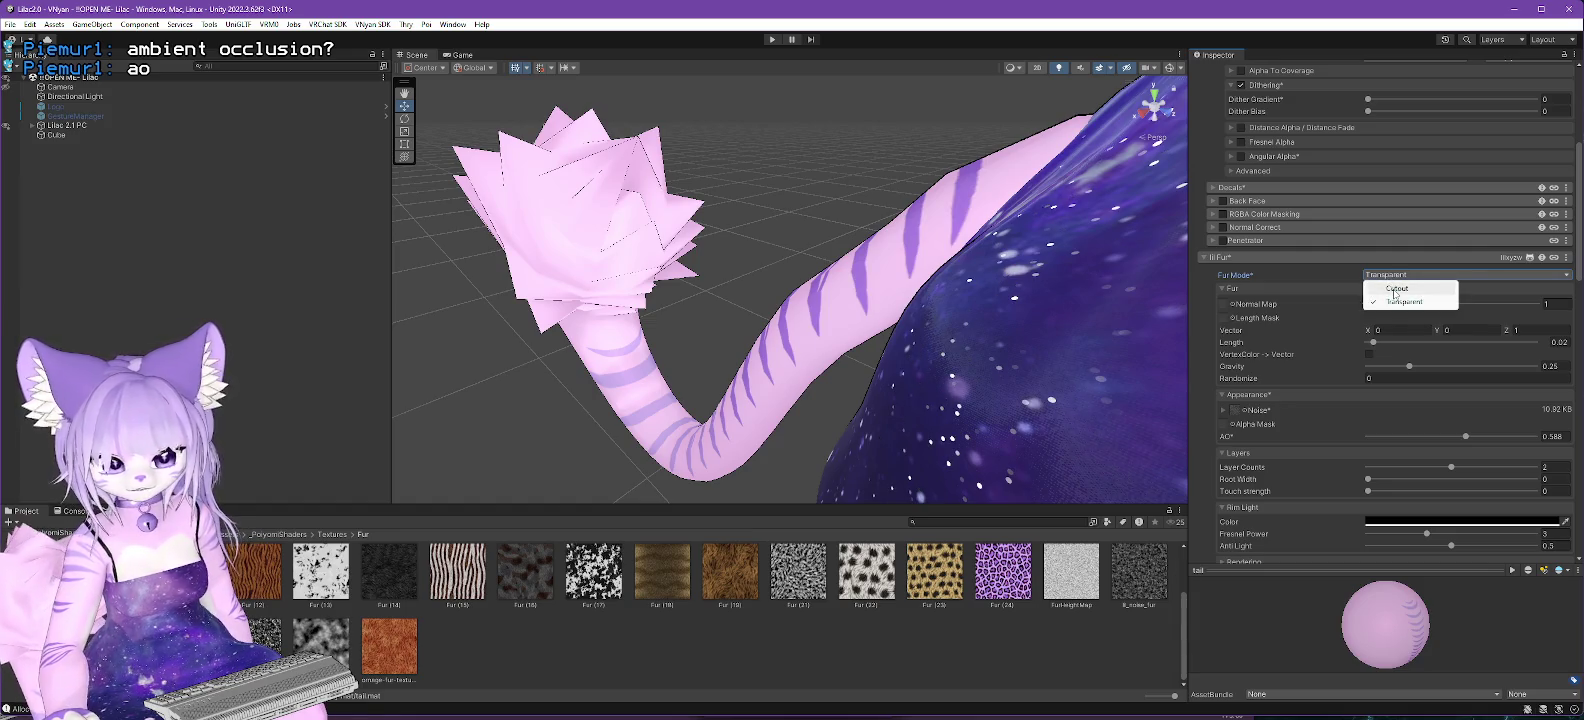
pyautogui.click(1393, 288)
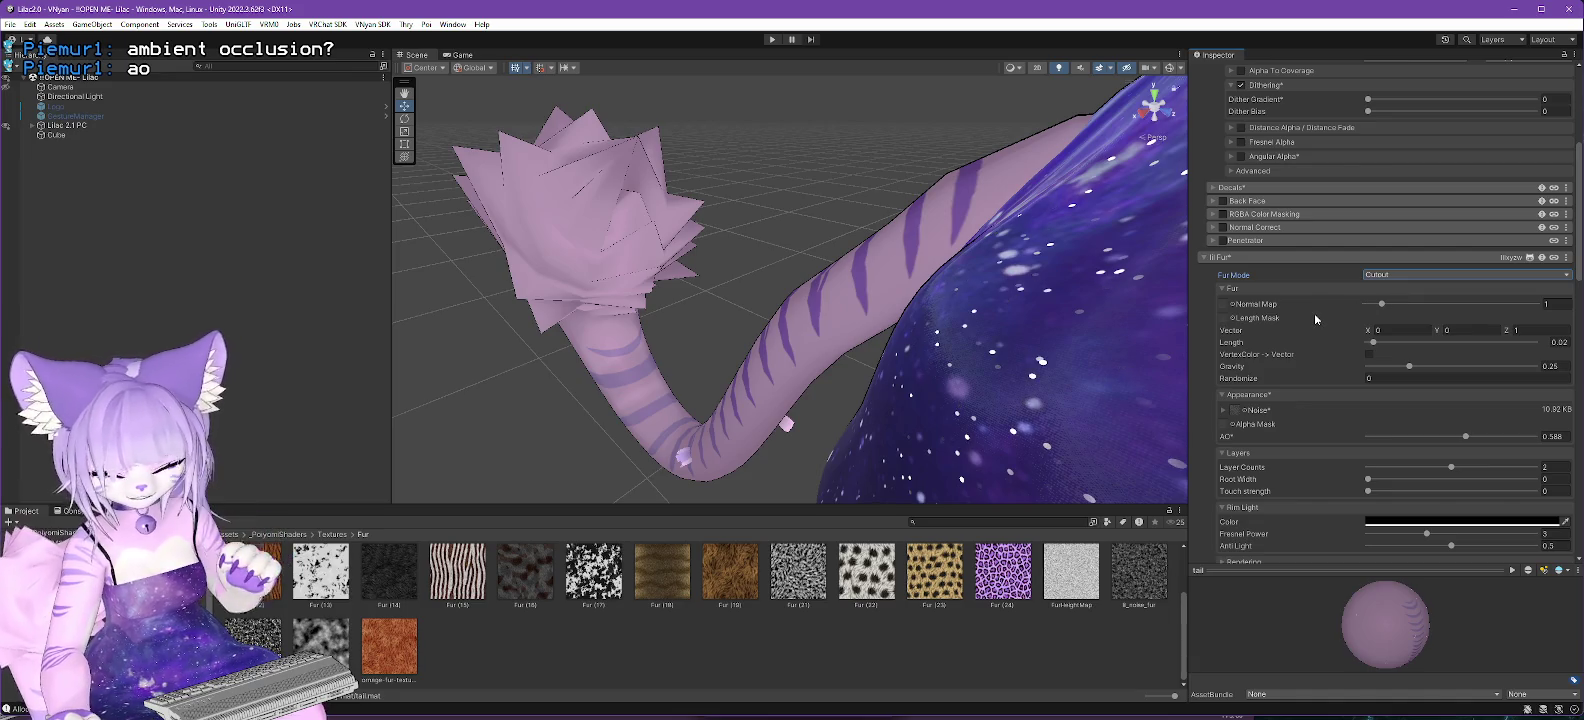
pyautogui.scroll(-1, 1314, 313)
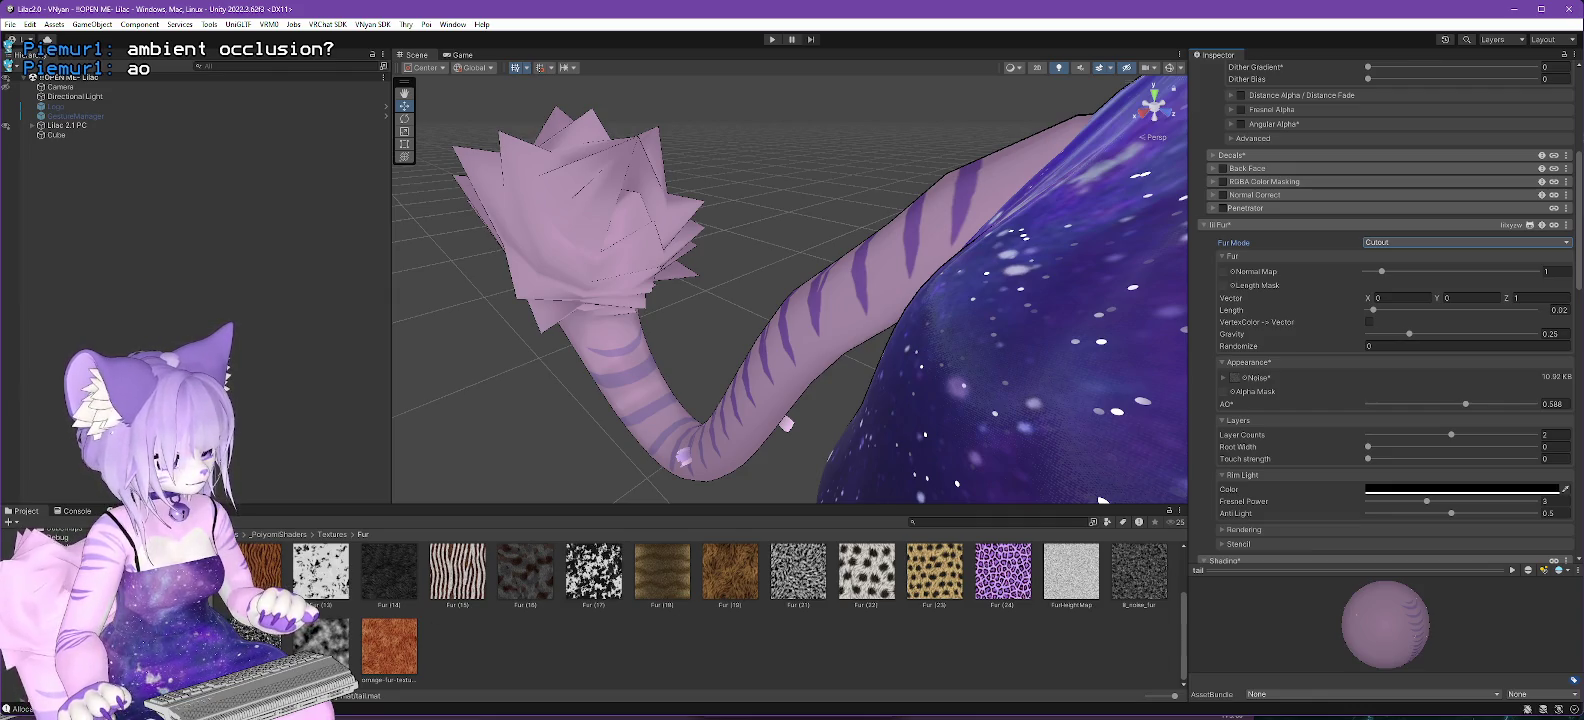
pyautogui.scroll(3, 1284, 150)
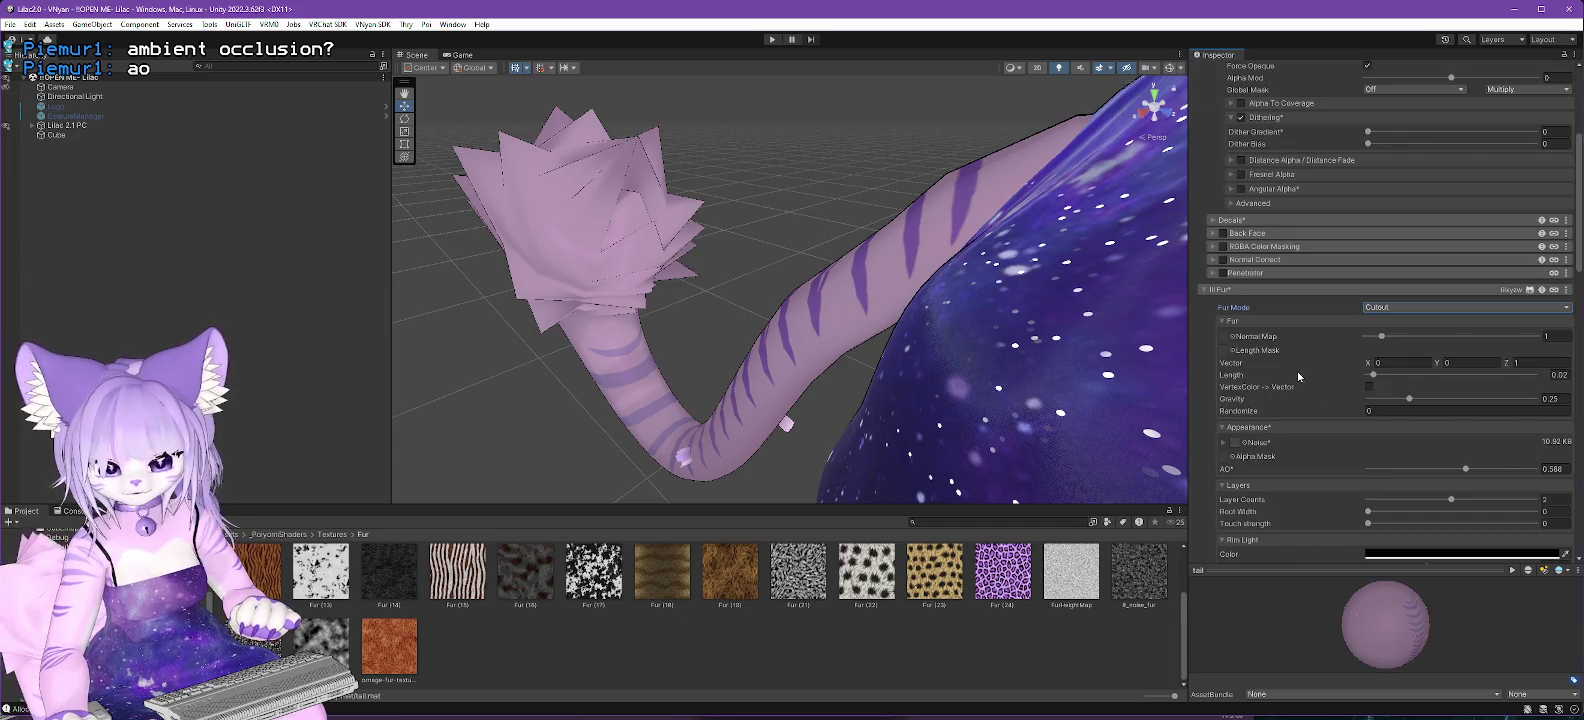
# Set the fur Noise texture to None and lower fur AO to 0.24.
pyautogui.click(1241, 443)
pyautogui.scroll(5, 1305, 425)
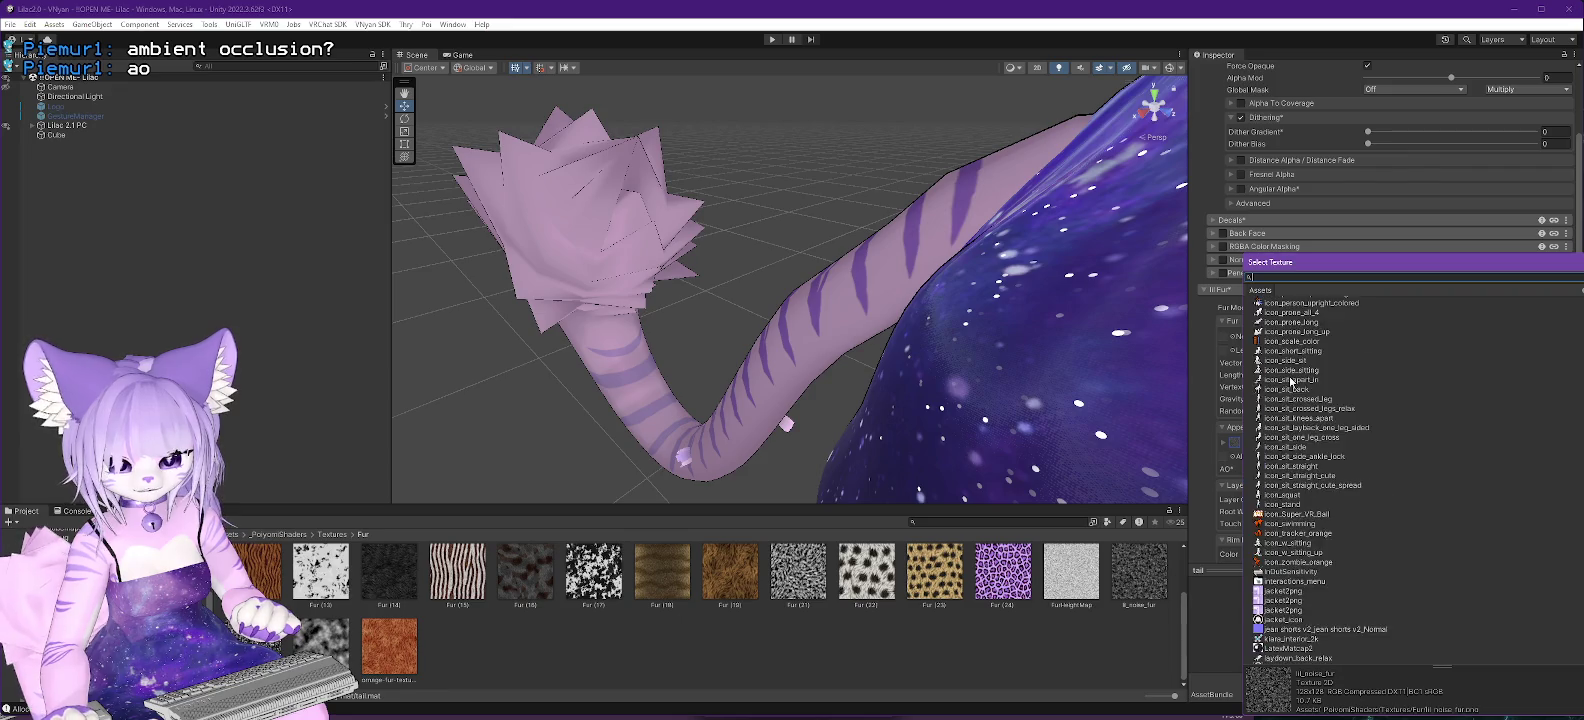
pyautogui.scroll(10, 1305, 425)
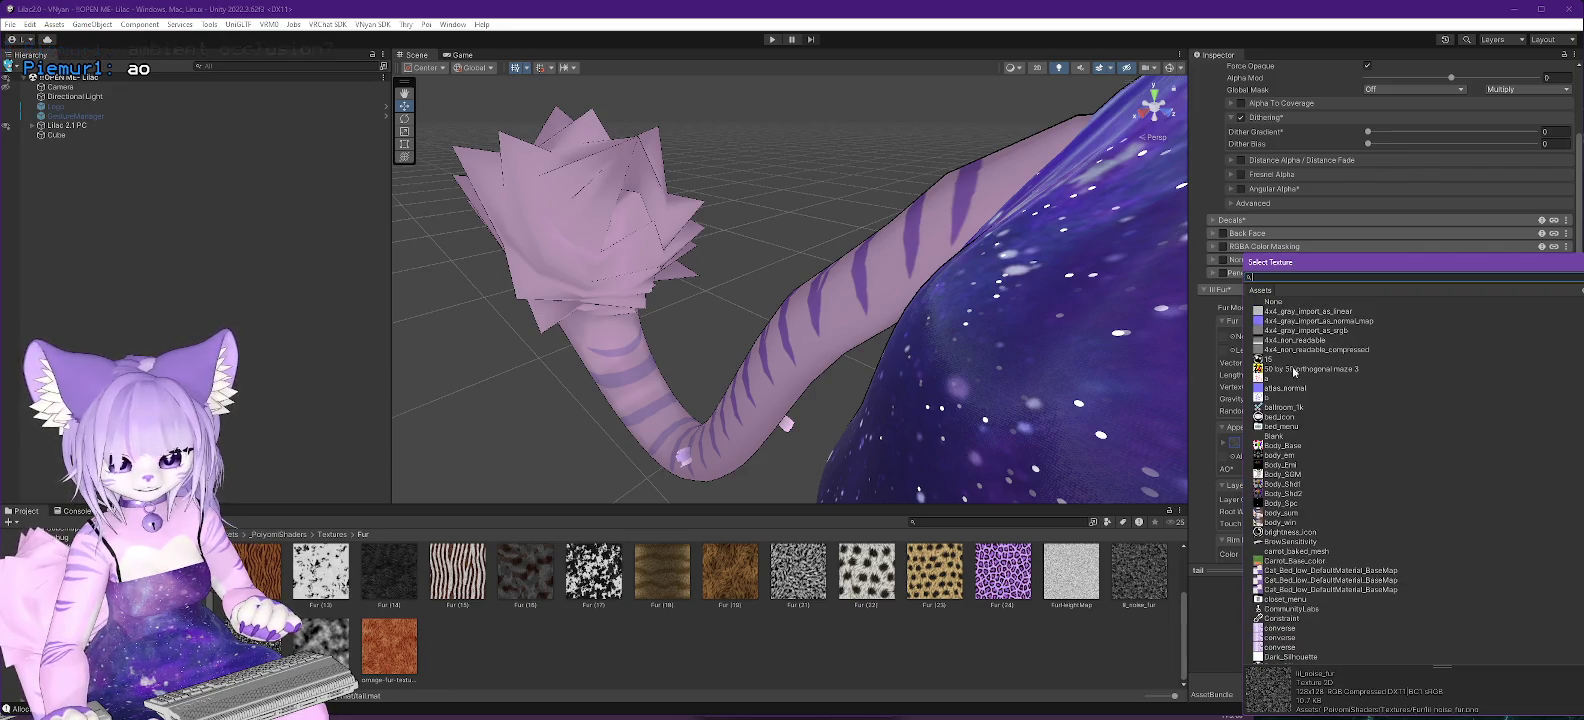
pyautogui.click(1272, 302)
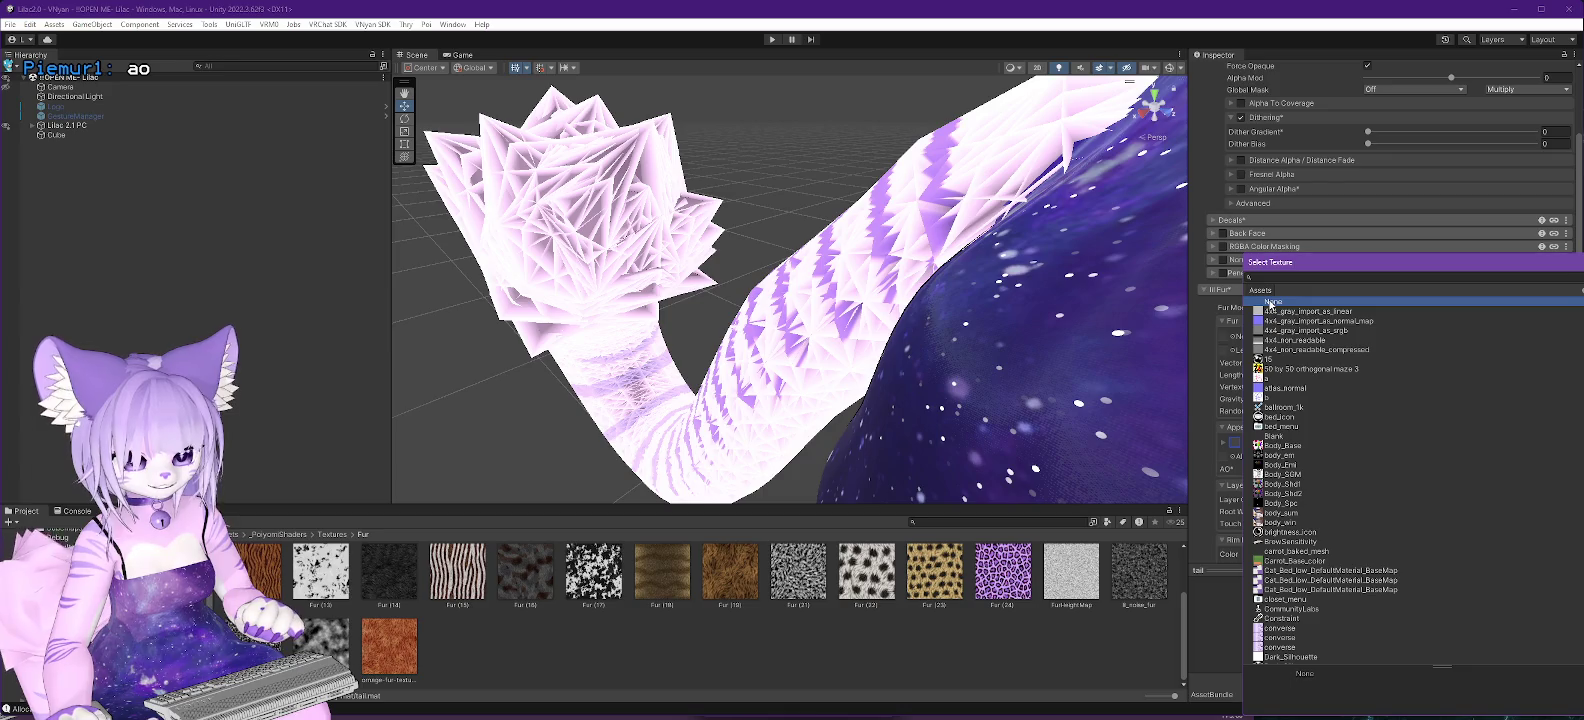
pyautogui.press('Return')
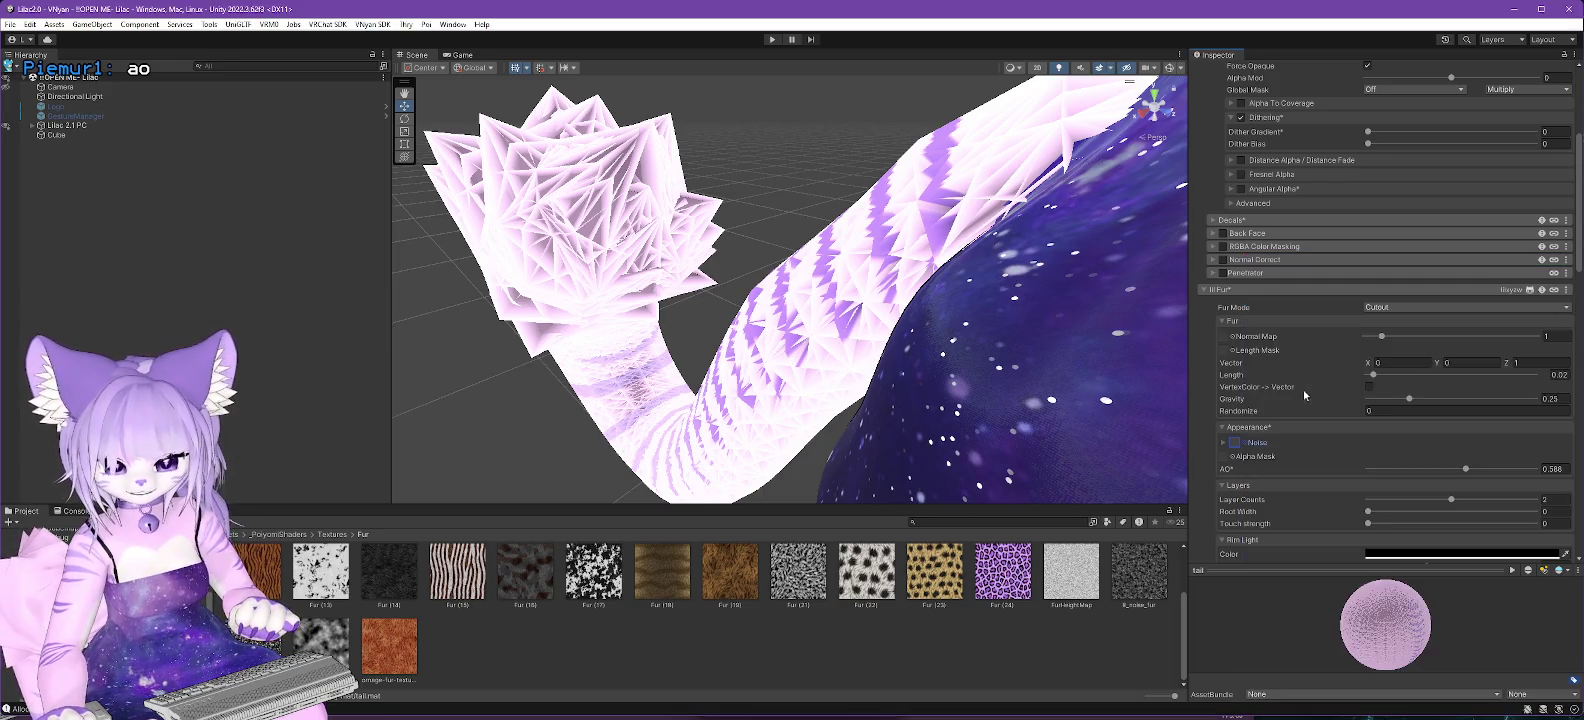
pyautogui.click(1224, 458)
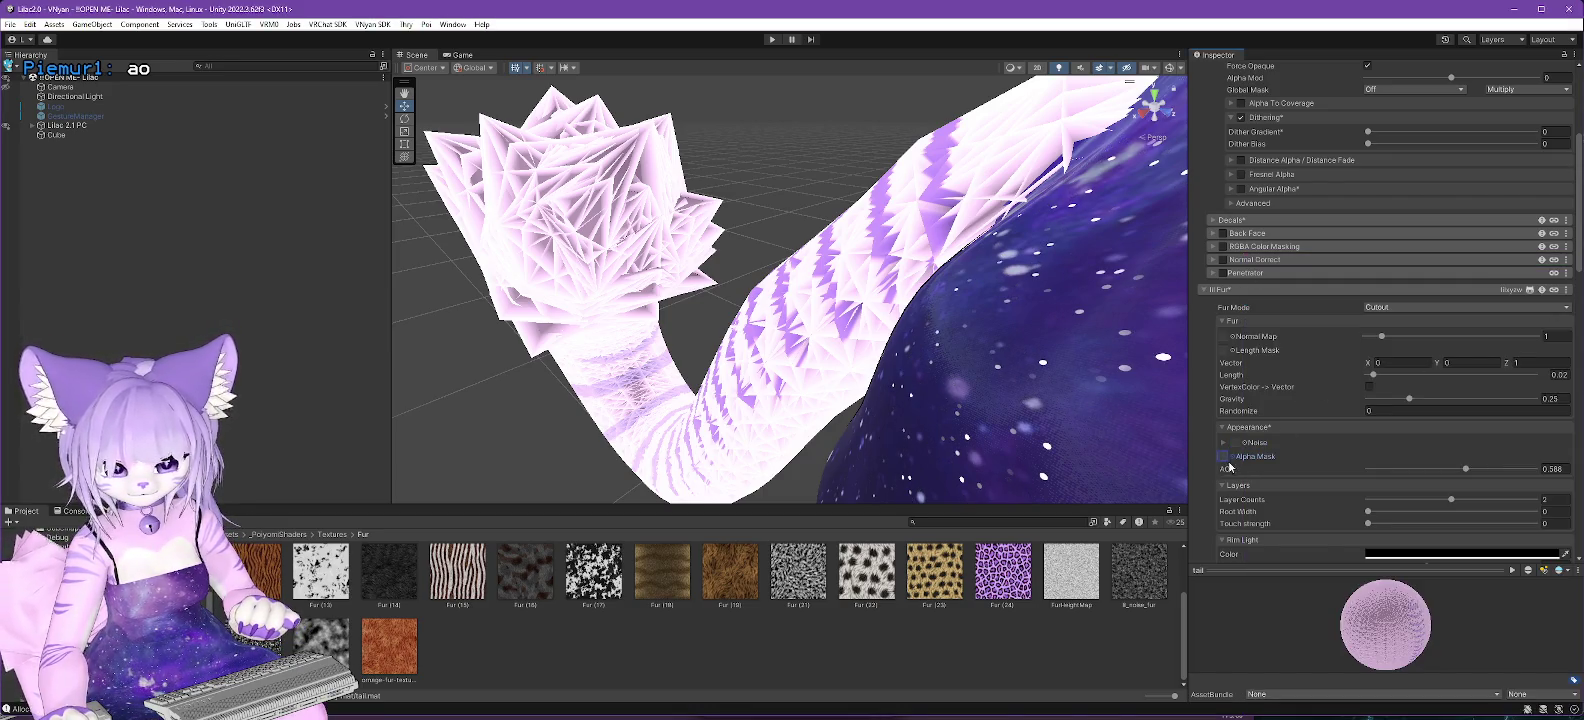
pyautogui.moveTo(1465, 468)
pyautogui.mouseDown()
pyautogui.moveTo(1318, 467)
pyautogui.moveTo(1398, 468)
pyautogui.moveTo(1414, 432)
pyautogui.moveTo(1333, 435)
pyautogui.moveTo(1540, 435)
pyautogui.moveTo(1367, 435)
pyautogui.mouseUp()
# Switch the tail's Fur Mode to Transparent and adjust the fur Length.
pyautogui.scroll(-3, 1476, 436)
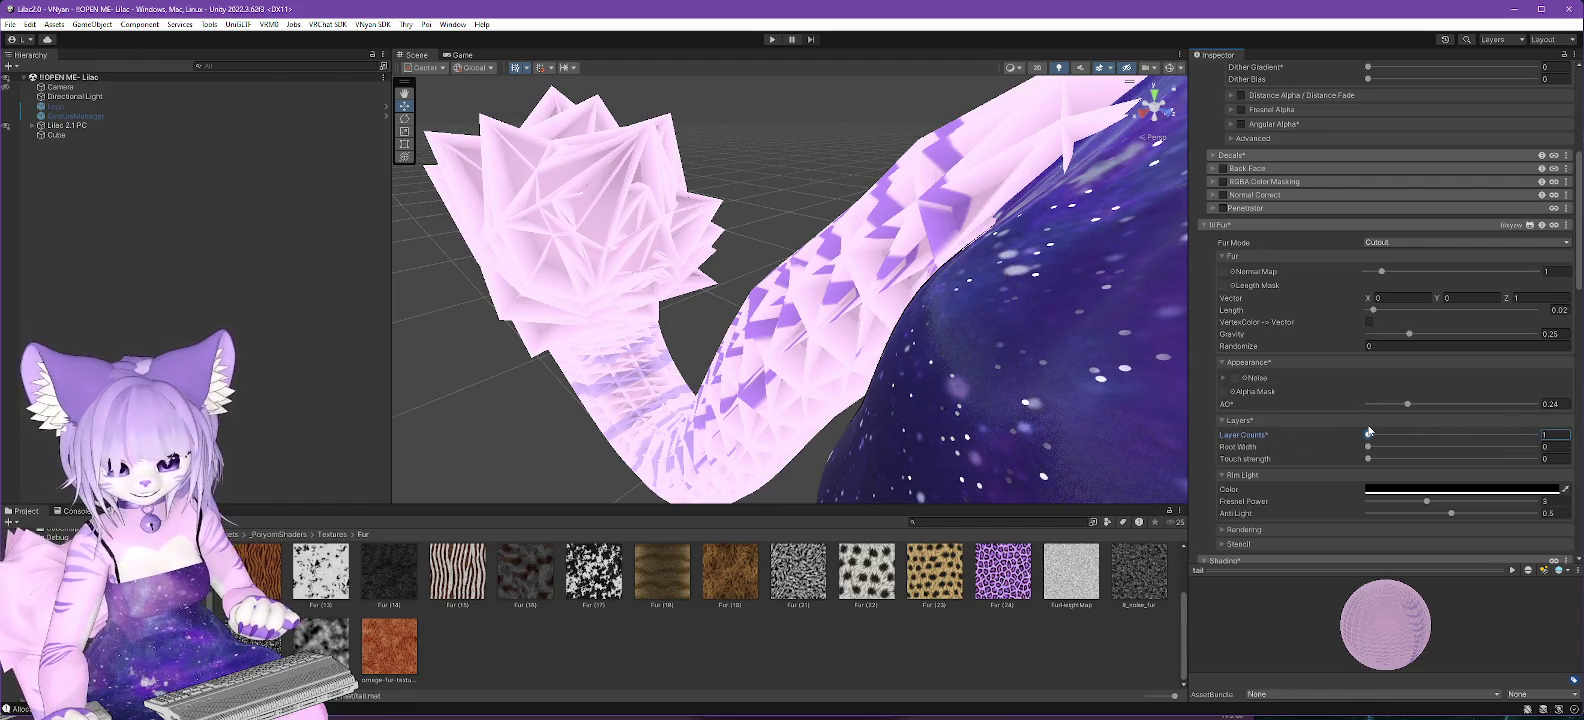
pyautogui.click(1410, 241)
pyautogui.click(1395, 274)
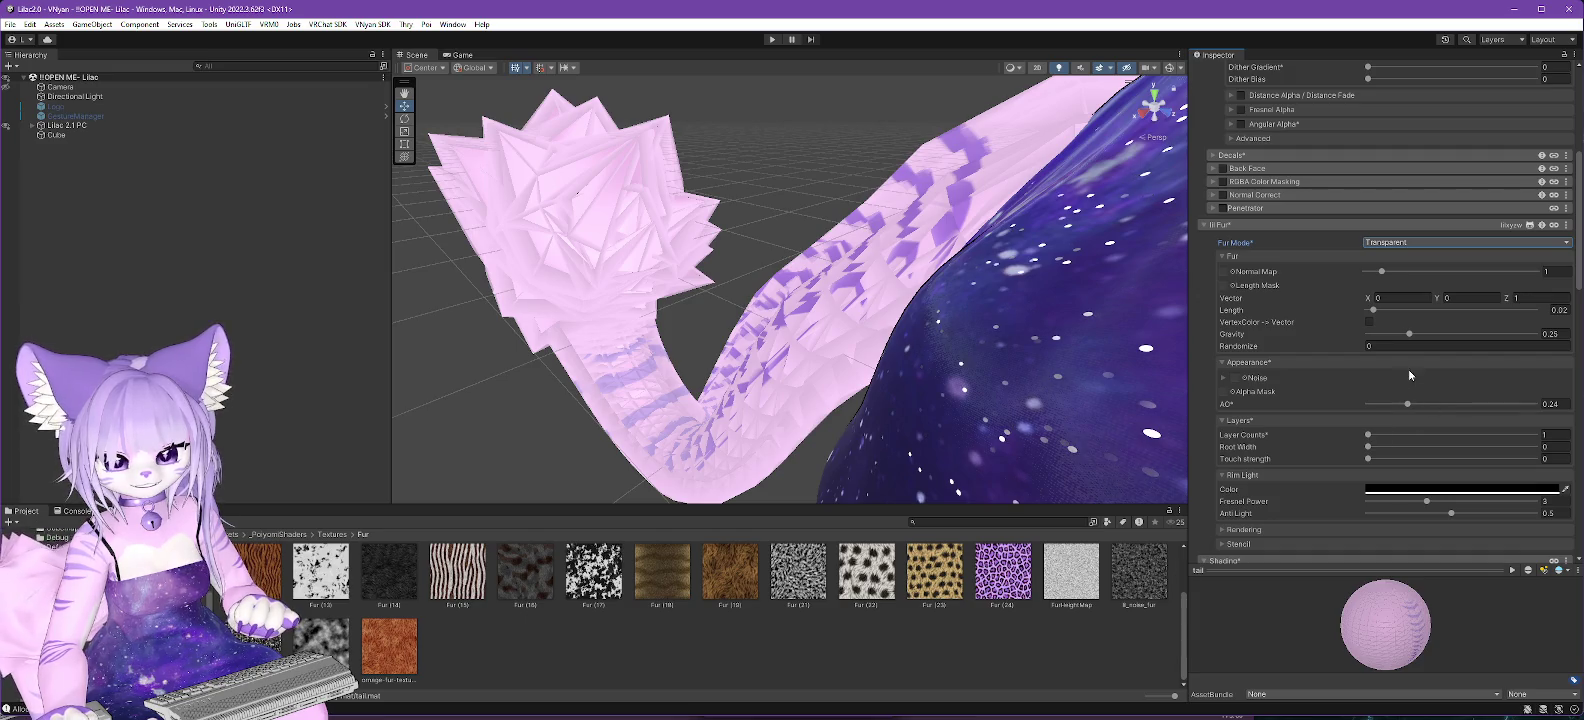
pyautogui.moveTo(1373, 310)
pyautogui.mouseDown()
pyautogui.moveTo(1402, 308)
pyautogui.moveTo(1368, 310)
pyautogui.mouseUp()
pyautogui.scroll(5, 1368, 300)
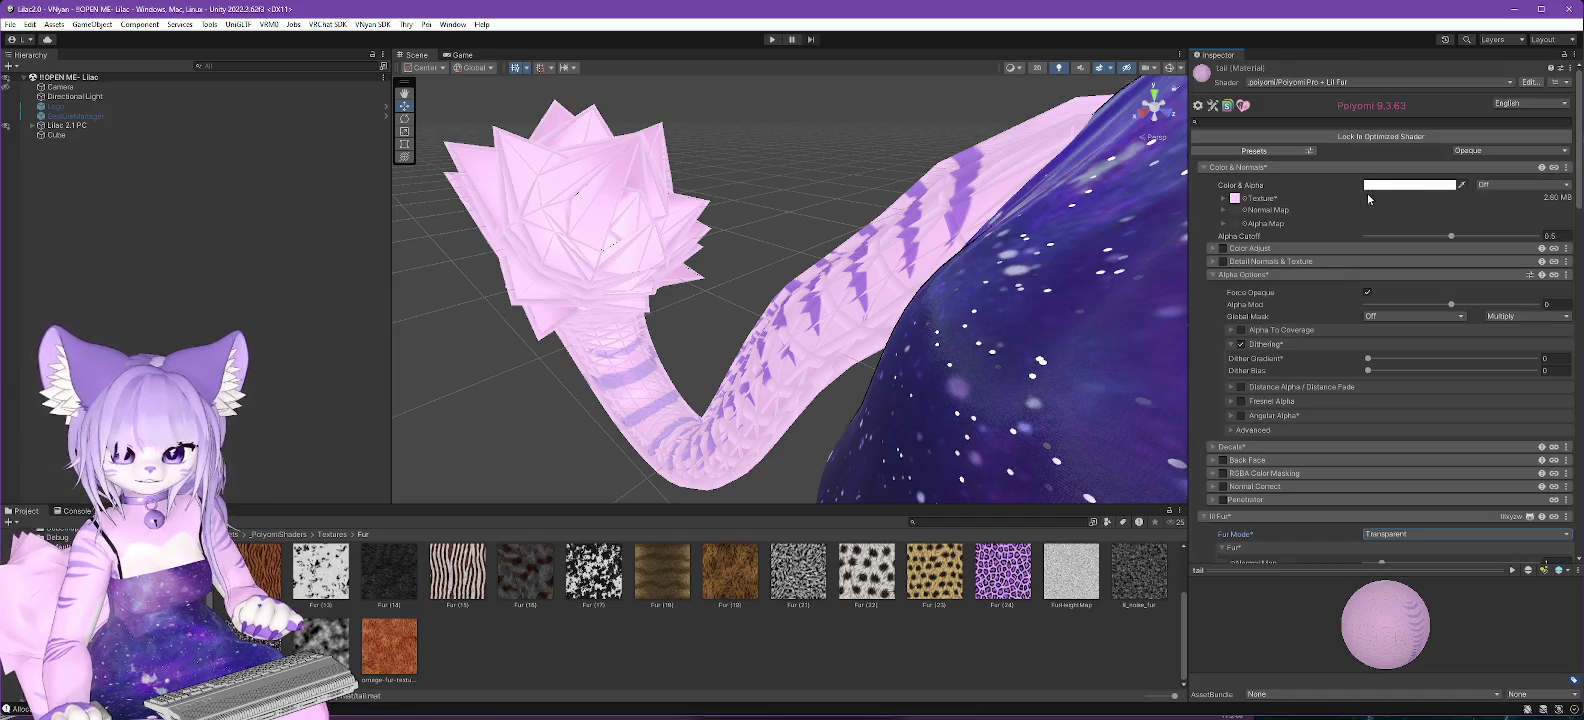
# Switch the tail material's shader to Poiyomi Pro + Lil Fur Two Pass.
pyautogui.click(1334, 82)
pyautogui.click(1280, 121)
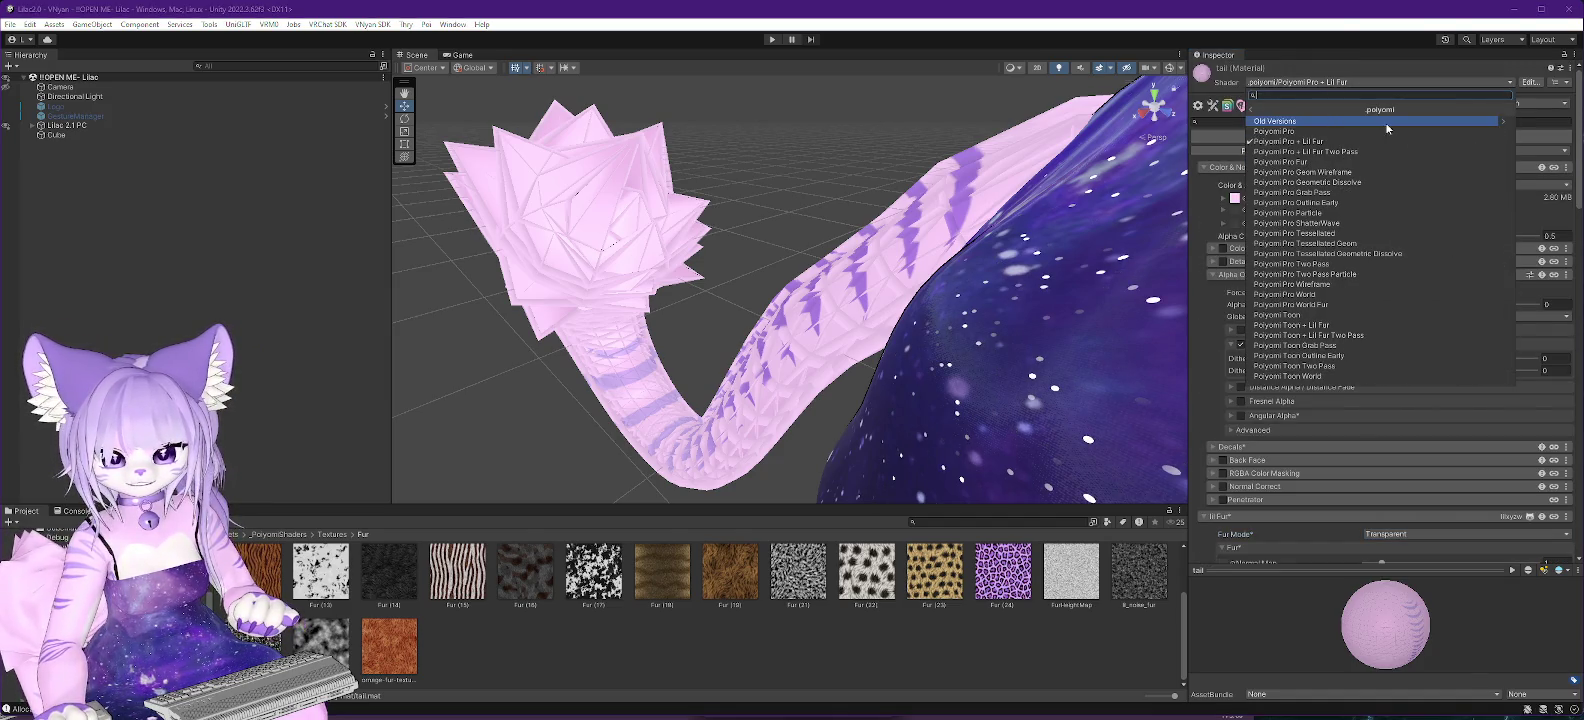
pyautogui.click(1352, 152)
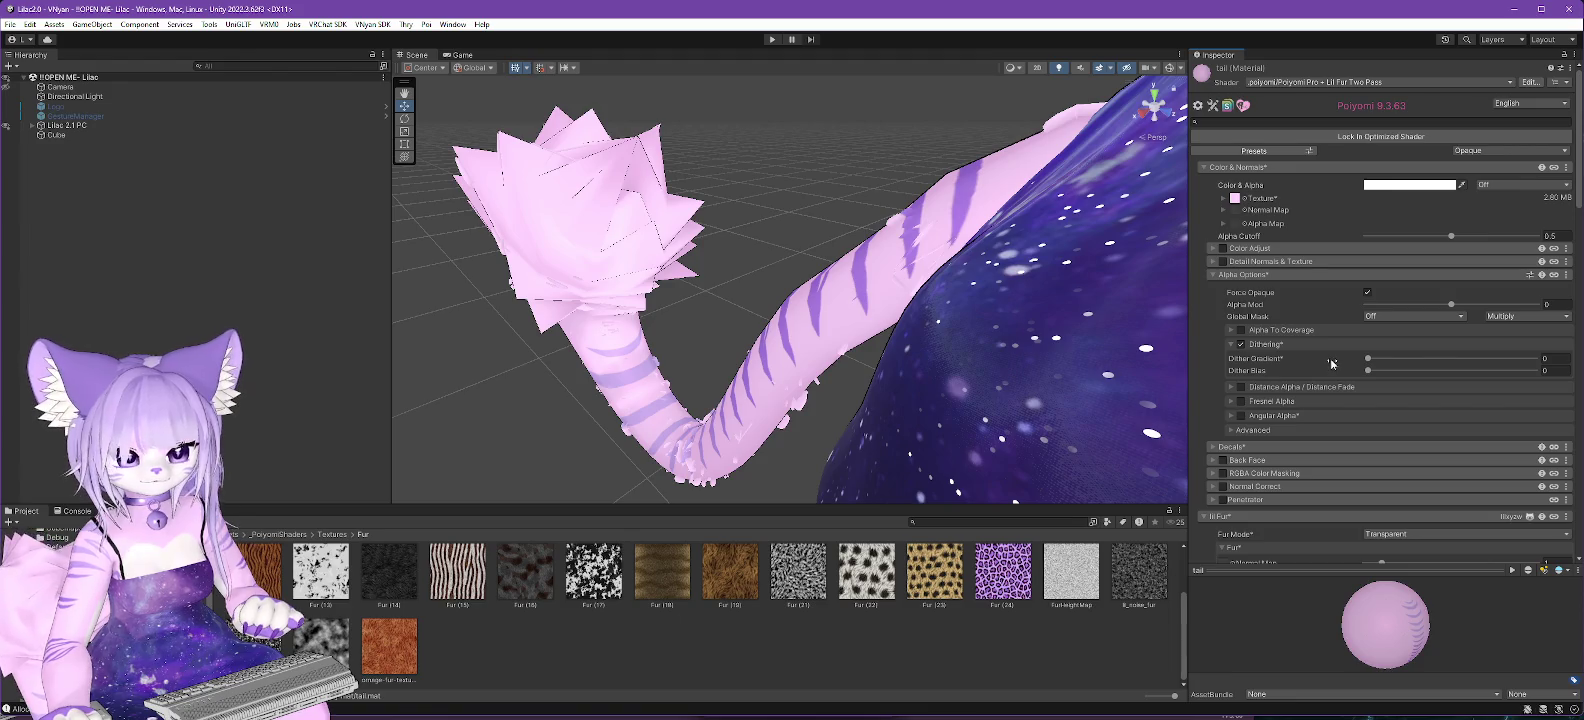
pyautogui.scroll(-5, 1330, 355)
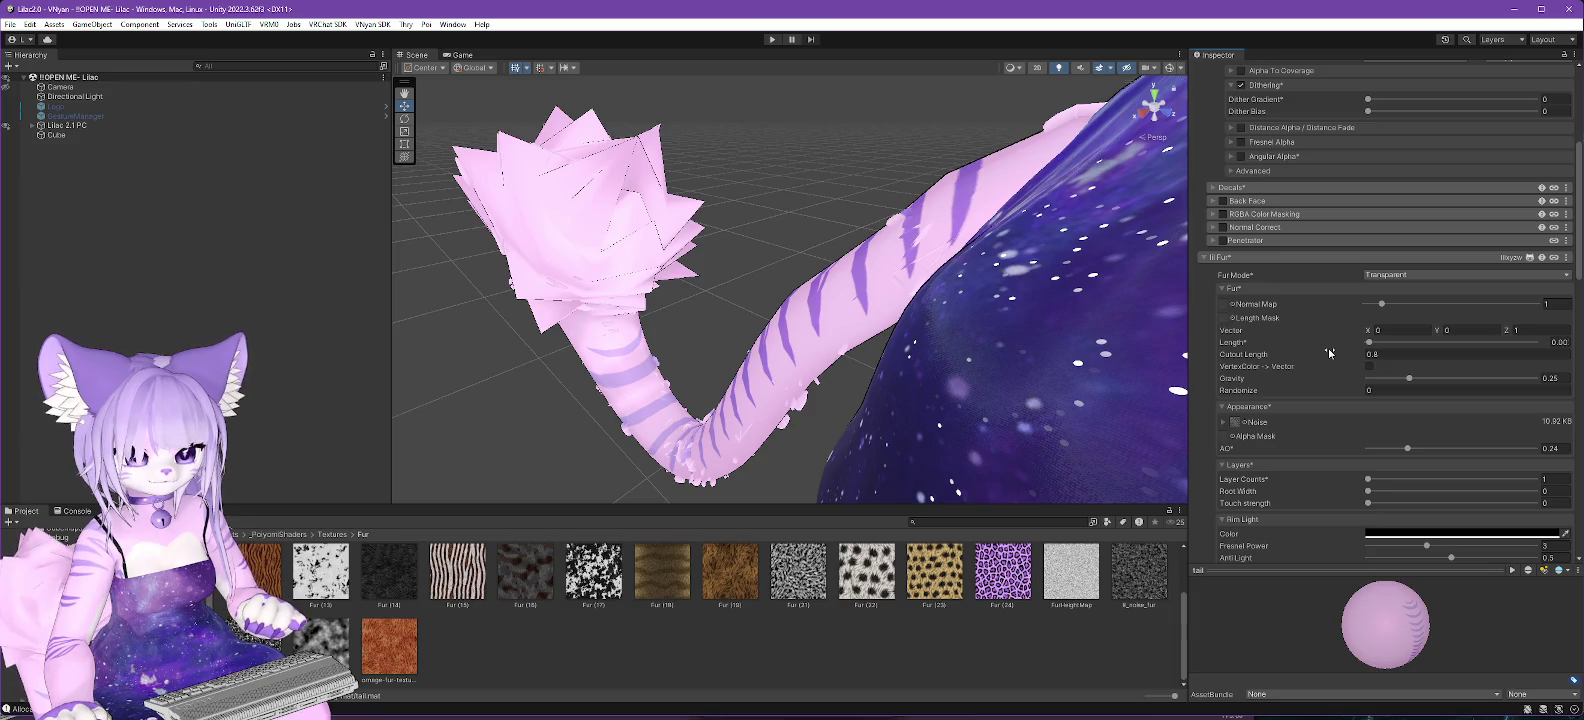
pyautogui.scroll(-1, 1330, 353)
# Set the fur noise texture slot to None and scroll back to the top.
pyautogui.click(1245, 390)
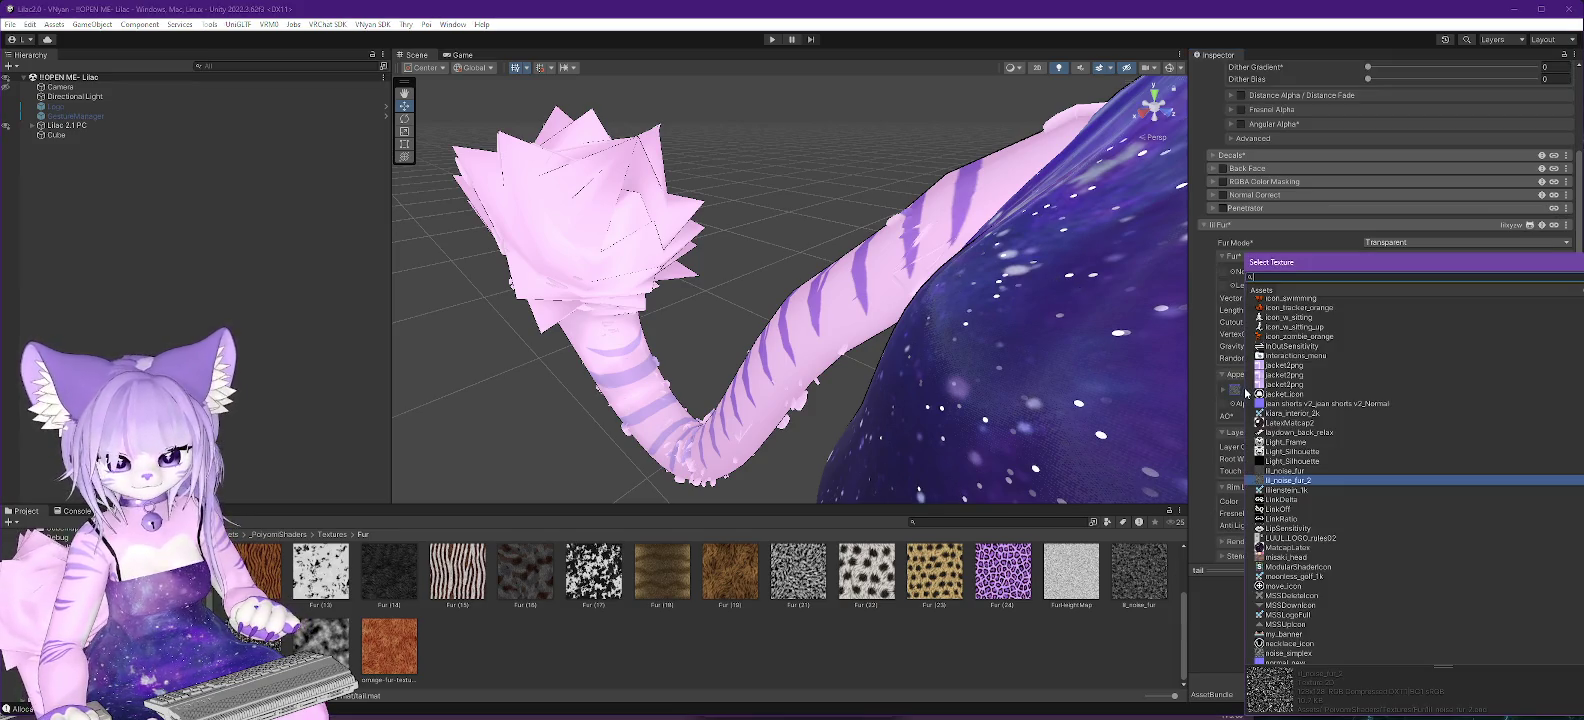
pyautogui.scroll(20, 1290, 345)
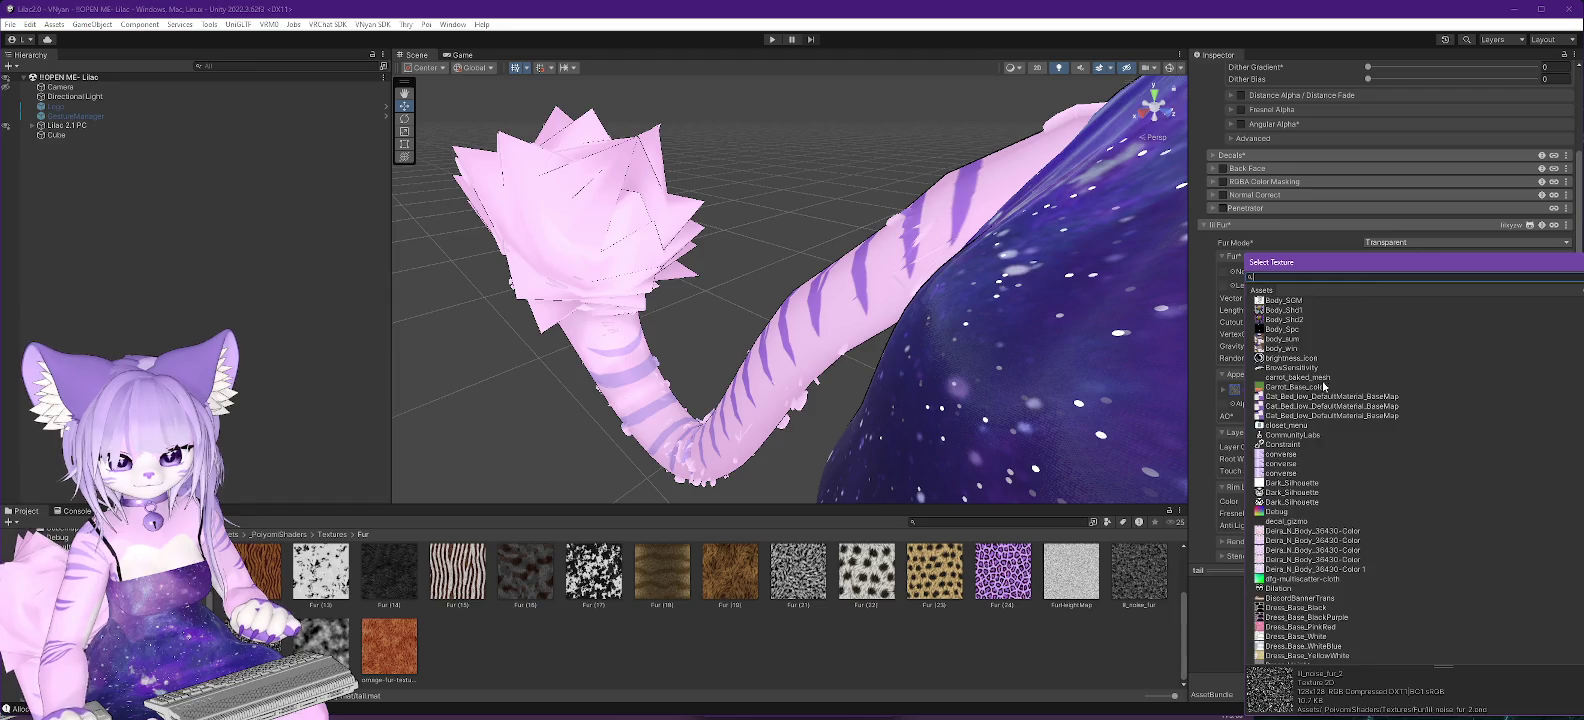
pyautogui.click(1270, 302)
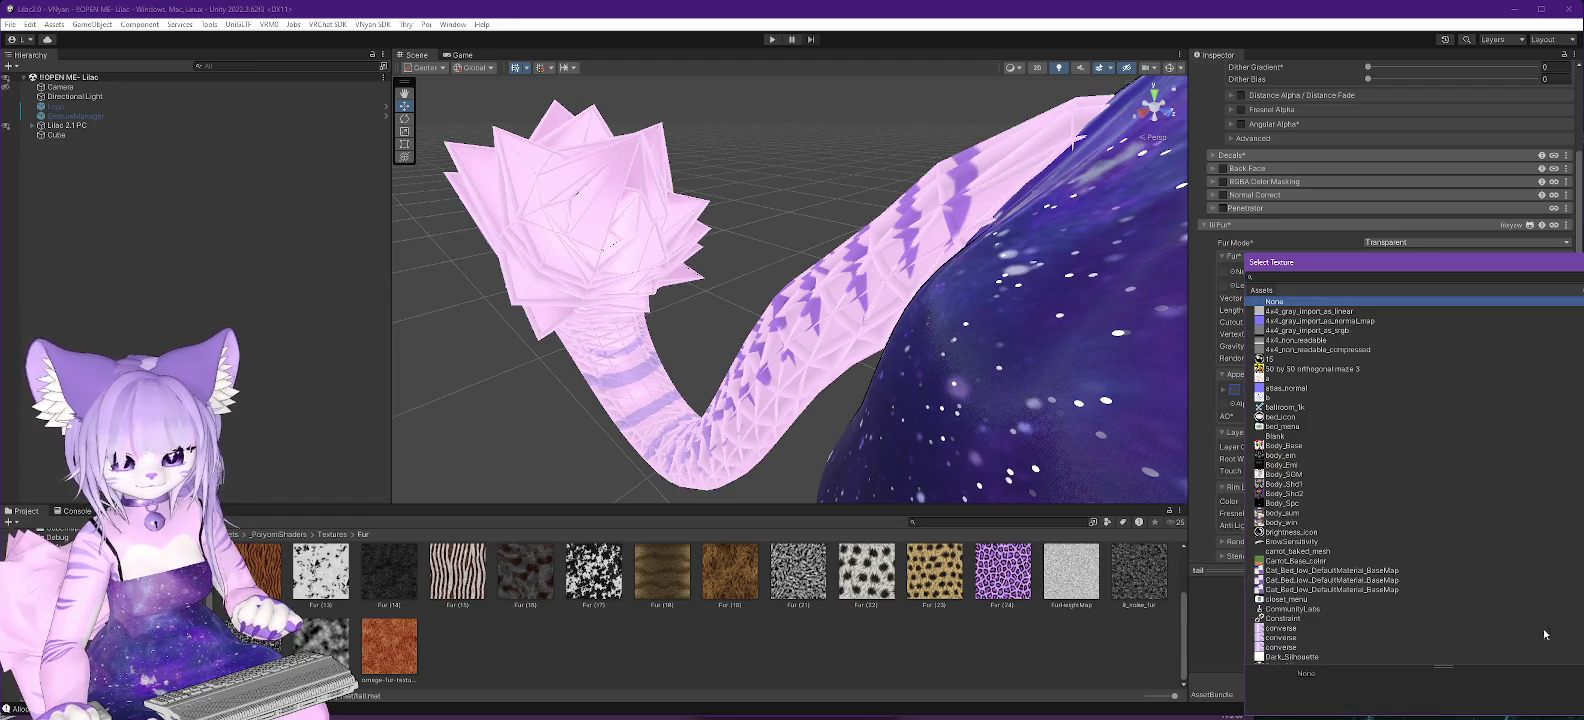
pyautogui.press('Return')
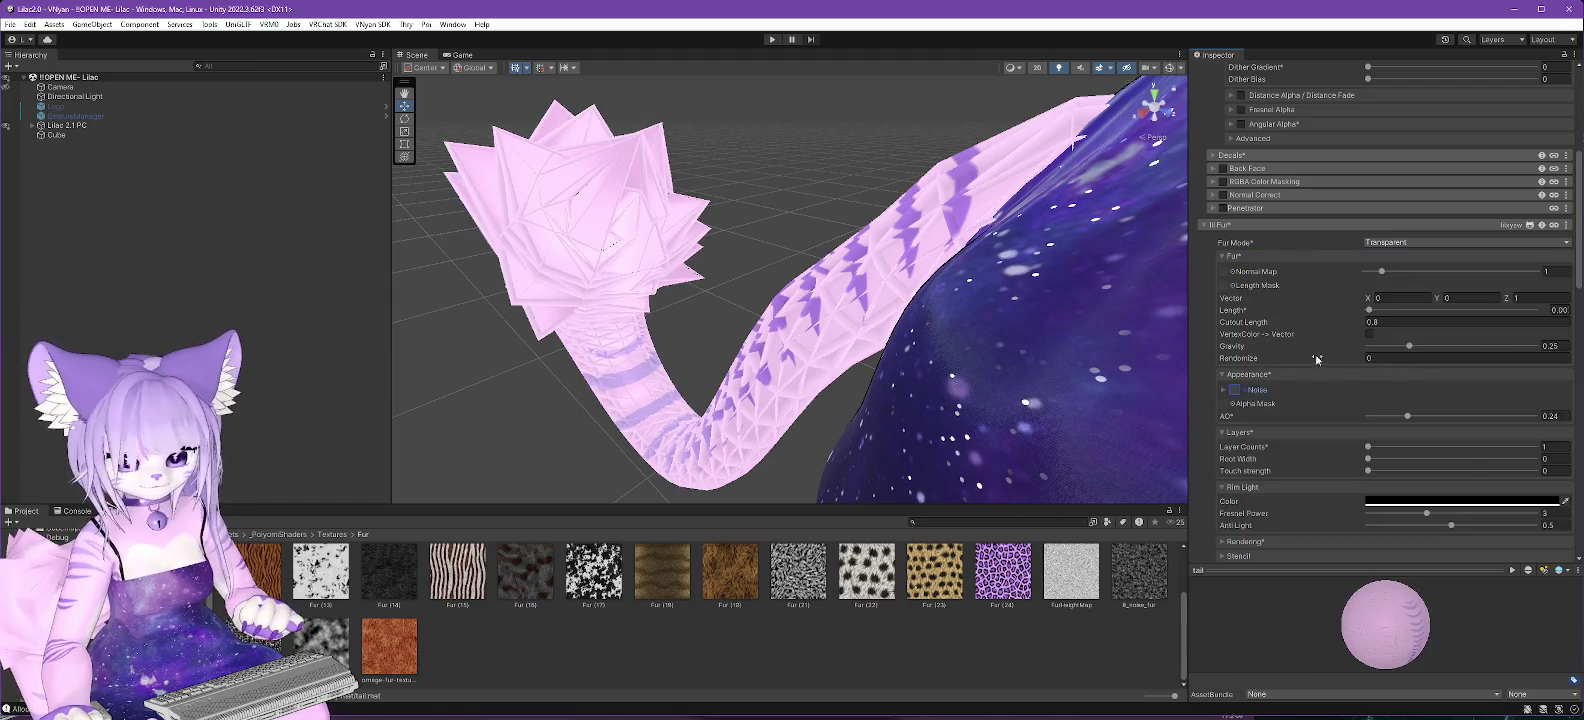
pyautogui.scroll(-2, 1316, 358)
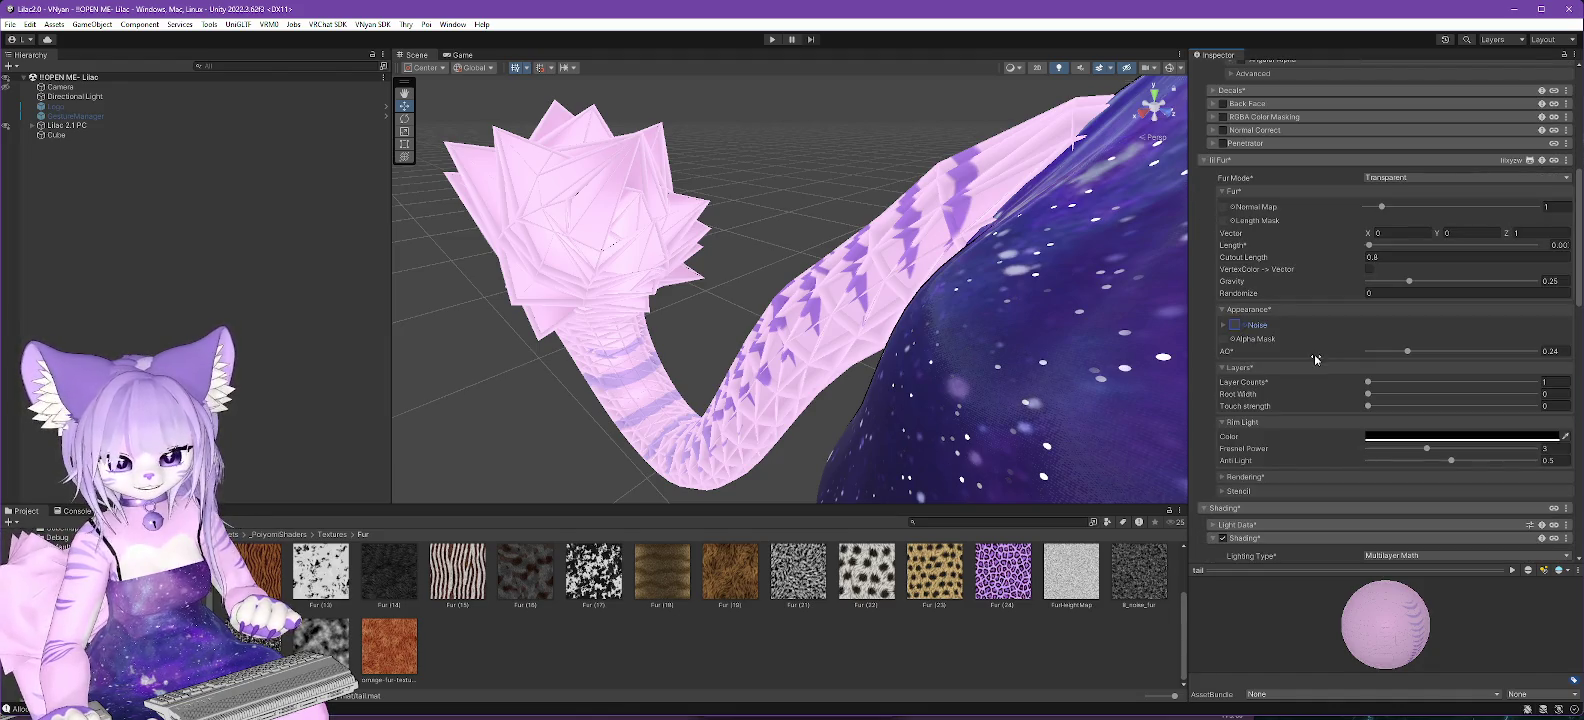
pyautogui.scroll(10, 1316, 358)
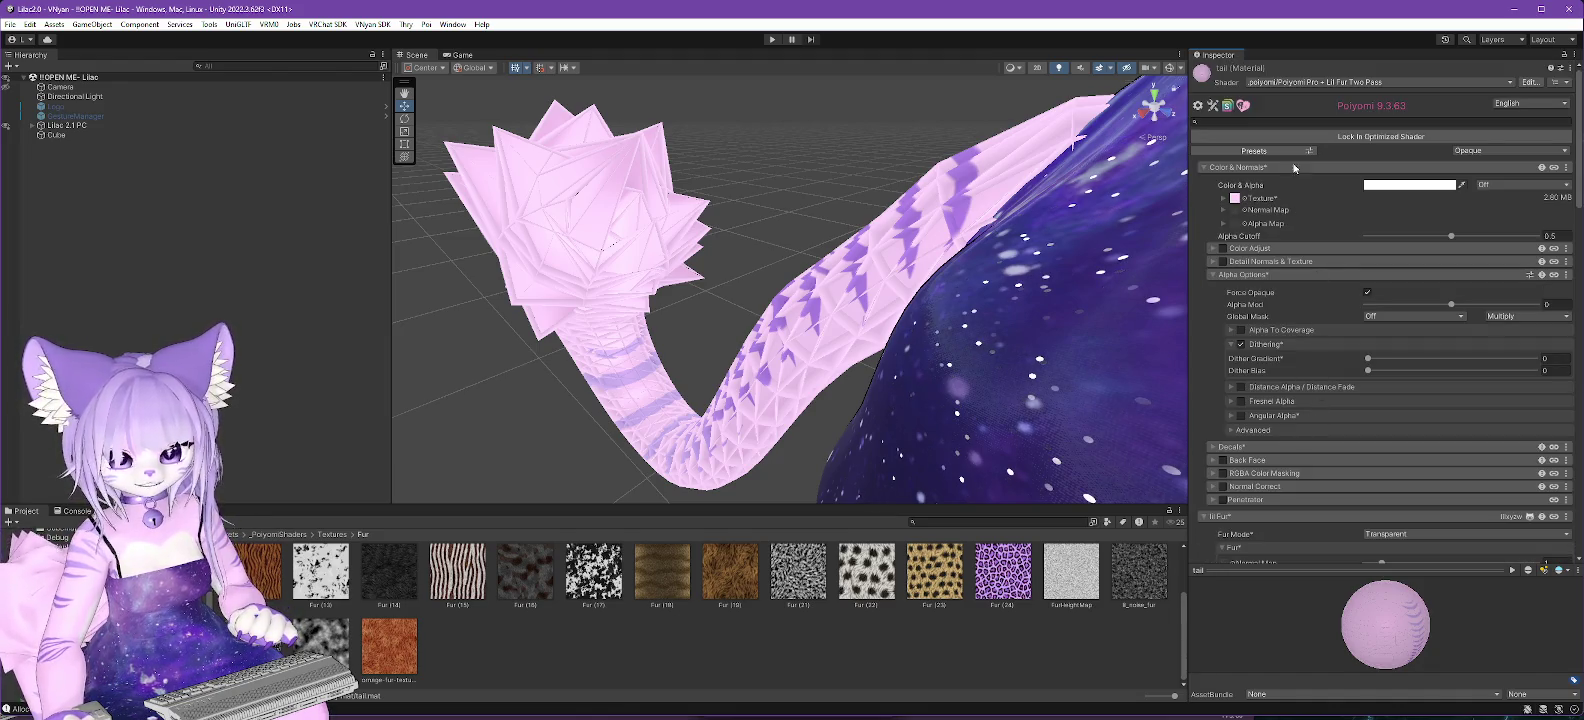
pyautogui.click(1314, 82)
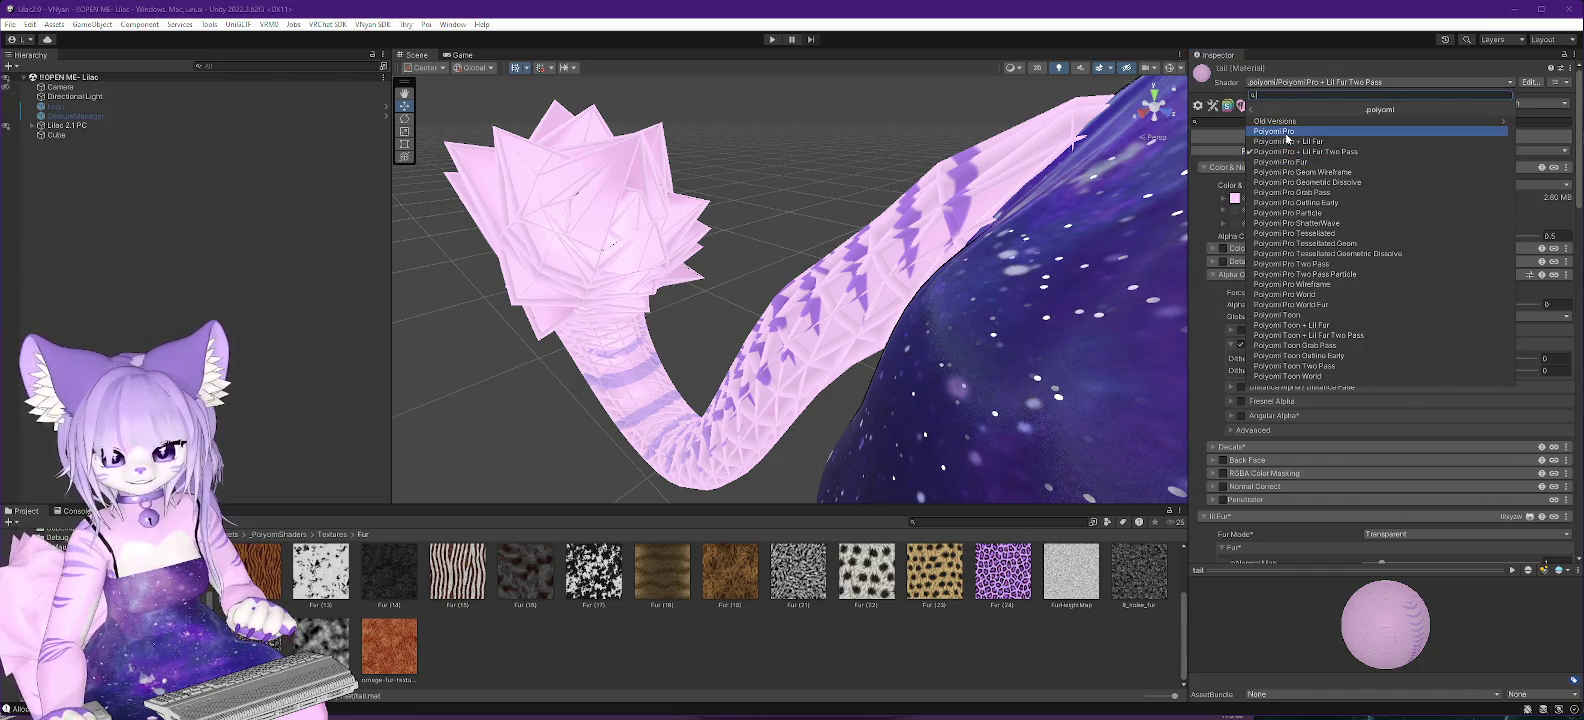
# Set the tail material's shader to .poiyomi/Poiyomi Pro and orbit to the avatar's front.
pyautogui.click(1285, 132)
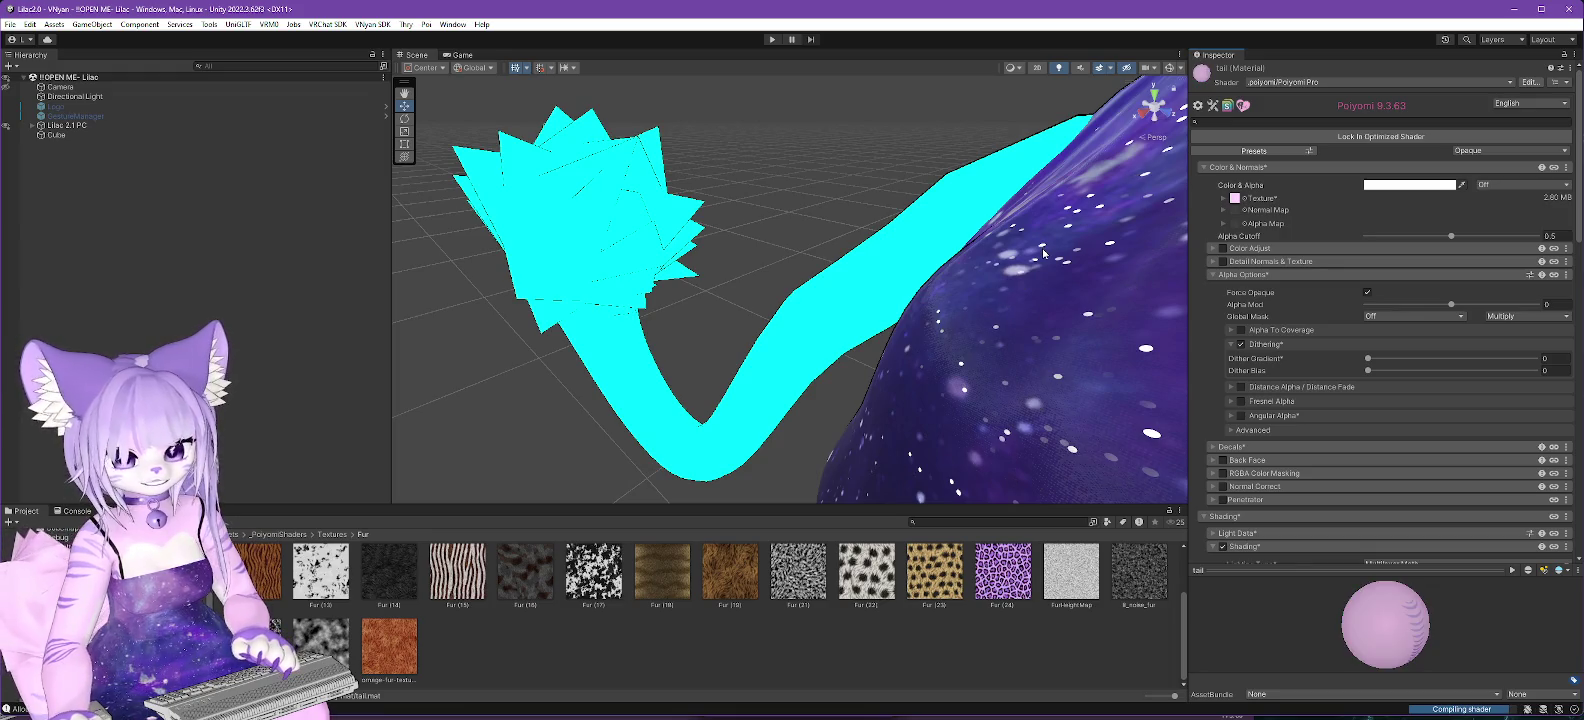
pyautogui.scroll(-3, 1060, 268)
pyautogui.moveTo(1071, 280)
pyautogui.mouseDown()
pyautogui.moveTo(700, 288)
pyautogui.moveTo(889, 297)
pyautogui.mouseUp()
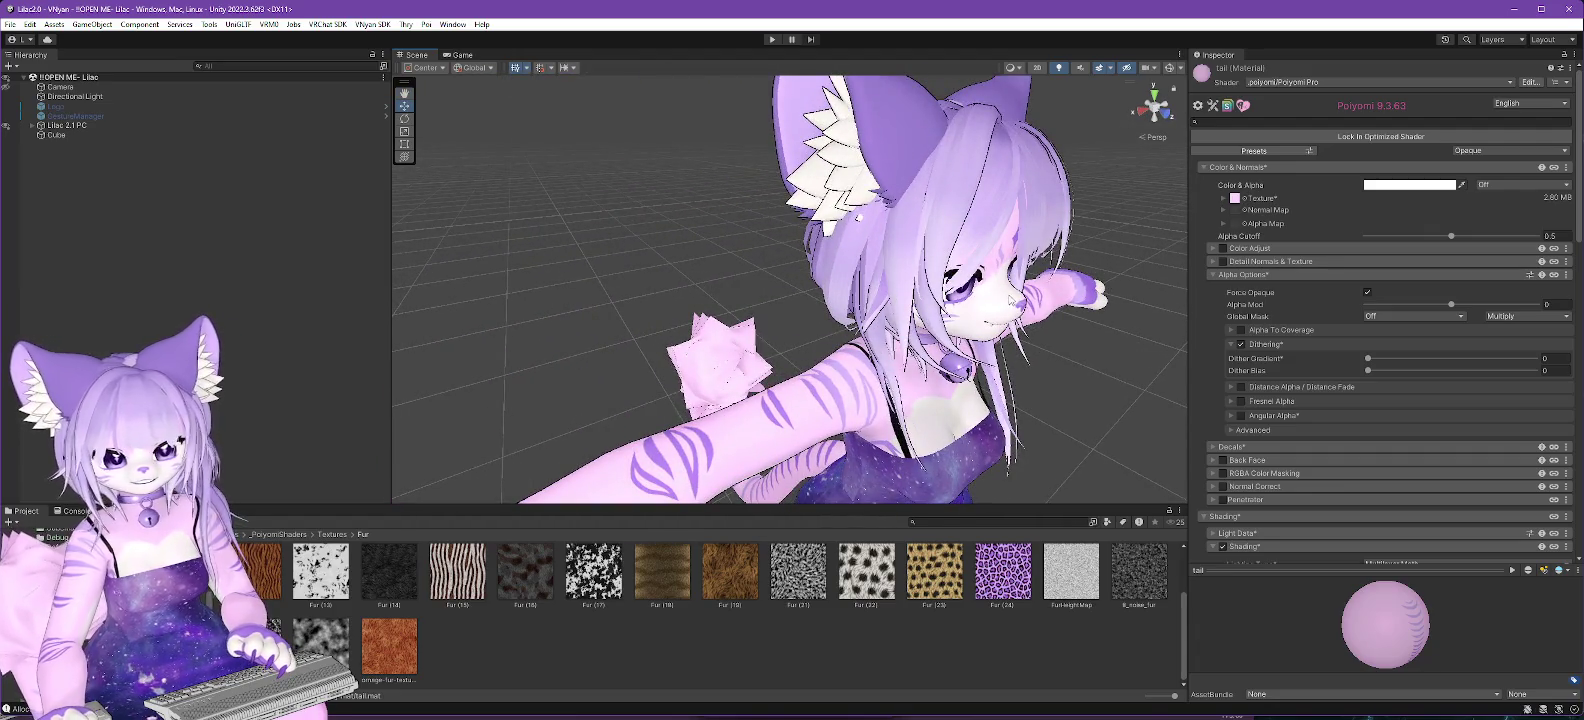
pyautogui.moveTo(1073, 328); pyautogui.dragTo(990, 343)
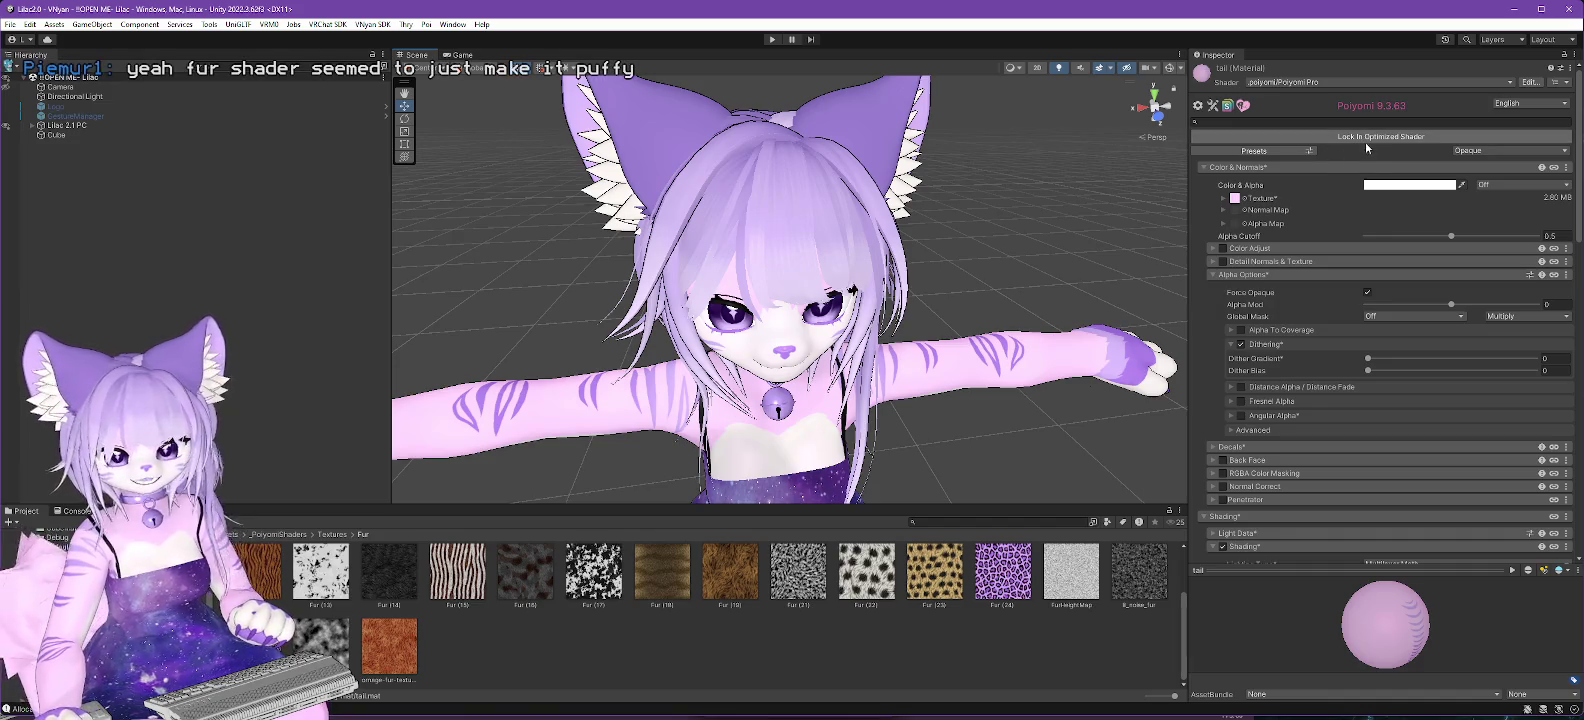
# Lock the tail's optimized shader, move the hair material to .poiyomi/Poiyomi Pro, and expand Color & Normals > Texture.
pyautogui.click(1390, 137)
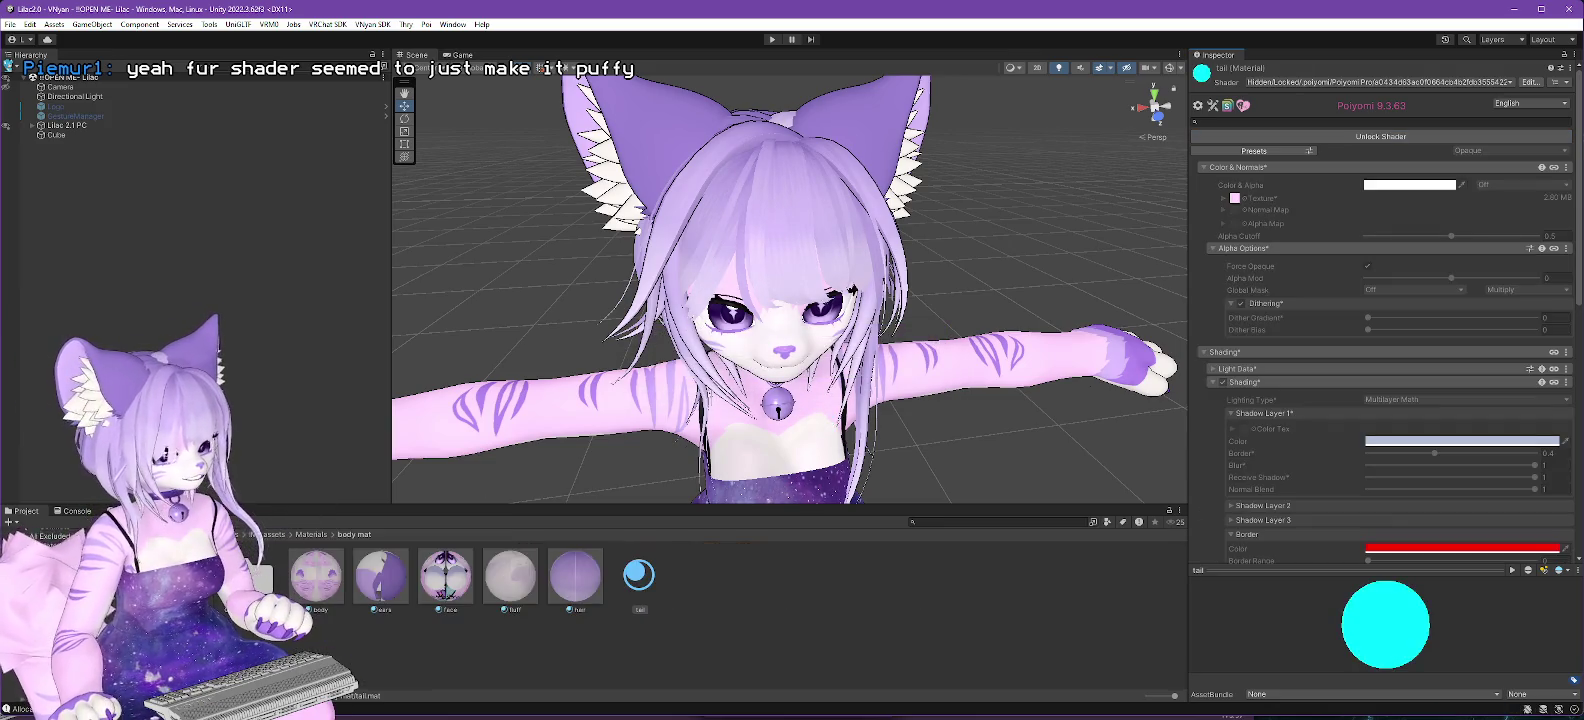
pyautogui.click(563, 594)
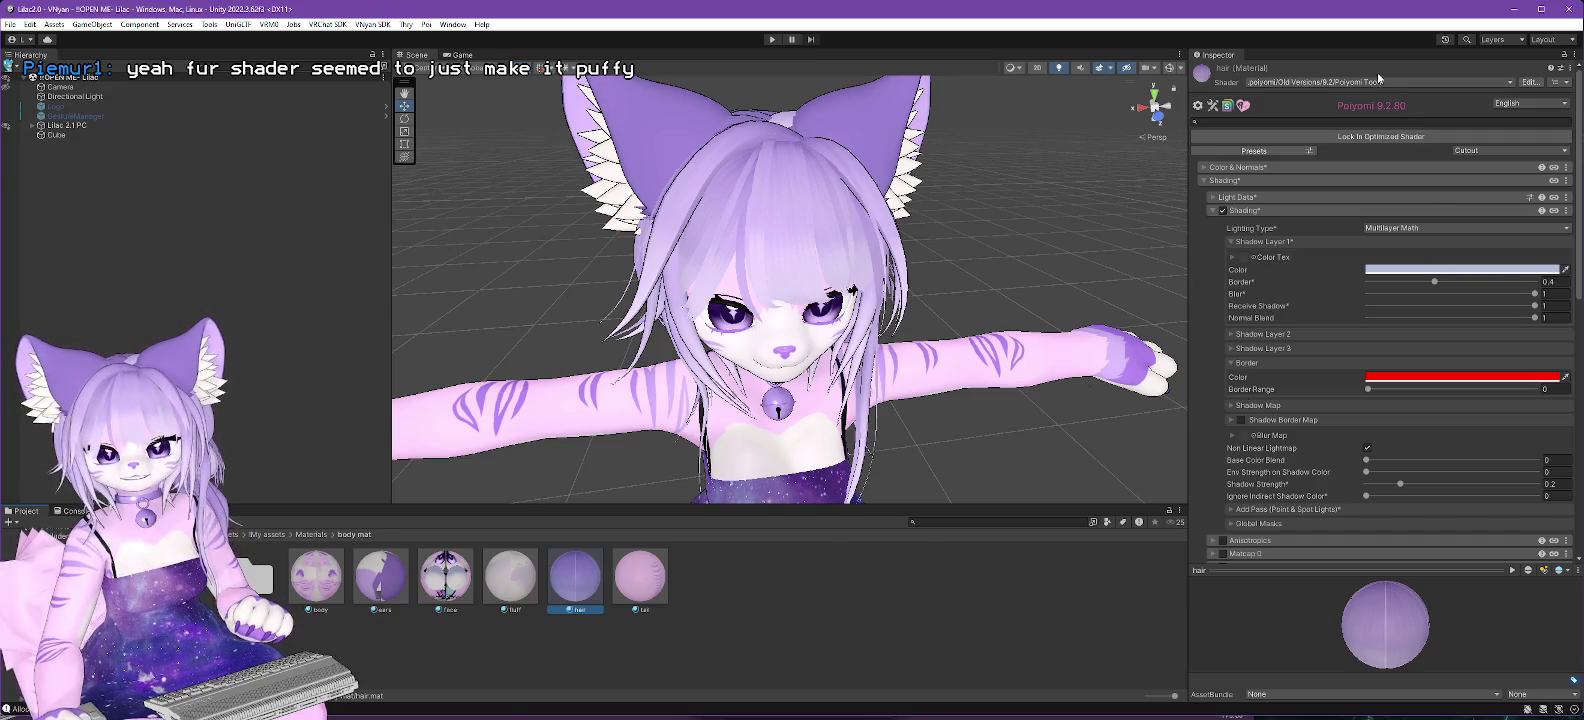
pyautogui.click(1310, 83)
pyautogui.click(1277, 121)
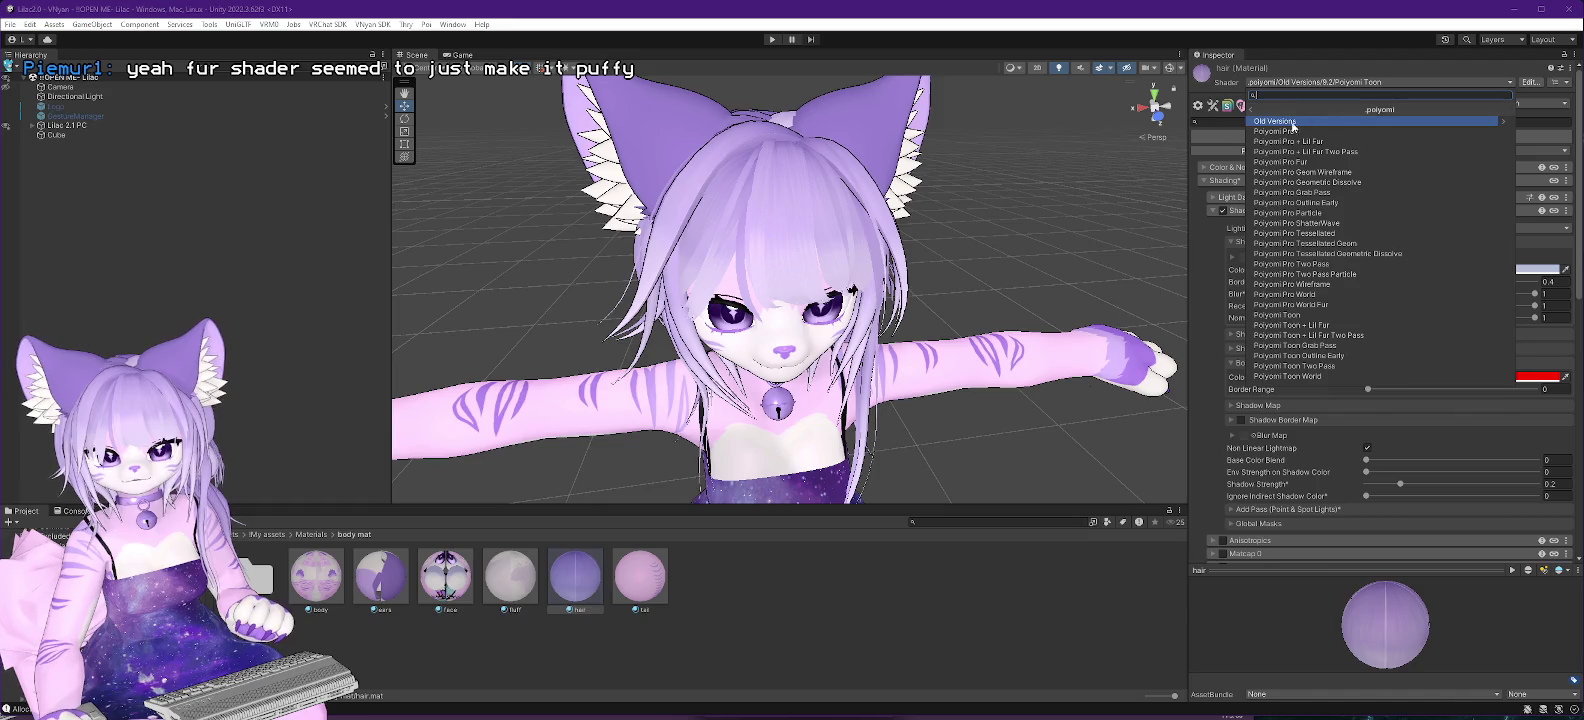
pyautogui.click(1289, 137)
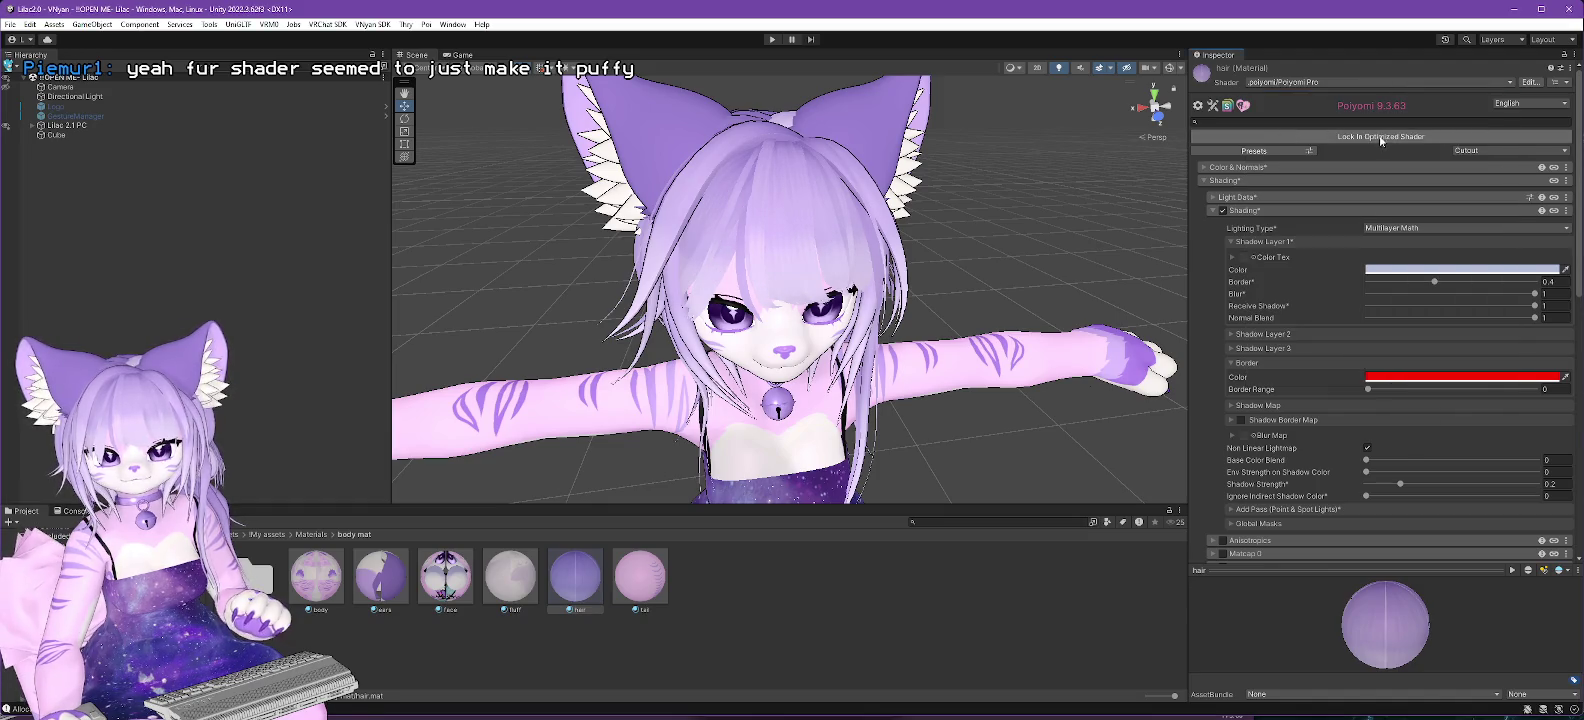
pyautogui.click(1205, 168)
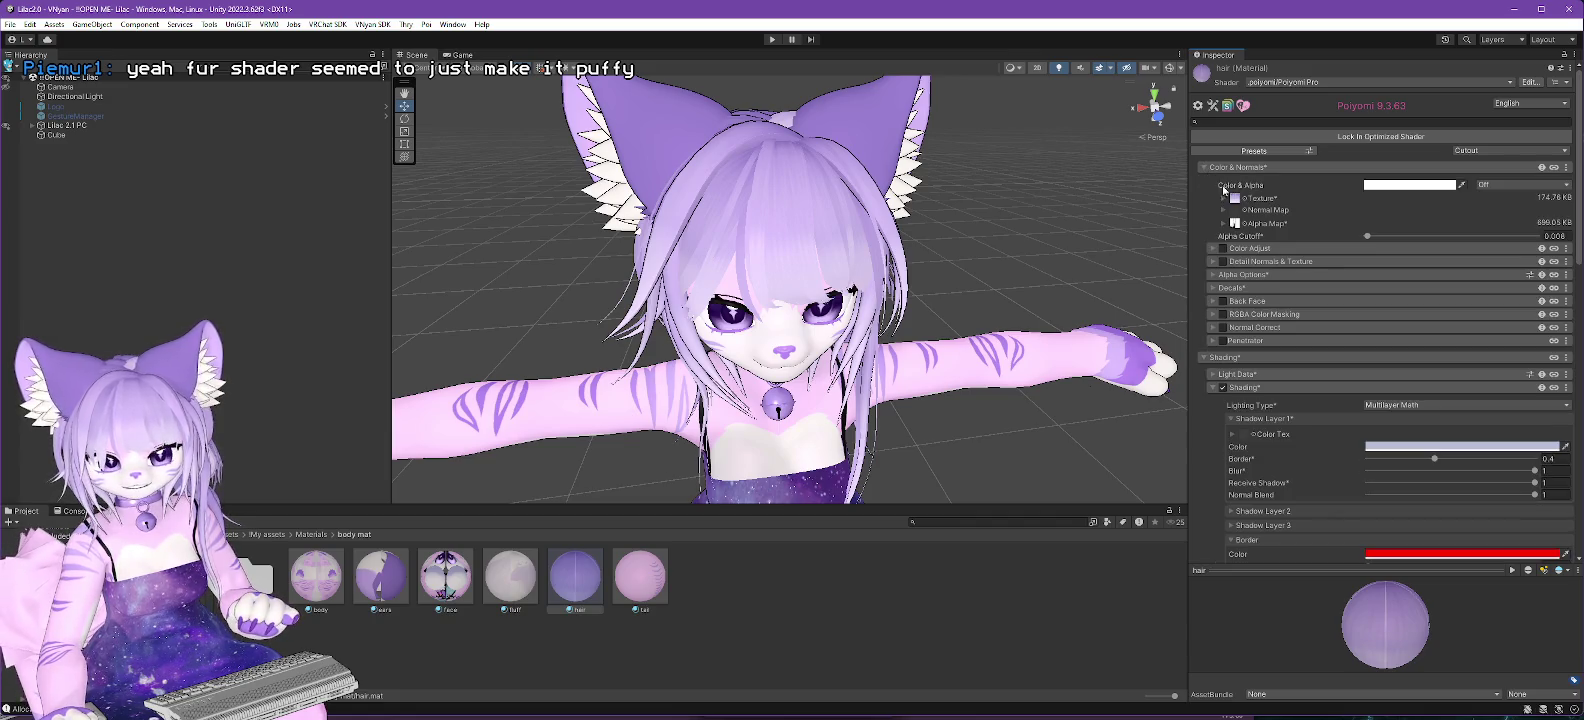
pyautogui.click(1236, 200)
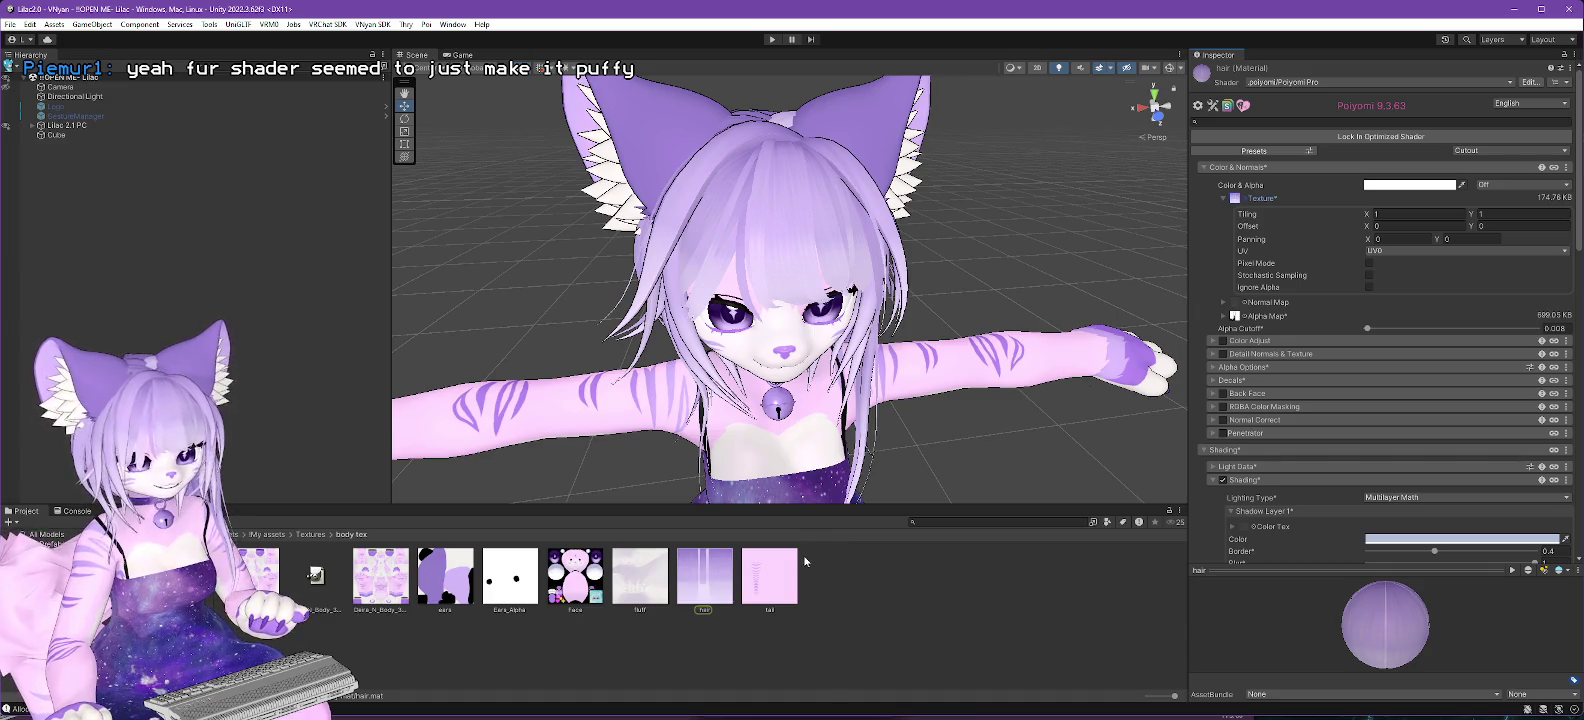
# Orbit in around the hair, then reveal the hair texture in File Explorer with Show in Explorer.
pyautogui.moveTo(906, 229)
pyautogui.mouseDown()
pyautogui.moveTo(885, 330)
pyautogui.moveTo(876, 243)
pyautogui.moveTo(884, 262)
pyautogui.moveTo(898, 250)
pyautogui.moveTo(720, 320)
pyautogui.moveTo(610, 280)
pyautogui.mouseUp()
pyautogui.moveTo(595, 344)
pyautogui.mouseDown()
pyautogui.moveTo(776, 316)
pyautogui.moveTo(712, 374)
pyautogui.mouseUp()
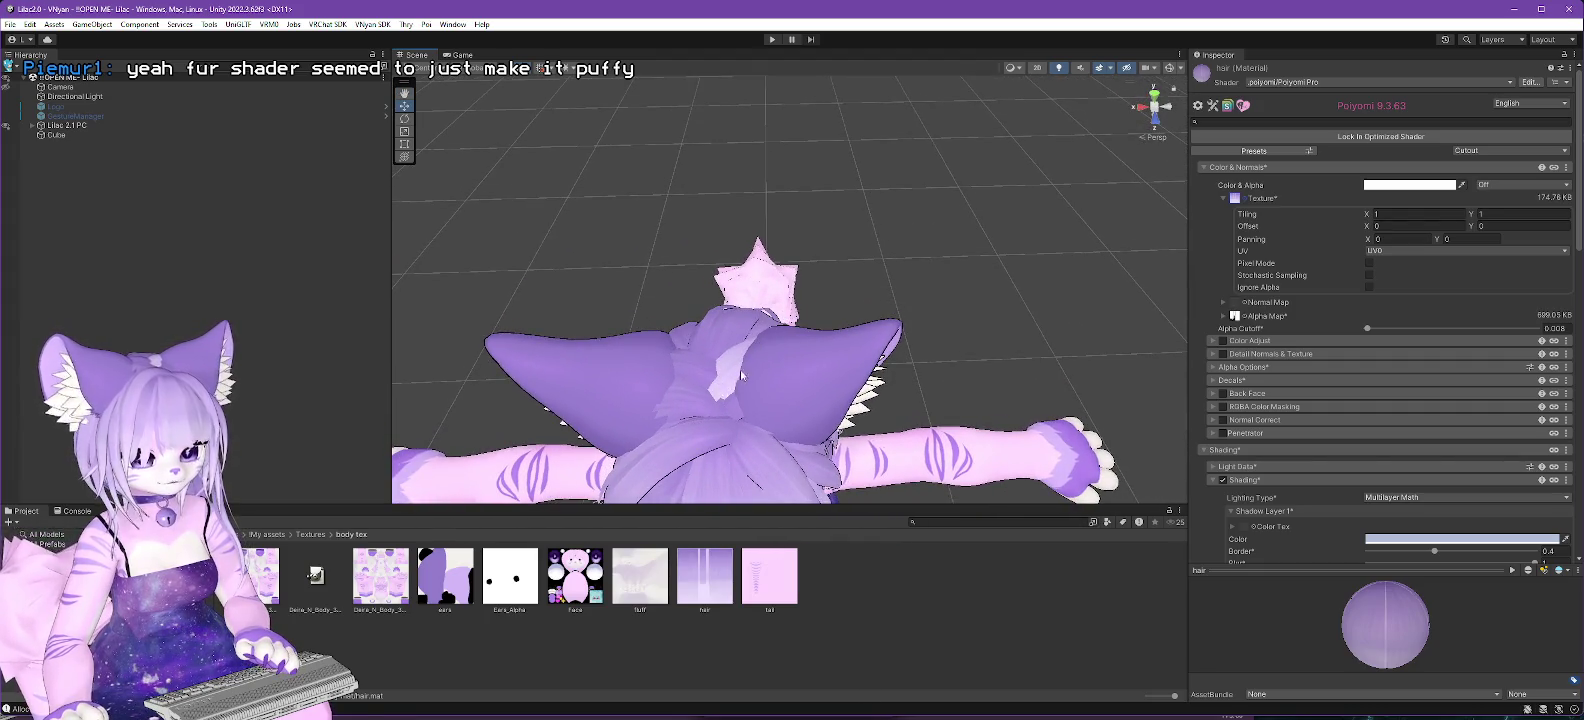
pyautogui.scroll(5, 742, 400)
pyautogui.moveTo(746, 414)
pyautogui.mouseDown()
pyautogui.moveTo(856, 378)
pyautogui.moveTo(841, 368)
pyautogui.mouseUp()
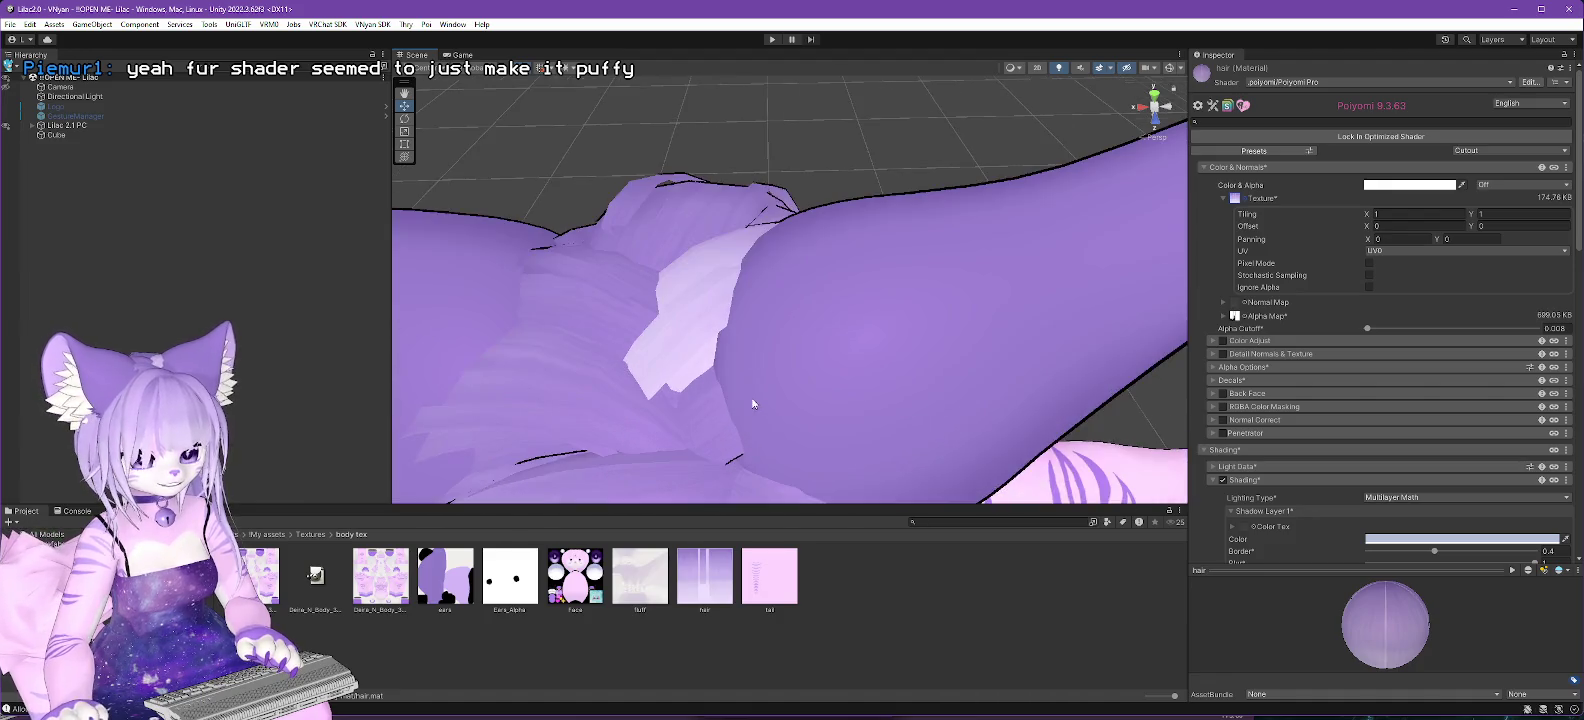
pyautogui.click(711, 580)
pyautogui.rightClick(711, 580)
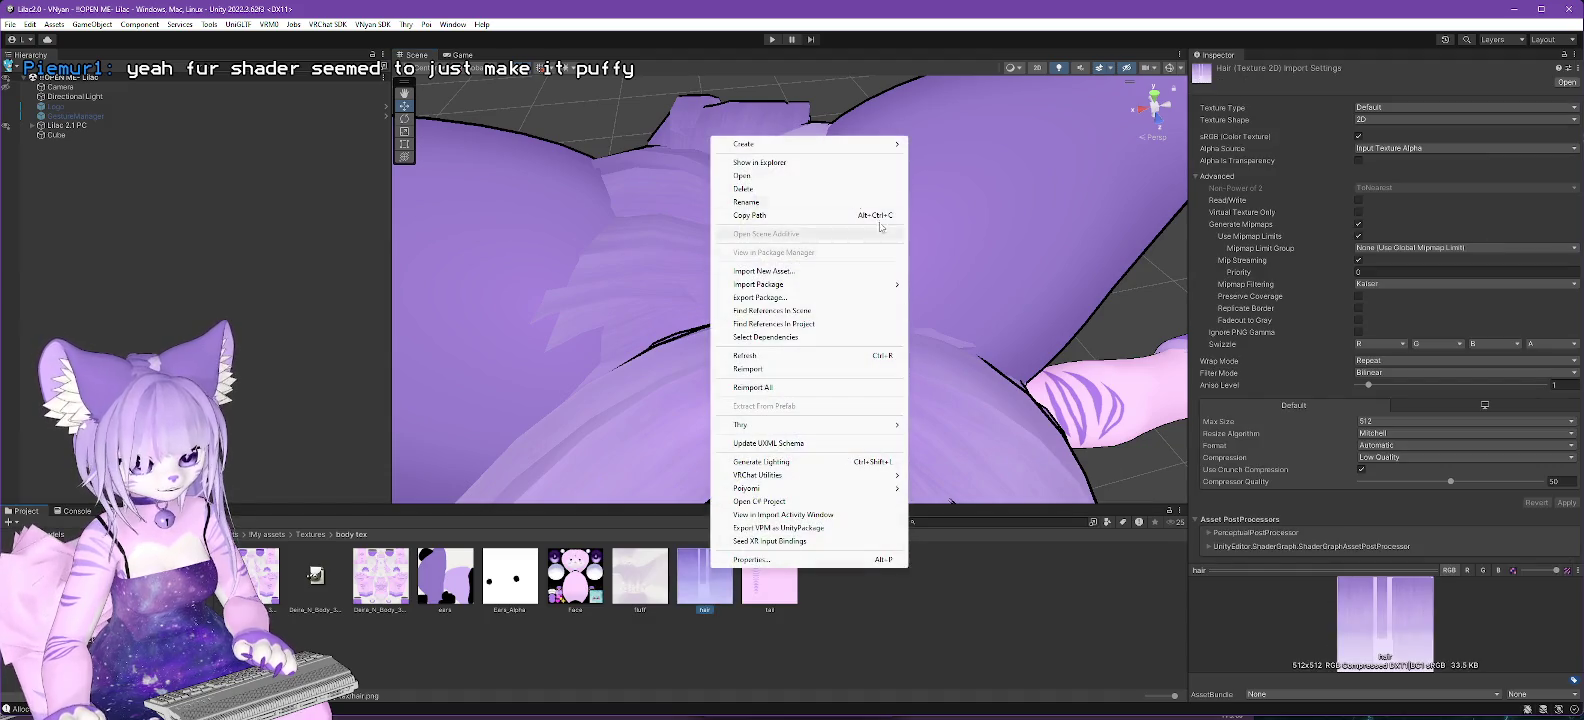
pyautogui.click(760, 162)
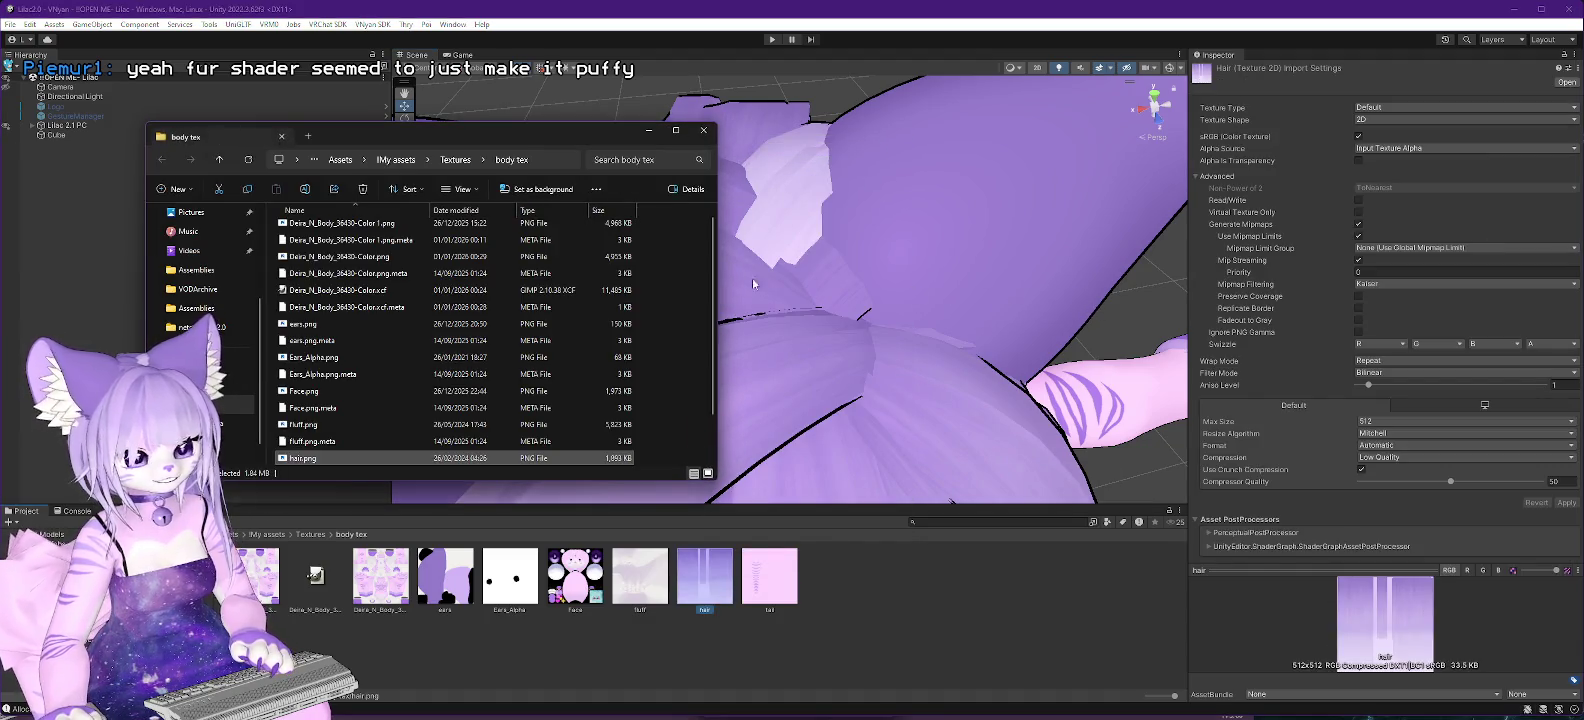
# Move the Explorer window aside and bring up, then dismiss, the hair.png context menu.
pyautogui.moveTo(554, 139); pyautogui.dragTo(1327, 168)
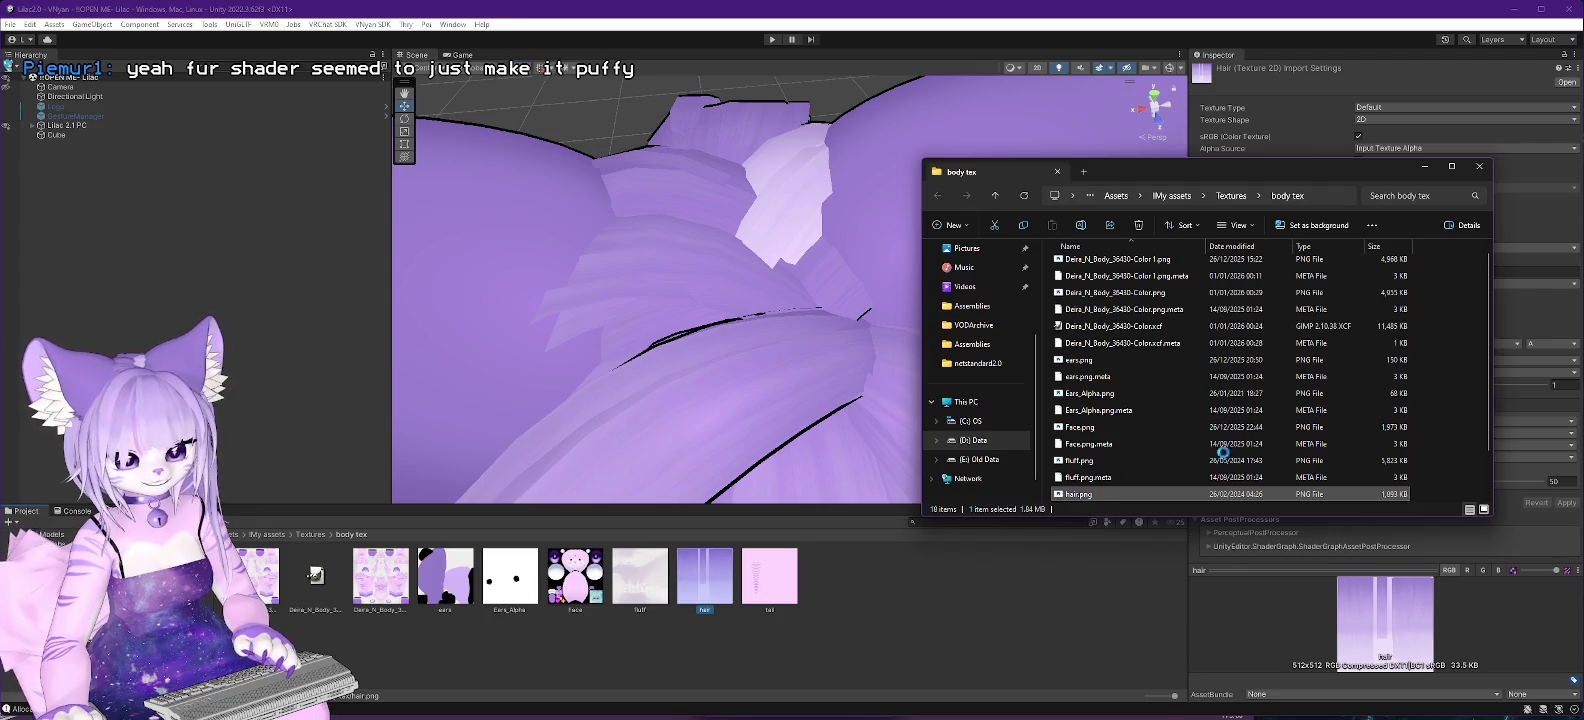
pyautogui.rightClick(1085, 494)
pyautogui.moveTo(1128, 318)
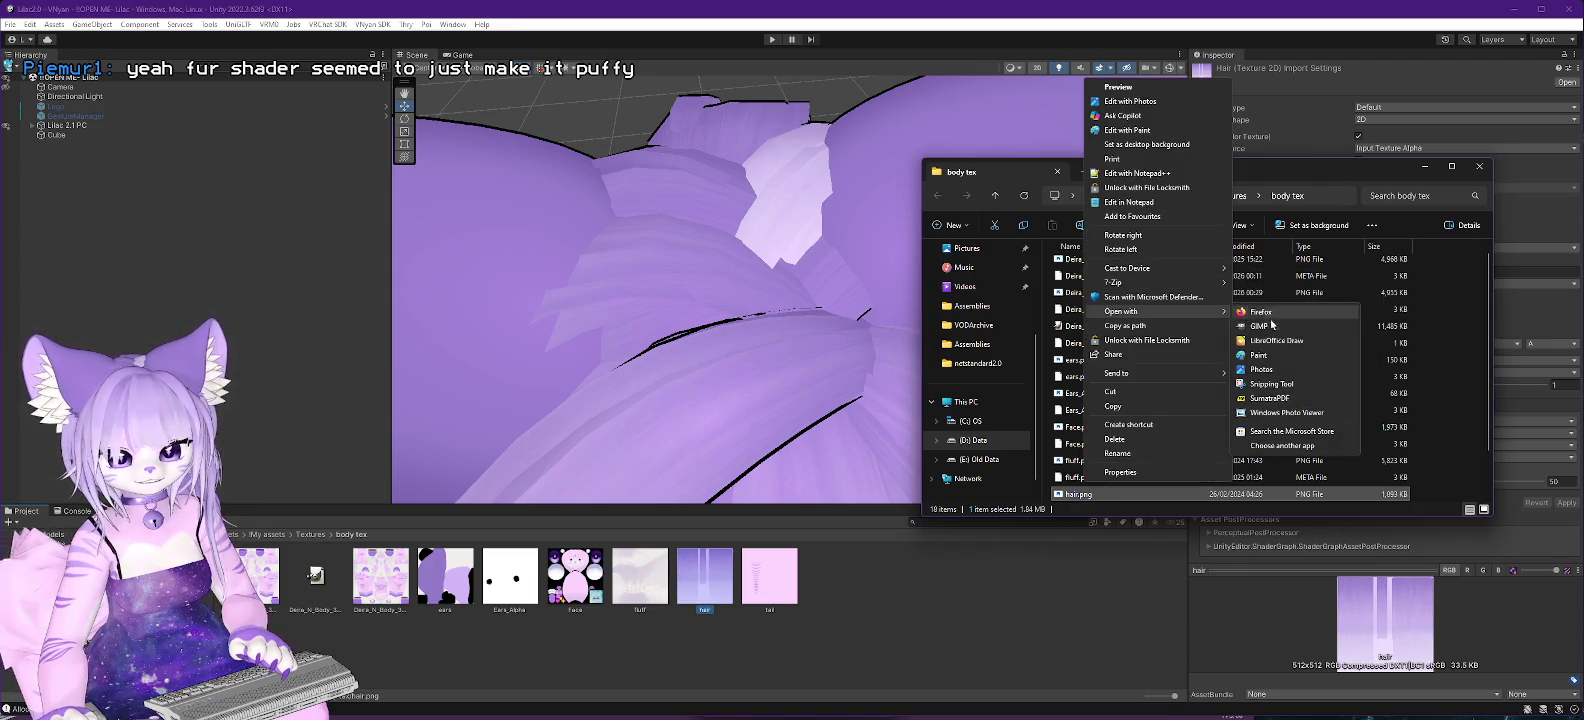
pyautogui.press('Escape')
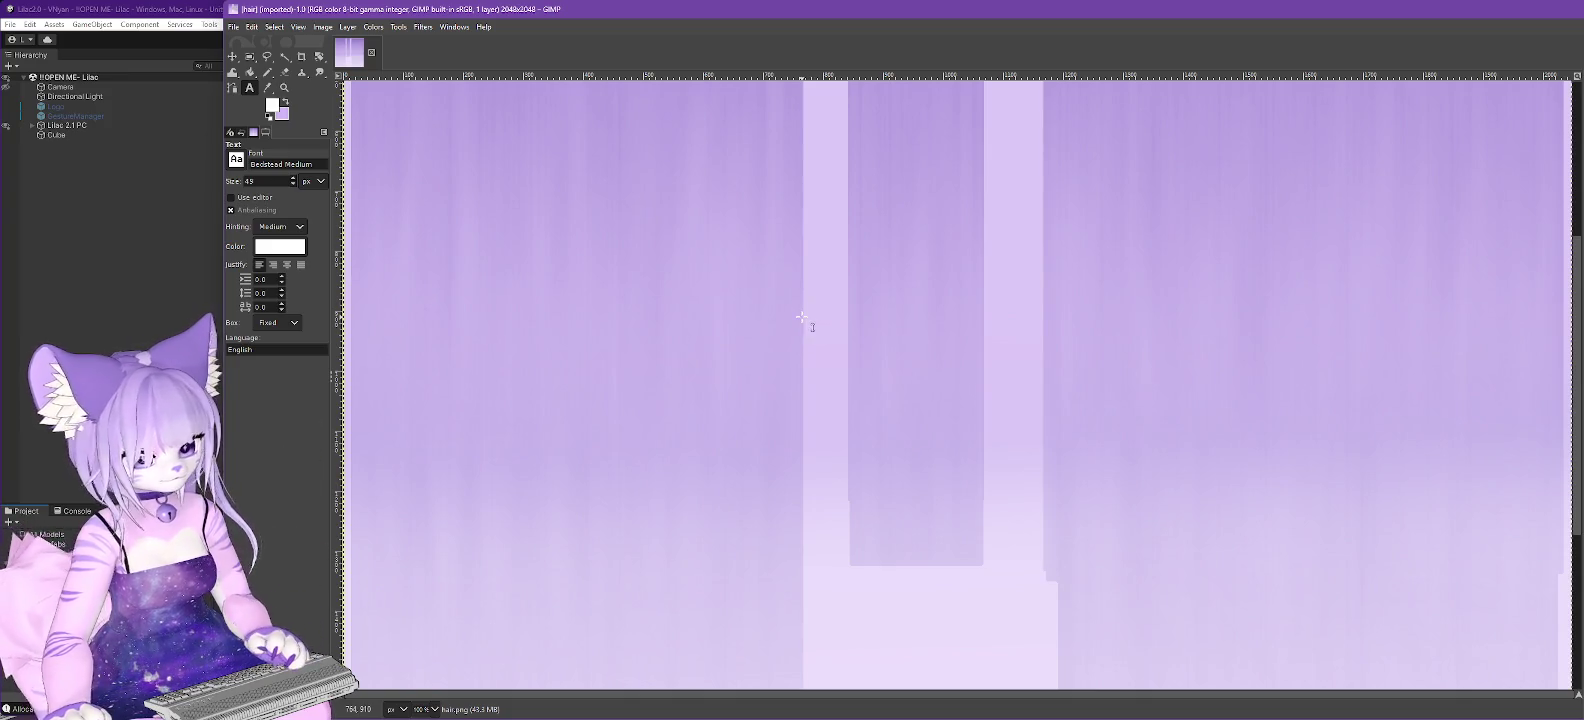
# Zoom GIMP's view of the 2048×2048 hair.png out to 33.3%, glance at Unity, and return.
pyautogui.scroll(-5, 979, 360)
pyautogui.scroll(-3, 979, 366)
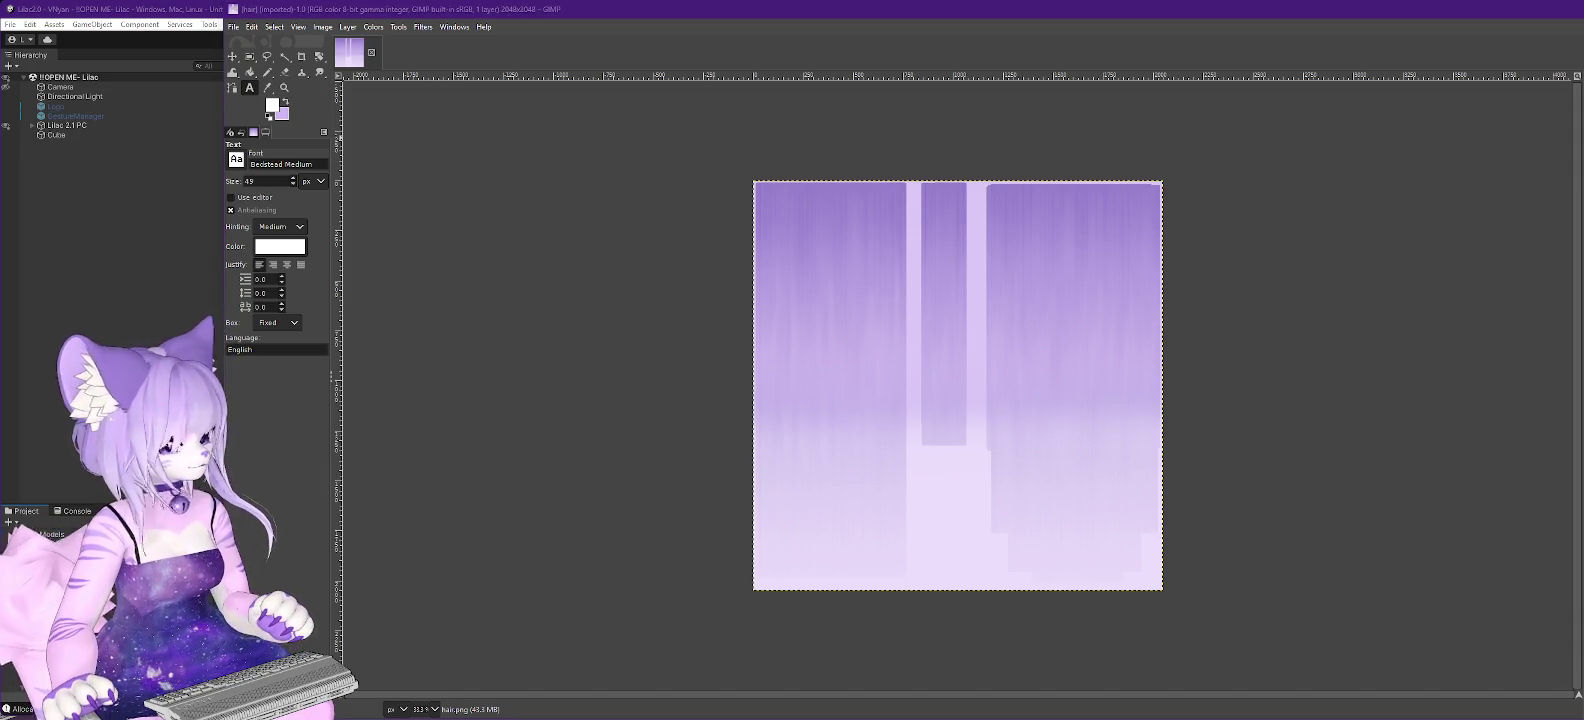
pyautogui.hotkey('alt', 'Tab')
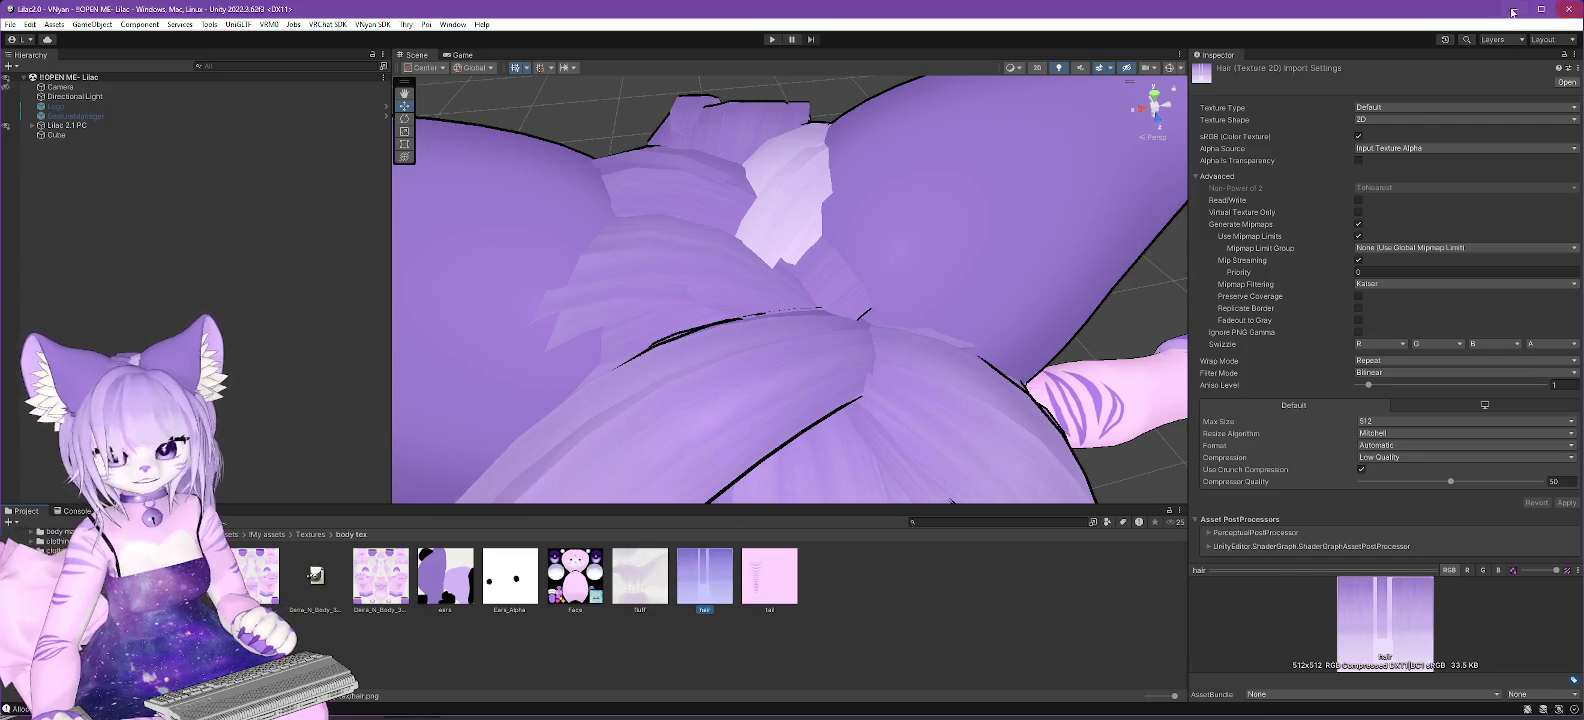
pyautogui.hotkey('alt', 'Tab')
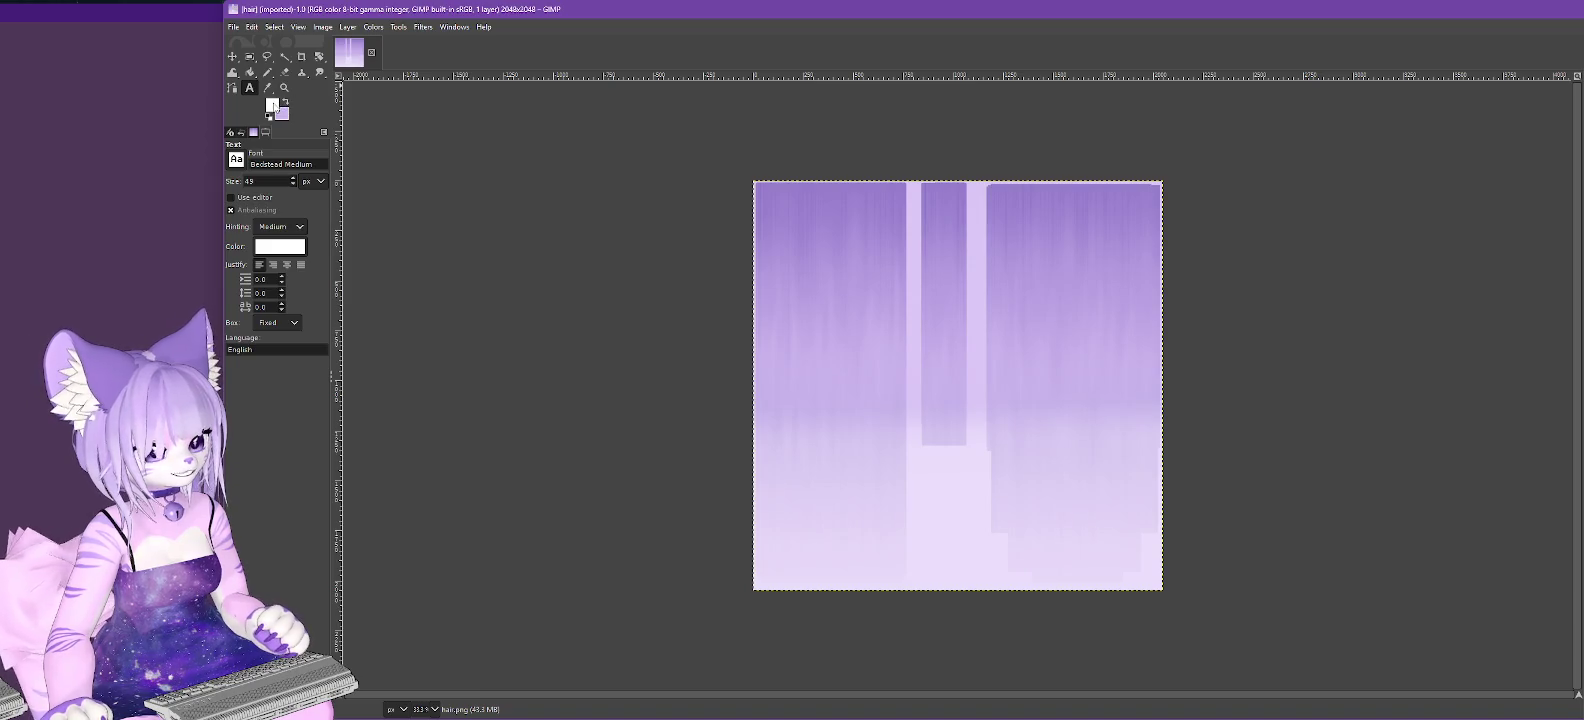
# Set up the Pencil tool with the fully hard brush, testing and undoing one stroke.
pyautogui.click(273, 104)
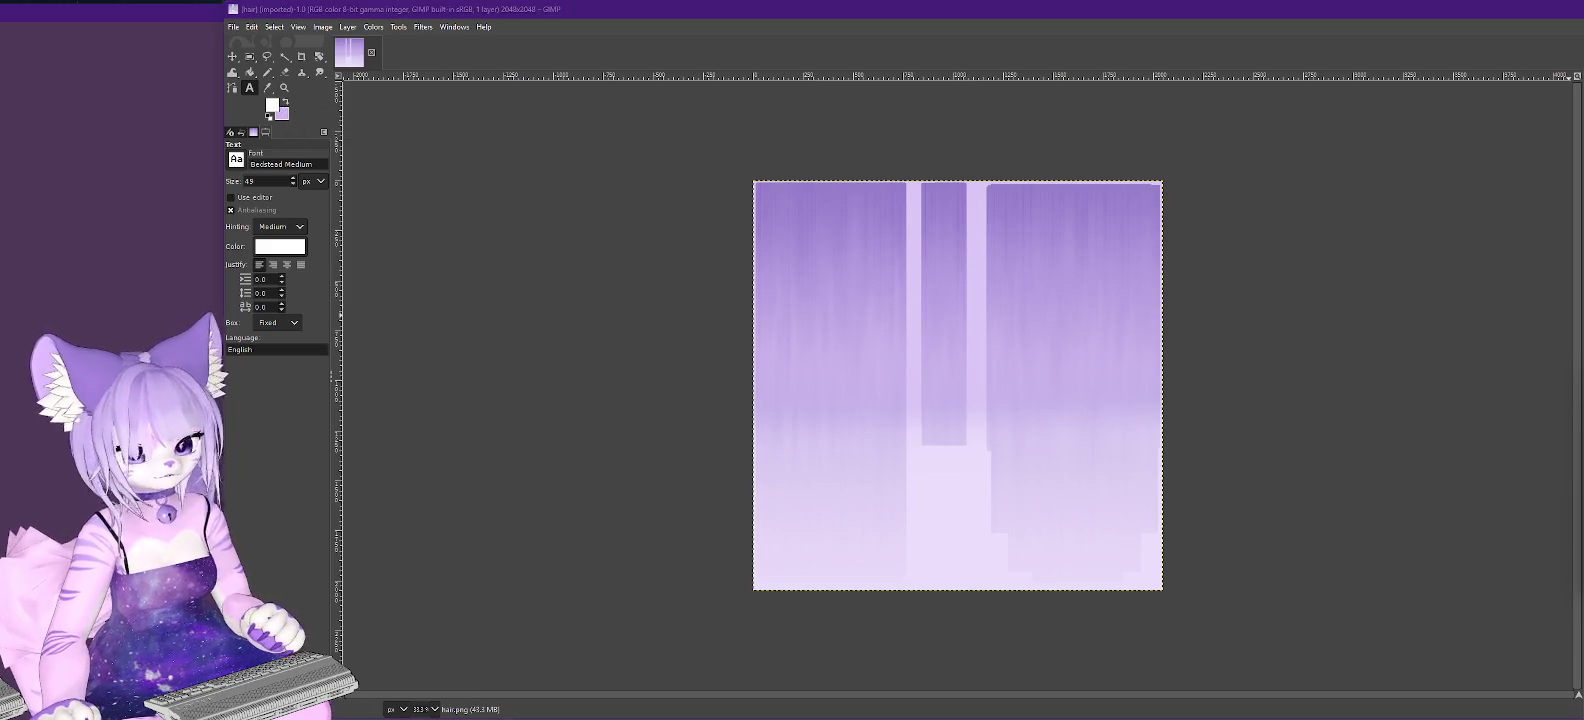
pyautogui.press('Escape')
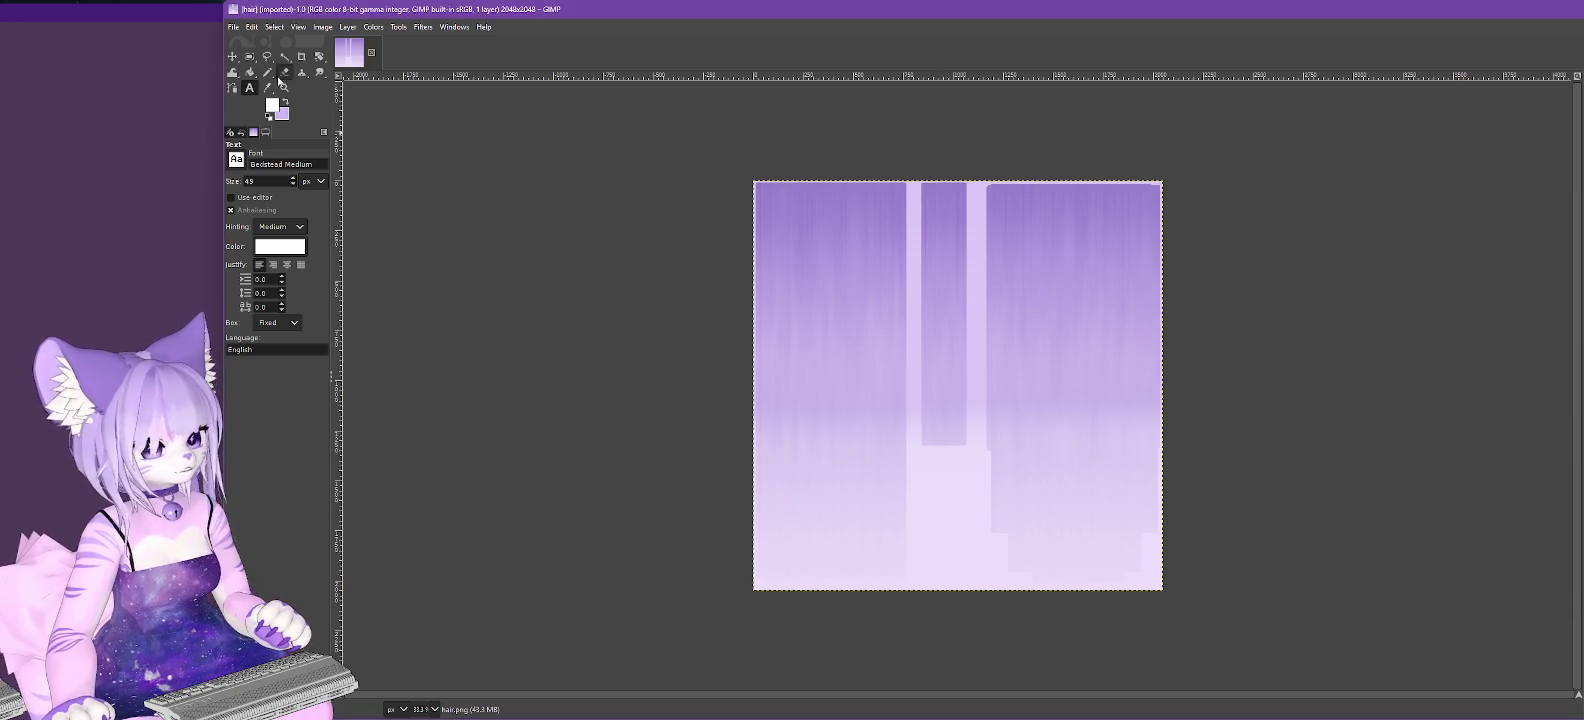
pyautogui.click(268, 72)
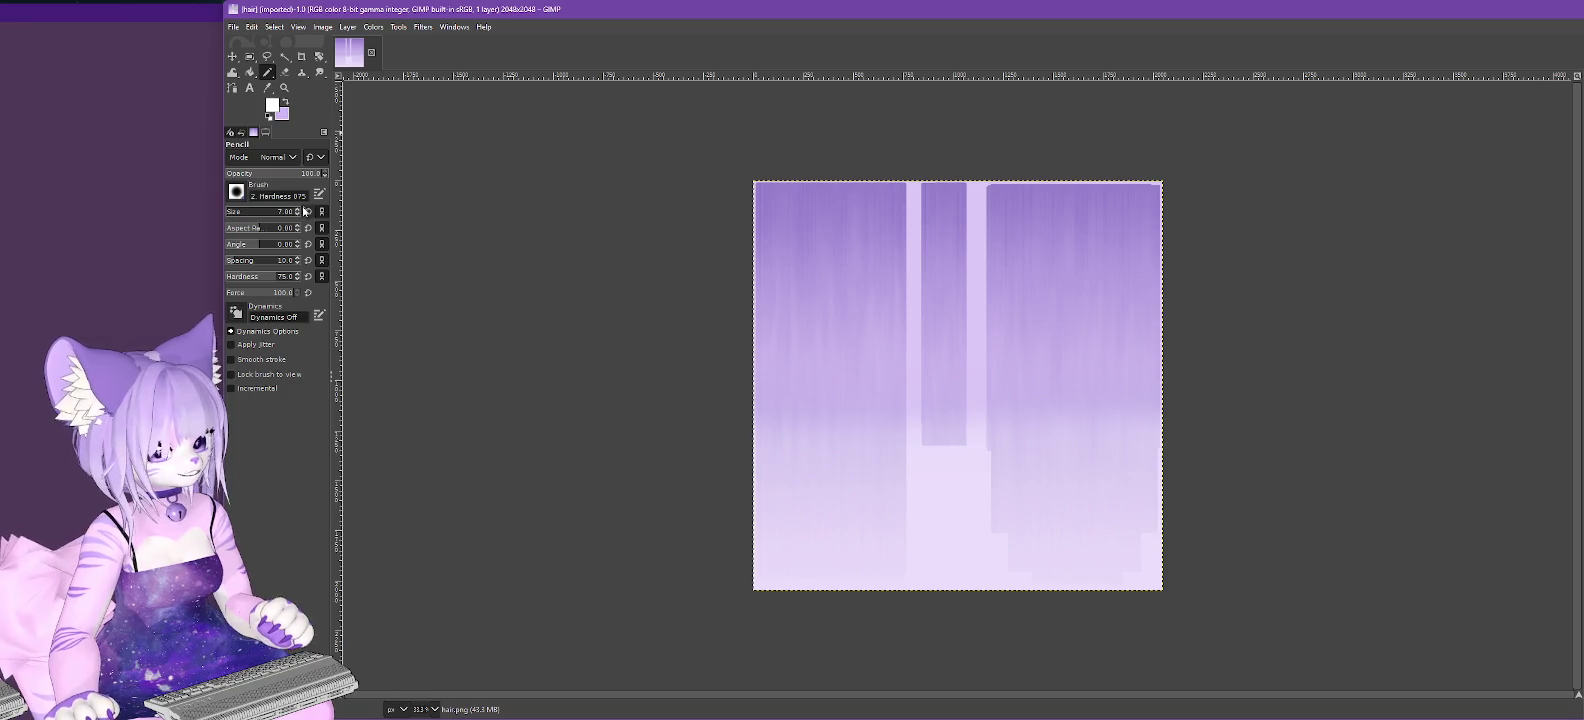
pyautogui.click(237, 191)
pyautogui.click(282, 227)
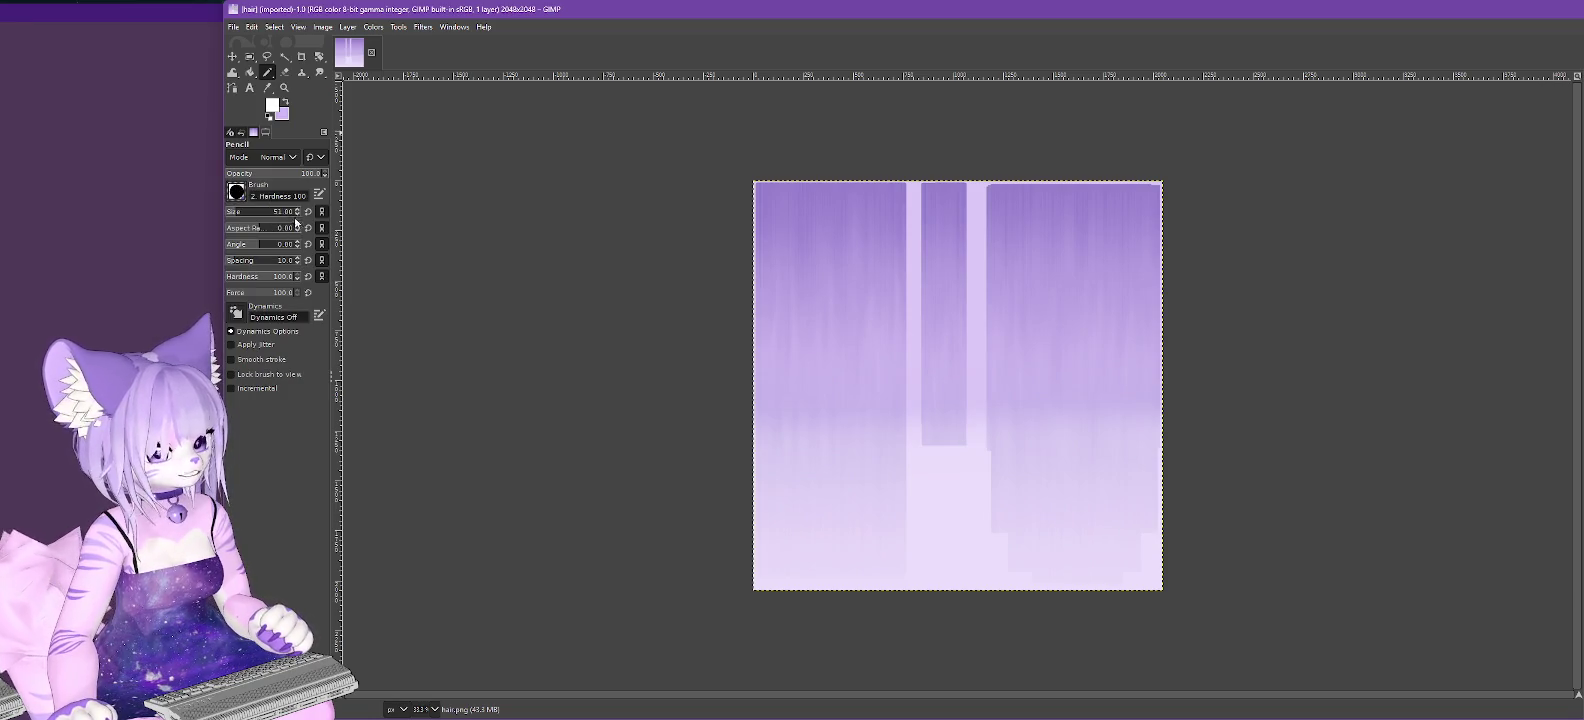
pyautogui.scroll(-13, 296, 215)
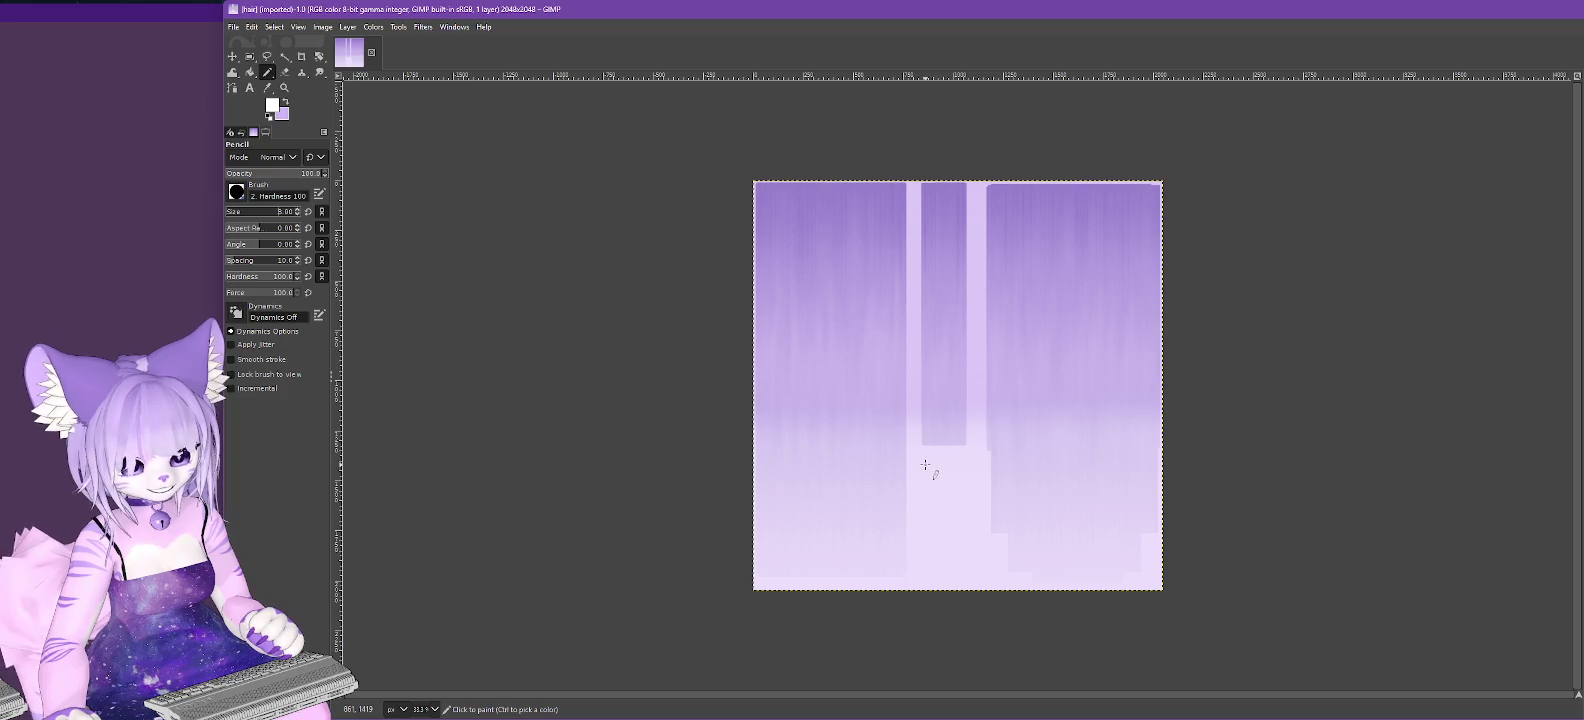
pyautogui.moveTo(925, 458); pyautogui.dragTo(928, 472)
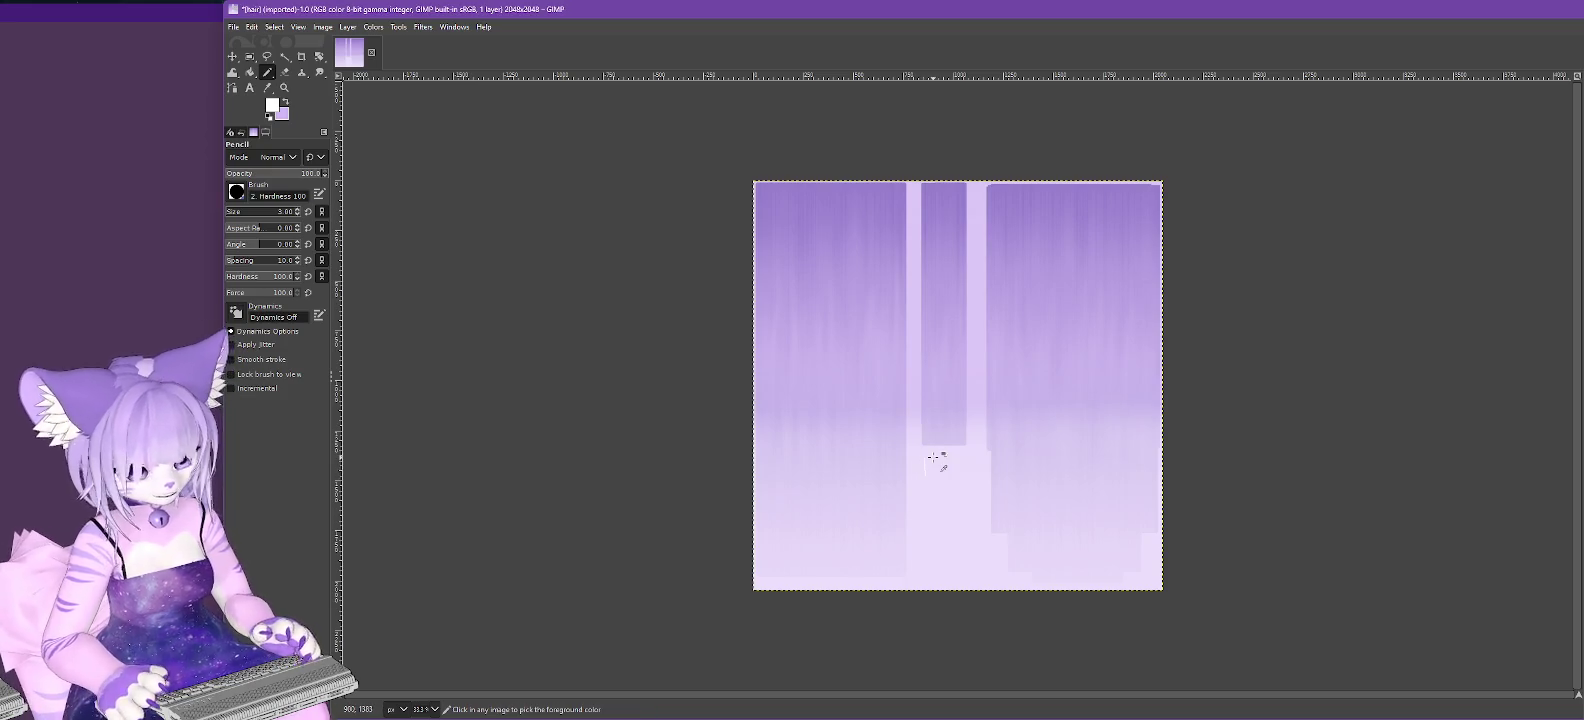
pyautogui.hotkey('ctrl', 'z')
# Paint red marks on the texture, overwrite hair.png, and minimize GIMP.
pyautogui.click(277, 107)
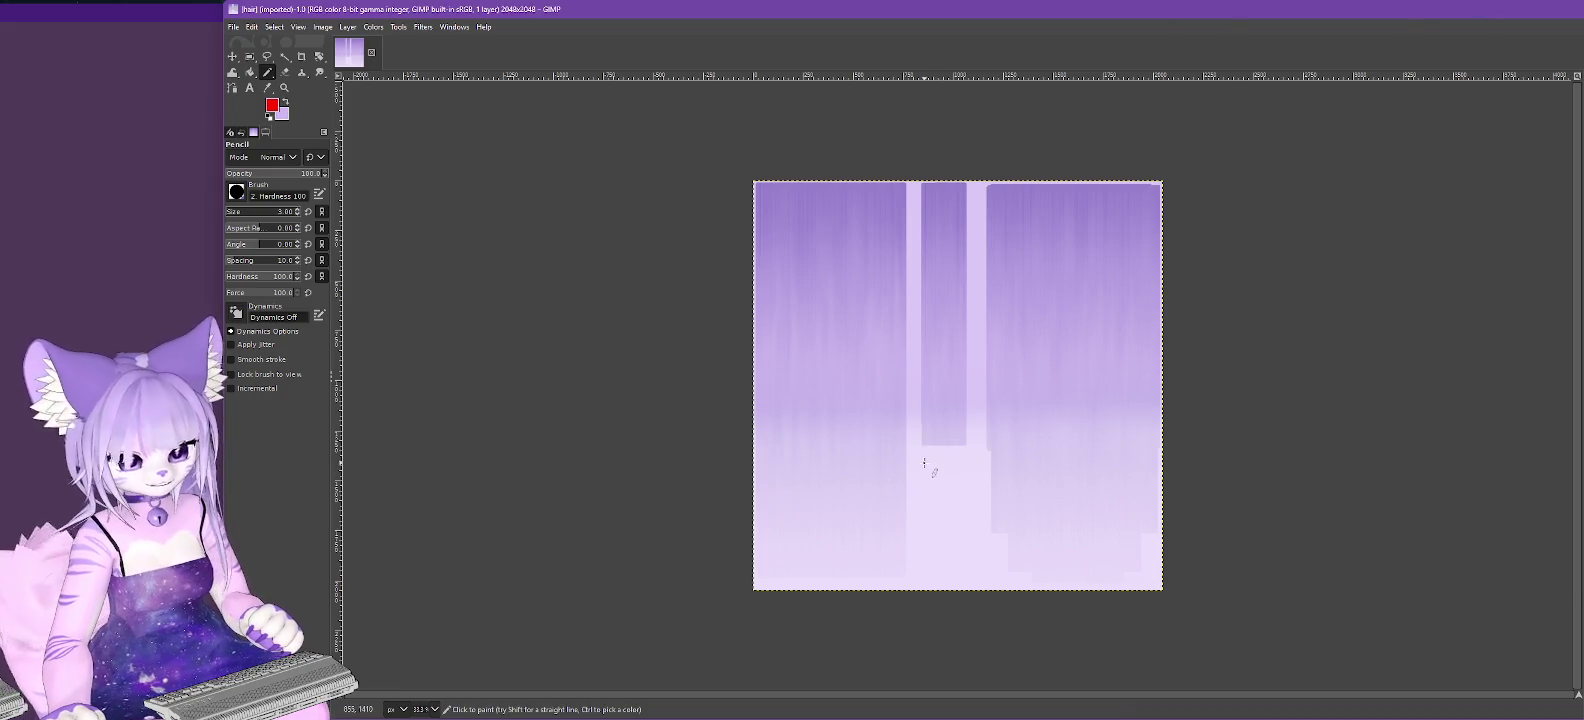
pyautogui.moveTo(923, 464); pyautogui.dragTo(921, 589)
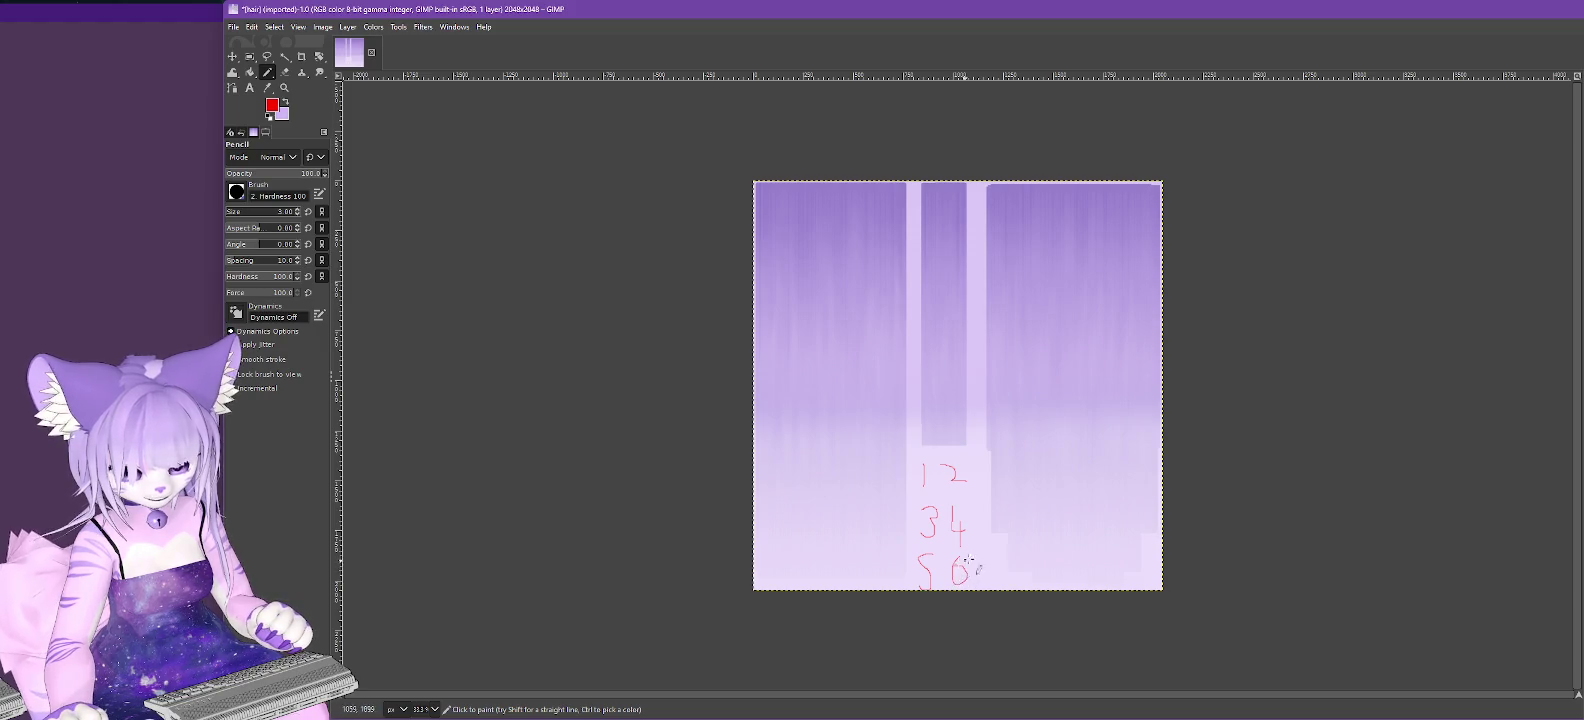
pyautogui.click(234, 27)
pyautogui.click(265, 213)
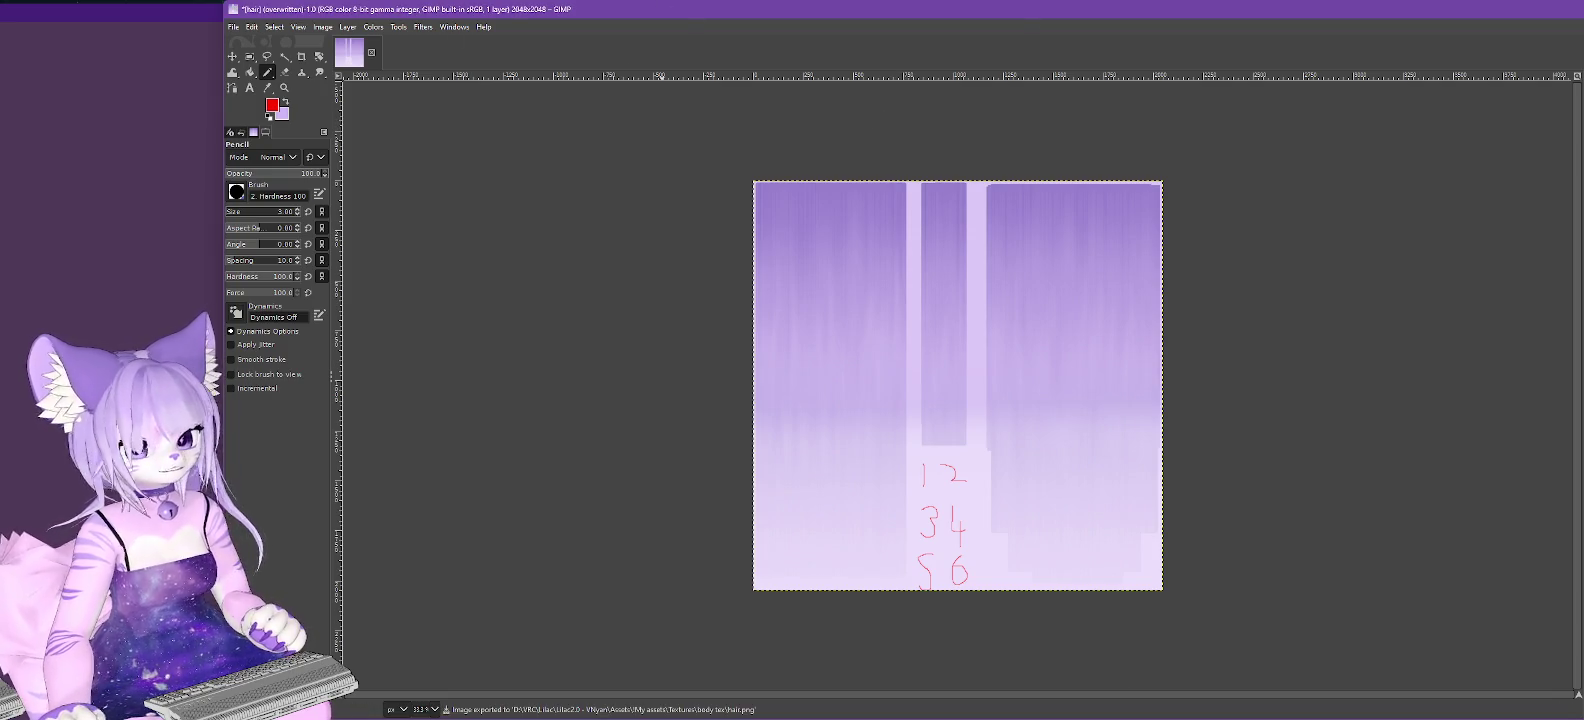
pyautogui.press('super+Down')
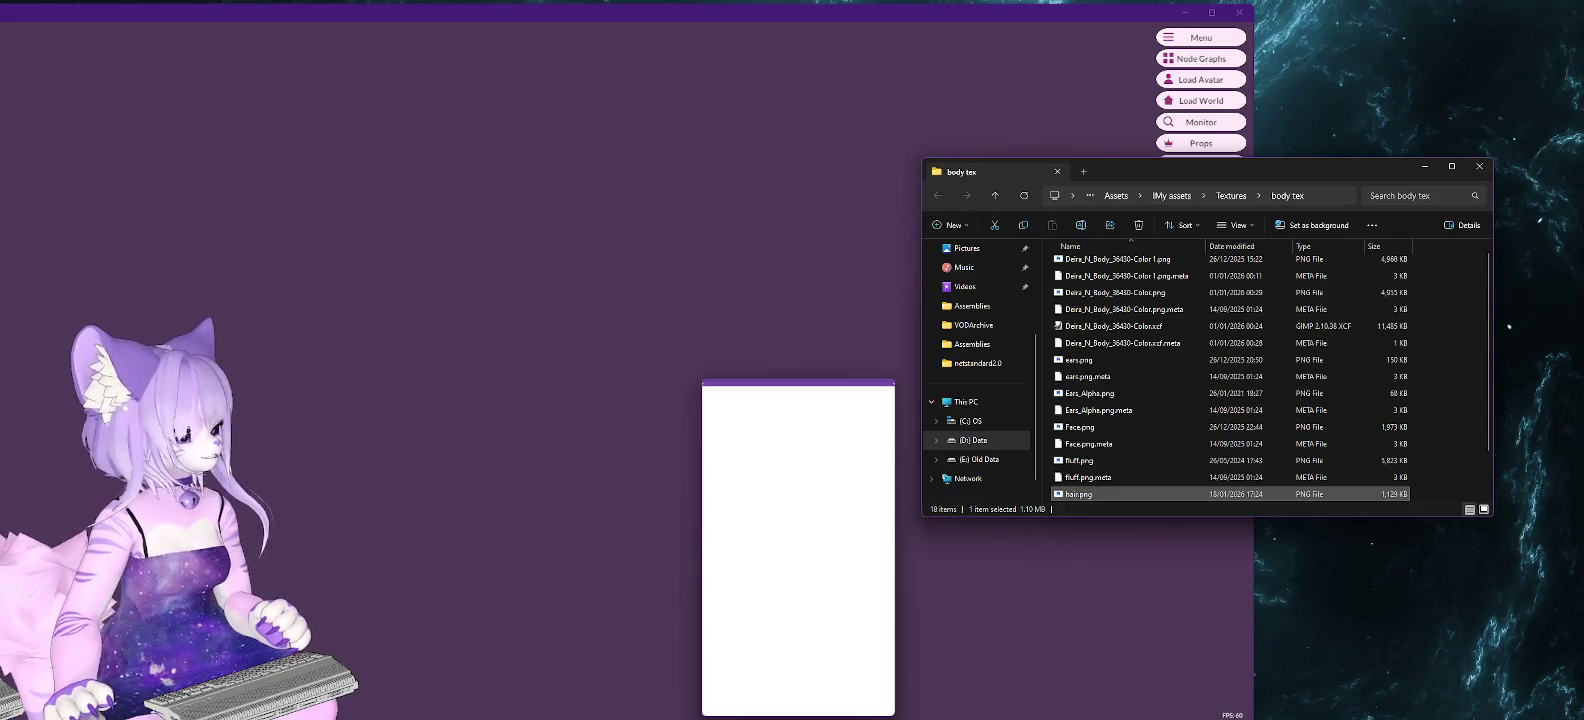
# Check the numbered hair in Unity's Scene view, then undo numbers 6, 5 and 4 in GIMP.
pyautogui.hotkey('alt', 'Tab')
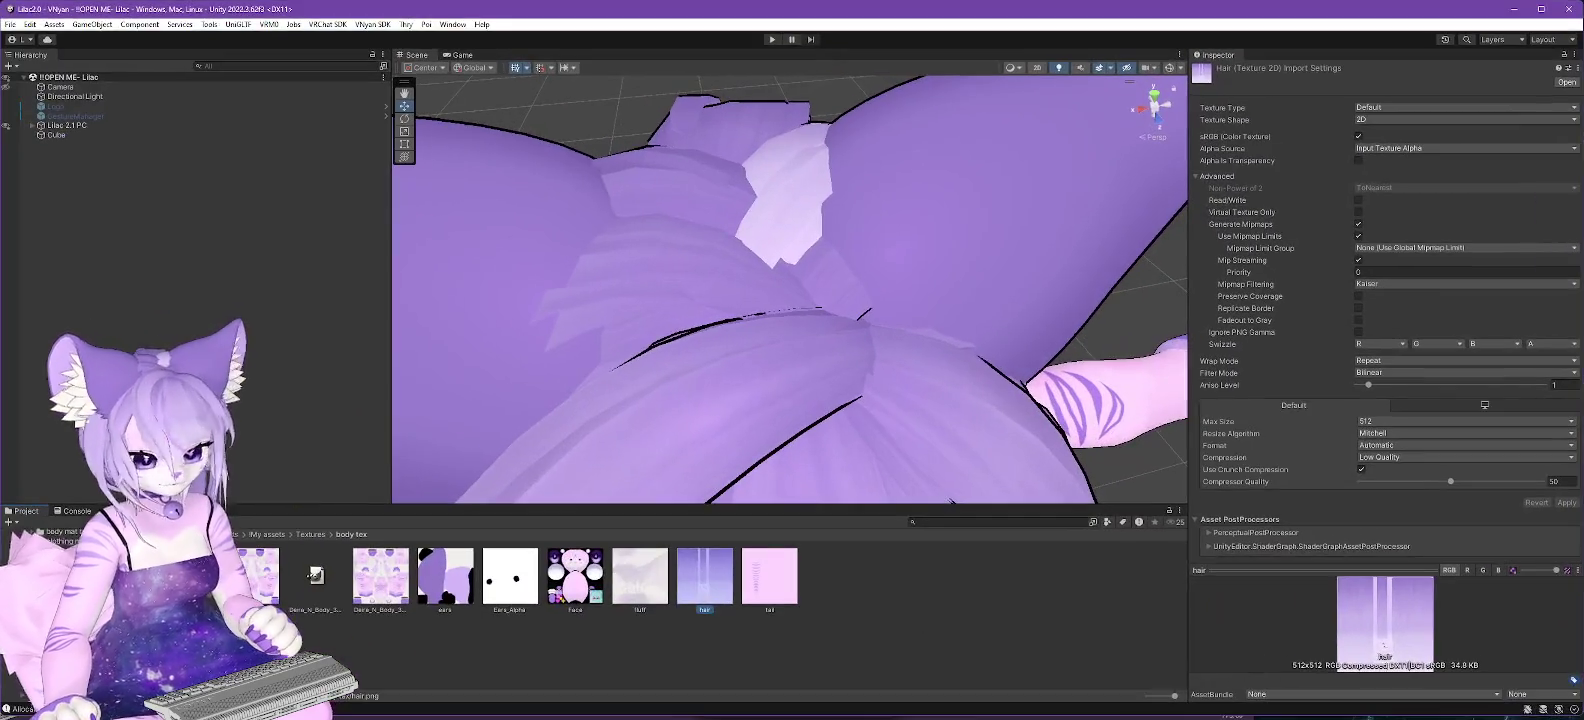
pyautogui.scroll(-5, 627, 316)
pyautogui.scroll(5, 636, 316)
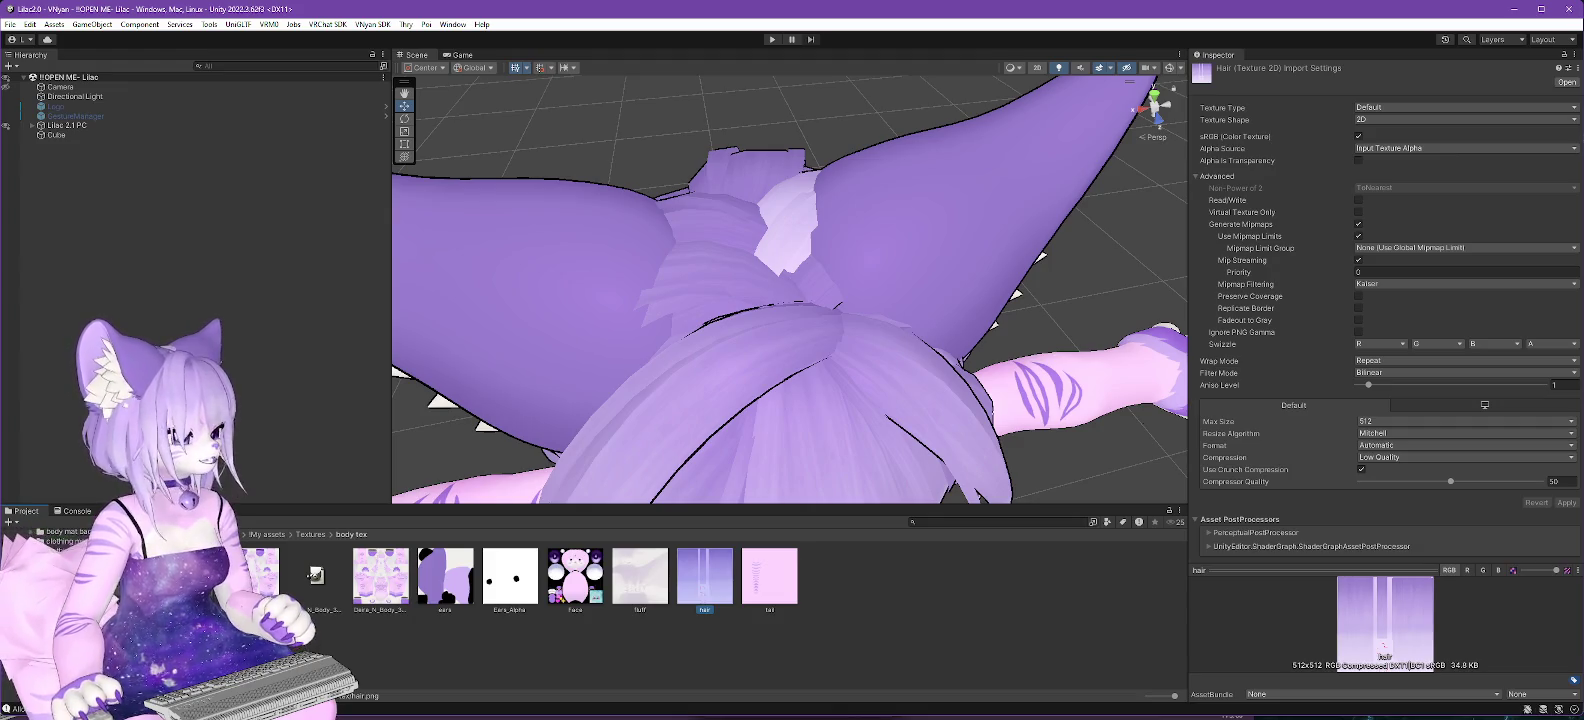
pyautogui.hotkey('alt', 'Tab')
pyautogui.hotkey('ctrl', 'z')
pyautogui.hotkey('ctrl', 'z')
pyautogui.hotkey('ctrl', 'z')
pyautogui.hotkey('ctrl', 'z')
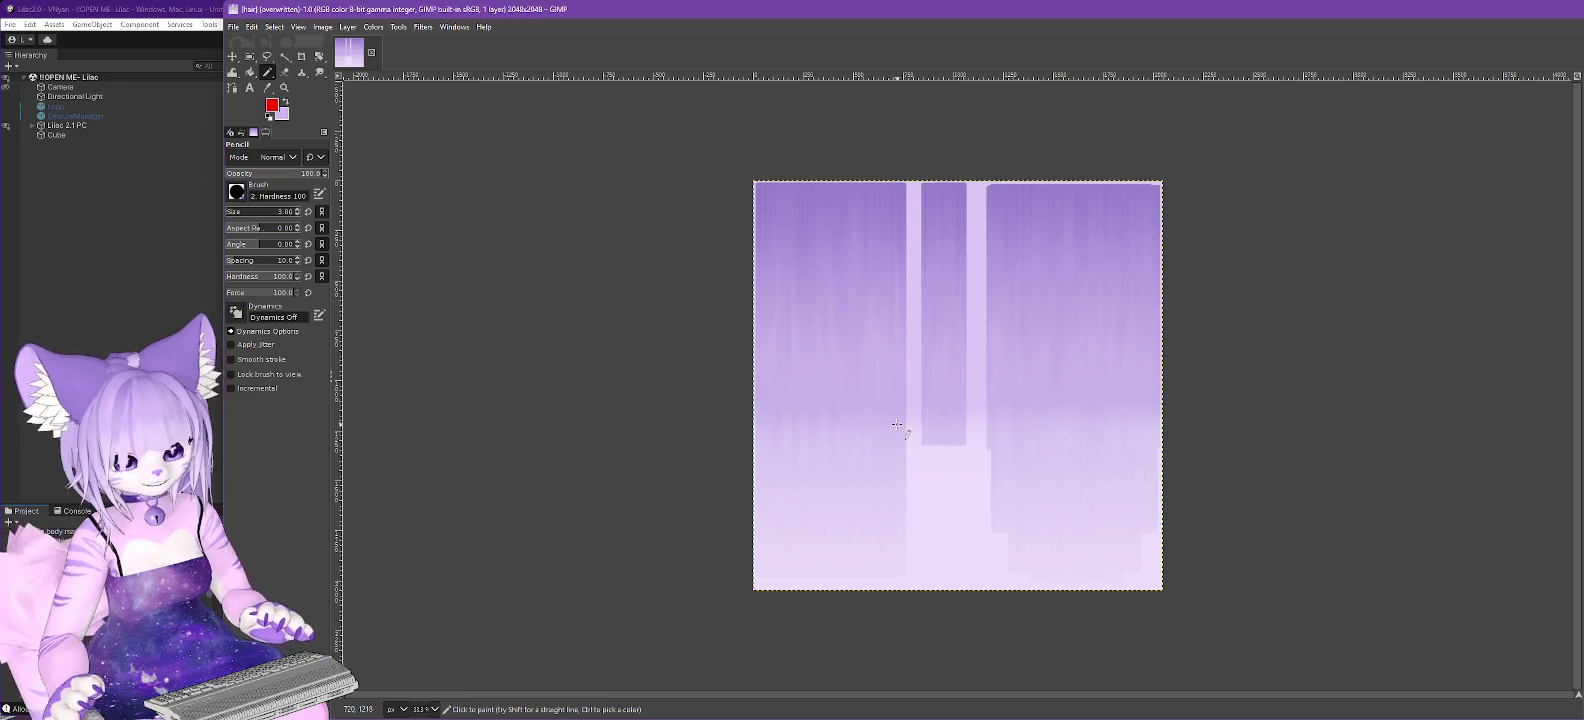
# Redraw red numbers 4 5 6 along the texture's bottom and overwrite hair.png.
pyautogui.moveTo(766, 564)
pyautogui.mouseDown()
pyautogui.moveTo(766, 536)
pyautogui.moveTo(852, 568)
pyautogui.mouseUp()
pyautogui.moveTo(1025, 553)
pyautogui.mouseDown()
pyautogui.moveTo(1063, 566)
pyautogui.moveTo(1103, 550)
pyautogui.mouseUp()
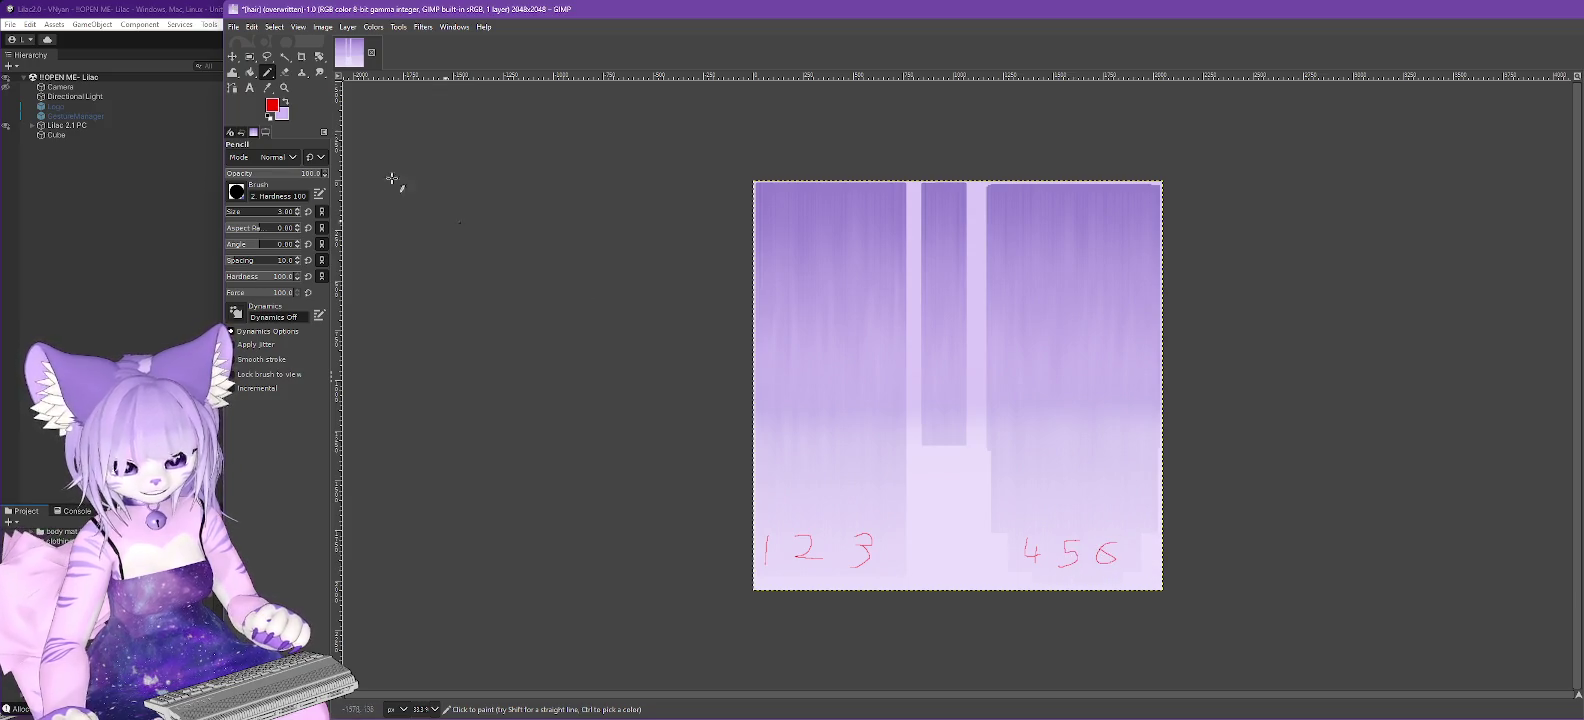
pyautogui.click(233, 27)
pyautogui.click(292, 212)
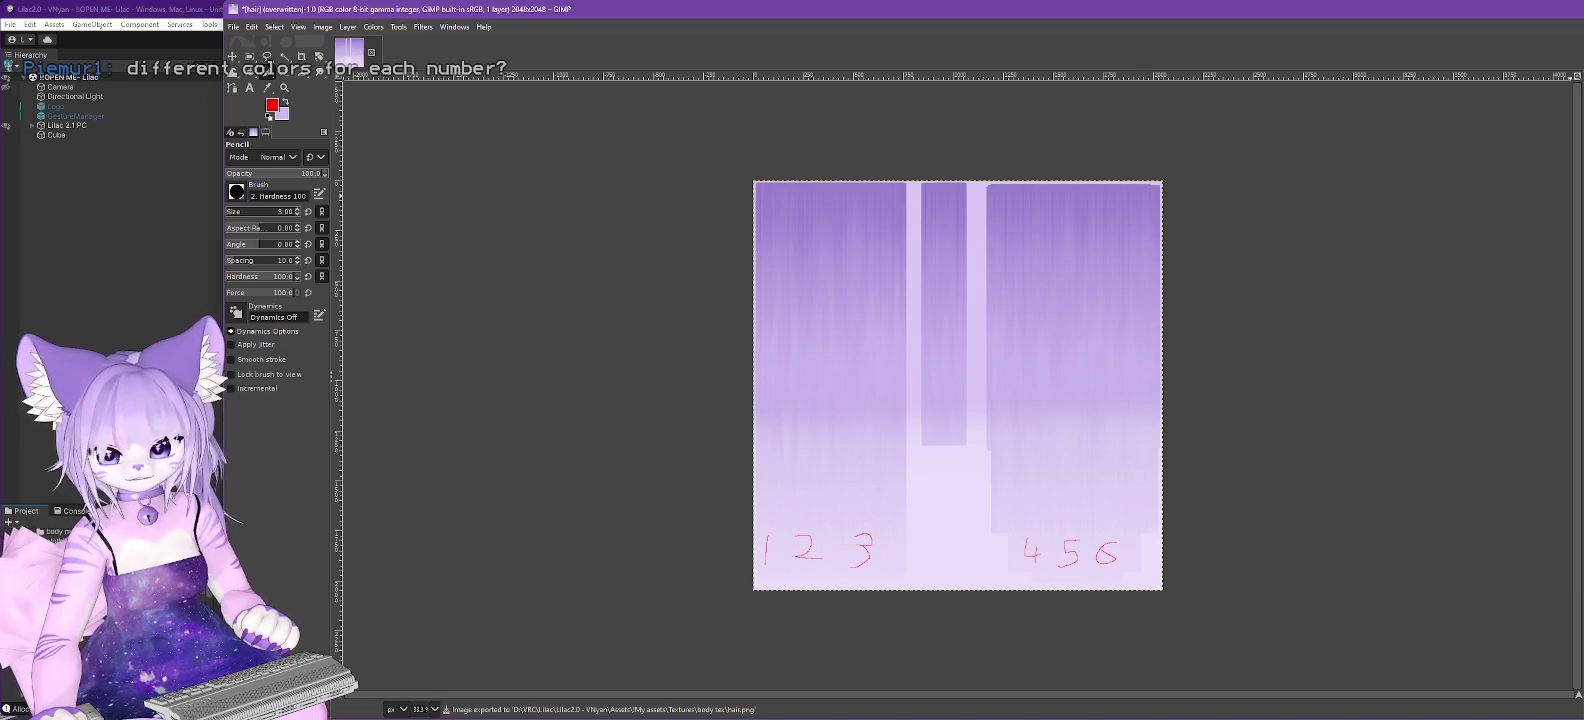
# View the renumbered hair from above in Unity, then return to GIMP.
pyautogui.hotkey('alt', 'Tab')
pyautogui.moveTo(830, 342)
pyautogui.mouseDown()
pyautogui.moveTo(854, 460)
pyautogui.moveTo(519, 352)
pyautogui.moveTo(796, 297)
pyautogui.mouseUp()
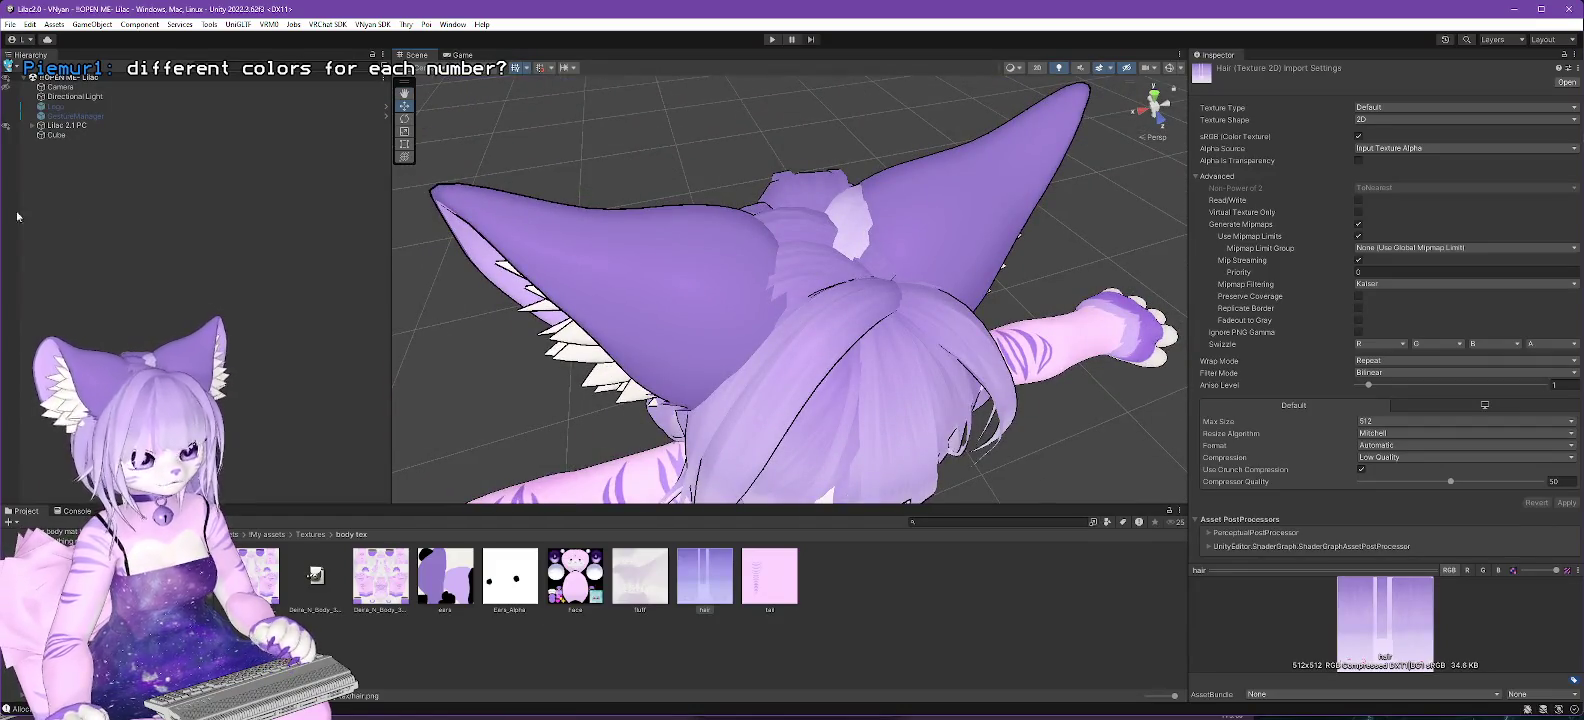
pyautogui.hotkey('alt', 'Tab')
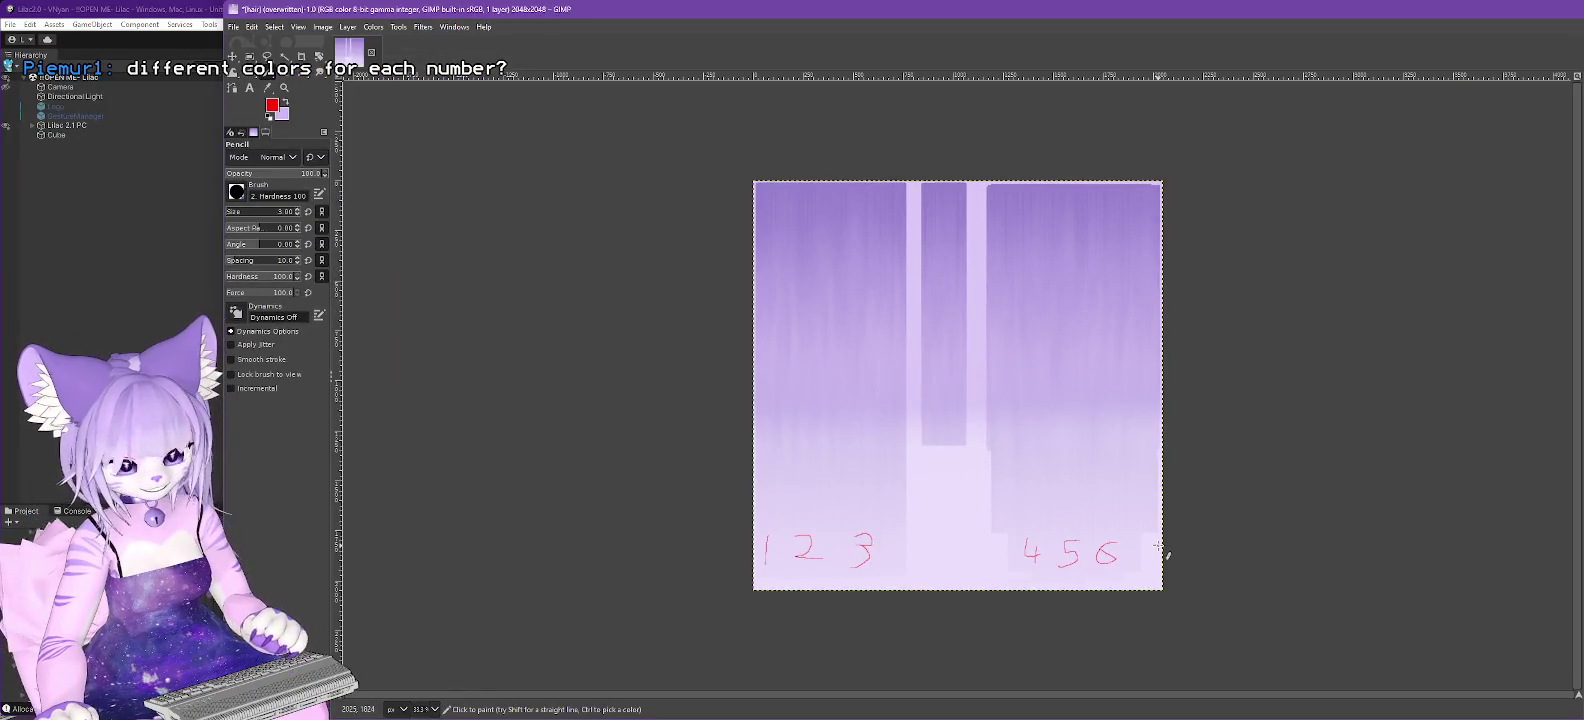
# Replace the numbers with one short red mark in the middle strip, overwrite hair.png, and go to Unity.
pyautogui.hotkey('ctrl', 'z')
pyautogui.hotkey('ctrl', 'z')
pyautogui.hotkey('ctrl', 'z')
pyautogui.hotkey('ctrl', 'z')
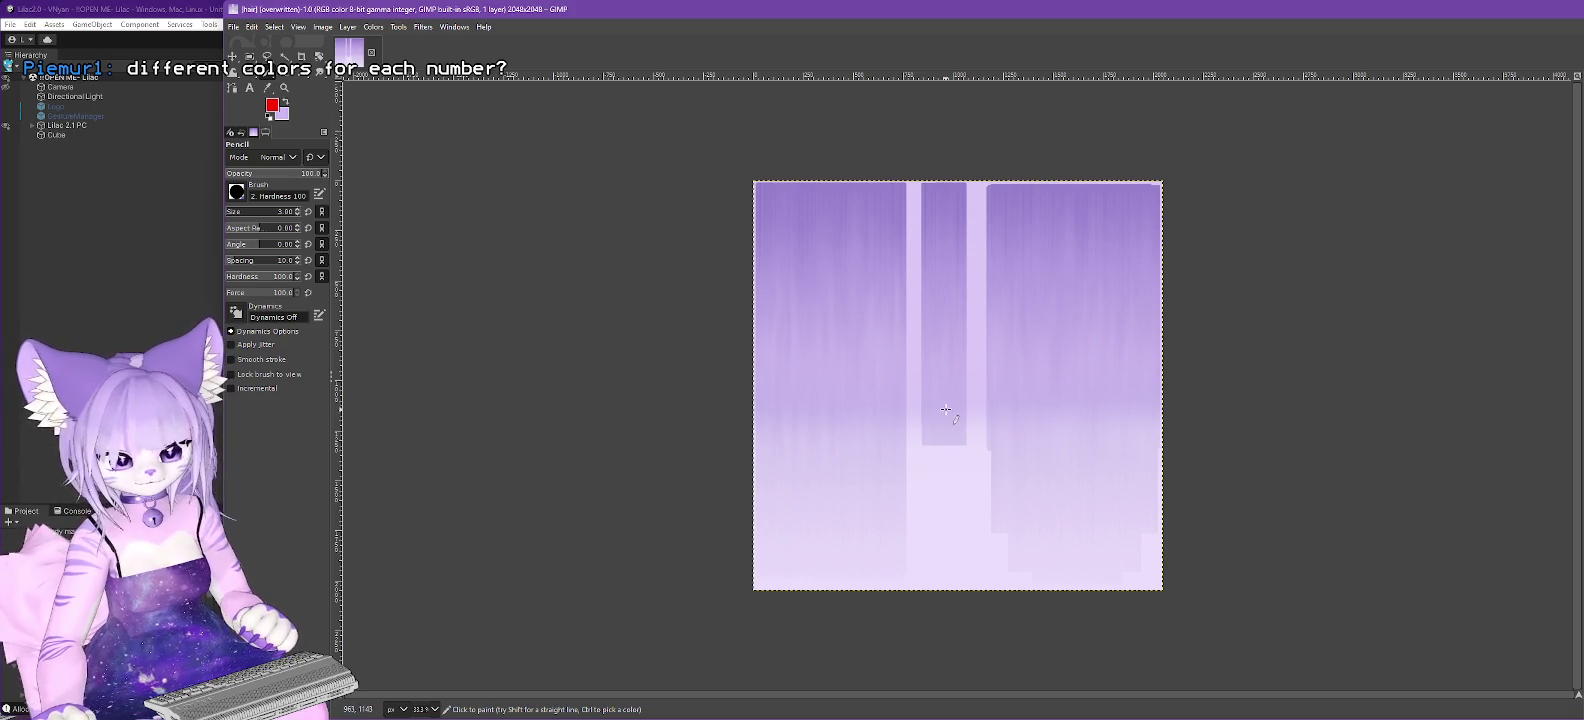
pyautogui.moveTo(944, 406); pyautogui.dragTo(946, 430)
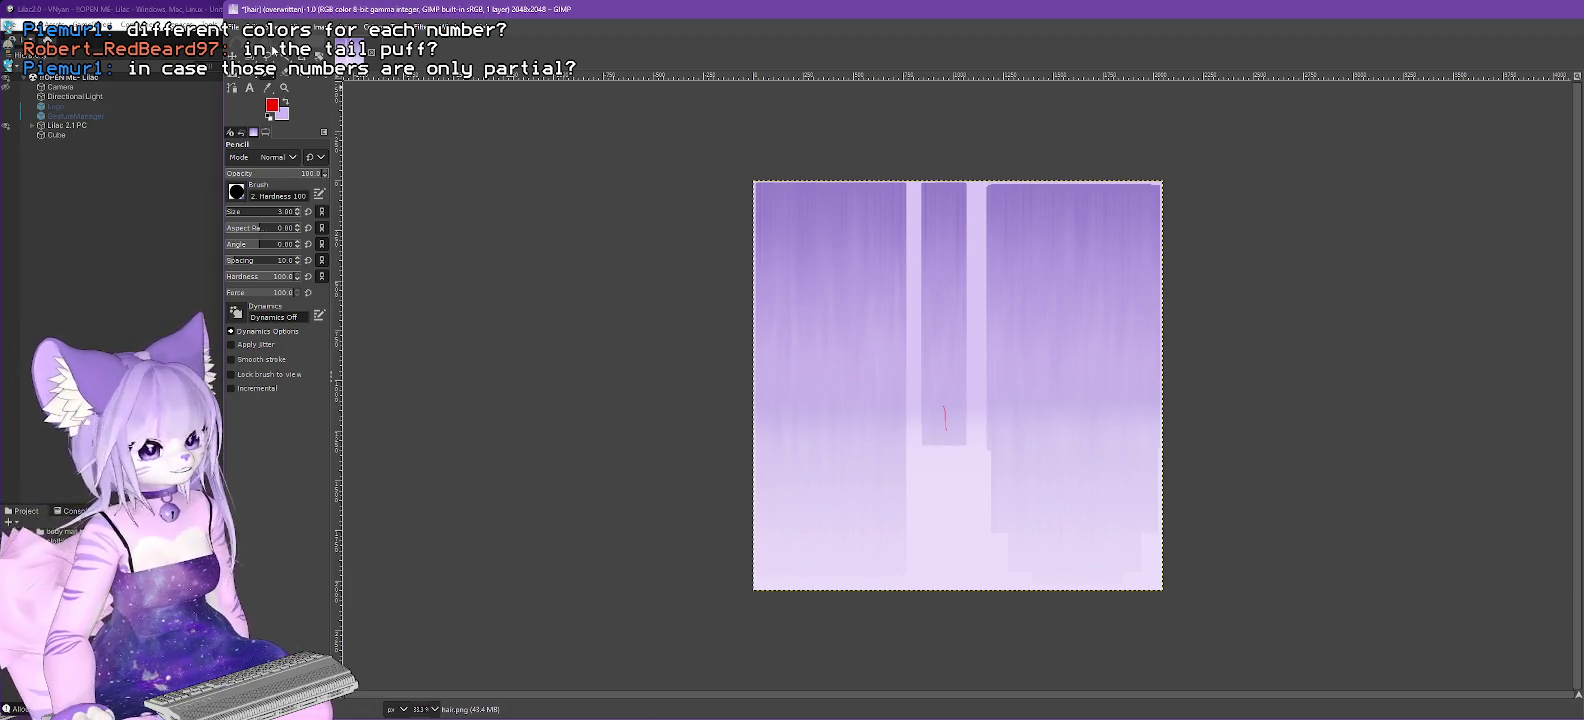
pyautogui.click(234, 27)
pyautogui.click(262, 212)
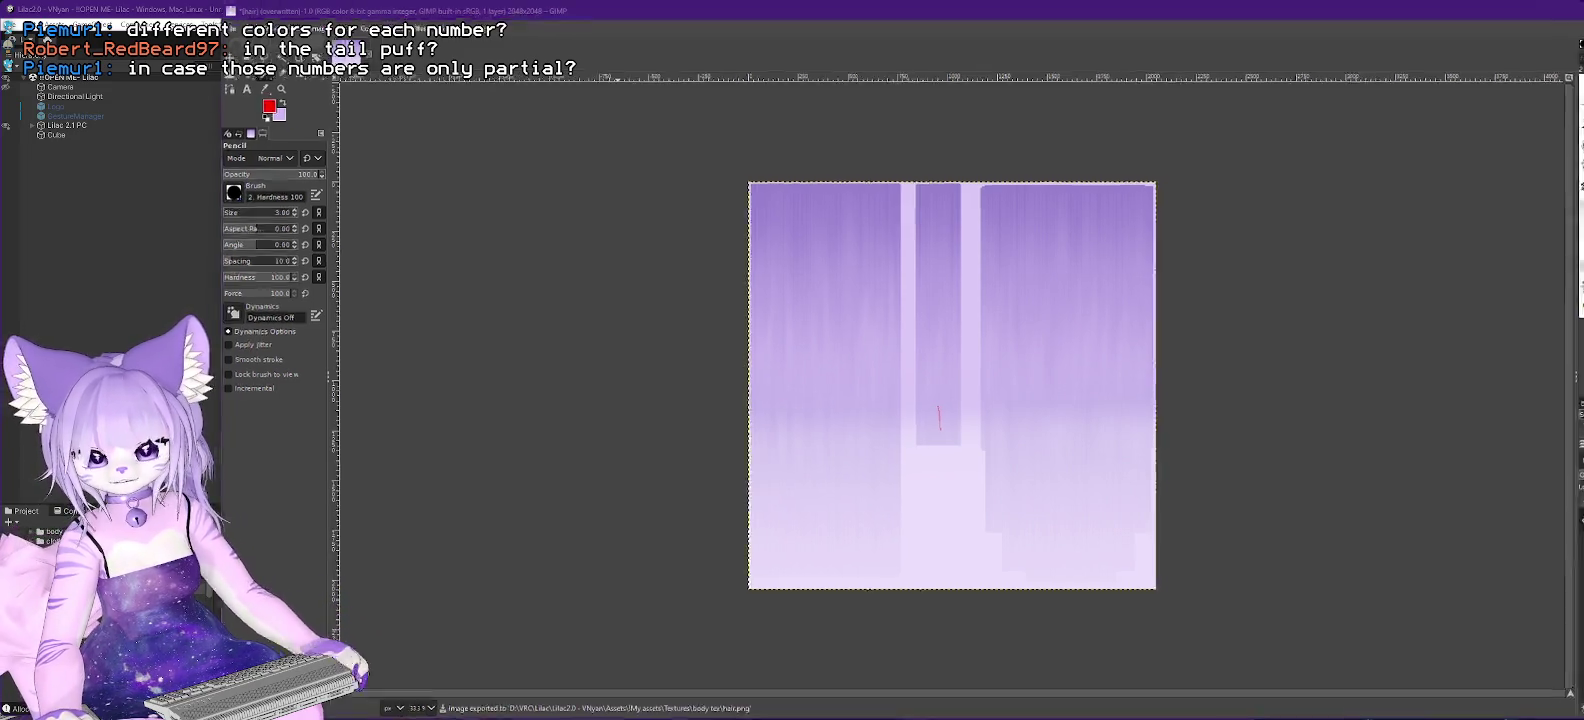
pyautogui.hotkey('alt', 'Tab')
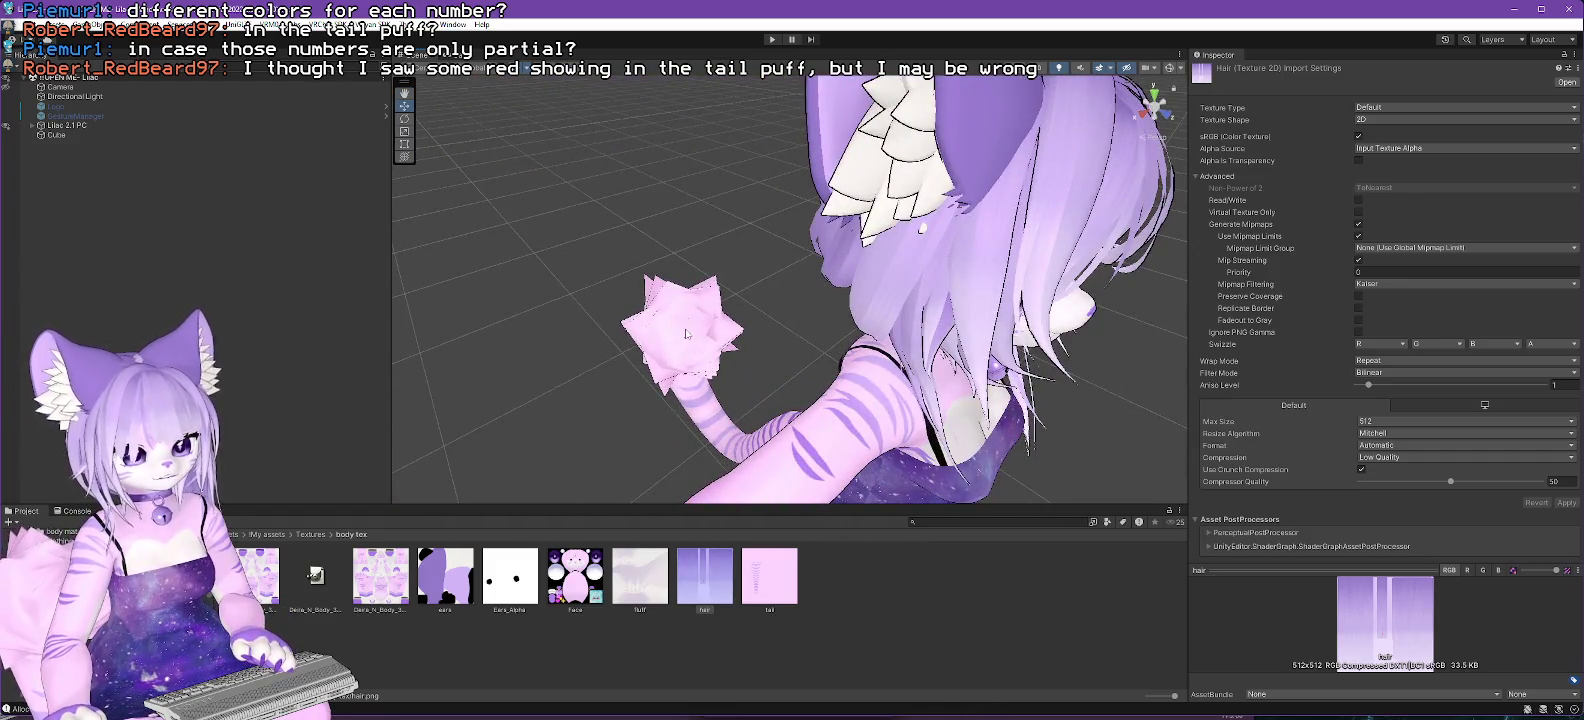
# Look down on the head, undo GIMP's red test mark, and move the unmaximized GIMP window right.
pyautogui.moveTo(1004, 315); pyautogui.dragTo(654, 311)
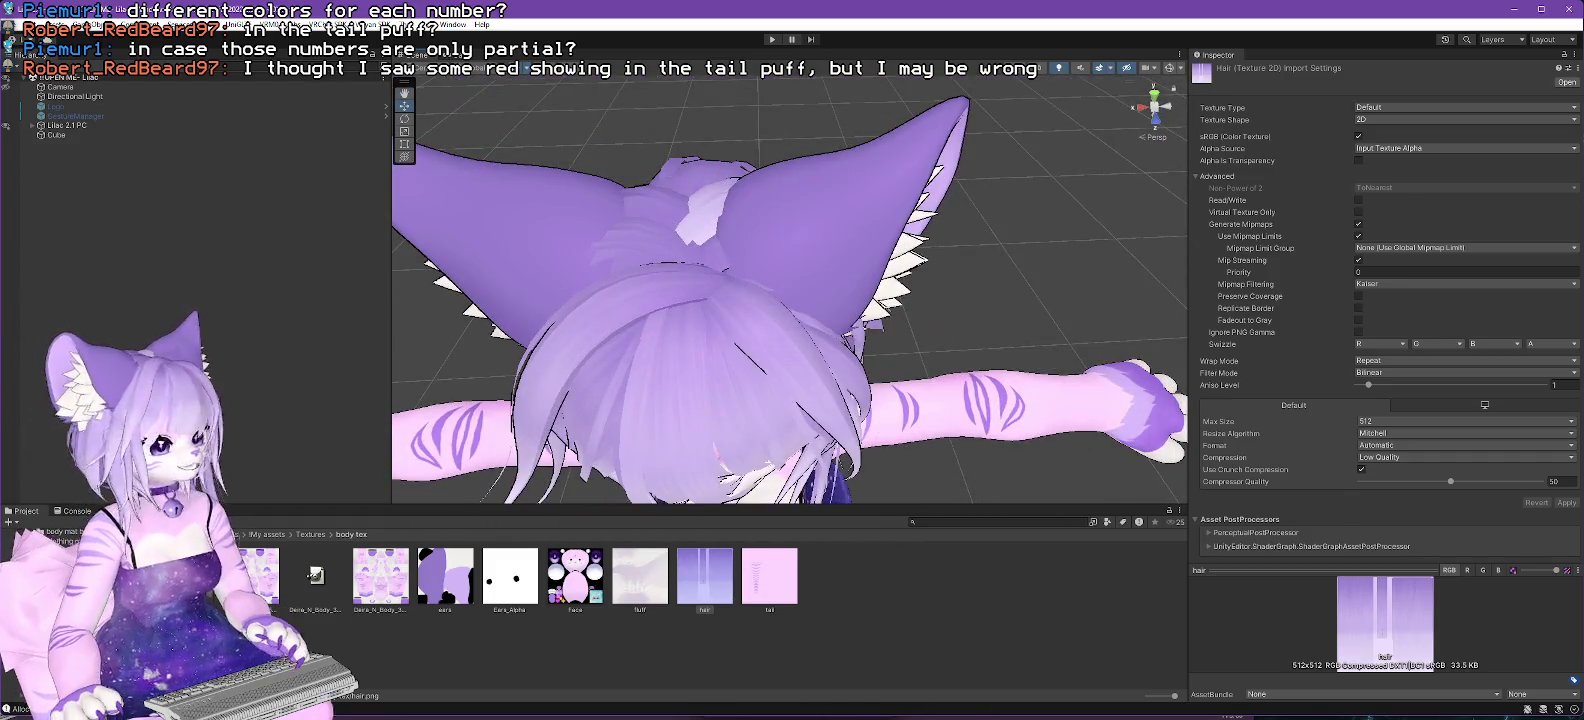
pyautogui.hotkey('alt', 'Tab')
pyautogui.hotkey('ctrl', 'z')
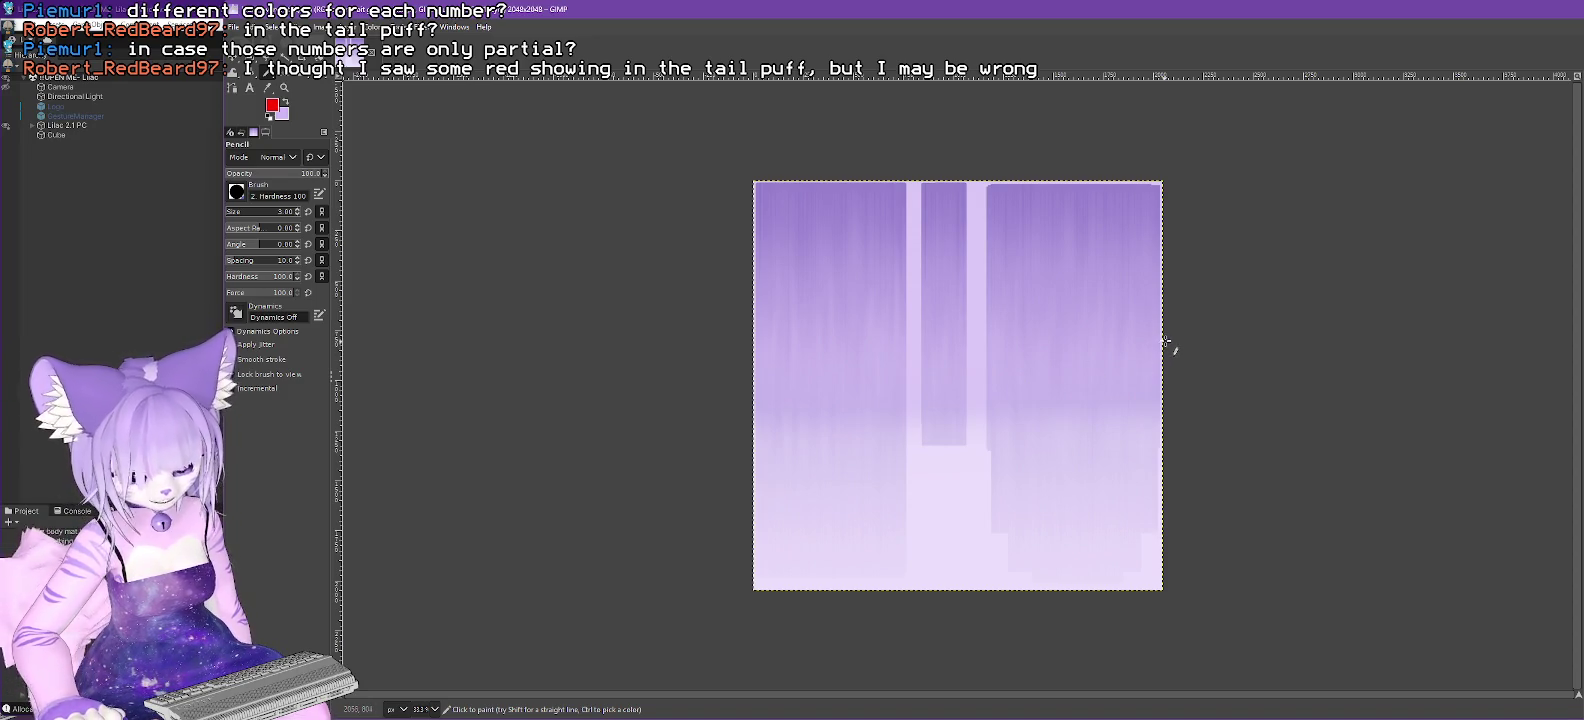
pyautogui.moveTo(1406, 9); pyautogui.dragTo(1412, 471)
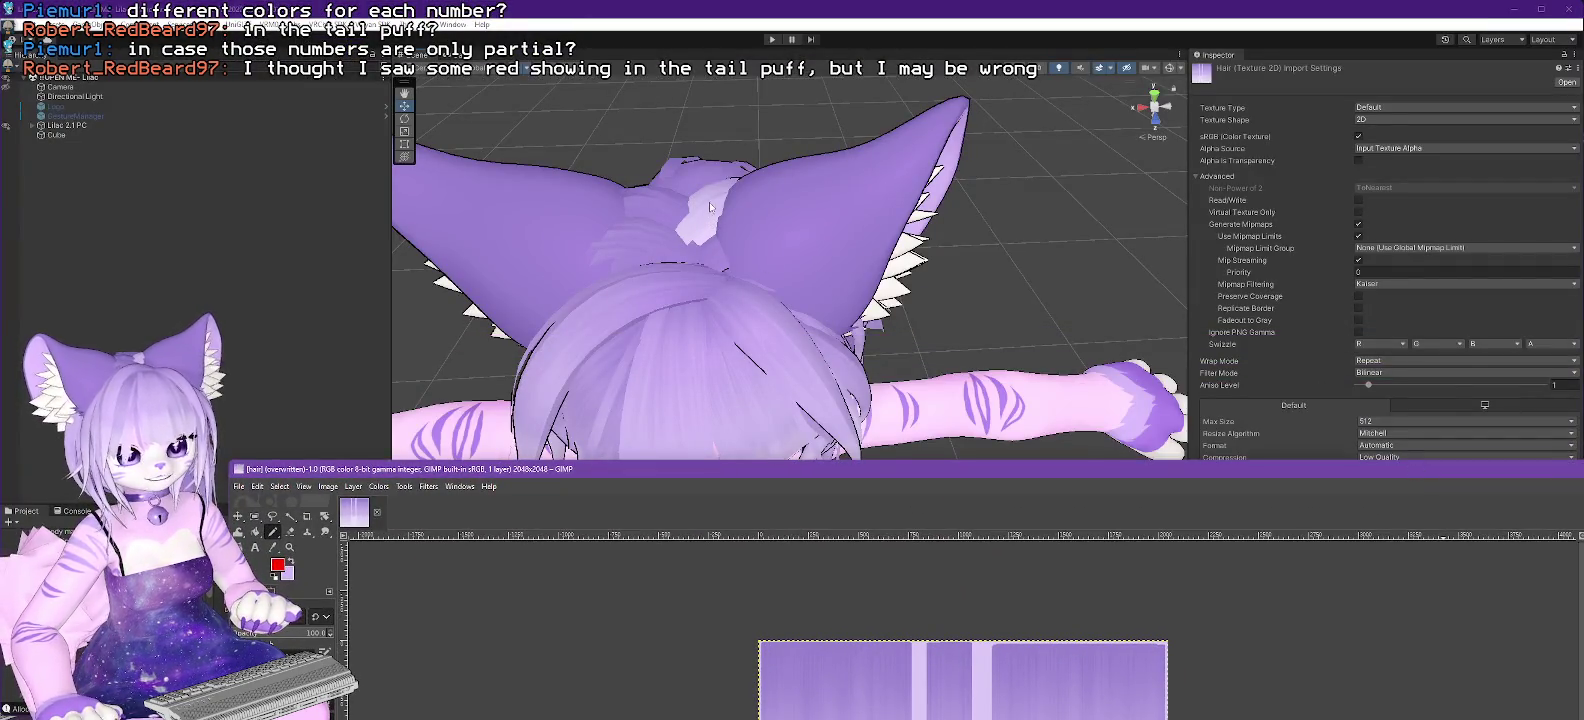
pyautogui.moveTo(891, 472)
pyautogui.mouseDown()
pyautogui.moveTo(1213, 424)
pyautogui.moveTo(1468, 171)
pyautogui.moveTo(1495, 222)
pyautogui.mouseUp()
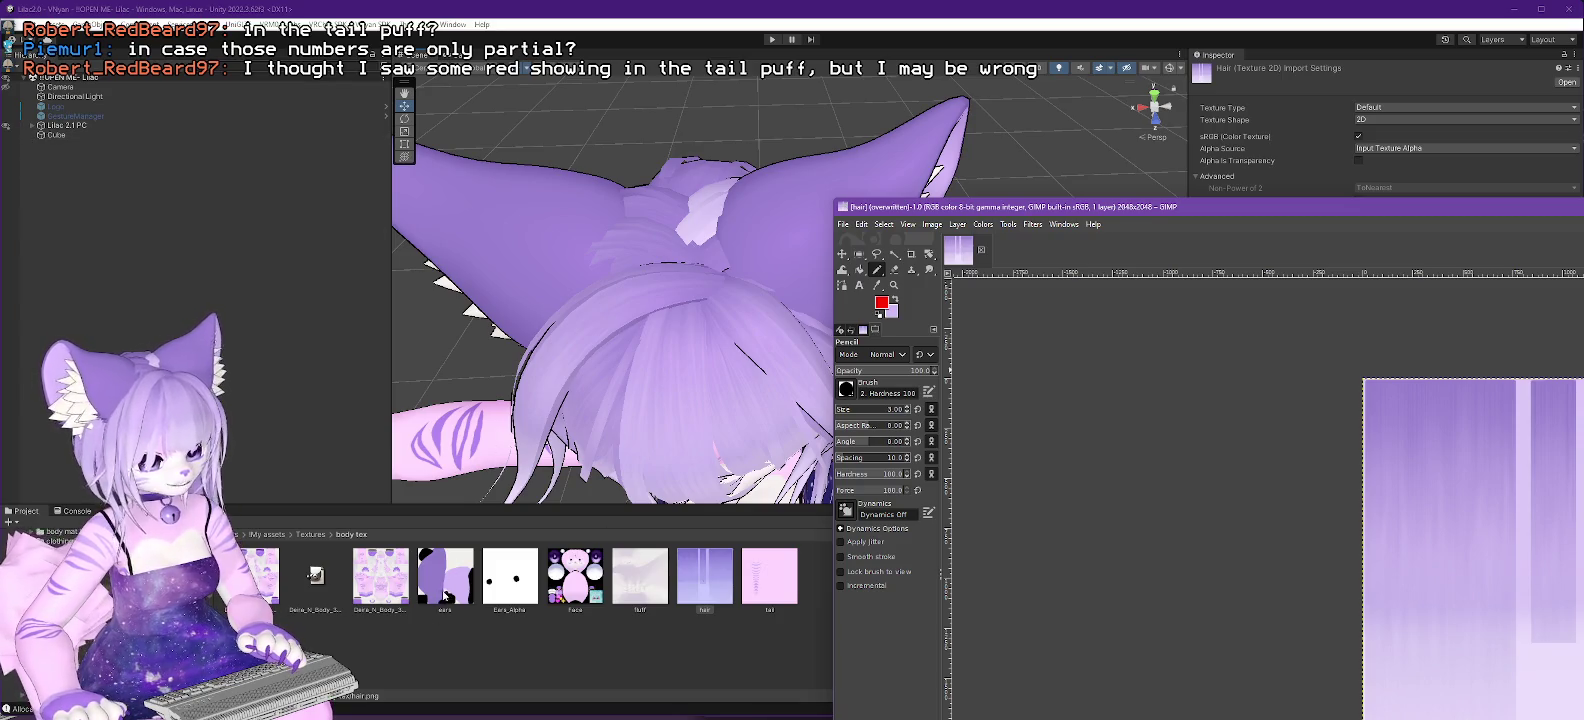
# Open Materials/body mat, select the ears material, and open its Shader dropdown.
pyautogui.click(448, 590)
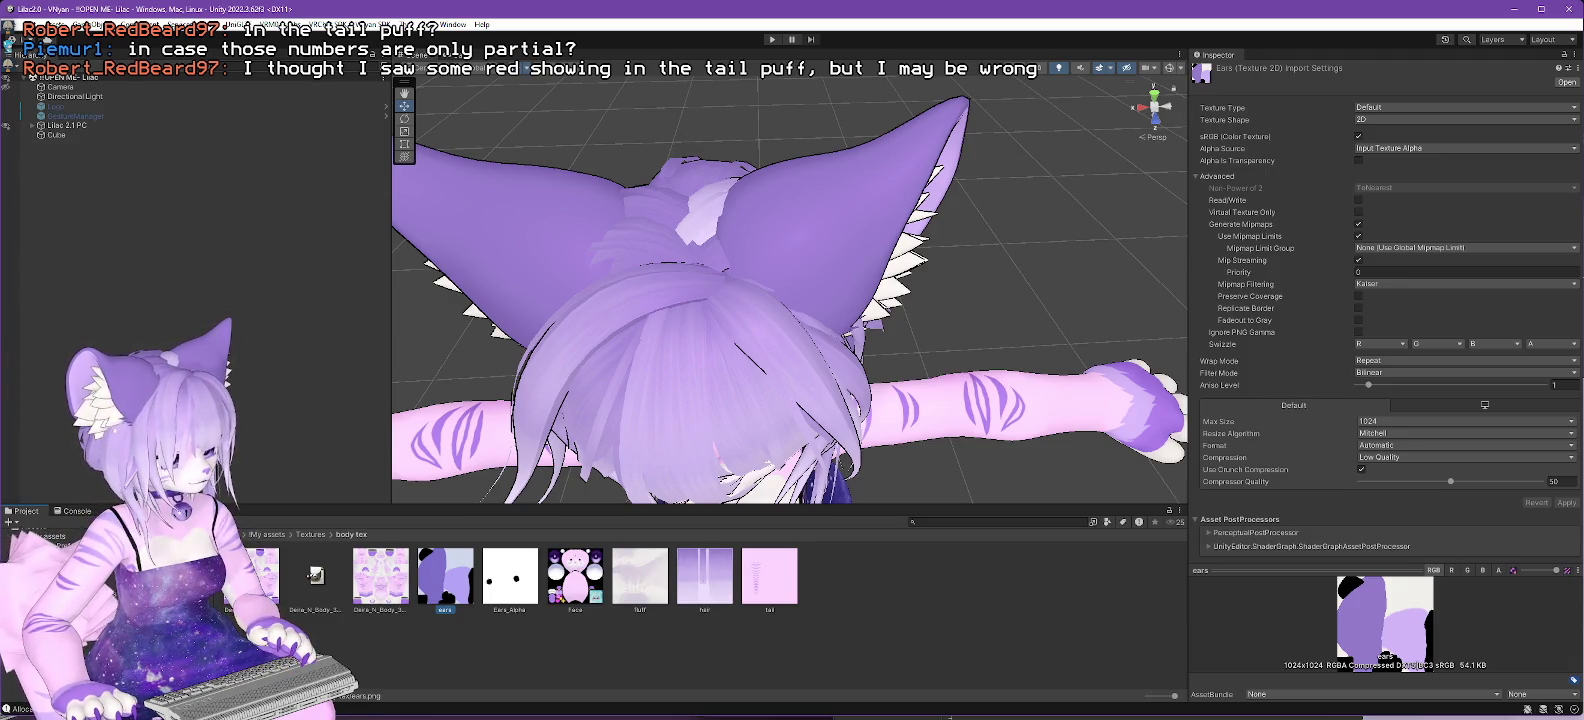
pyautogui.click(100, 600)
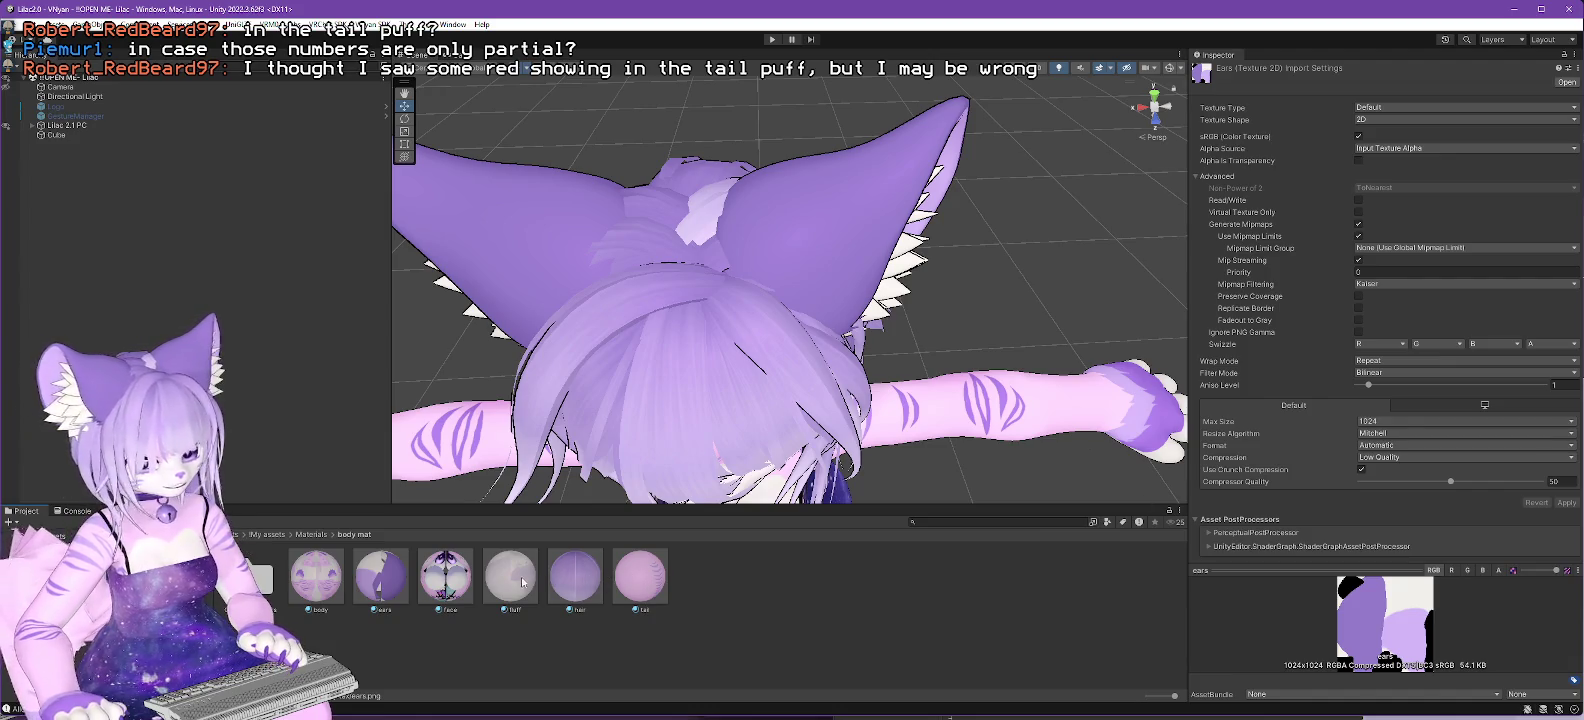
pyautogui.click(381, 577)
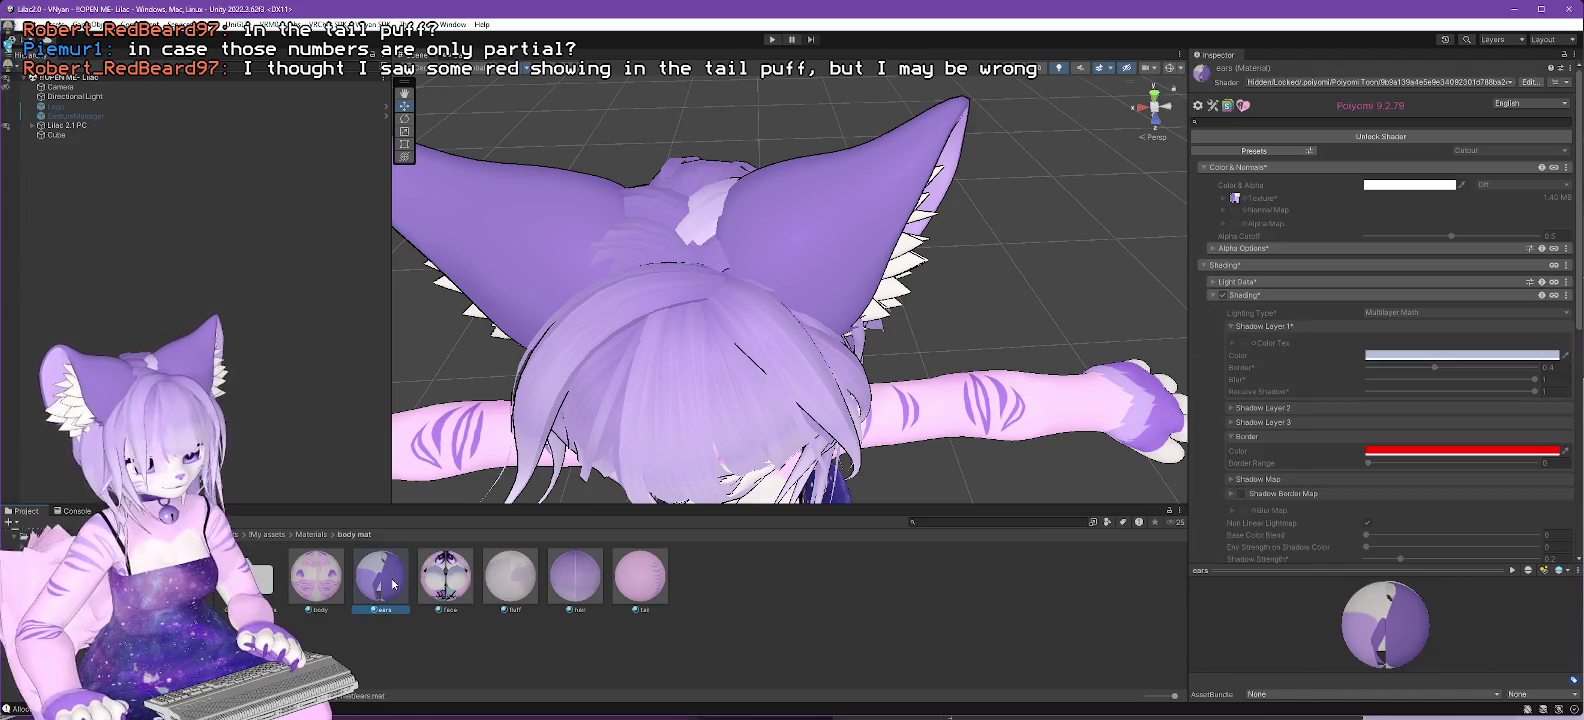
pyautogui.click(1385, 83)
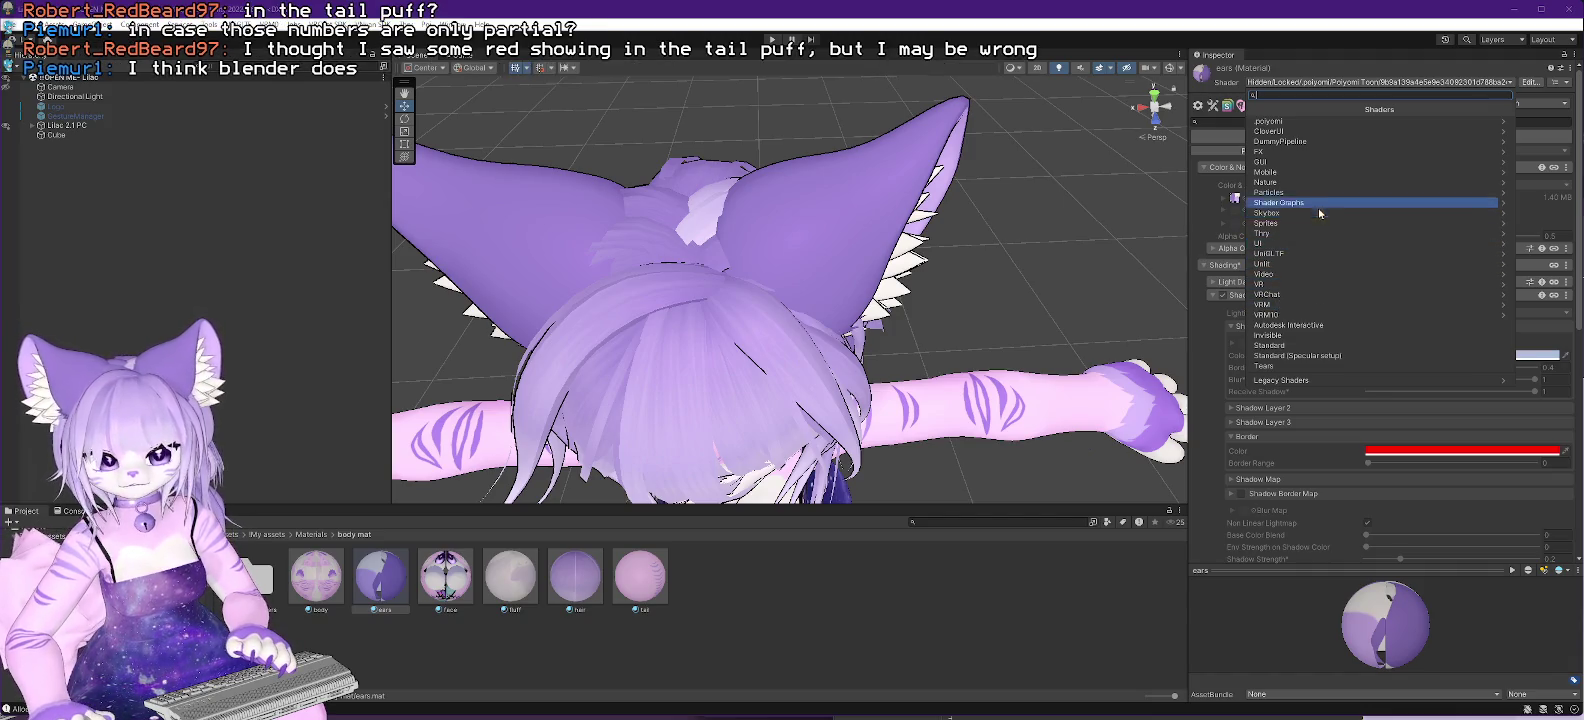
# Switch the ears material to the Invisible shader and orbit to view the tail puff.
pyautogui.click(1268, 336)
pyautogui.moveTo(939, 345)
pyautogui.mouseDown()
pyautogui.moveTo(742, 240)
pyautogui.moveTo(788, 284)
pyautogui.moveTo(767, 296)
pyautogui.moveTo(817, 339)
pyautogui.moveTo(645, 248)
pyautogui.mouseUp()
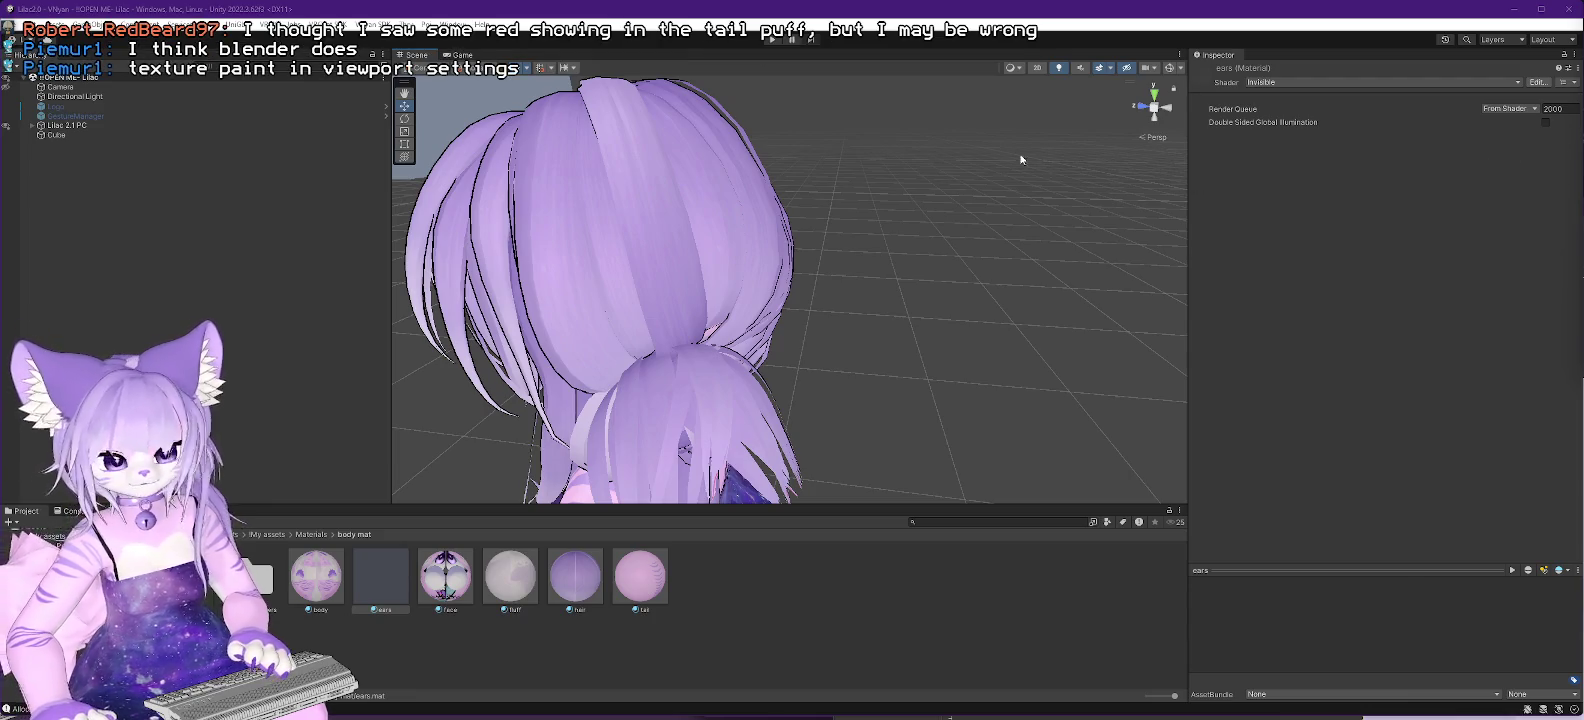
pyautogui.press('alt')
pyautogui.moveTo(646, 142)
pyautogui.mouseDown()
pyautogui.moveTo(905, 297)
pyautogui.moveTo(831, 237)
pyautogui.moveTo(803, 269)
pyautogui.moveTo(744, 174)
pyautogui.mouseUp()
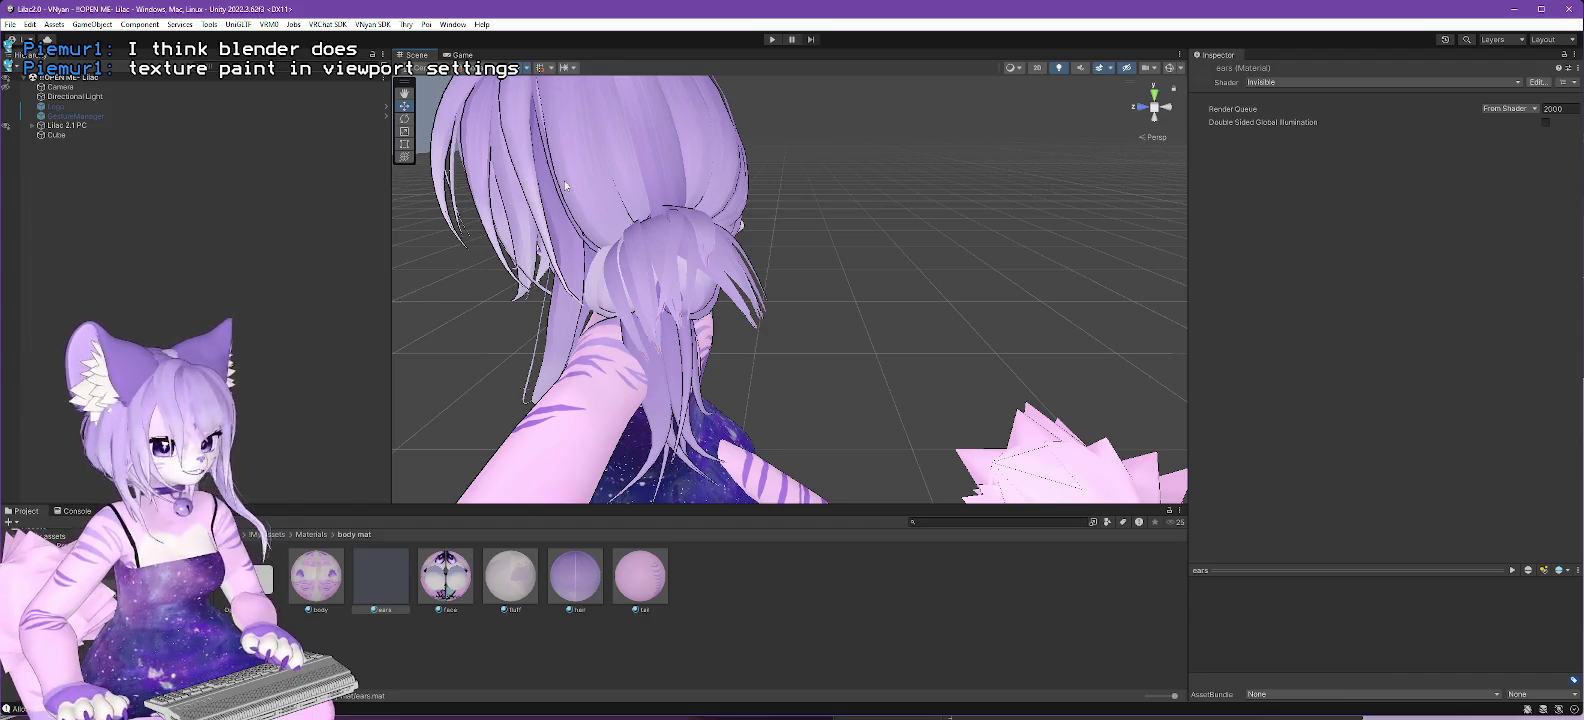
# Orbit to a top-down view of the head, shoulder and tail, then return to GIMP.
pyautogui.press('alt')
pyautogui.moveTo(564, 179)
pyautogui.mouseDown()
pyautogui.moveTo(756, 289)
pyautogui.moveTo(634, 301)
pyautogui.moveTo(675, 313)
pyautogui.mouseUp()
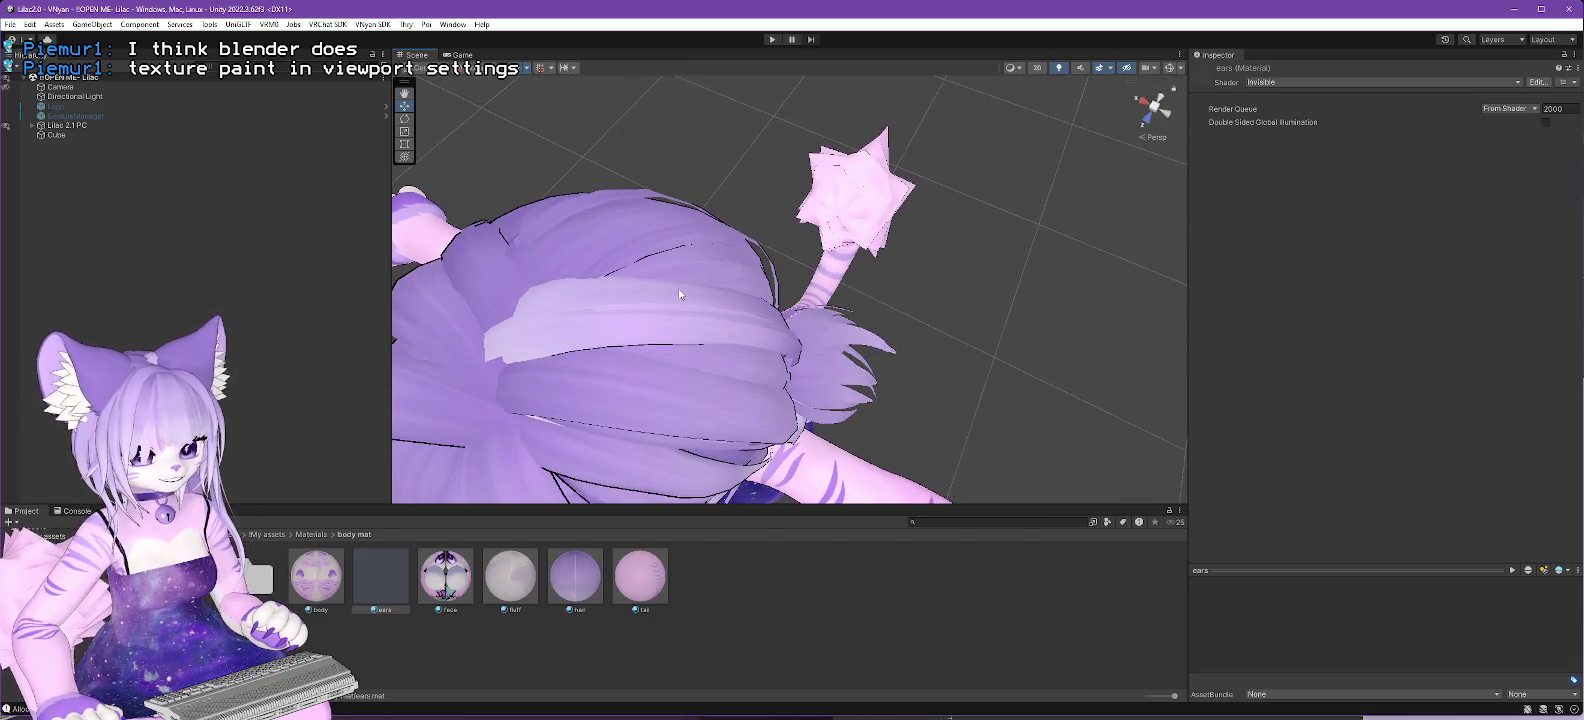
pyautogui.moveTo(729, 356)
pyautogui.mouseDown()
pyautogui.moveTo(618, 288)
pyautogui.moveTo(592, 345)
pyautogui.moveTo(588, 320)
pyautogui.moveTo(651, 280)
pyautogui.moveTo(838, 245)
pyautogui.moveTo(716, 334)
pyautogui.mouseUp()
pyautogui.scroll(3, 588, 300)
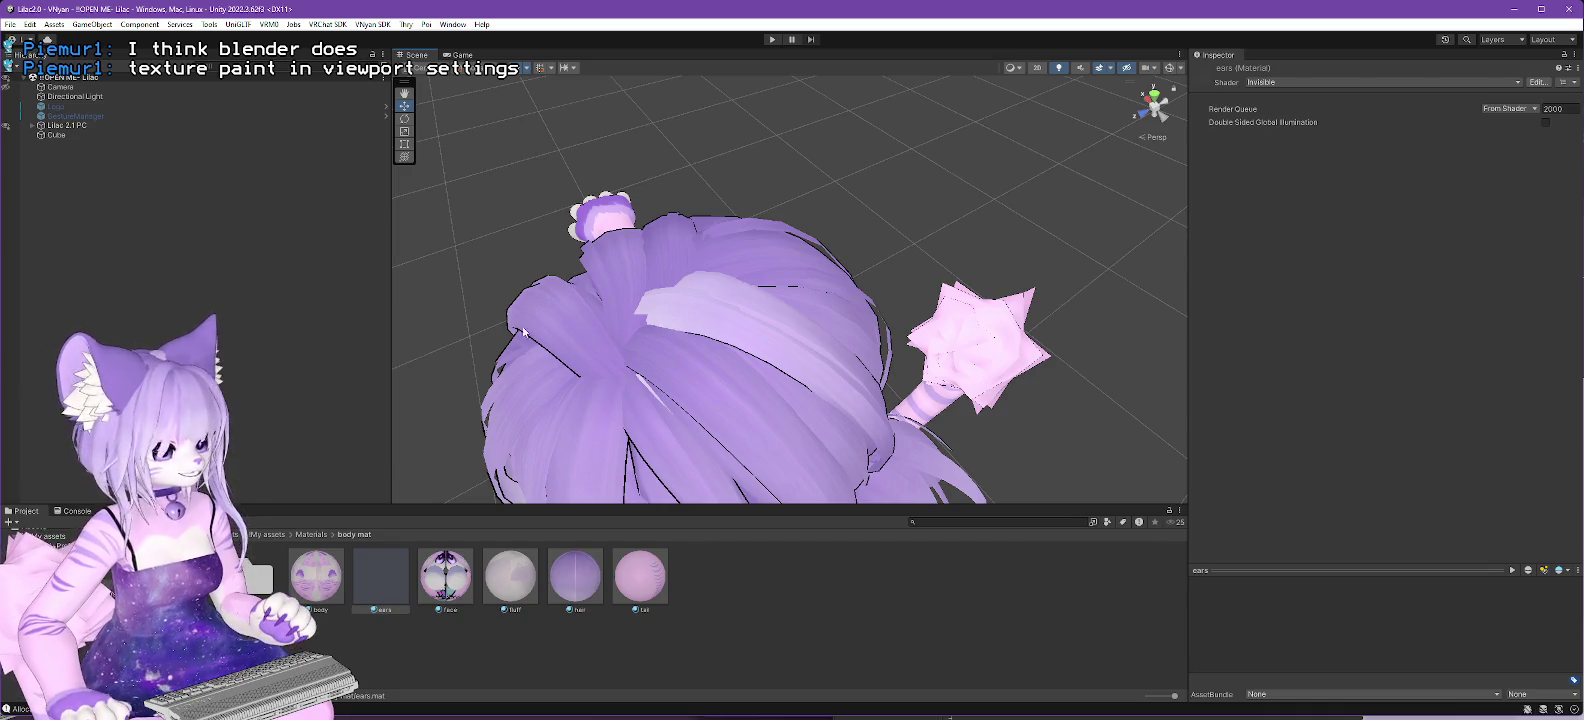
pyautogui.hotkey('alt', 'Tab')
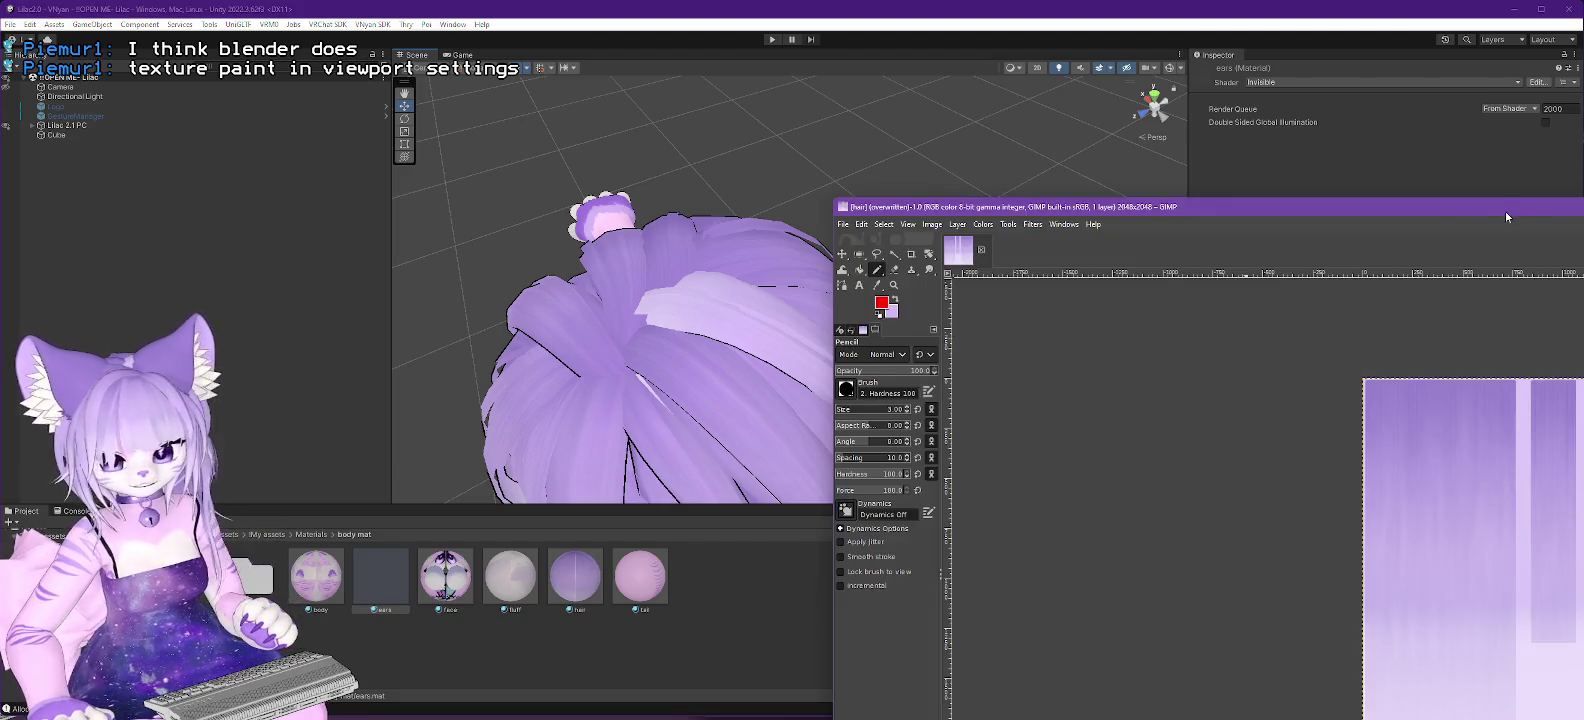
# Maximize GIMP and zoom in on the hair texture with the Color Picker active.
pyautogui.doubleClick(1505, 212)
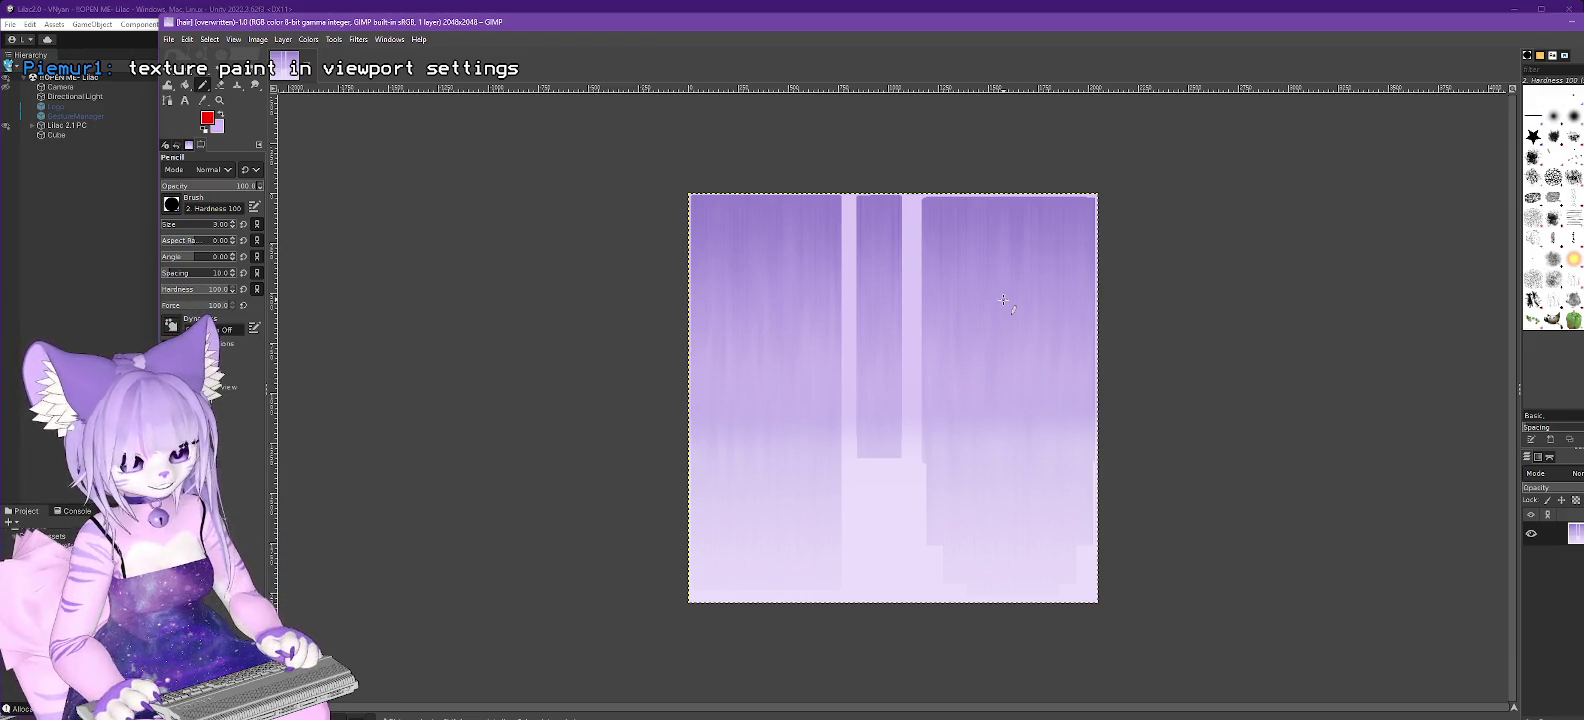
pyautogui.press('+')
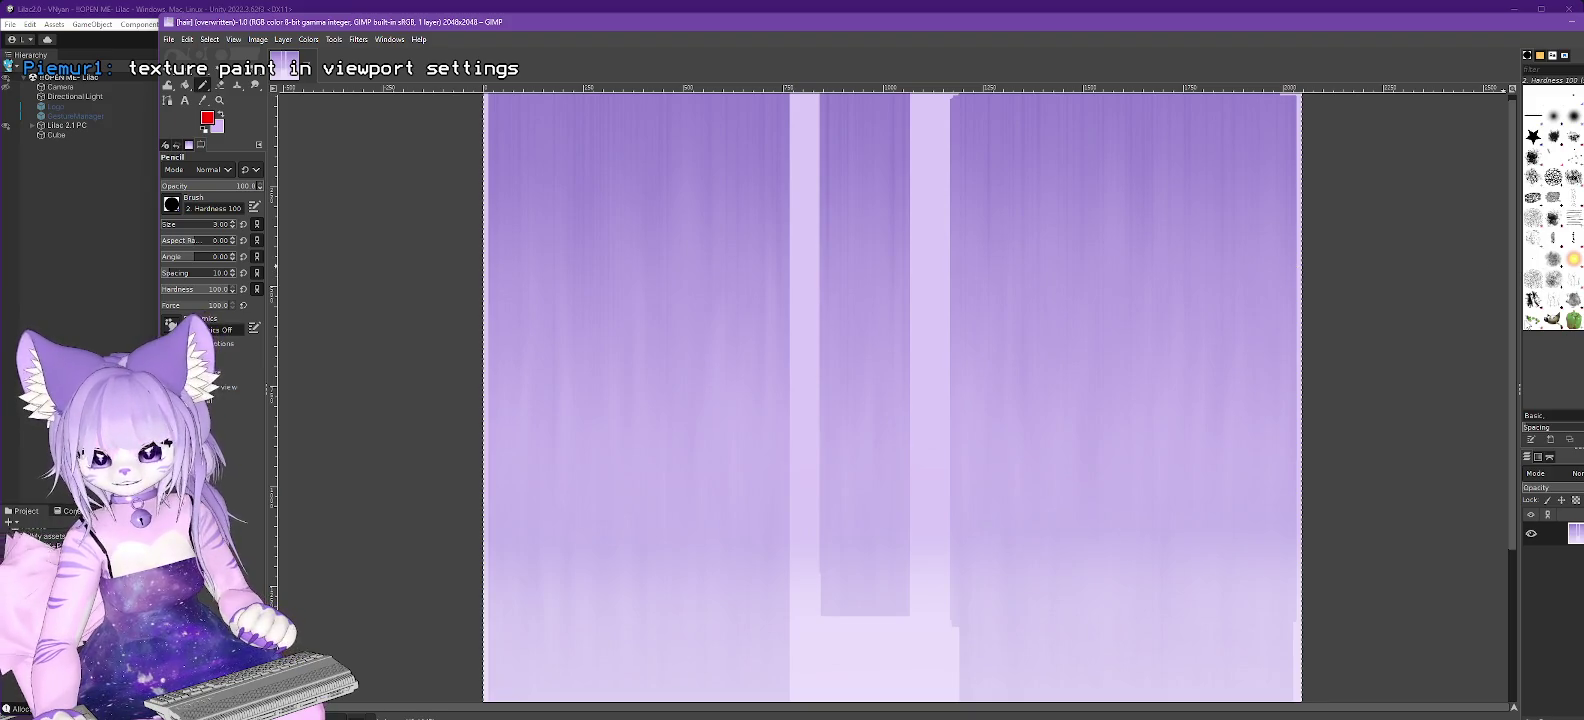
pyautogui.scroll(1, 1505, 280)
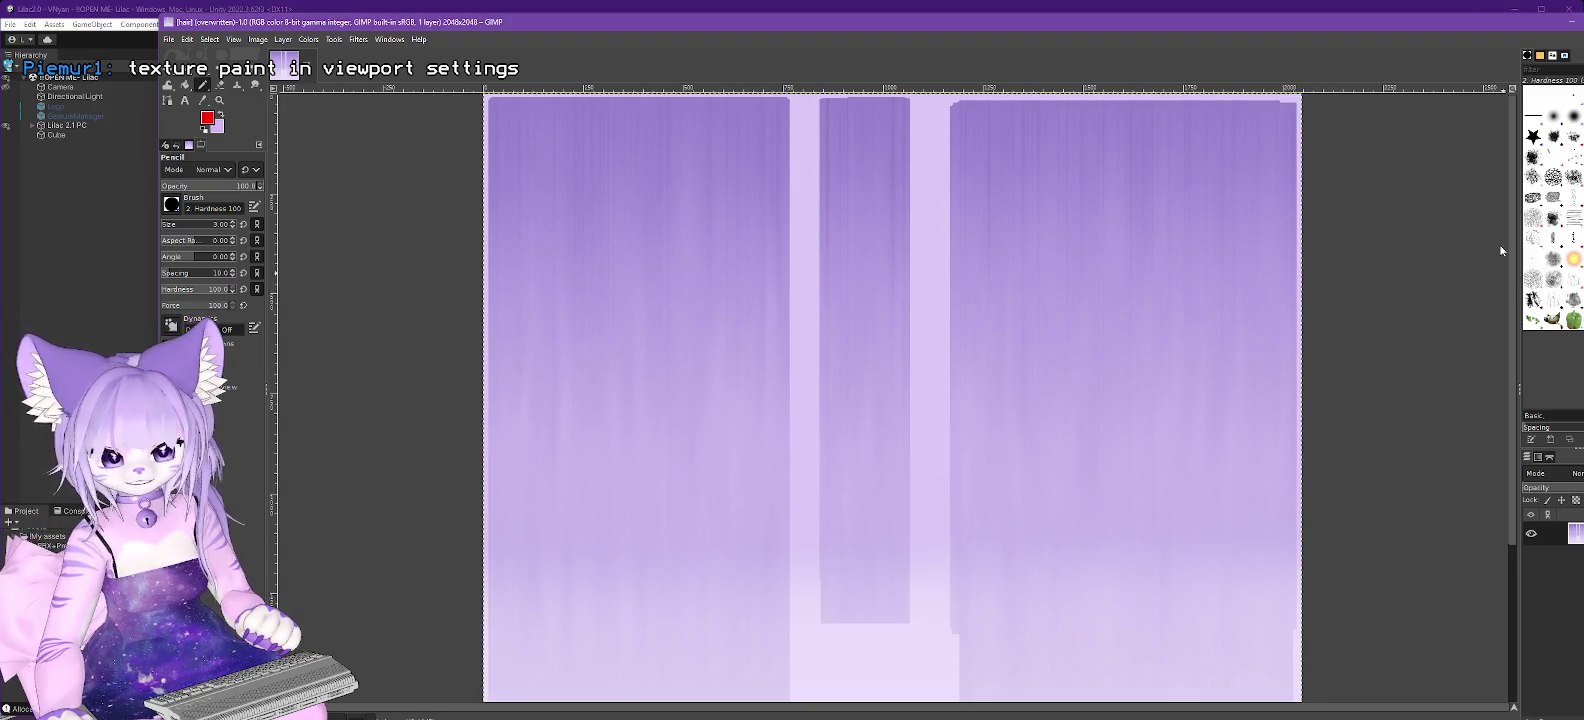
pyautogui.click(205, 102)
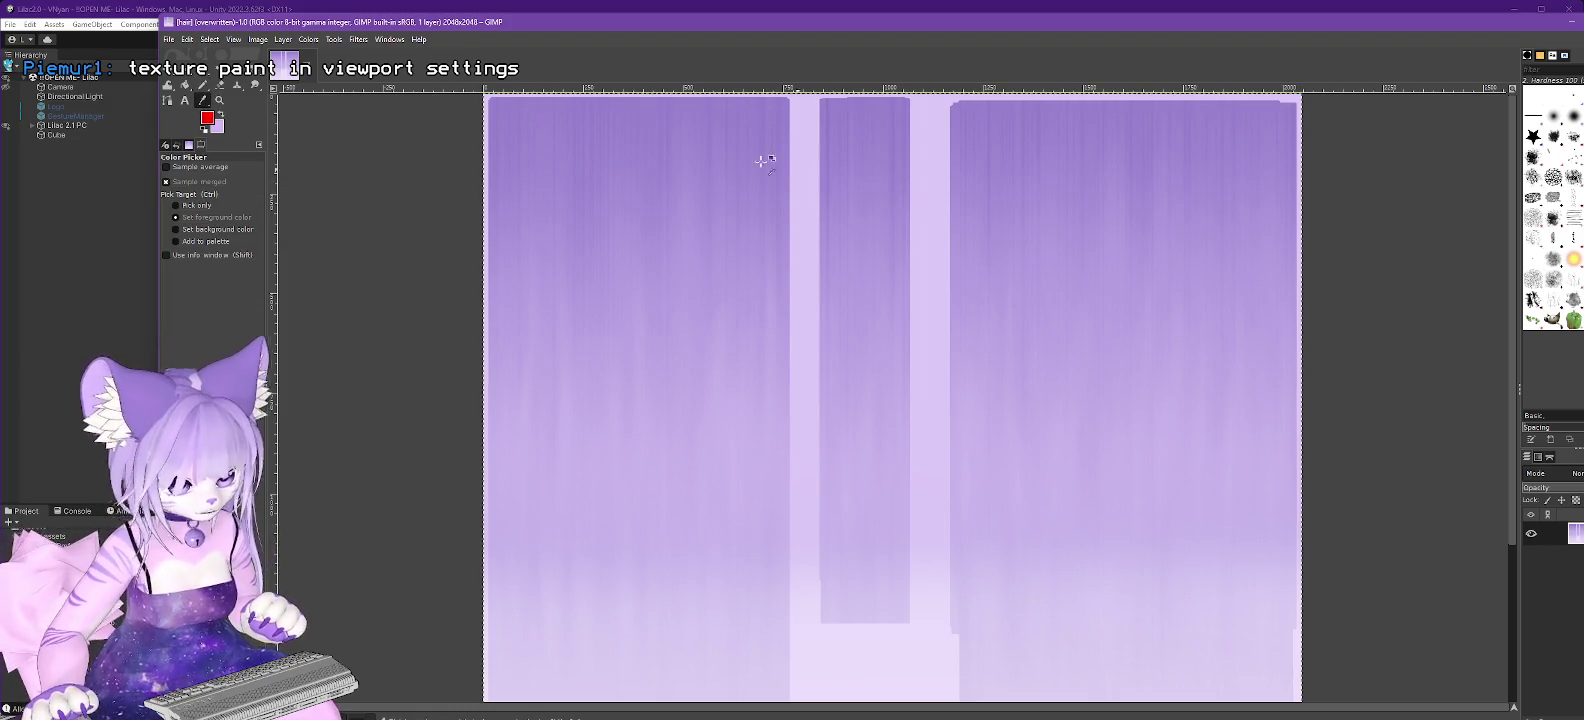
pyautogui.scroll(3, 609, 104)
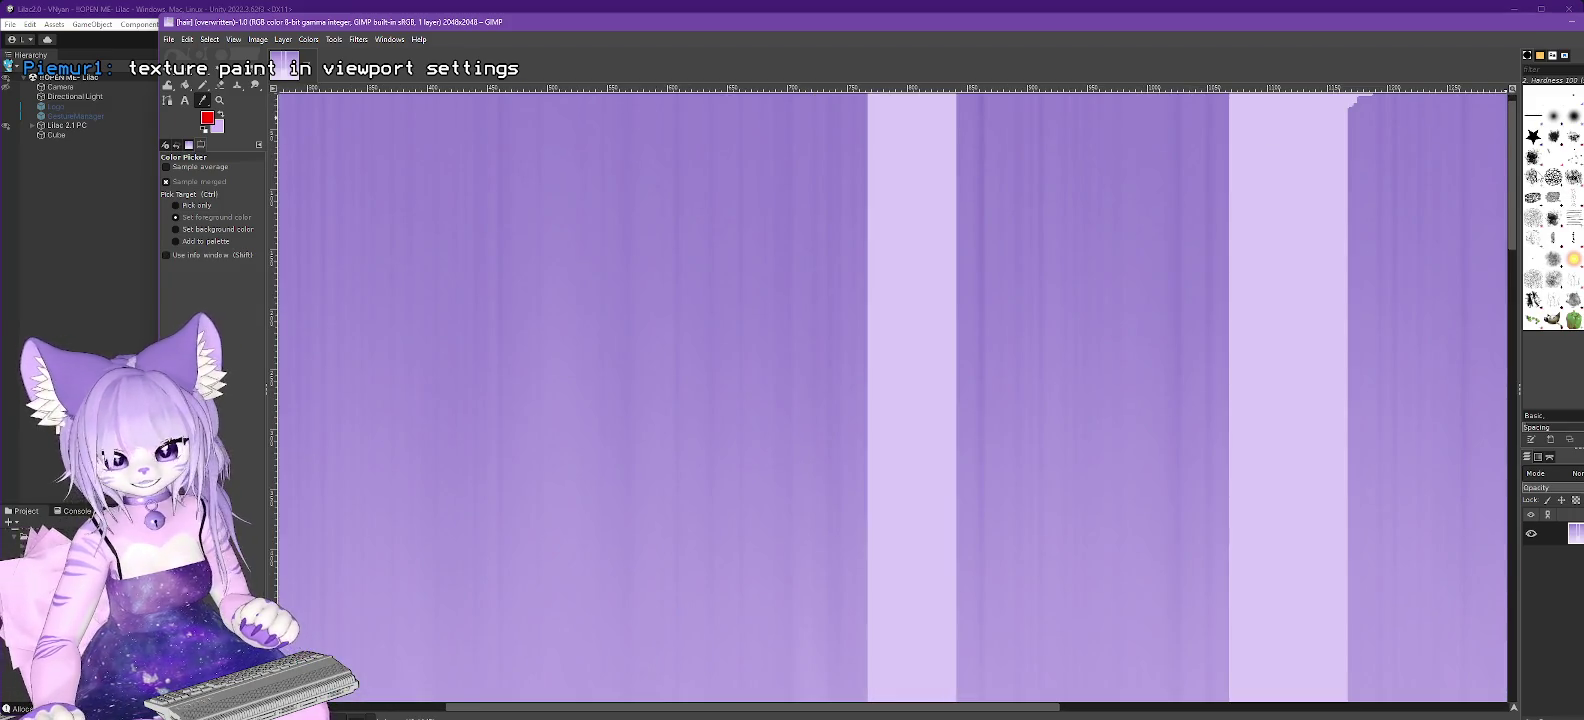
pyautogui.scroll(1, 1509, 129)
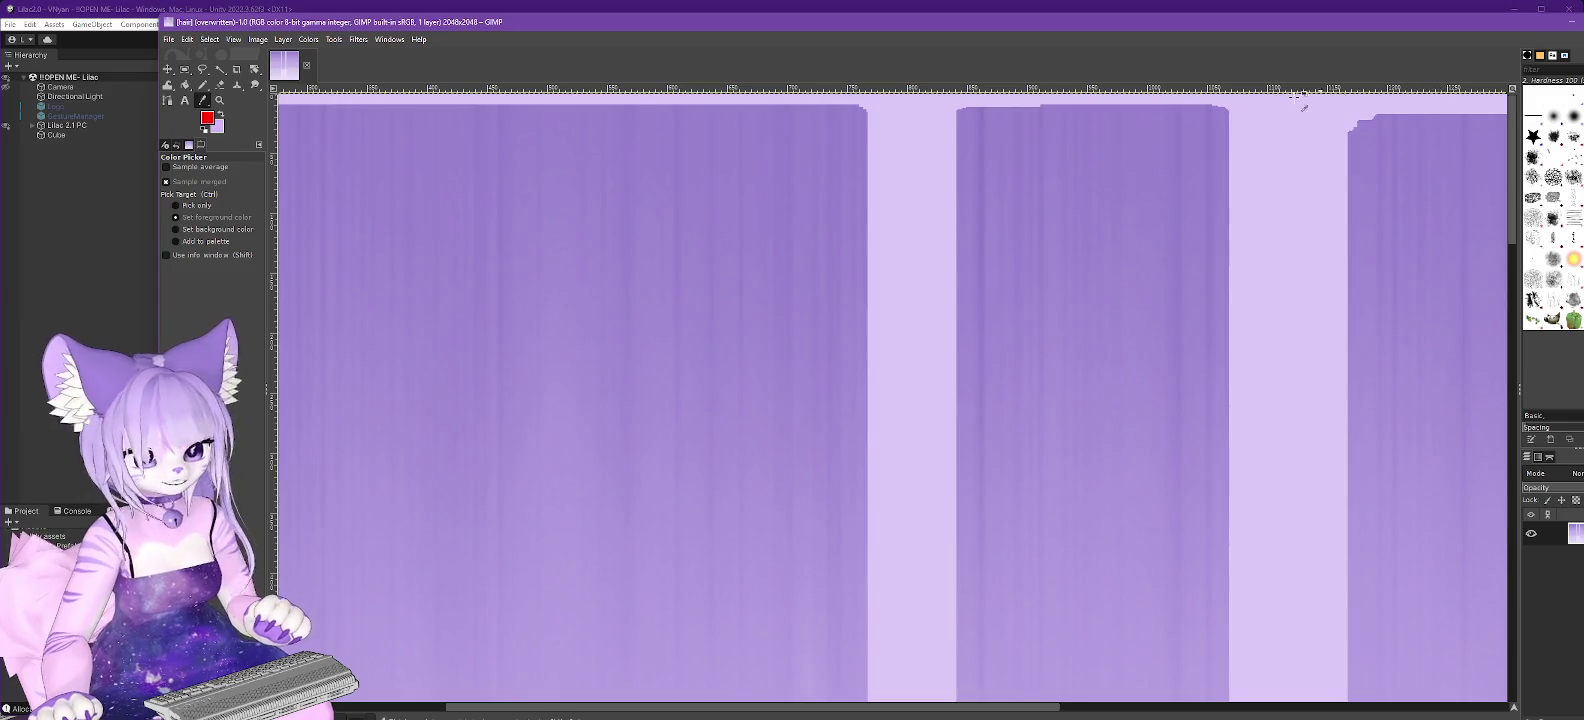
# Sample the lilac purple, select its hex code 8c74c6, then minimise GIMP.
pyautogui.click(981, 113)
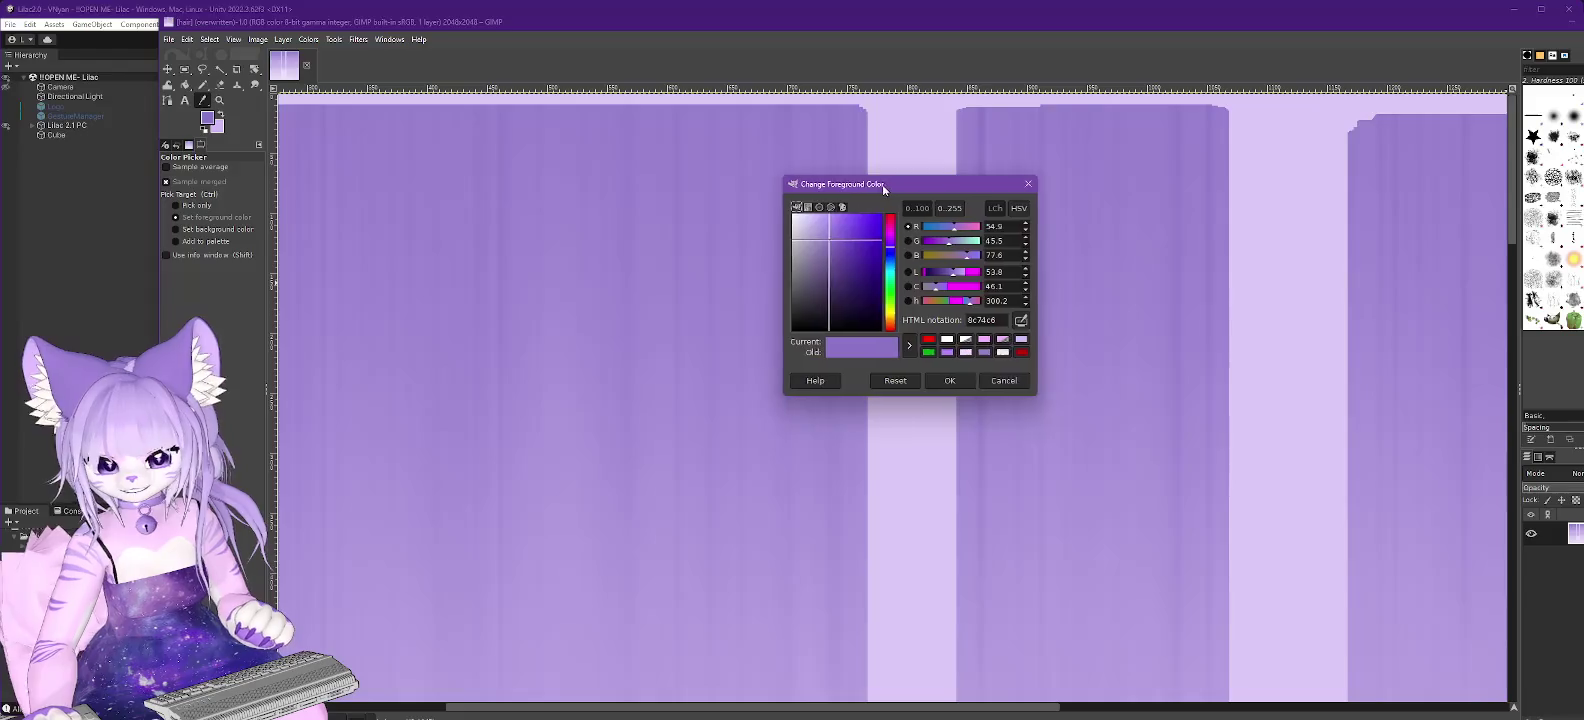
pyautogui.moveTo(883, 188); pyautogui.dragTo(789, 156)
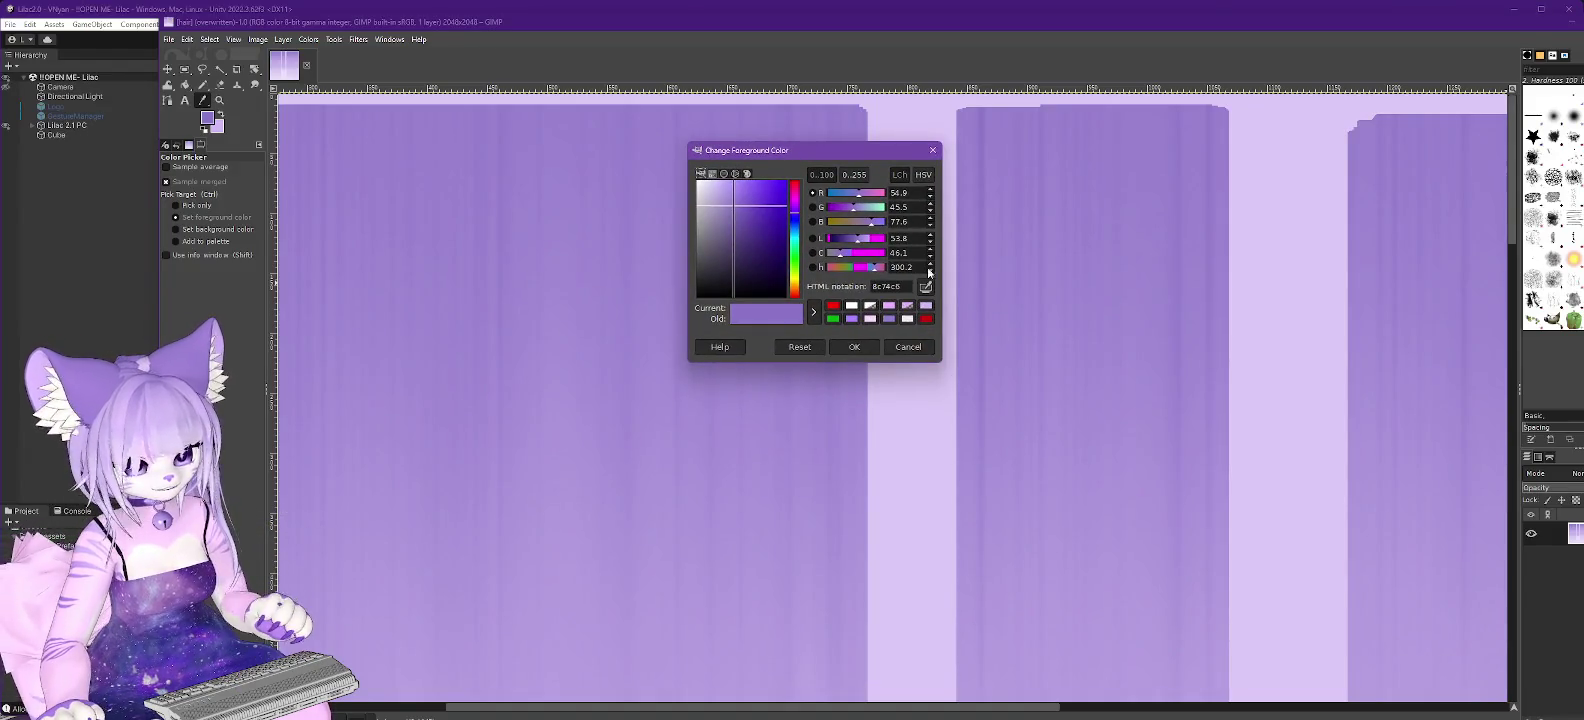
pyautogui.moveTo(903, 287); pyautogui.dragTo(804, 279)
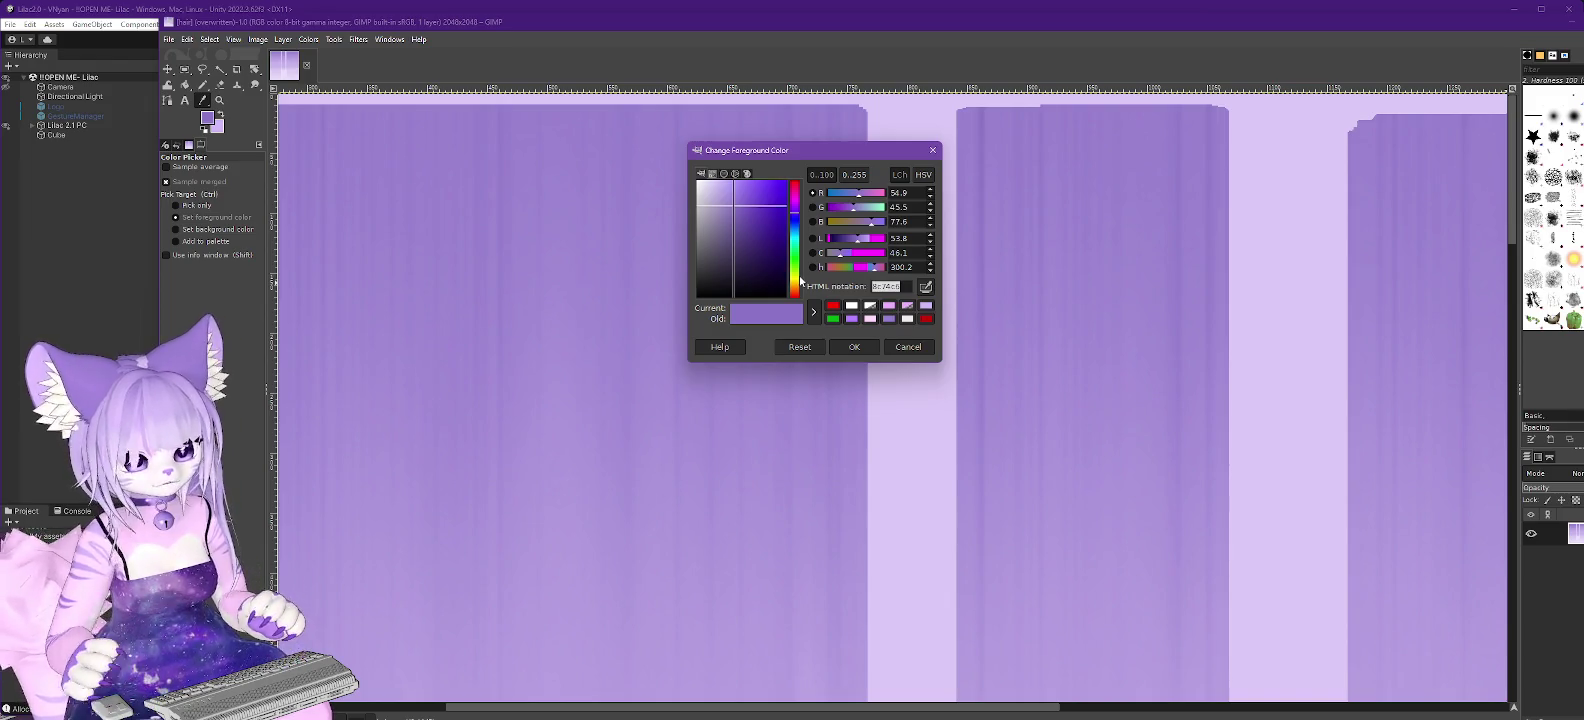
pyautogui.click(1574, 26)
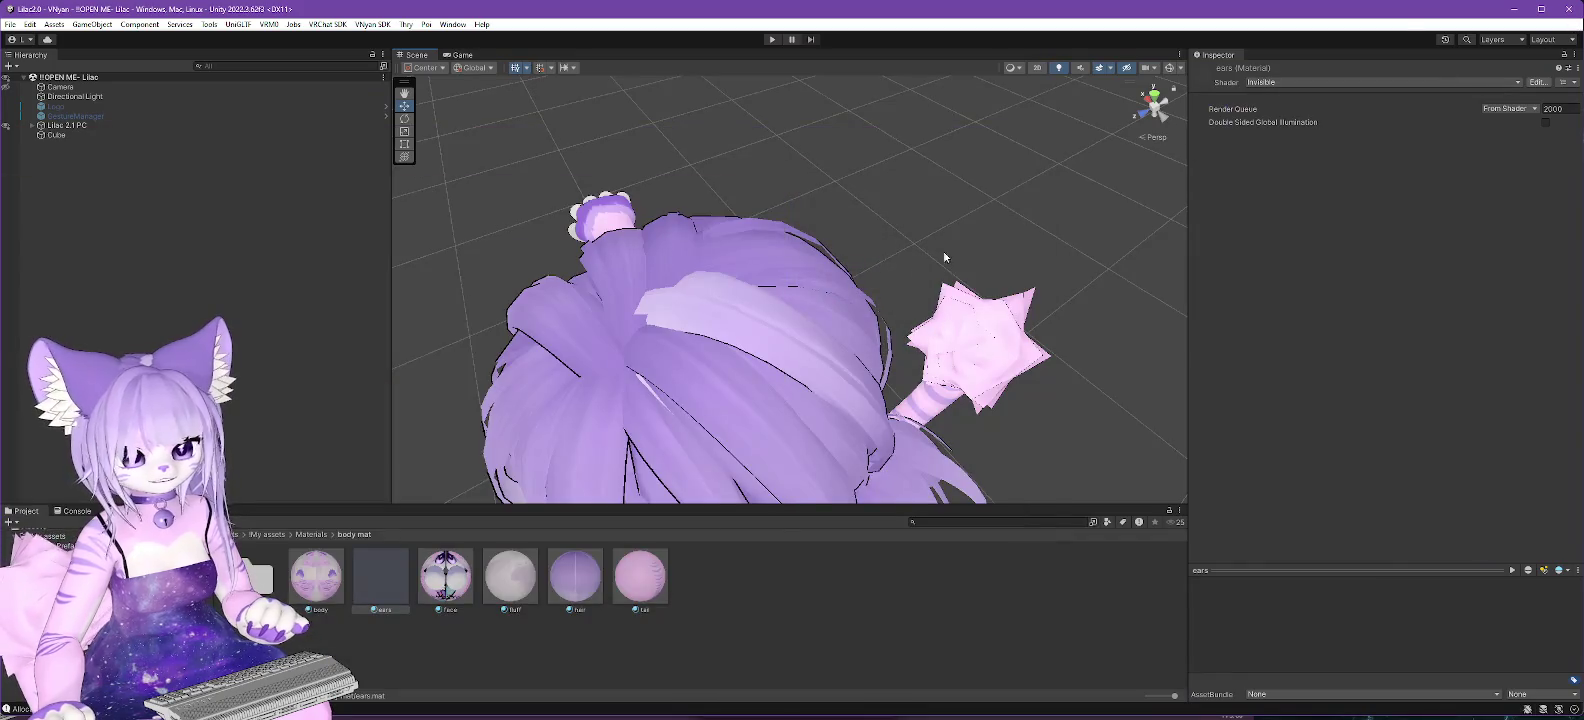
# Paste 8C74C6 as the hair material's Color & Alpha and orbit to inspect the purple hair.
pyautogui.click(575, 577)
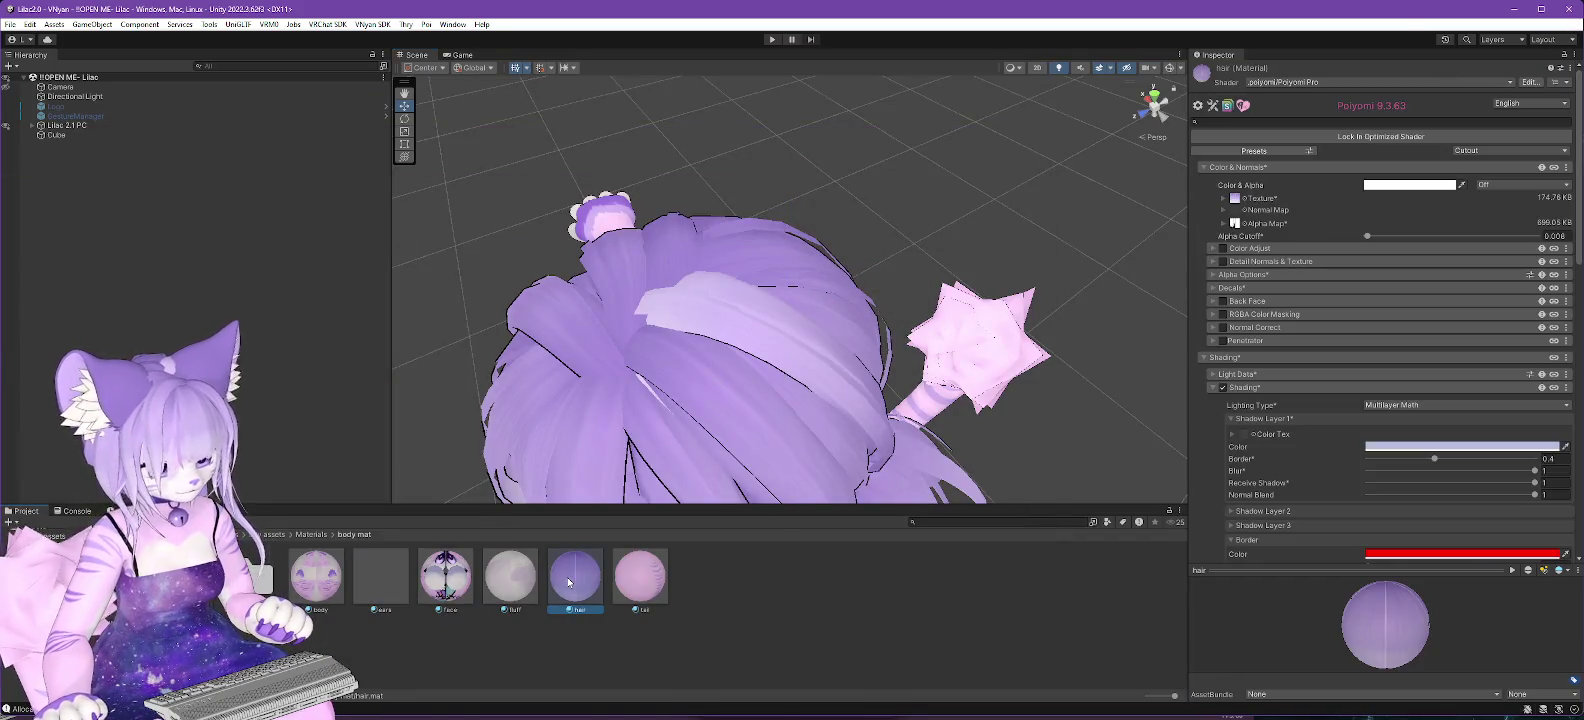
pyautogui.click(1382, 185)
pyautogui.click(1495, 431)
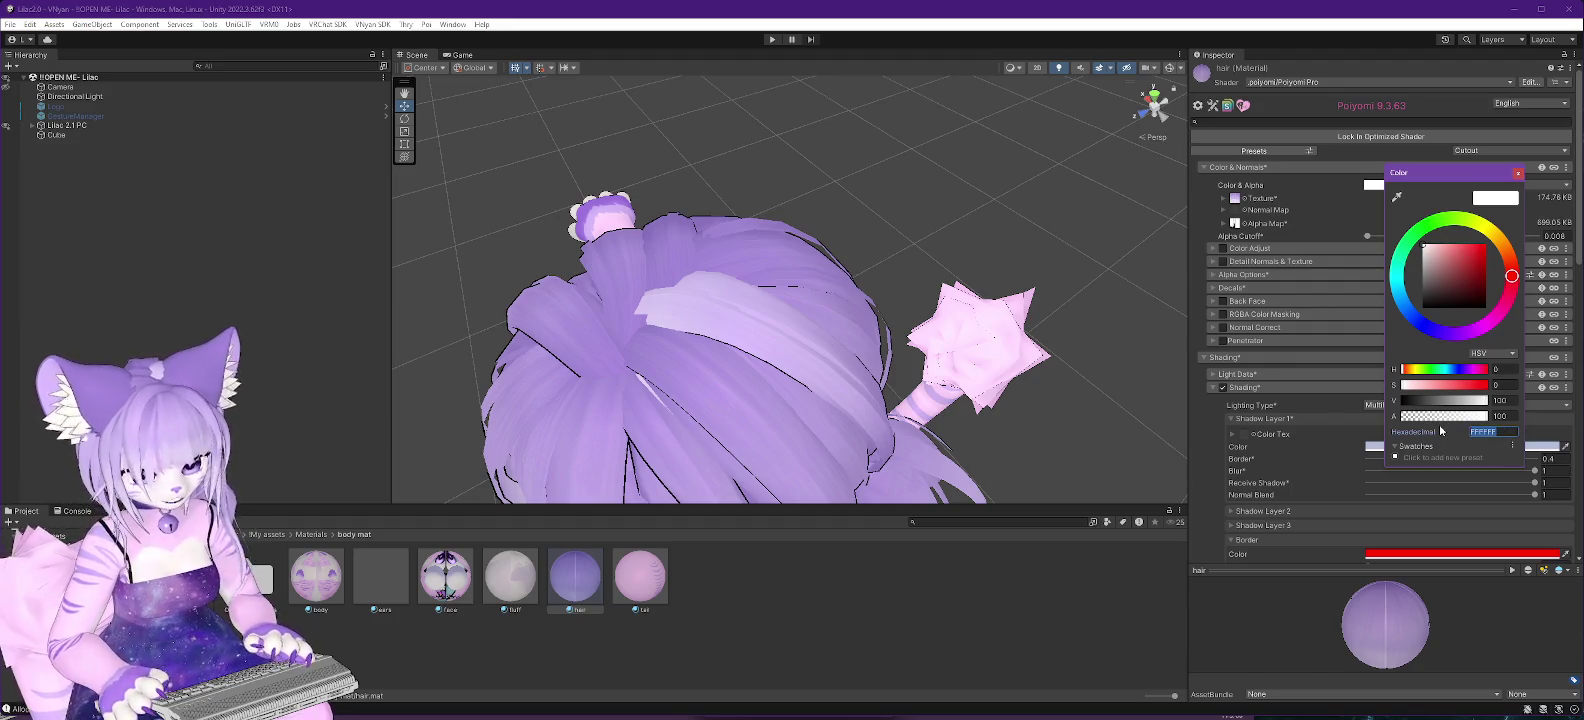
pyautogui.write('8C74C6')
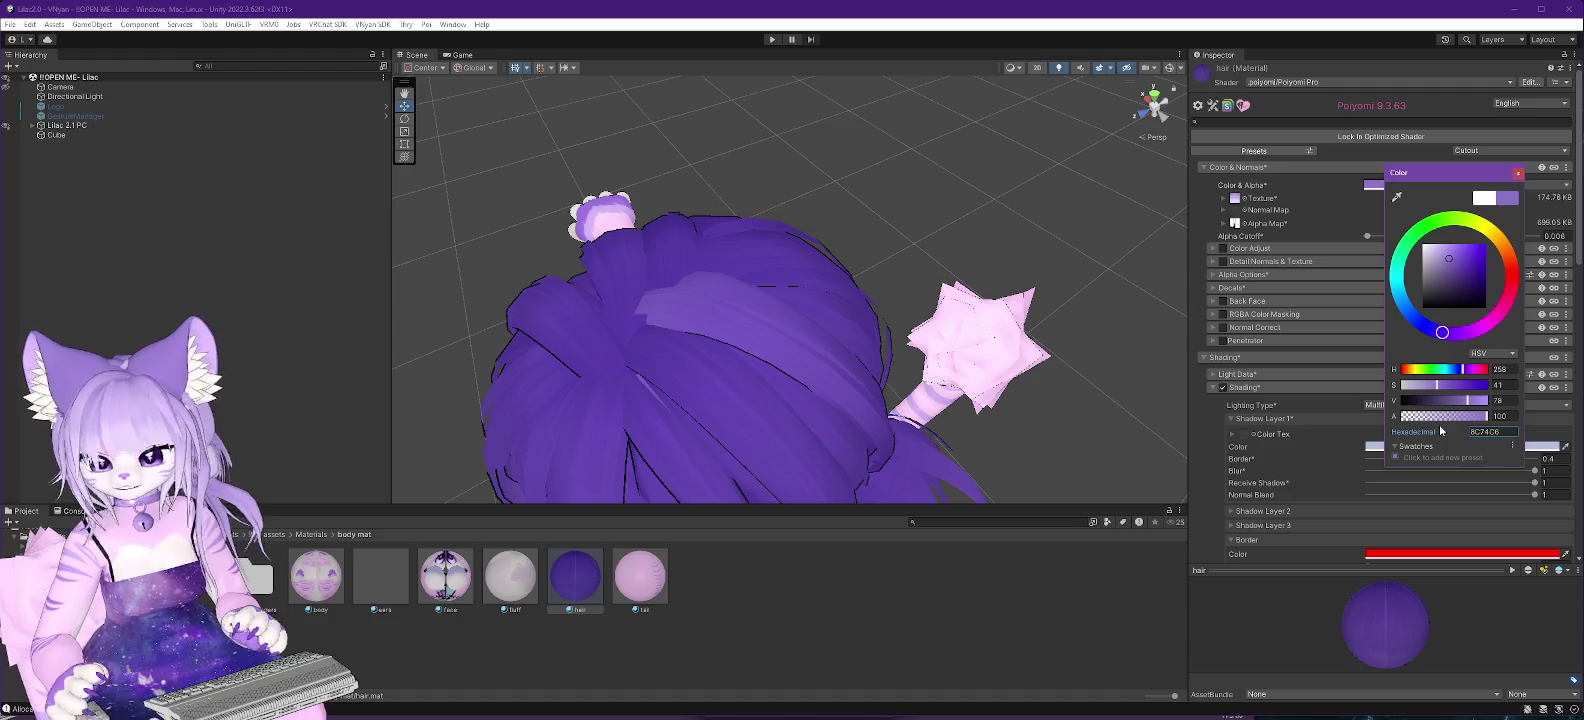
pyautogui.keyDown('alt'); pyautogui.moveTo(603, 464); pyautogui.dragTo(668, 348); pyautogui.keyUp('alt')
pyautogui.moveTo(836, 328)
pyautogui.mouseDown()
pyautogui.moveTo(1040, 326)
pyautogui.moveTo(1024, 338)
pyautogui.mouseUp()
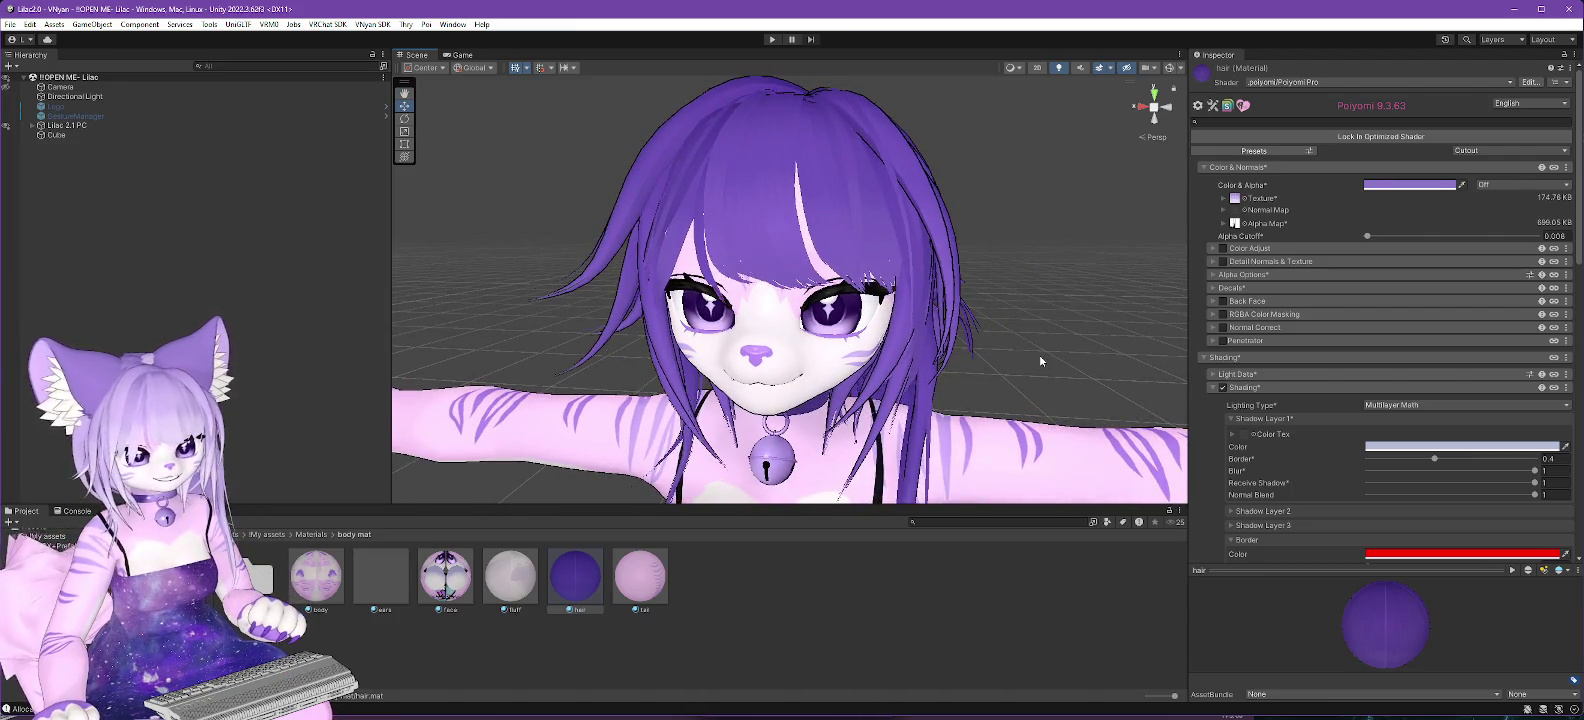
pyautogui.moveTo(905, 284)
pyautogui.mouseDown()
pyautogui.moveTo(890, 384)
pyautogui.moveTo(898, 305)
pyautogui.mouseUp()
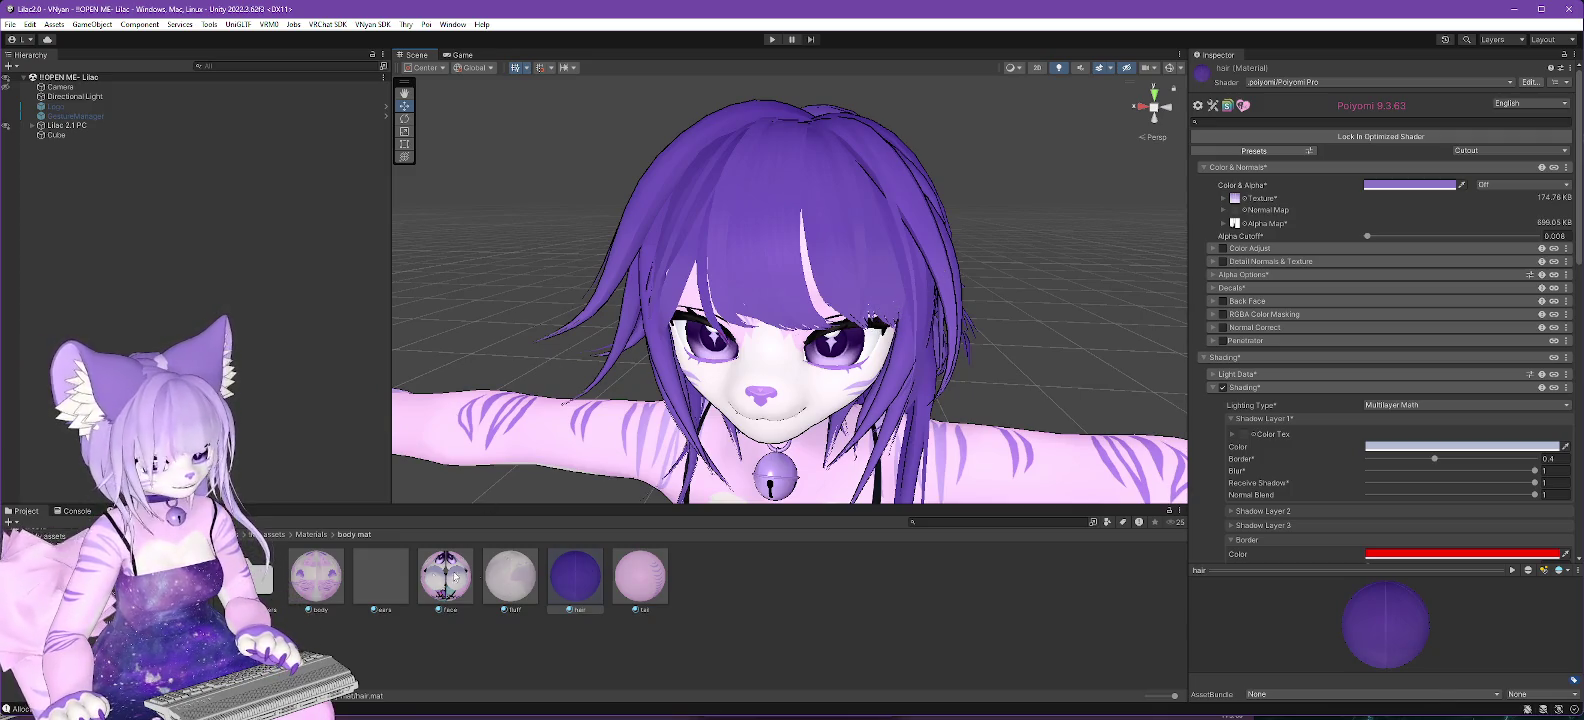
# Select the ears material and browse the Poiyomi shader category.
pyautogui.click(386, 566)
pyautogui.click(1318, 84)
pyautogui.click(1300, 121)
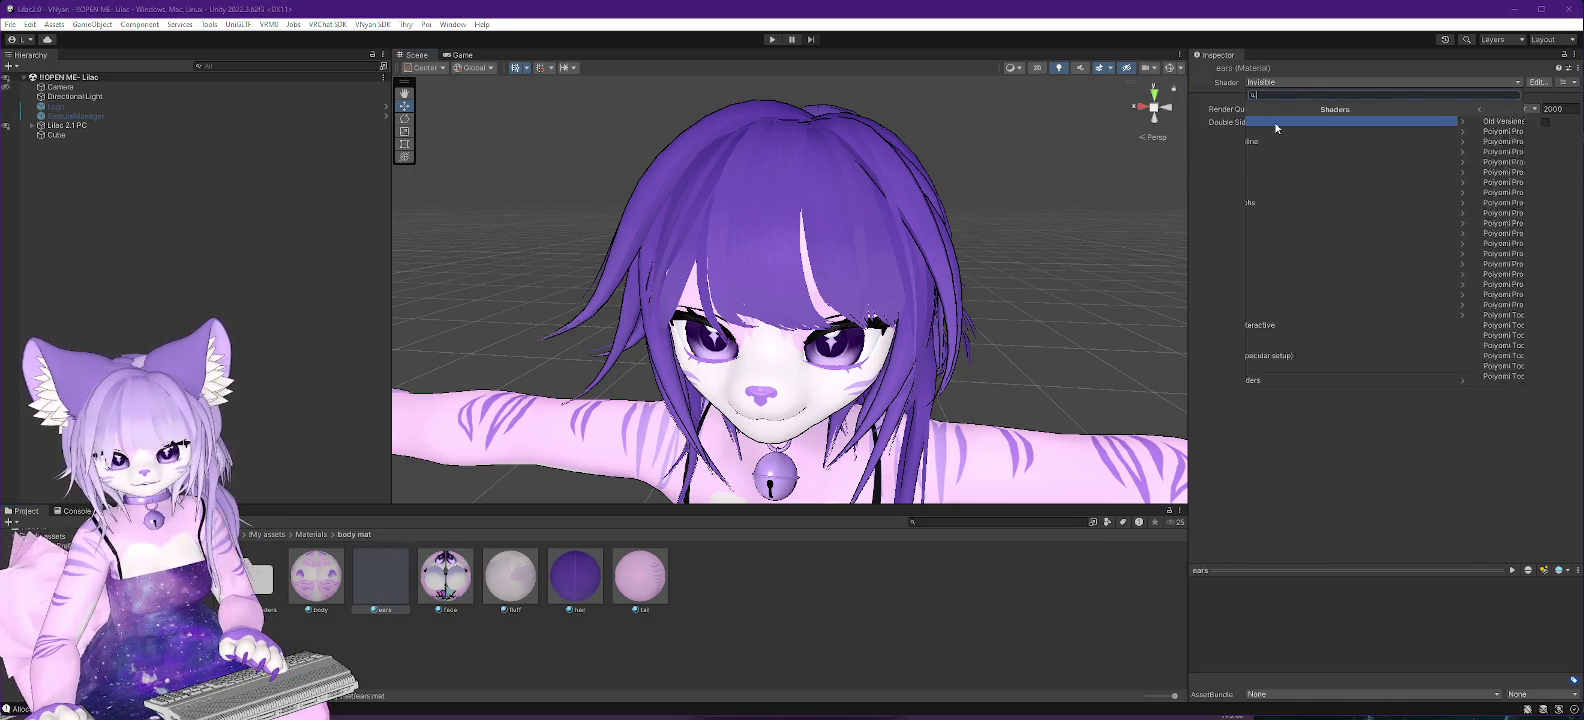
# Switch the ears material to Poiyomi Pro and clear the hair material's main texture.
pyautogui.click(1298, 132)
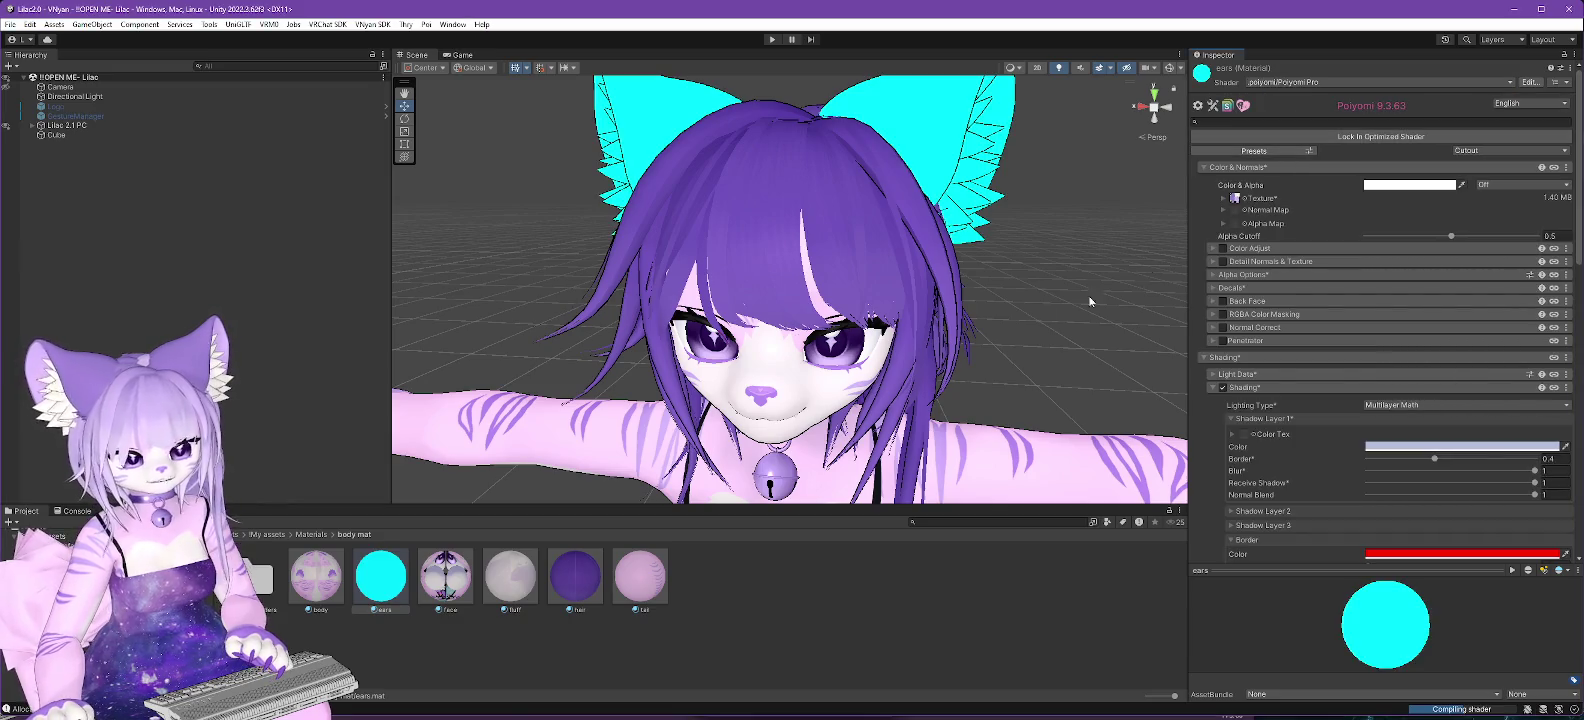
pyautogui.click(573, 582)
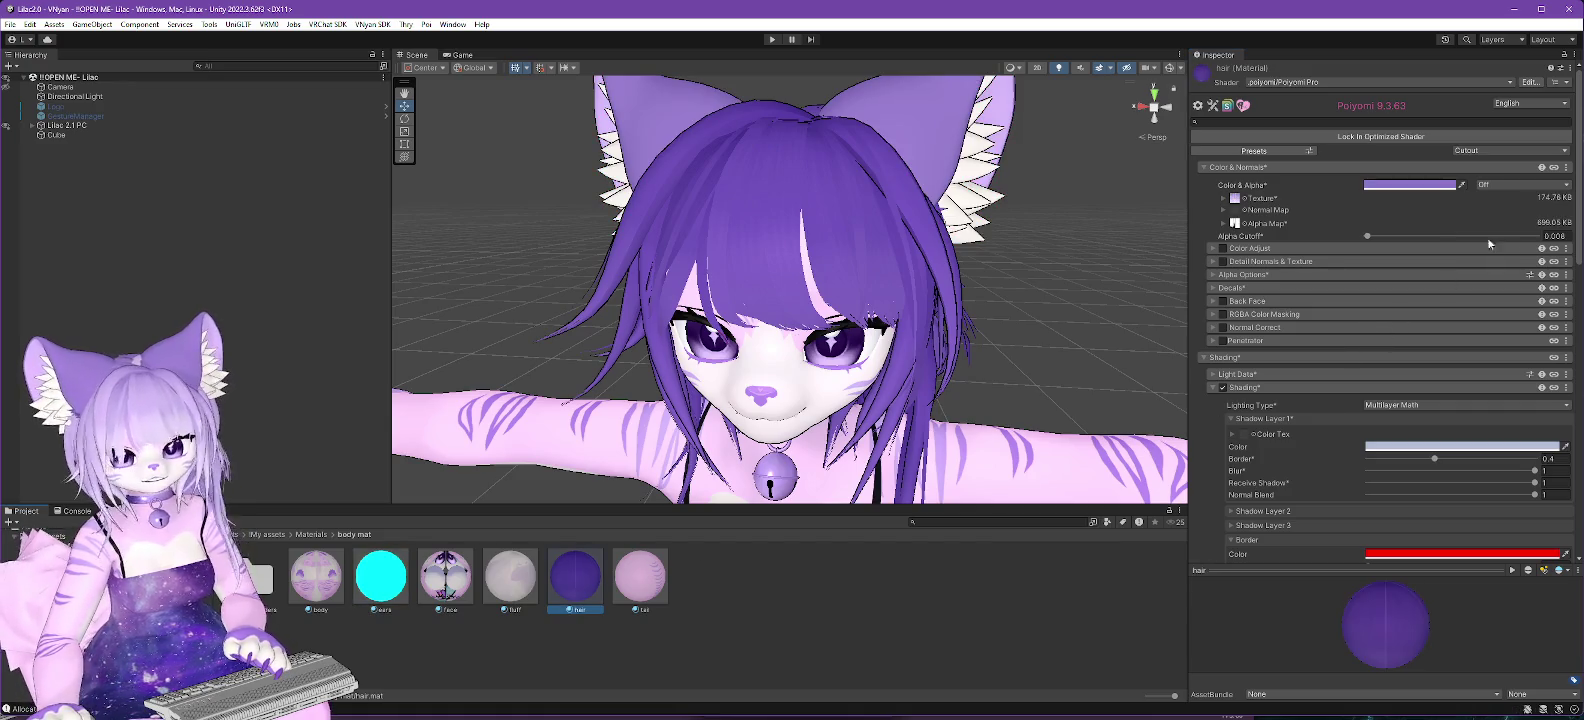
pyautogui.click(1242, 199)
pyautogui.press('Return')
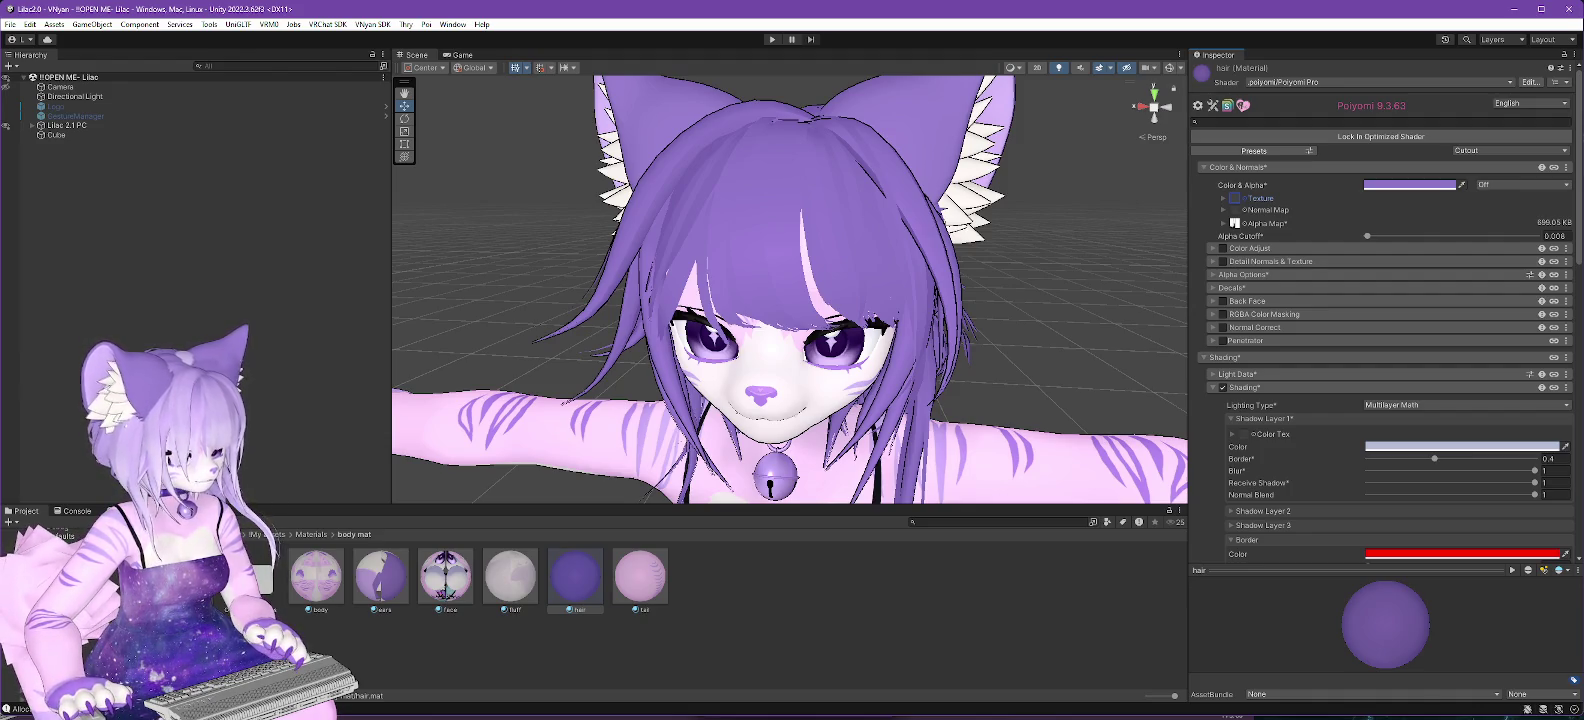
# Assign the HairNormal texture as the hair material's normal map and check the shading.
pyautogui.click(70, 600)
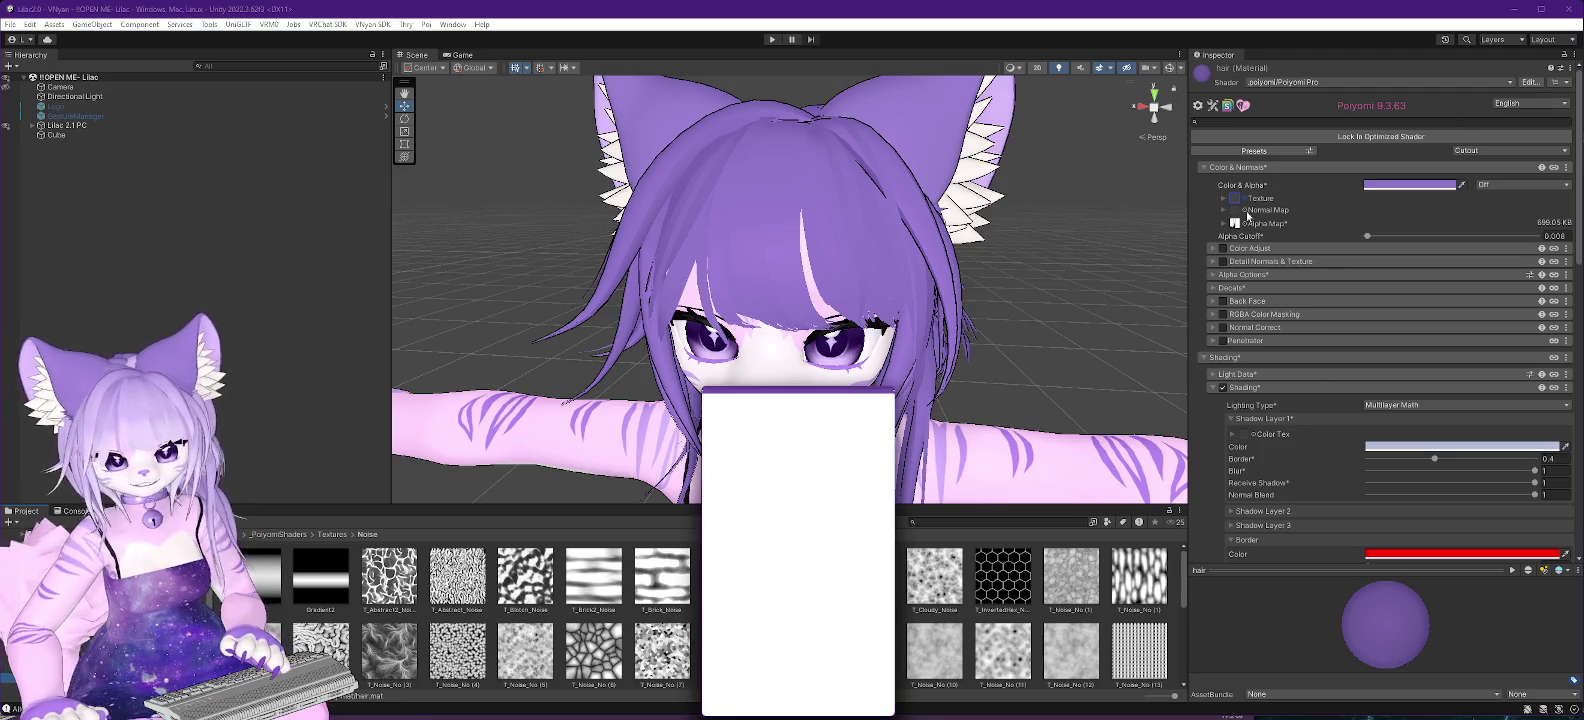
pyautogui.scroll(-15, 1420, 400)
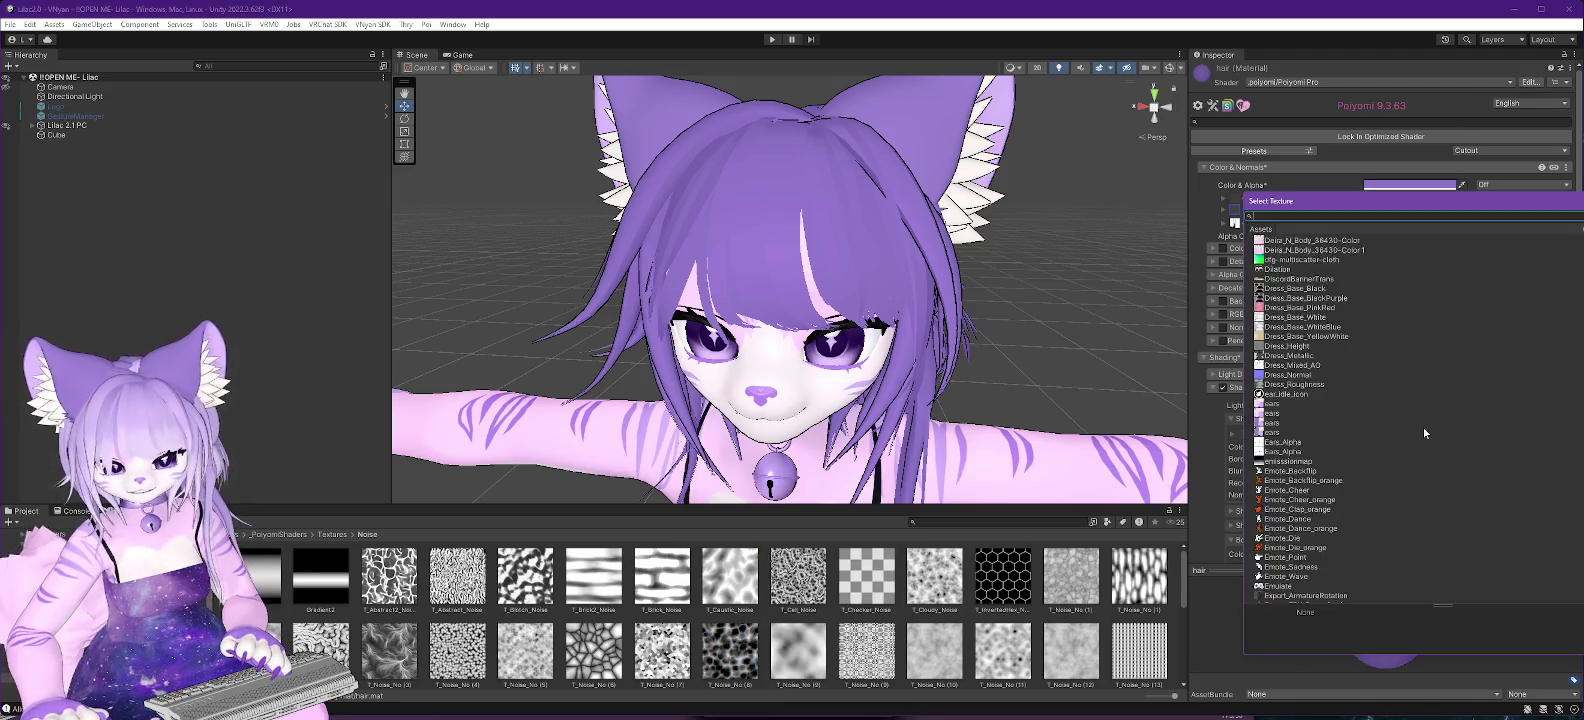
pyautogui.scroll(-10, 1432, 437)
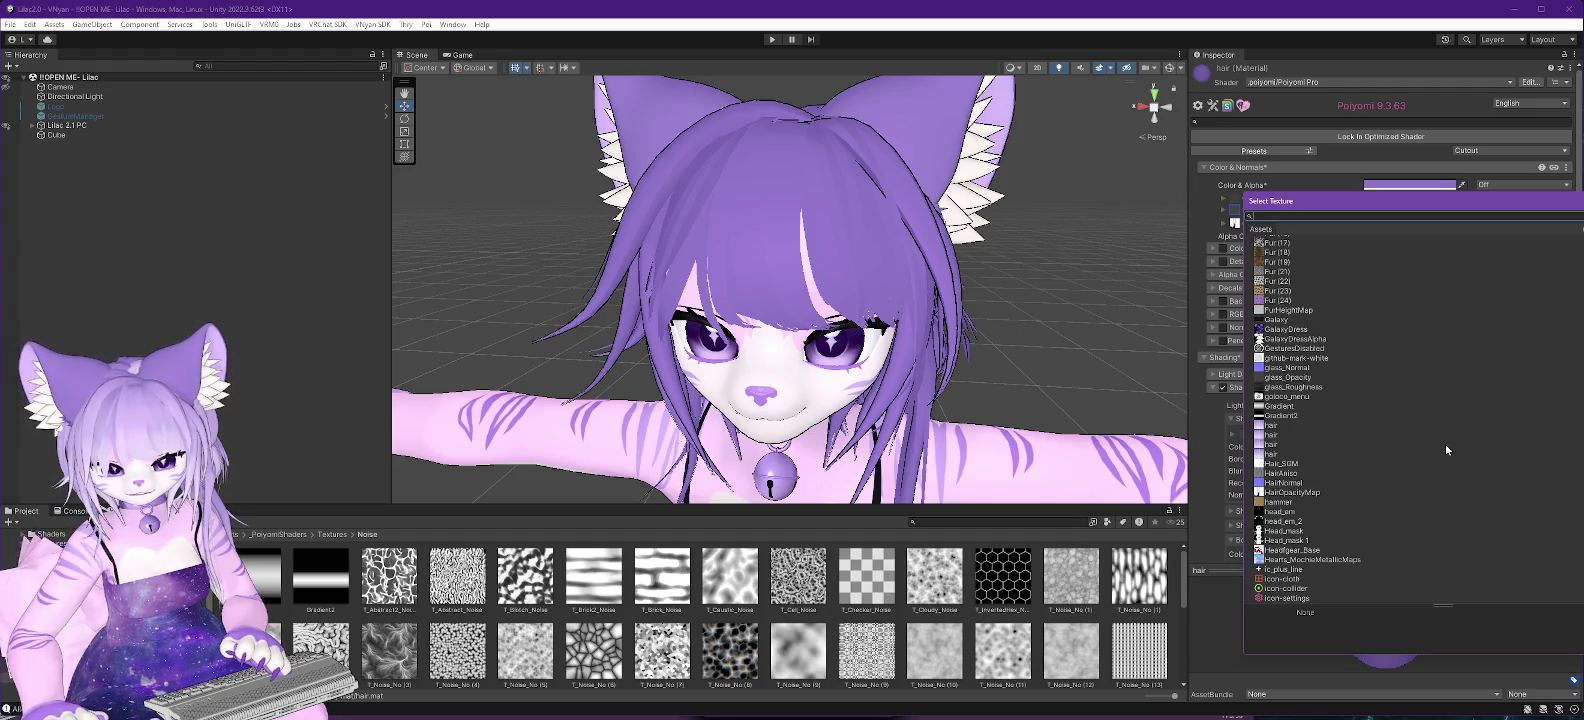
pyautogui.scroll(-1, 1445, 450)
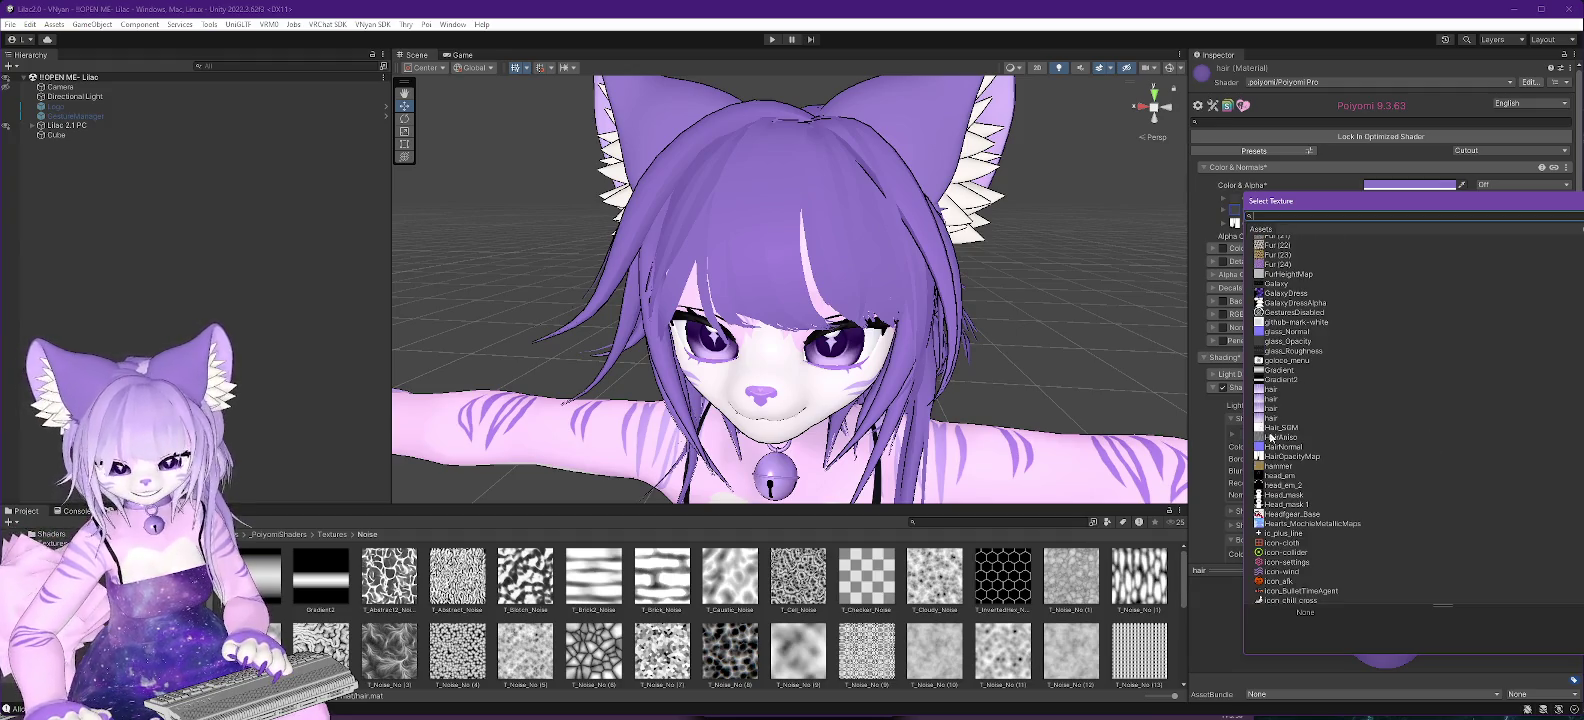
pyautogui.click(1281, 447)
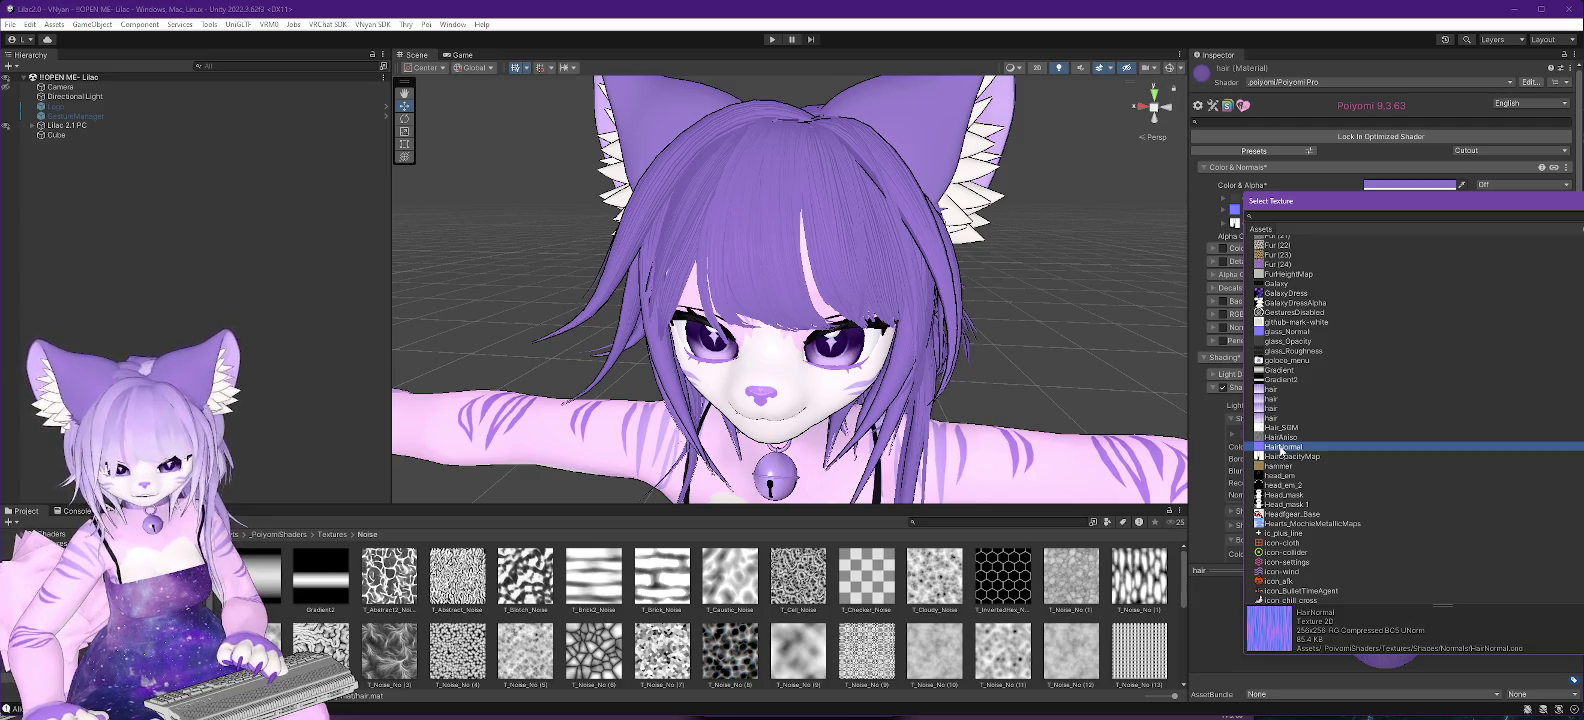
pyautogui.doubleClick(1281, 447)
pyautogui.moveTo(1031, 336)
pyautogui.mouseDown()
pyautogui.moveTo(1095, 355)
pyautogui.moveTo(1014, 376)
pyautogui.moveTo(1050, 360)
pyautogui.mouseUp()
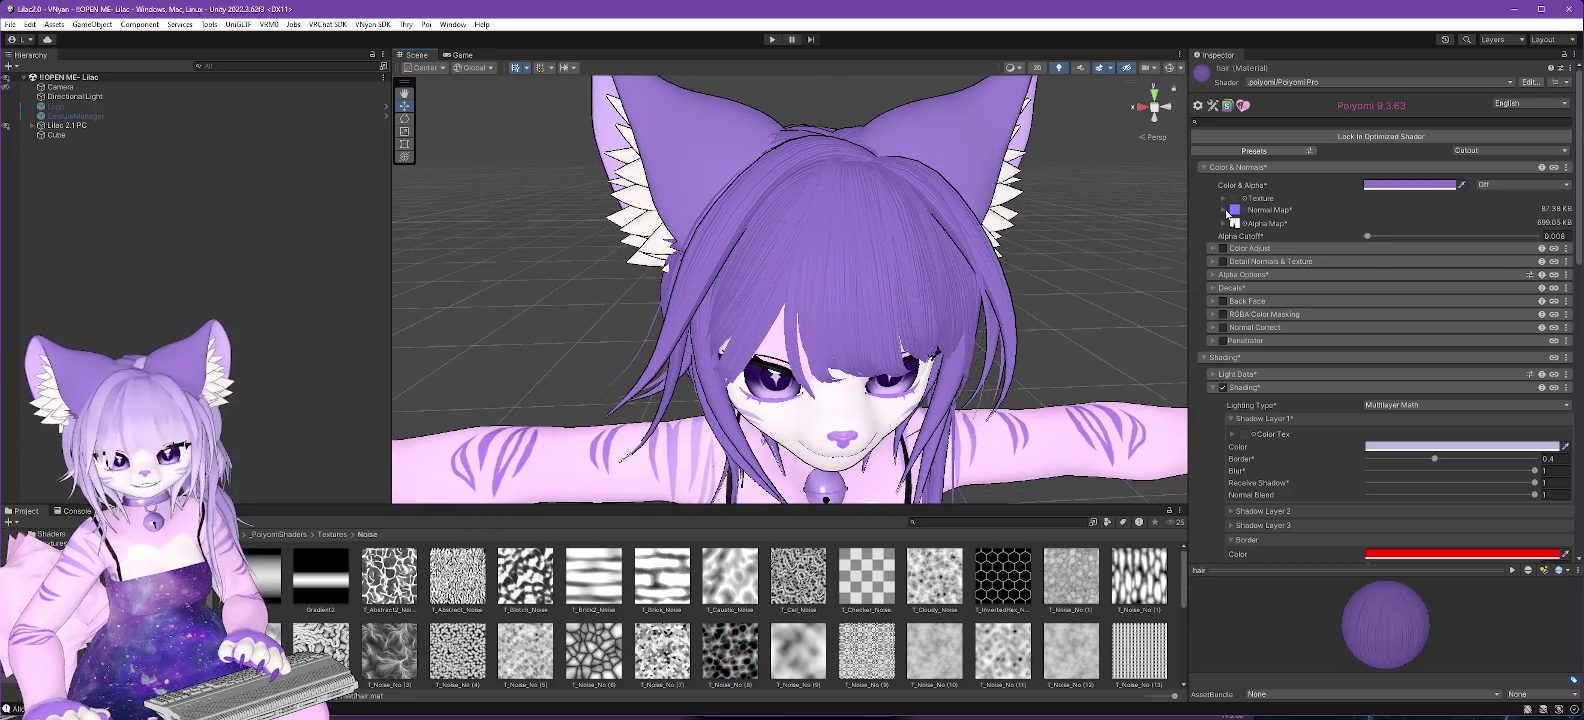
# Set the hair normal map's Tiling X to 0.3 and lower its intensity to 0.21.
pyautogui.click(1226, 211)
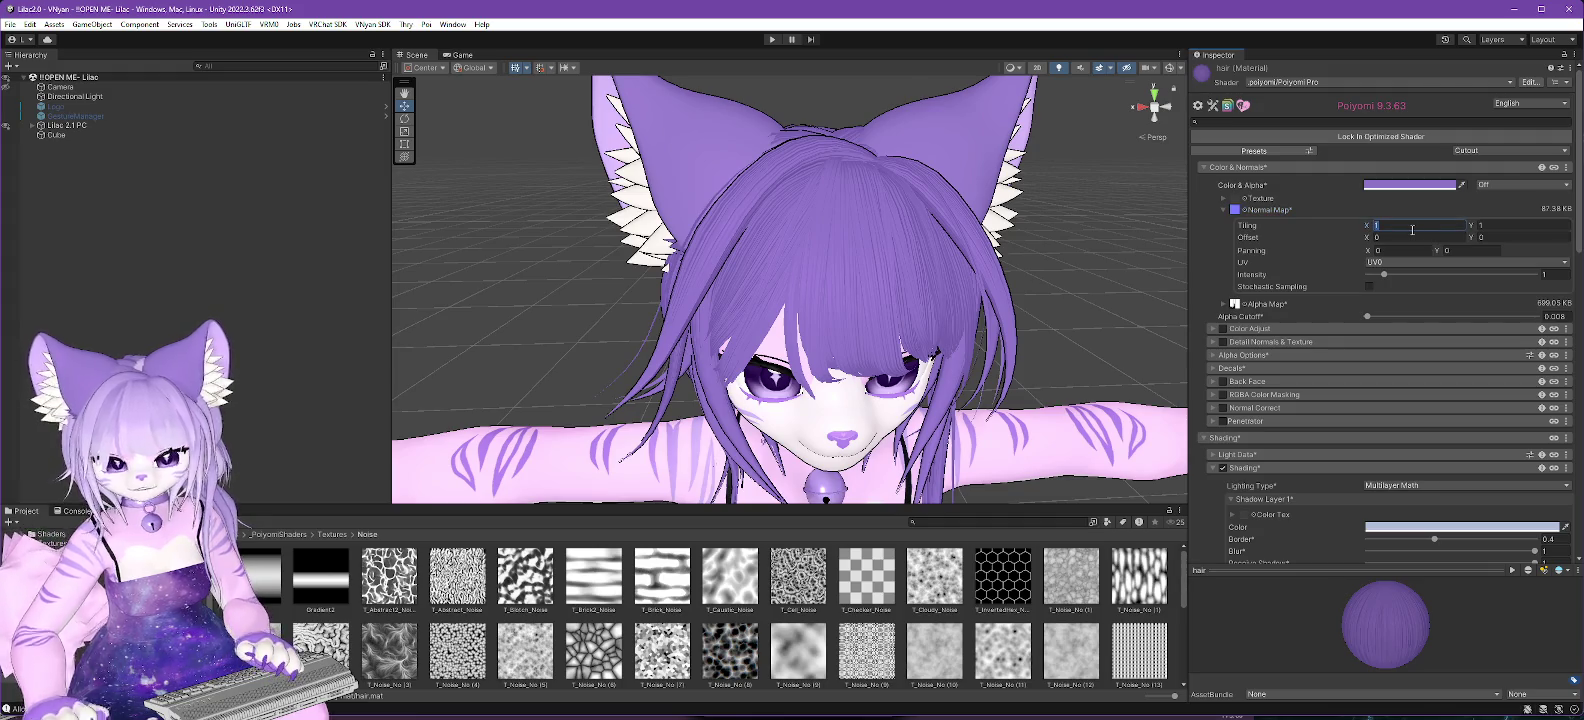
pyautogui.write('.5')
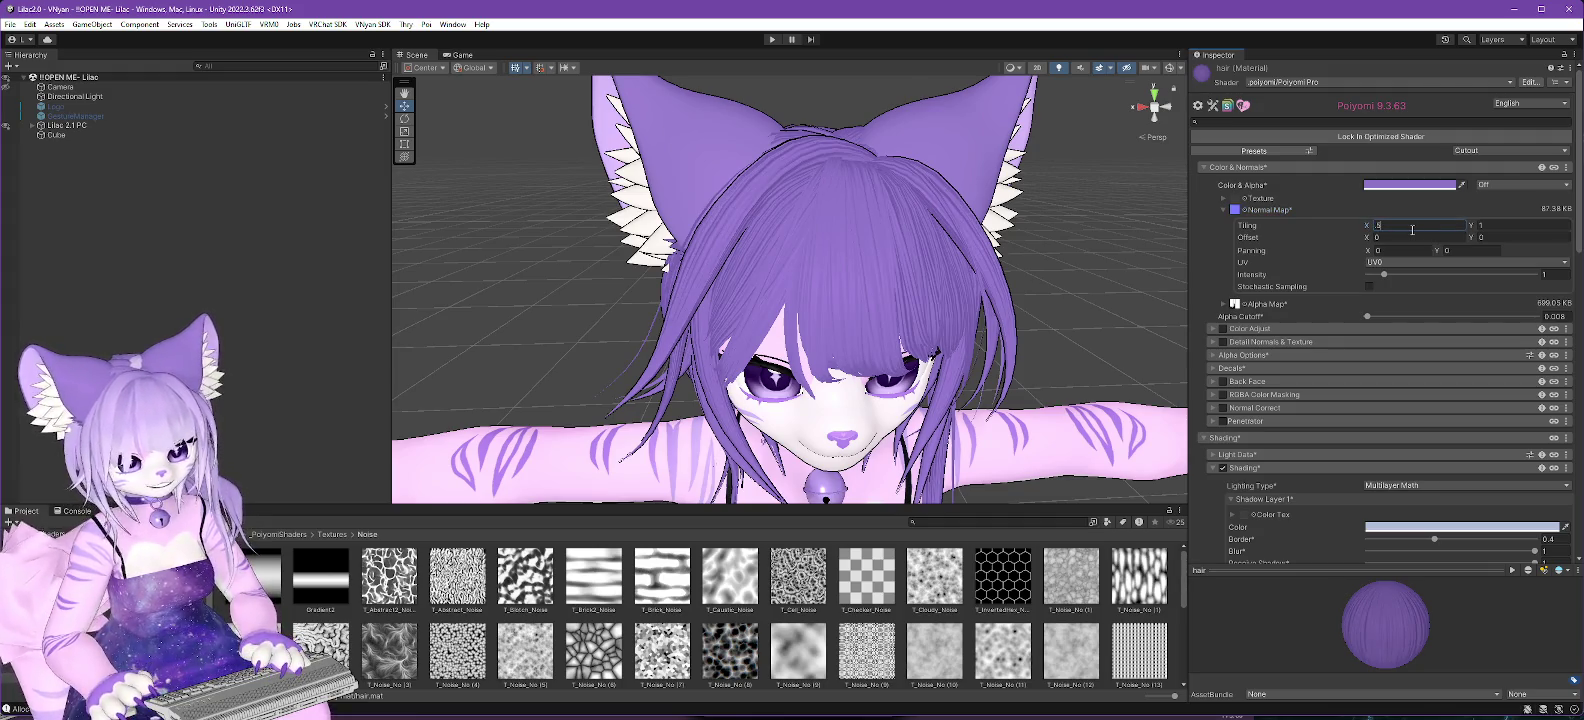
pyautogui.press('BackSpace')
pyautogui.write('3')
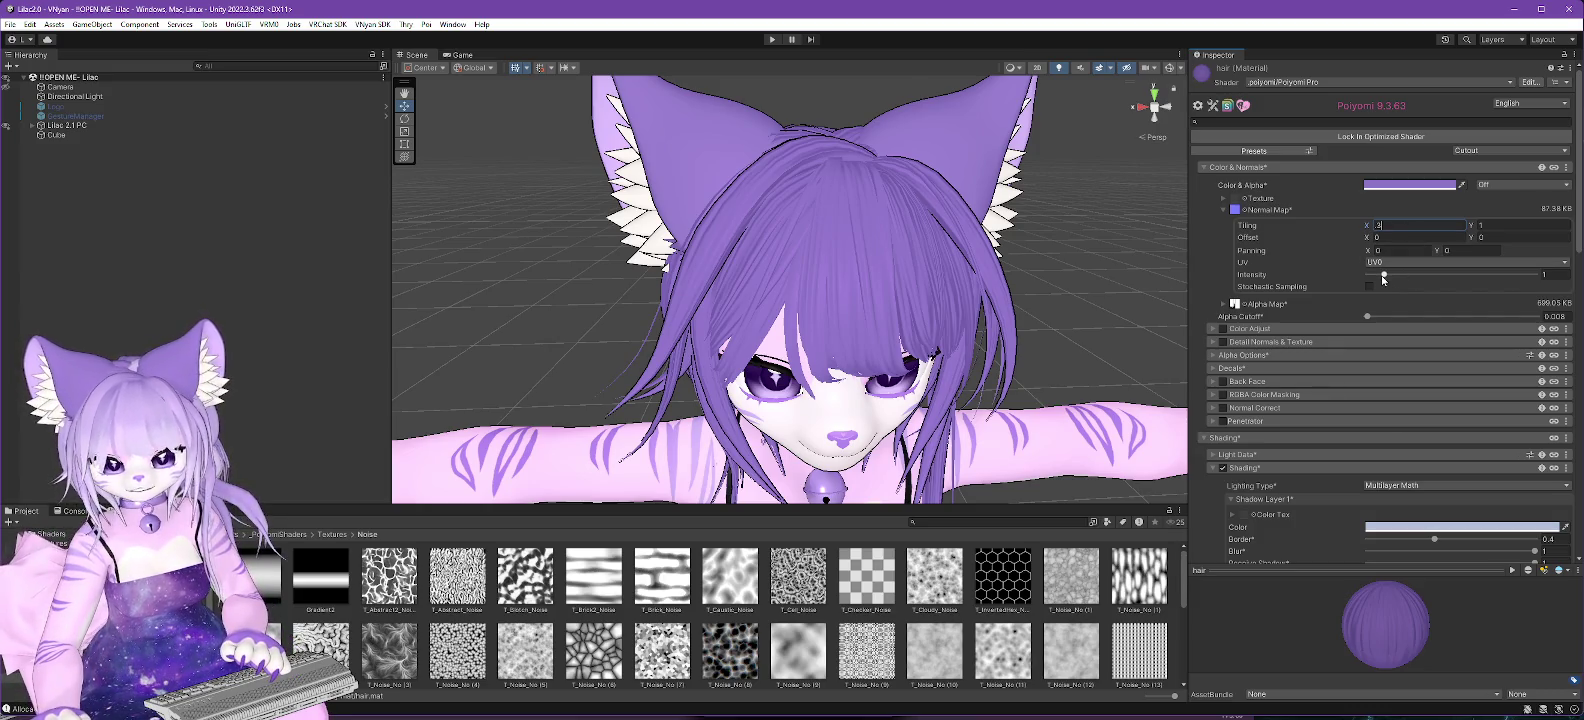
pyautogui.moveTo(1384, 275); pyautogui.dragTo(1372, 278)
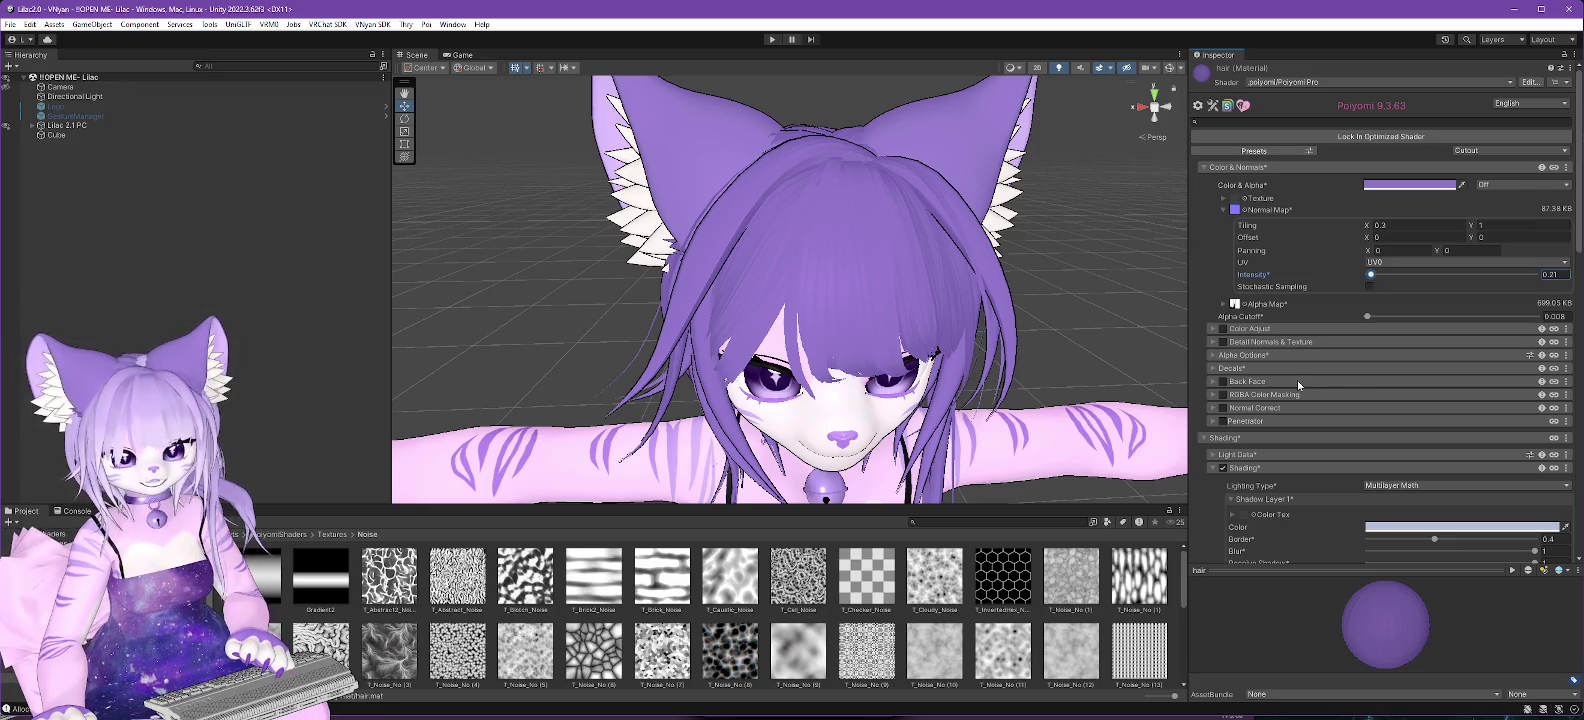
pyautogui.scroll(-8, 1297, 383)
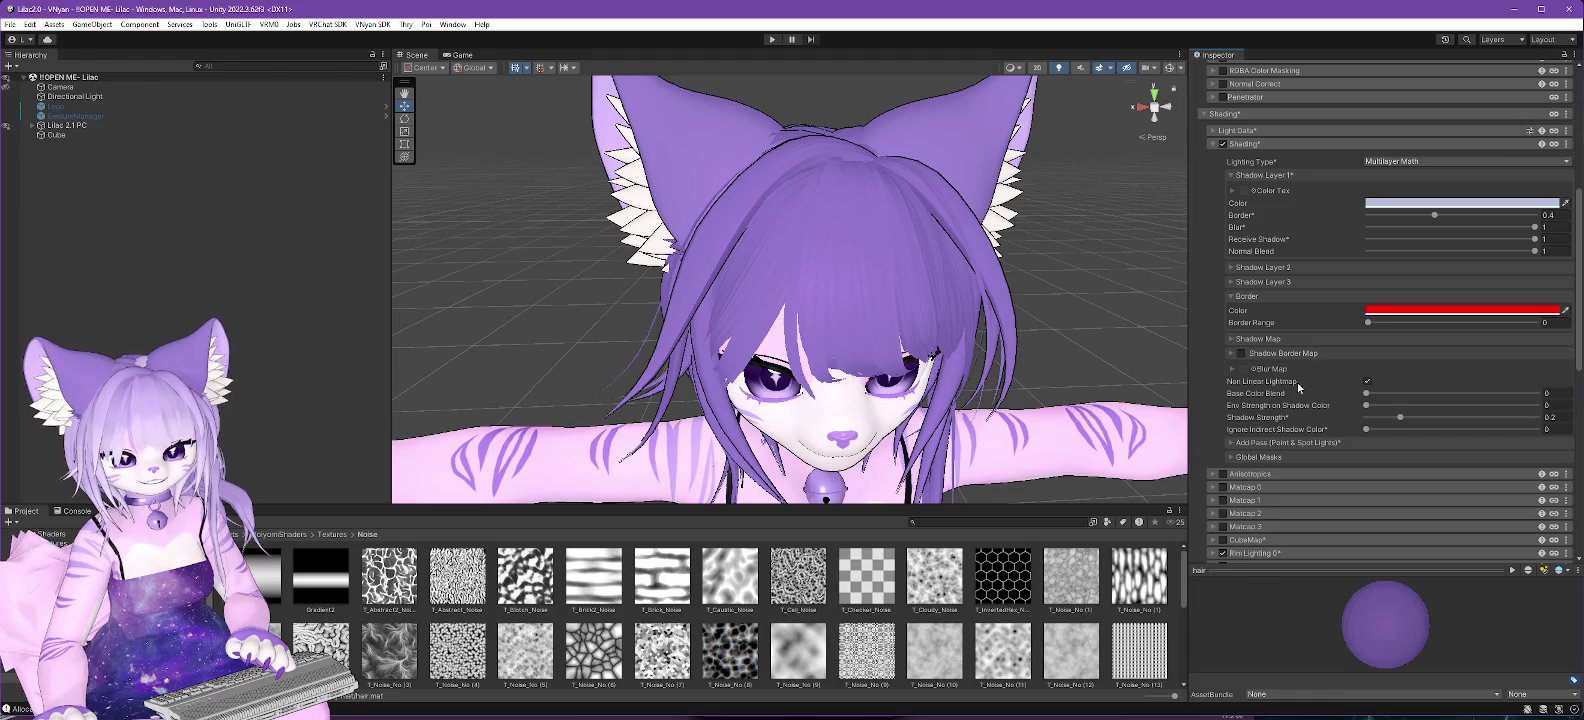
# Enable Anisotropics on the hair, lowering add blending to 0.307 and top layer strength to 0.379.
pyautogui.click(1211, 474)
pyautogui.scroll(-6, 1268, 321)
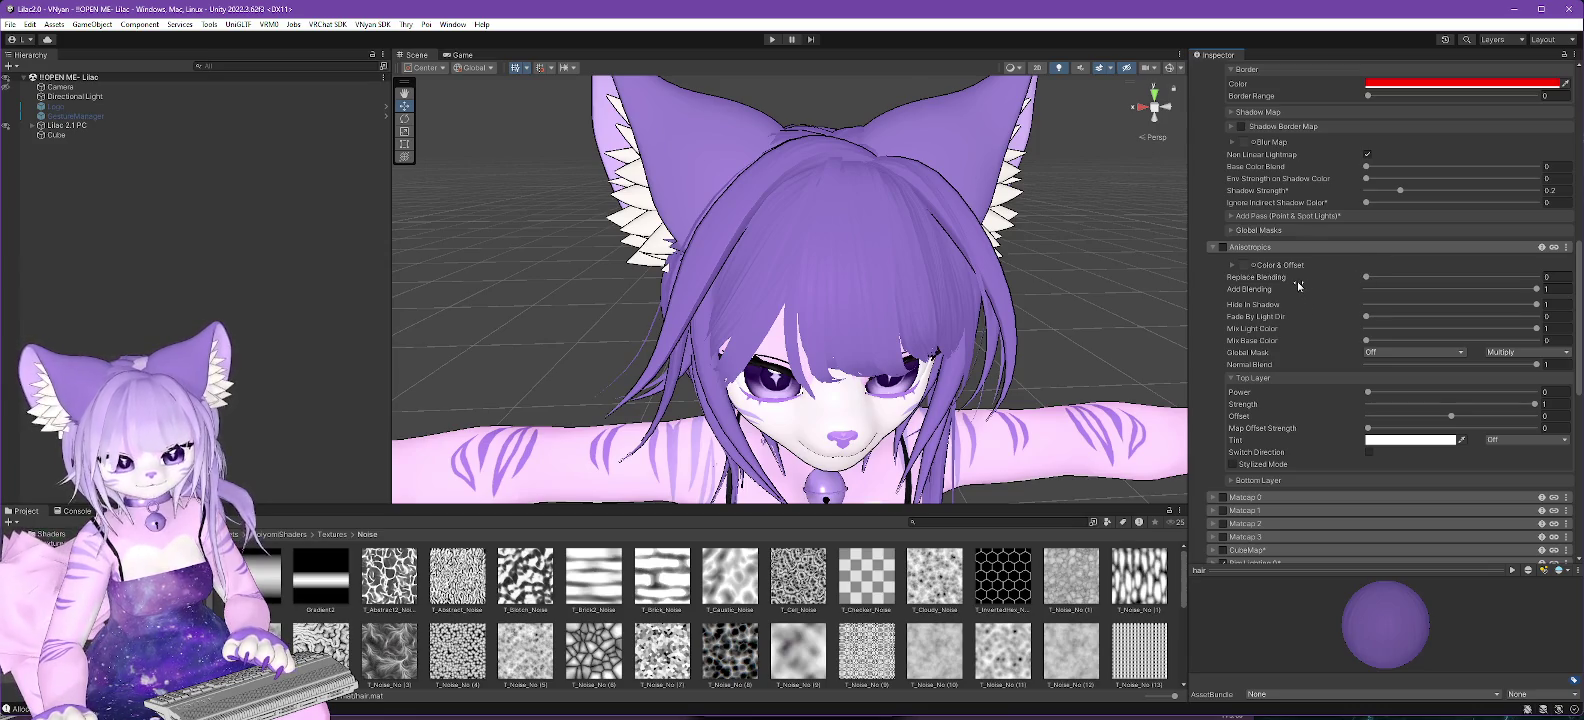
pyautogui.click(1222, 247)
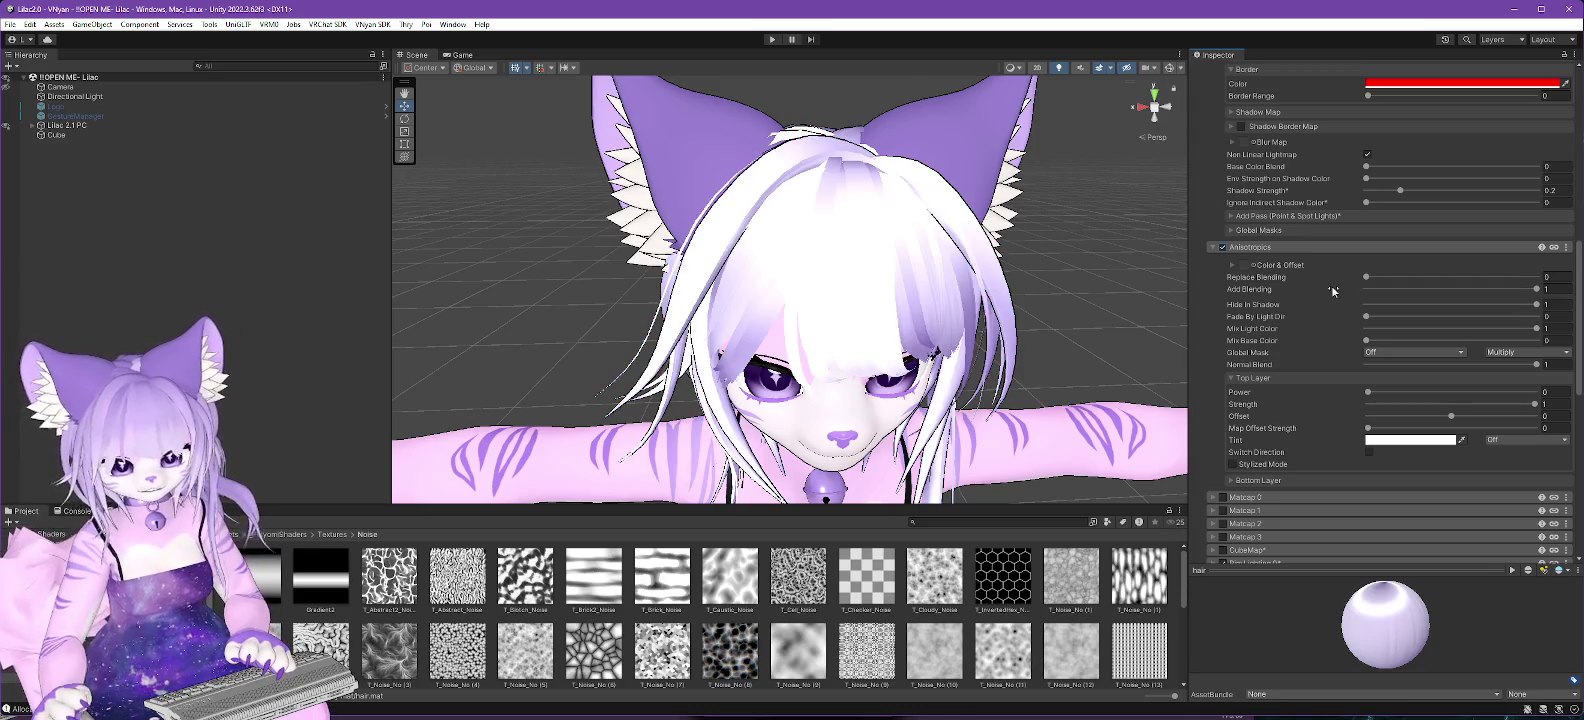
pyautogui.moveTo(1536, 289); pyautogui.dragTo(1427, 293)
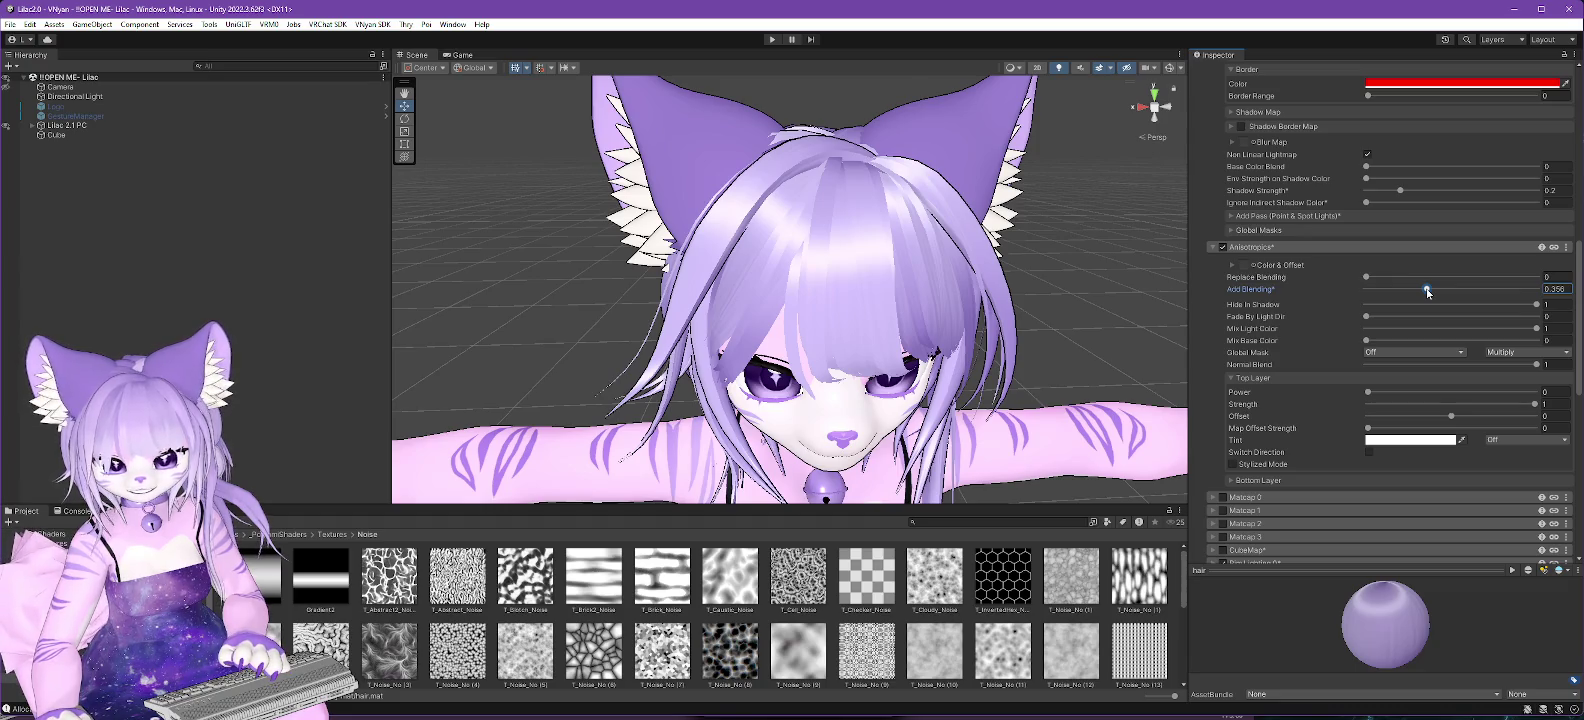
pyautogui.moveTo(1428, 292); pyautogui.dragTo(1418, 291)
pyautogui.scroll(-3, 990, 331)
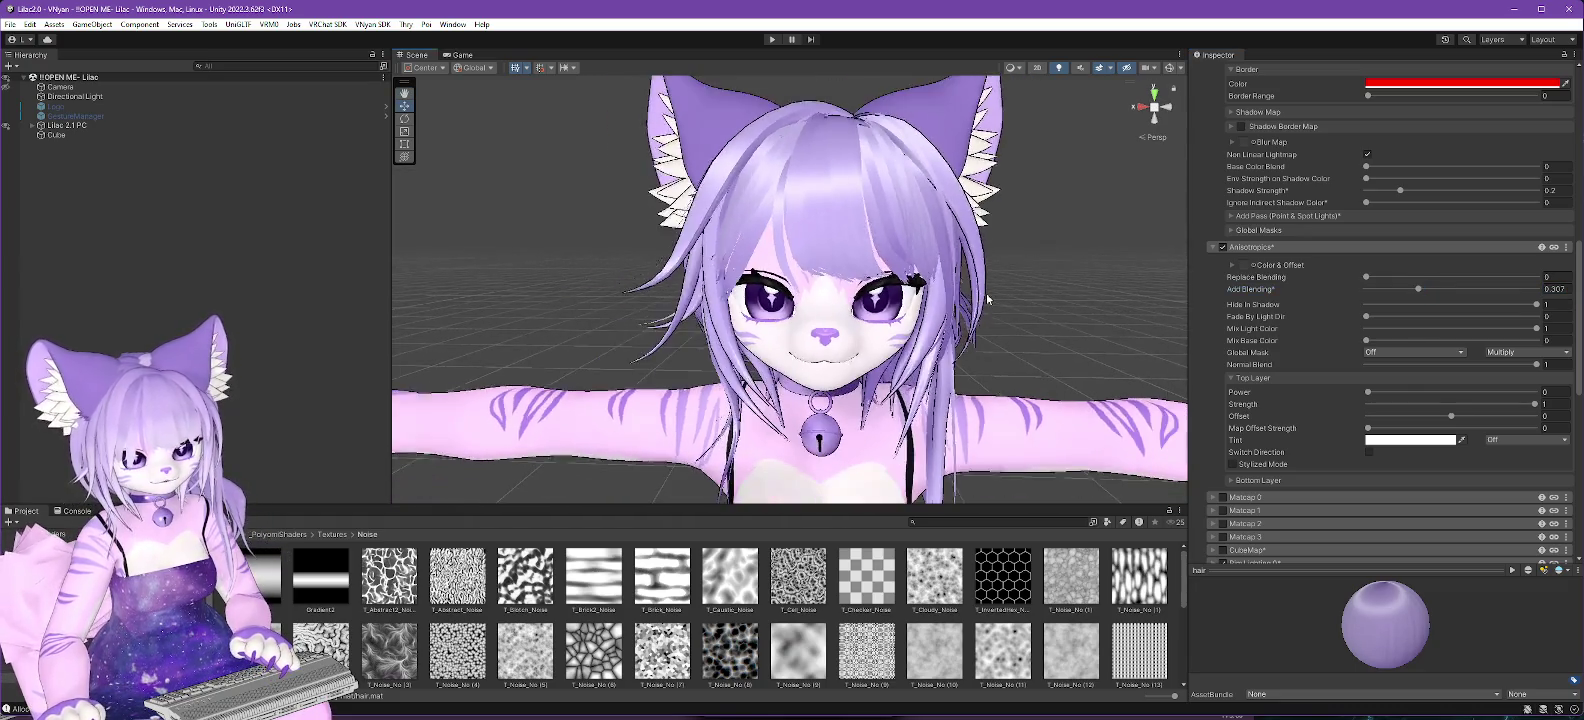
pyautogui.moveTo(990, 325); pyautogui.dragTo(997, 325)
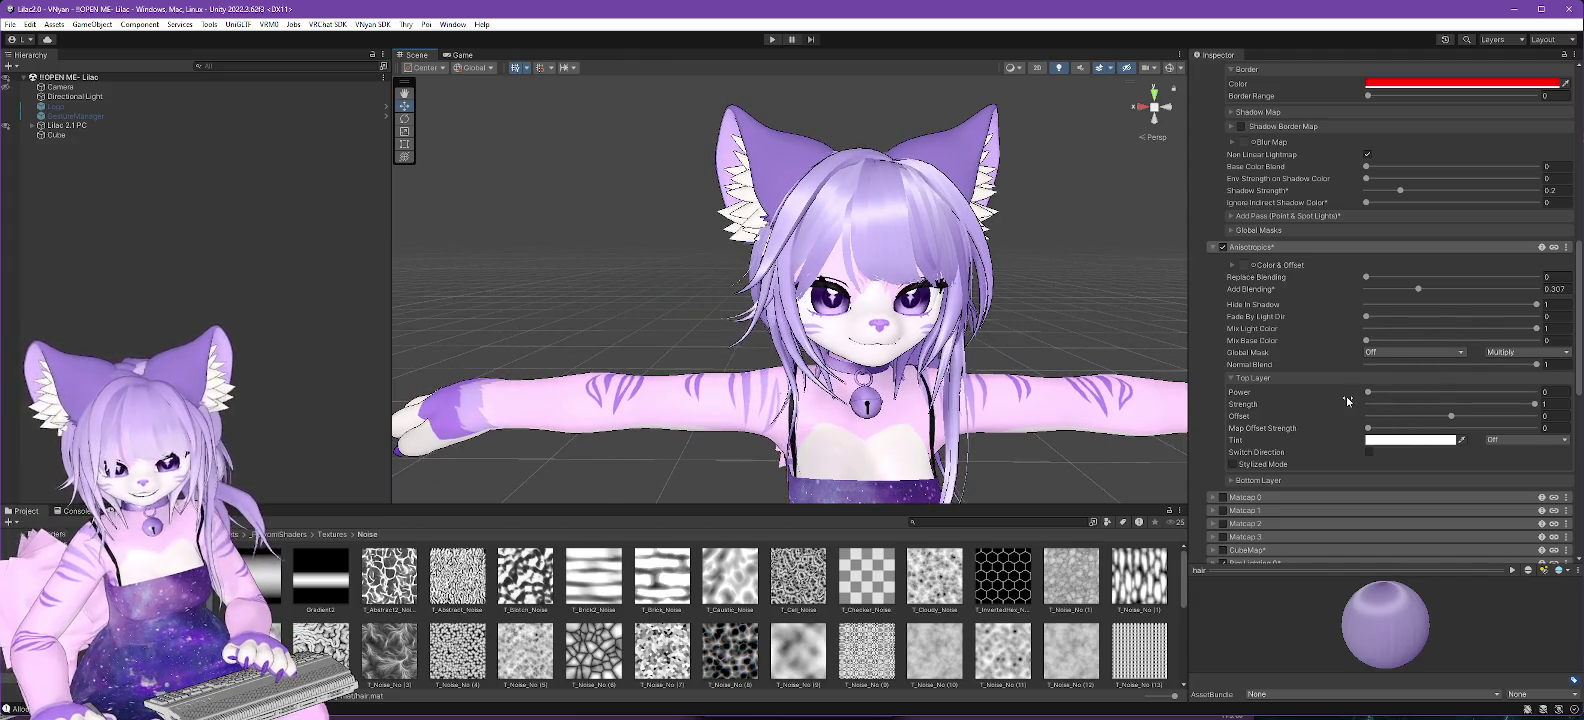
pyautogui.moveTo(1535, 404)
pyautogui.mouseDown()
pyautogui.moveTo(1422, 408)
pyautogui.moveTo(1527, 406)
pyautogui.moveTo(1438, 417)
pyautogui.moveTo(1466, 417)
pyautogui.moveTo(1453, 416)
pyautogui.mouseUp()
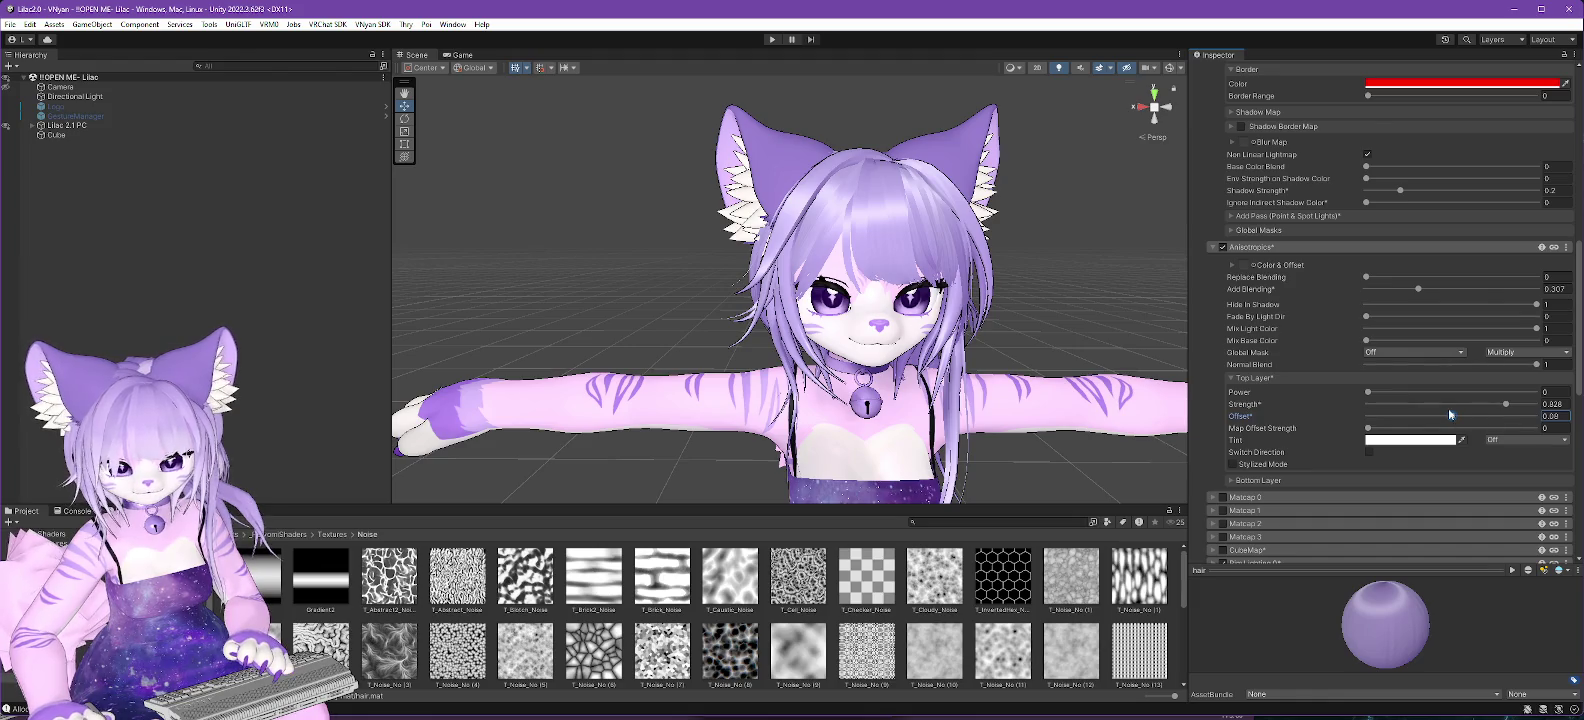
# Turn on top-layer Stylized Mode with add blending 0, replace blending 0.096, edge and blur 1.
pyautogui.click(1233, 464)
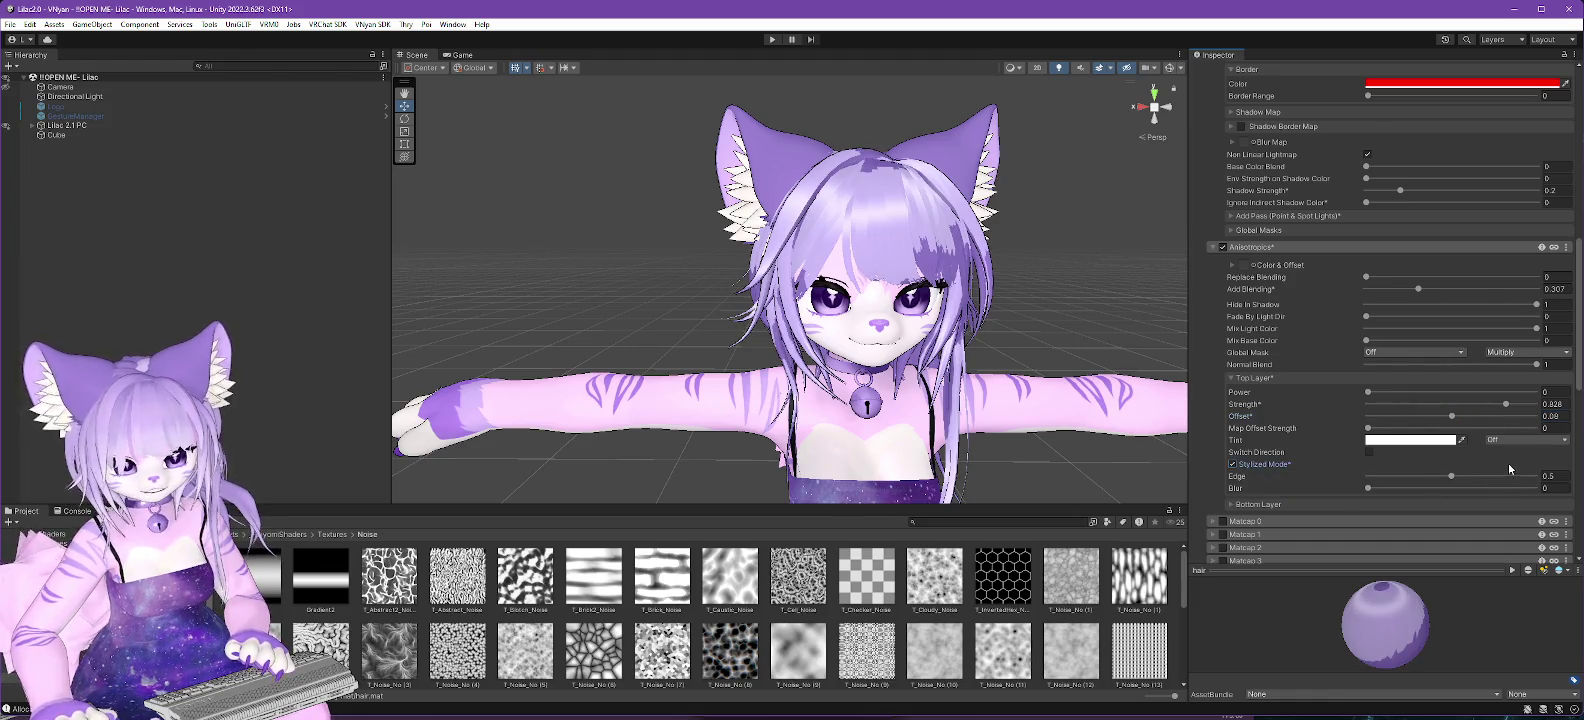
pyautogui.moveTo(1368, 489); pyautogui.dragTo(1540, 490)
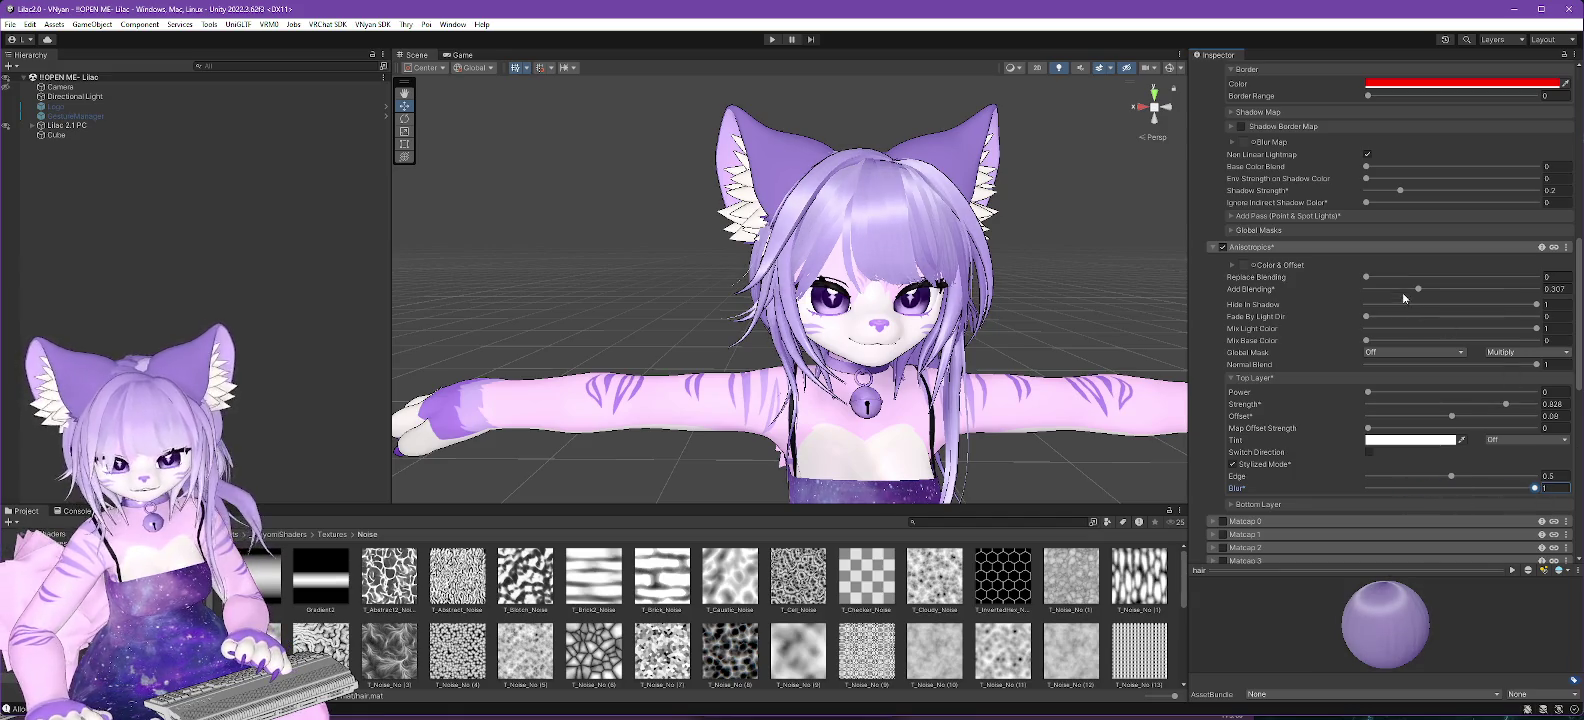
pyautogui.moveTo(1419, 290)
pyautogui.mouseDown()
pyautogui.moveTo(1366, 289)
pyautogui.moveTo(1383, 281)
pyautogui.mouseUp()
pyautogui.click(1367, 277)
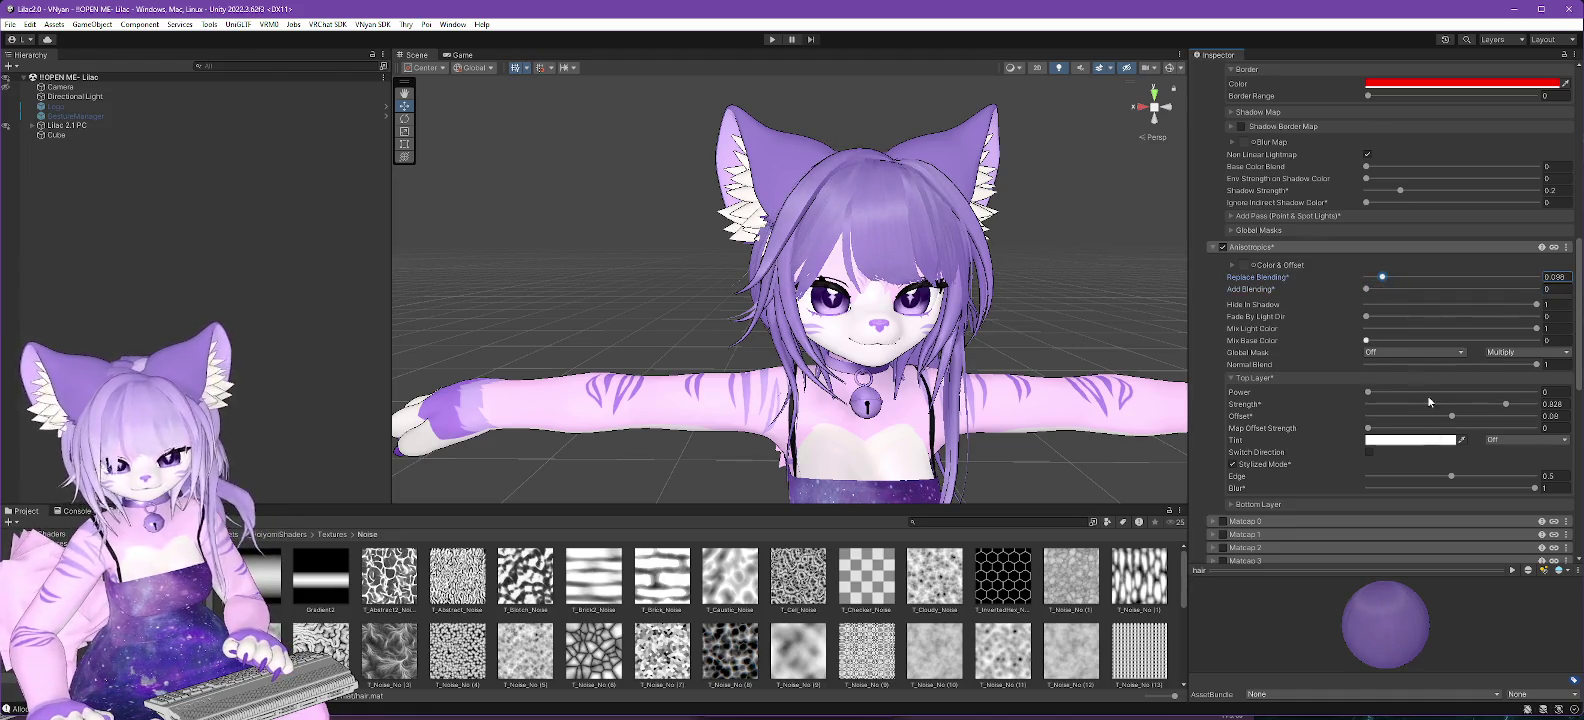
pyautogui.moveTo(1452, 477)
pyautogui.mouseDown()
pyautogui.moveTo(1390, 476)
pyautogui.moveTo(1525, 463)
pyautogui.mouseUp()
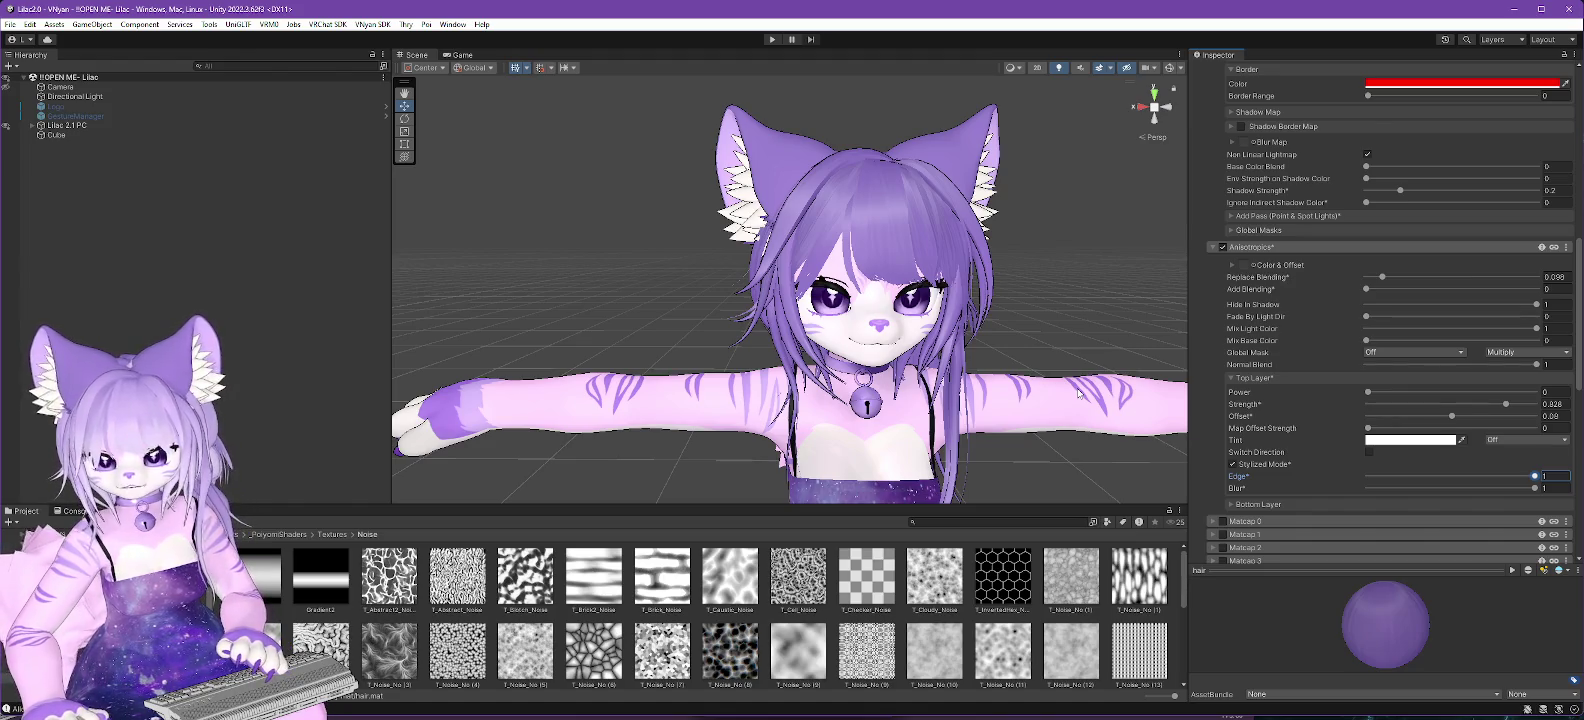
pyautogui.moveTo(943, 350)
pyautogui.mouseDown()
pyautogui.moveTo(1183, 387)
pyautogui.moveTo(500, 395)
pyautogui.moveTo(860, 430)
pyautogui.moveTo(846, 428)
pyautogui.mouseUp()
# Lighten the hair base colour to B69DF4 by lowering saturation and raising brightness.
pyautogui.scroll(15, 1376, 260)
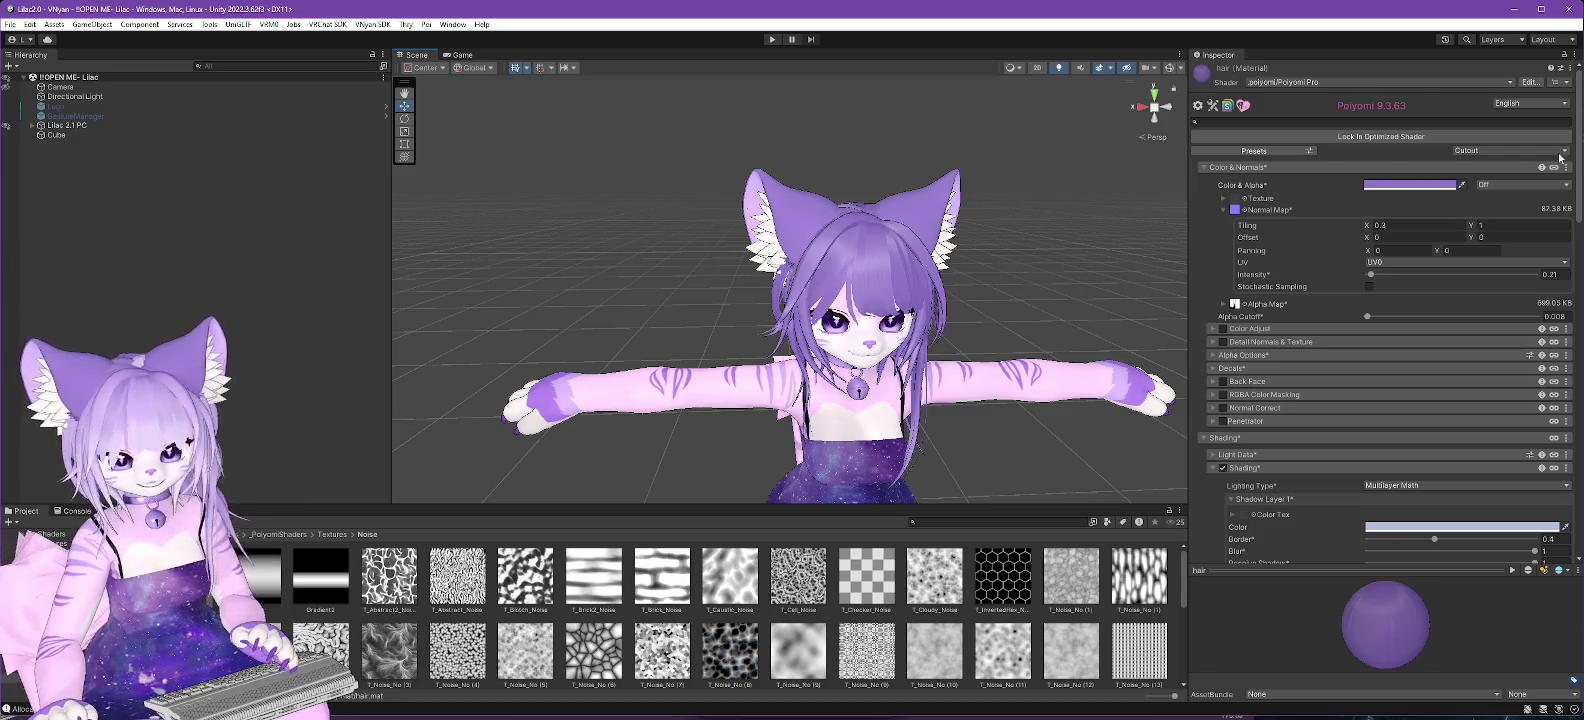
pyautogui.click(1386, 186)
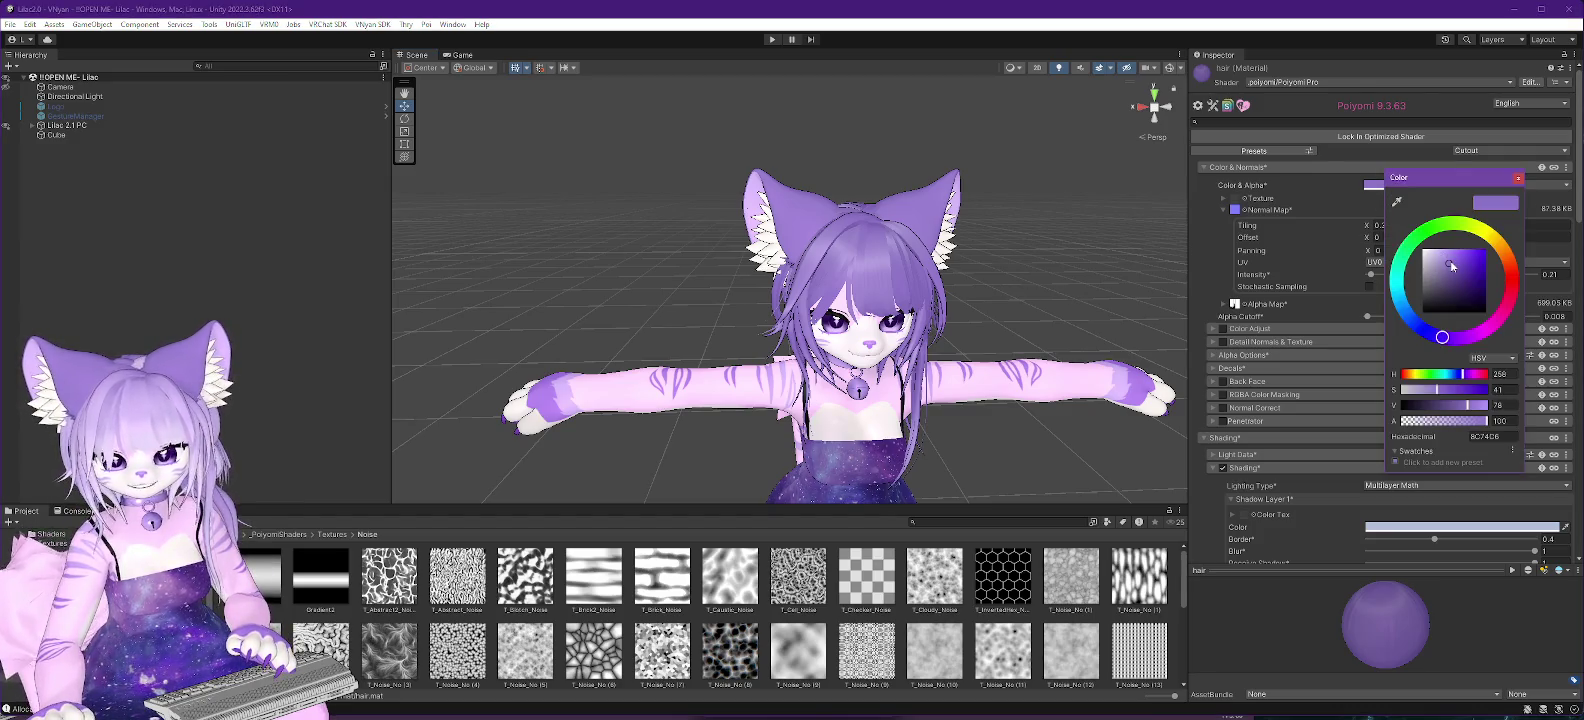
pyautogui.moveTo(1437, 390); pyautogui.dragTo(1430, 390)
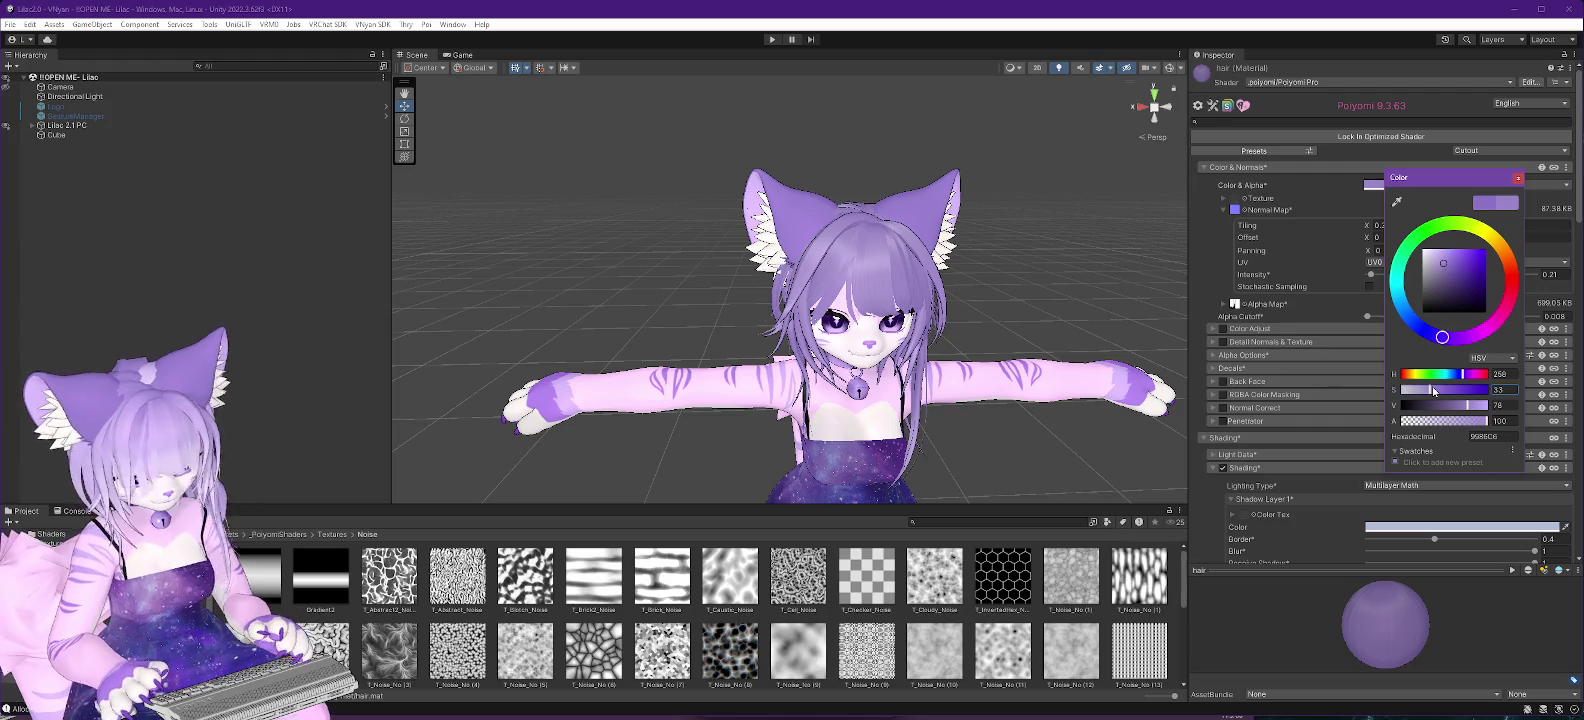
pyautogui.moveTo(1465, 409)
pyautogui.mouseDown()
pyautogui.moveTo(1481, 408)
pyautogui.moveTo(1441, 393)
pyautogui.mouseUp()
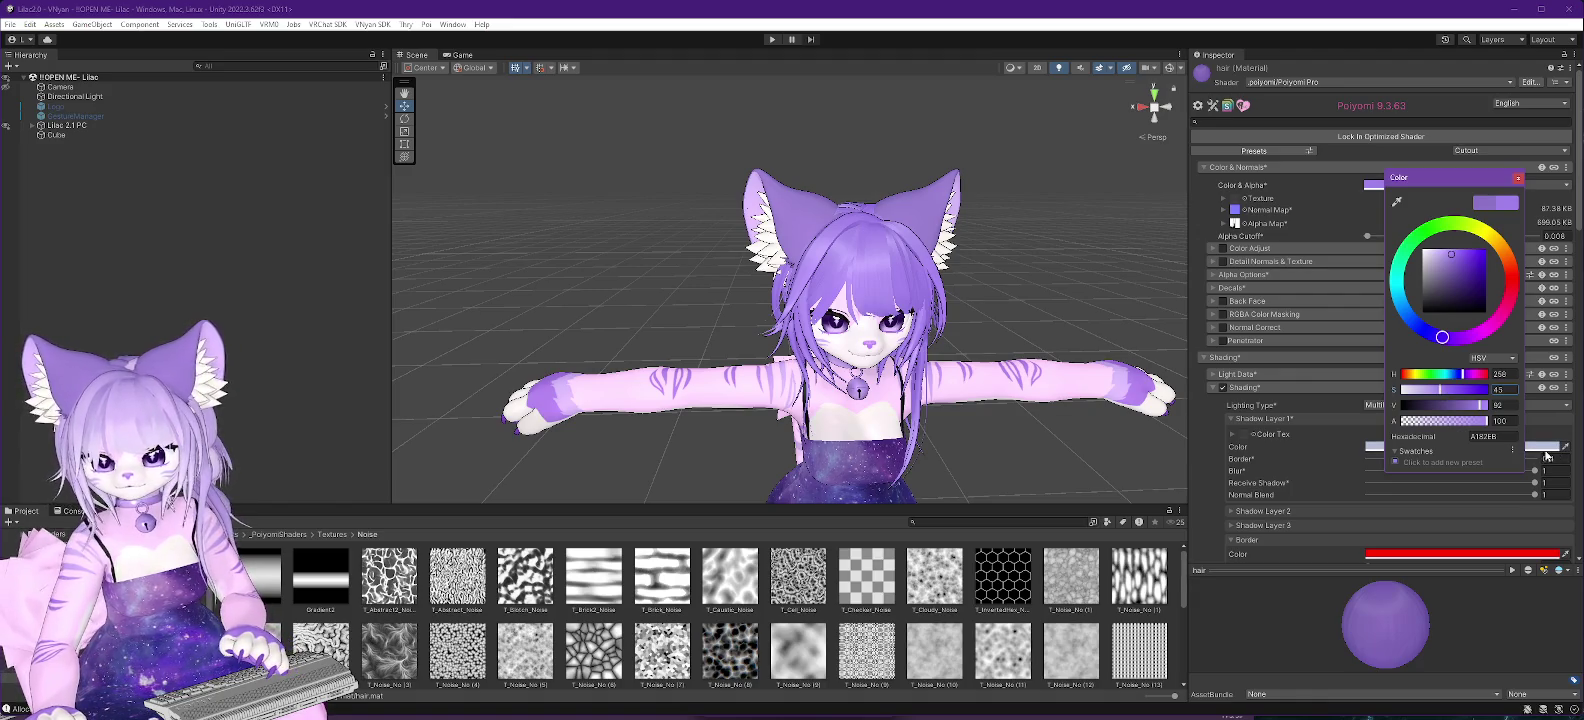
pyautogui.click(1488, 407)
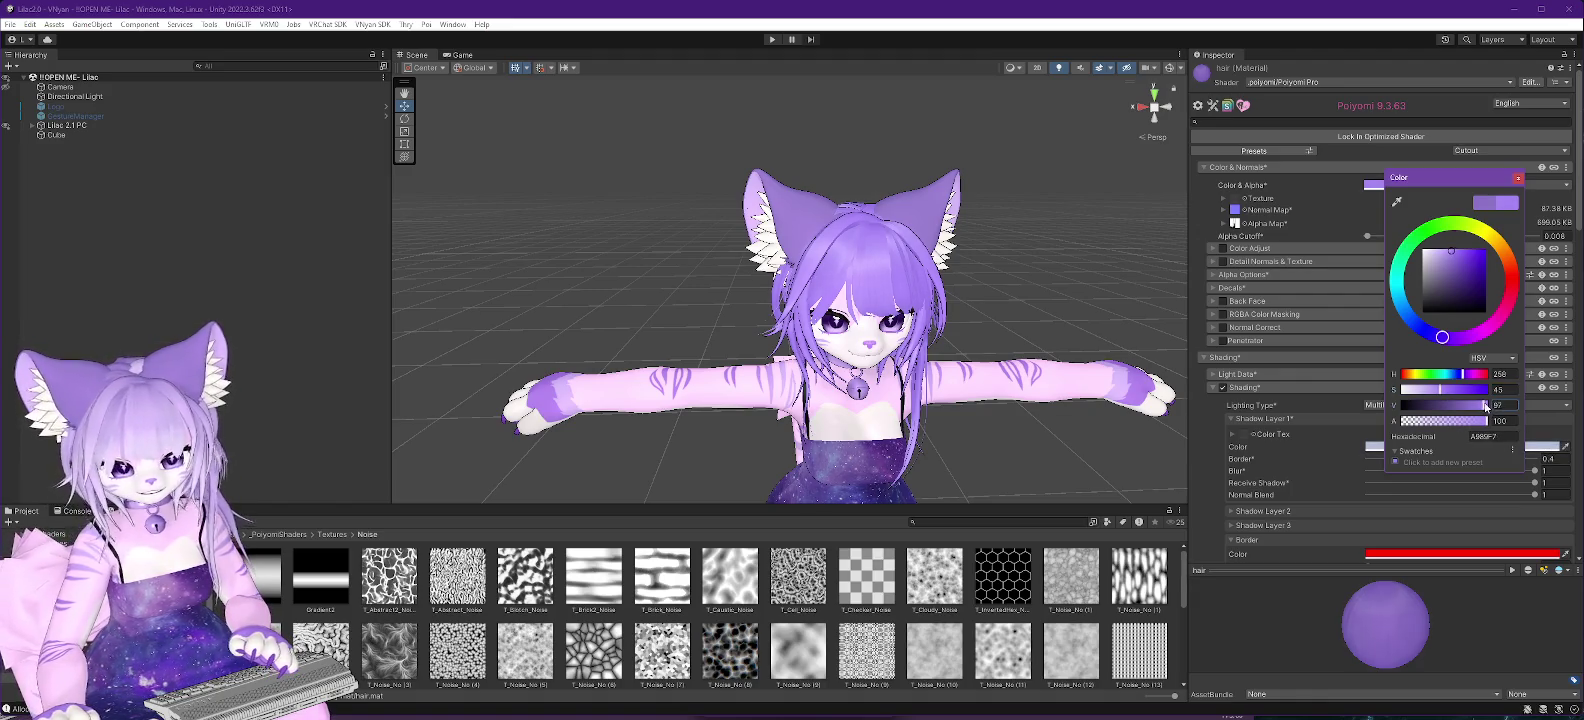
pyautogui.moveTo(1491, 407); pyautogui.dragTo(1484, 407)
pyautogui.click(1433, 391)
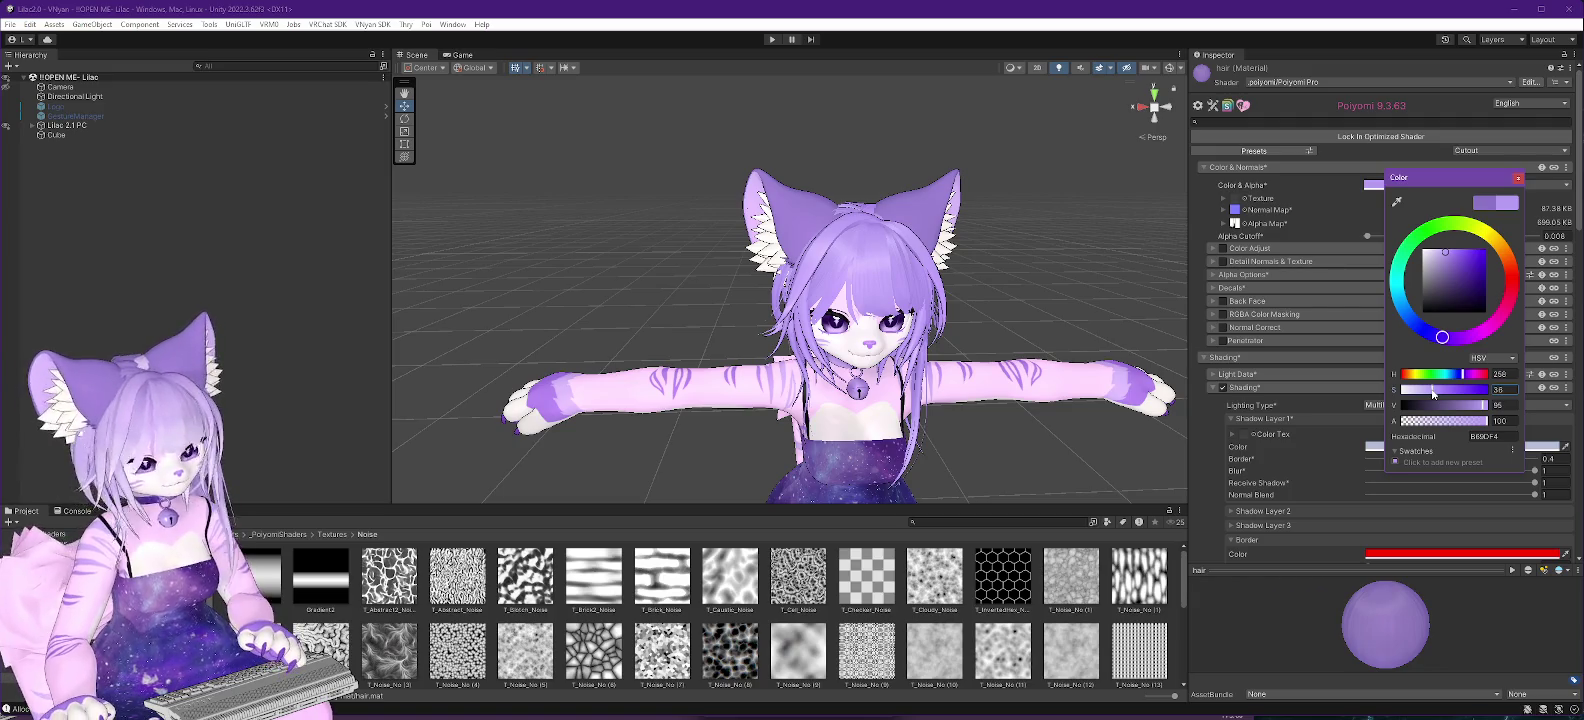
pyautogui.moveTo(985, 395)
pyautogui.mouseDown()
pyautogui.moveTo(1078, 381)
pyautogui.moveTo(714, 434)
pyautogui.moveTo(790, 425)
pyautogui.moveTo(820, 520)
pyautogui.moveTo(845, 440)
pyautogui.moveTo(872, 572)
pyautogui.moveTo(629, 515)
pyautogui.moveTo(811, 403)
pyautogui.moveTo(912, 405)
pyautogui.mouseUp()
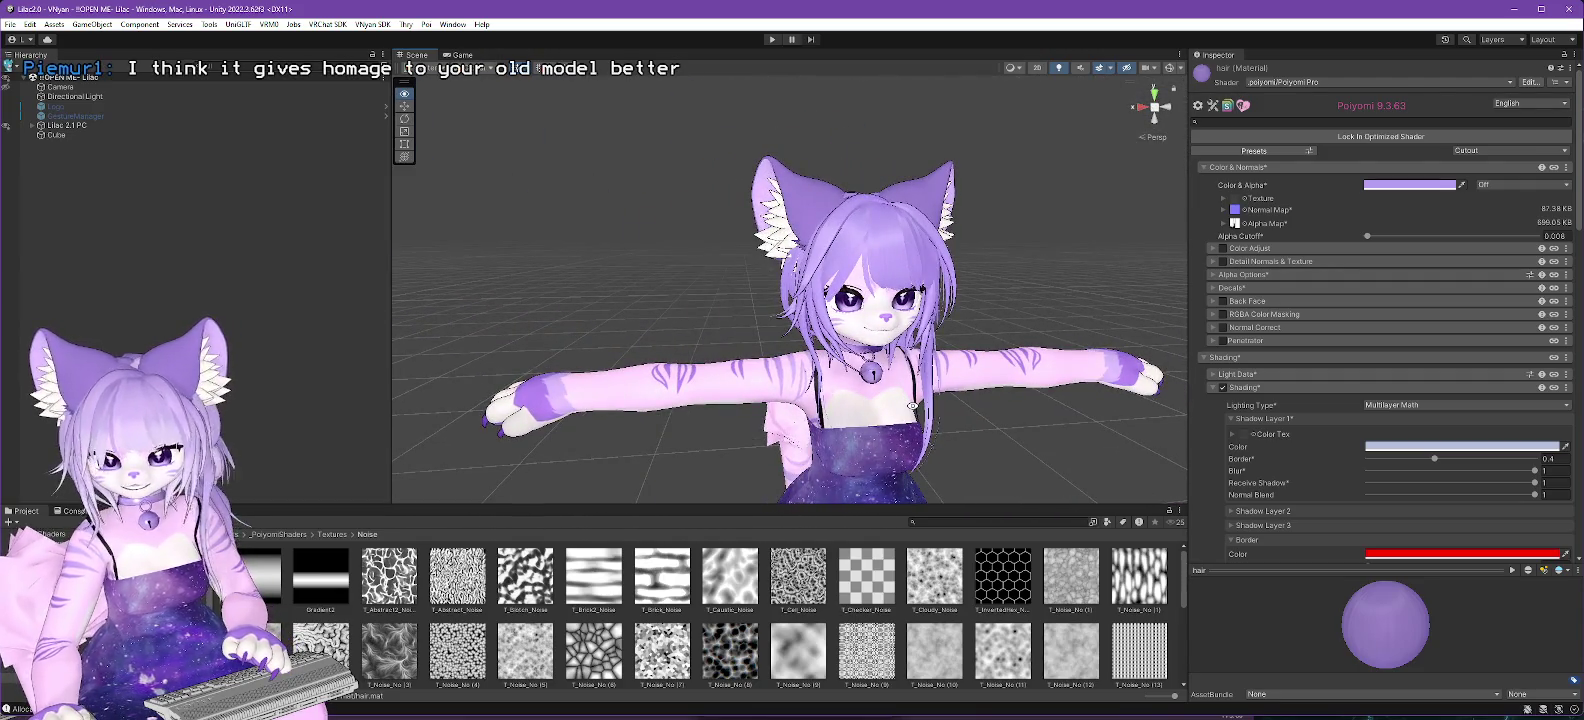
pyautogui.scroll(5, 1047, 219)
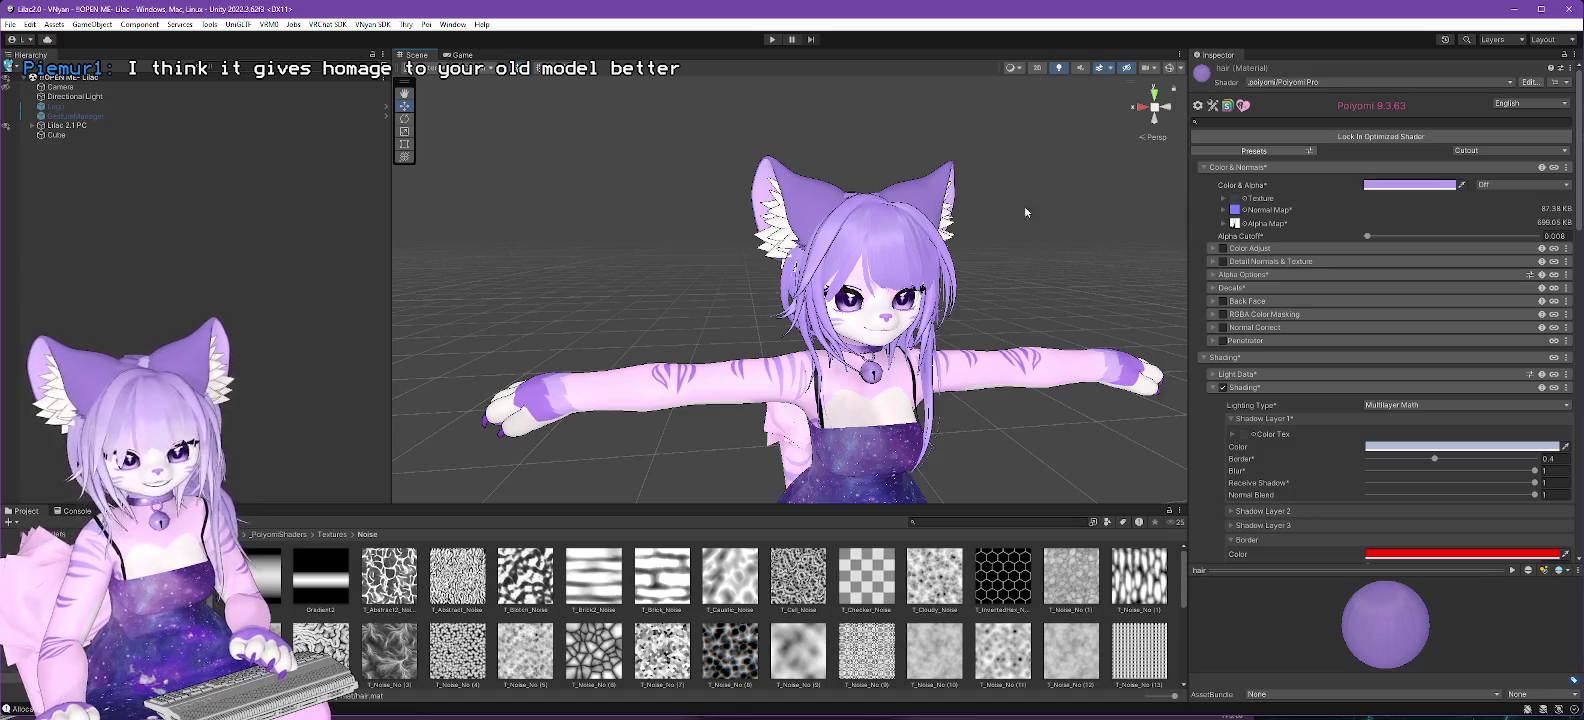
pyautogui.moveTo(943, 304); pyautogui.dragTo(950, 326)
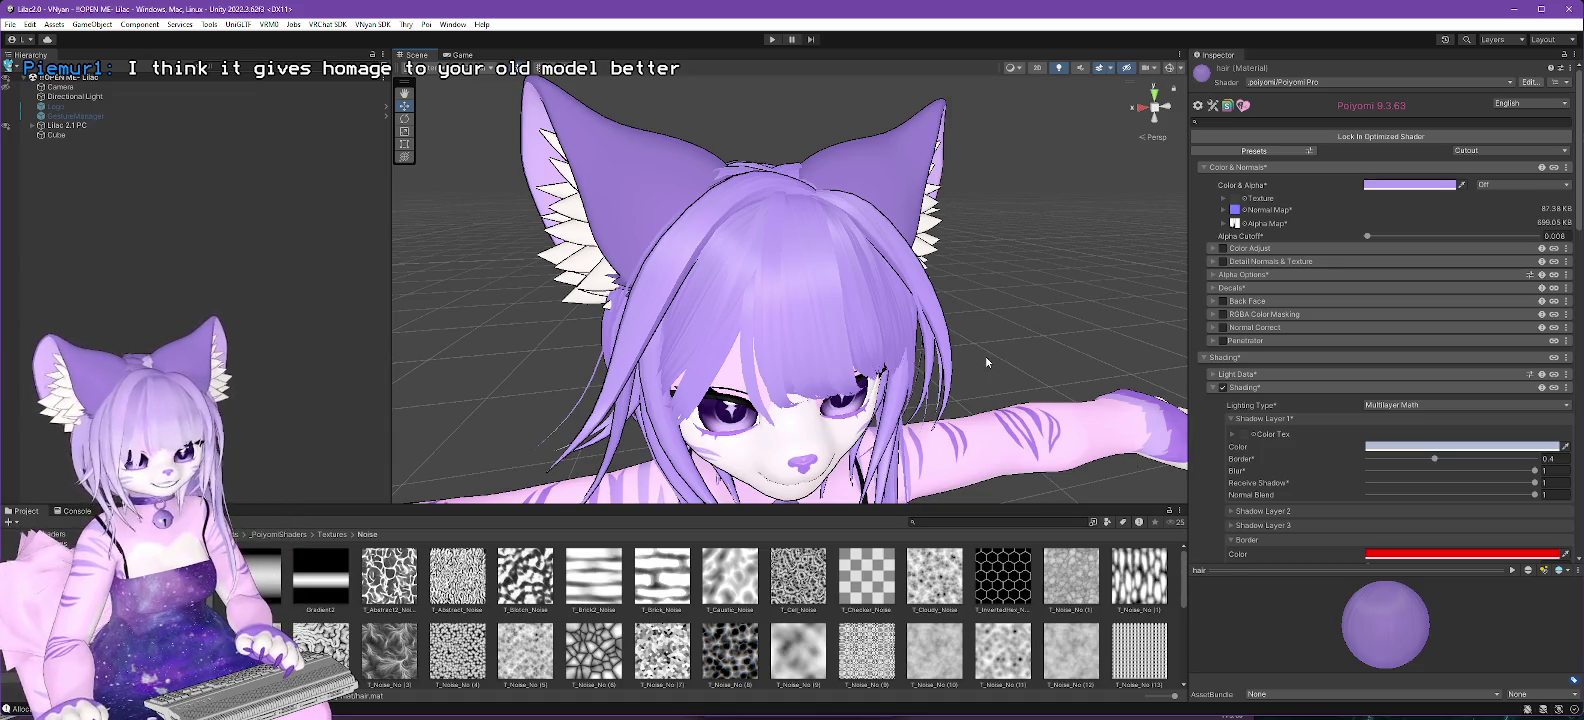
pyautogui.scroll(-5, 986, 362)
pyautogui.scroll(-1, 935, 350)
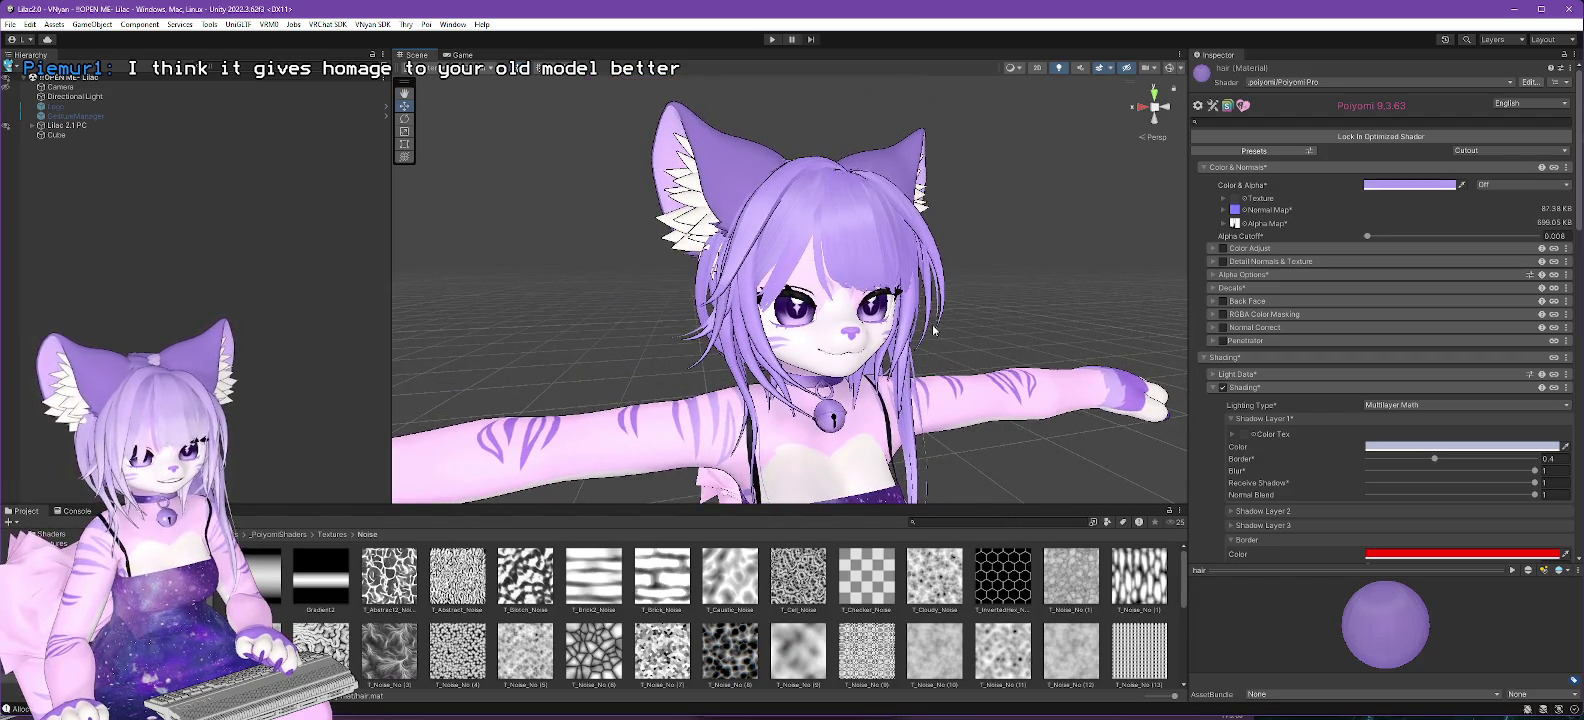
pyautogui.moveTo(931, 380)
pyautogui.keyDown('alt'); pyautogui.mouseDown()
pyautogui.moveTo(1010, 390)
pyautogui.moveTo(835, 449)
pyautogui.moveTo(867, 434)
pyautogui.mouseUp(); pyautogui.keyUp('alt')
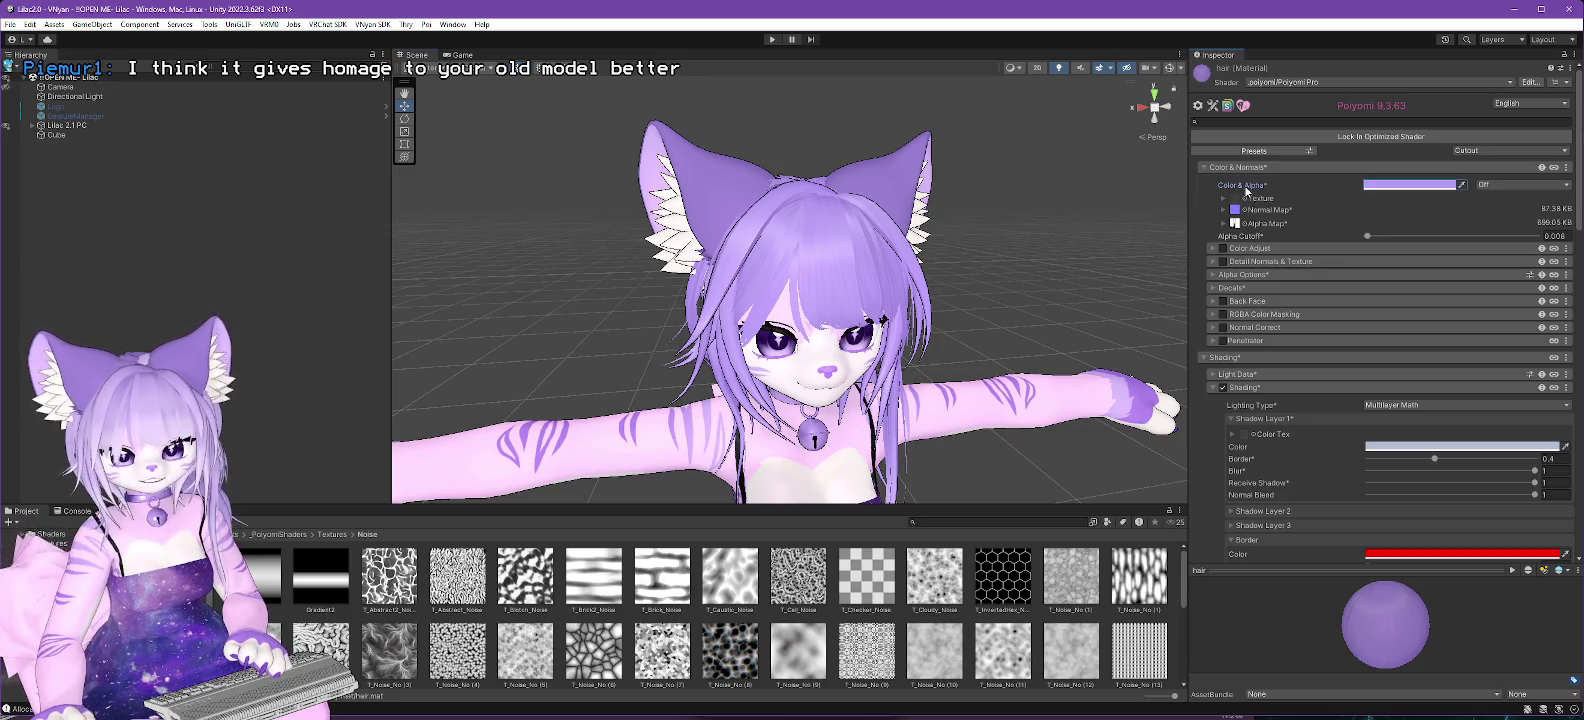
pyautogui.rightClick(1250, 189)
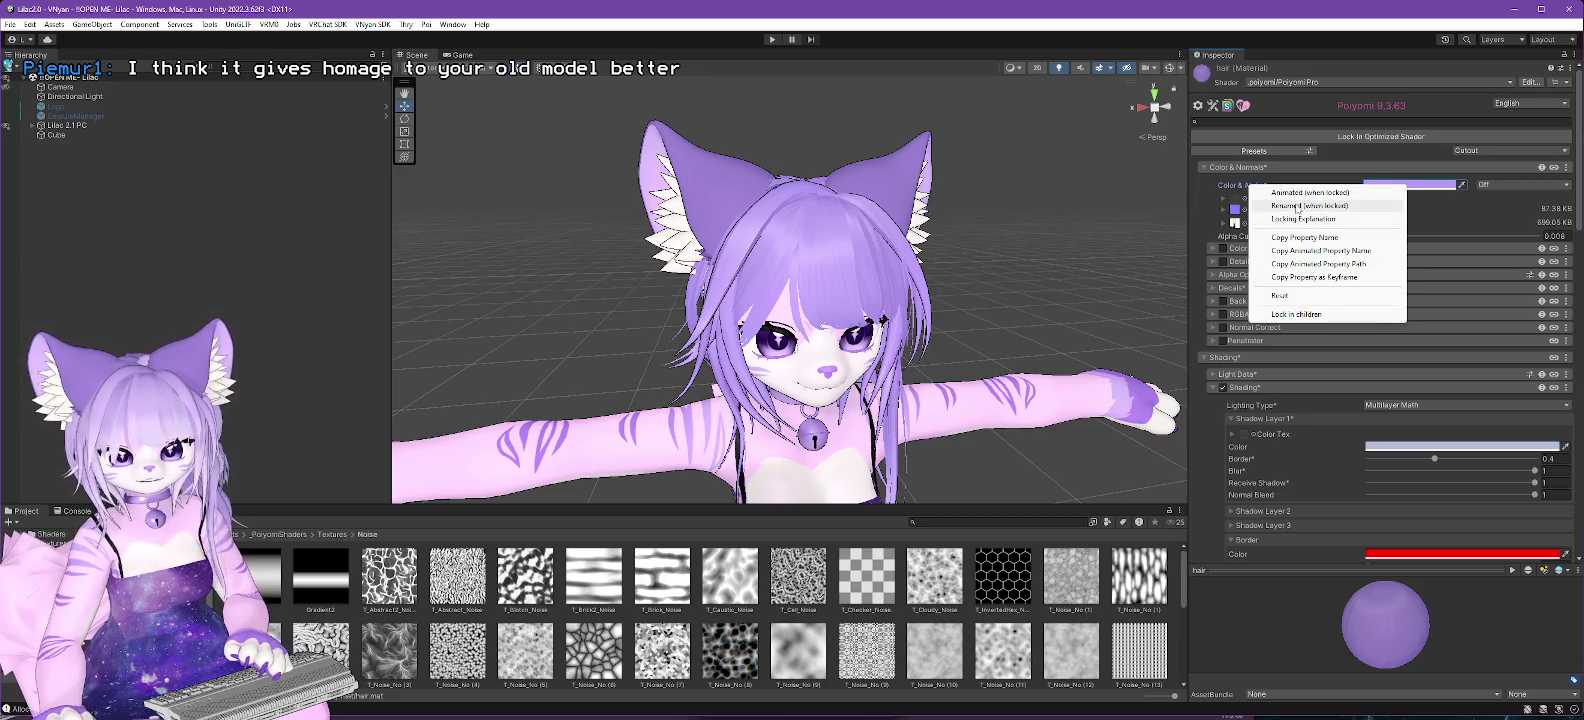
# Mark Color & Alpha Renamed (when locked), lock in the optimized shader, and open the ears material.
pyautogui.click(1296, 206)
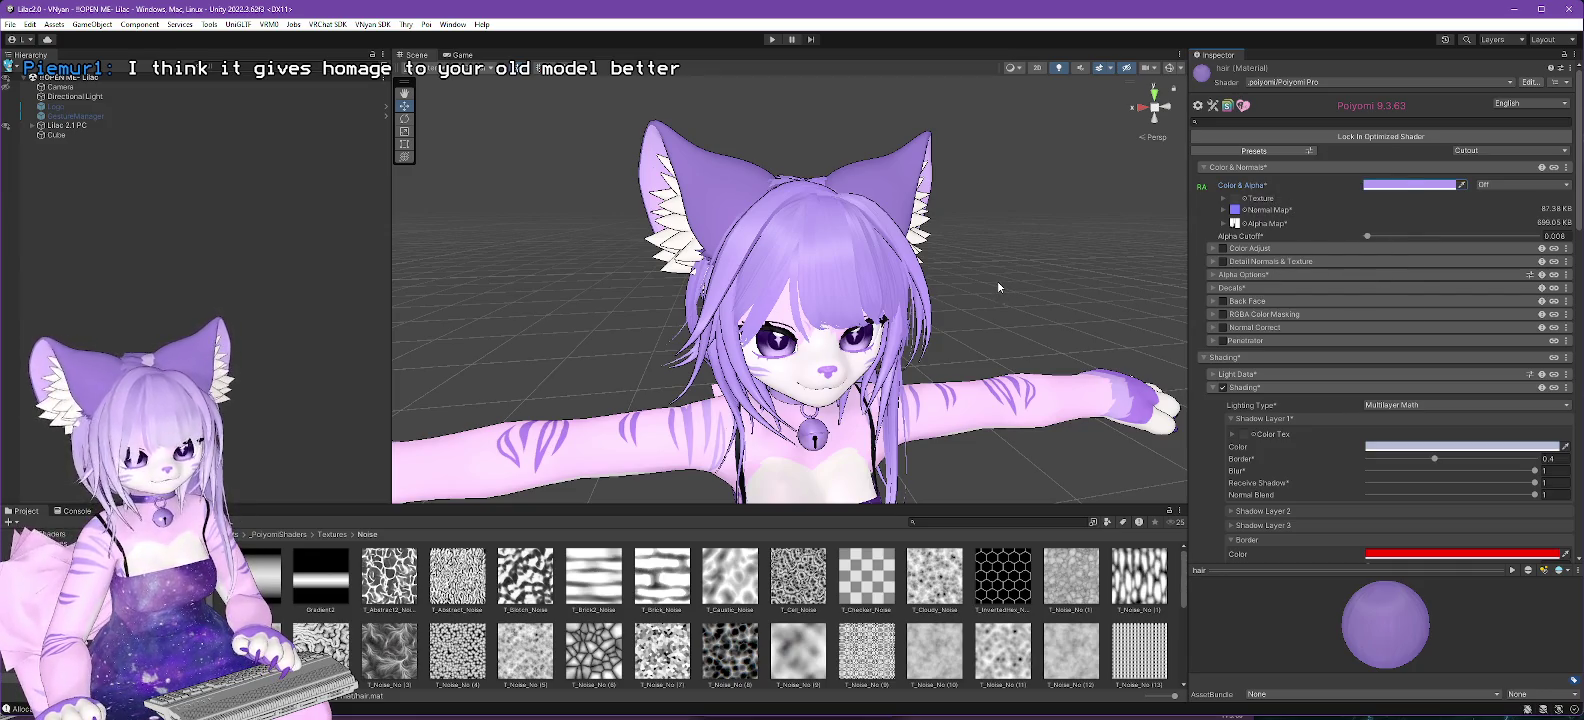
pyautogui.click(1383, 138)
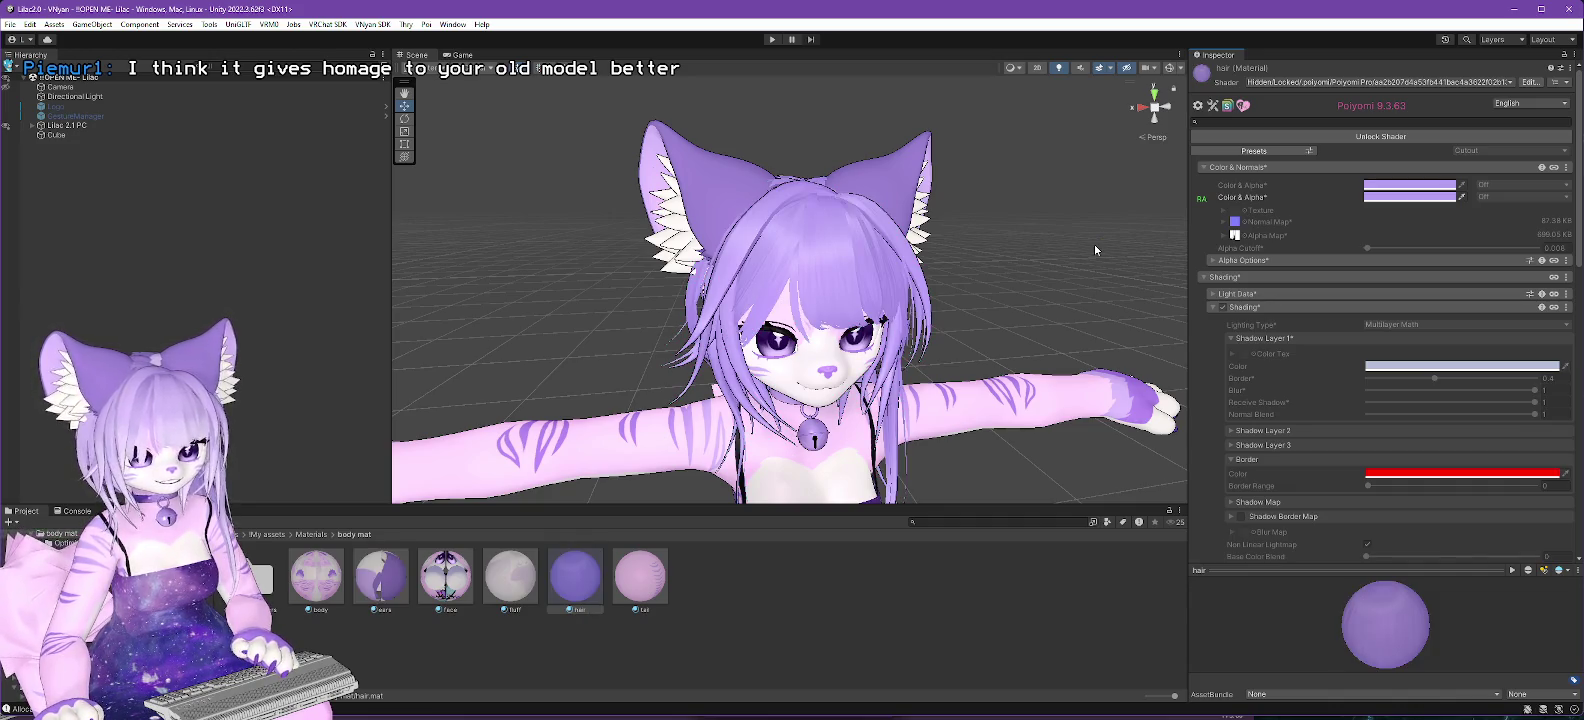
pyautogui.click(377, 586)
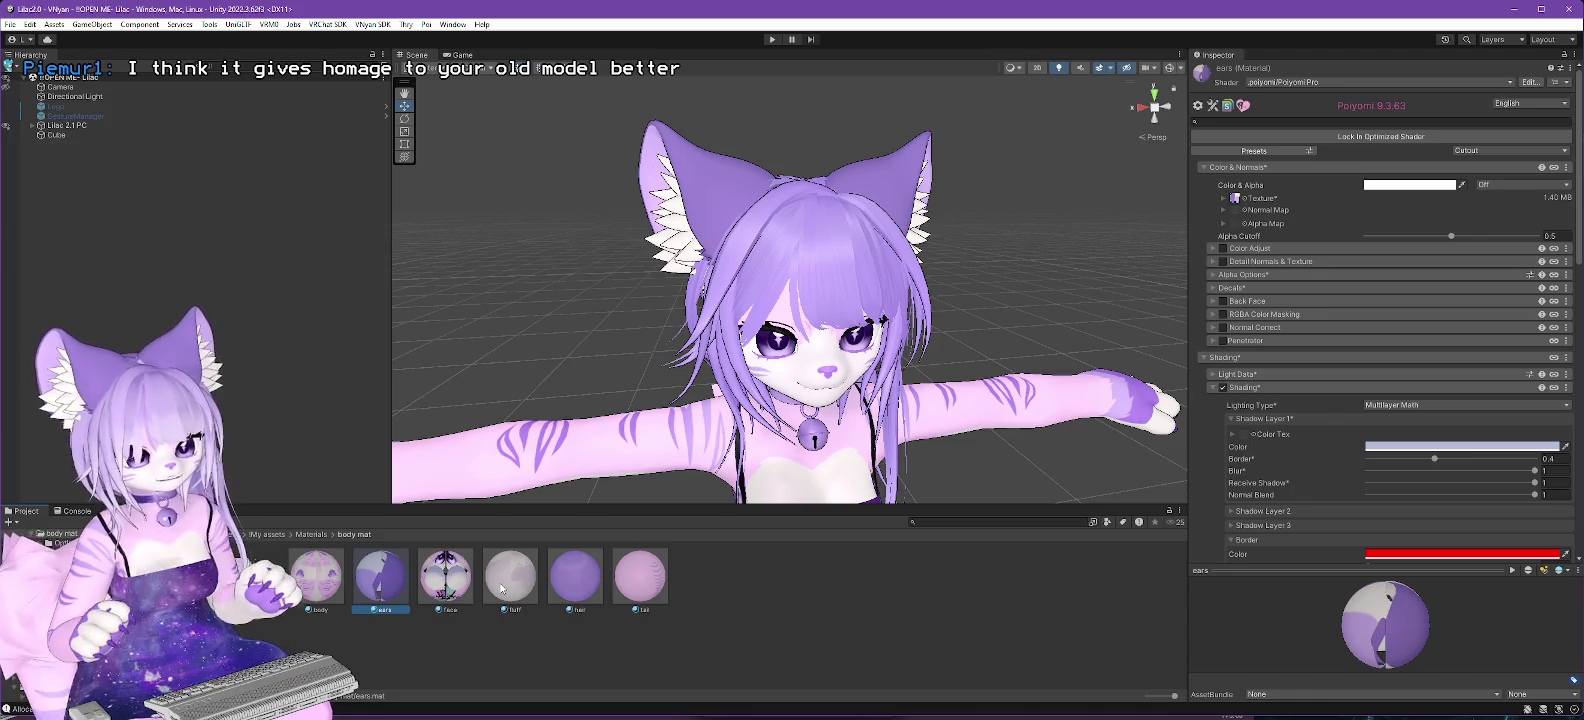
# Reveal the ears material file in Explorer, then close that window.
pyautogui.rightClick(380, 583)
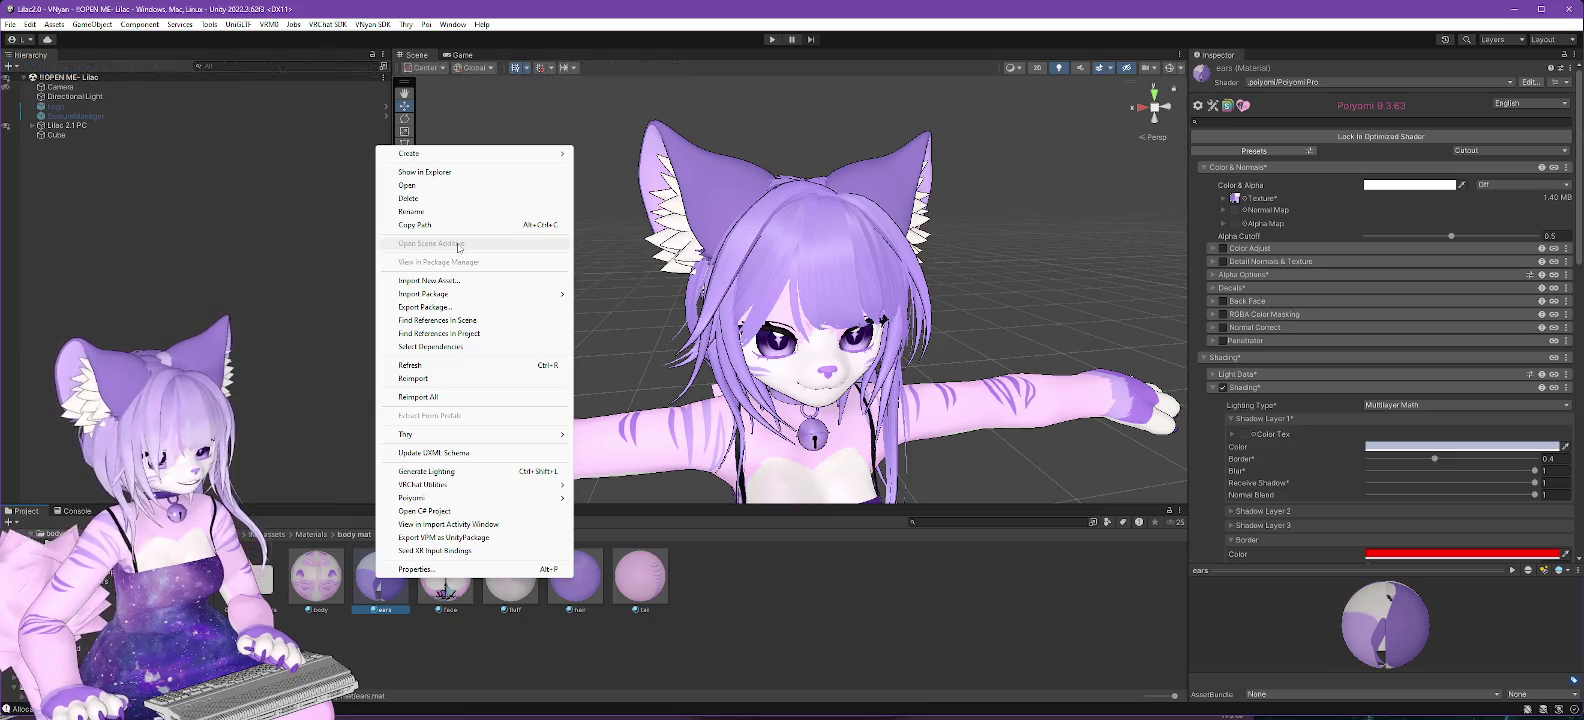
pyautogui.click(435, 173)
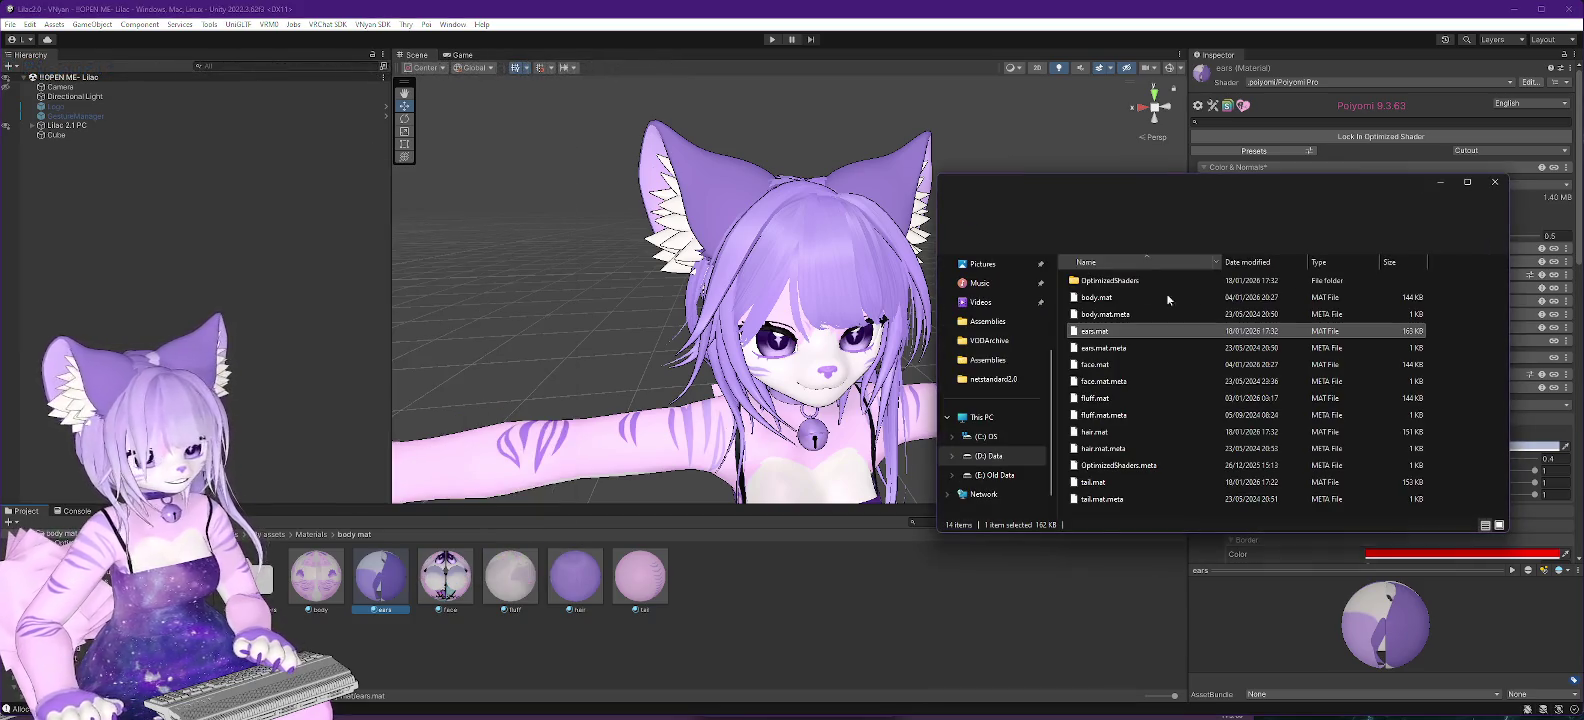
pyautogui.rightClick(1103, 334)
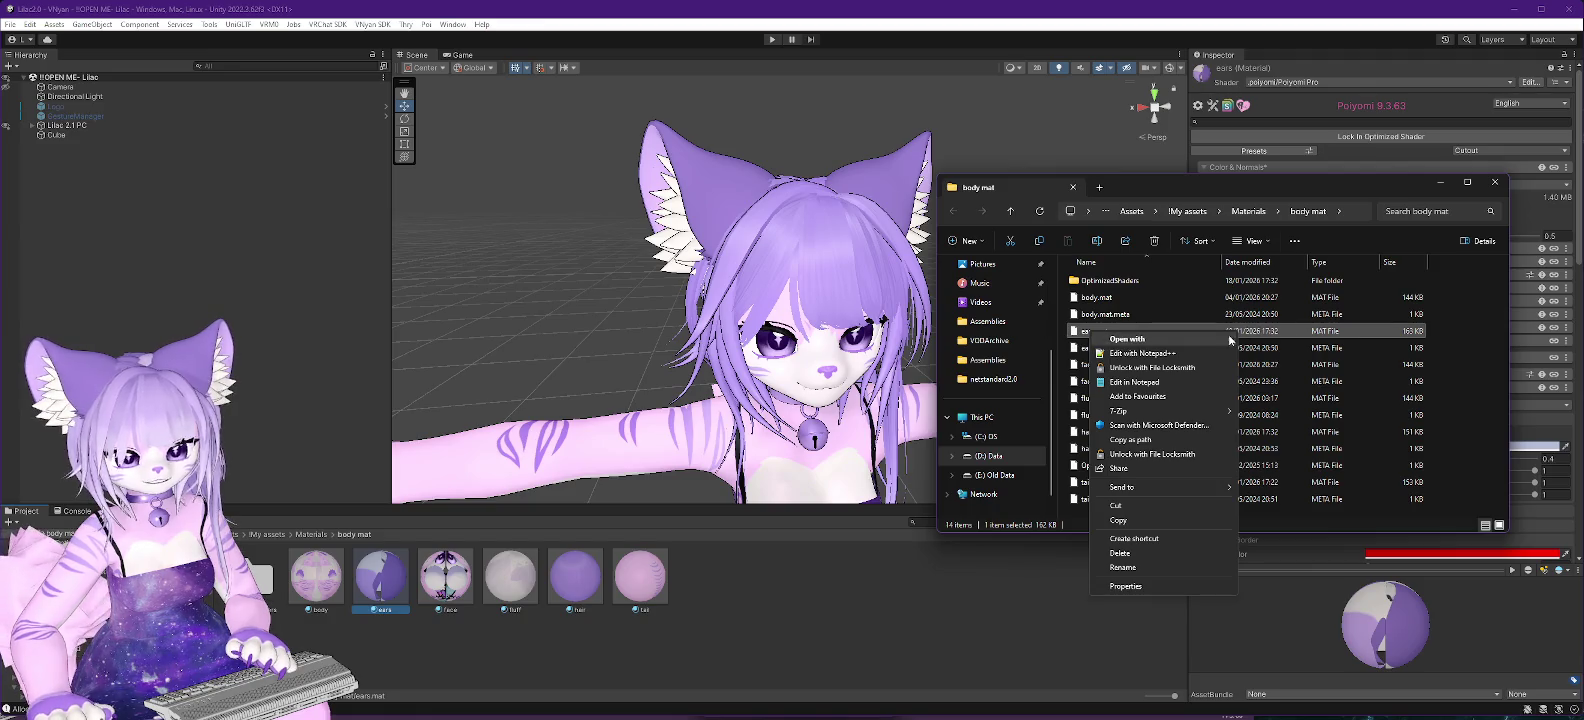
pyautogui.click(1497, 185)
pyautogui.click(1497, 185)
# Locate the ears texture, show it in Explorer, and bring up Open with for ears.png.
pyautogui.rightClick(385, 577)
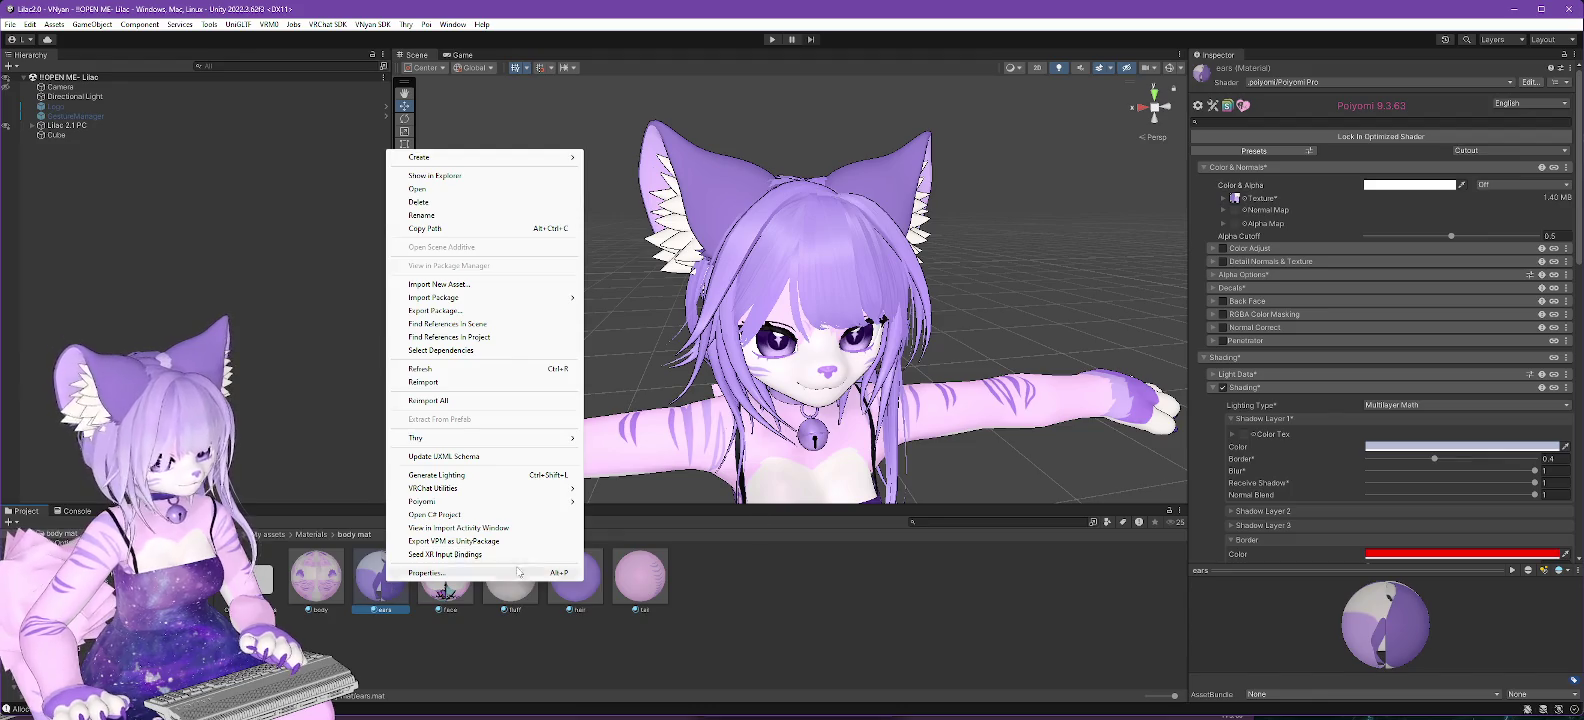
pyautogui.click(440, 350)
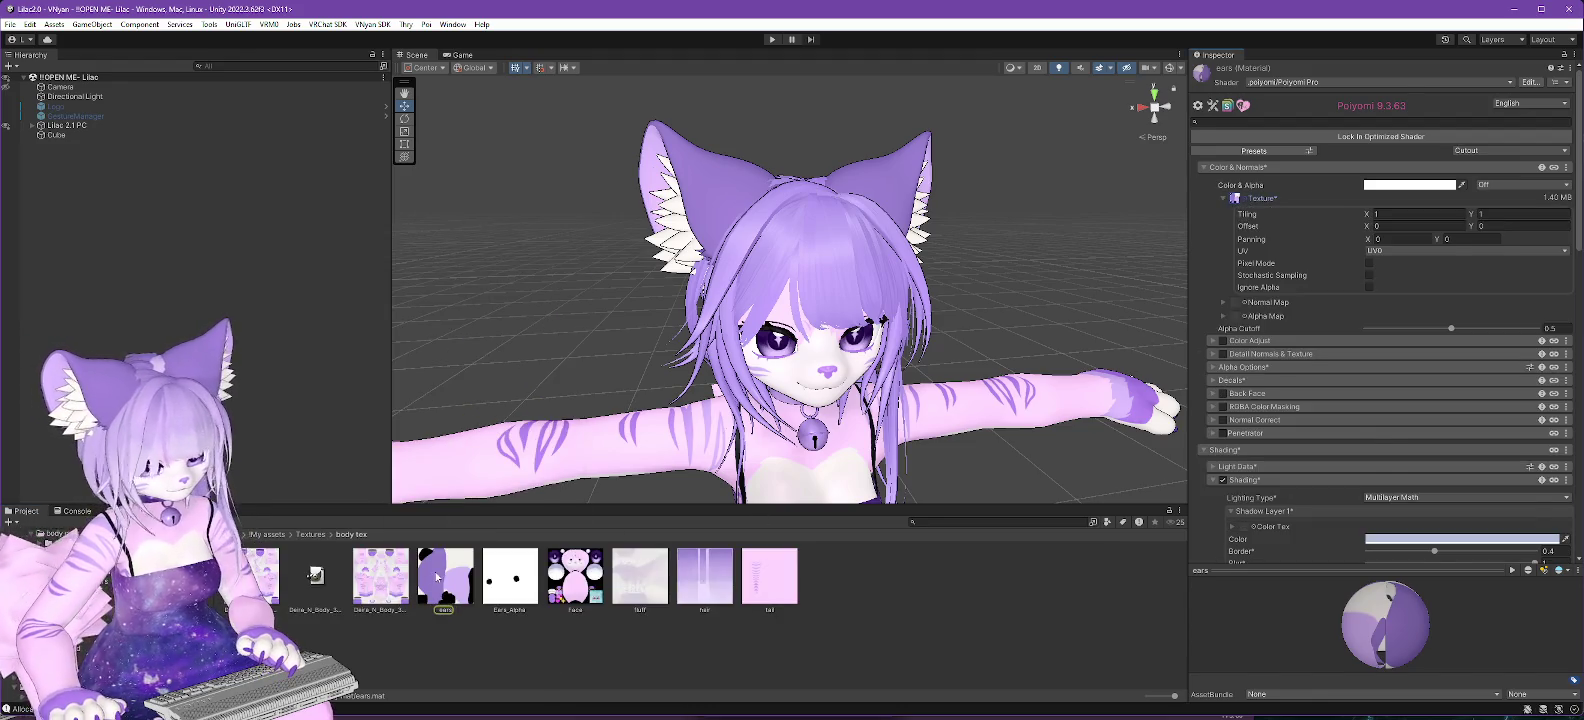
pyautogui.rightClick(440, 588)
pyautogui.click(500, 166)
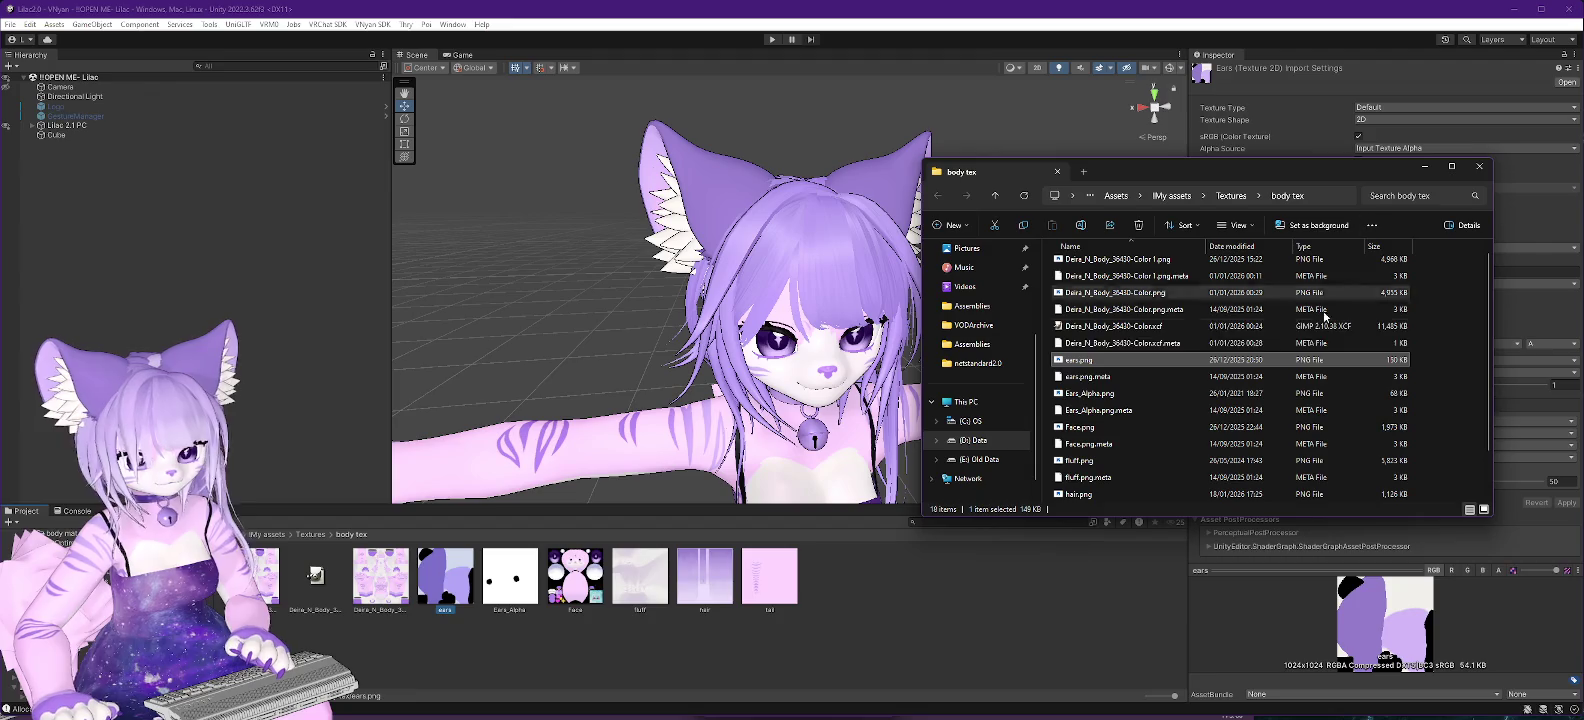
pyautogui.rightClick(1074, 358)
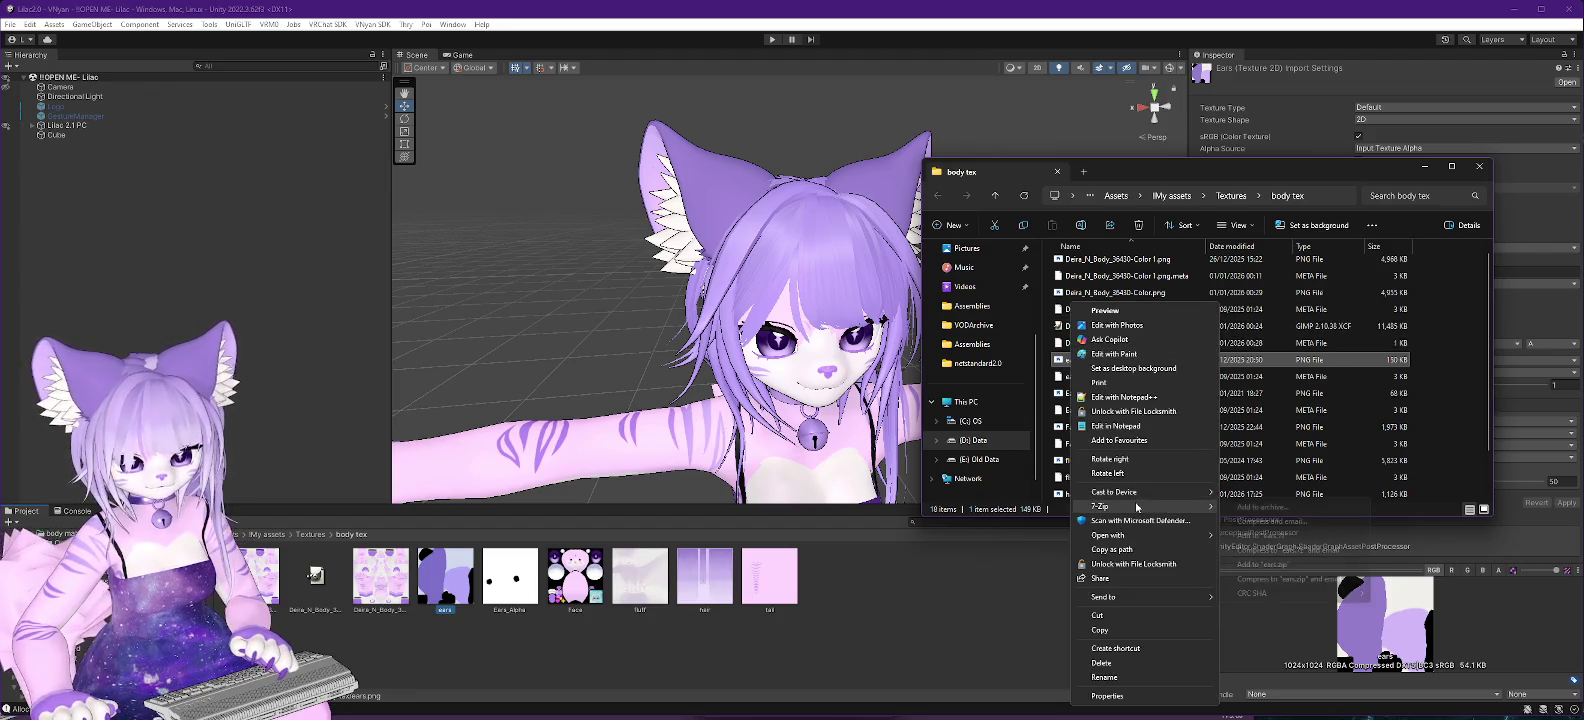
pyautogui.moveTo(1140, 535)
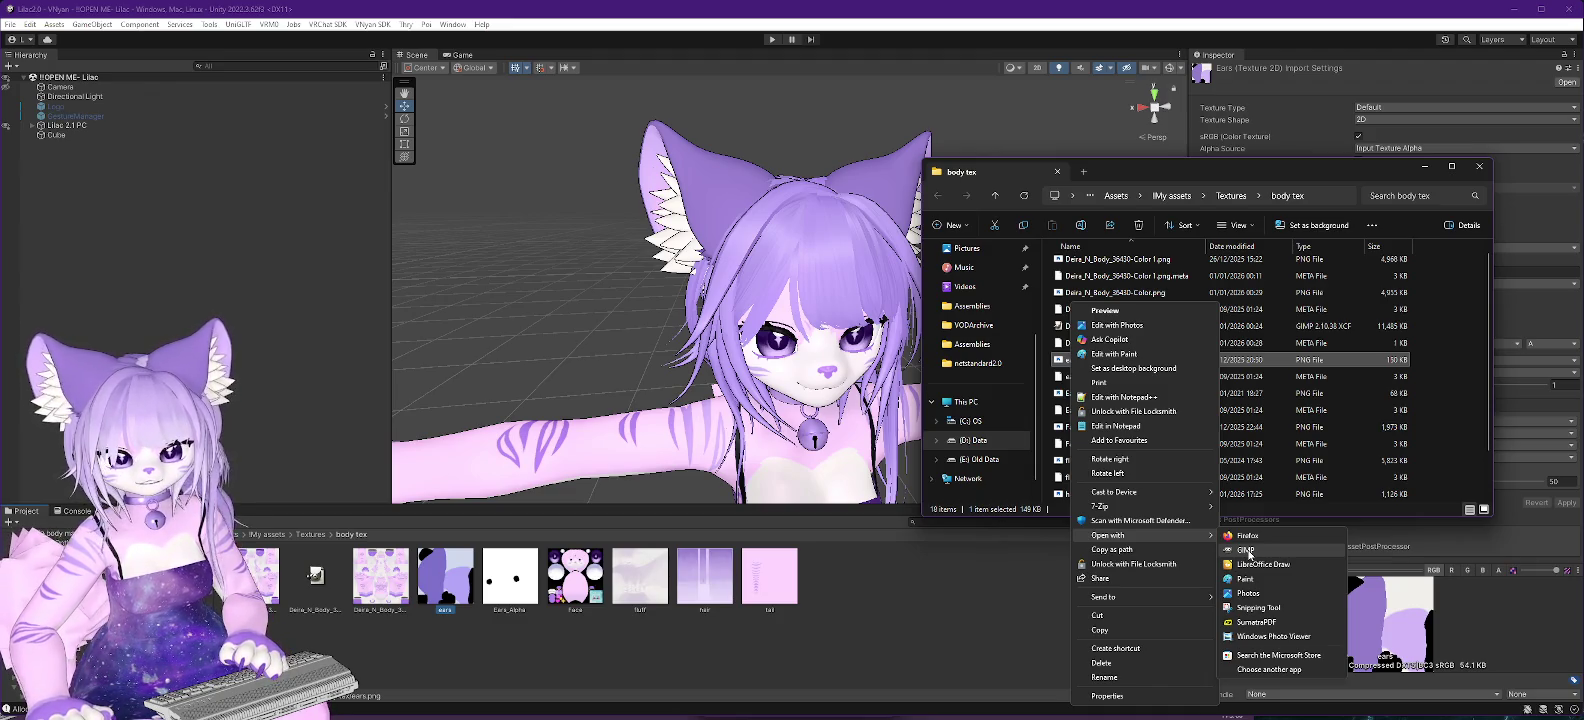
# Open the ears texture in GIMP, zoomed out to fit, with the colour dialog moved aside.
pyautogui.click(1248, 554)
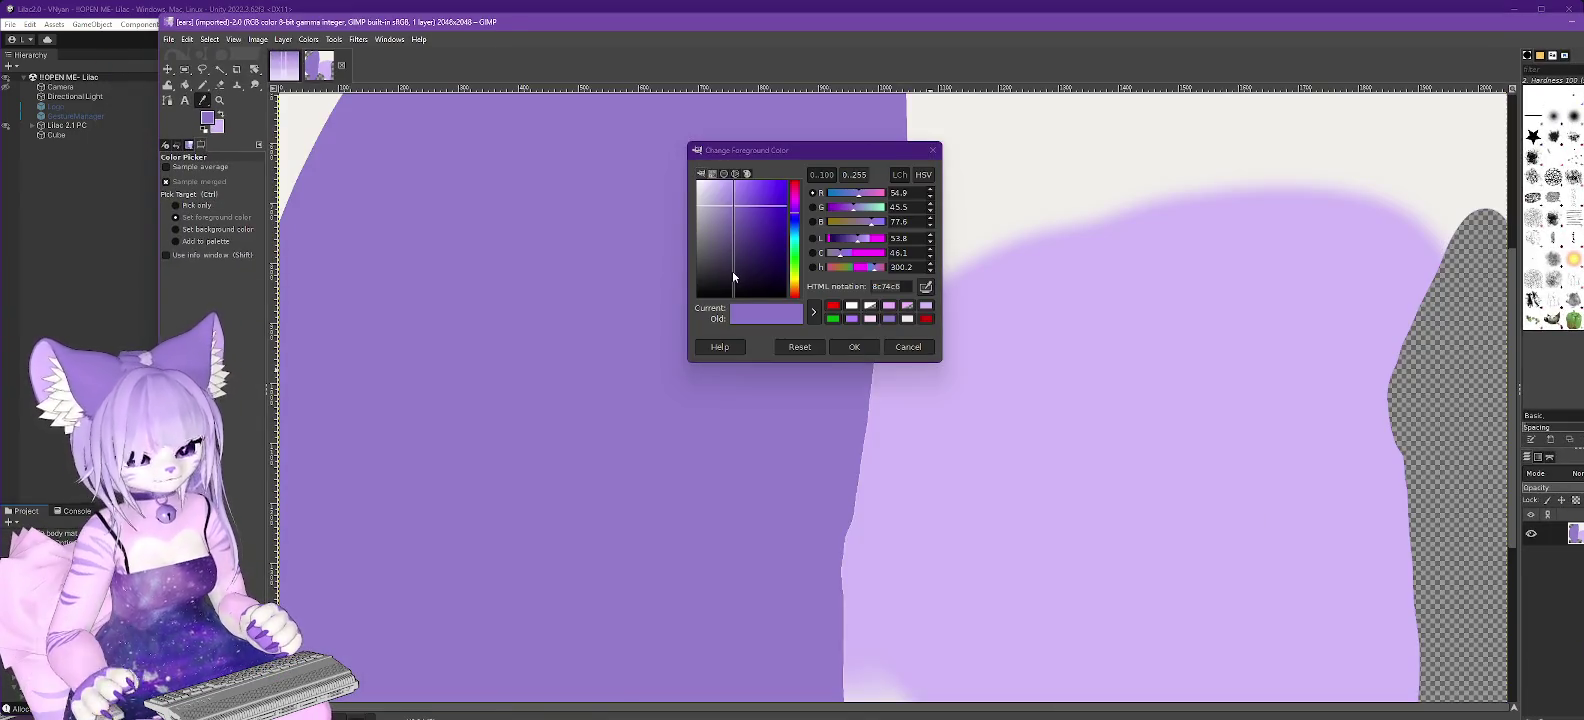
pyautogui.press('-')
pyautogui.press('-')
pyautogui.press('-')
pyautogui.moveTo(875, 153)
pyautogui.mouseDown()
pyautogui.moveTo(1341, 283)
pyautogui.moveTo(1333, 344)
pyautogui.mouseUp()
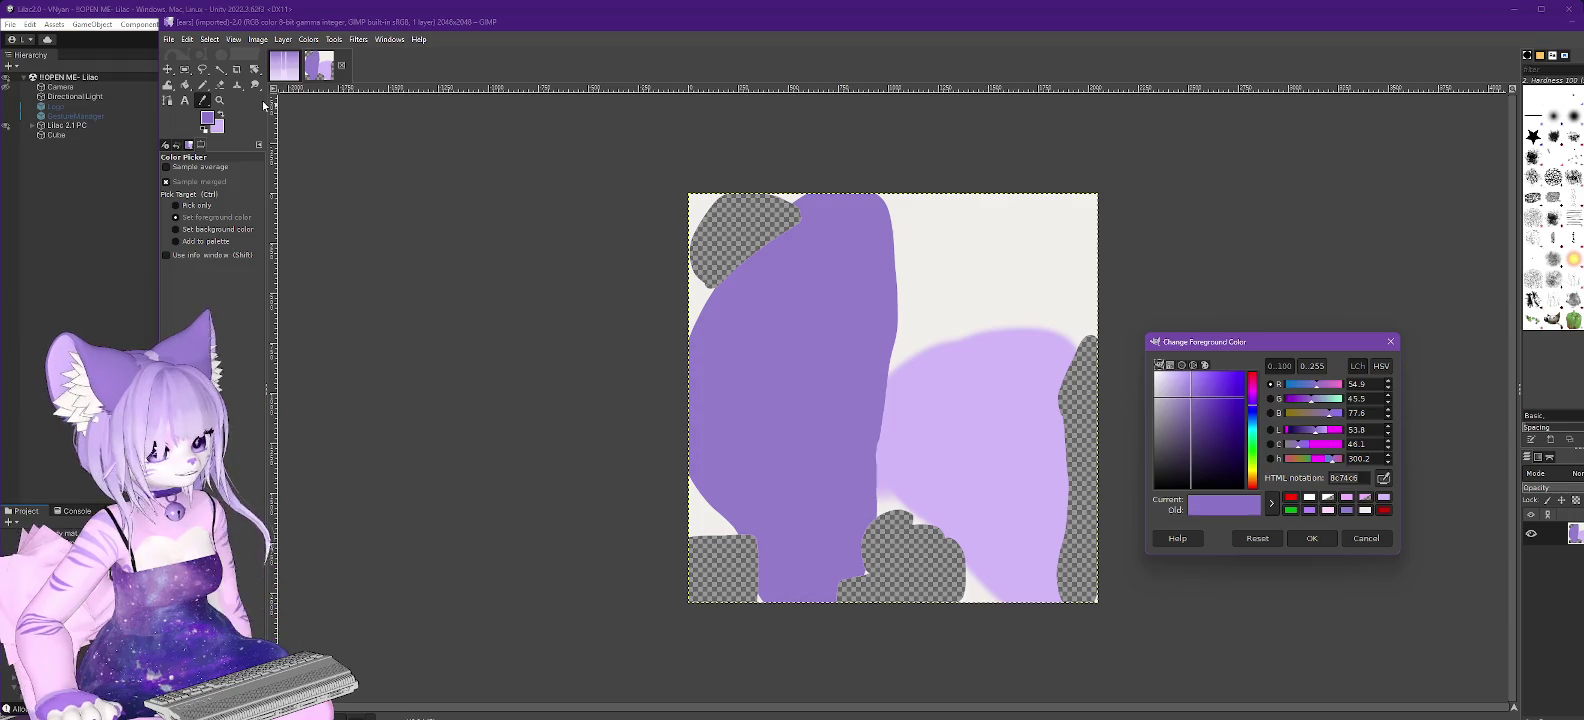
pyautogui.click(201, 104)
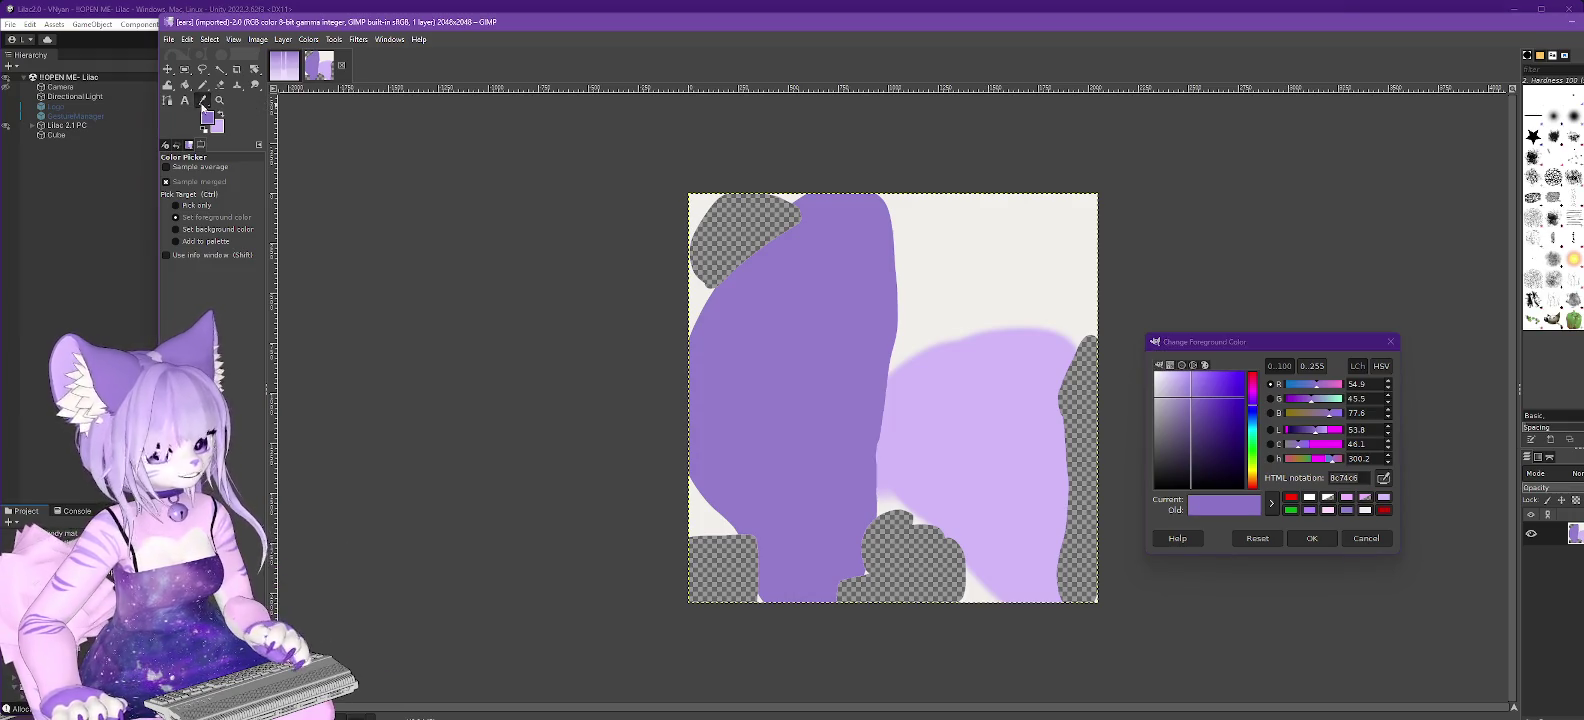
# Sample the light lilac from the texture and copy its hex code d2b8f6.
pyautogui.click(985, 426)
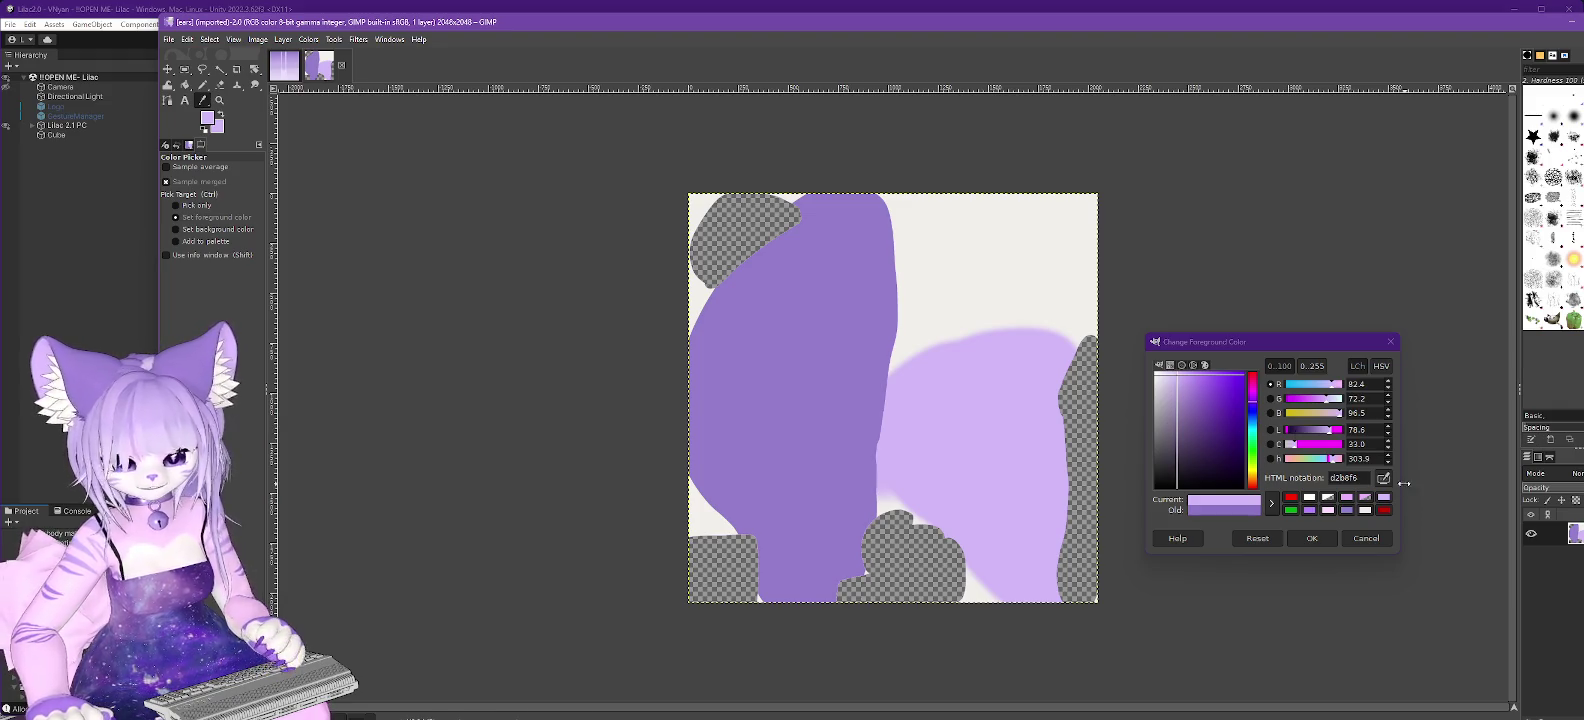
pyautogui.click(1368, 477)
pyautogui.moveTo(1362, 479); pyautogui.dragTo(1288, 482)
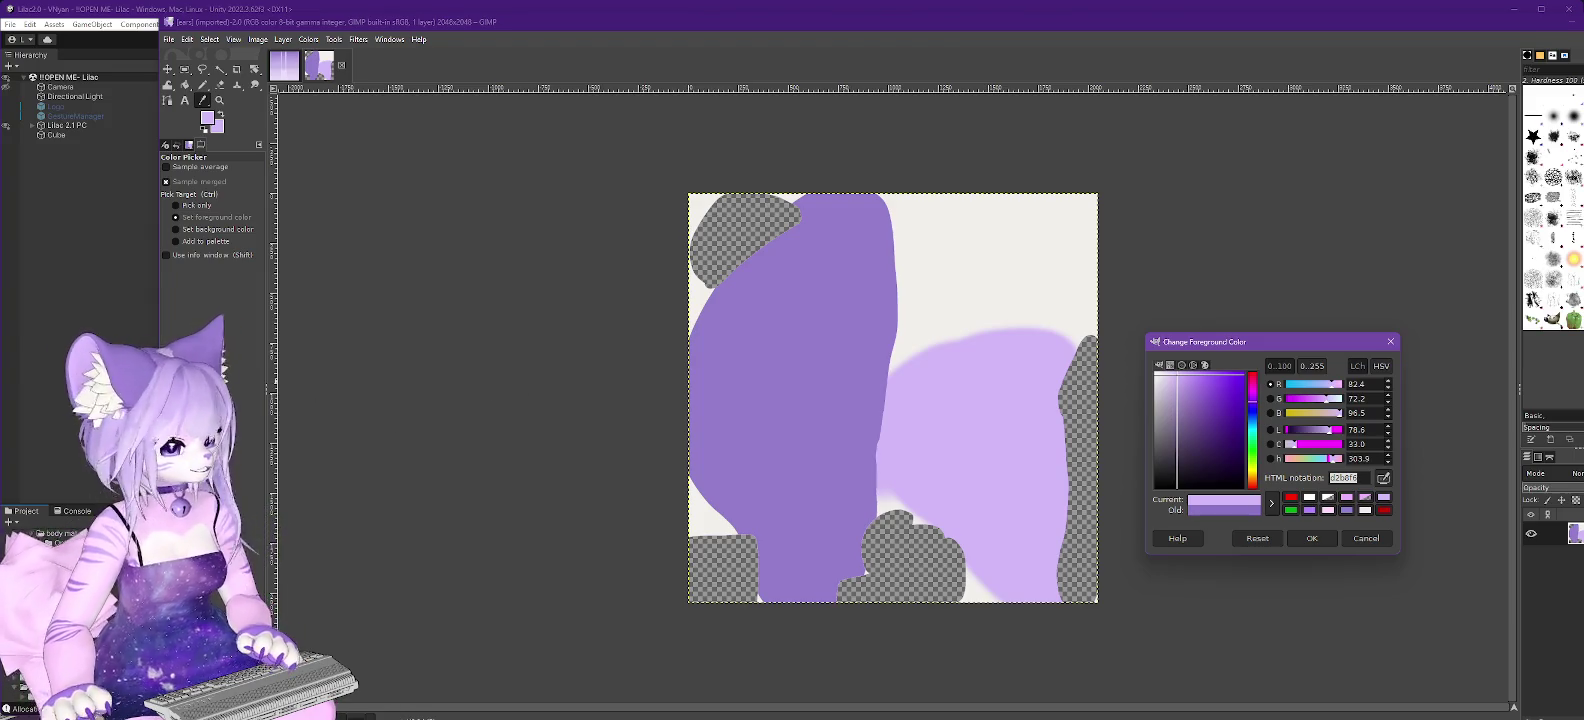
pyautogui.hotkey('alt', 'Tab')
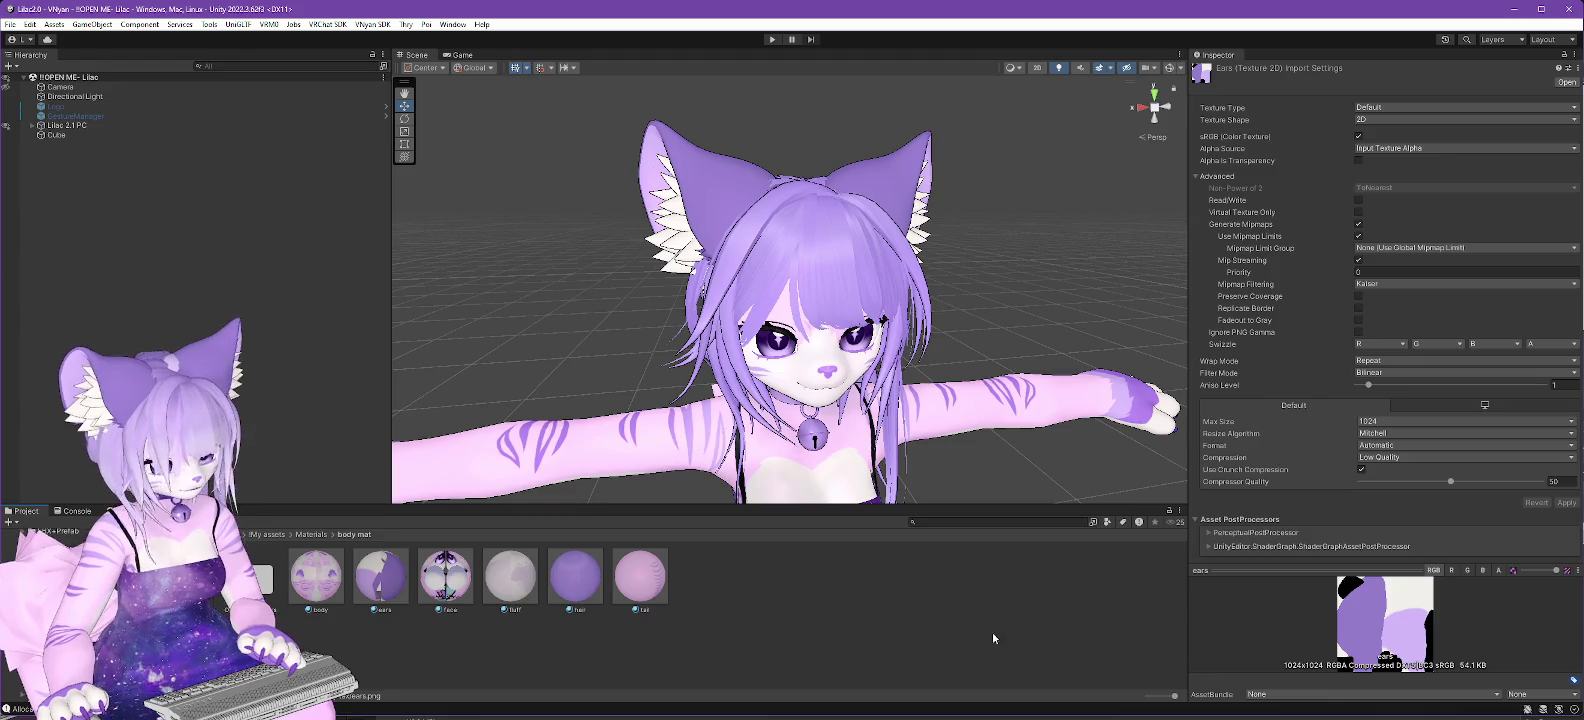
# Enable Decal 0 on the ears material and set its colour to hex D2B8F6.
pyautogui.click(400, 578)
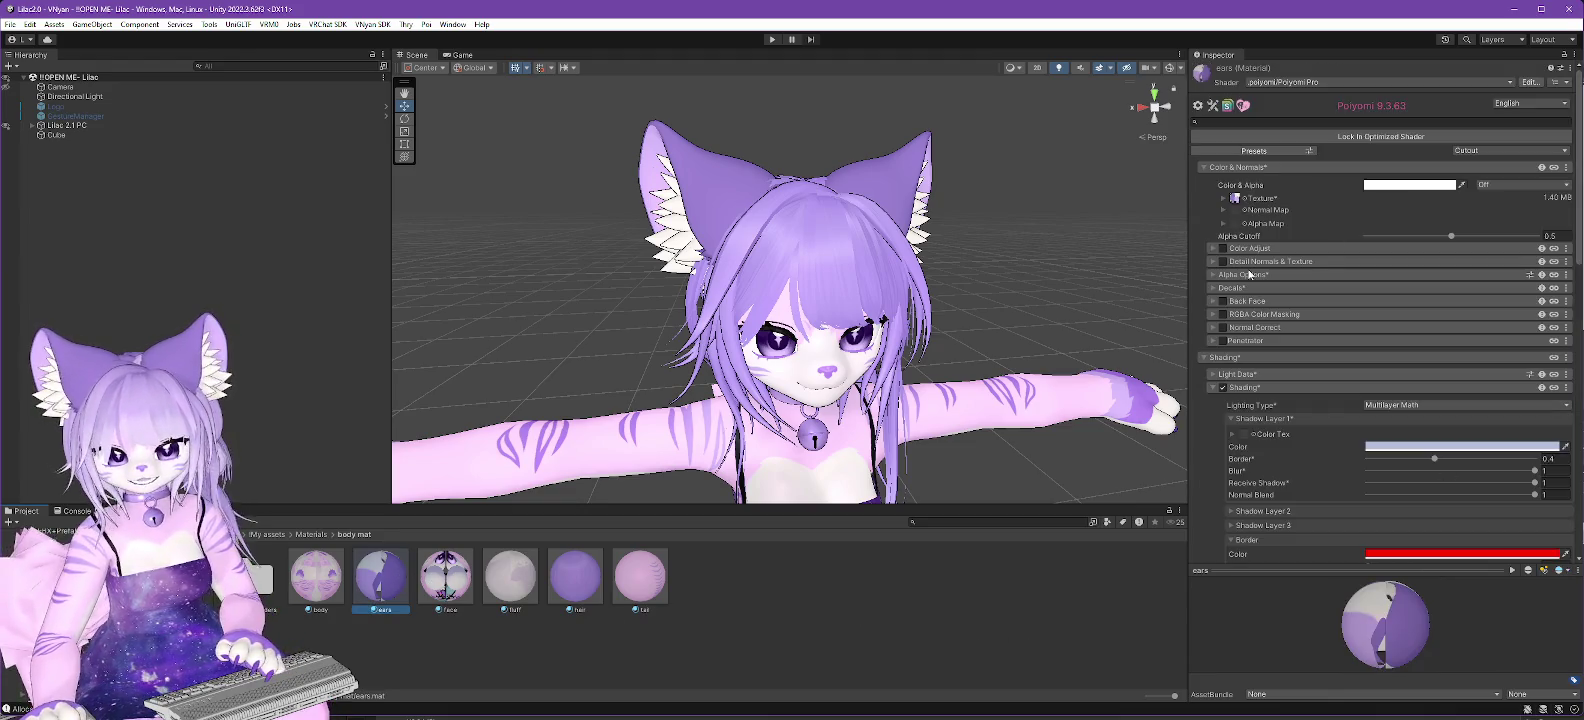
pyautogui.click(1219, 288)
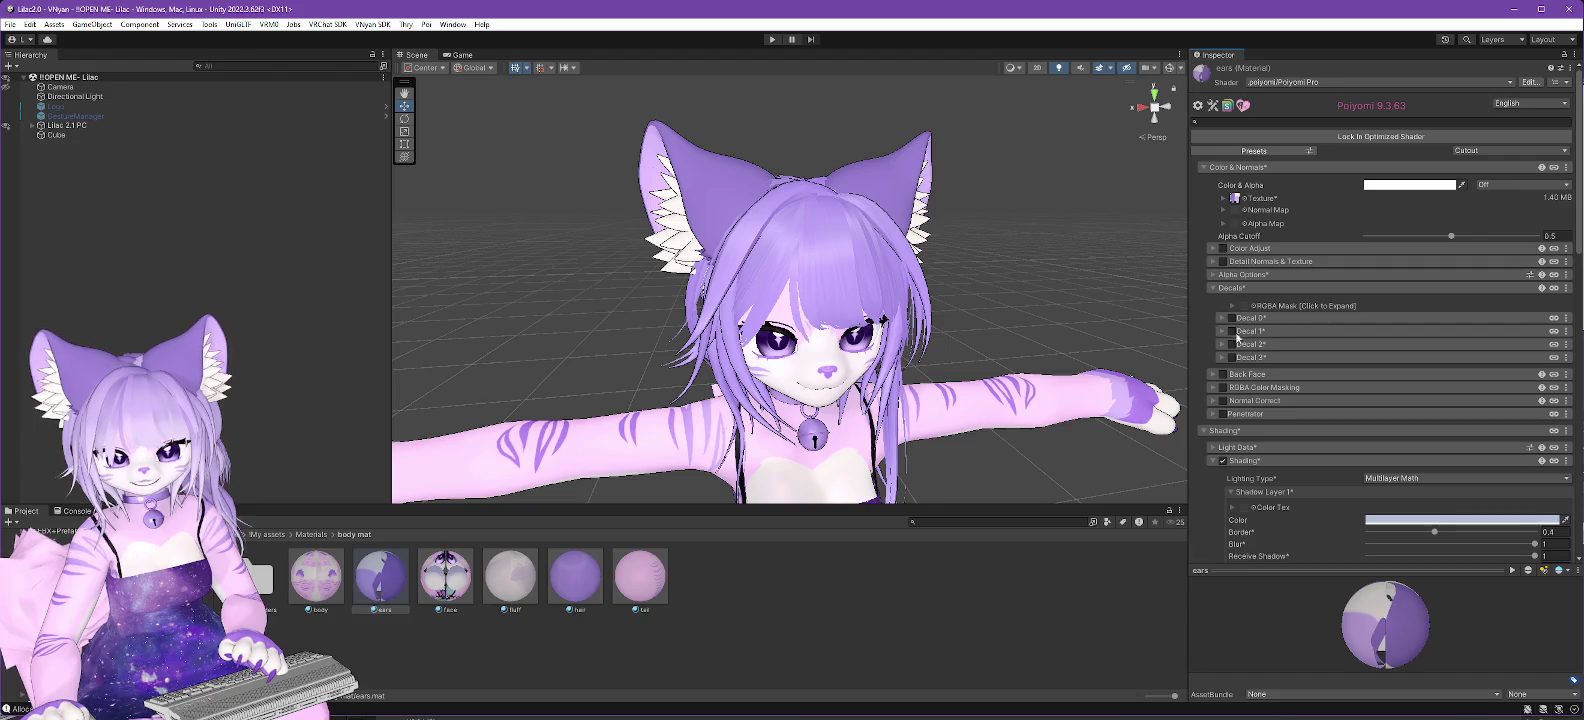
pyautogui.click(1229, 318)
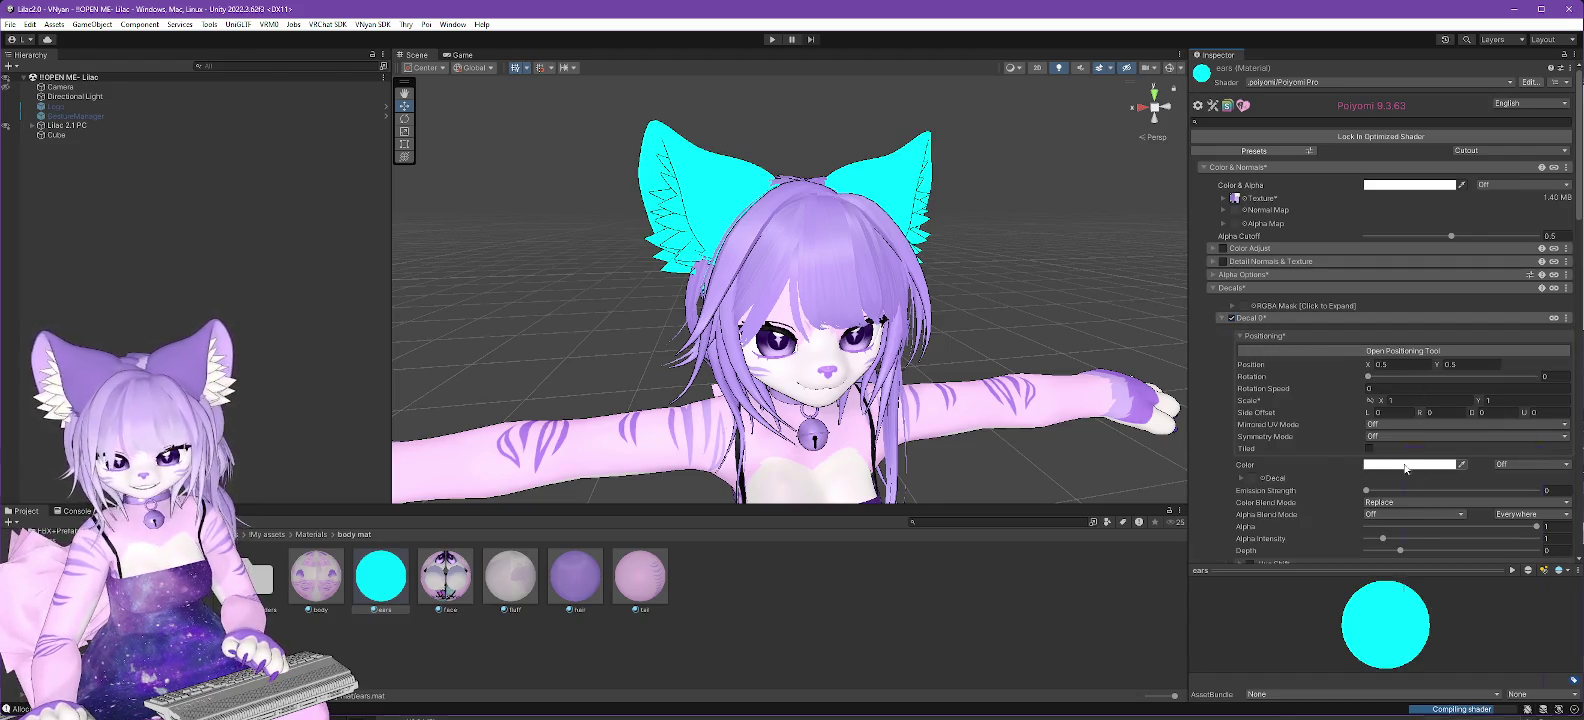
pyautogui.click(1405, 465)
pyautogui.click(1522, 679)
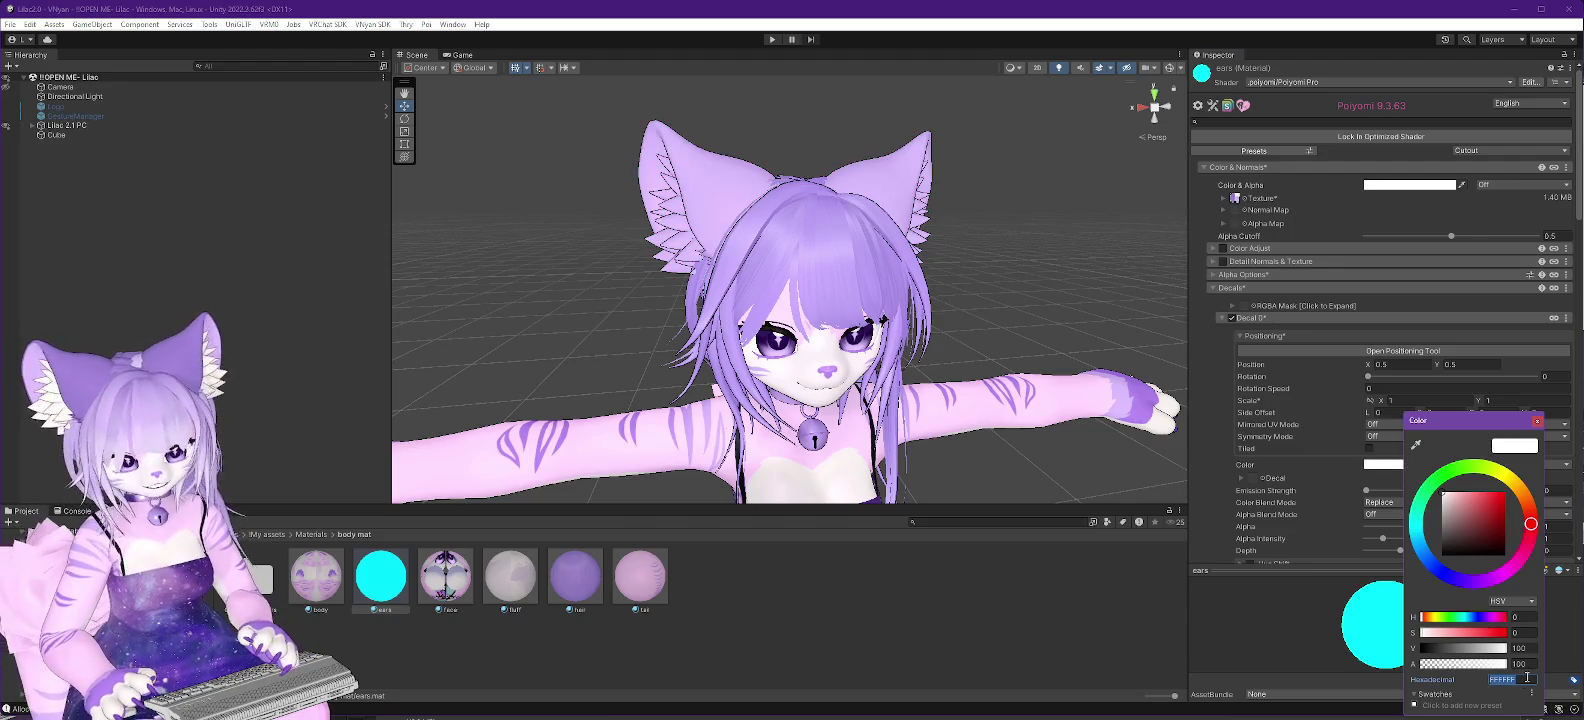
pyautogui.write('D2B8F6')
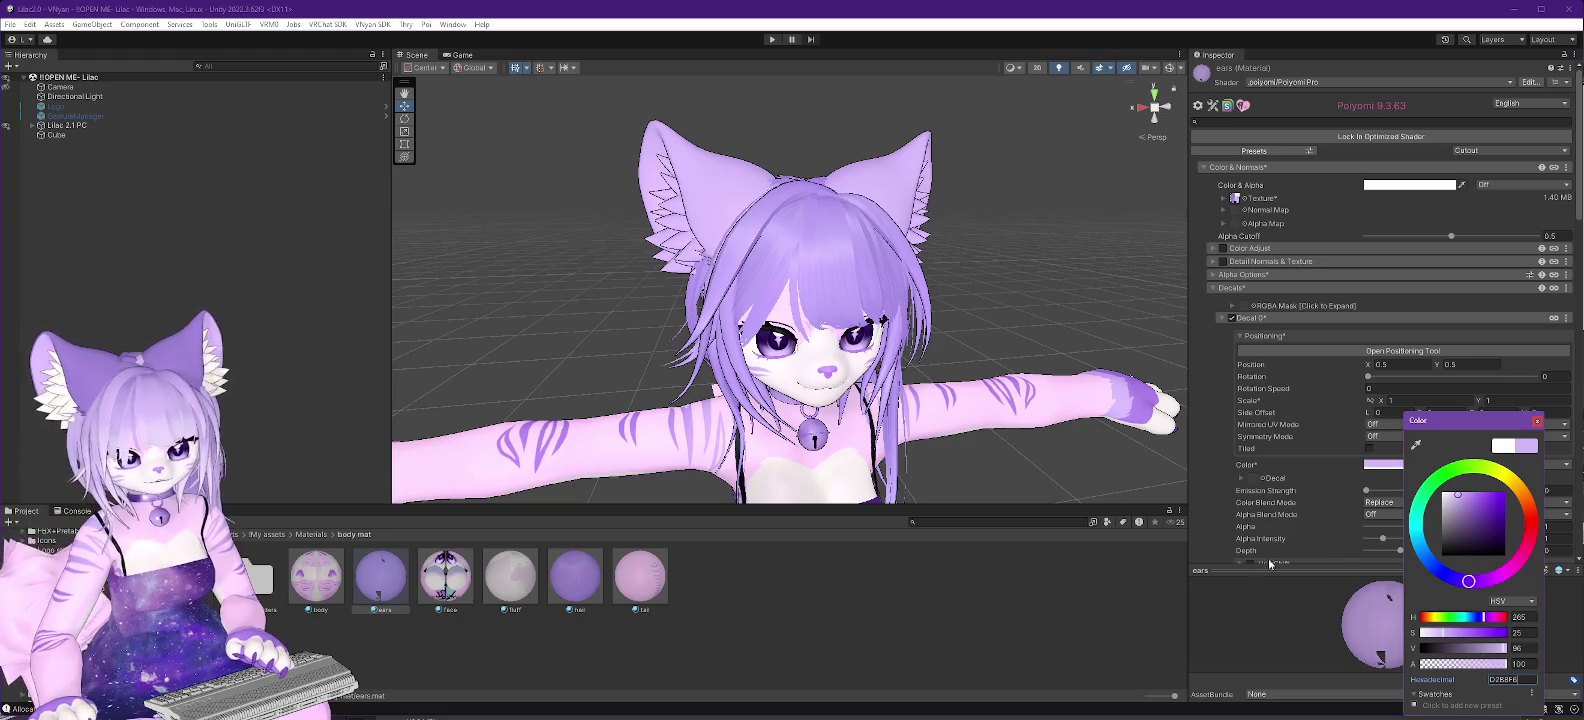
pyautogui.moveTo(800, 280)
pyautogui.mouseDown()
pyautogui.moveTo(935, 279)
pyautogui.moveTo(801, 297)
pyautogui.mouseUp()
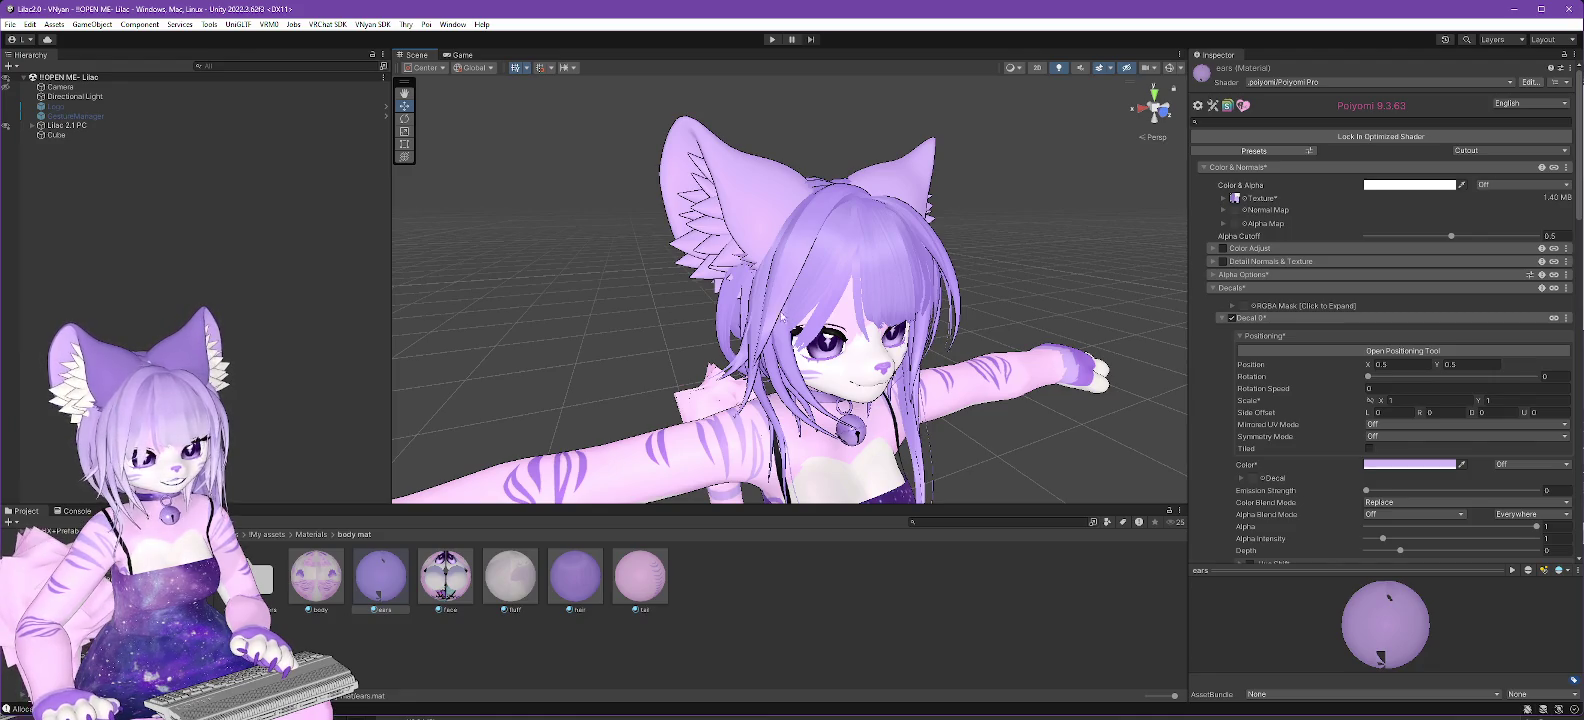
pyautogui.click(510, 586)
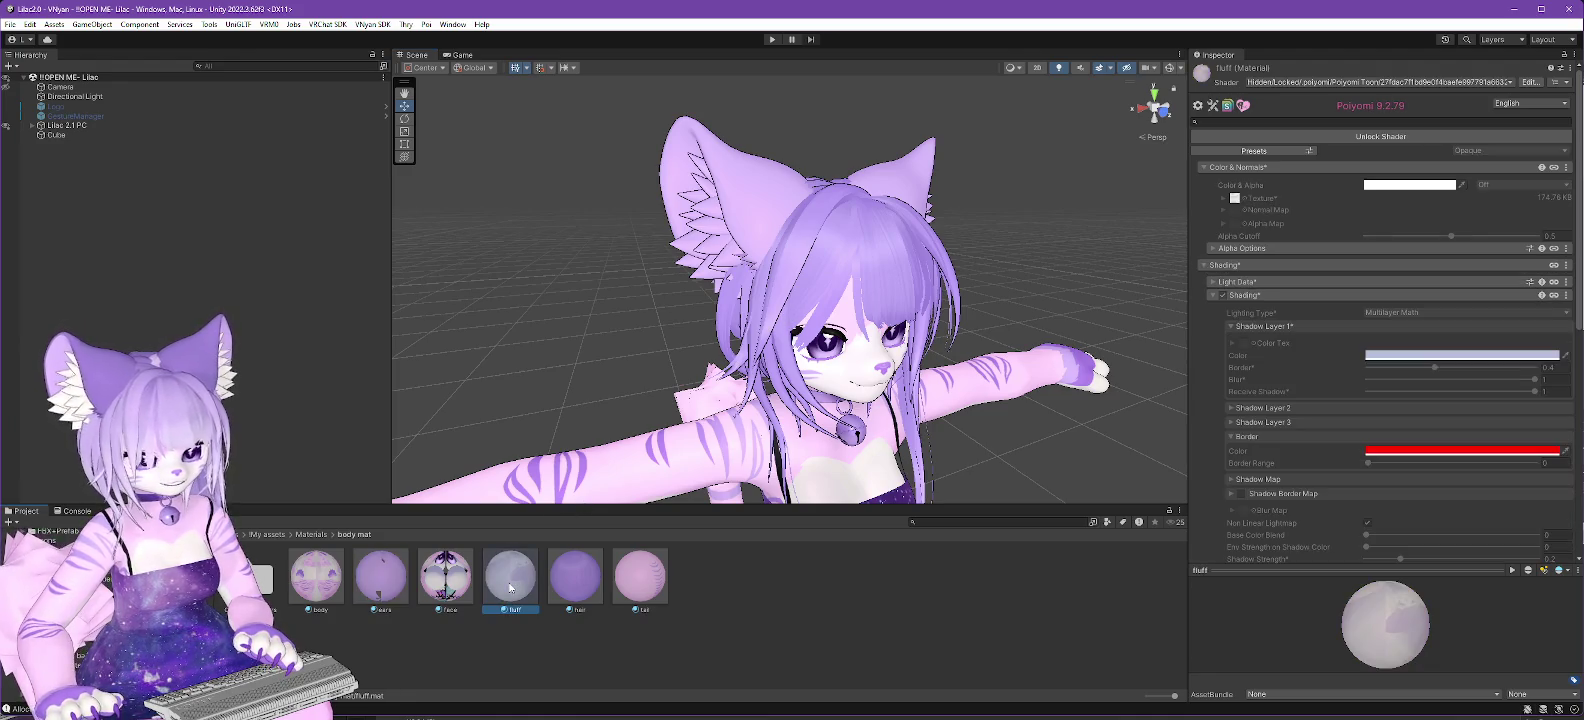
# Unlock the fluff material's shader and switch it via Invisible to .poiyomi > Poiyomi Pro.
pyautogui.scroll(-3, 892, 453)
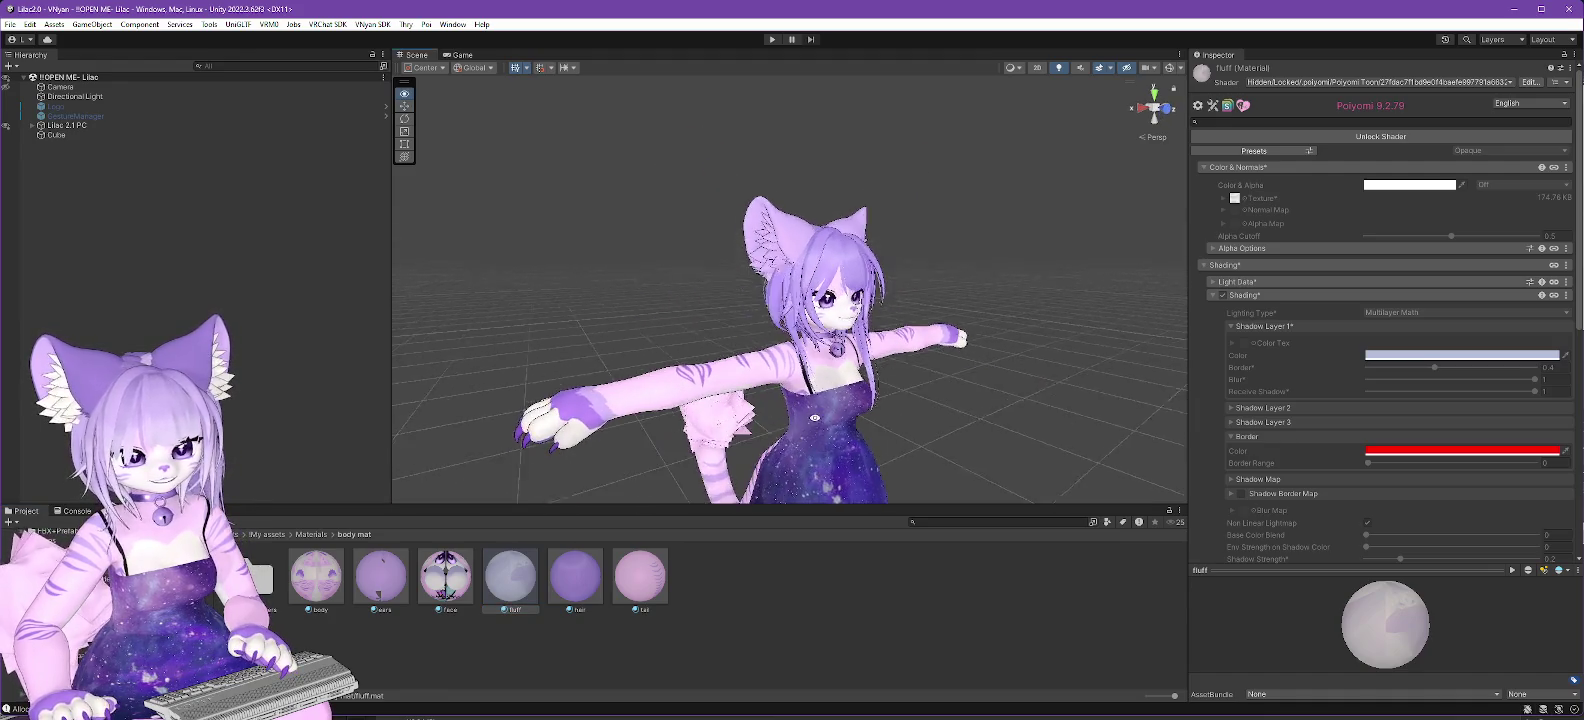
pyautogui.click(1362, 137)
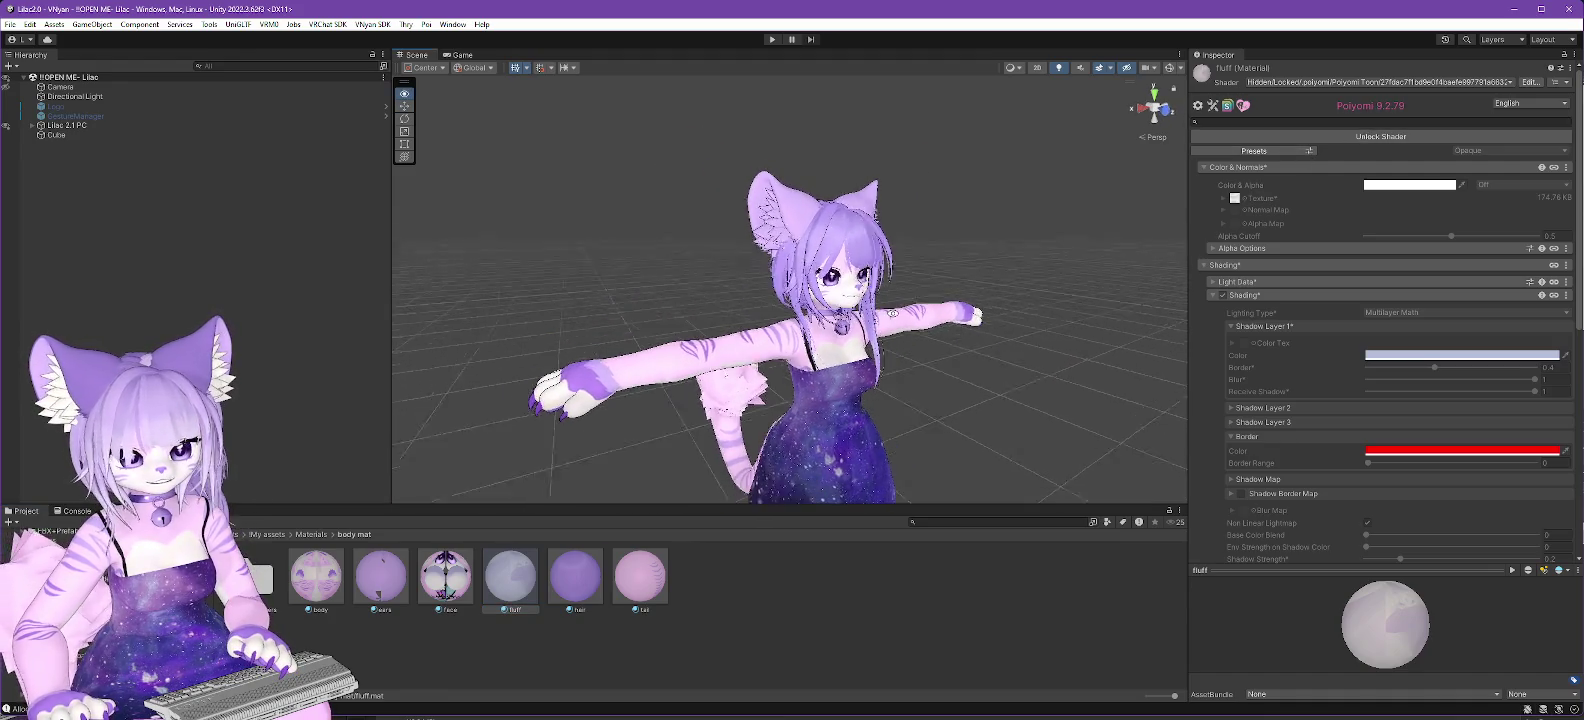
pyautogui.click(1380, 81)
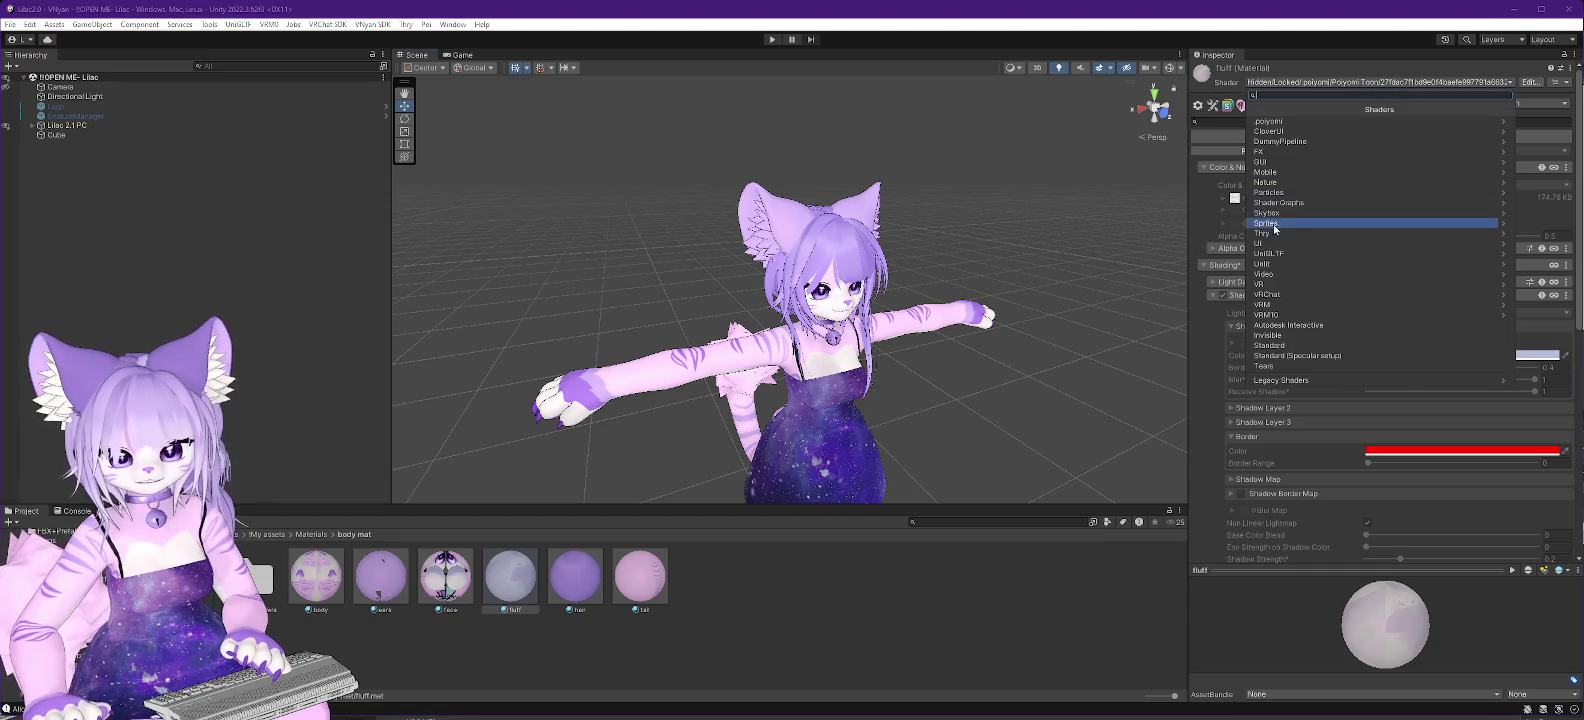
pyautogui.click(1265, 337)
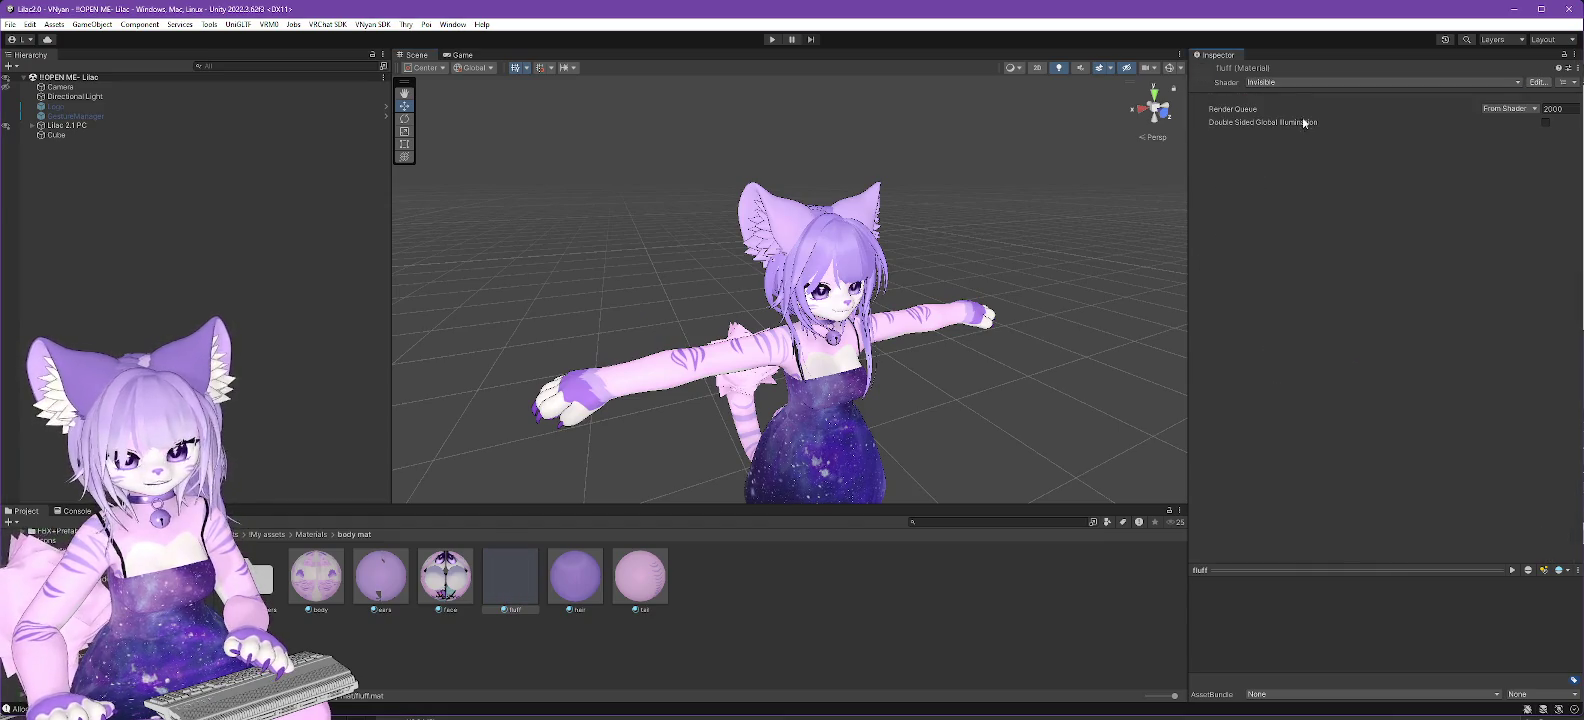
pyautogui.click(1296, 84)
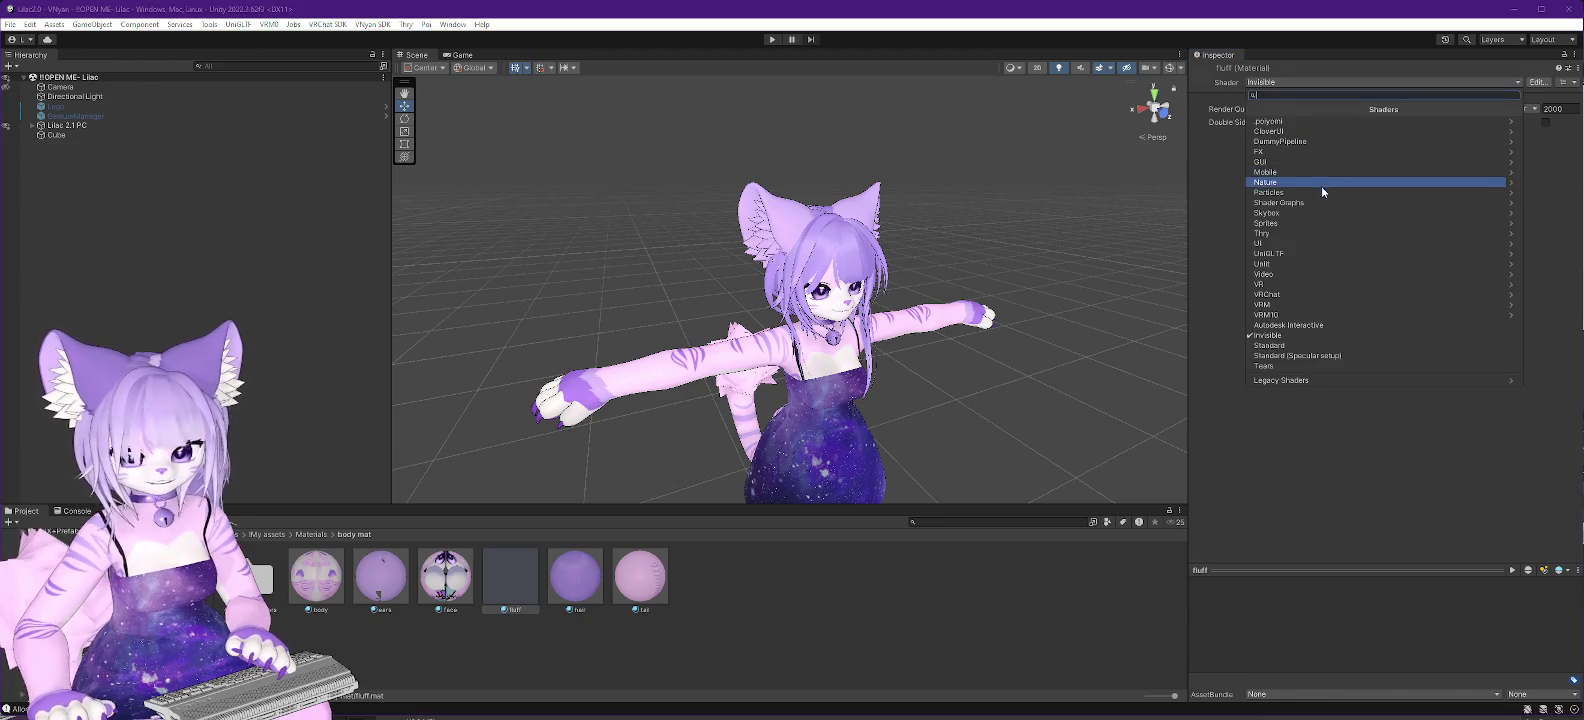
pyautogui.click(1272, 121)
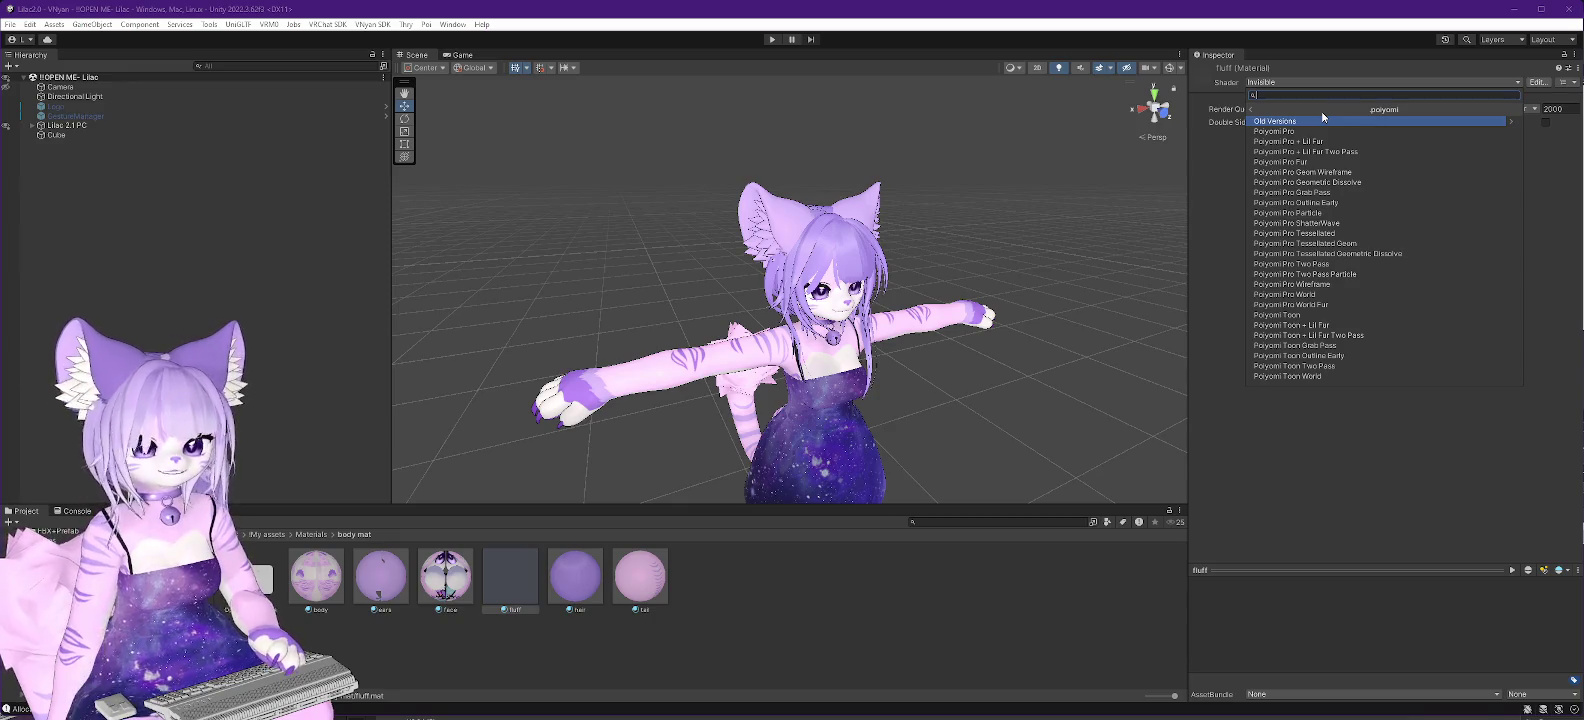
pyautogui.click(1290, 131)
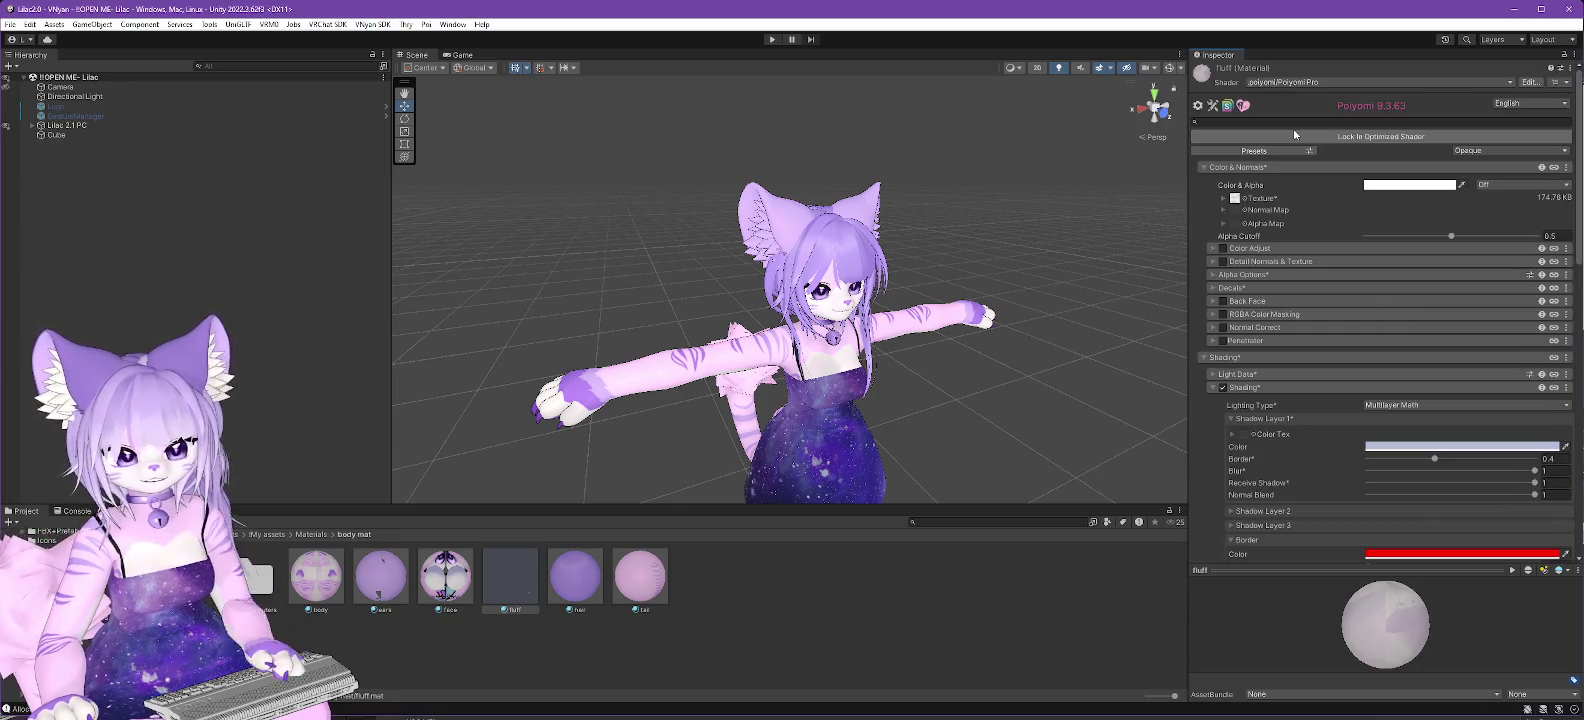
pyautogui.click(380, 578)
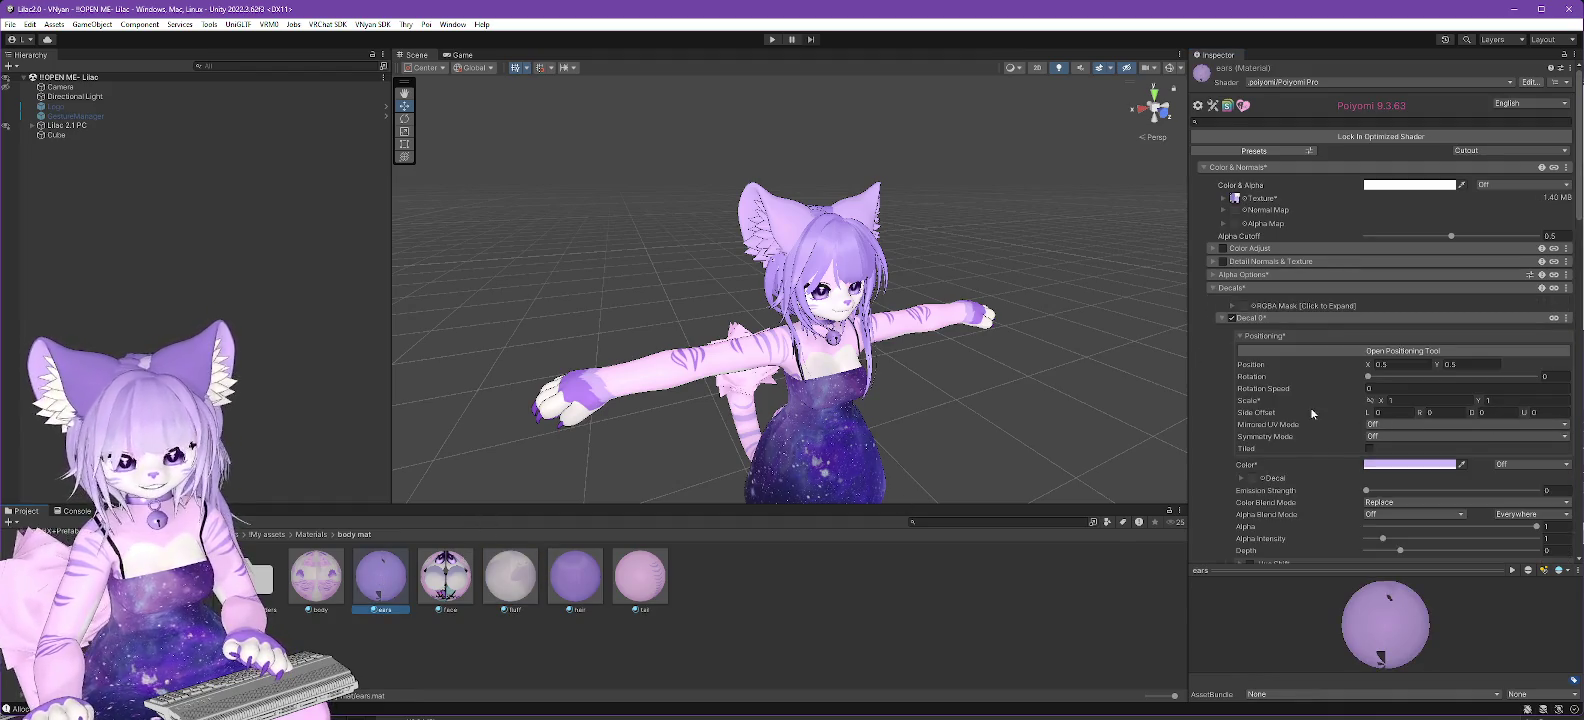
pyautogui.scroll(-3, 1295, 410)
pyautogui.scroll(-15, 1290, 418)
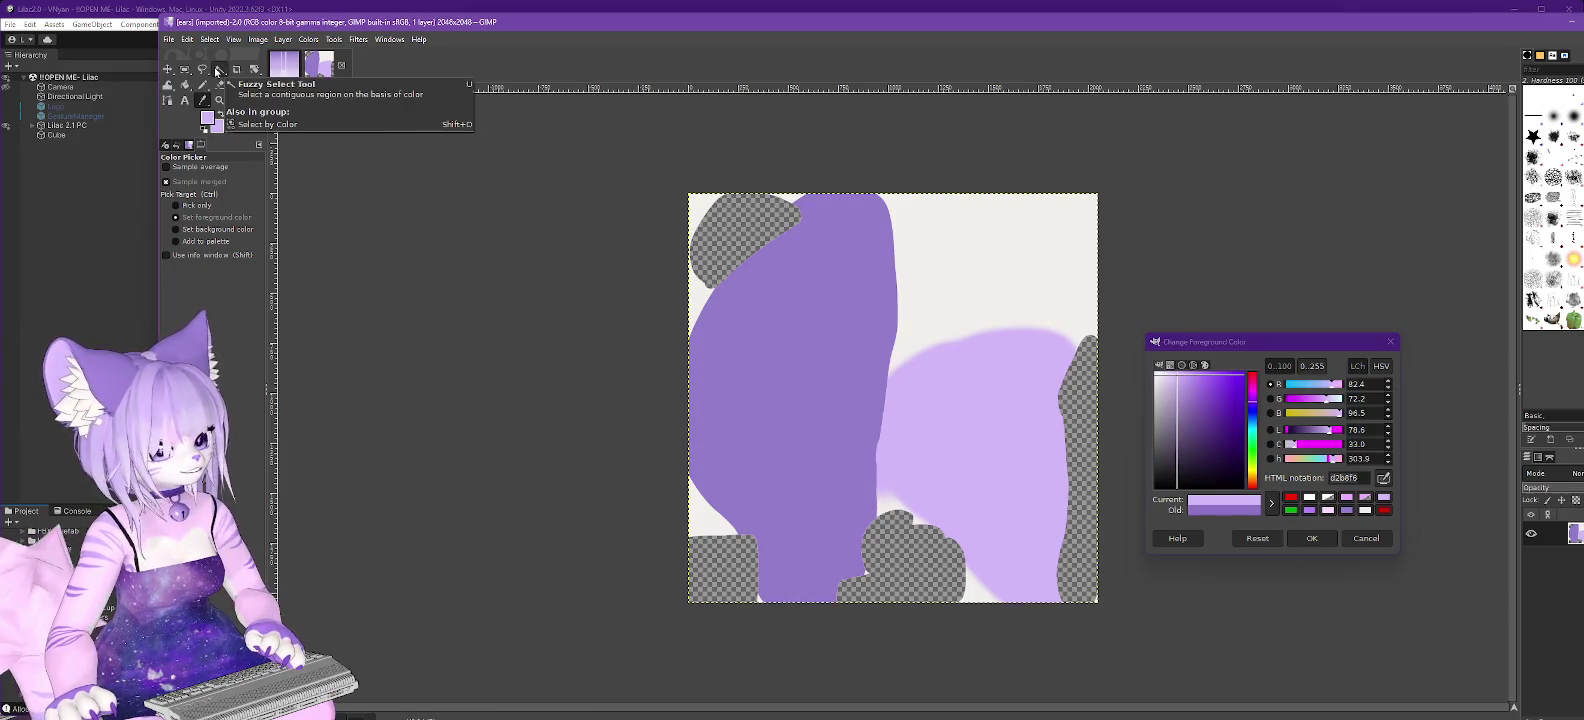
# Fuzzy-select and delete the top-right white area, dark purple shape and bottom-left white patch.
pyautogui.click(220, 70)
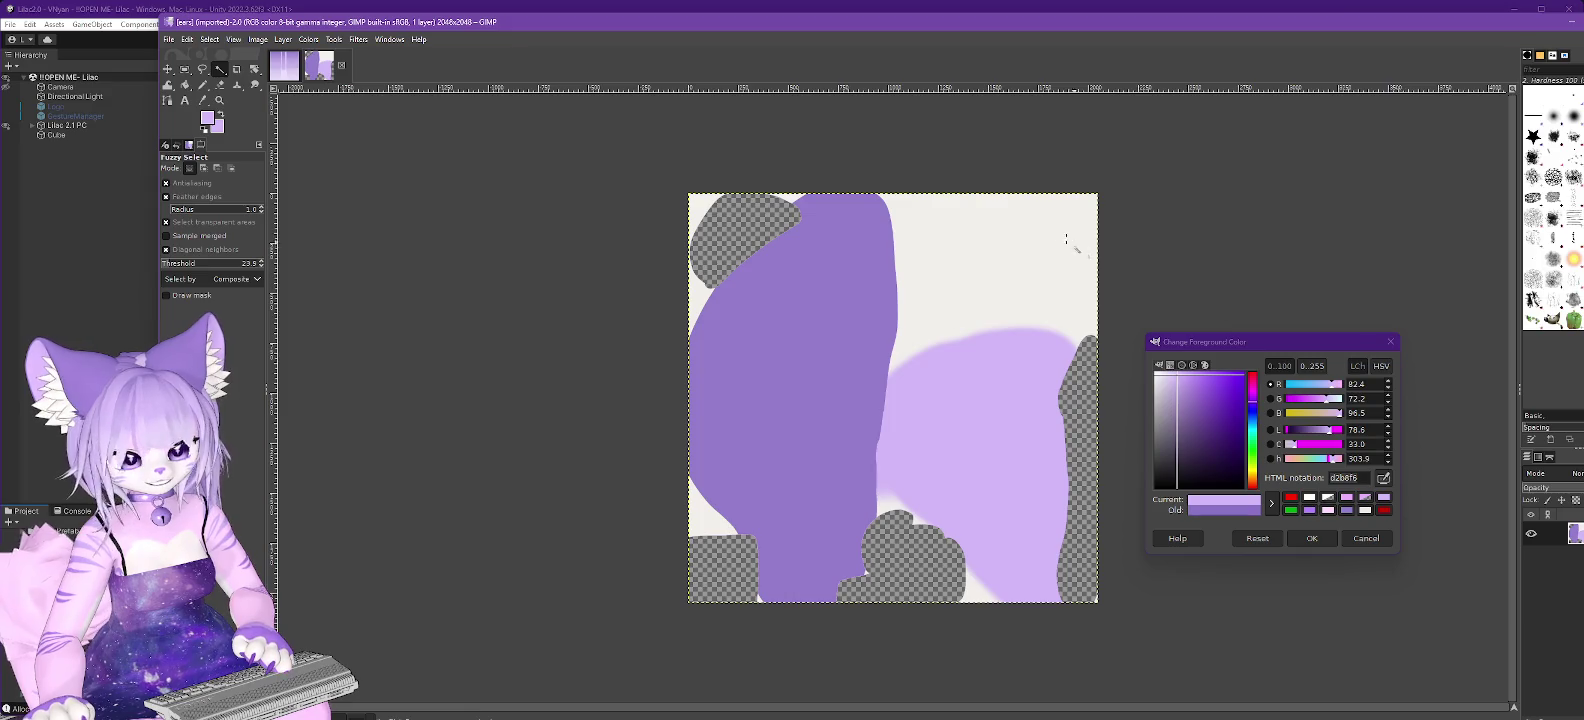
pyautogui.click(993, 265)
pyautogui.press('Delete')
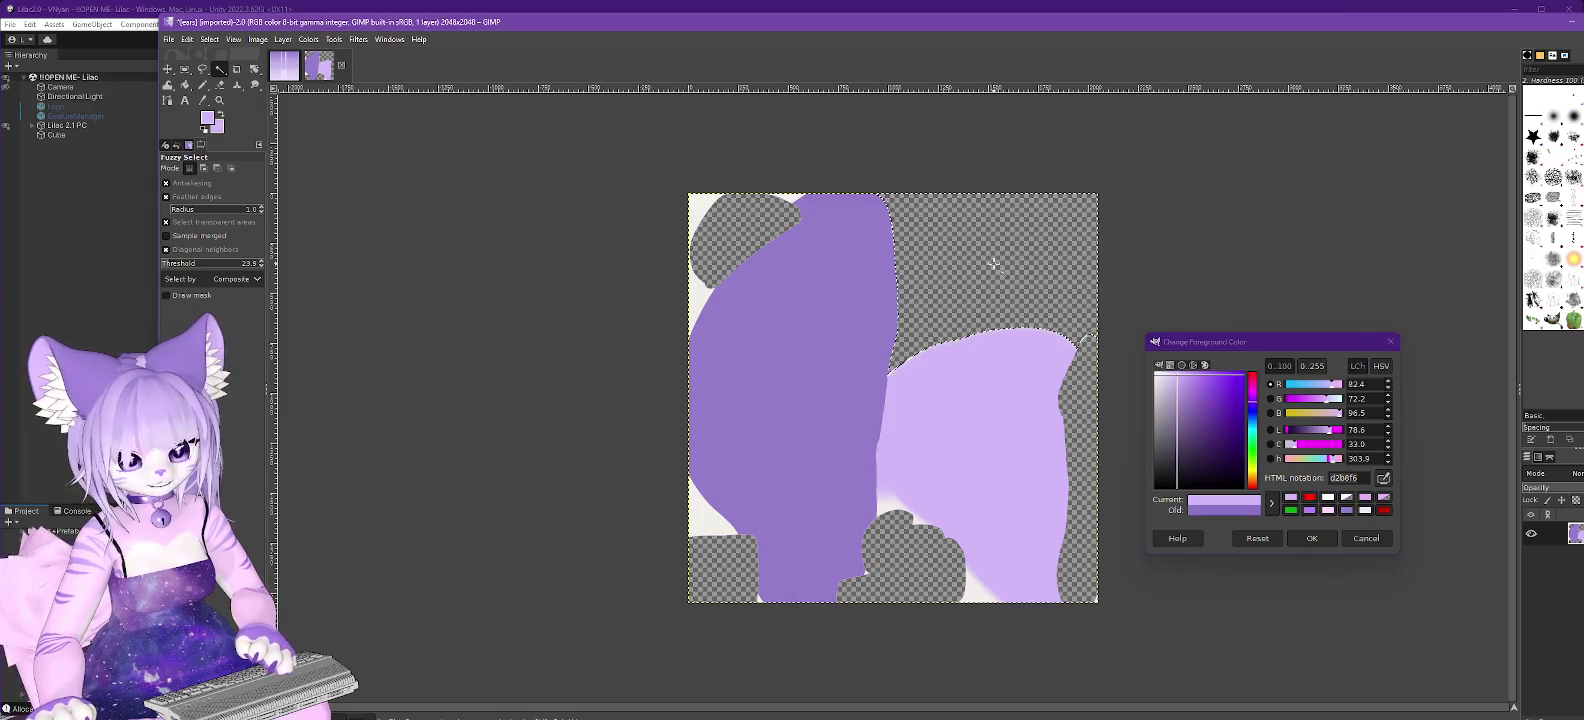
pyautogui.click(806, 285)
pyautogui.press('Delete')
pyautogui.click(712, 505)
pyautogui.press('Delete')
# Delete the remaining white patches and set the foreground colour to white ffffff.
pyautogui.click(865, 572)
pyautogui.press('Delete')
pyautogui.click(978, 585)
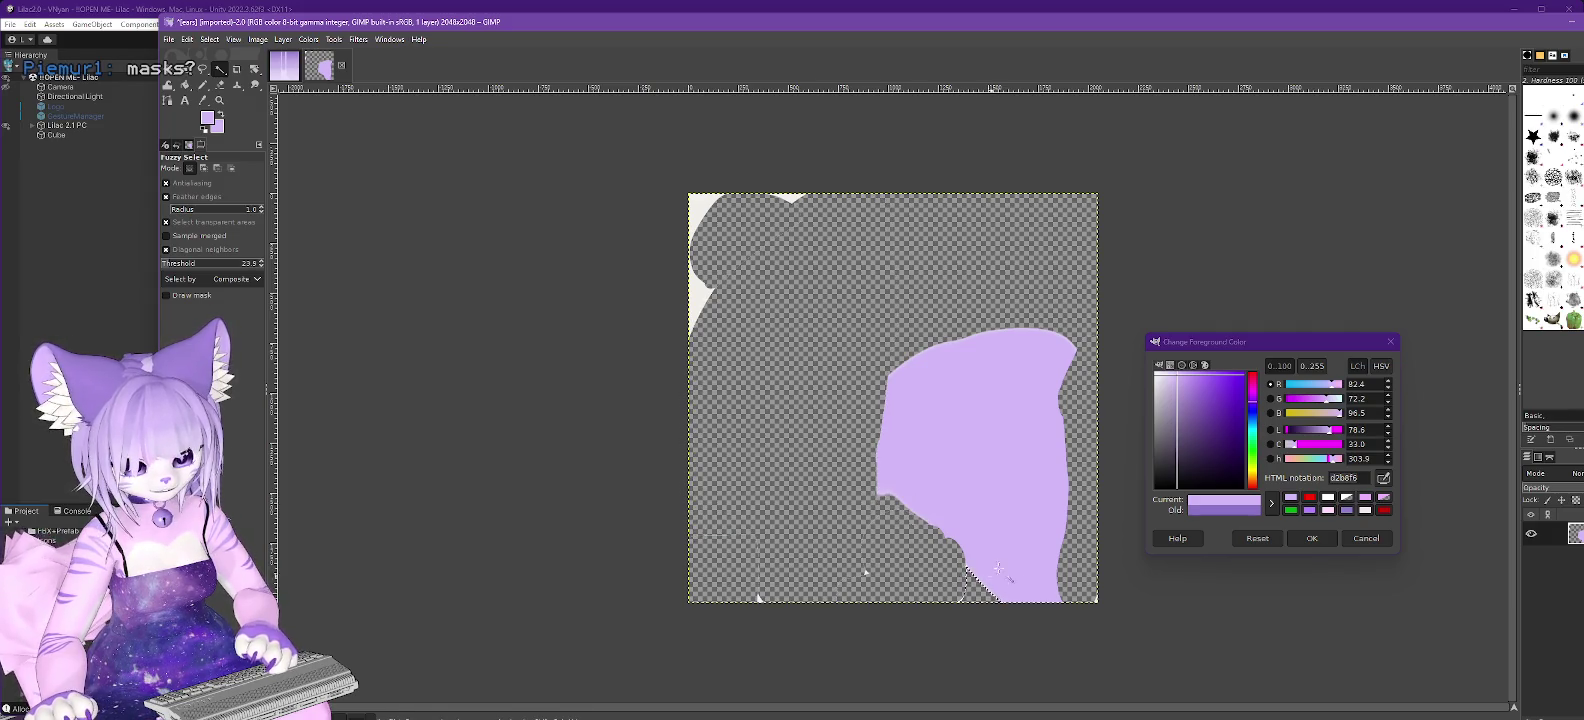
pyautogui.press('Delete')
pyautogui.click(703, 288)
pyautogui.press('Delete')
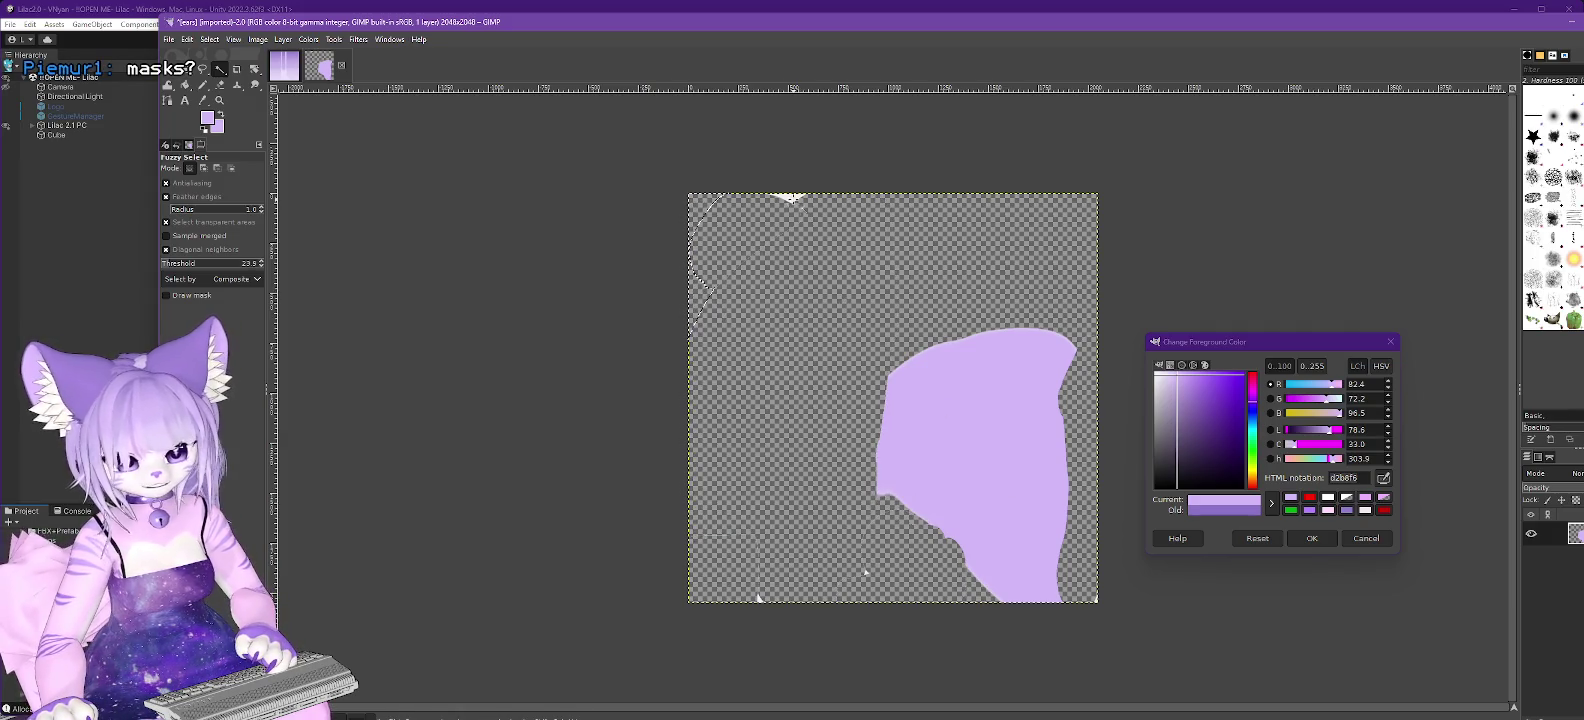
pyautogui.click(797, 196)
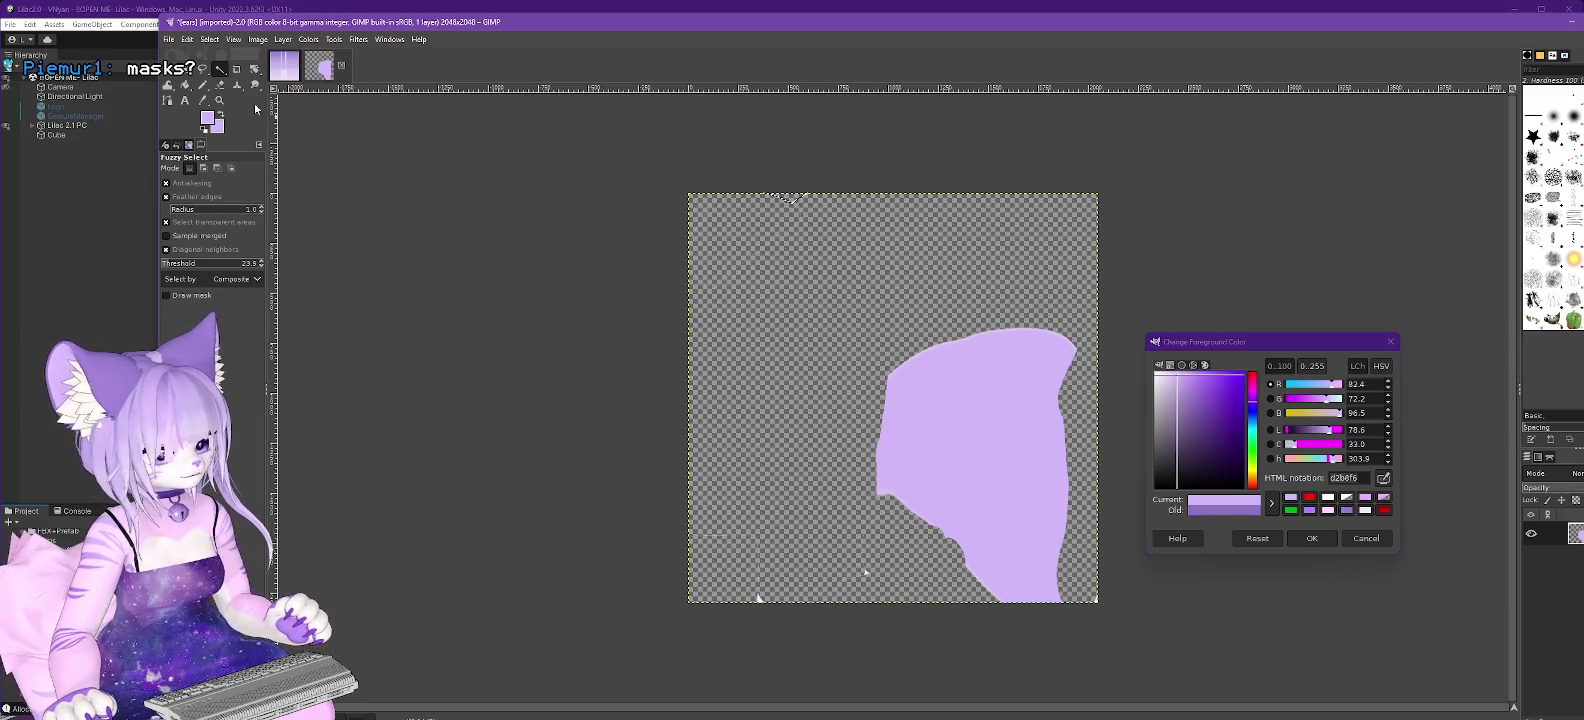
pyautogui.click(1328, 497)
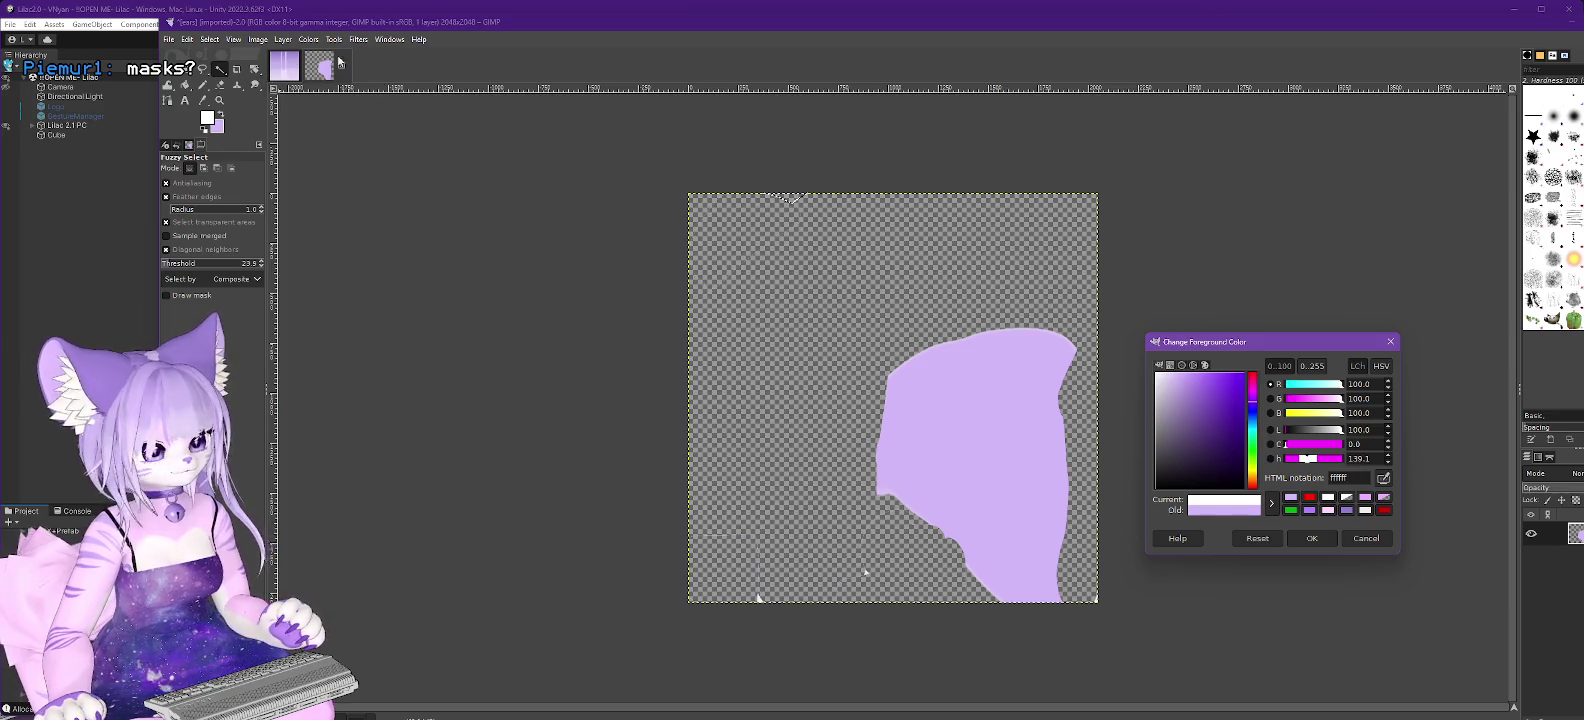
# With Bucket Fill active, confirm pure white as the foreground colour.
pyautogui.click(185, 85)
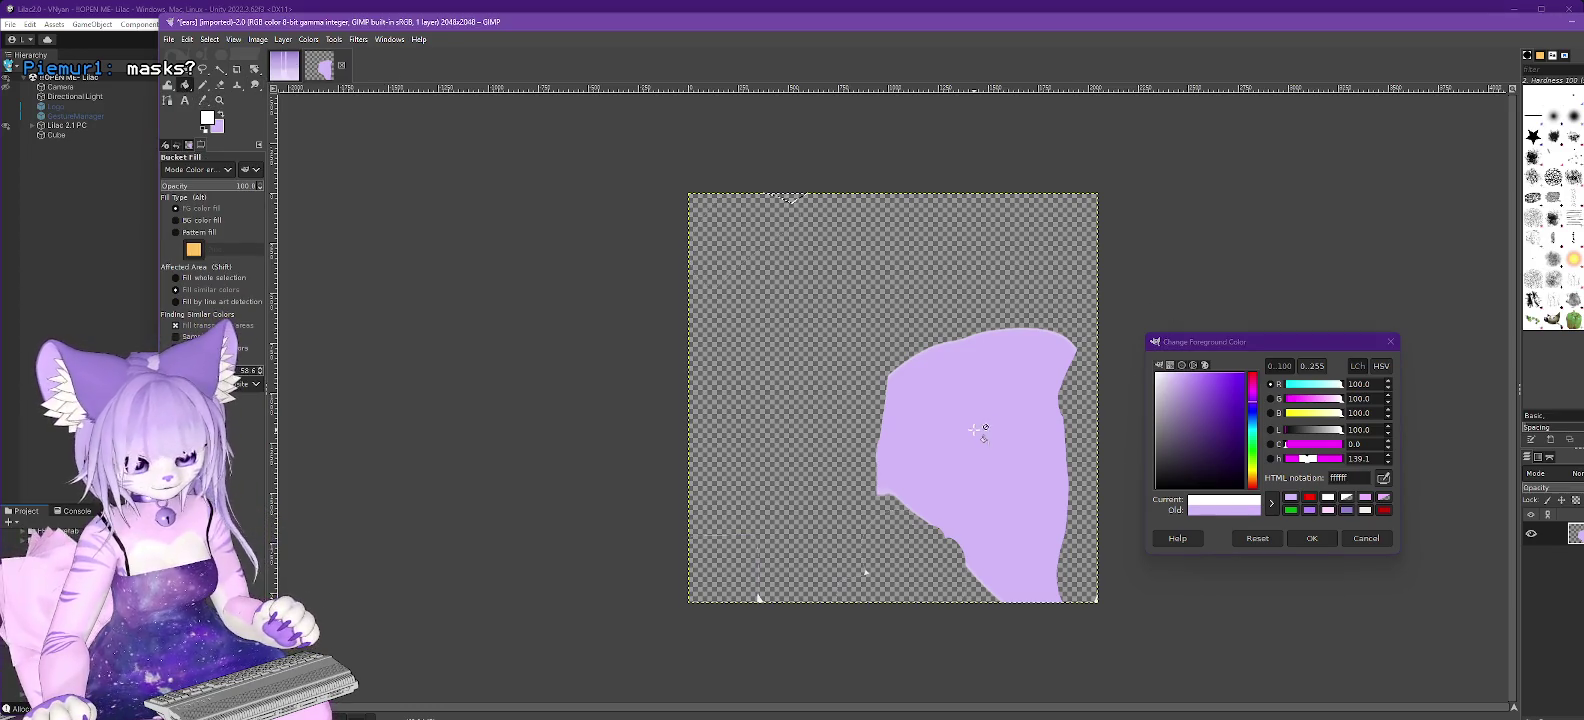
pyautogui.click(1370, 540)
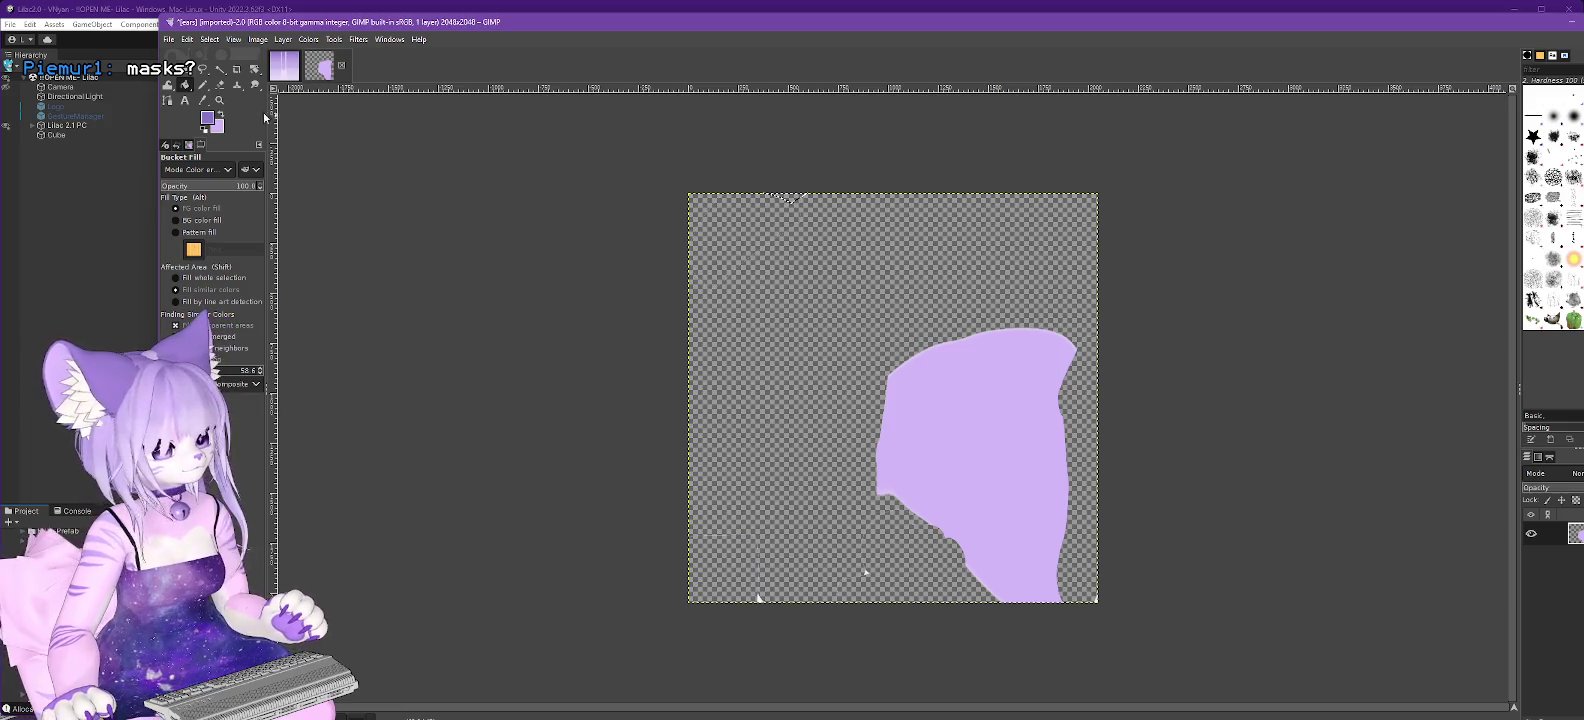
pyautogui.click(209, 119)
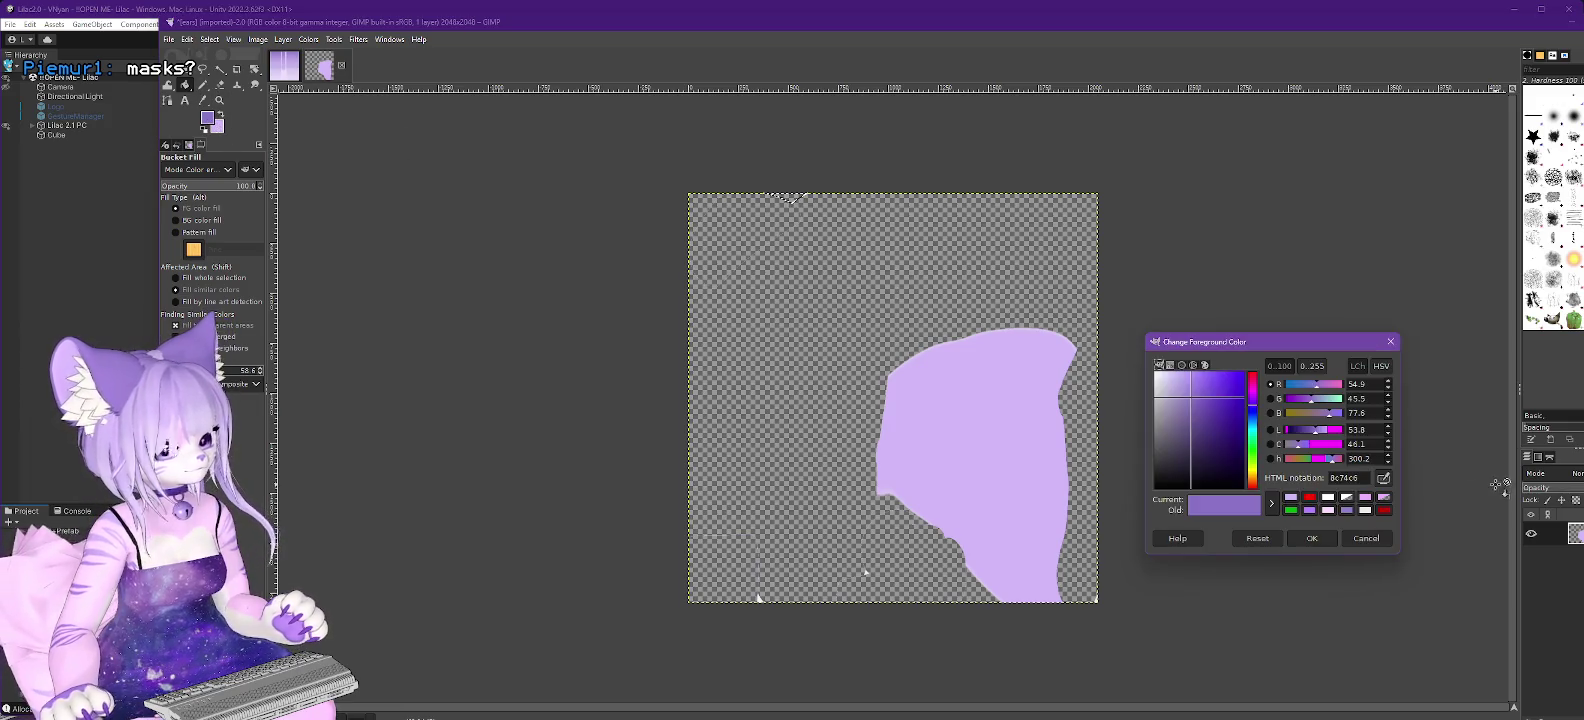
pyautogui.click(1327, 498)
pyautogui.click(1314, 539)
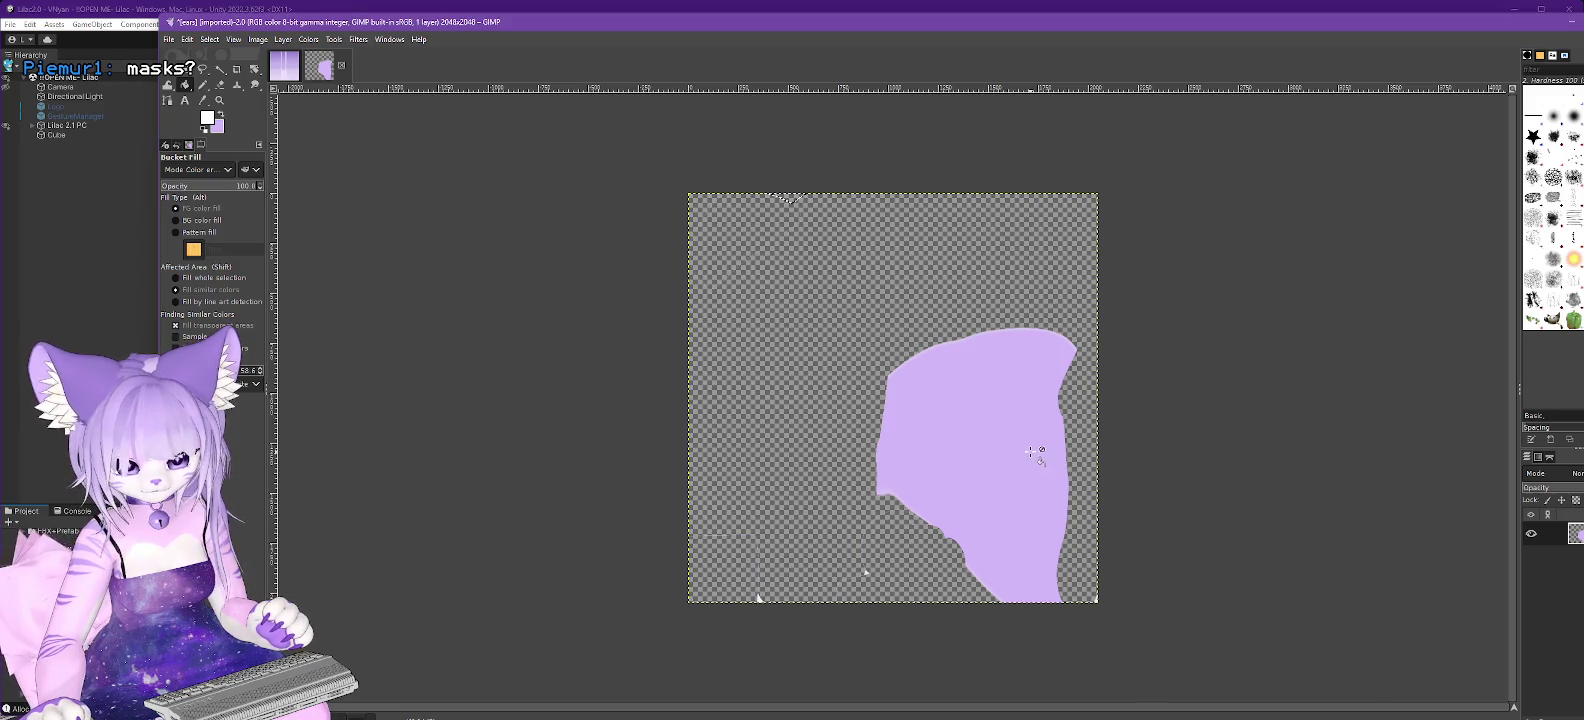
# Fill the lavender ear shape solid white in Normal mode and bring up Export As.
pyautogui.click(209, 40)
pyautogui.click(985, 416)
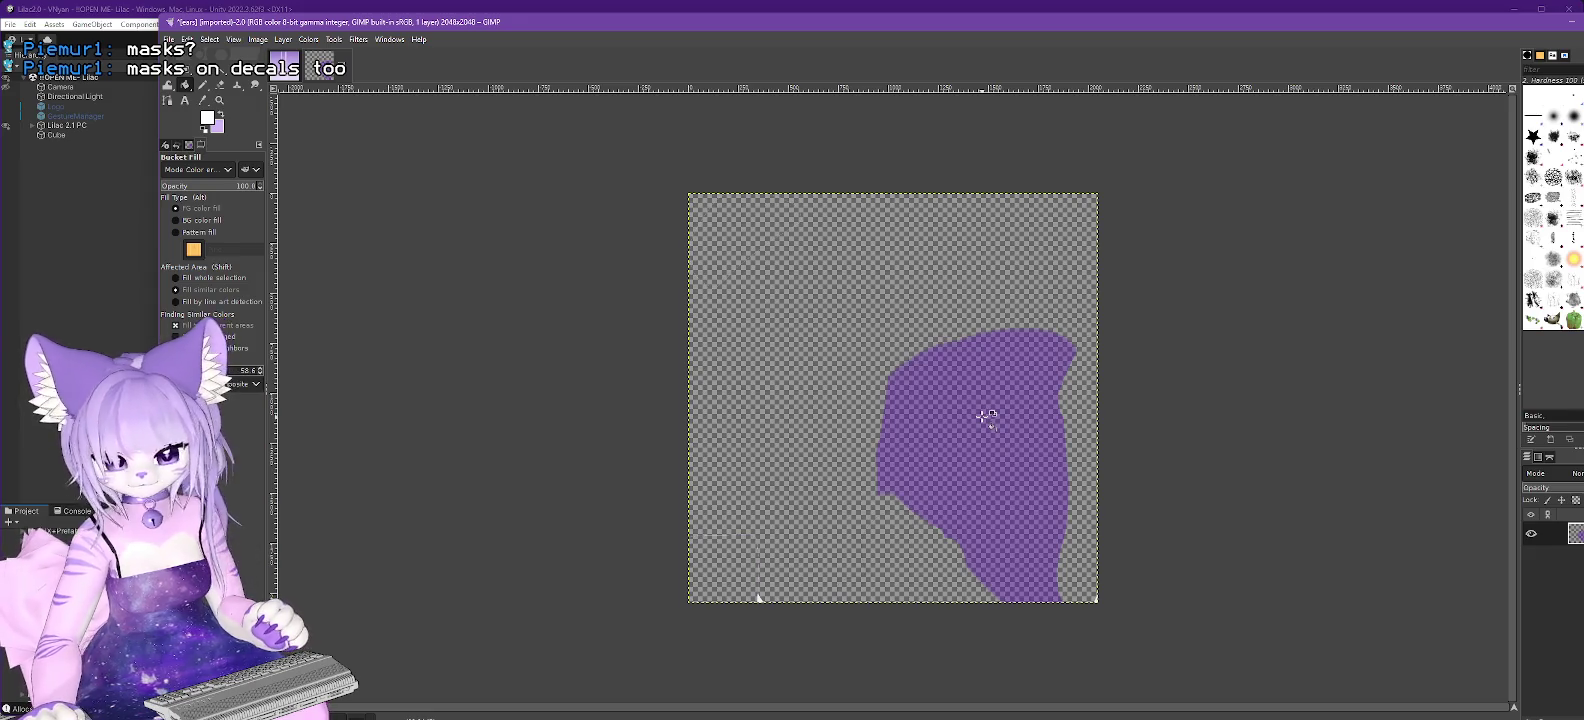
pyautogui.hotkey('ctrl', 'z')
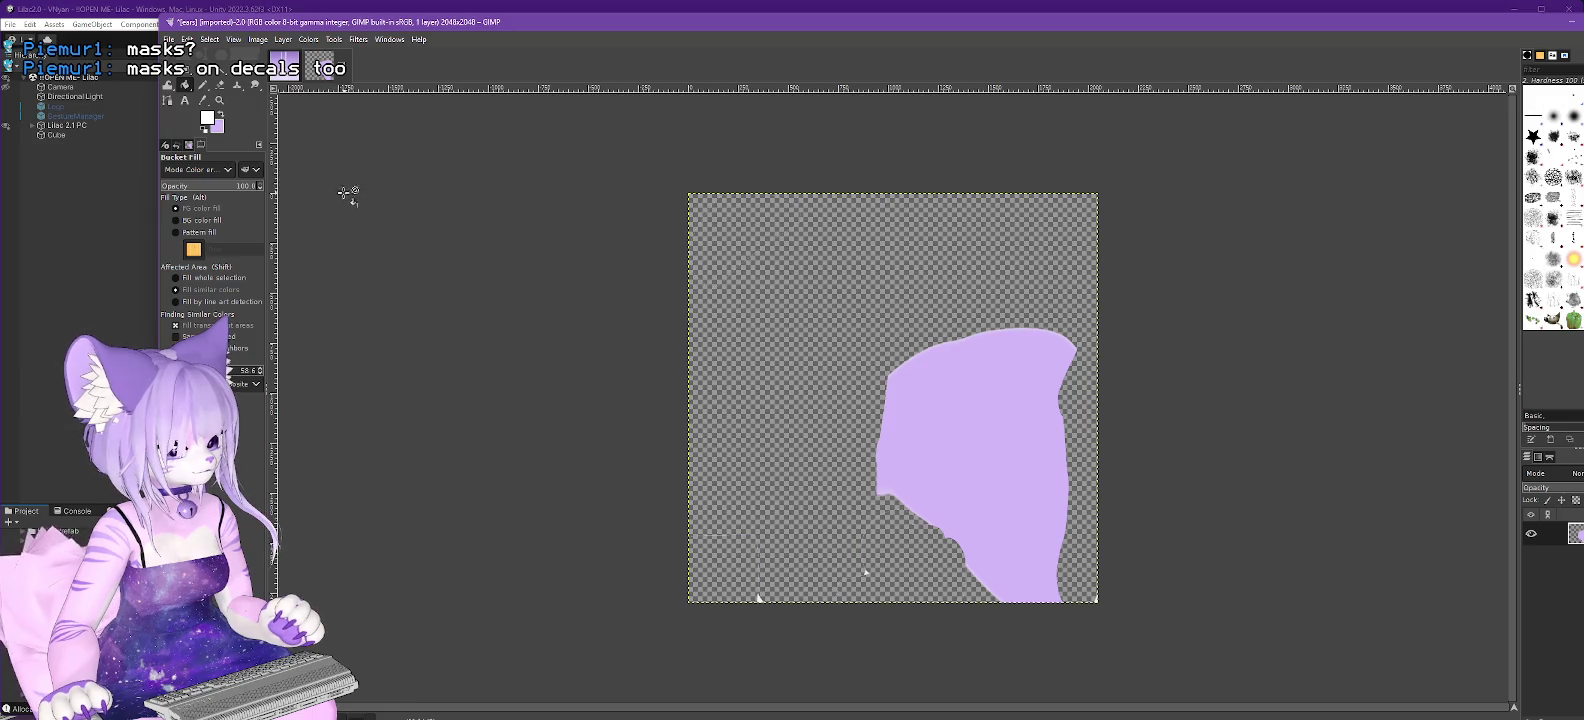
pyautogui.click(199, 173)
pyautogui.click(202, 186)
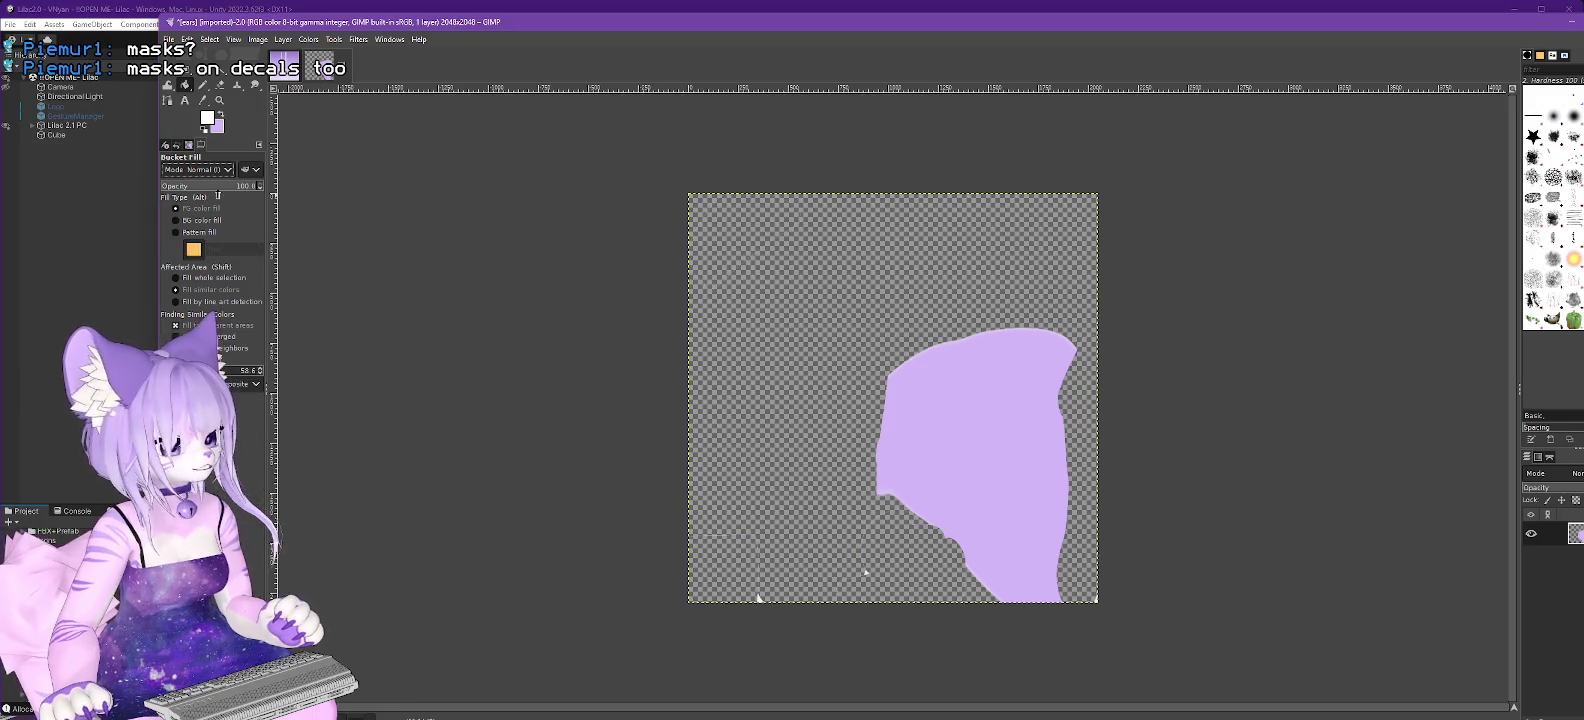
pyautogui.click(998, 414)
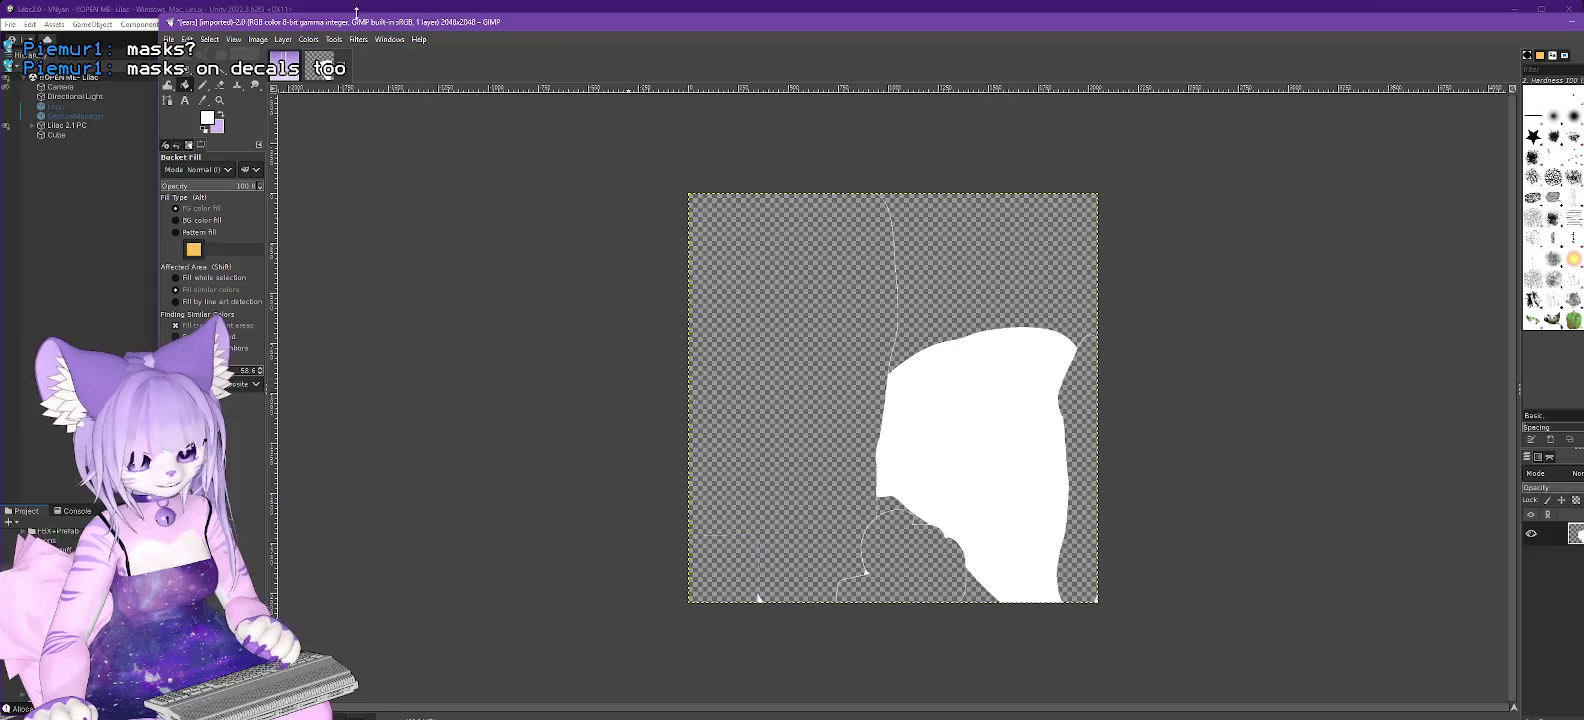
pyautogui.click(170, 39)
pyautogui.click(212, 242)
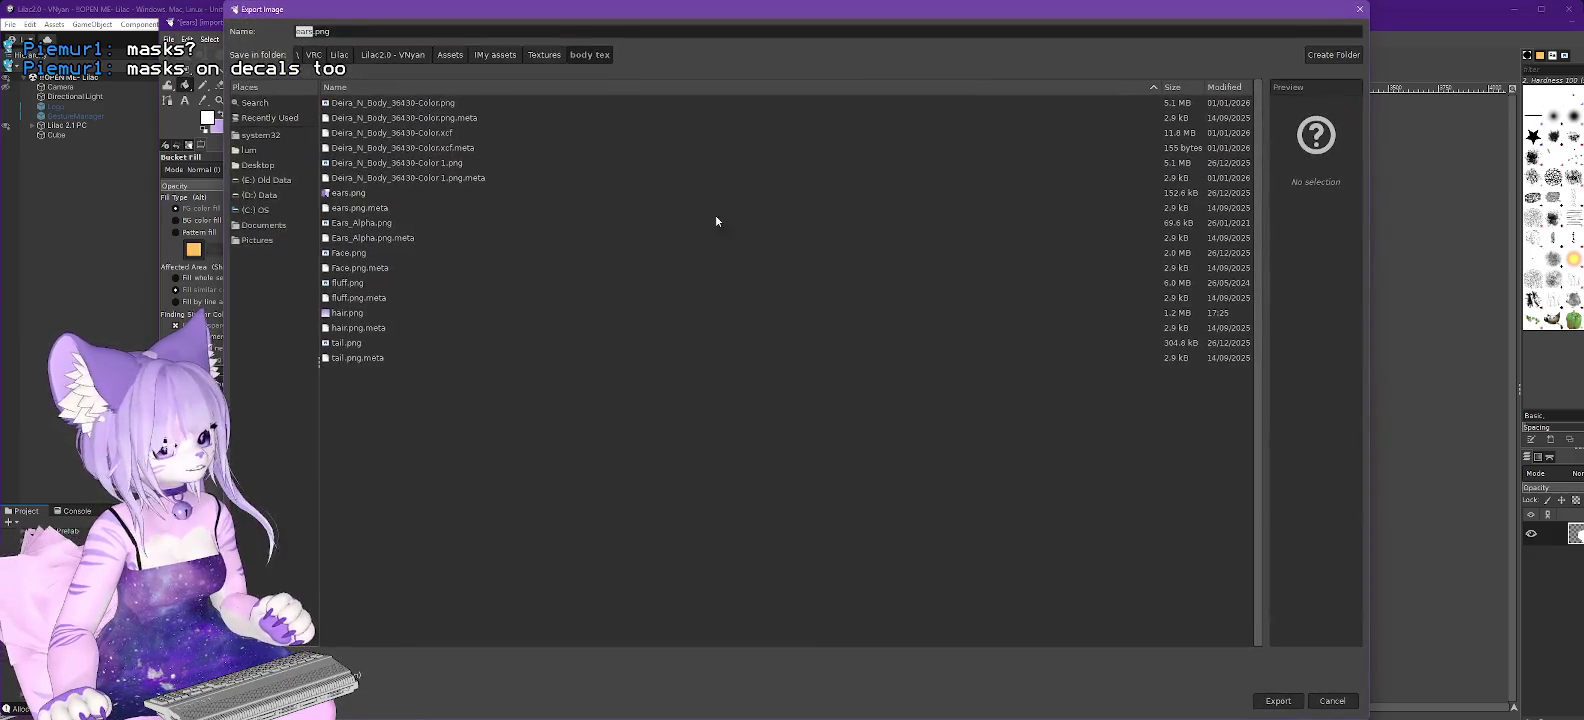
# Export as ears-fluff.png without background colour, resolution, creation time, Exif or XMP data.
pyautogui.press('Right')
pyautogui.write('-f')
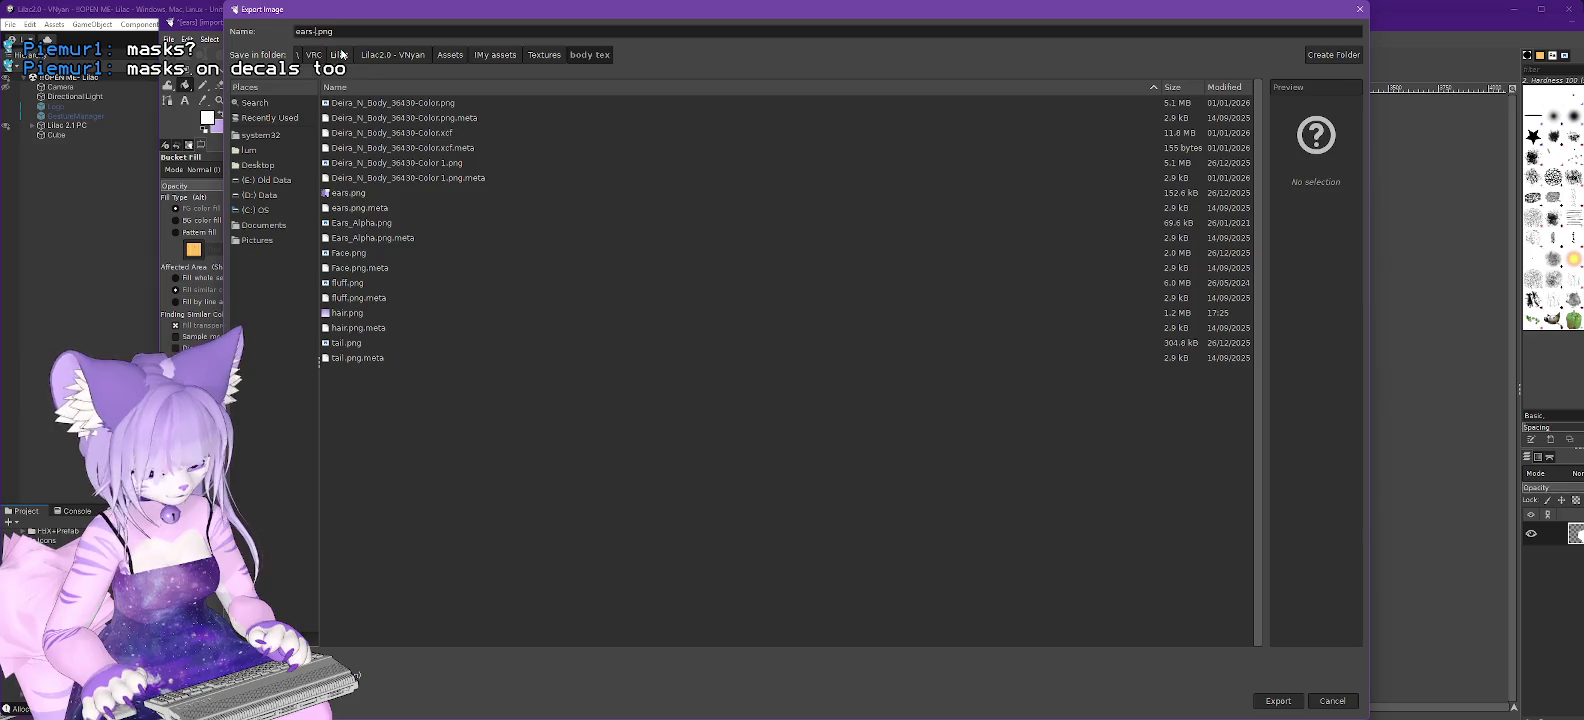
pyautogui.write('luff')
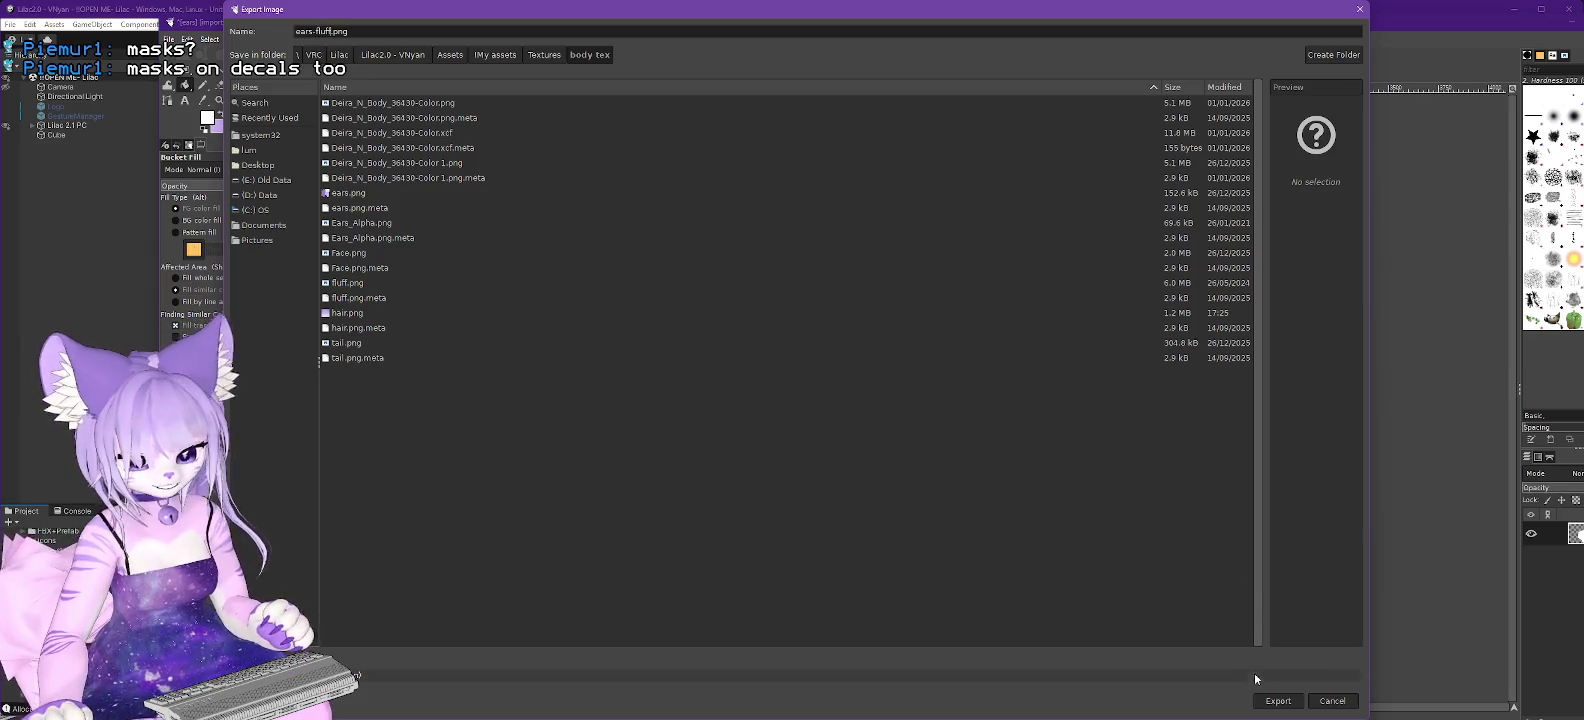
pyautogui.click(1278, 701)
pyautogui.click(714, 265)
pyautogui.click(714, 310)
pyautogui.click(714, 325)
pyautogui.click(714, 410)
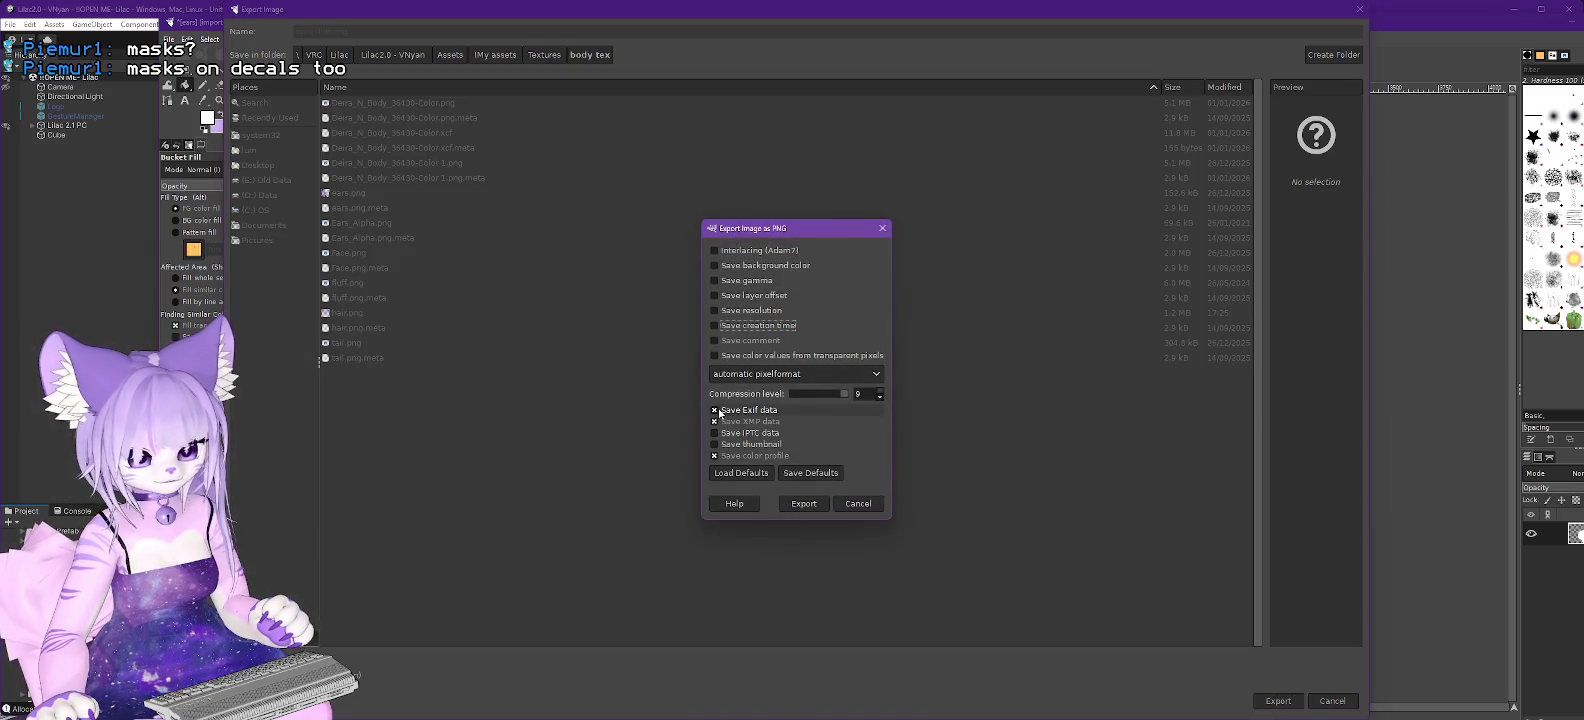
pyautogui.click(714, 421)
pyautogui.click(815, 504)
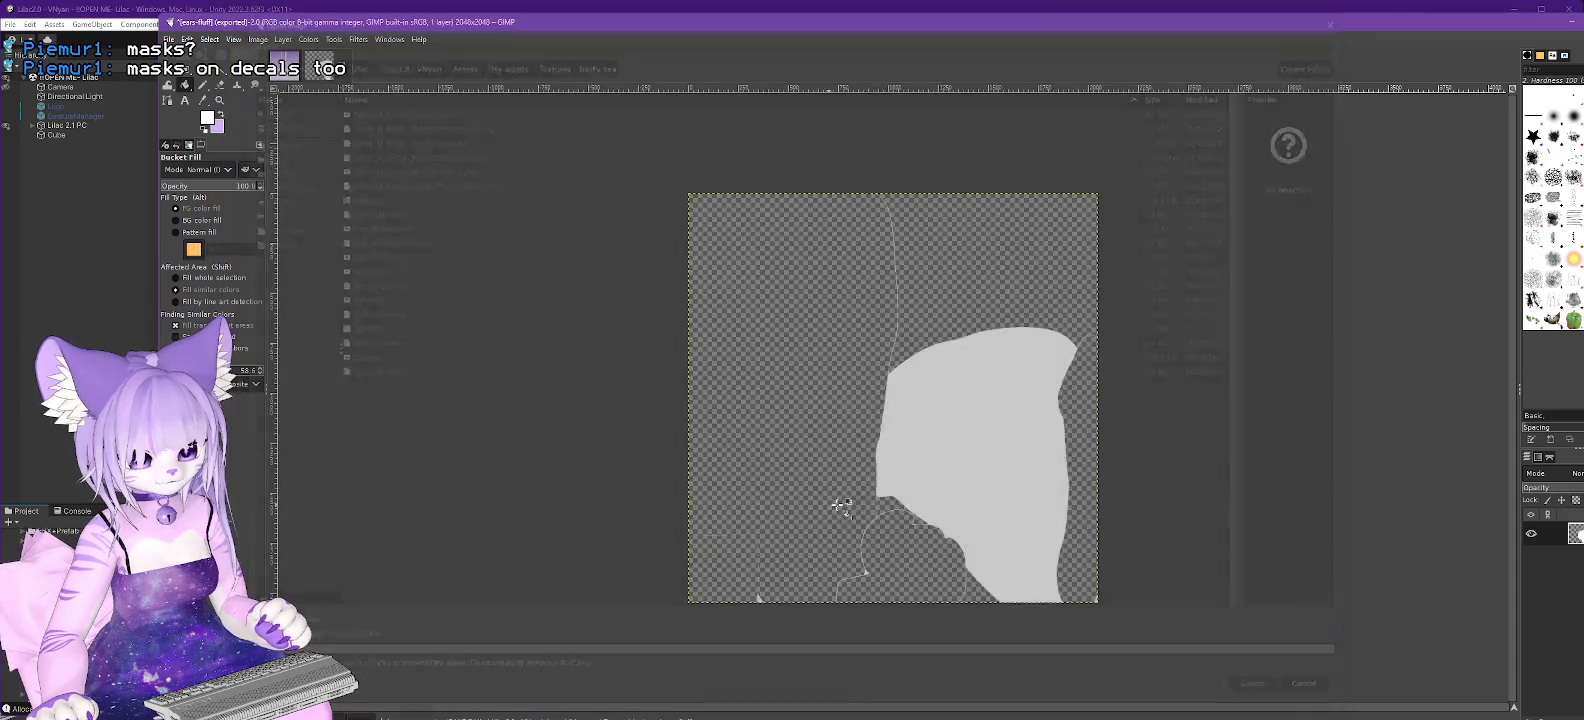
pyautogui.hotkey('alt', 'Tab')
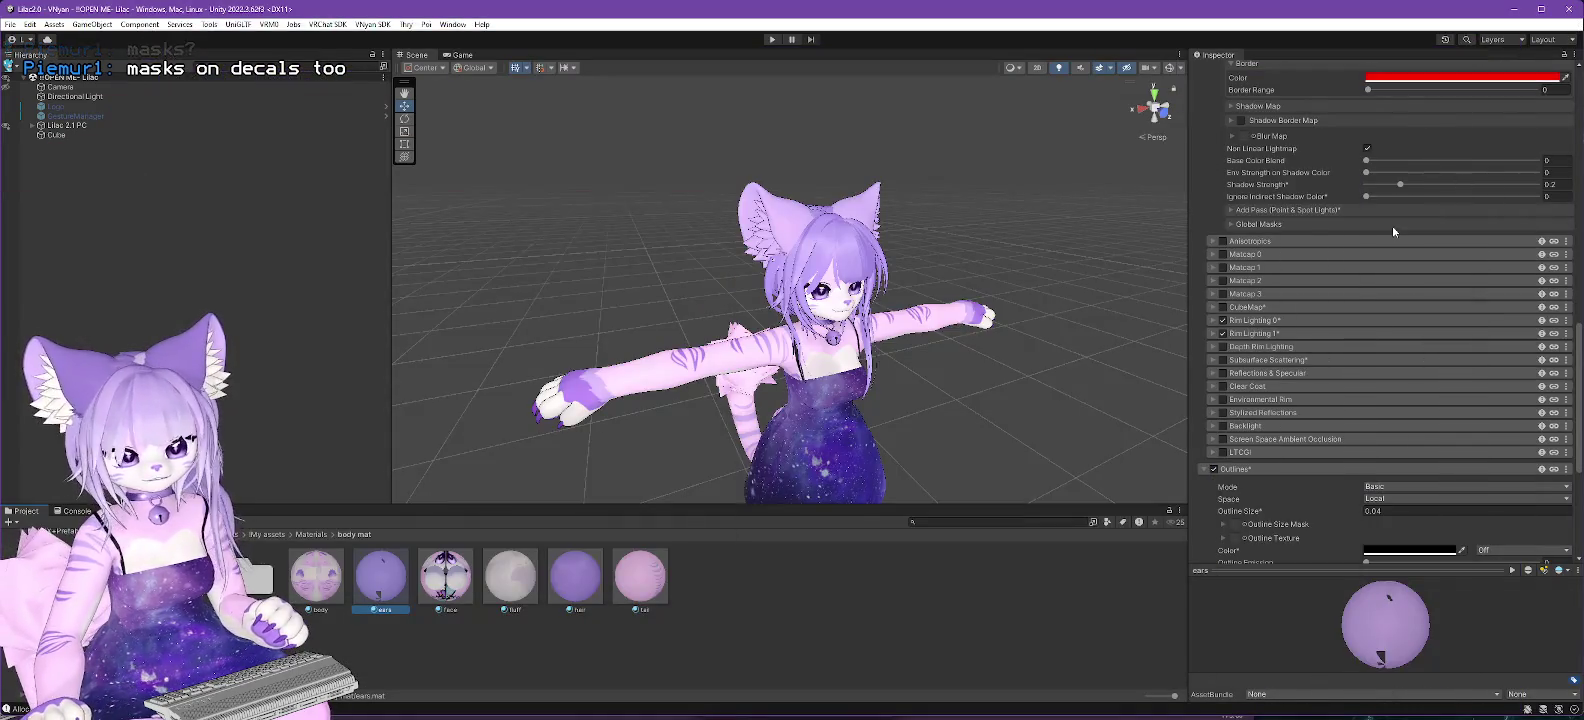
# Inspect the imported 2048×2048 ears-fluff texture, then select the fluff material in body mat.
pyautogui.scroll(-4, 1297, 342)
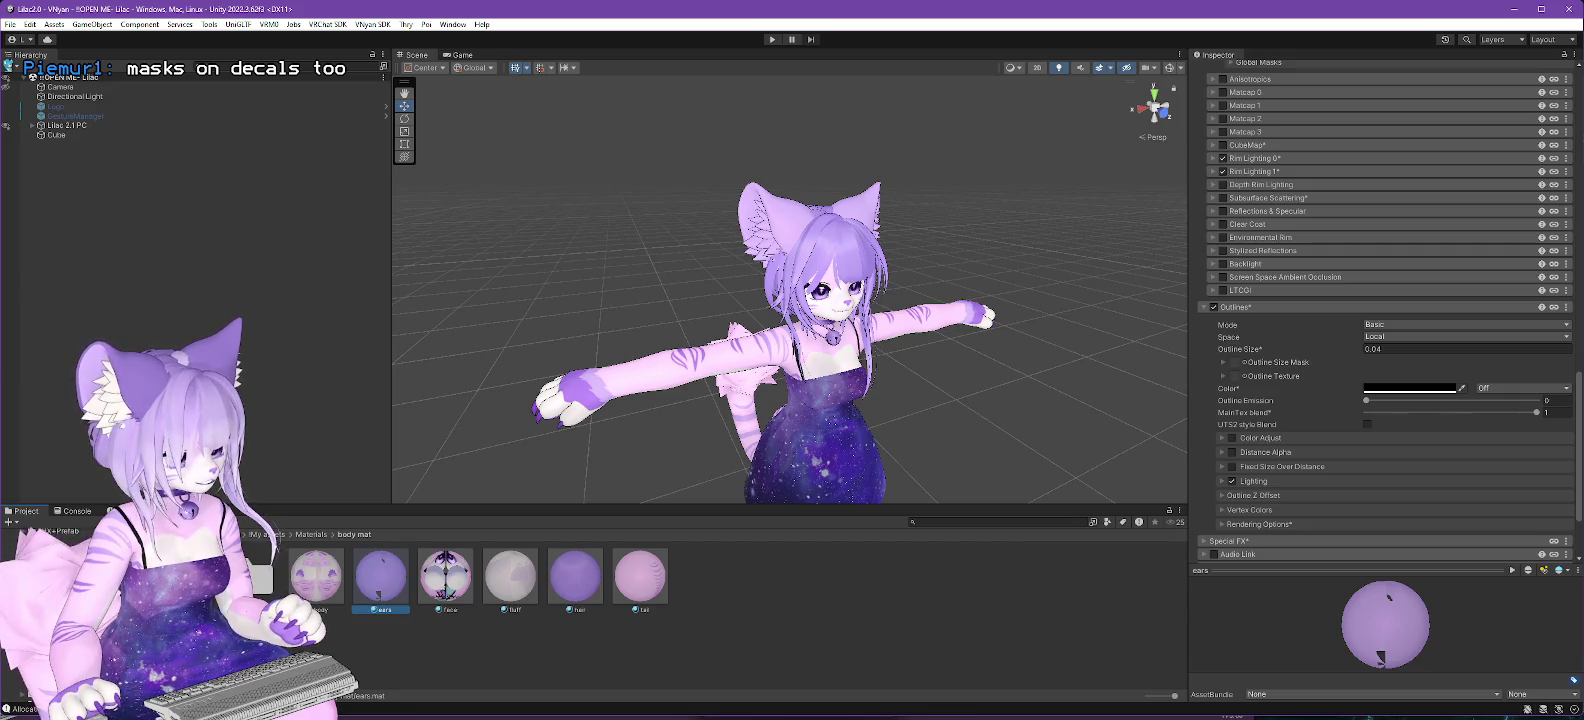
pyautogui.scroll(10, 1358, 385)
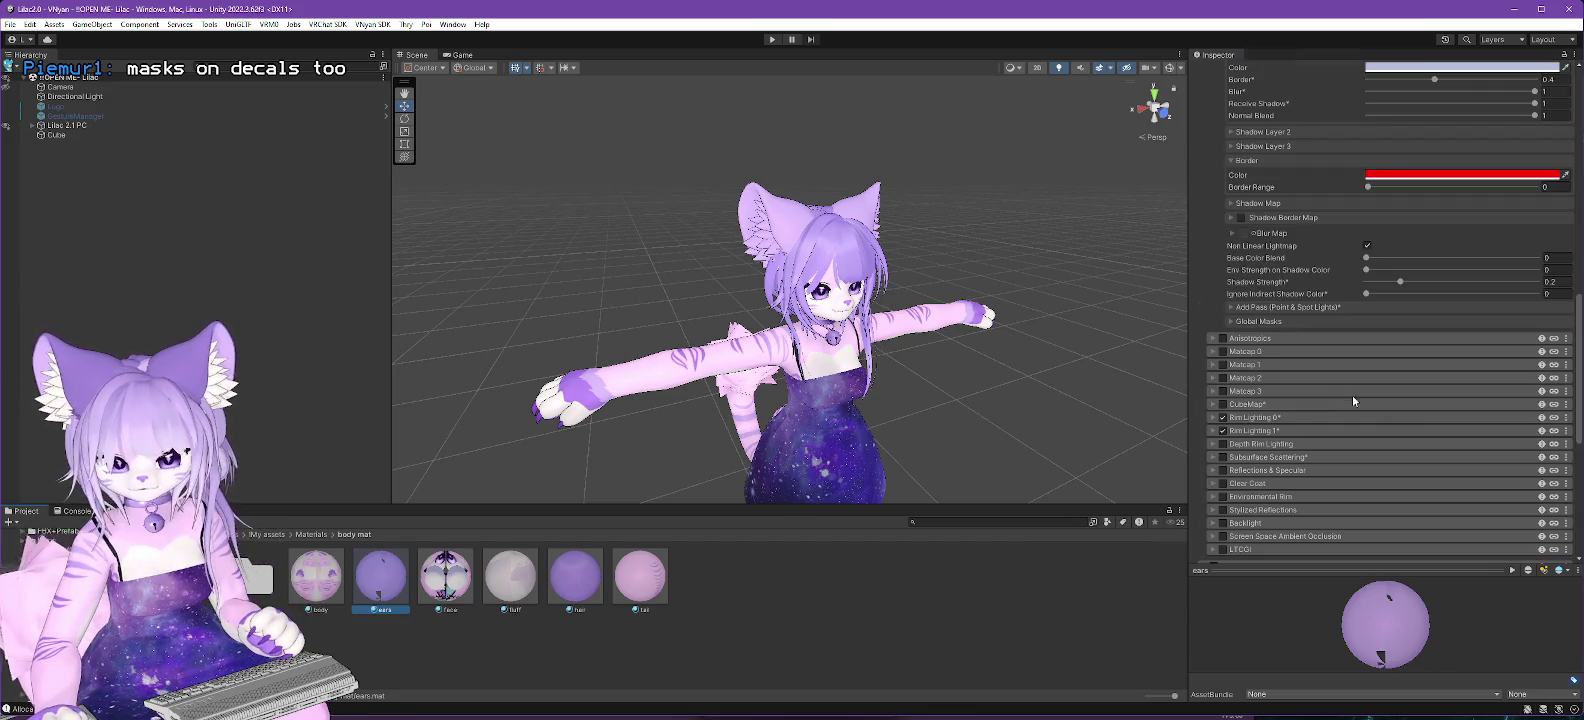
pyautogui.scroll(6, 1330, 321)
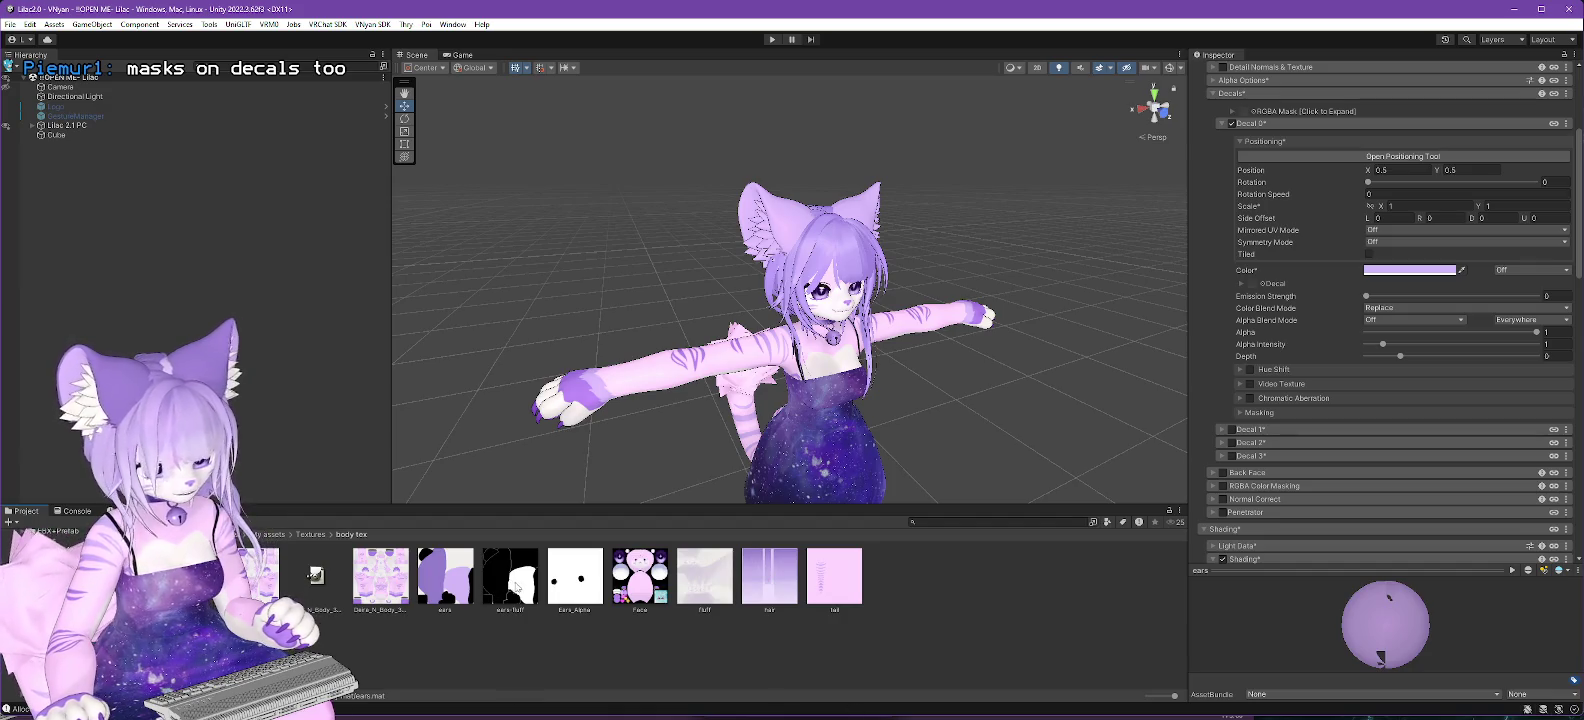
pyautogui.click(519, 594)
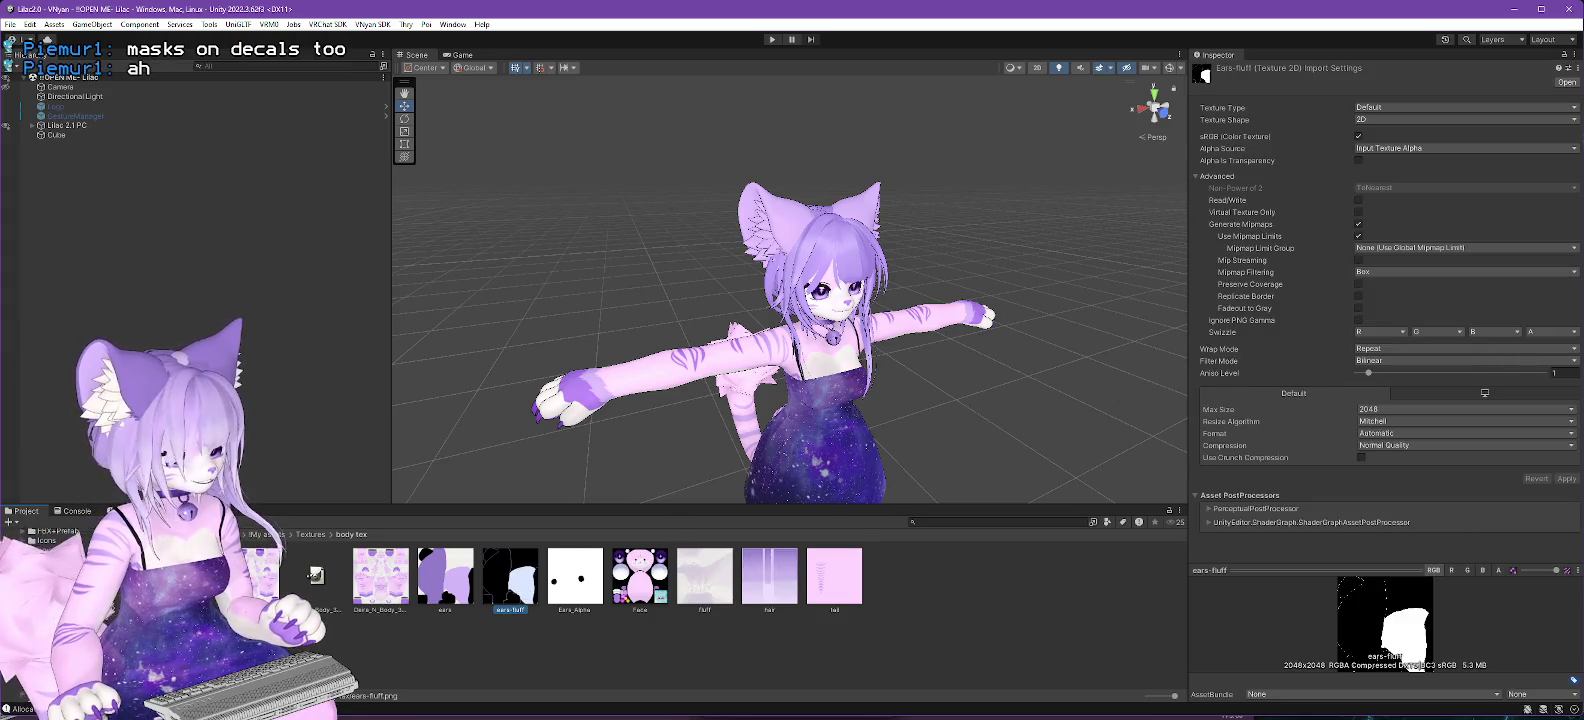
pyautogui.click(60, 560)
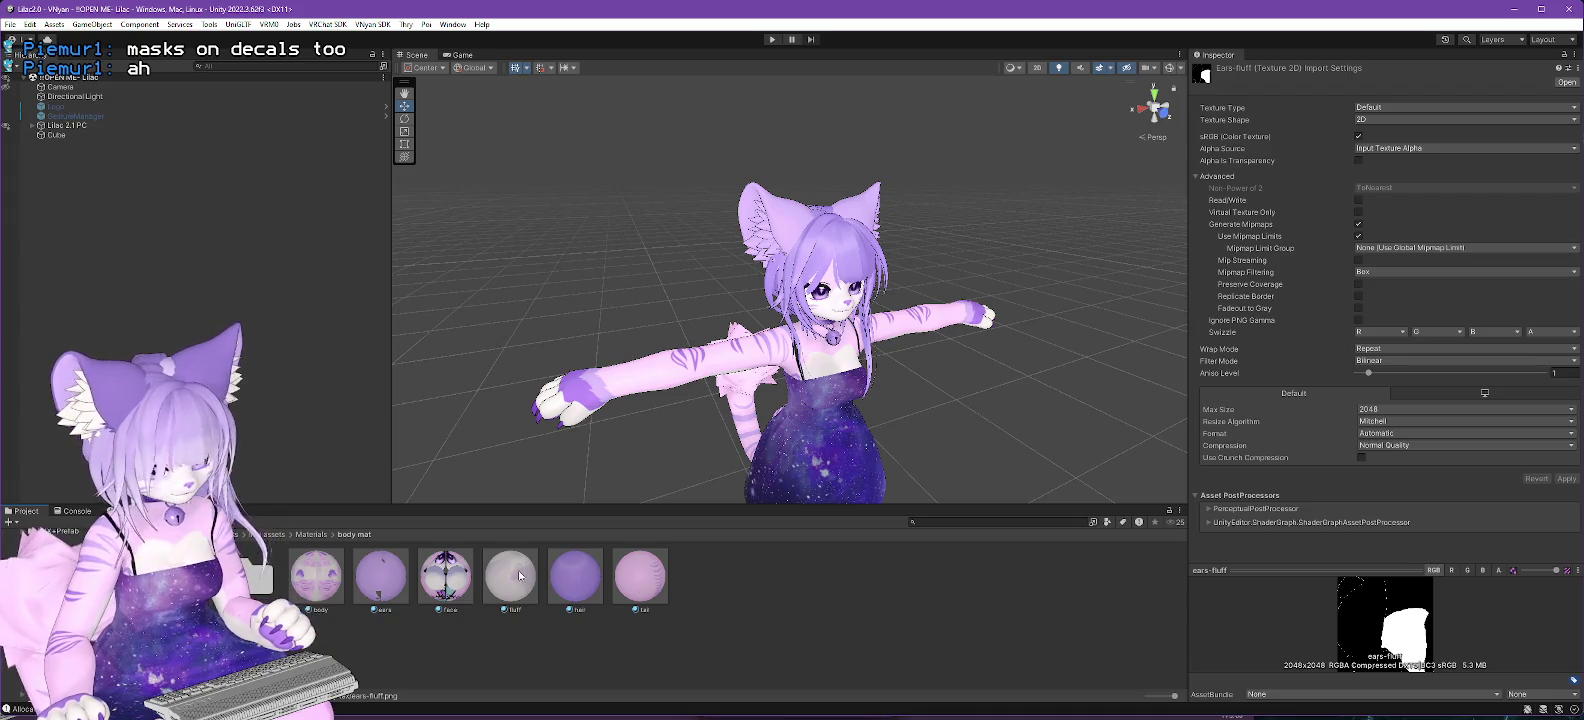
pyautogui.click(522, 576)
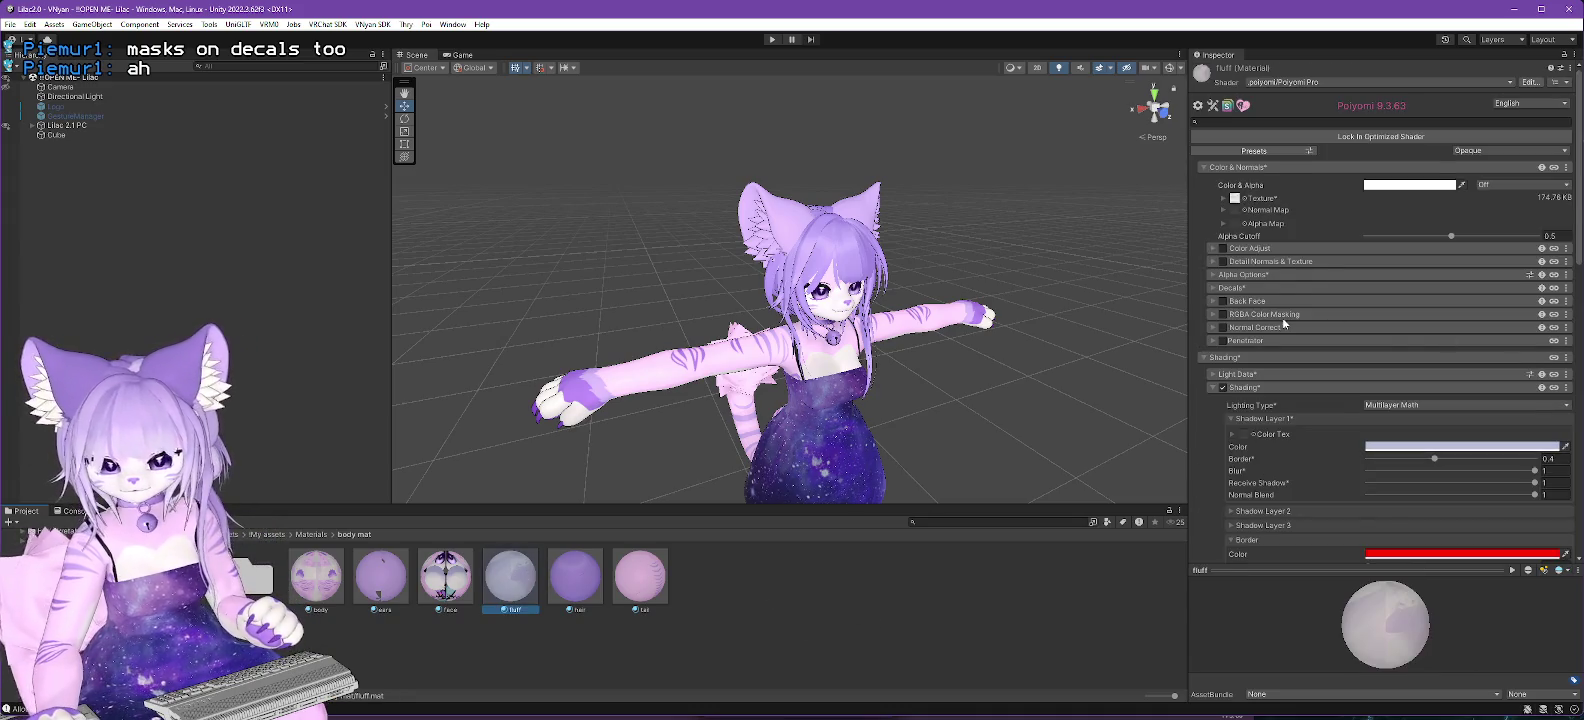
# Reselect the ears material, scroll to its Decal 0 settings and locate ears-fluff in the project.
pyautogui.scroll(-3, 1425, 361)
pyautogui.scroll(-20, 1346, 372)
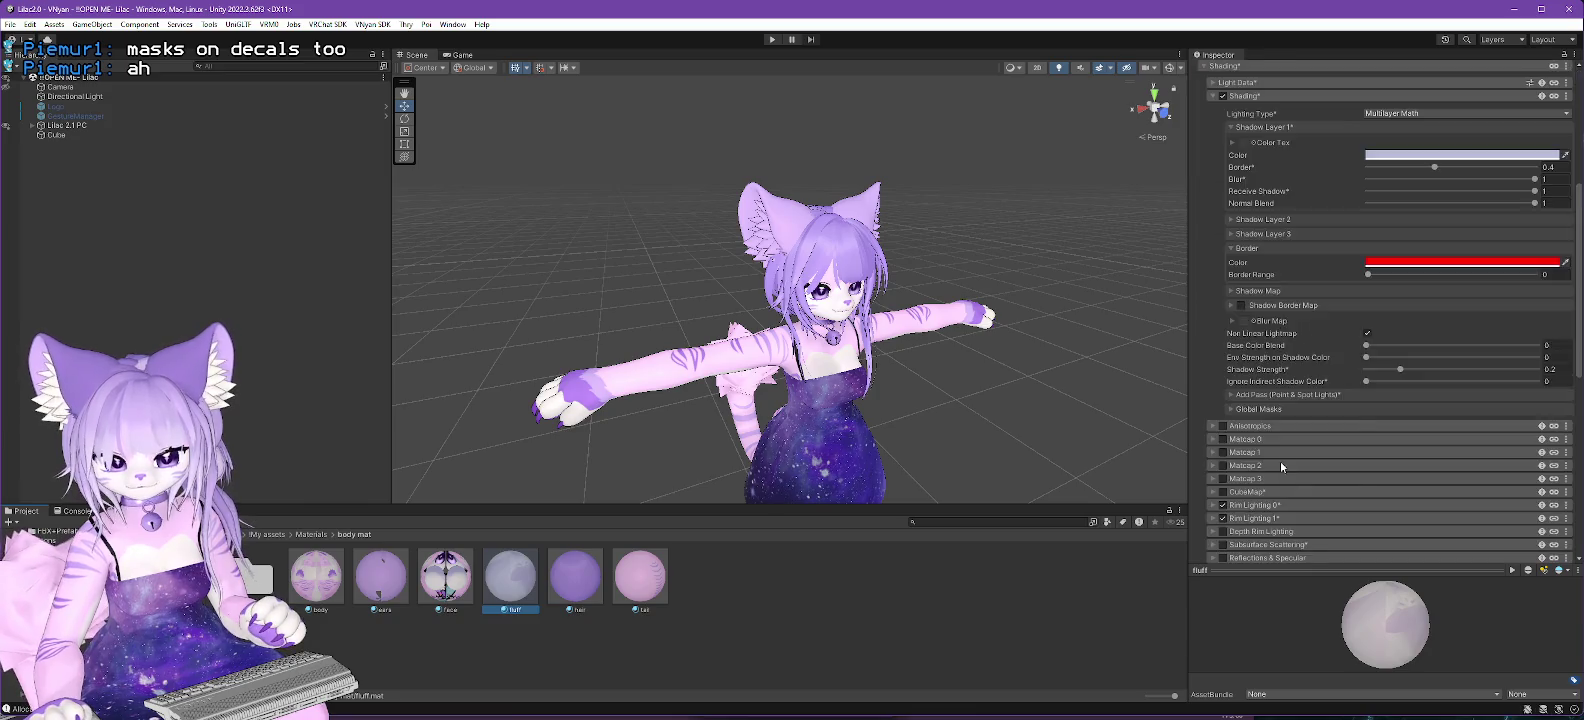
pyautogui.scroll(-6, 1306, 387)
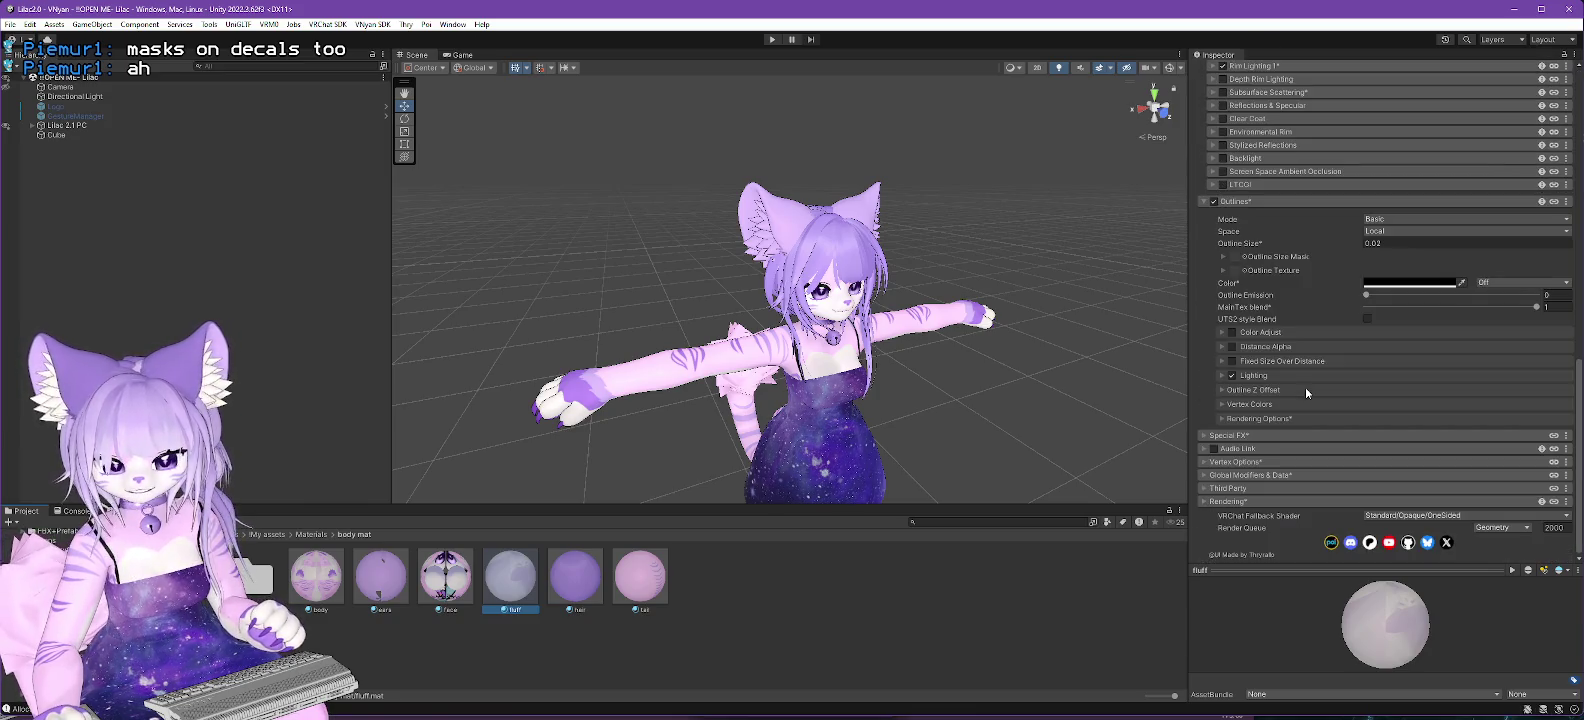
pyautogui.scroll(12, 1311, 408)
pyautogui.scroll(12, 1327, 405)
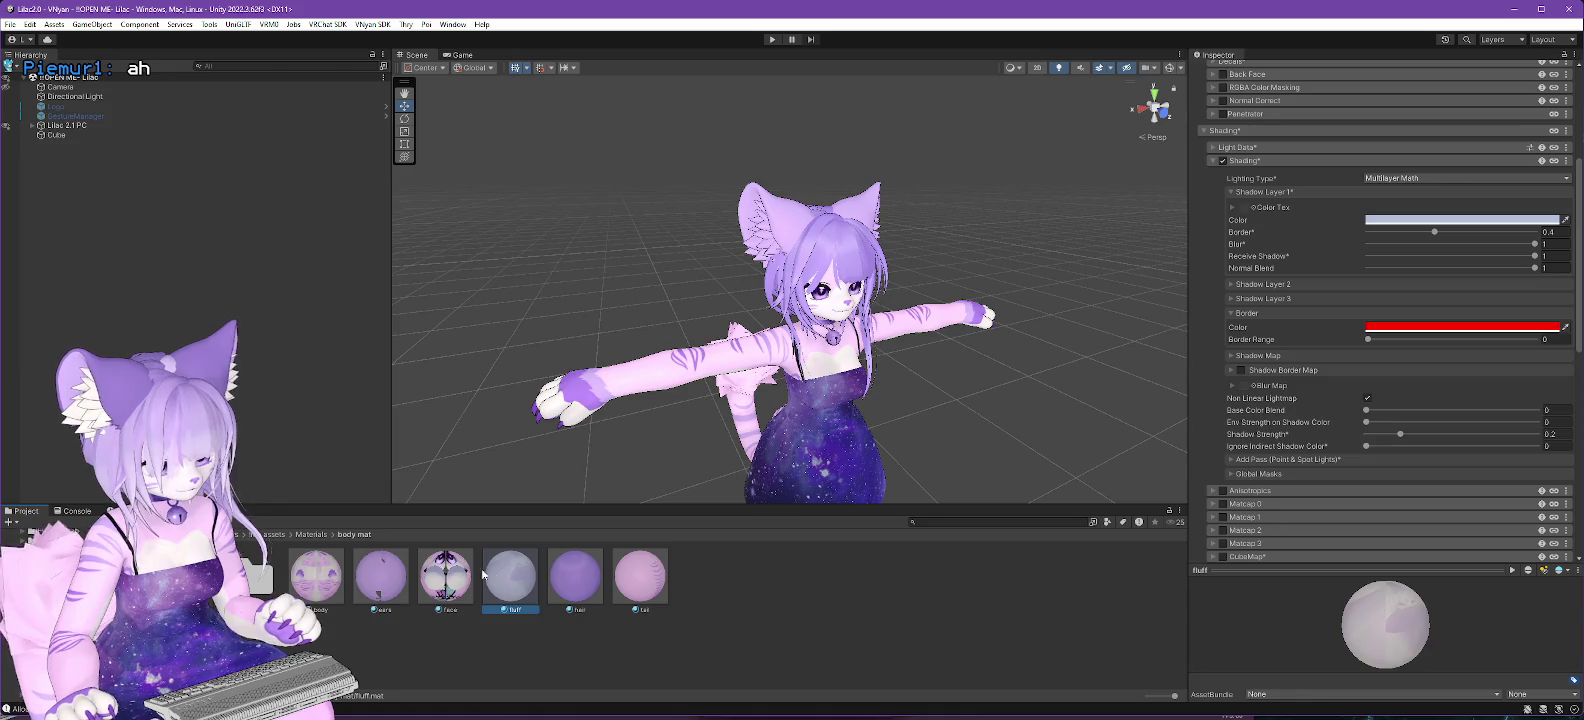
pyautogui.click(377, 580)
pyautogui.scroll(2, 1369, 379)
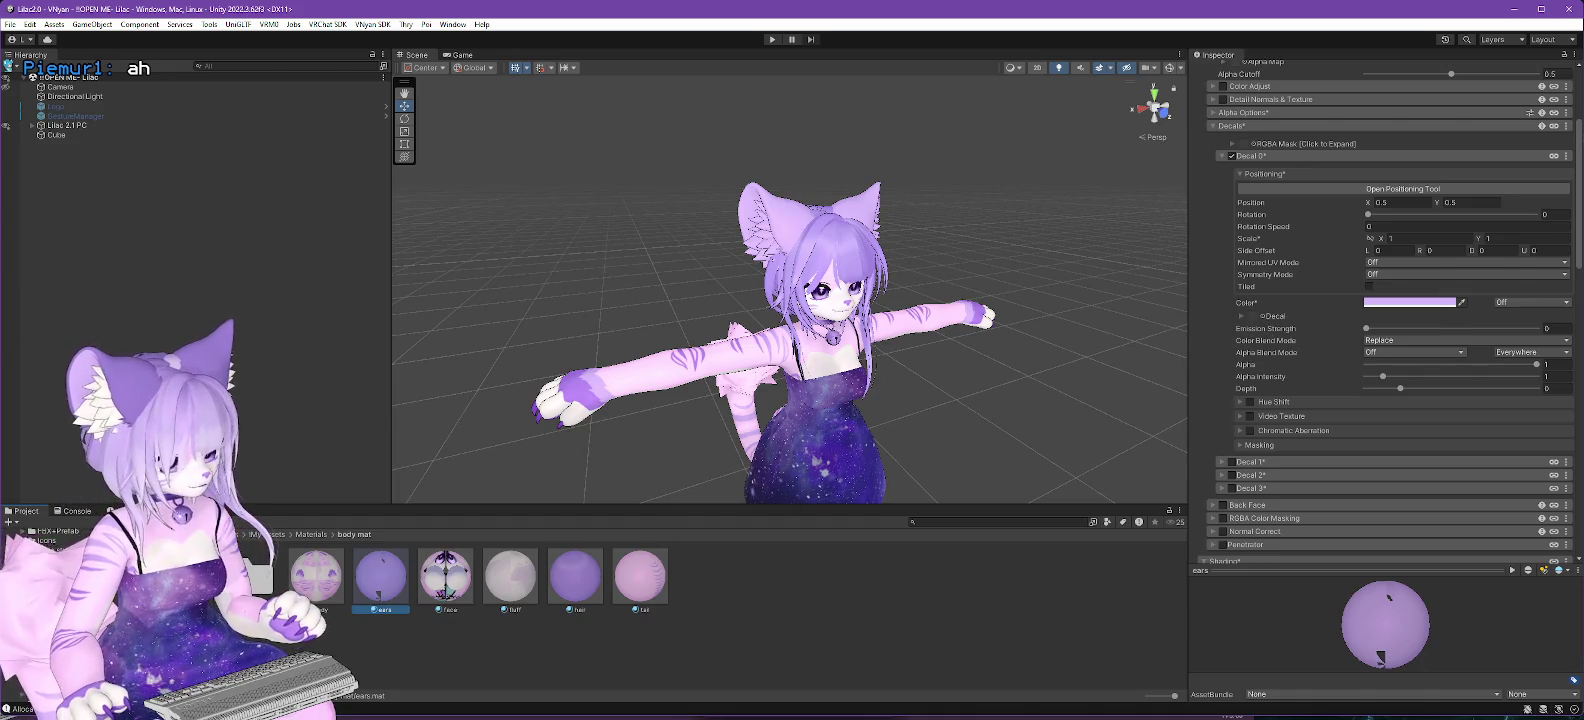
pyautogui.click(1252, 316)
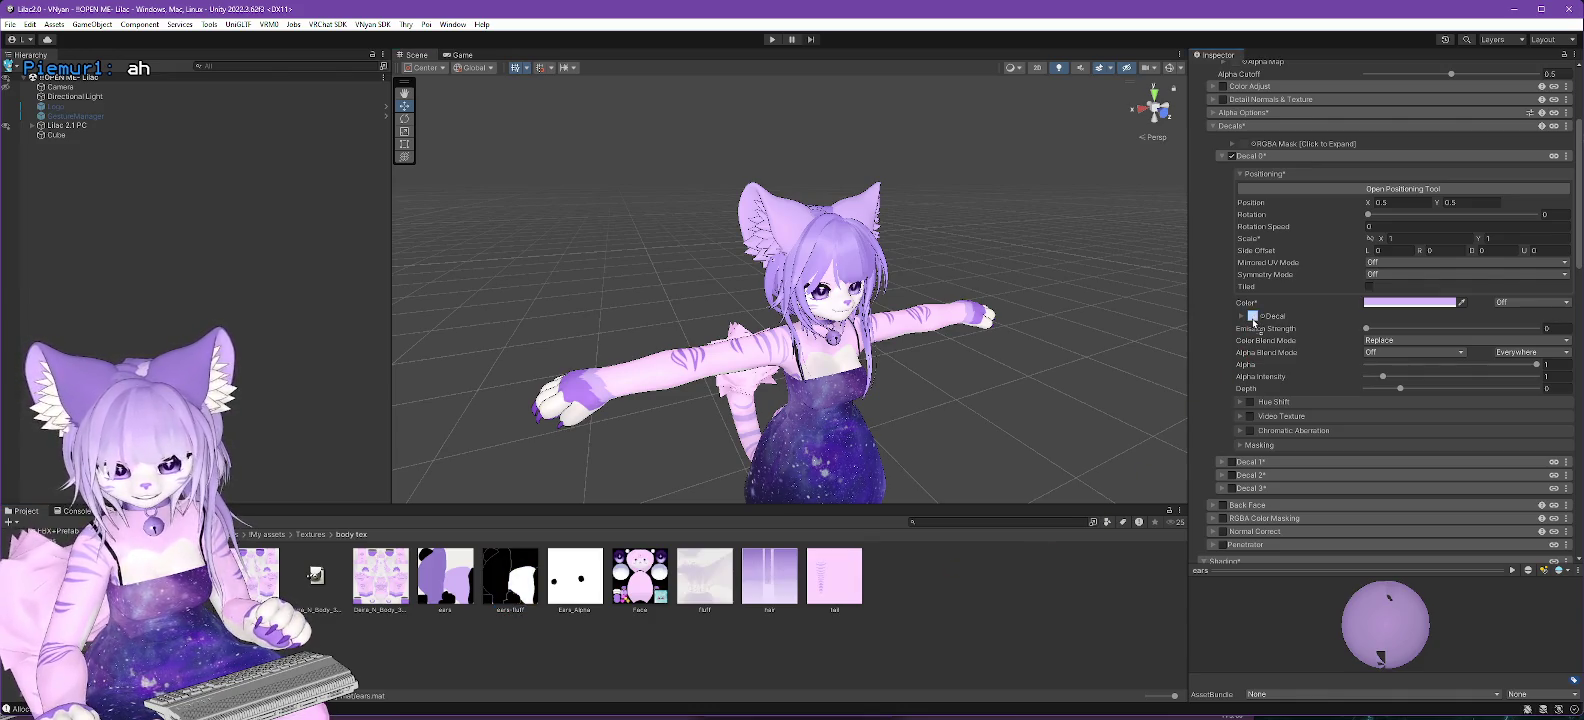
# Drop ears-fluff into the Decal 0 texture slot and orbit to check the ears.
pyautogui.moveTo(1253, 319); pyautogui.dragTo(1252, 317)
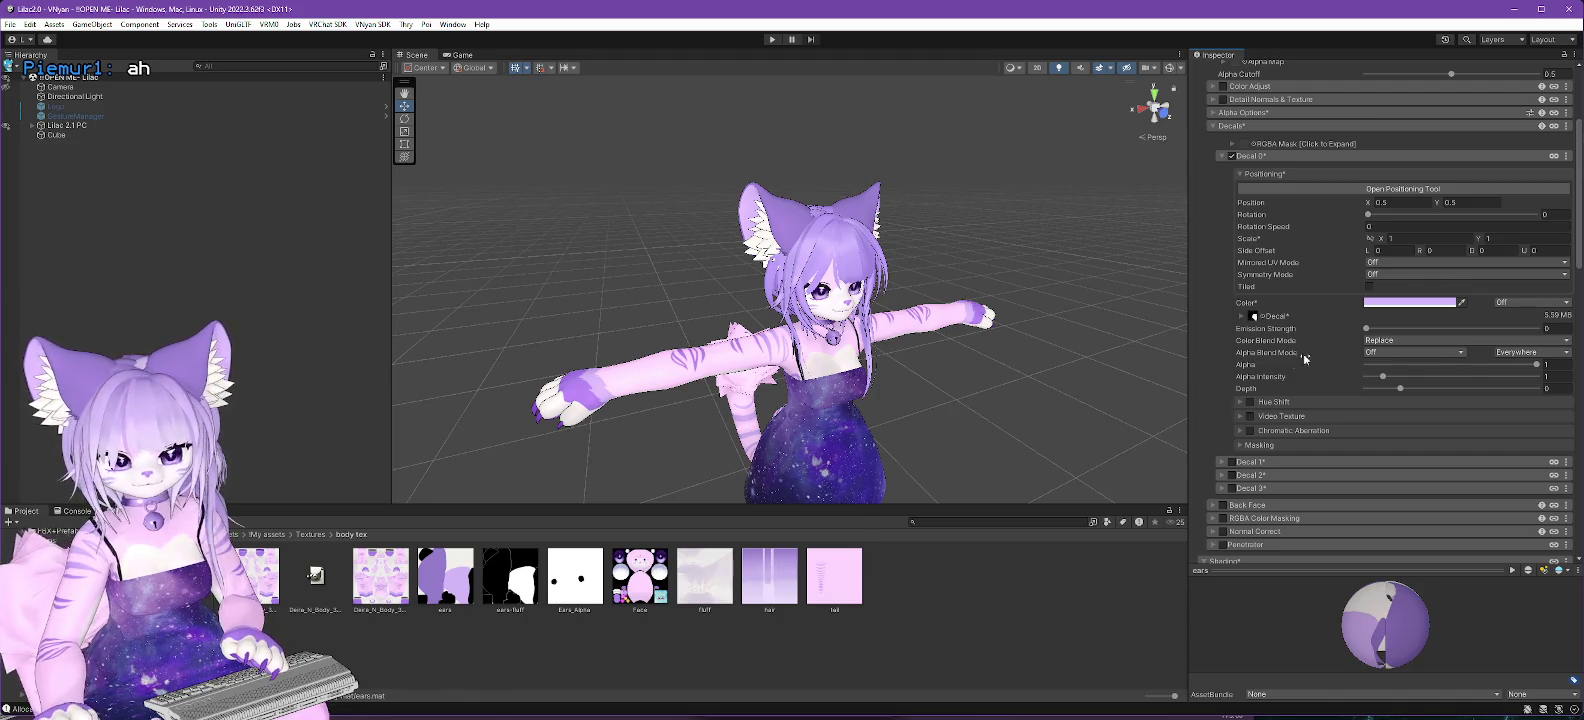
pyautogui.scroll(3, 917, 351)
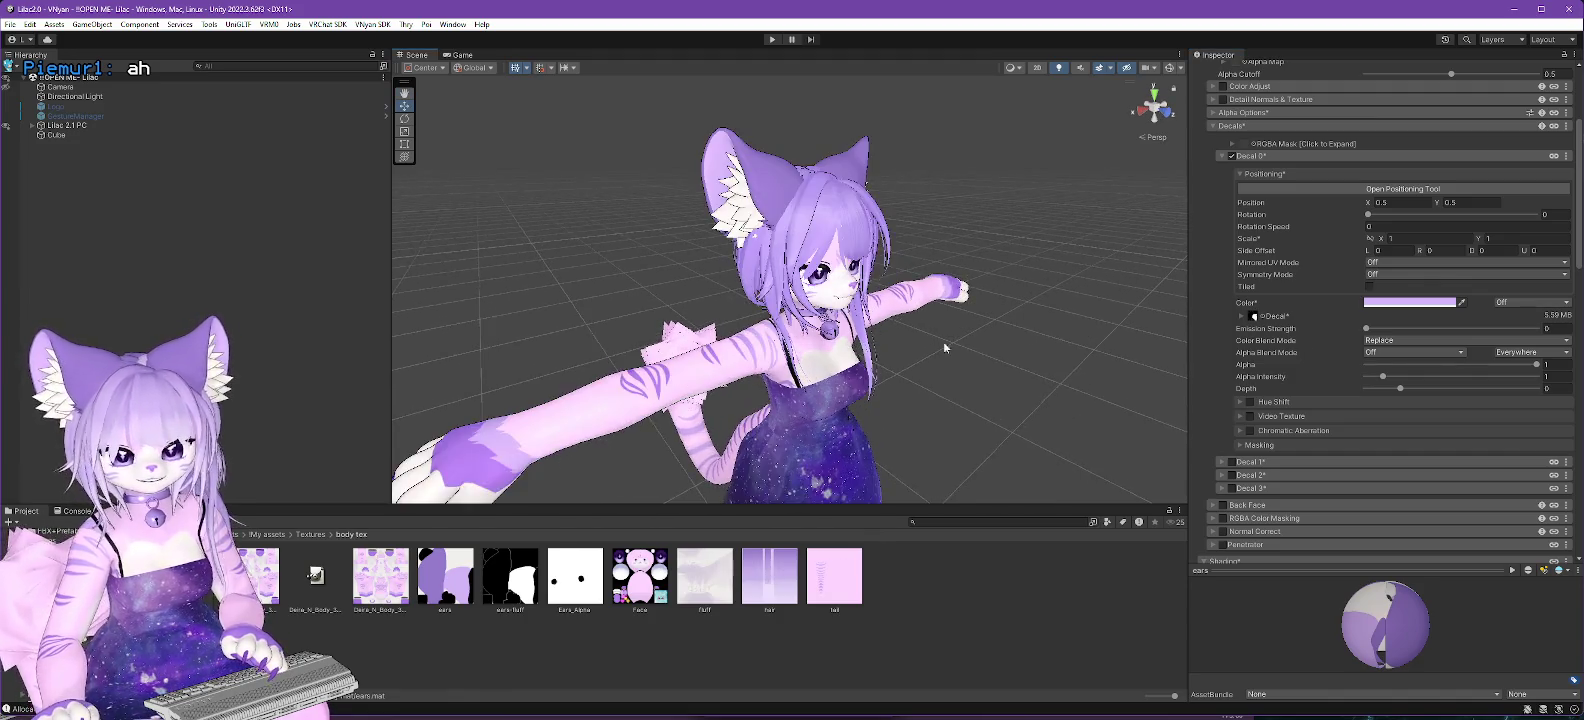
pyautogui.moveTo(943, 342); pyautogui.dragTo(1084, 363)
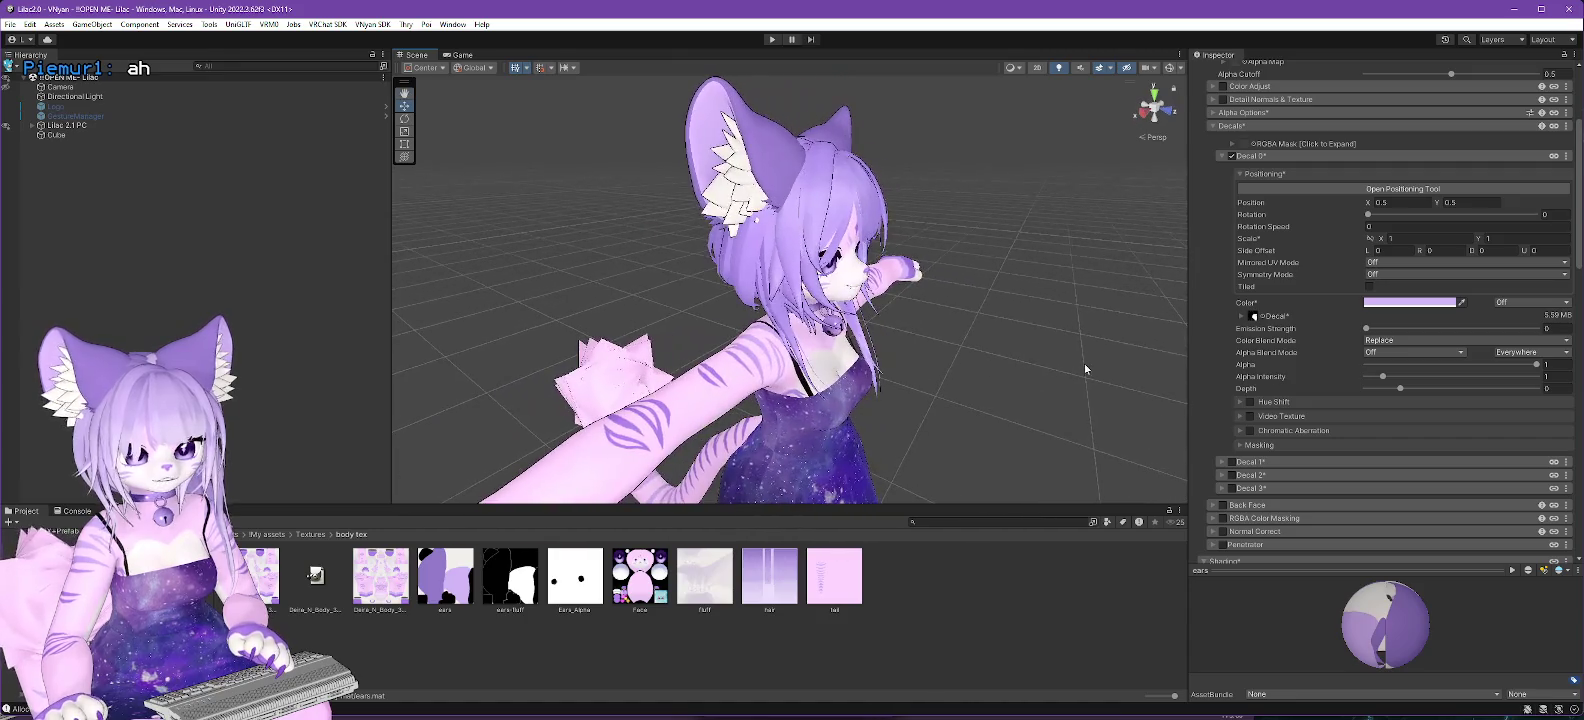
# Darken the ears decal tint toward purple 7C45C8.
pyautogui.click(1397, 303)
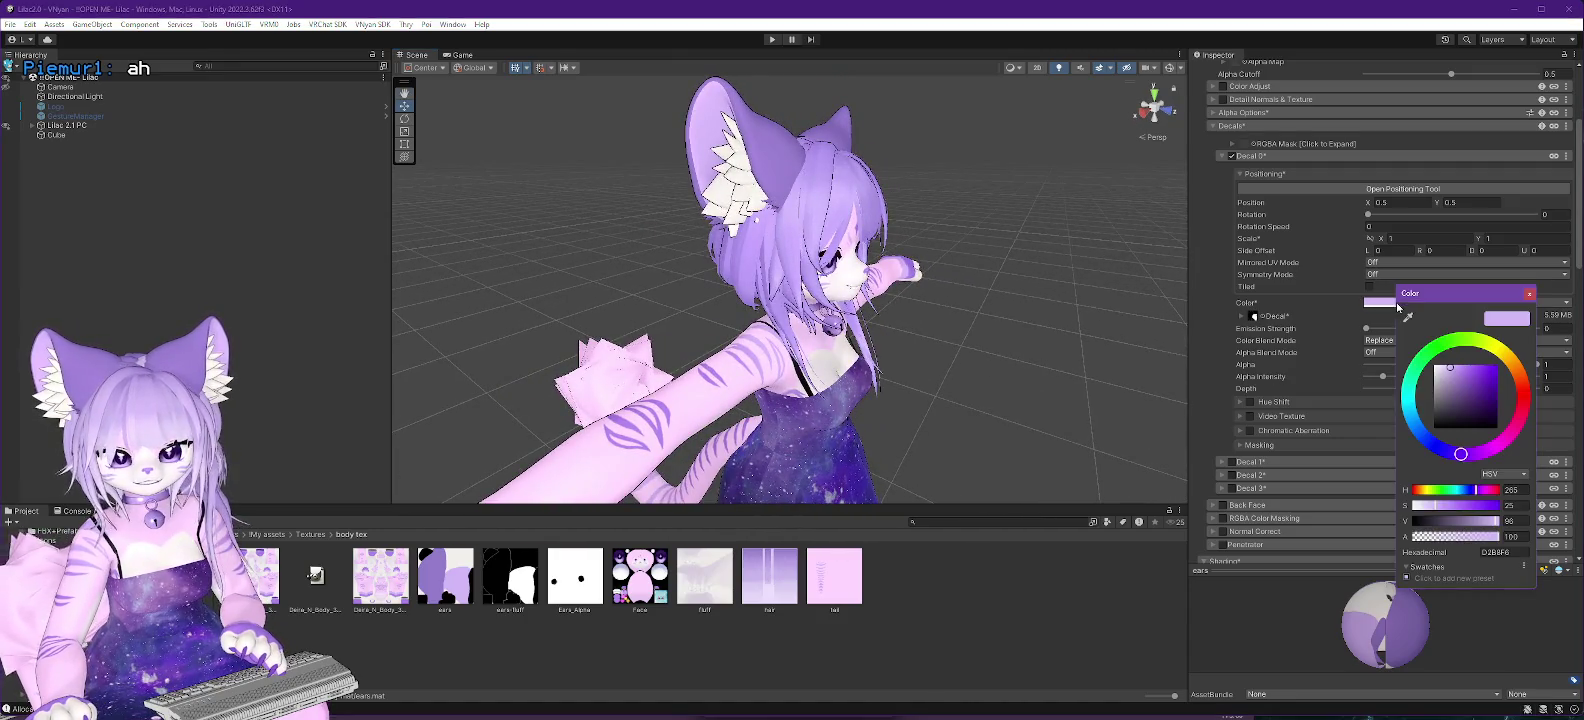
pyautogui.click(1458, 385)
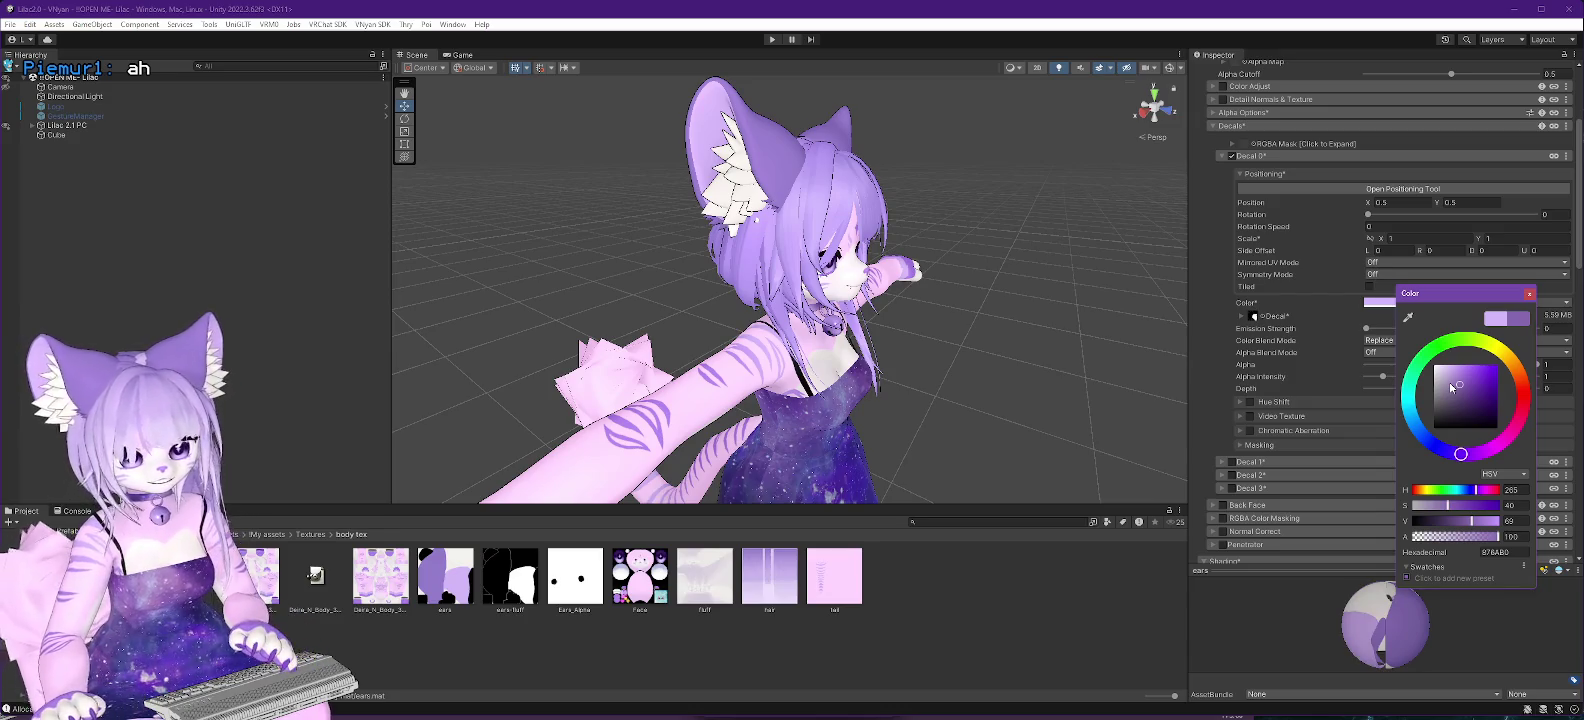
pyautogui.moveTo(980, 384); pyautogui.dragTo(915, 400)
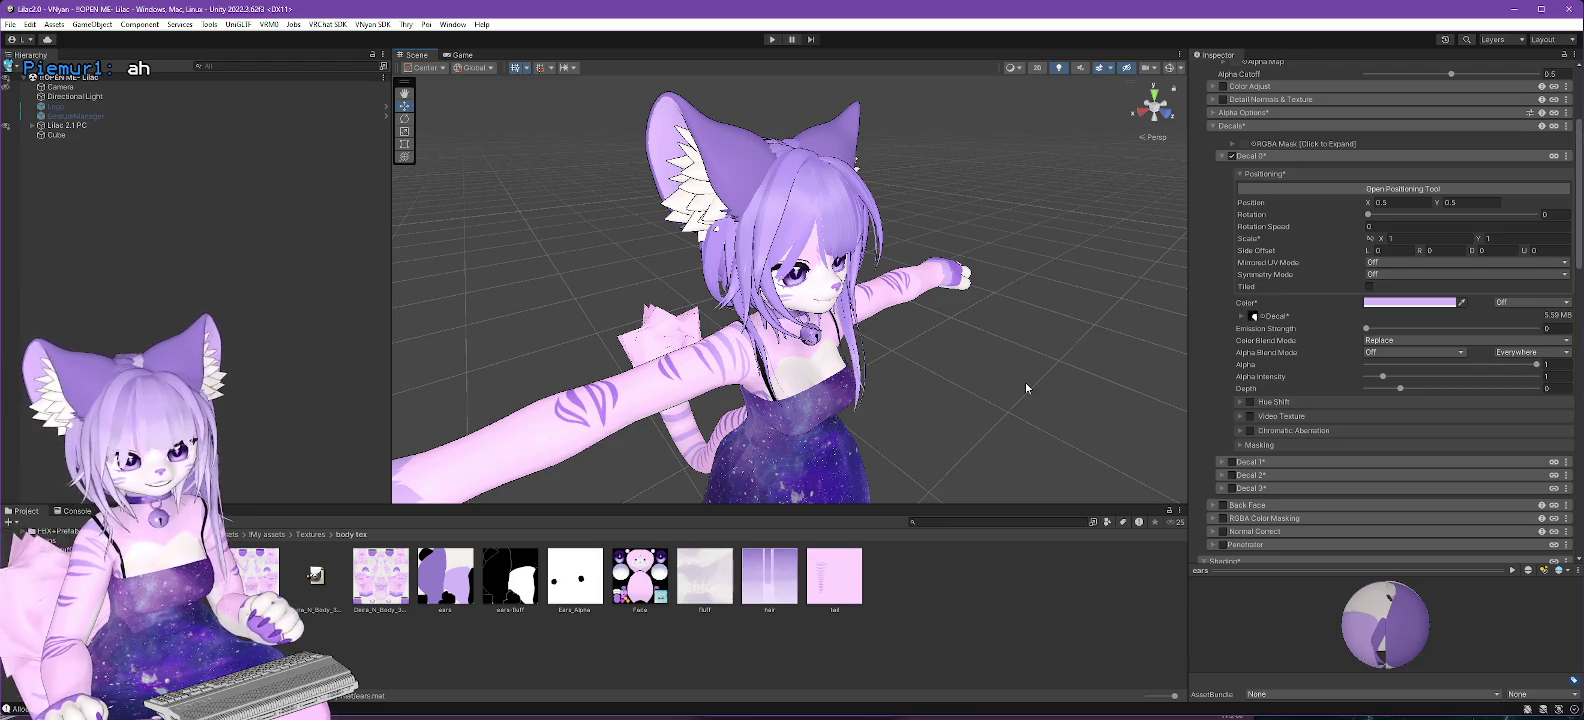
pyautogui.click(1405, 304)
# Set the decal colour to deeper purple 7C45C6 and mark it Renamed (when locked) for animation.
pyautogui.moveTo(1464, 395)
pyautogui.mouseDown()
pyautogui.moveTo(1488, 402)
pyautogui.moveTo(1496, 381)
pyautogui.mouseUp()
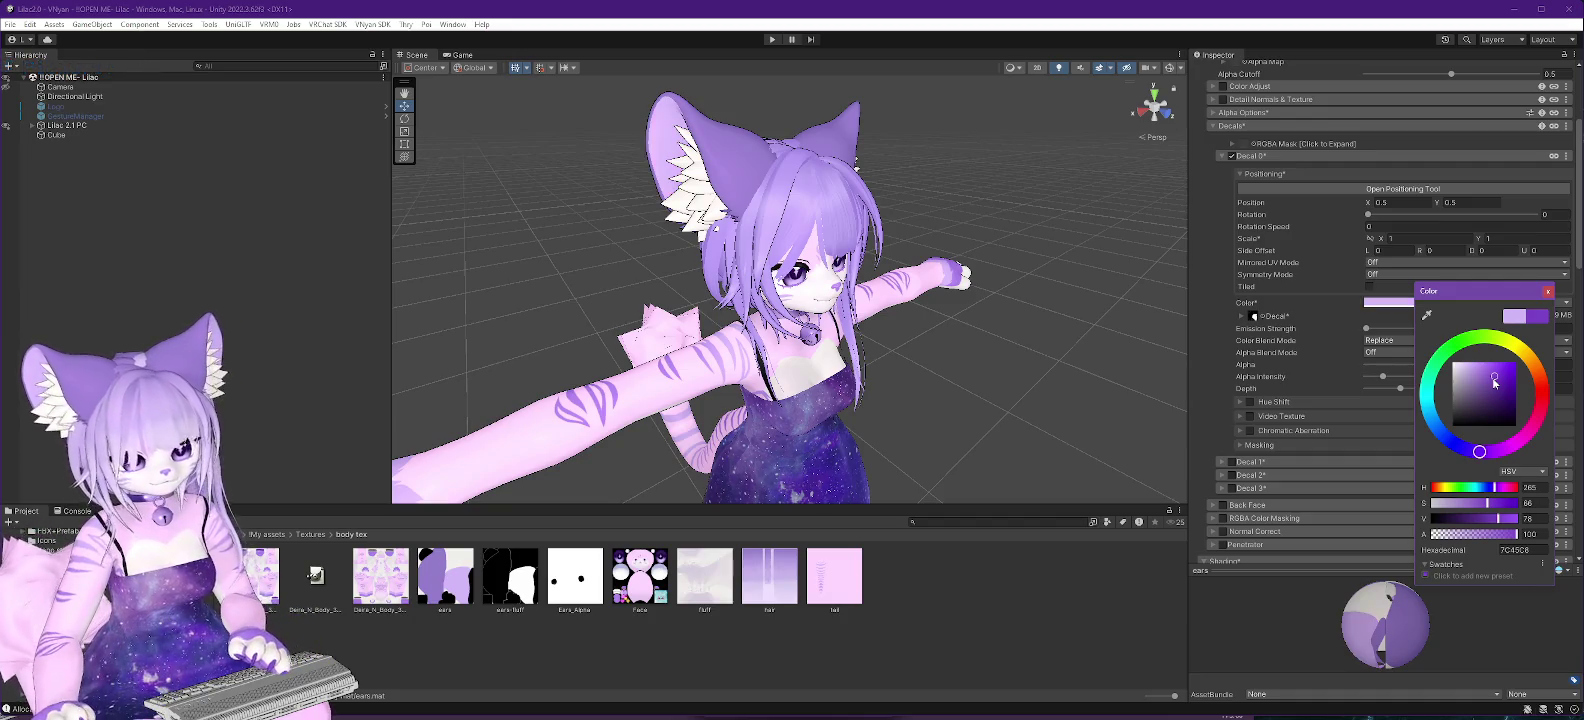
pyautogui.moveTo(1169, 385)
pyautogui.mouseDown()
pyautogui.moveTo(849, 364)
pyautogui.moveTo(888, 364)
pyautogui.mouseUp()
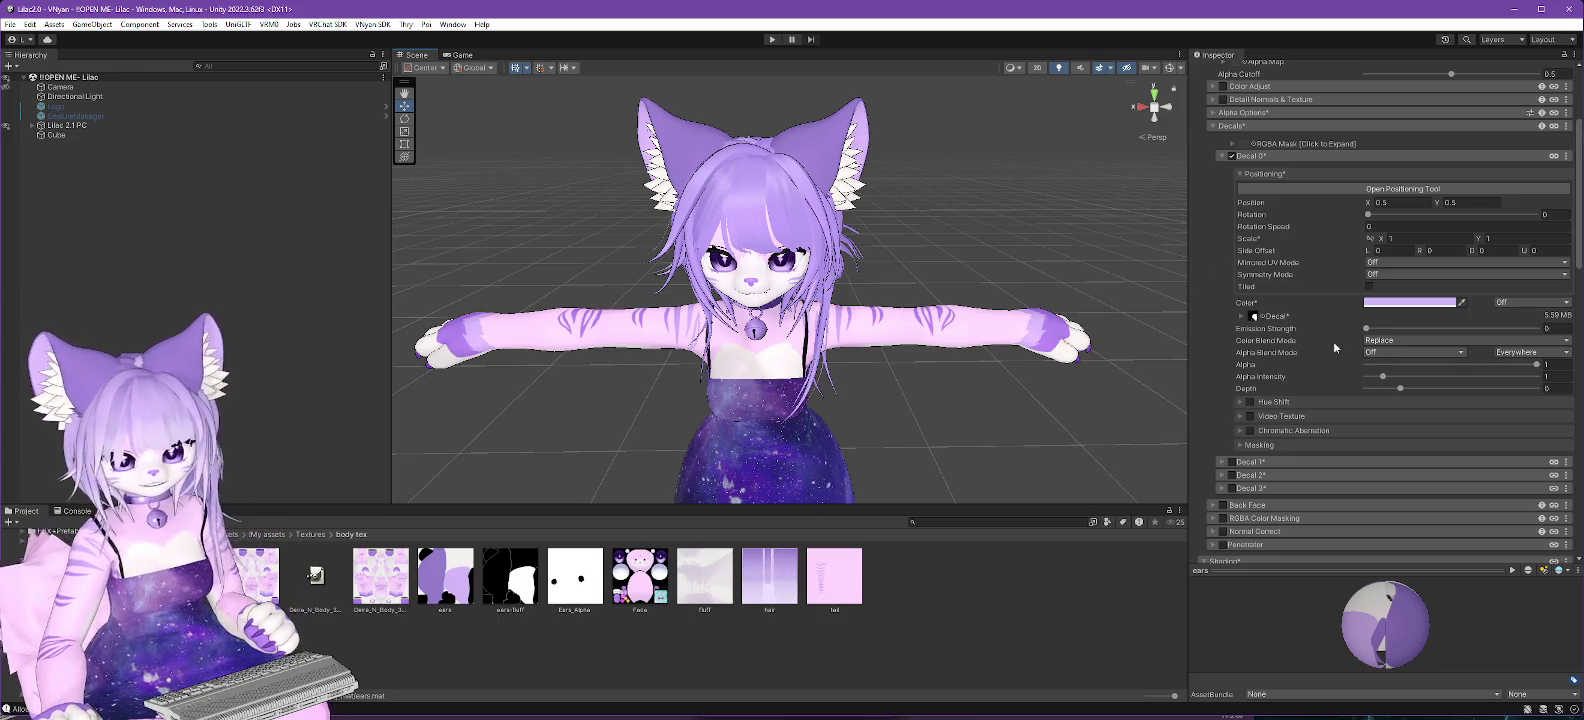
pyautogui.rightClick(1256, 305)
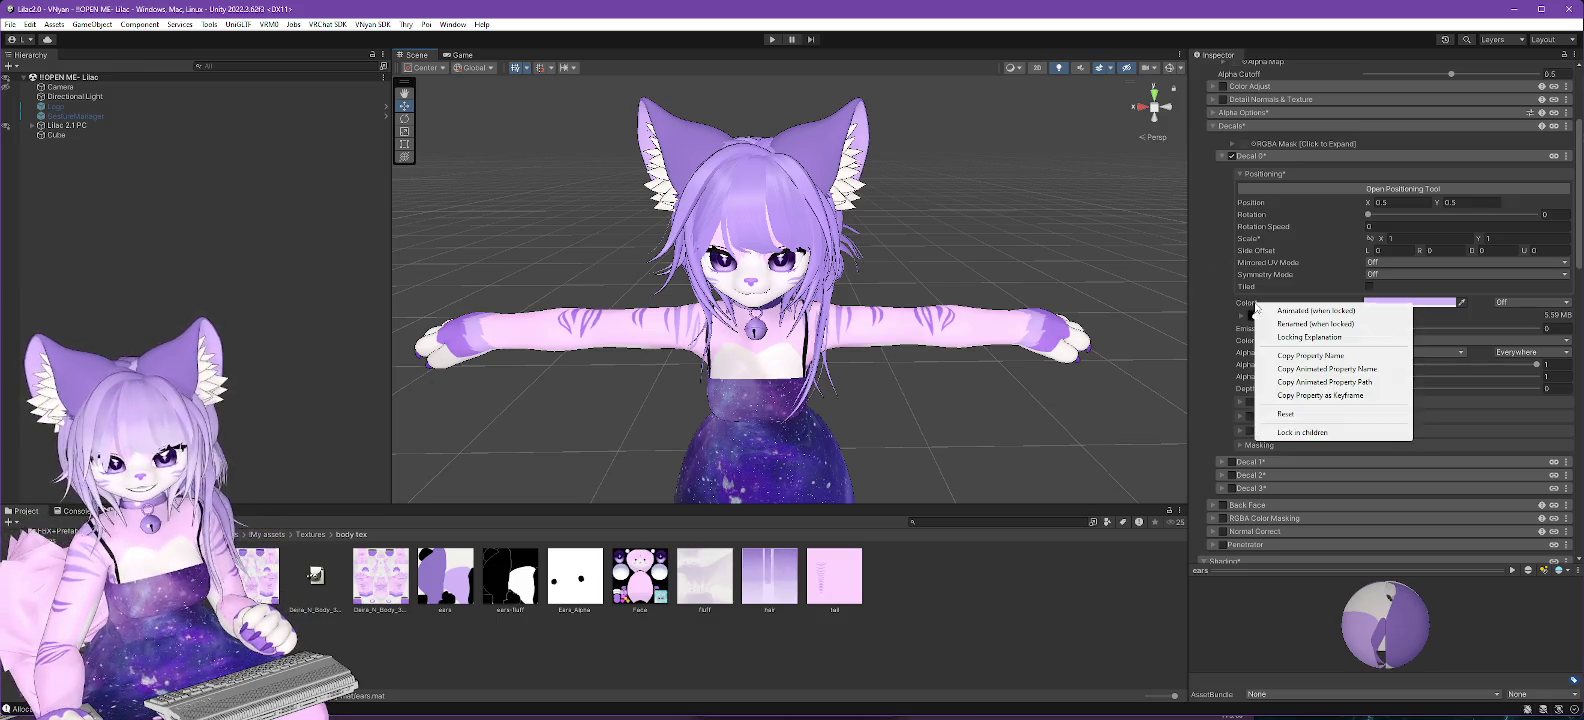
pyautogui.click(1326, 326)
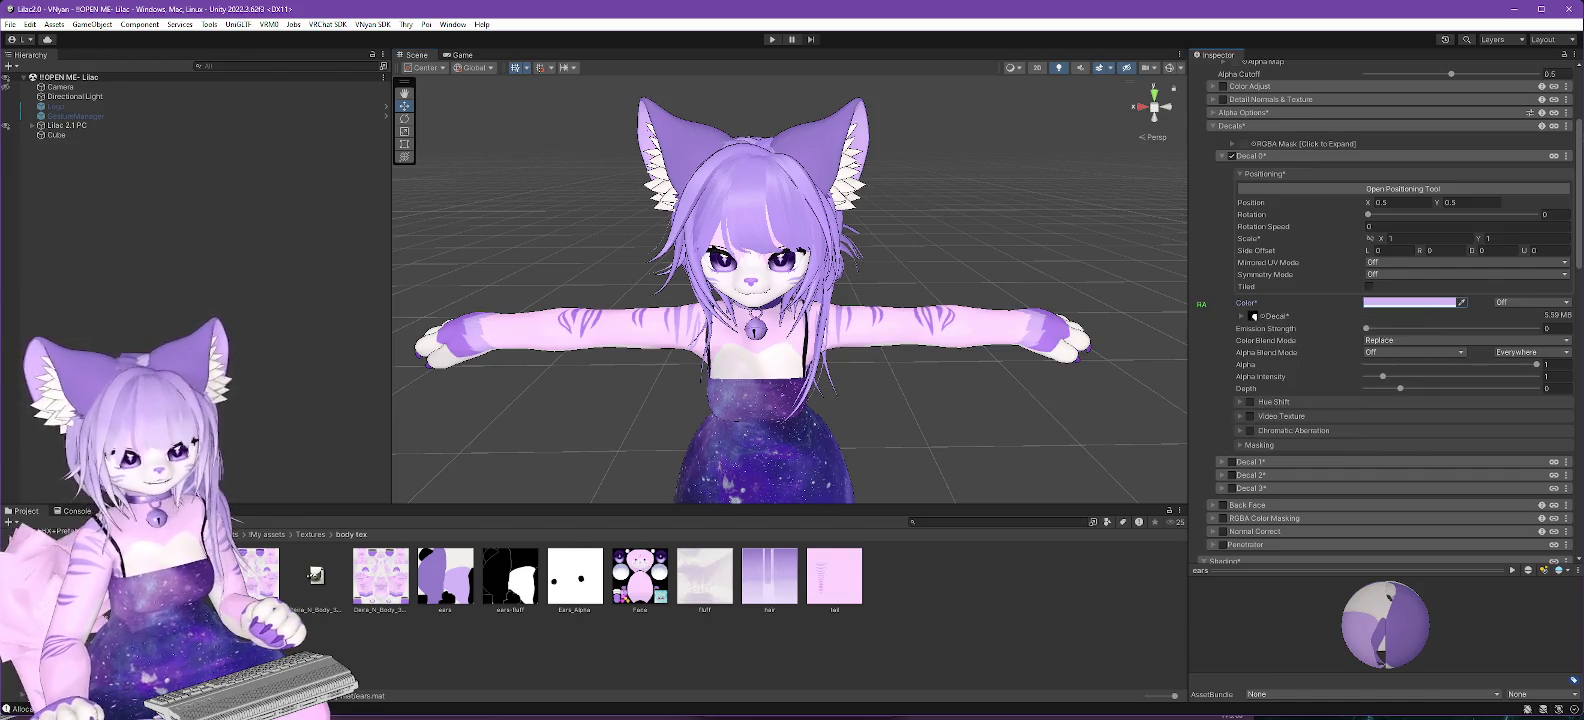
pyautogui.hotkey('alt', 'Tab')
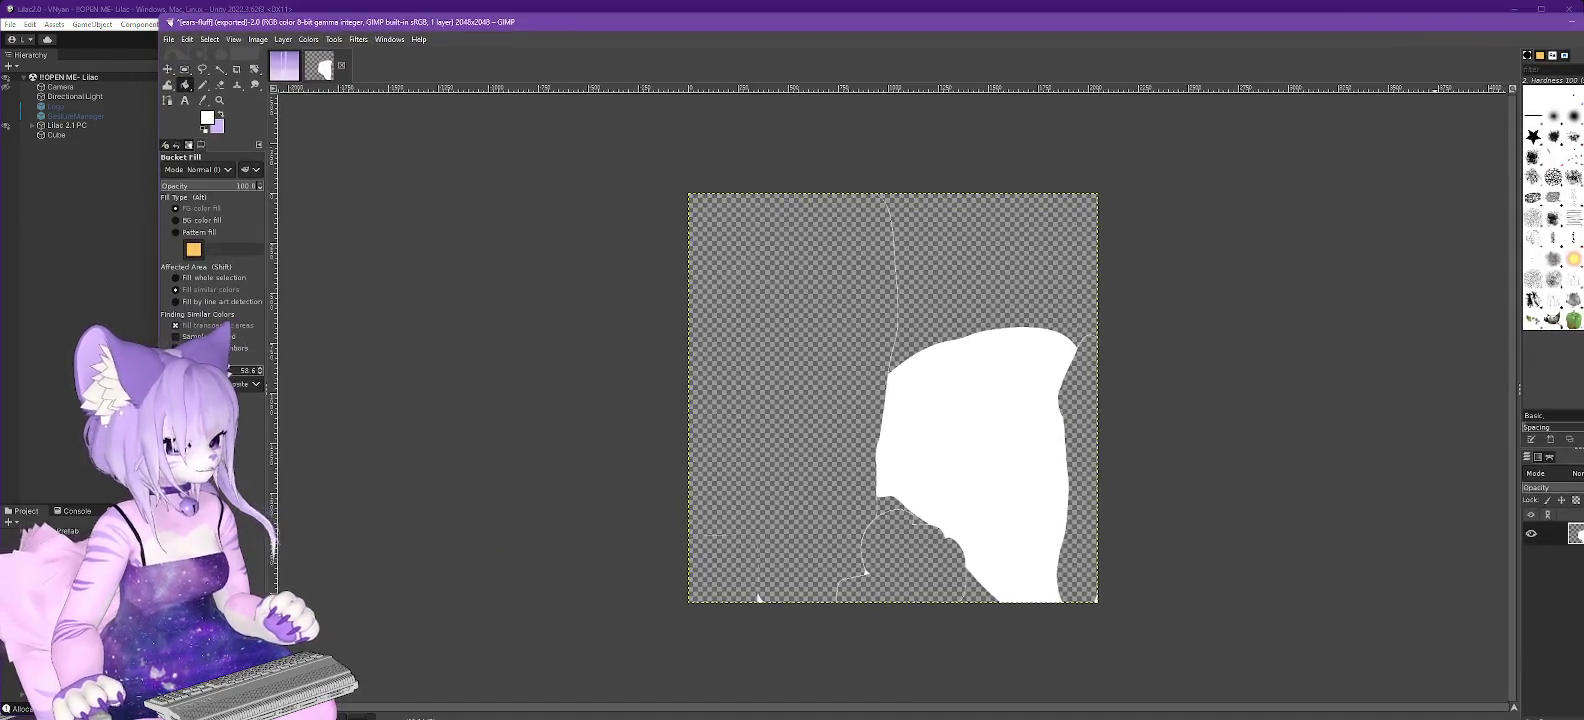
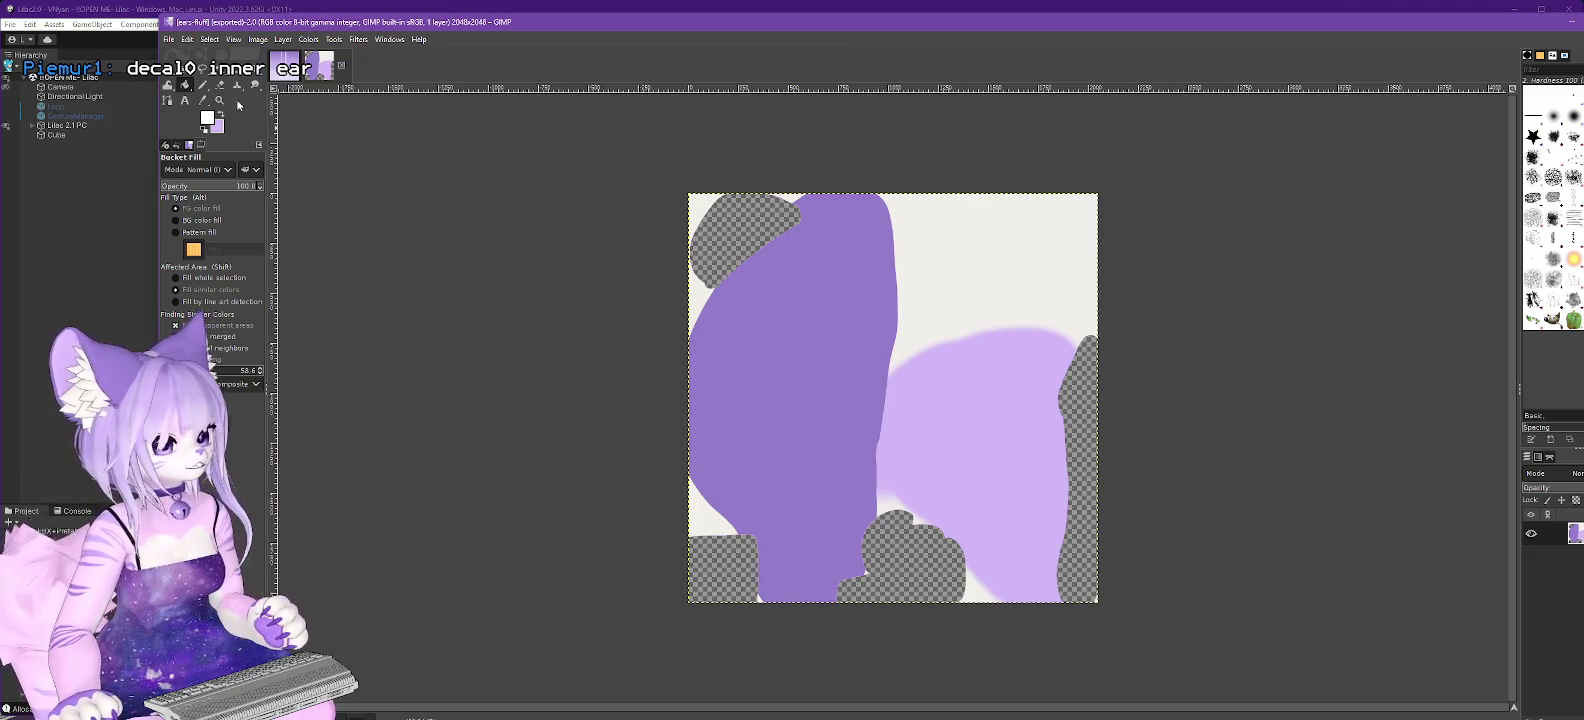
# Erase the dark purple and light purple regions of the ears image to transparency.
pyautogui.press('u')
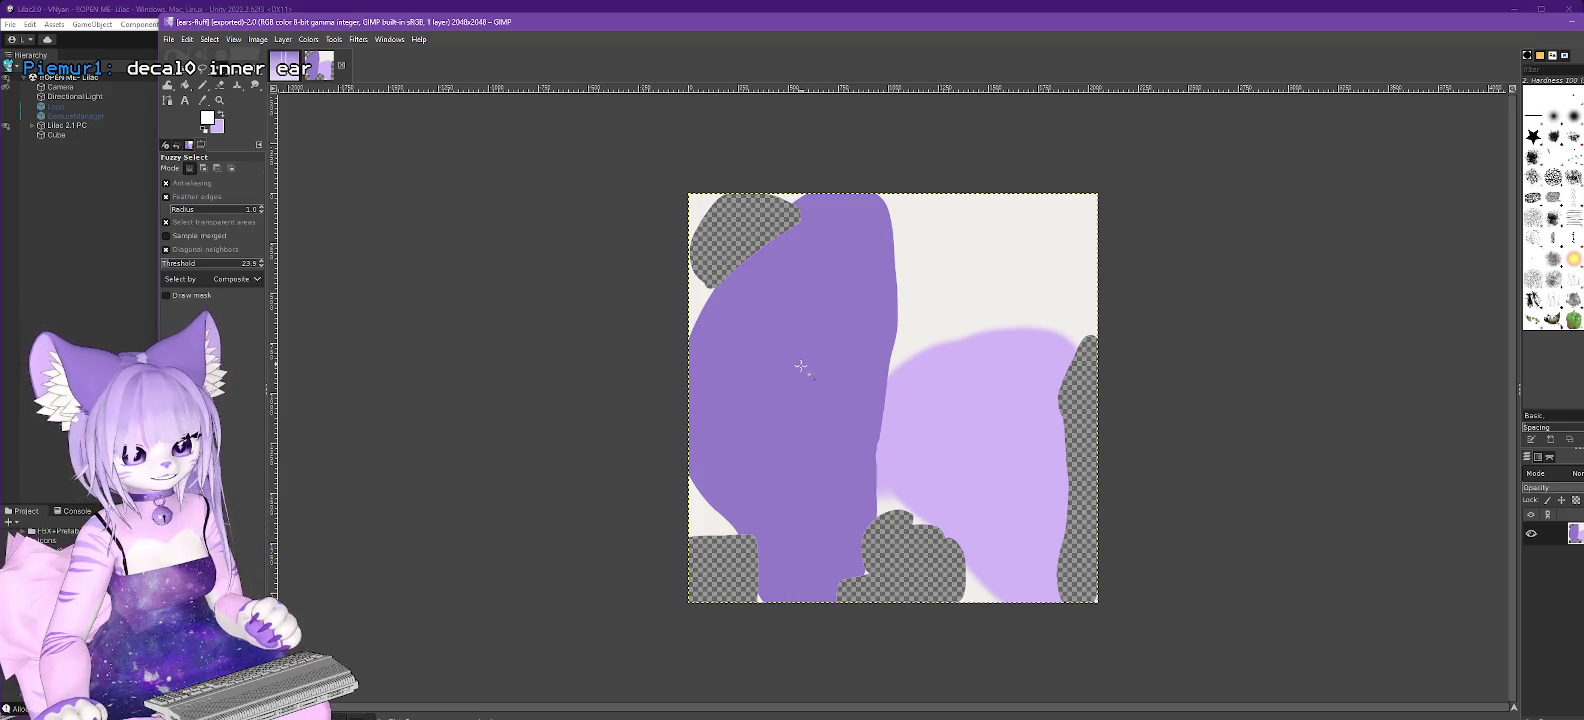
pyautogui.click(790, 379)
pyautogui.press('Delete')
pyautogui.click(987, 438)
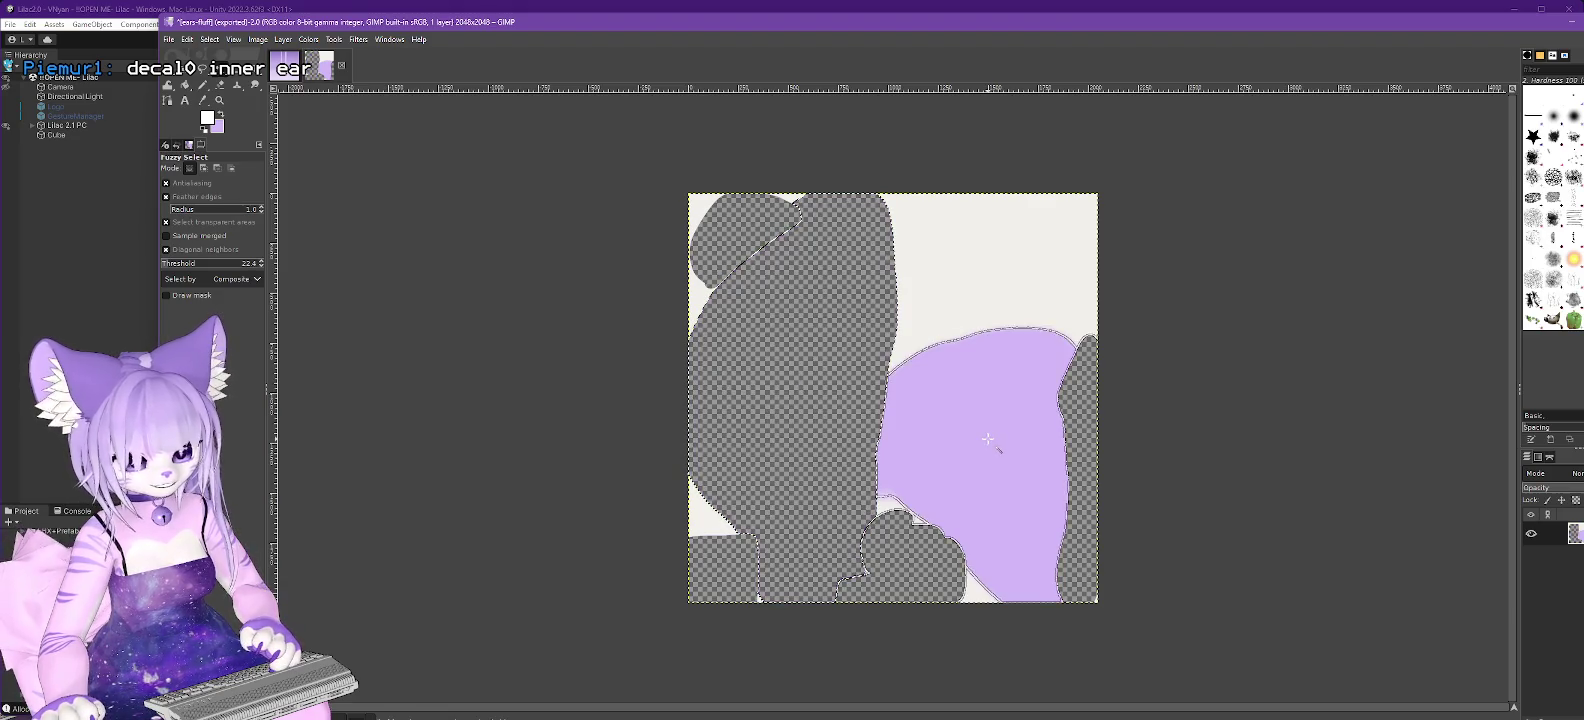
pyautogui.press('Delete')
# Open the Export As dialog, cancel it, and switch back to Unity.
pyautogui.click(169, 40)
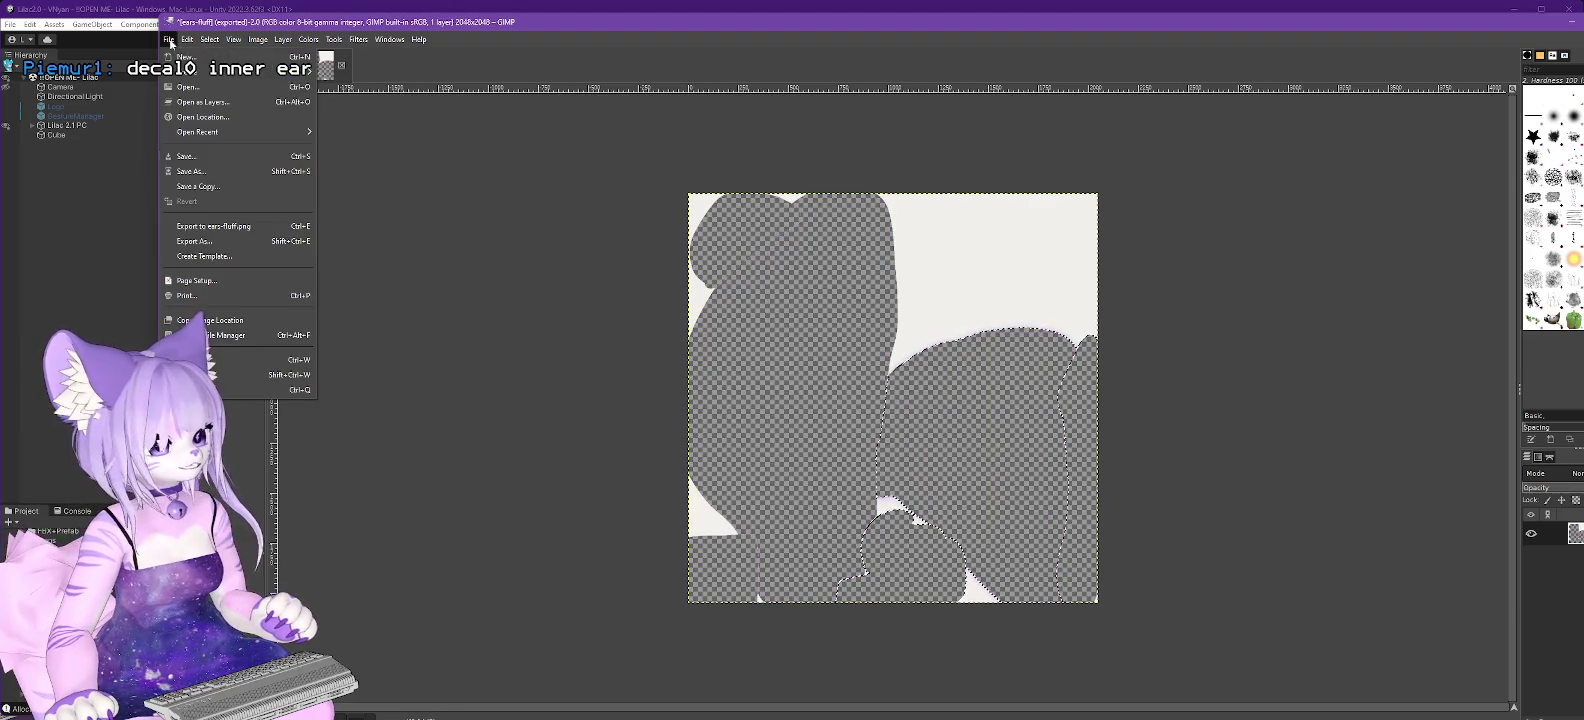
pyautogui.click(200, 241)
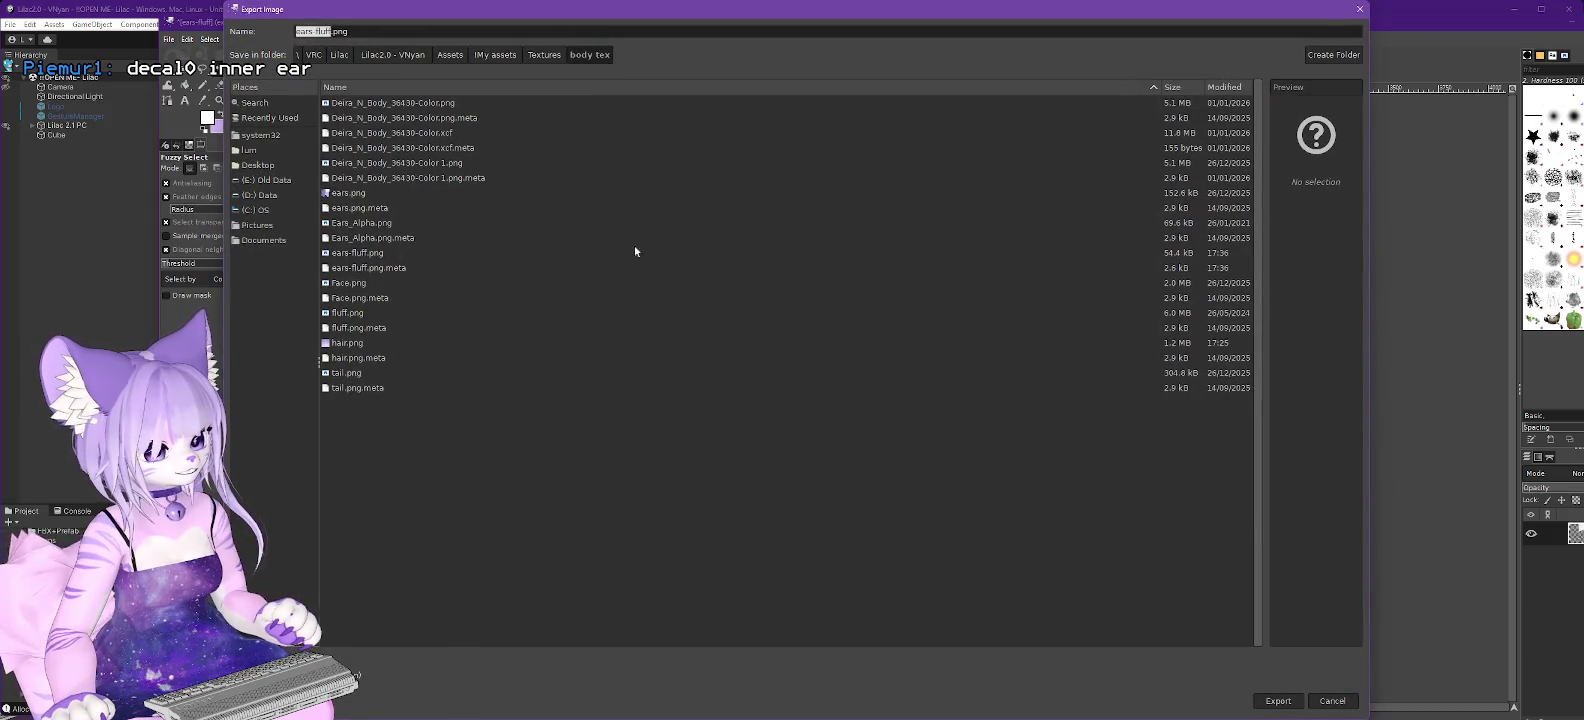
pyautogui.click(1338, 702)
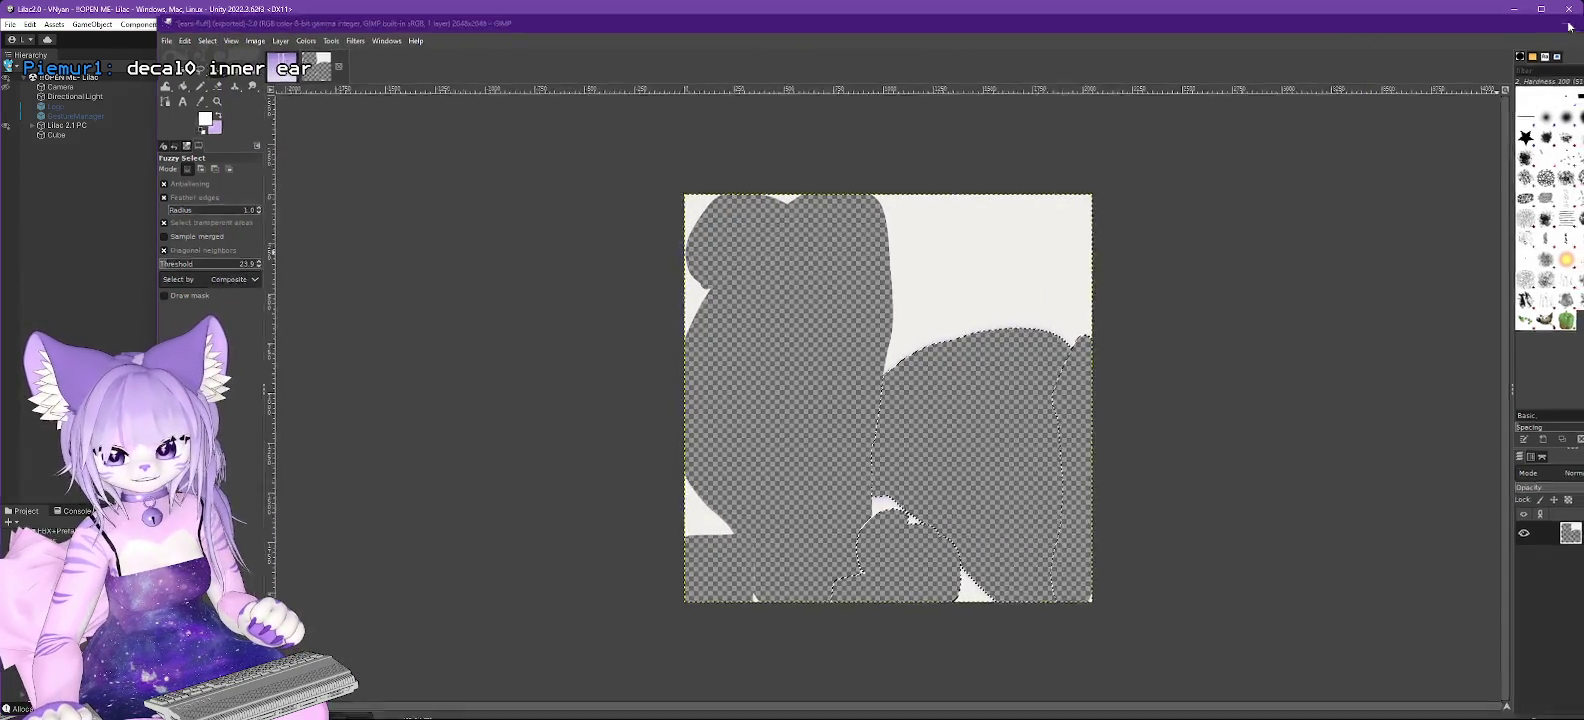
pyautogui.click(1568, 27)
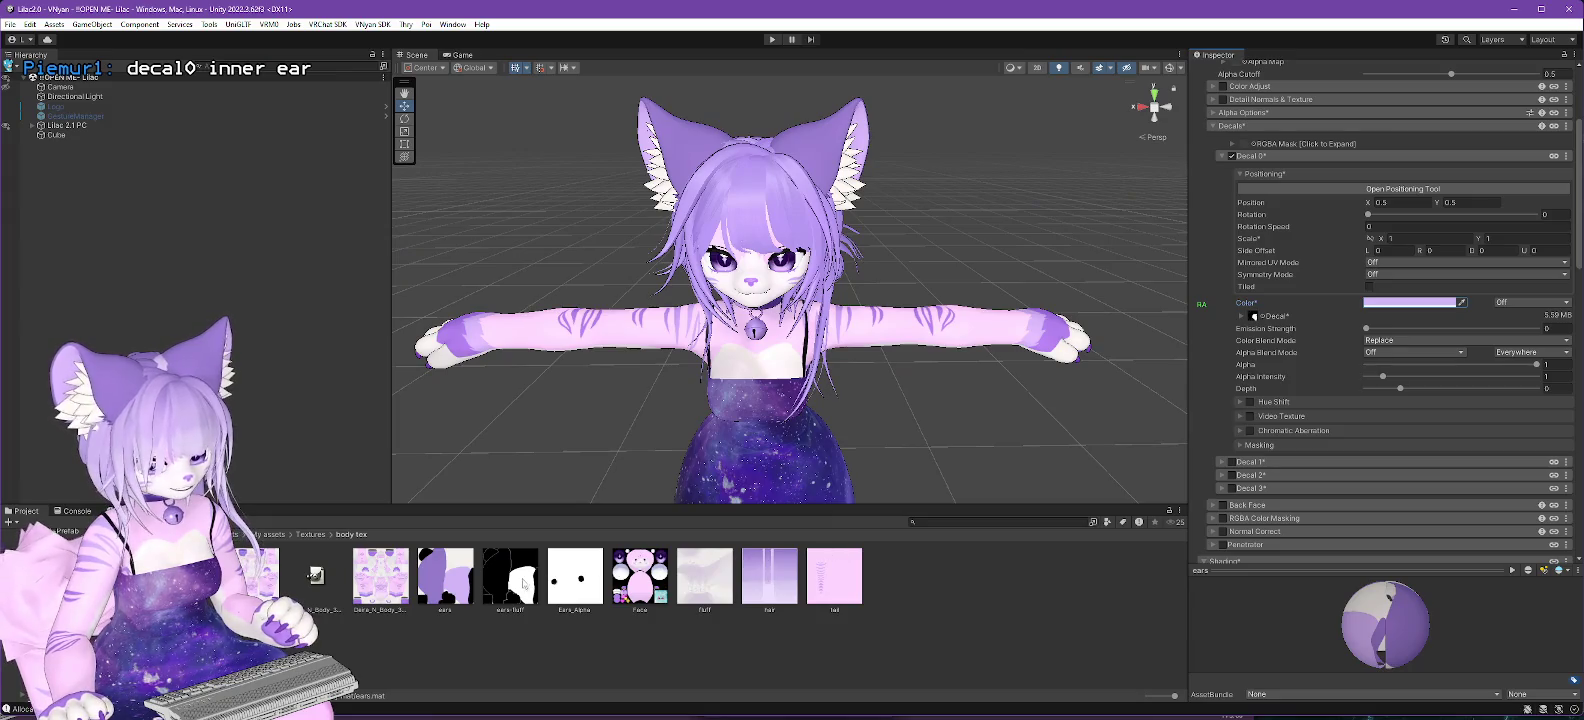
# Rename the ears-fluff texture asset to ears-inner, then switch back to GIMP.
pyautogui.click(524, 583)
pyautogui.press('BackSpace')
pyautogui.press('BackSpace')
pyautogui.press('BackSpace')
pyautogui.write('inner')
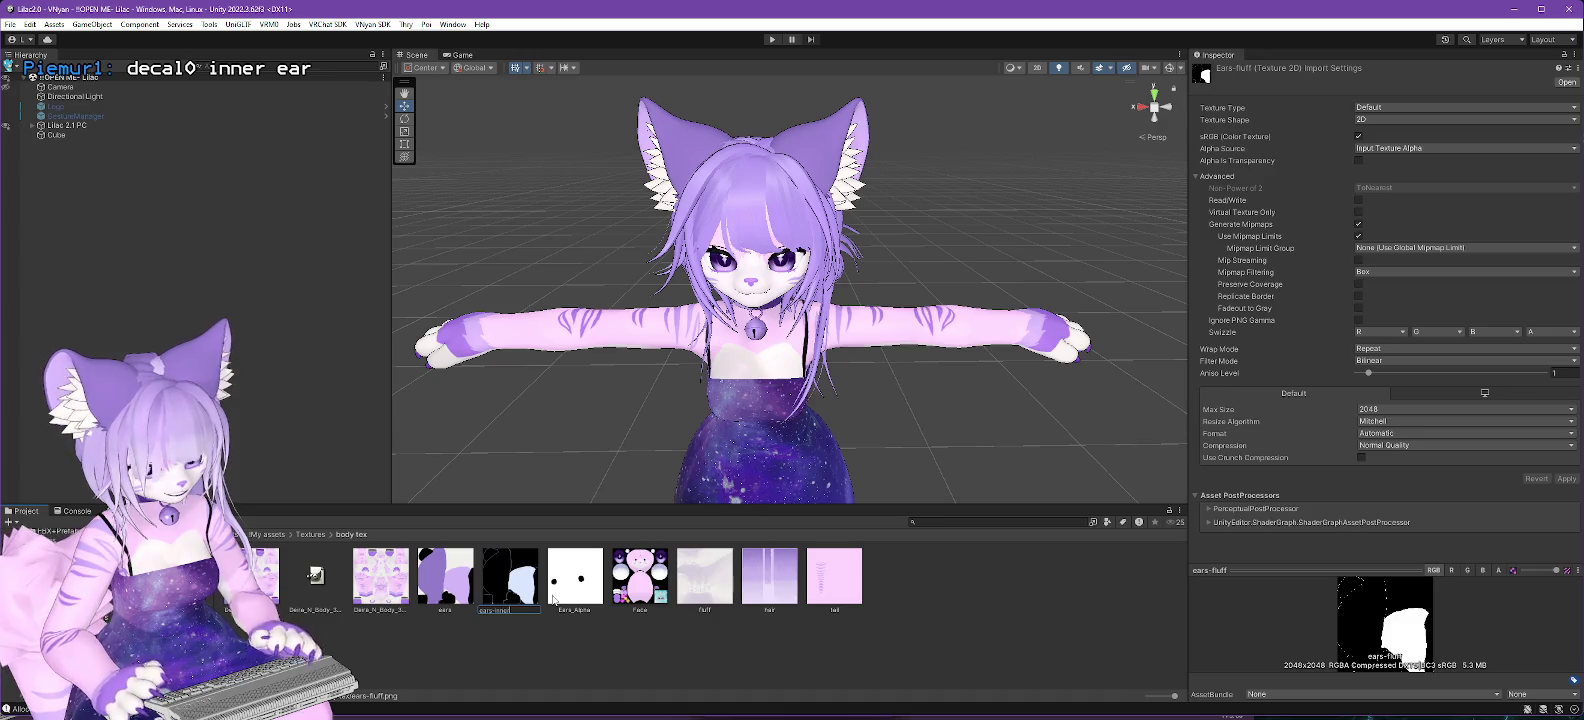
pyautogui.press('Return')
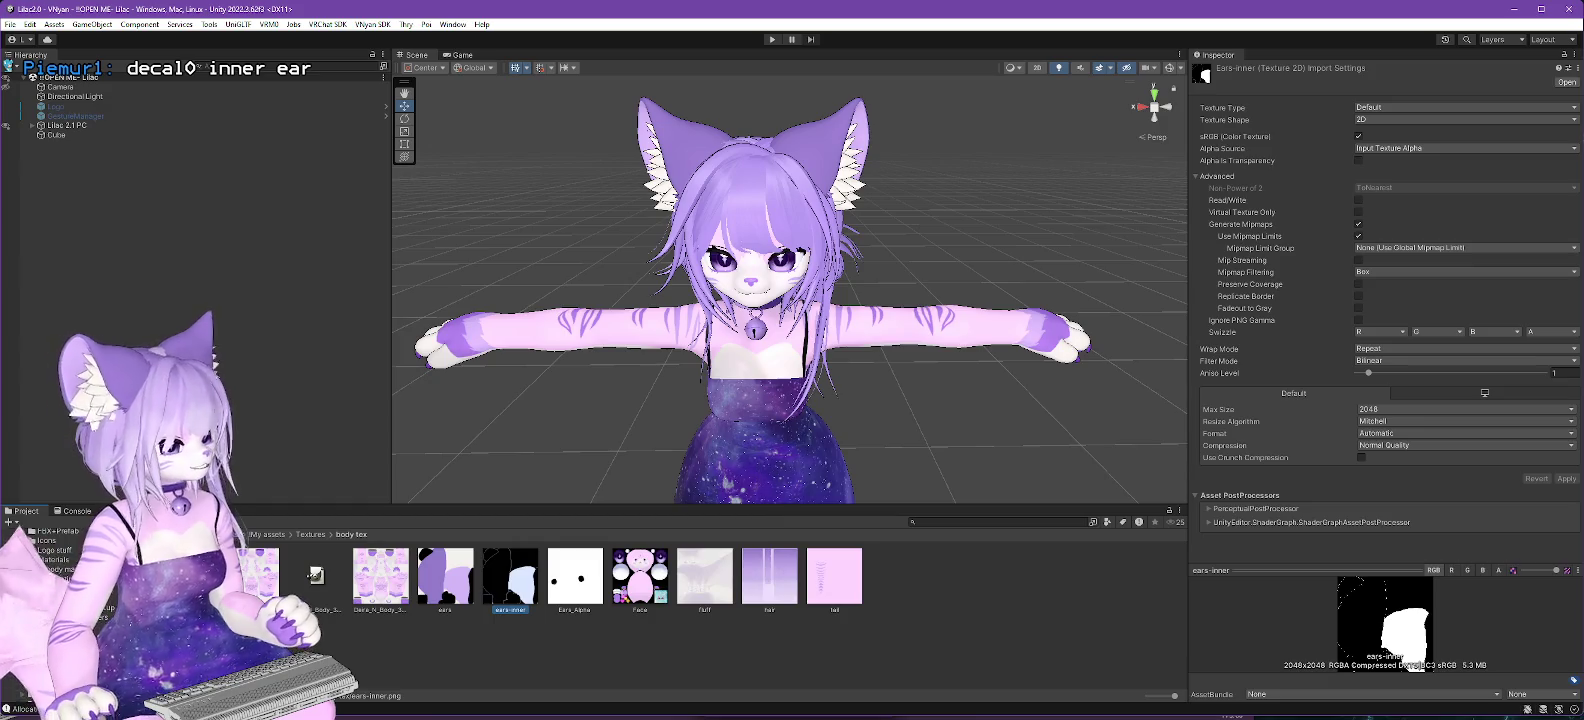
pyautogui.hotkey('alt', 'Tab')
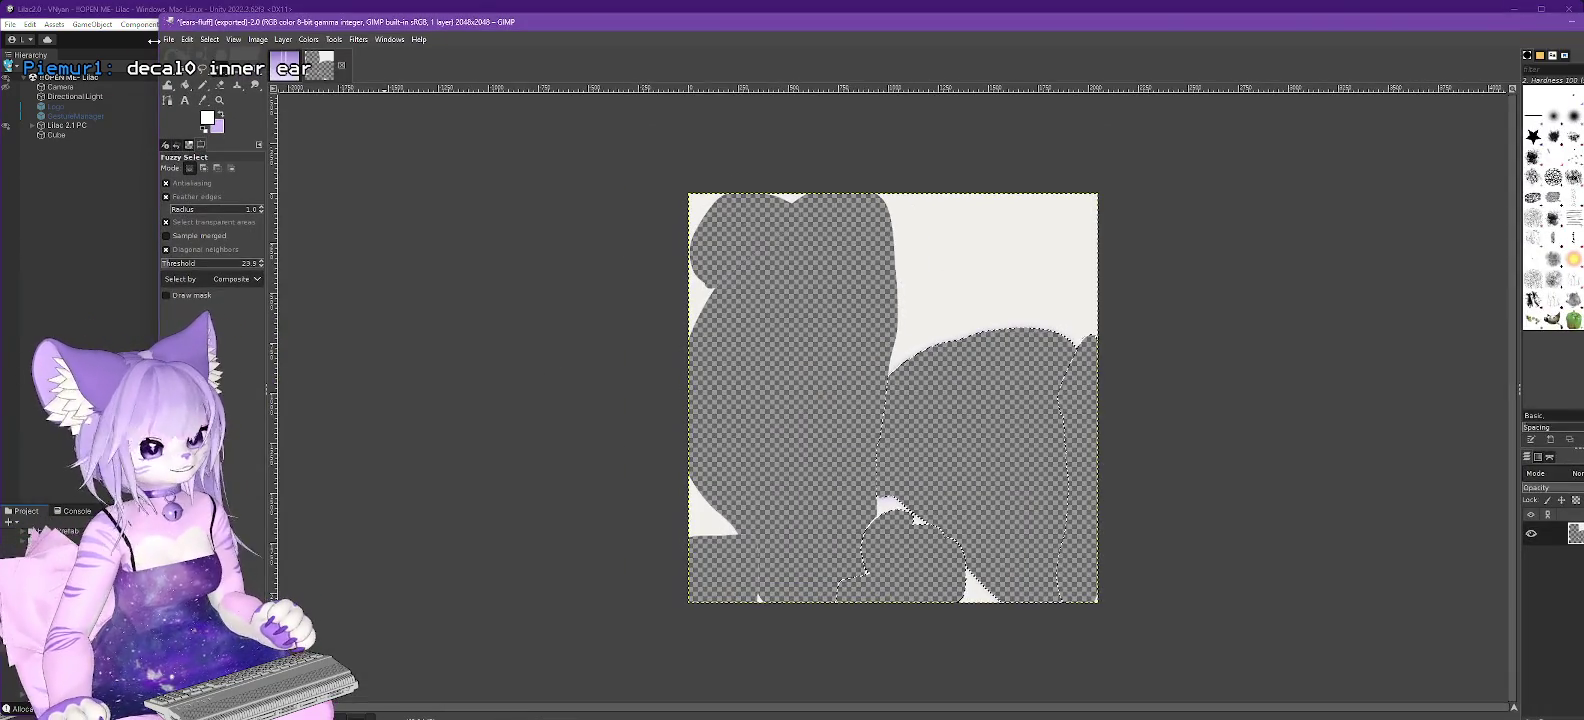
# Re-export the cleared ears image to ears-fluff.png and switch back to Unity.
pyautogui.click(168, 39)
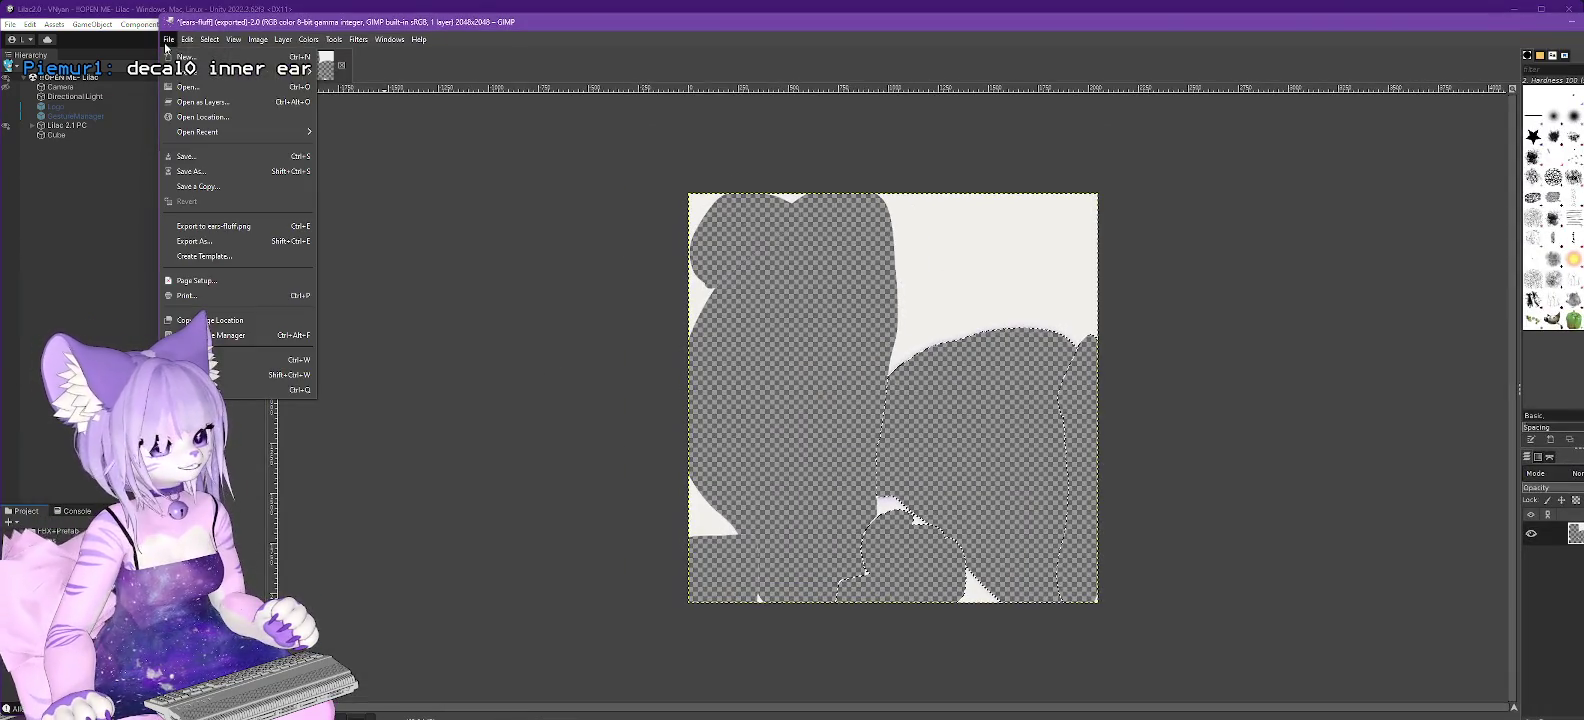
pyautogui.click(210, 228)
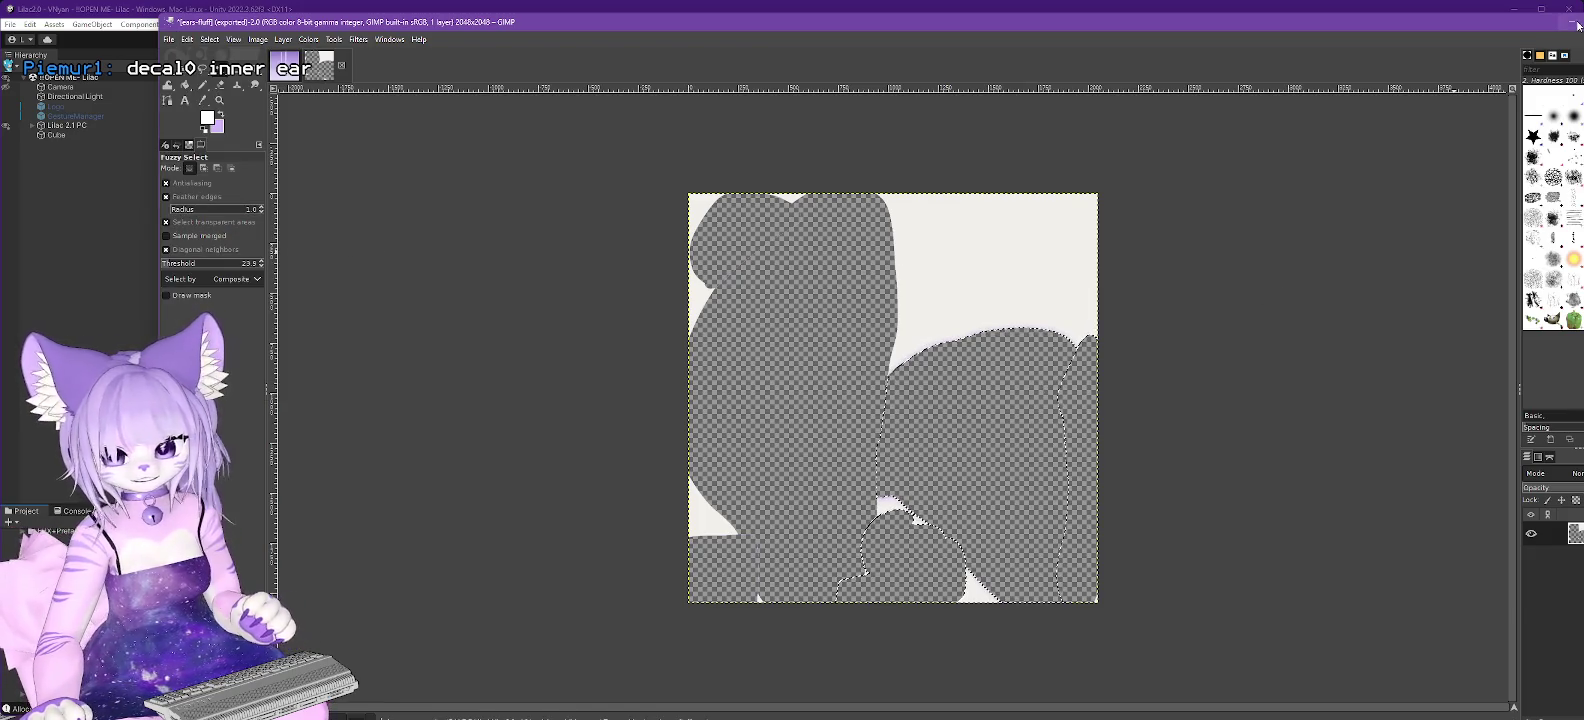
pyautogui.hotkey('alt', 'Tab')
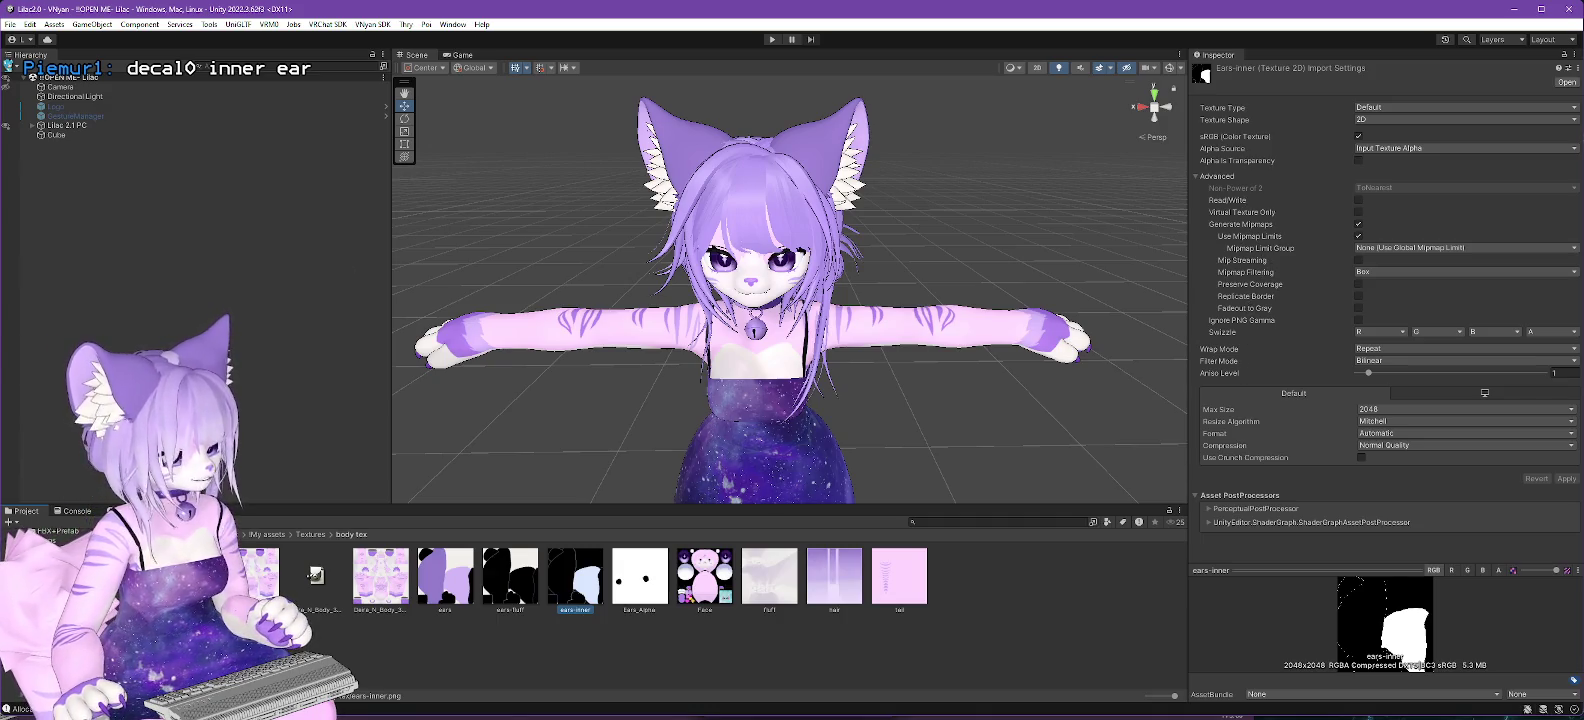
# Enable Decal 1 on the ears material and assign it the ears-fluff texture.
pyautogui.click(70, 590)
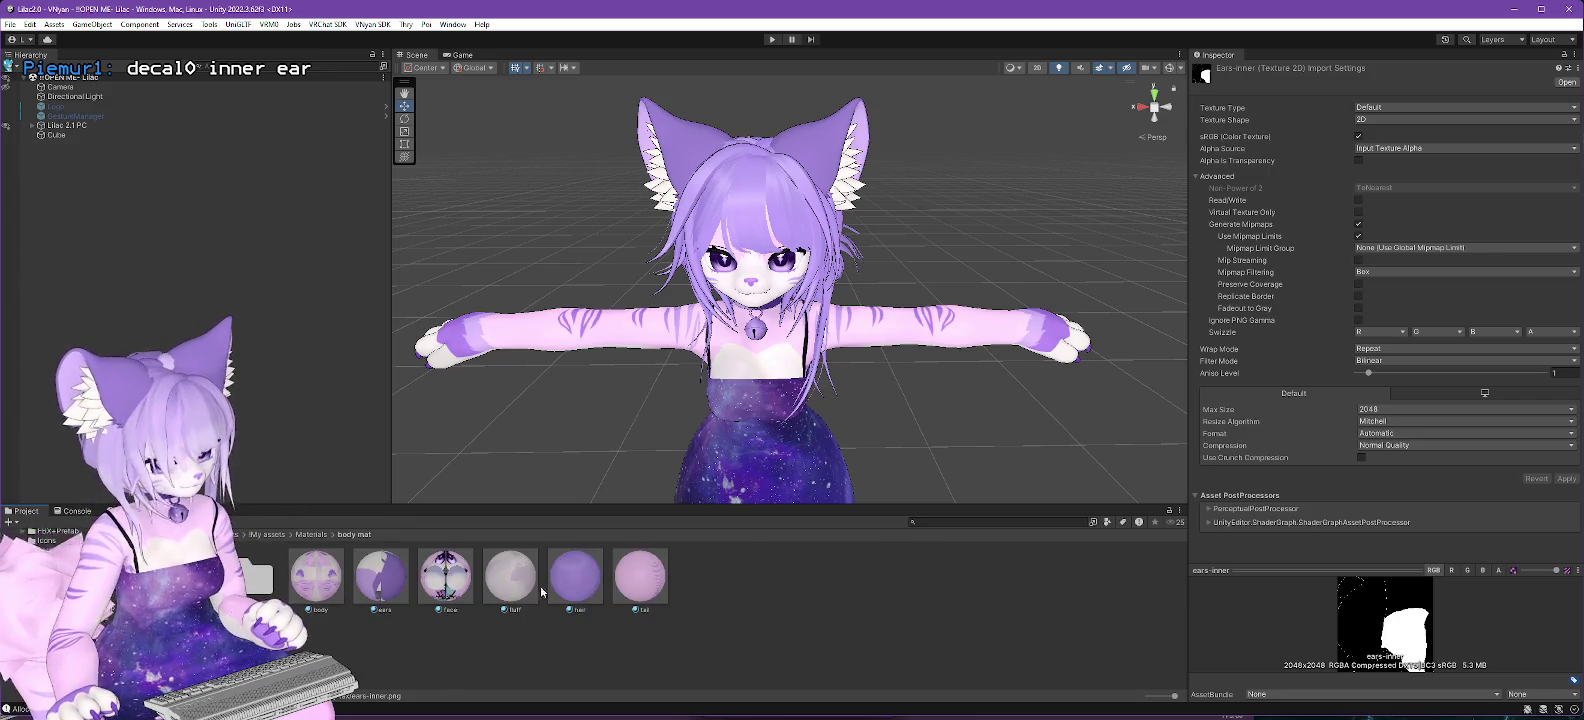
pyautogui.click(380, 577)
pyautogui.scroll(-2, 1343, 334)
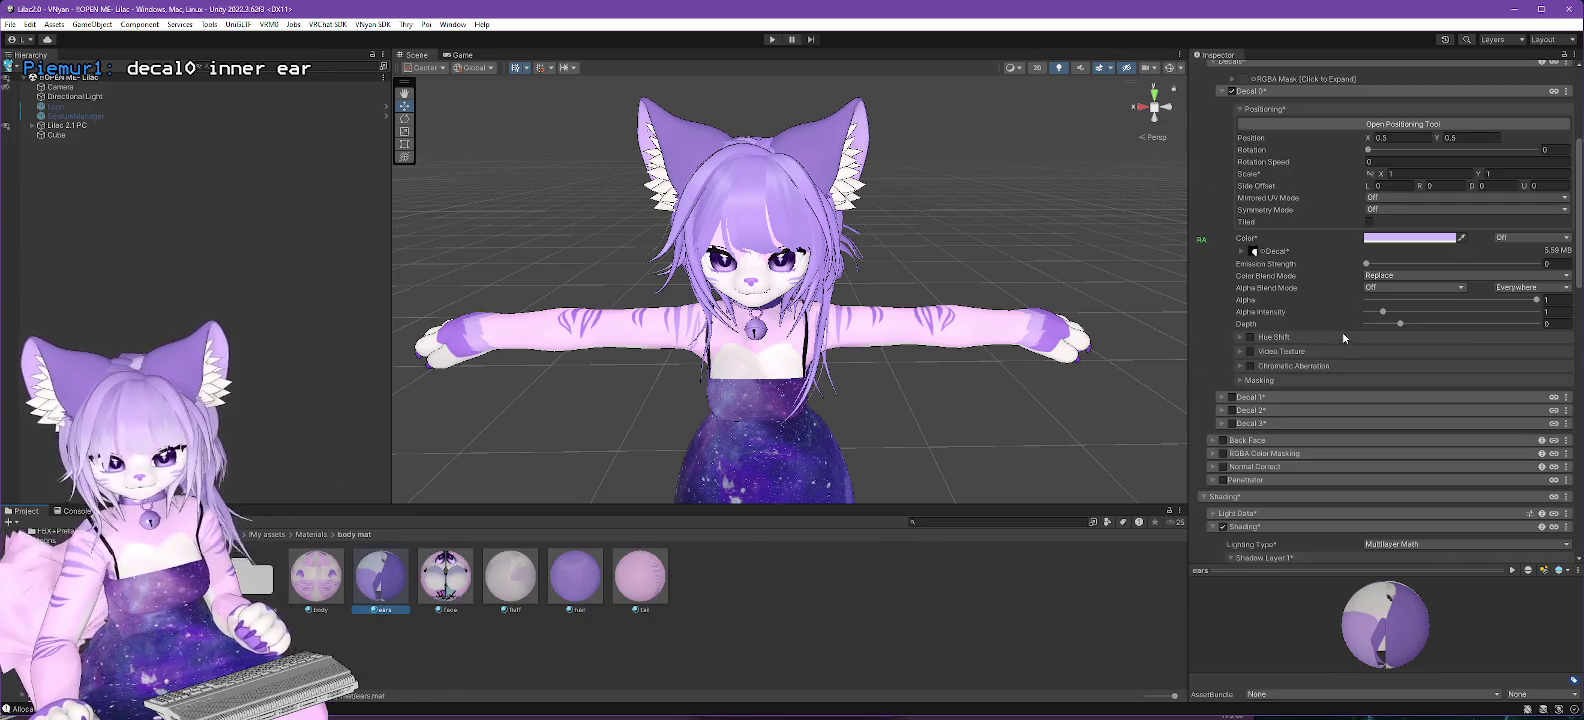
pyautogui.click(1230, 397)
pyautogui.click(1221, 397)
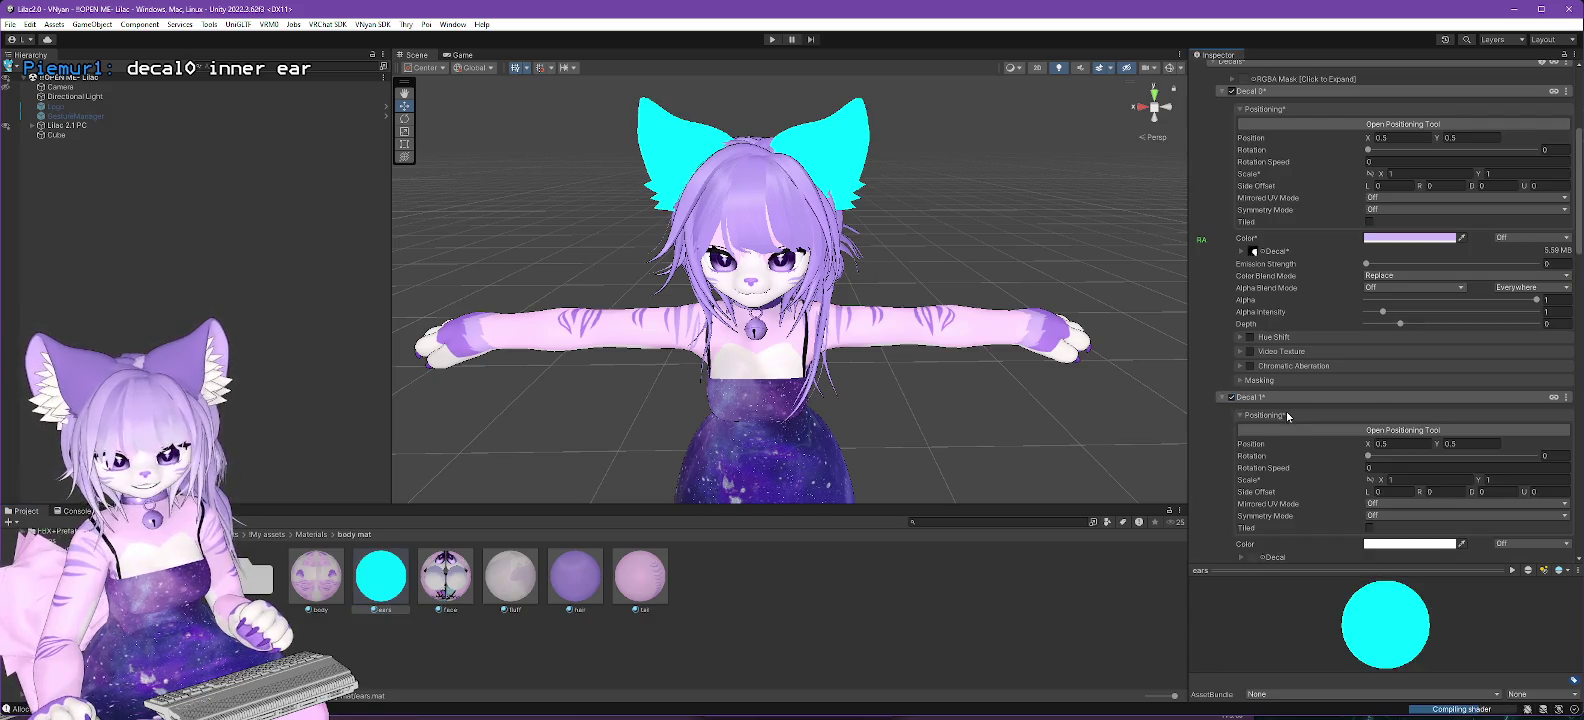
pyautogui.scroll(-3, 1365, 412)
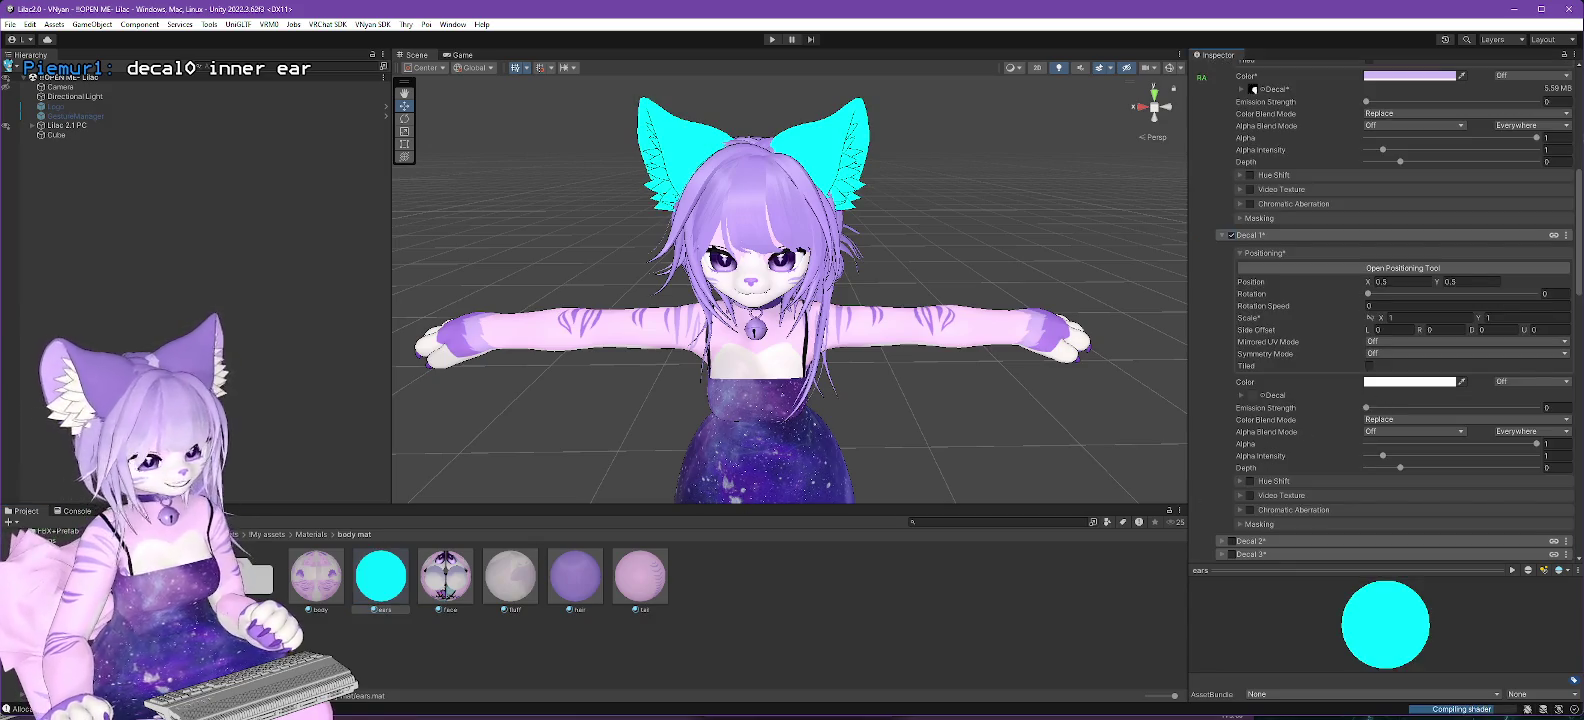
pyautogui.click(70, 580)
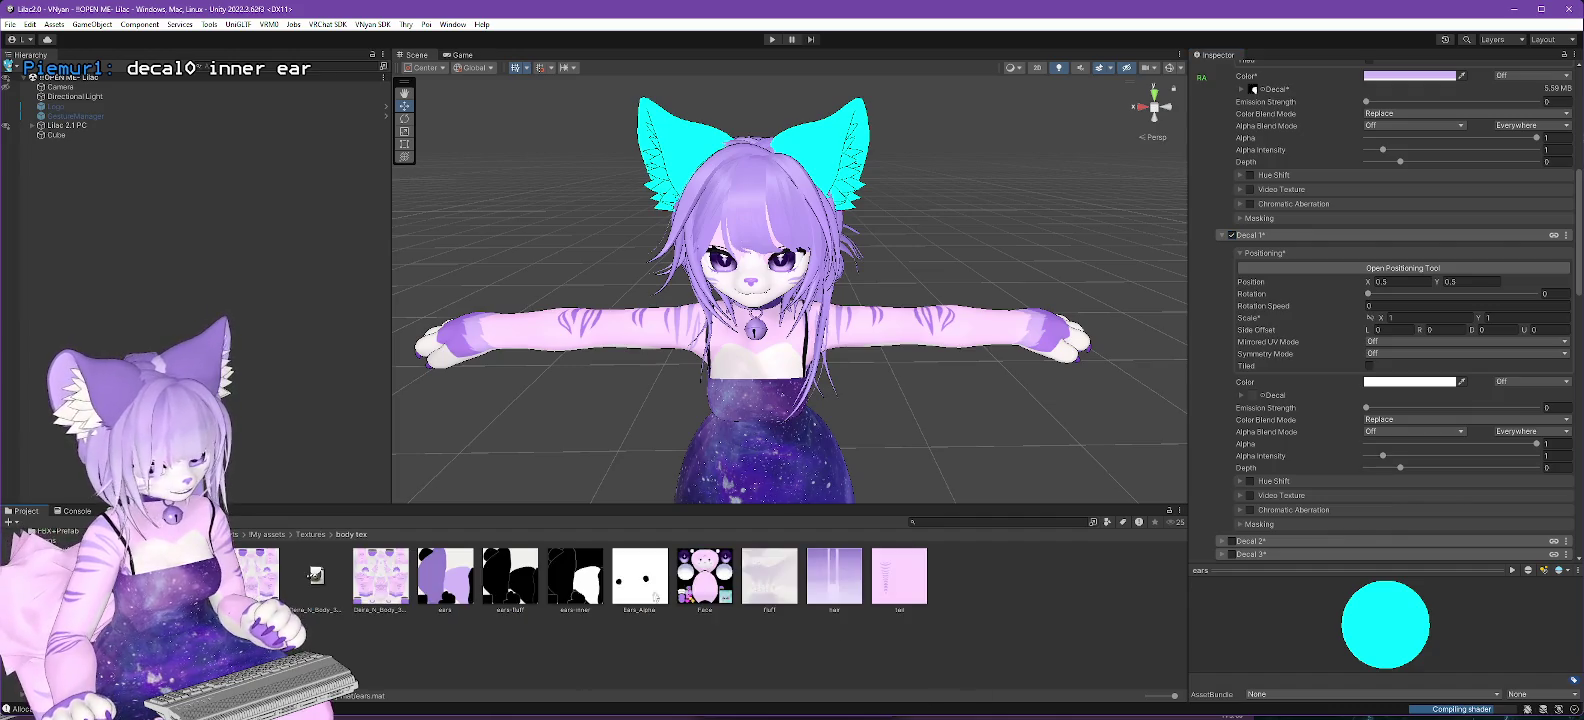
pyautogui.click(512, 577)
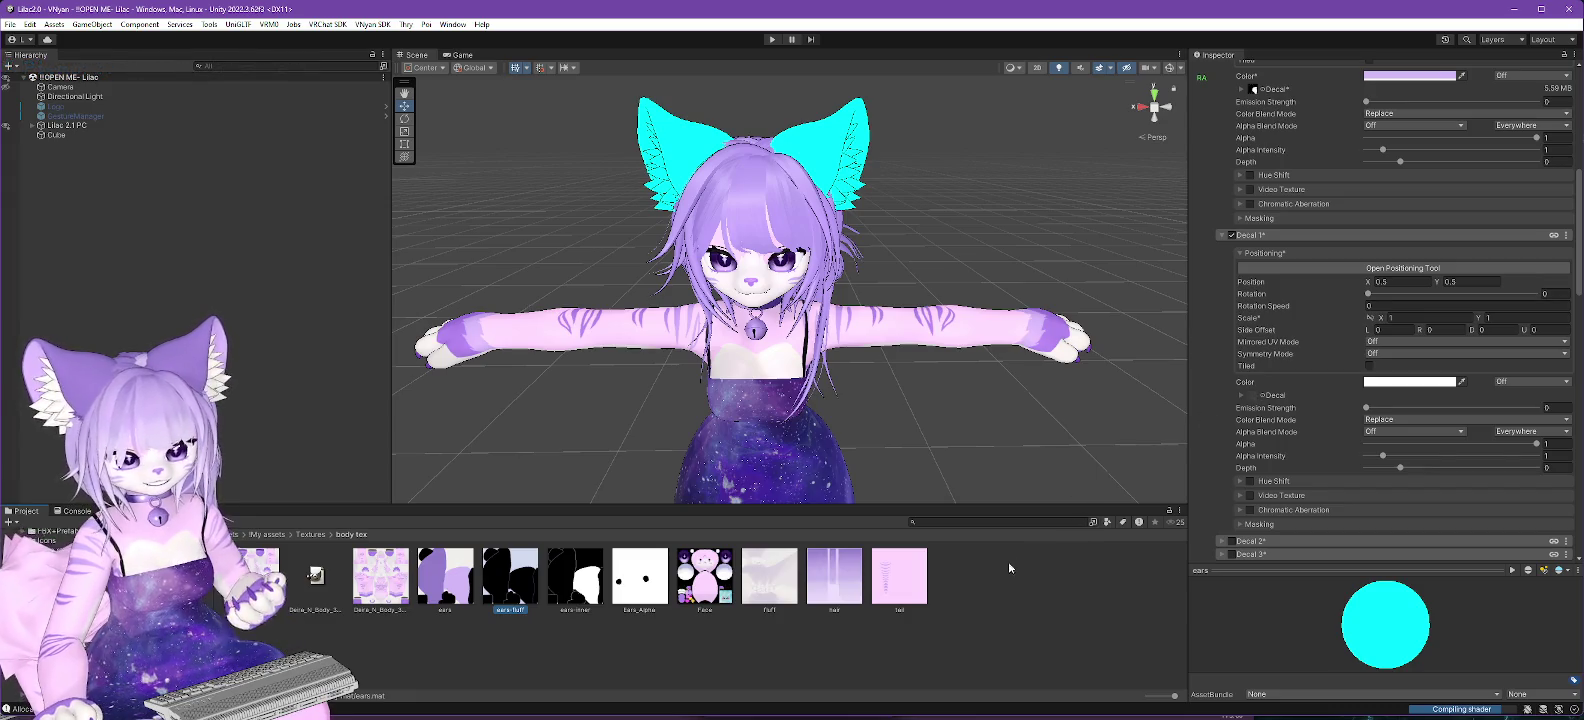
# Set the Decal 1 colour to white (FFFFFF) and mark it animated when locked.
pyautogui.click(1410, 381)
pyautogui.moveTo(1470, 455)
pyautogui.mouseDown()
pyautogui.moveTo(1481, 462)
pyautogui.moveTo(1454, 459)
pyautogui.moveTo(1505, 443)
pyautogui.moveTo(1461, 446)
pyautogui.moveTo(1309, 384)
pyautogui.mouseUp()
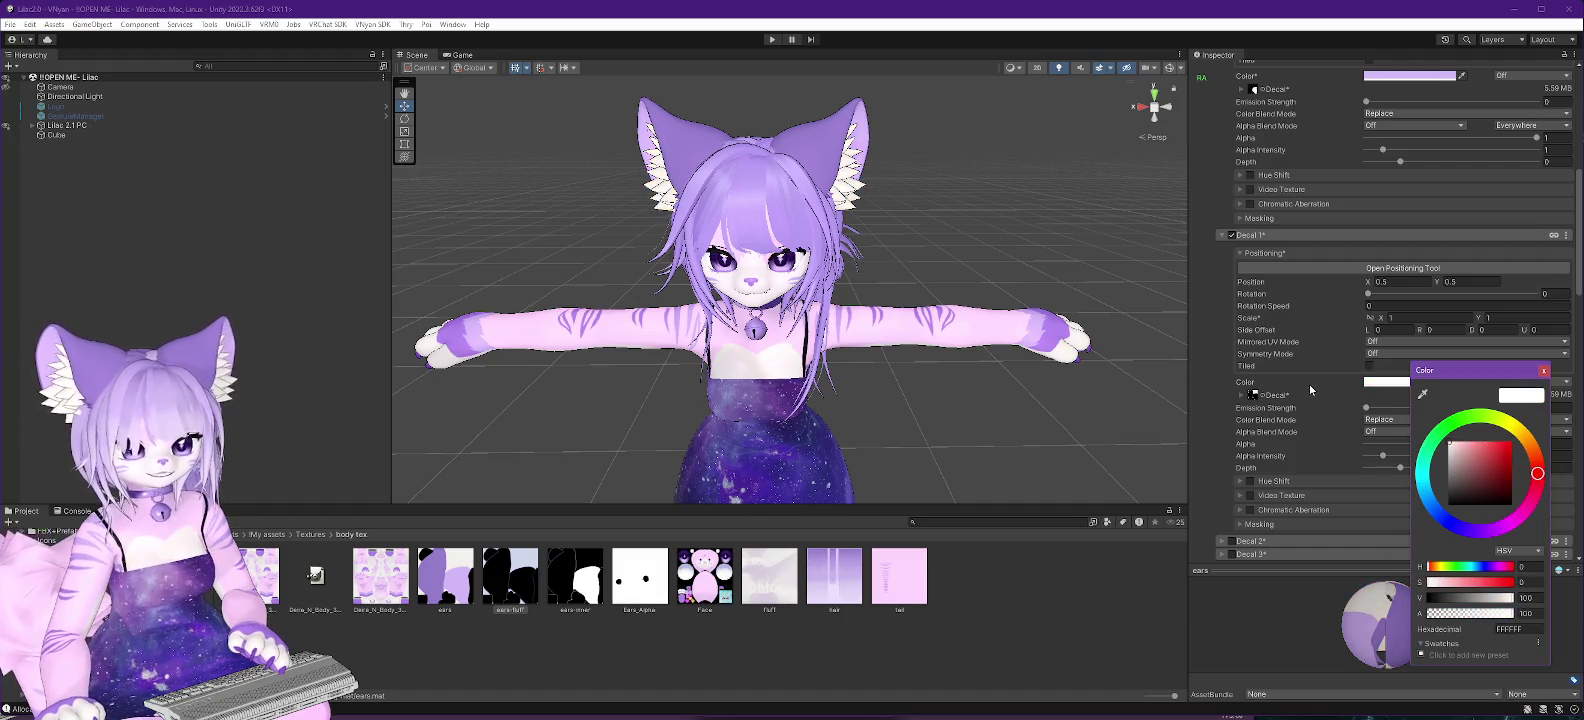
pyautogui.click(1278, 634)
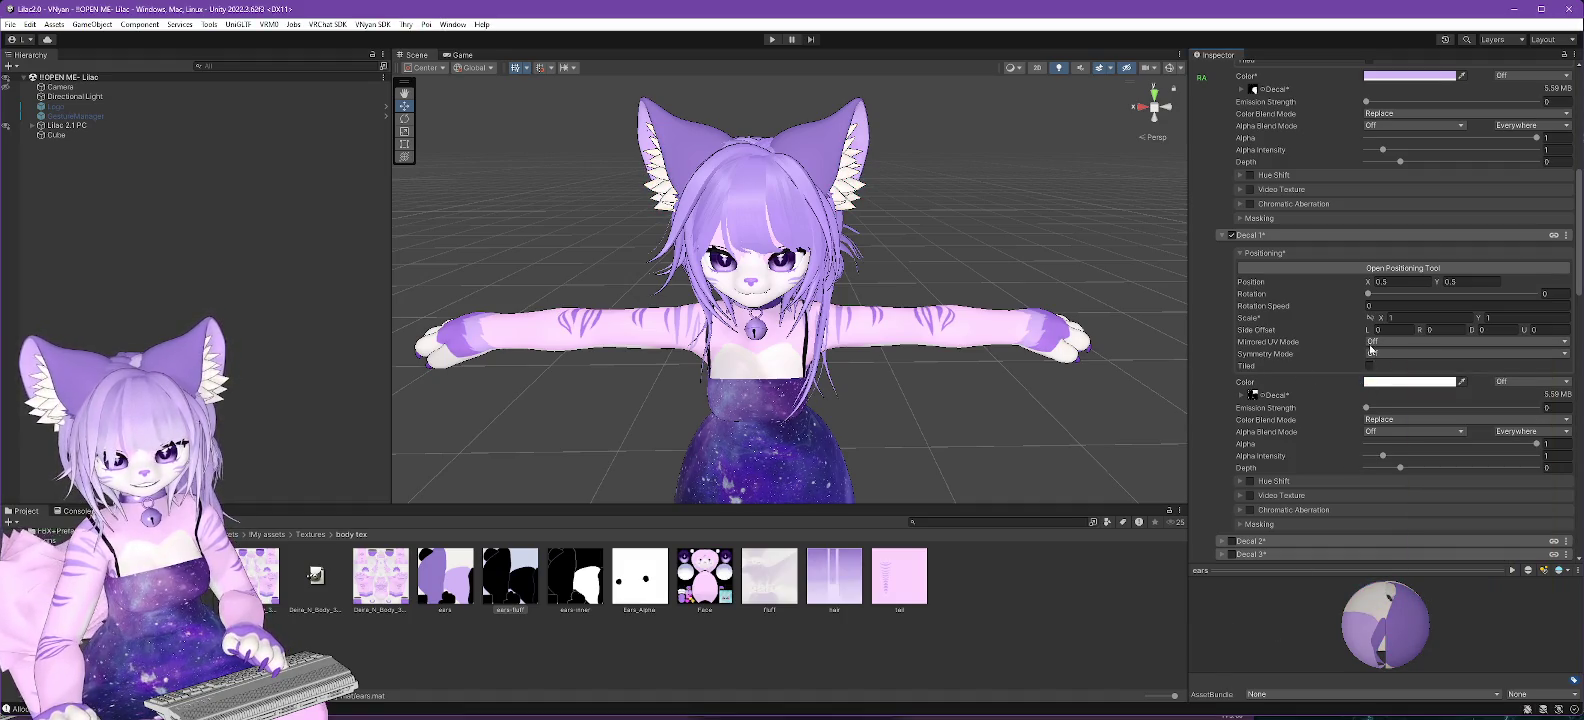
pyautogui.rightClick(1299, 378)
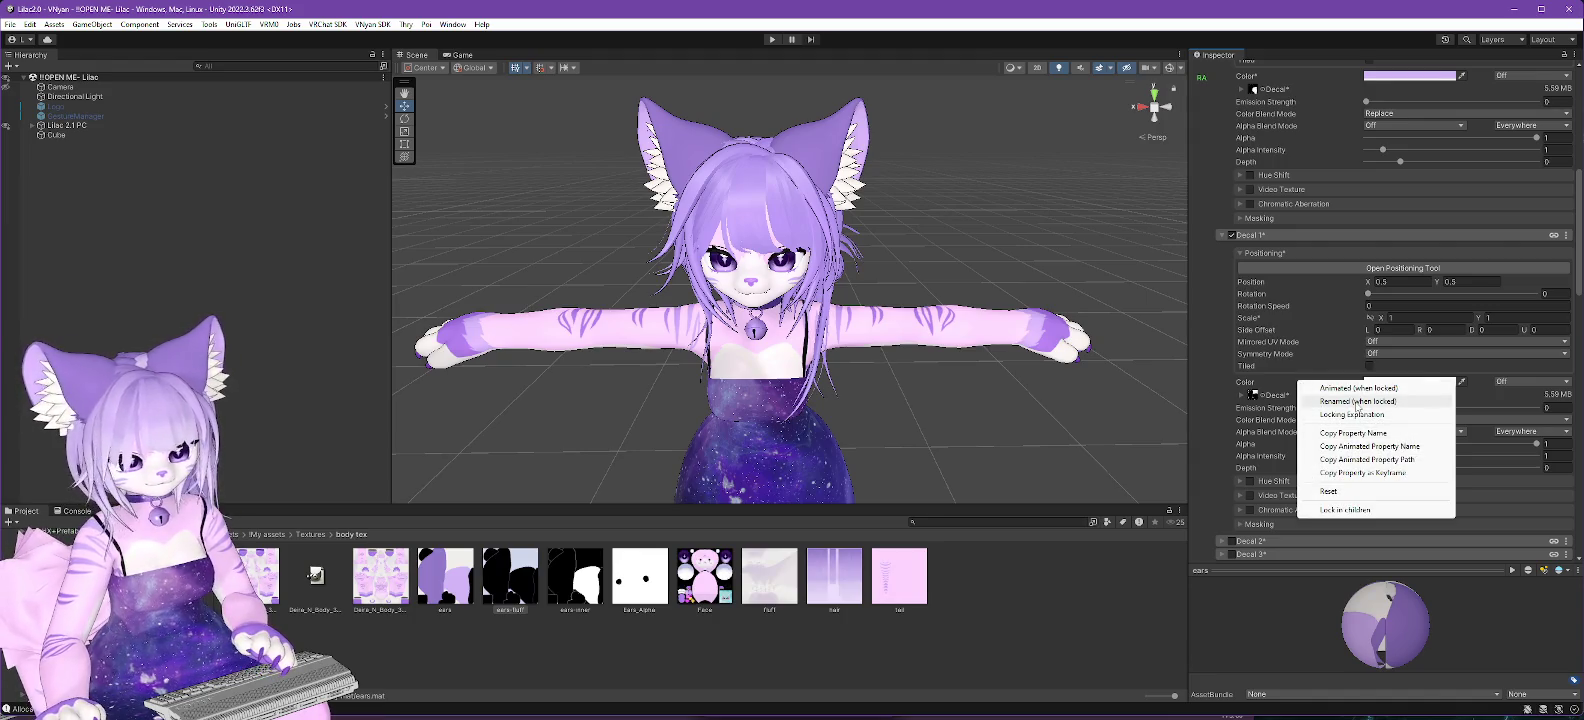
pyautogui.click(1355, 388)
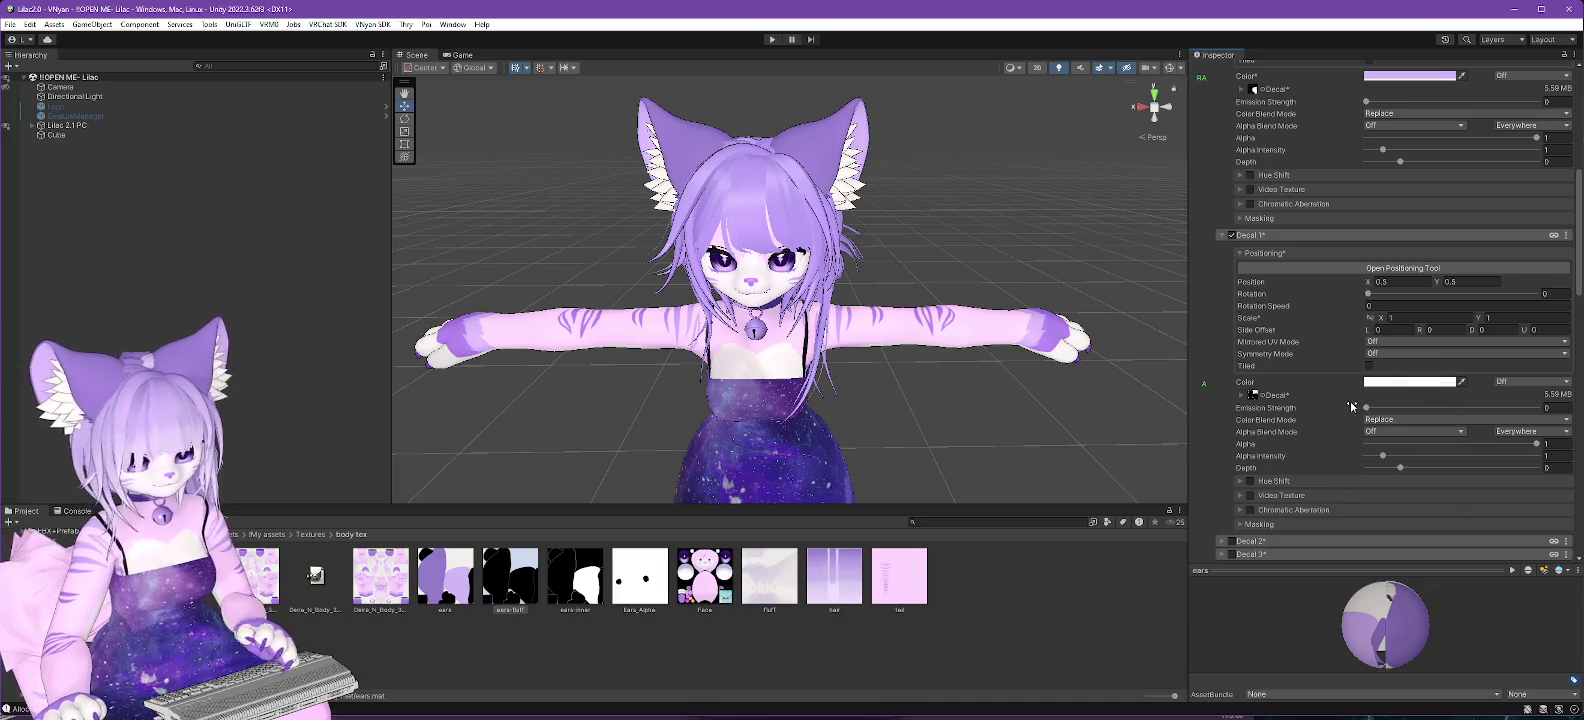
pyautogui.hotkey('alt', 'Tab')
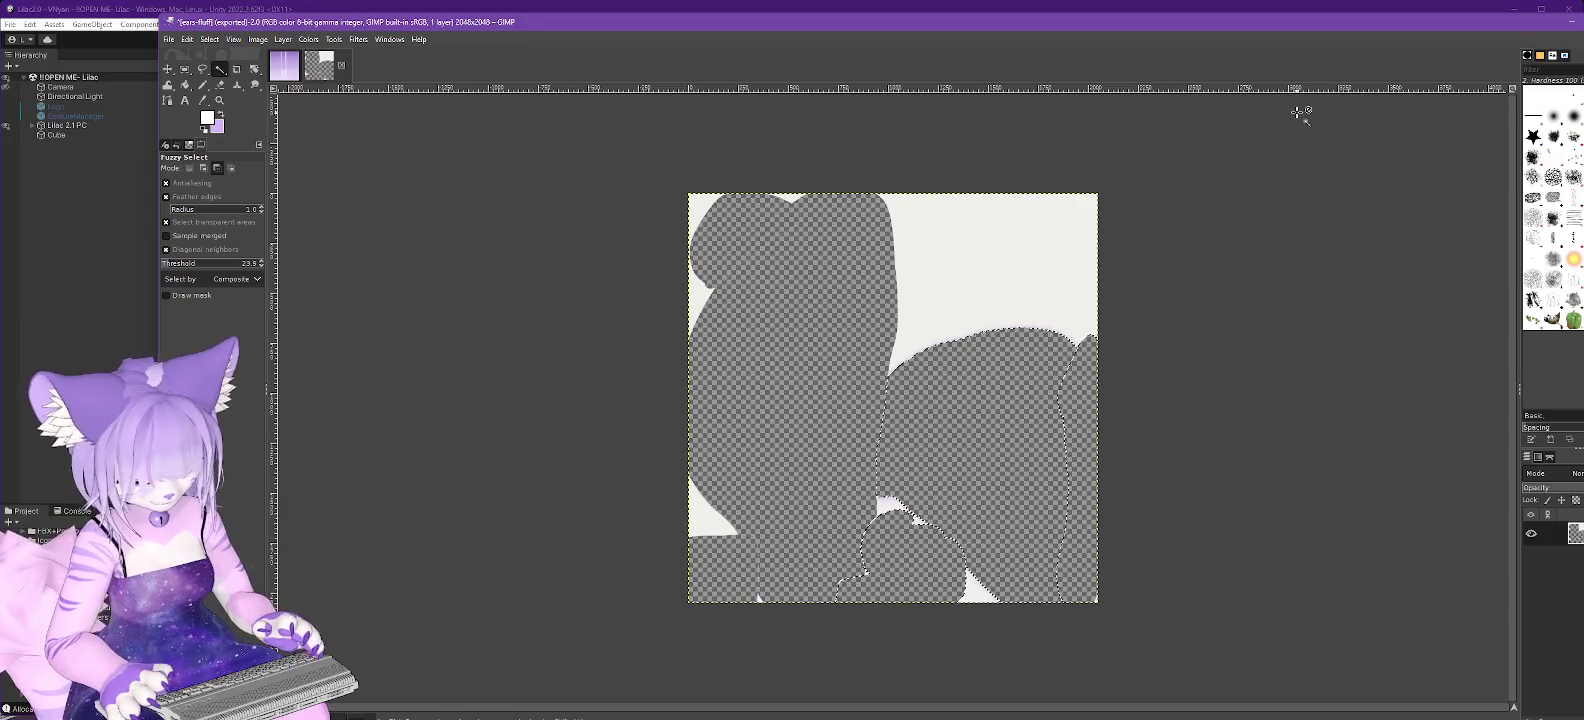
# Undo the deletions, sample the dark purple as foreground colour, and copy its hex 937ccb.
pyautogui.hotkey('ctrl', 'z')
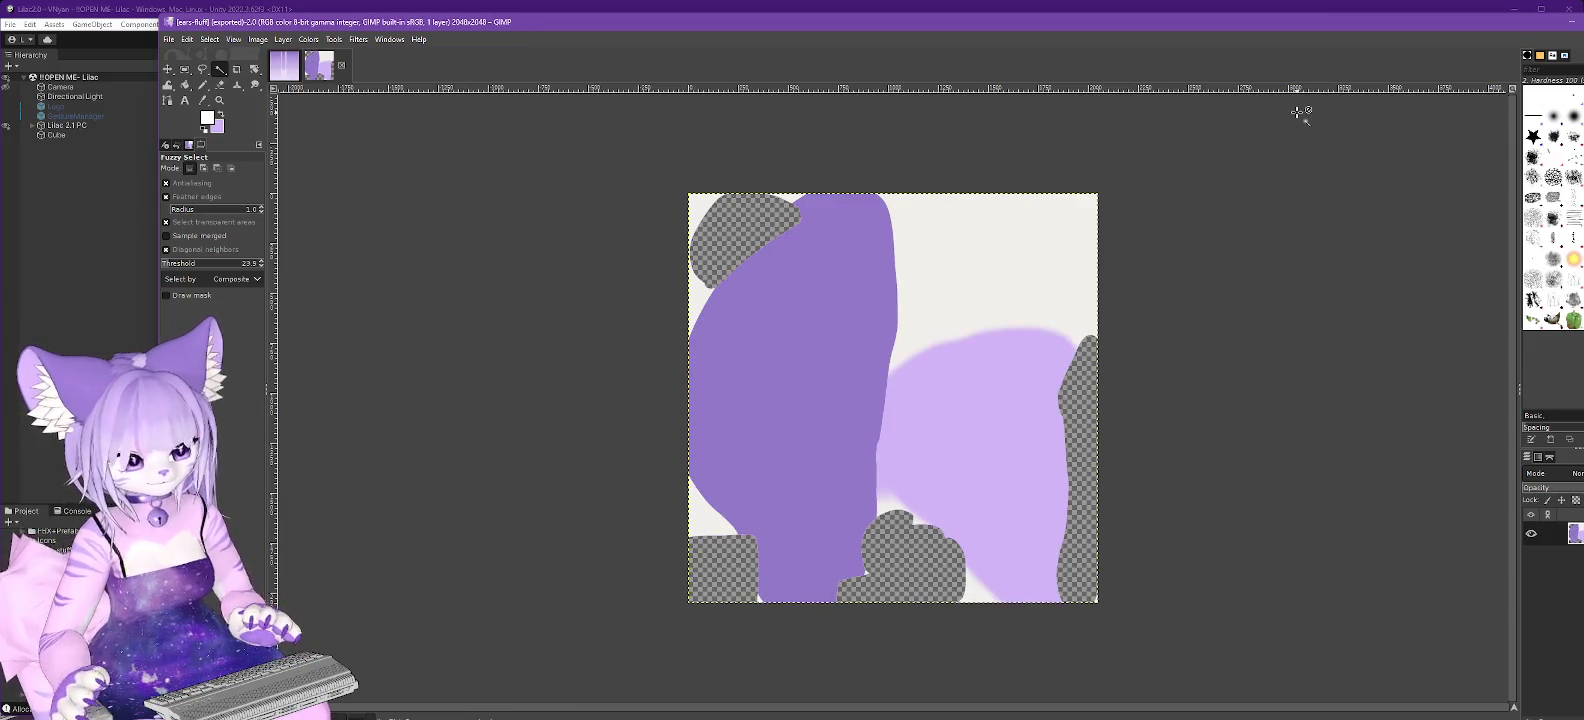
pyautogui.click(203, 100)
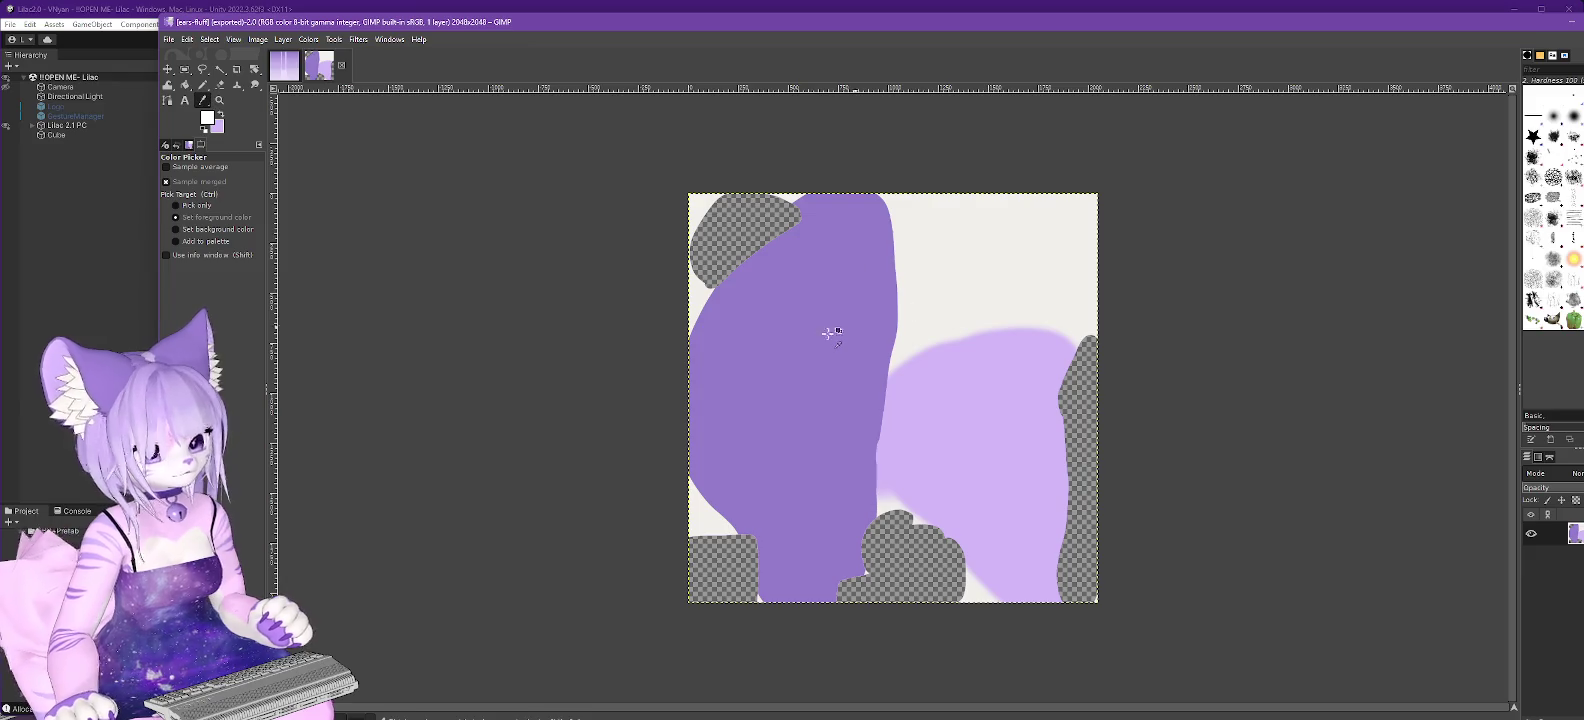
pyautogui.click(820, 336)
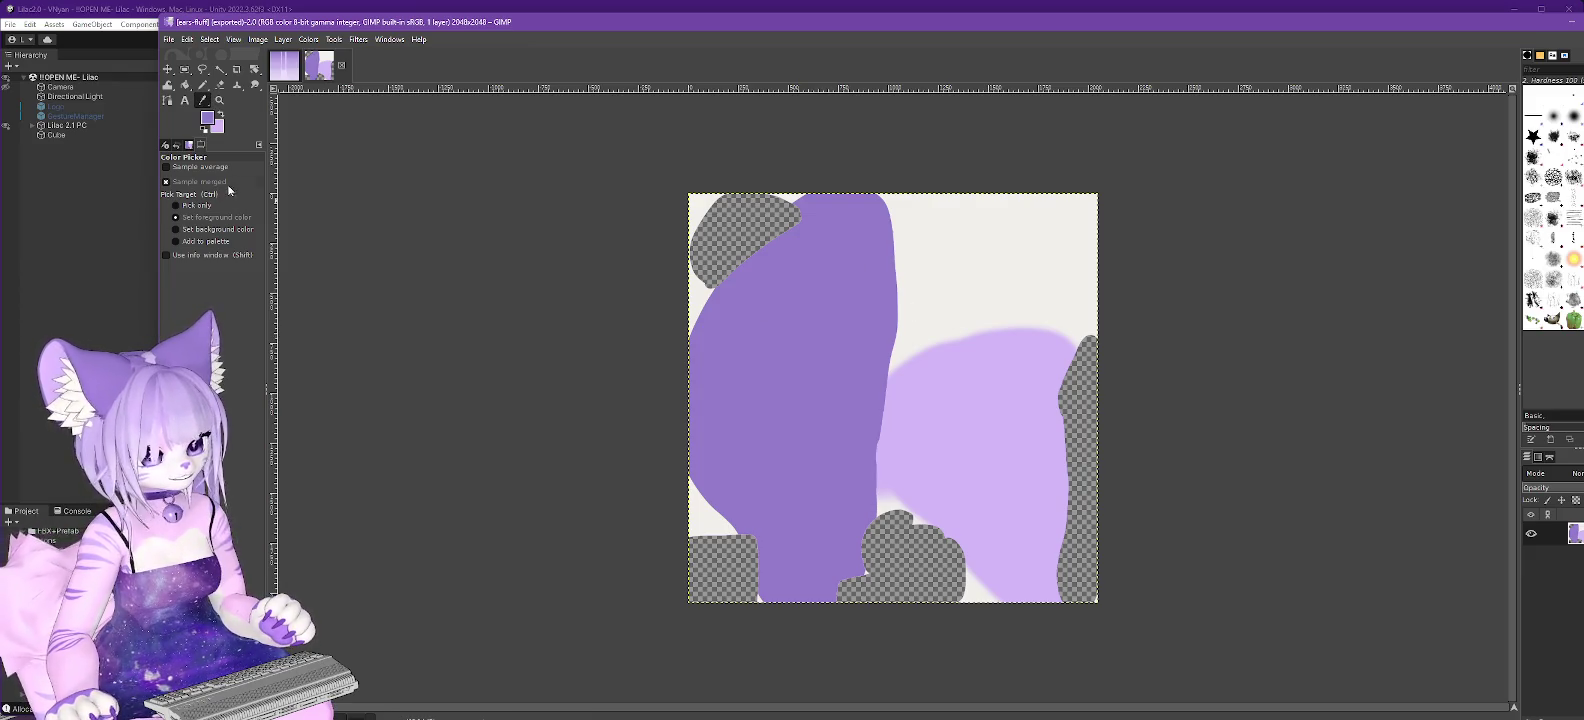
pyautogui.click(208, 118)
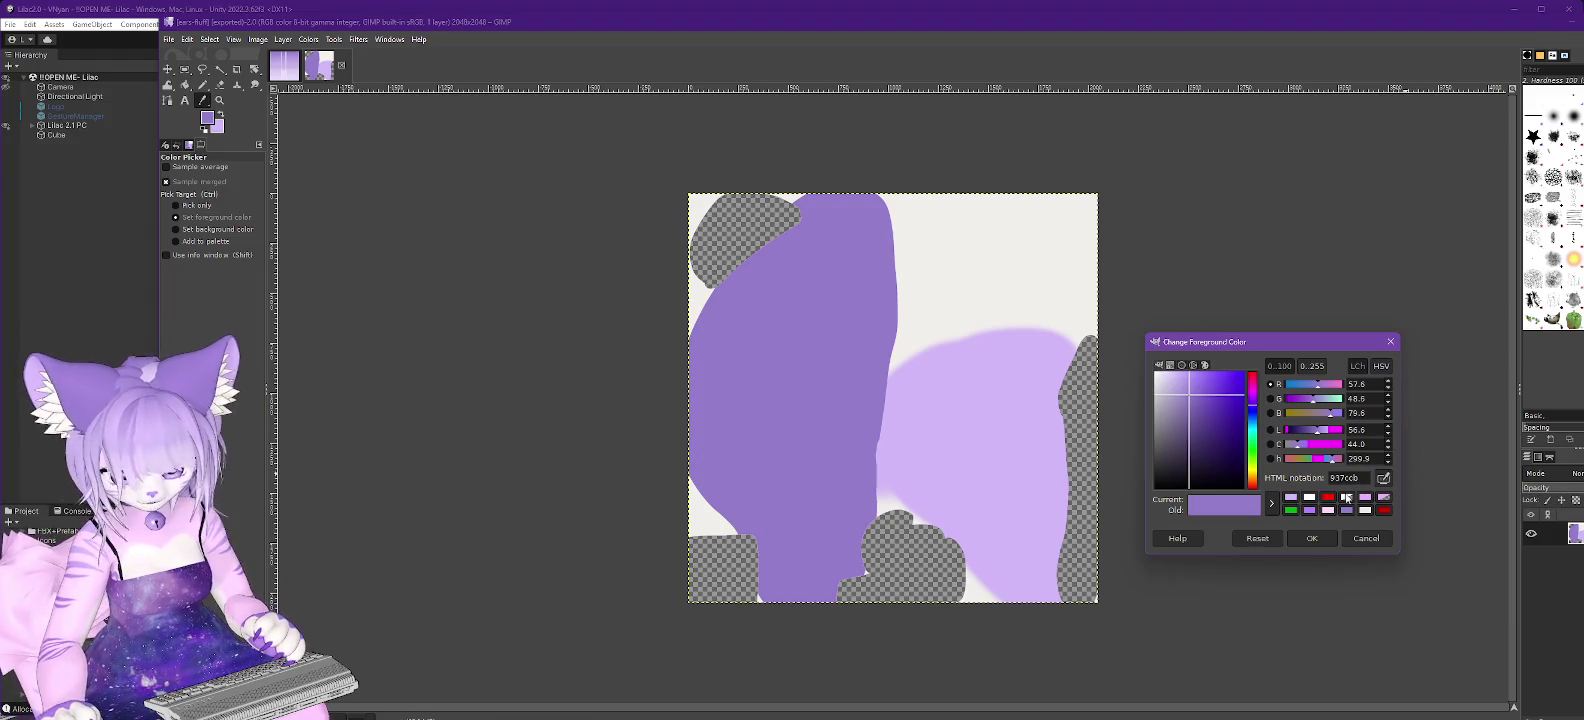
pyautogui.moveTo(1363, 477); pyautogui.dragTo(1270, 477)
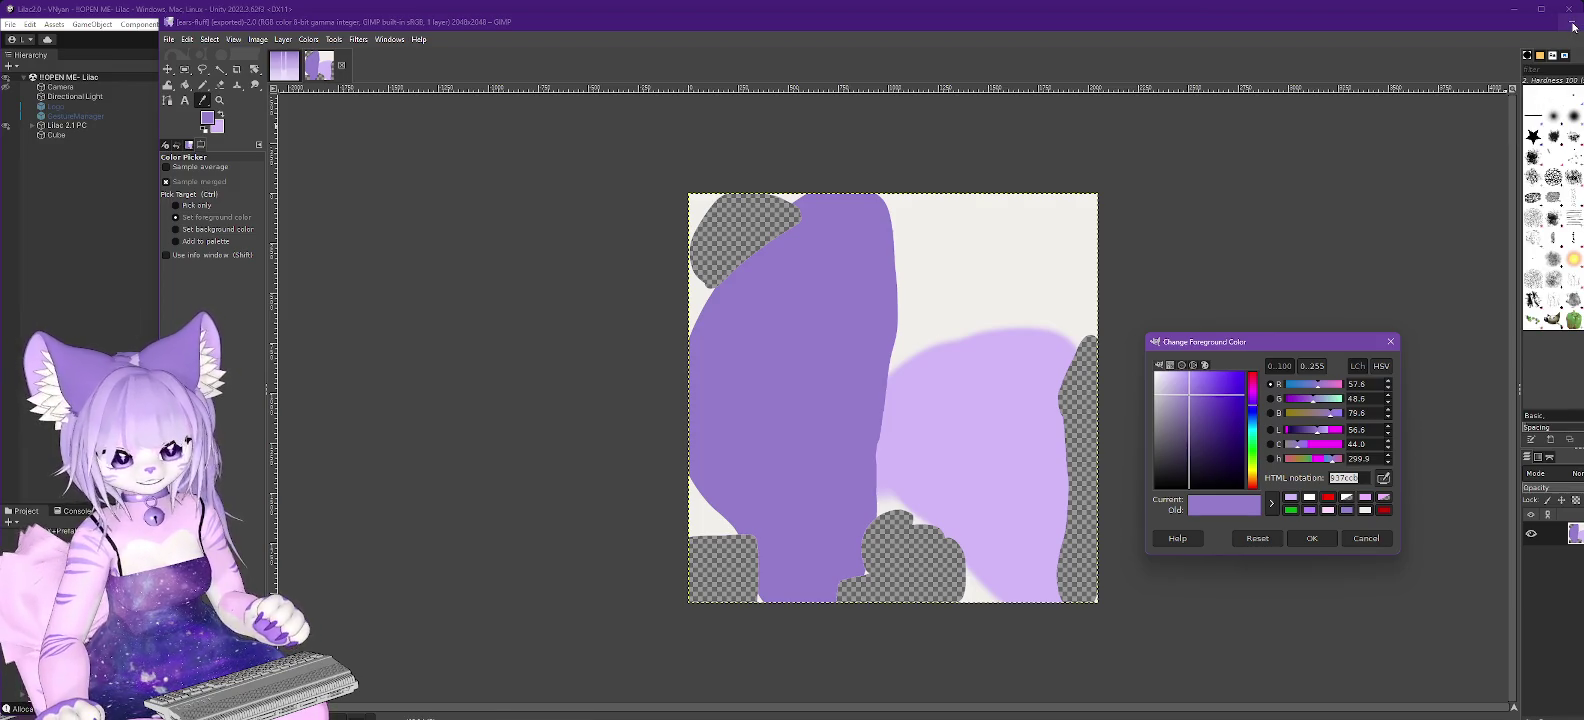
pyautogui.click(1572, 26)
# Set the ears material main colour to hex 937CC0.
pyautogui.scroll(1, 1340, 251)
pyautogui.scroll(5, 1341, 257)
pyautogui.click(1424, 186)
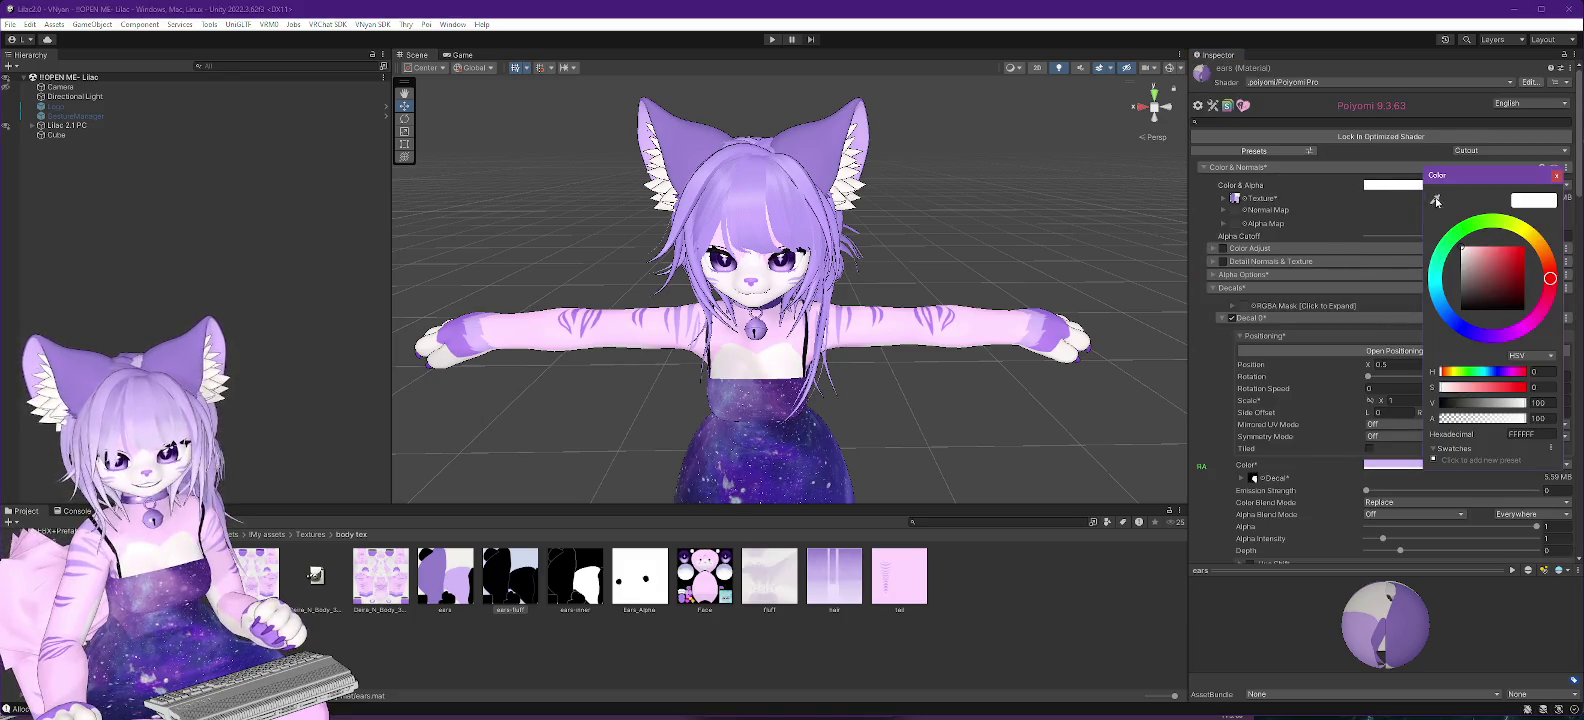
pyautogui.click(1540, 437)
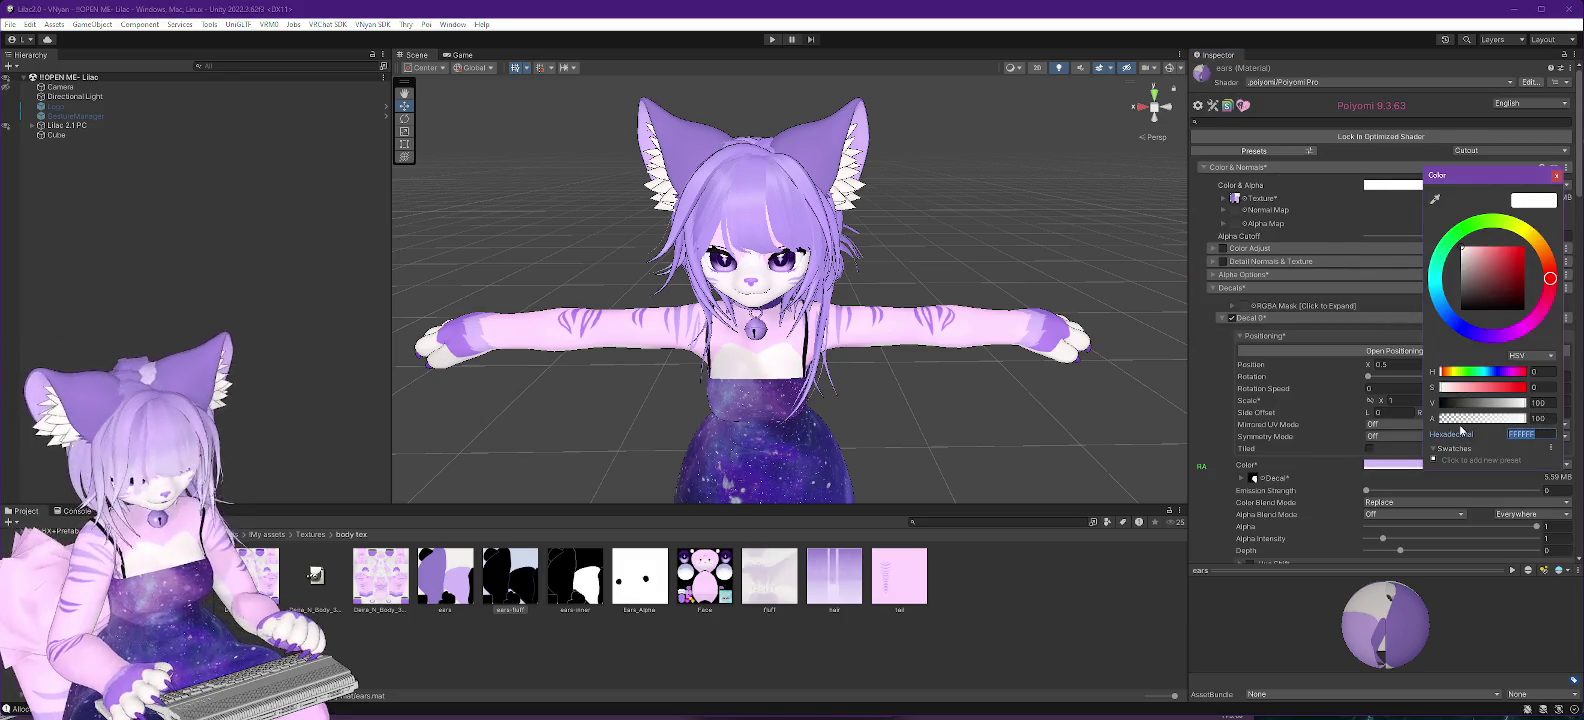
pyautogui.write('937CC0')
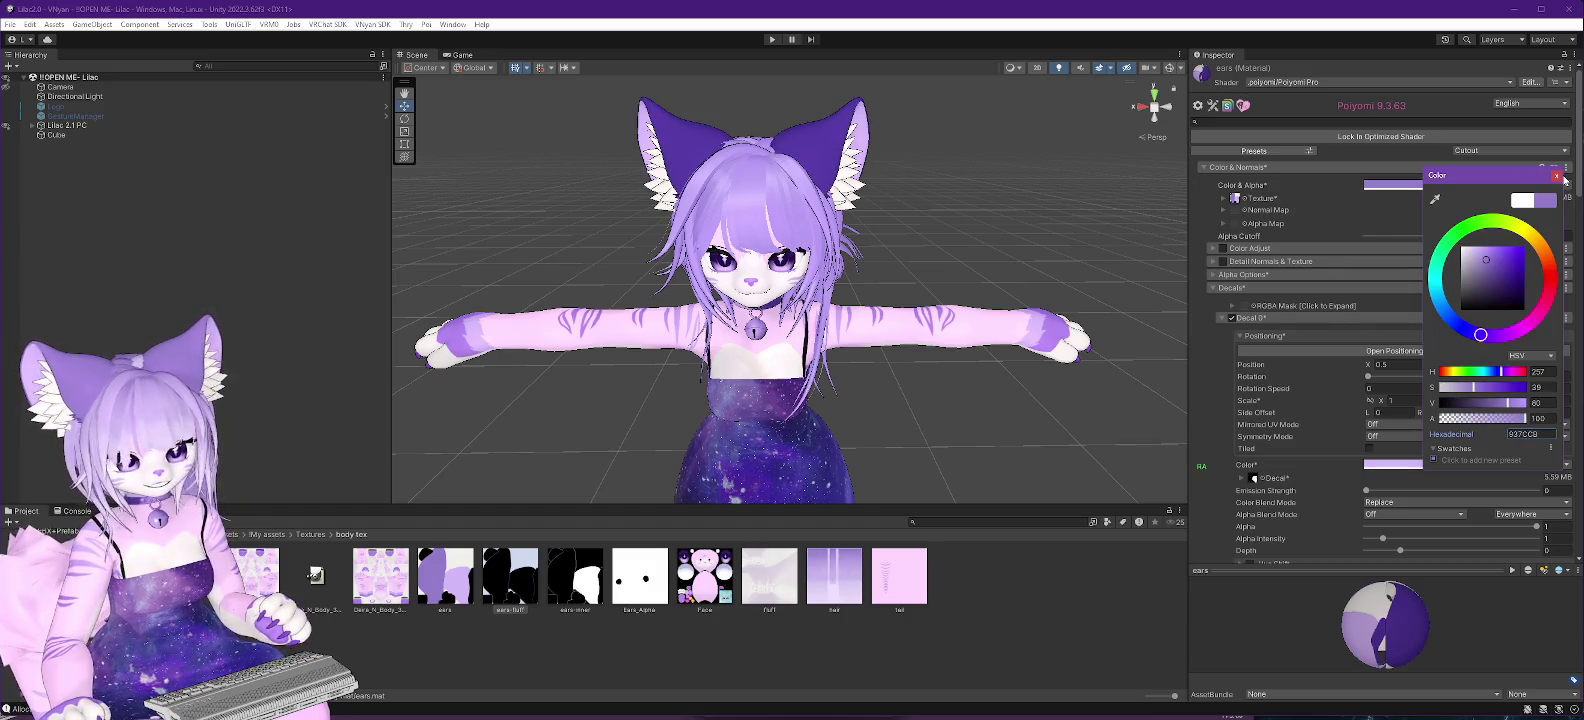
pyautogui.click(1556, 176)
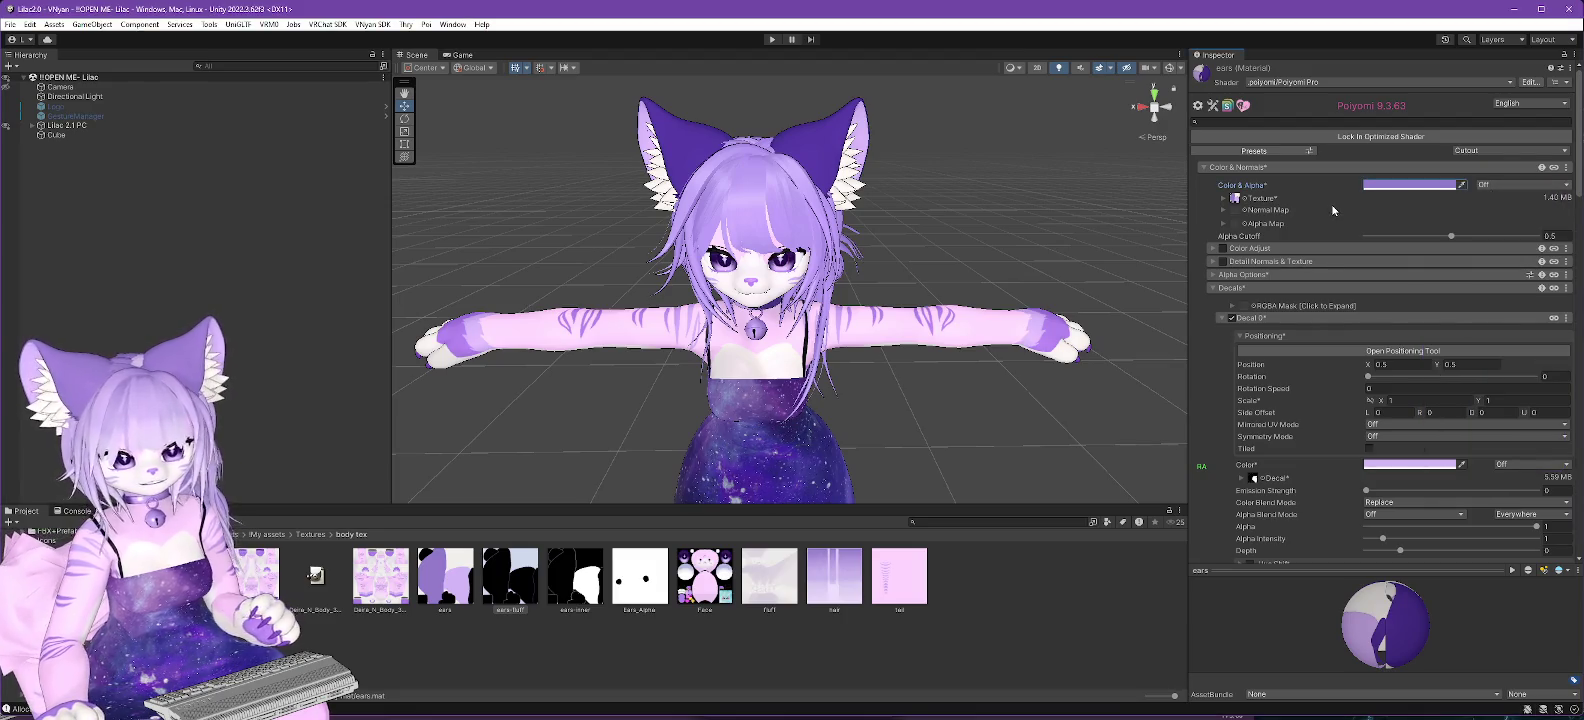
# Set the ears main texture to None and check the purple ears on the avatar.
pyautogui.click(1236, 199)
pyautogui.scroll(10, 1352, 340)
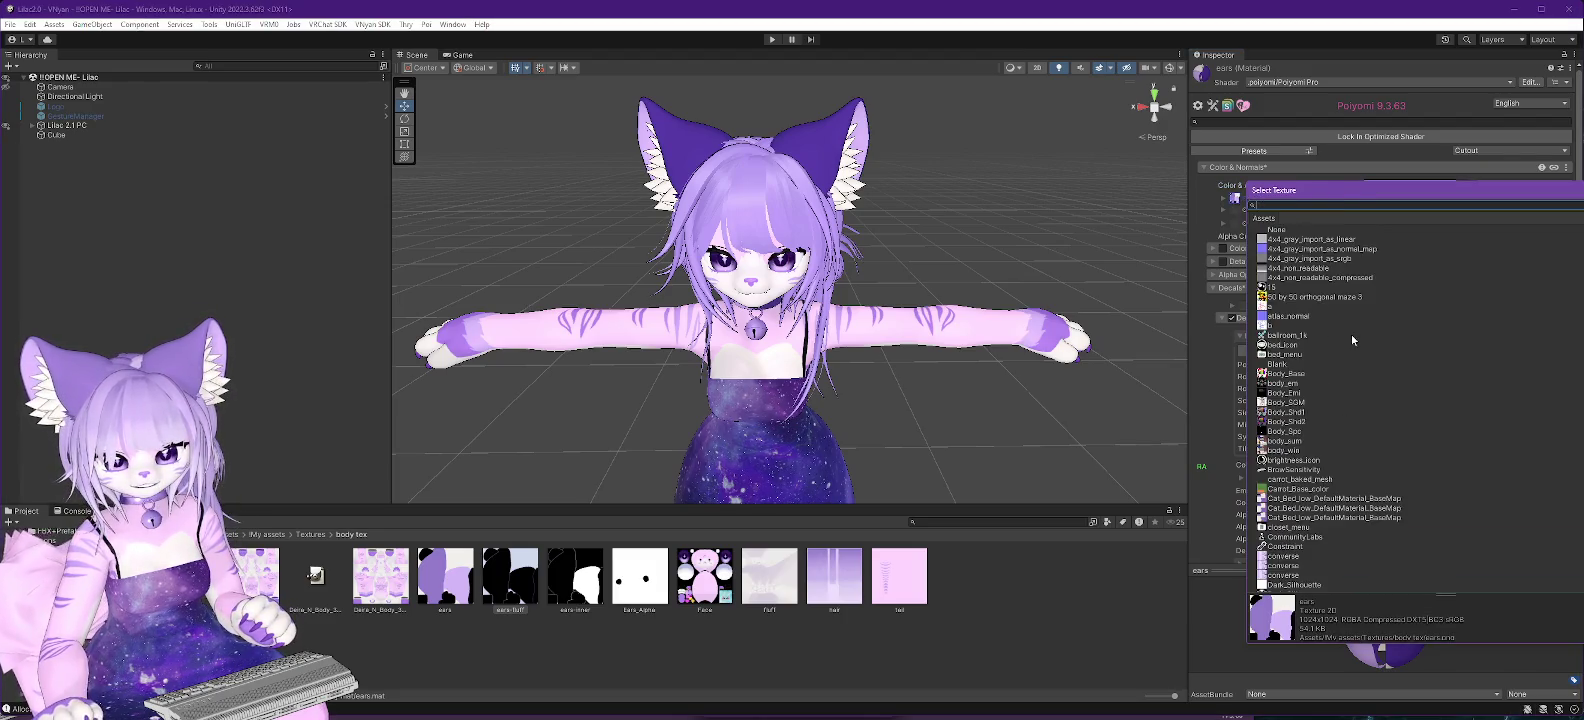
pyautogui.click(1279, 231)
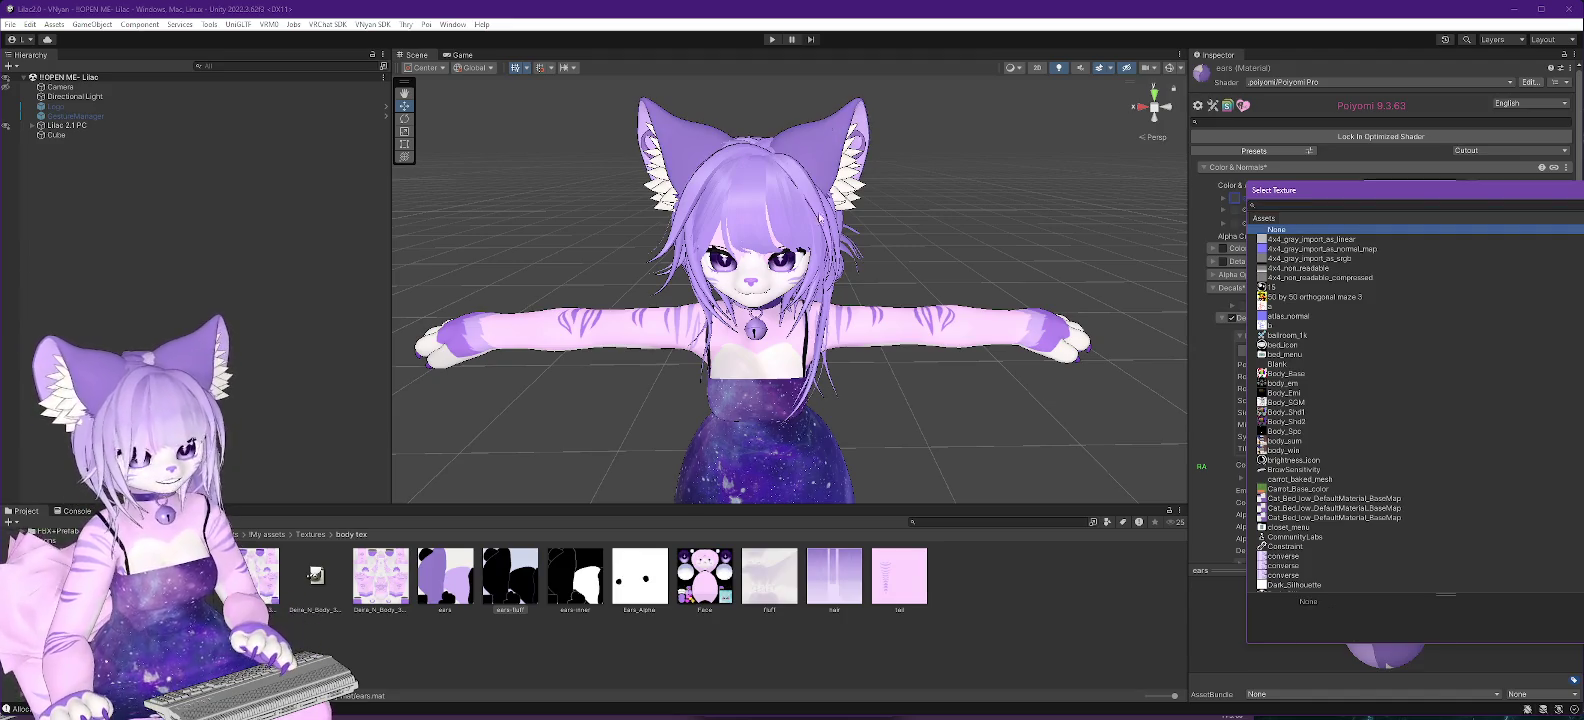
pyautogui.moveTo(980, 235); pyautogui.dragTo(932, 220)
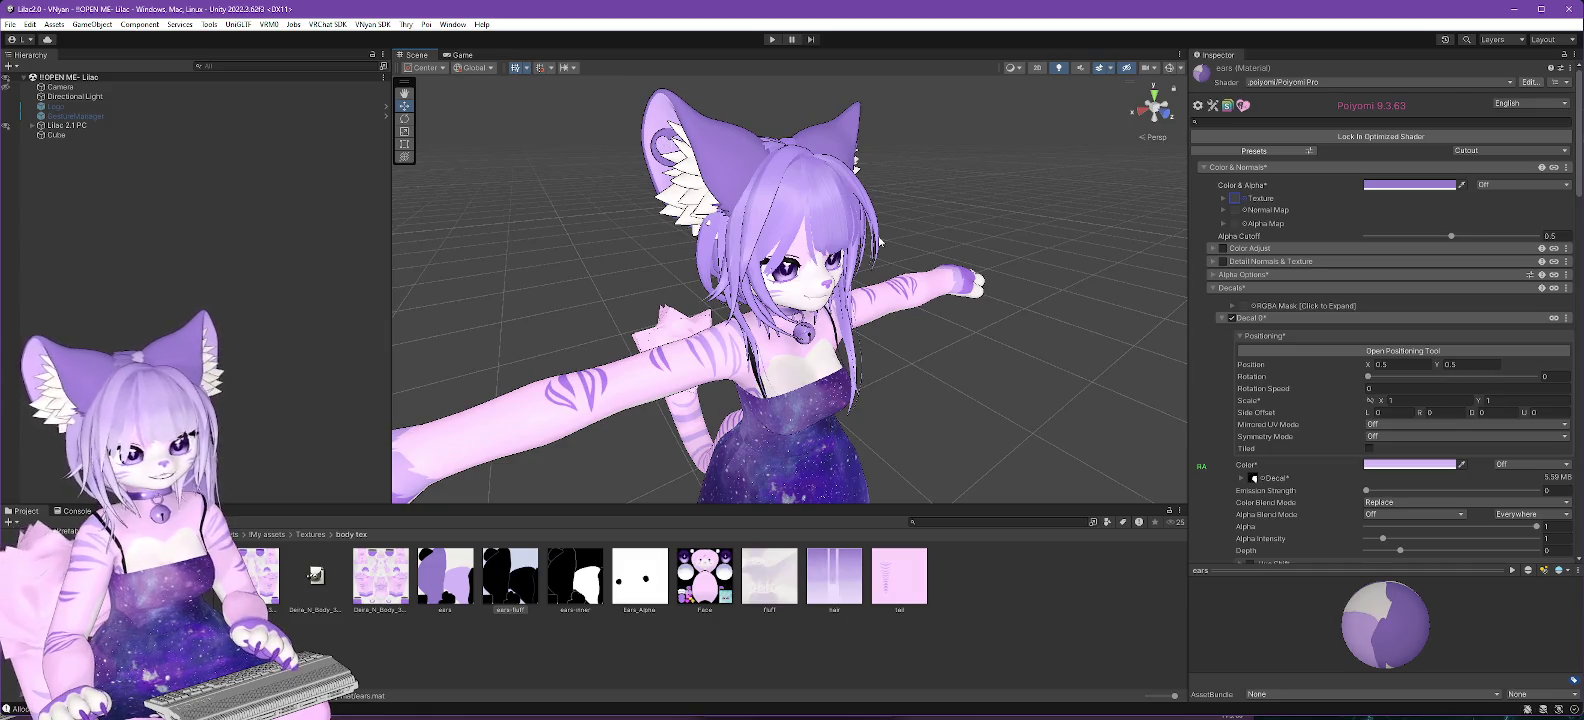
pyautogui.hotkey('alt', 'Tab')
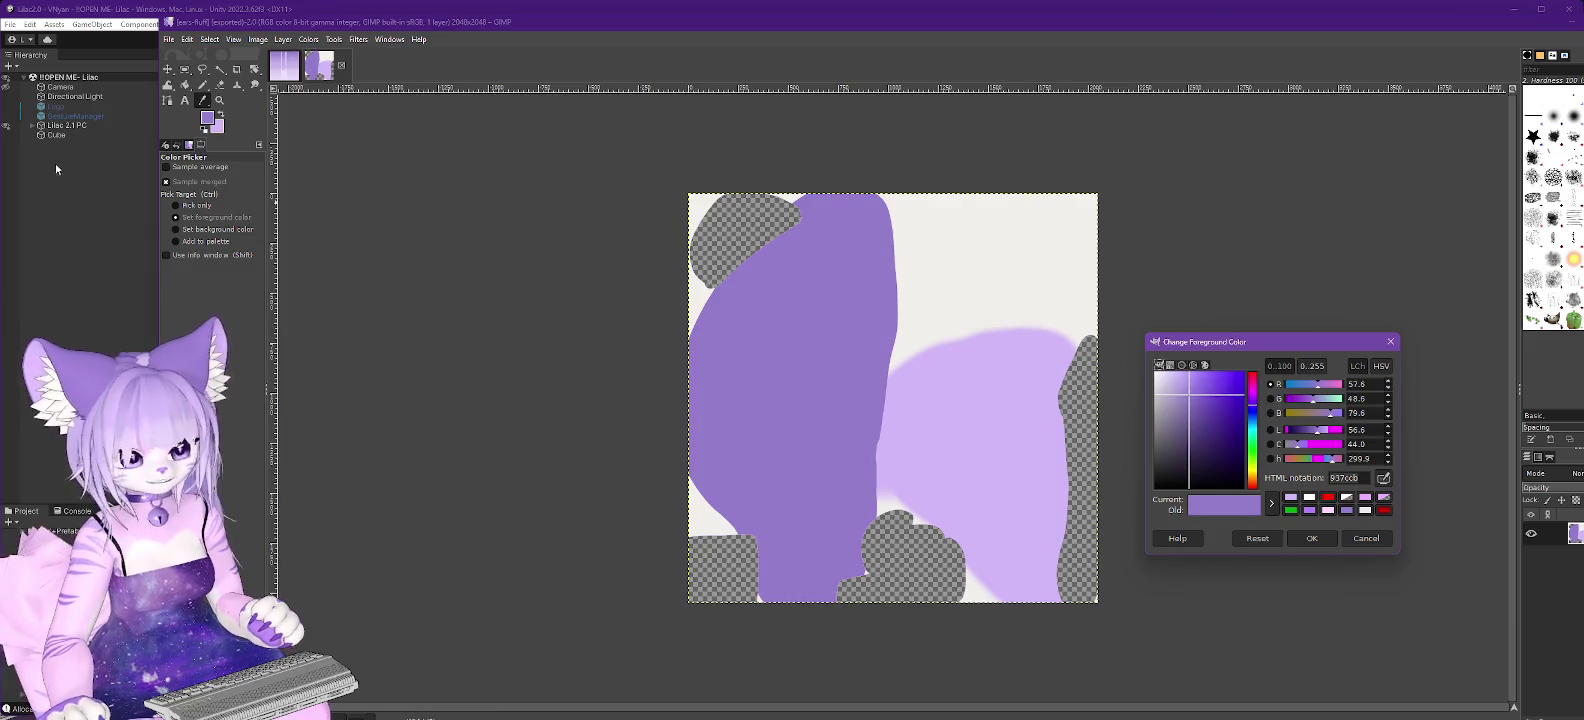
# Delete the white background, light purple blob and all stray white patches, leaving the dark purple shape.
pyautogui.click(220, 69)
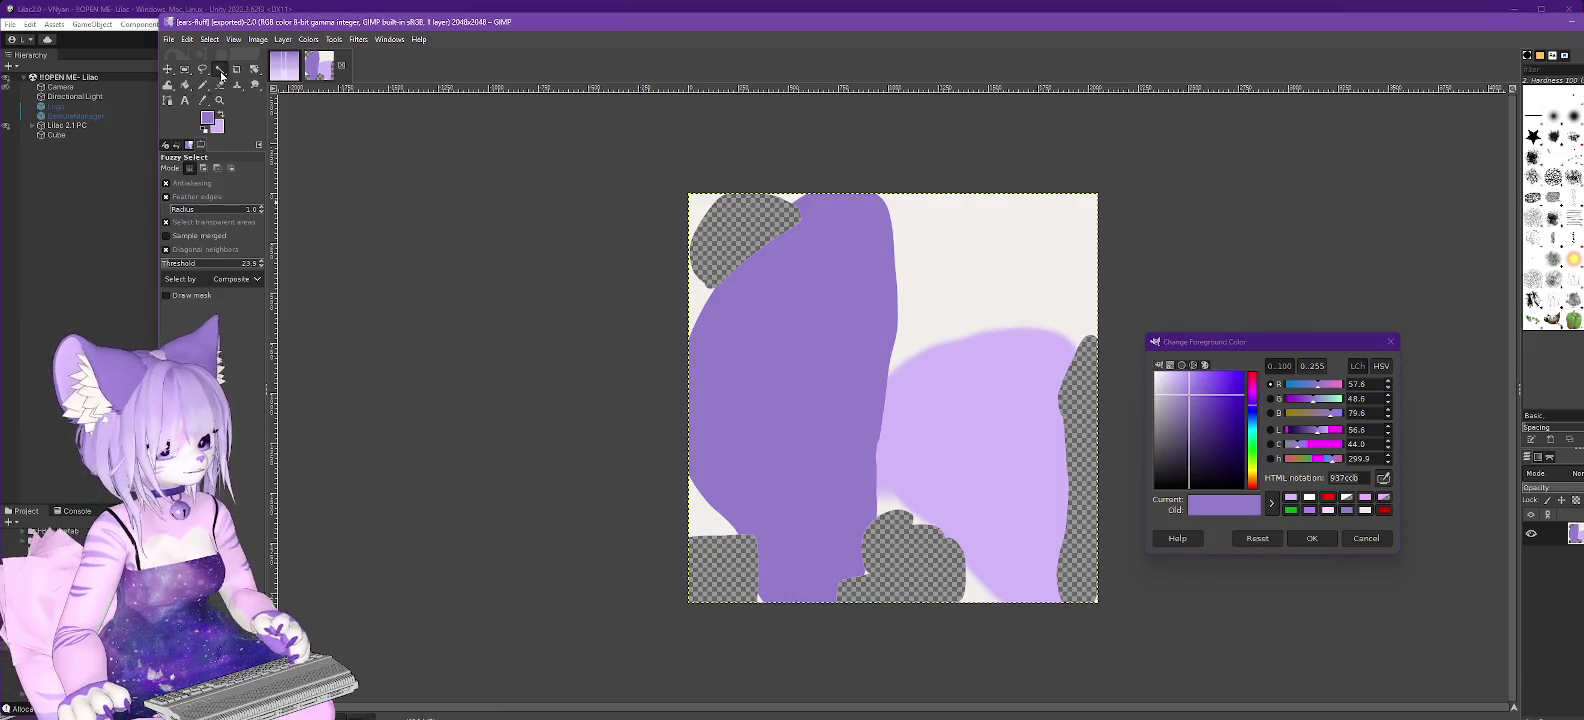
pyautogui.click(1072, 297)
pyautogui.press('Delete')
pyautogui.click(1011, 362)
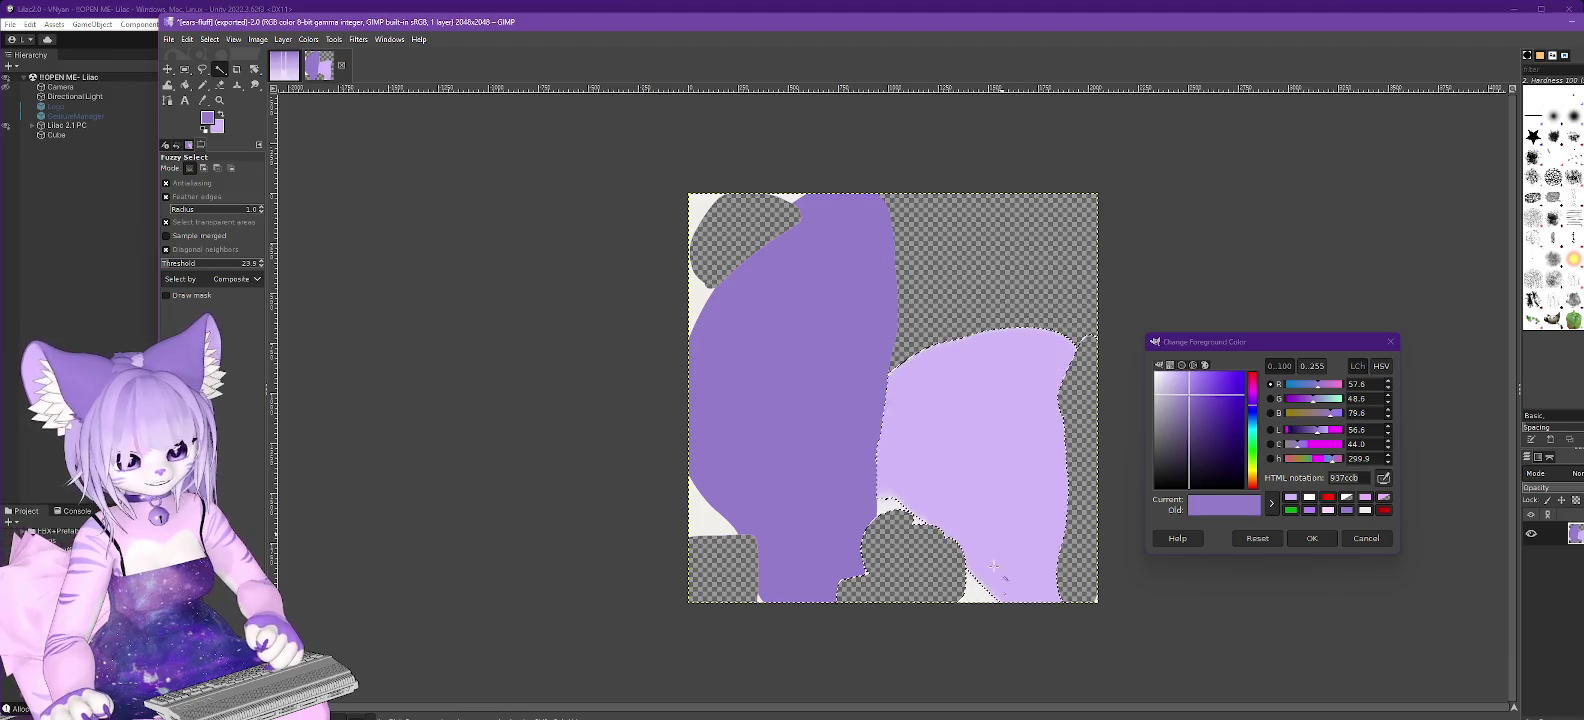
pyautogui.press('Delete')
pyautogui.click(975, 588)
pyautogui.press('Delete')
pyautogui.moveTo(902, 512); pyautogui.dragTo(915, 512)
pyautogui.press('Delete')
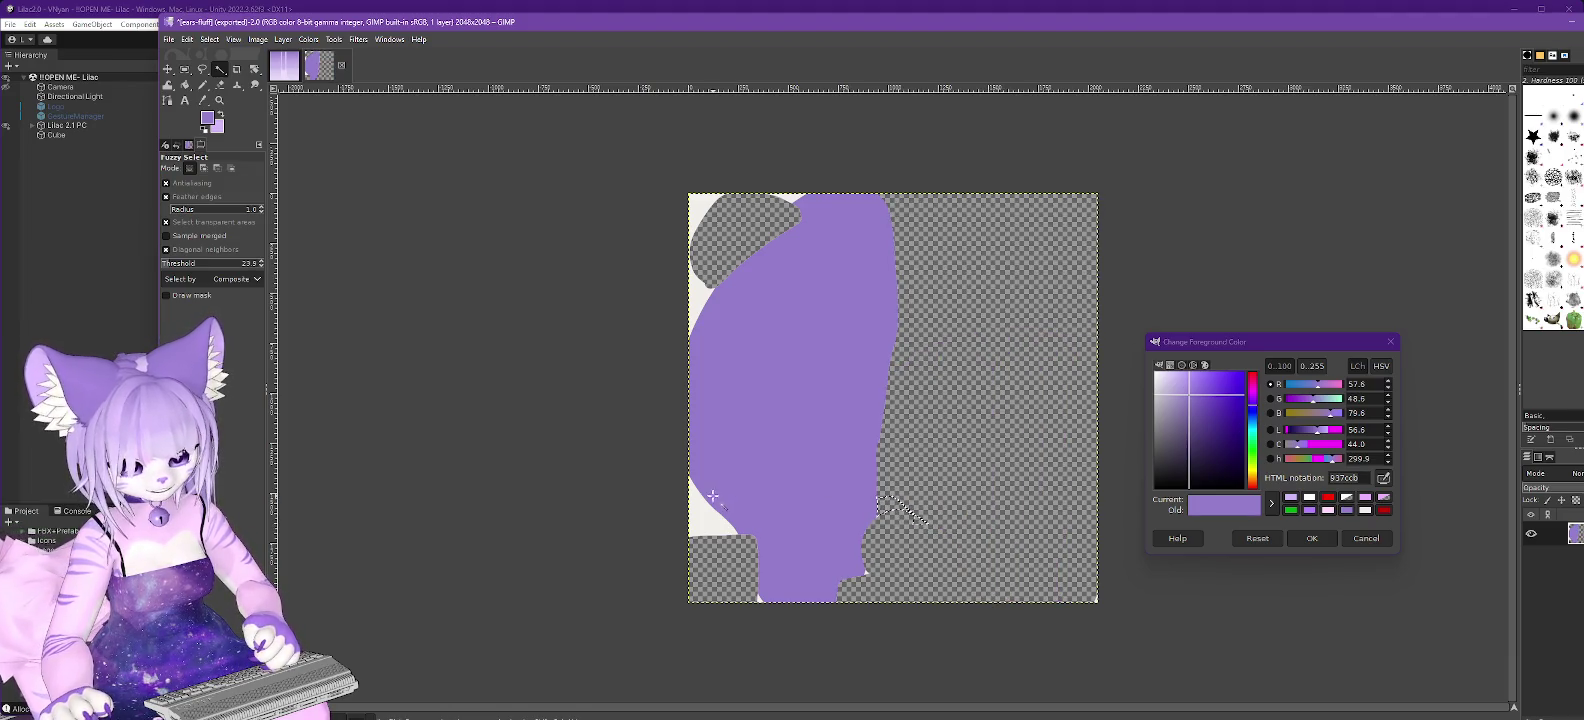
pyautogui.click(703, 519)
pyautogui.press('Delete')
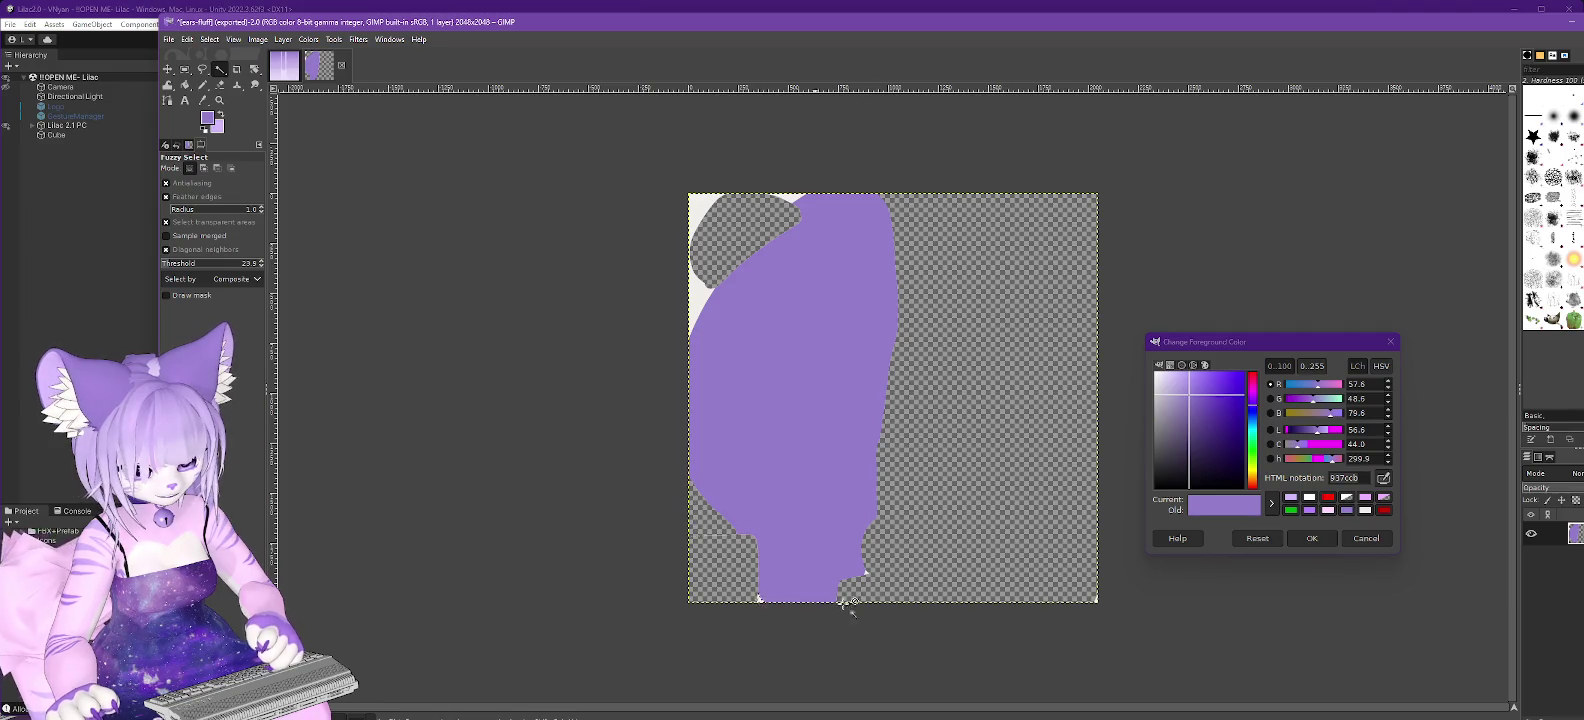
pyautogui.click(703, 316)
pyautogui.press('Delete')
pyautogui.click(788, 198)
pyautogui.press('Delete')
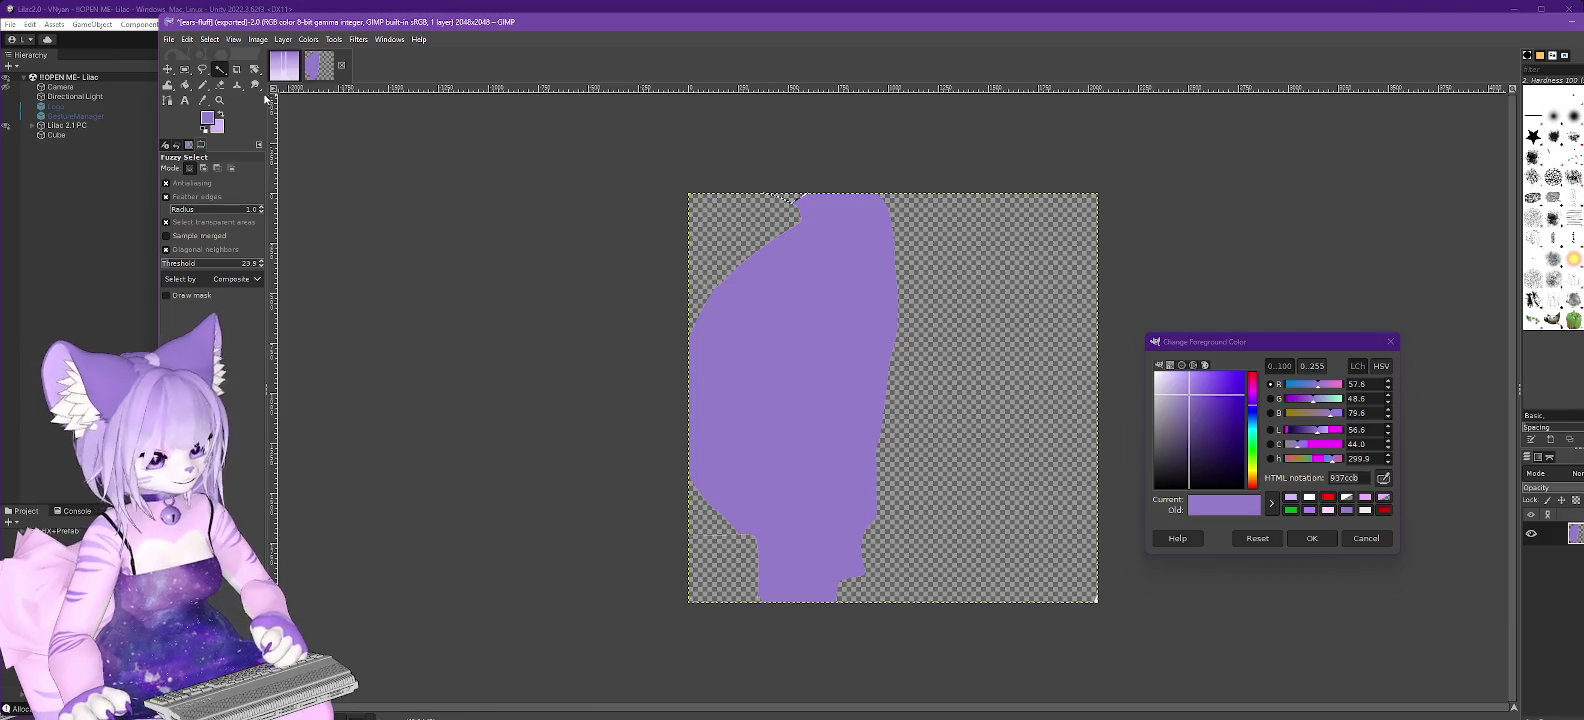
# Fill the dark purple ear shape with white after clearing the selection.
pyautogui.click(1309, 497)
pyautogui.click(1312, 538)
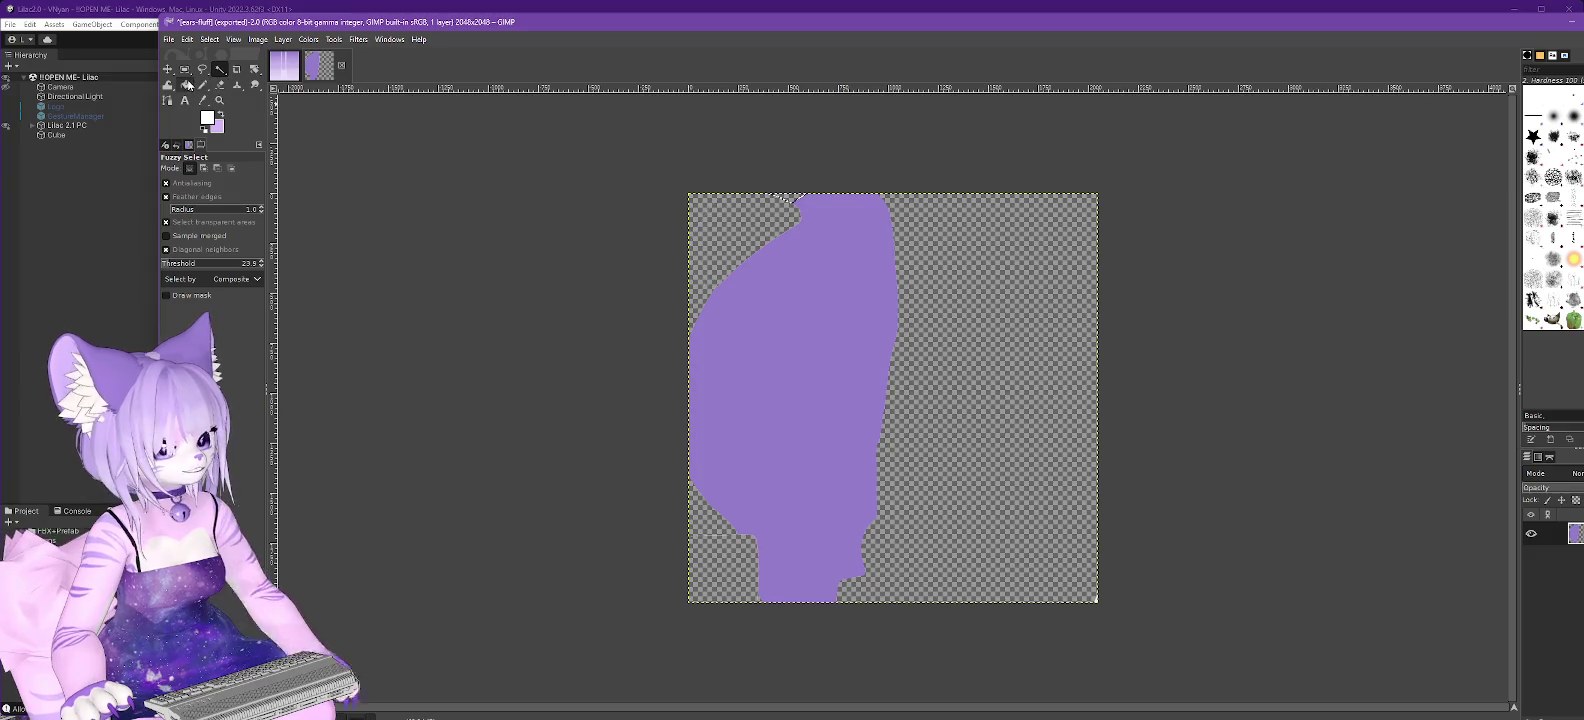
pyautogui.click(187, 86)
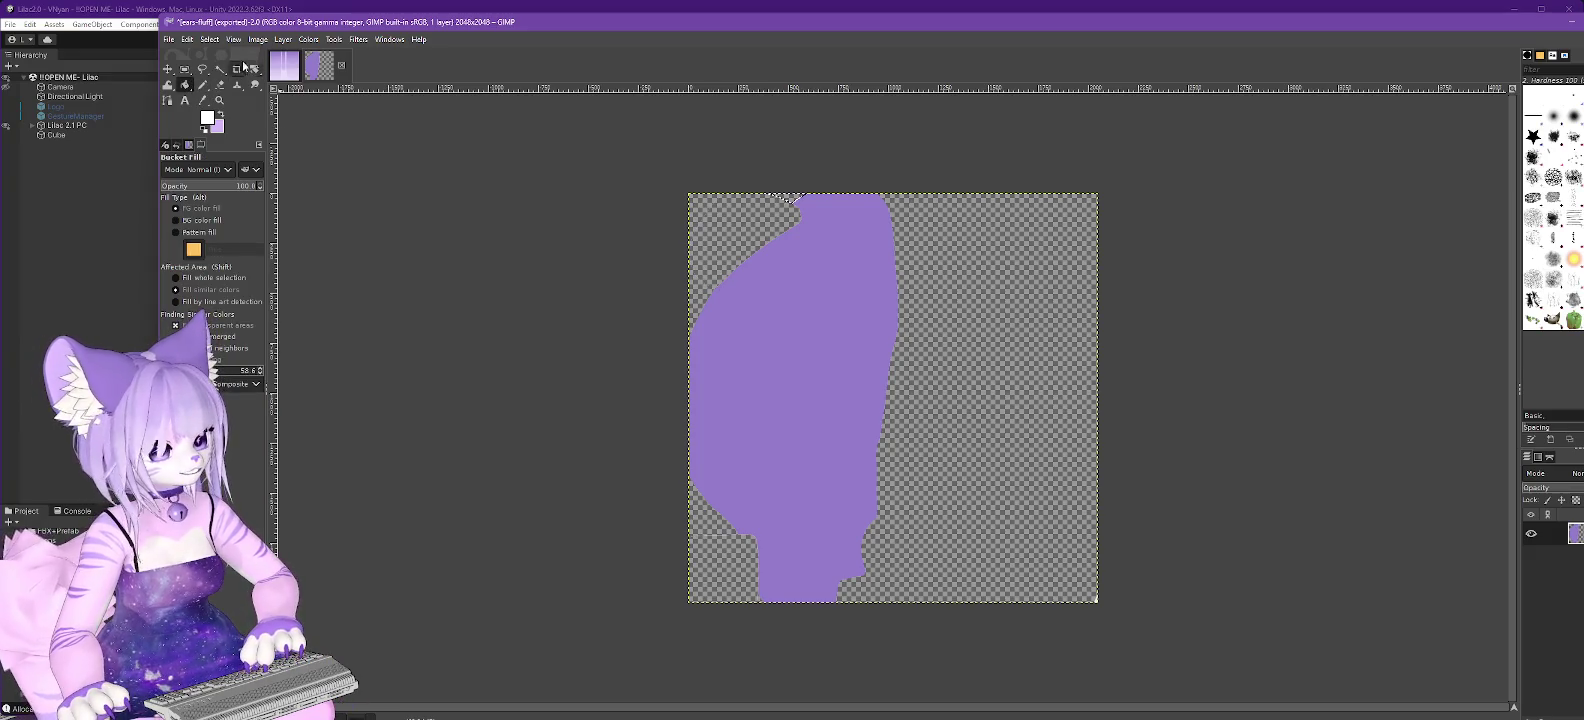
pyautogui.click(209, 39)
pyautogui.click(222, 70)
pyautogui.click(826, 358)
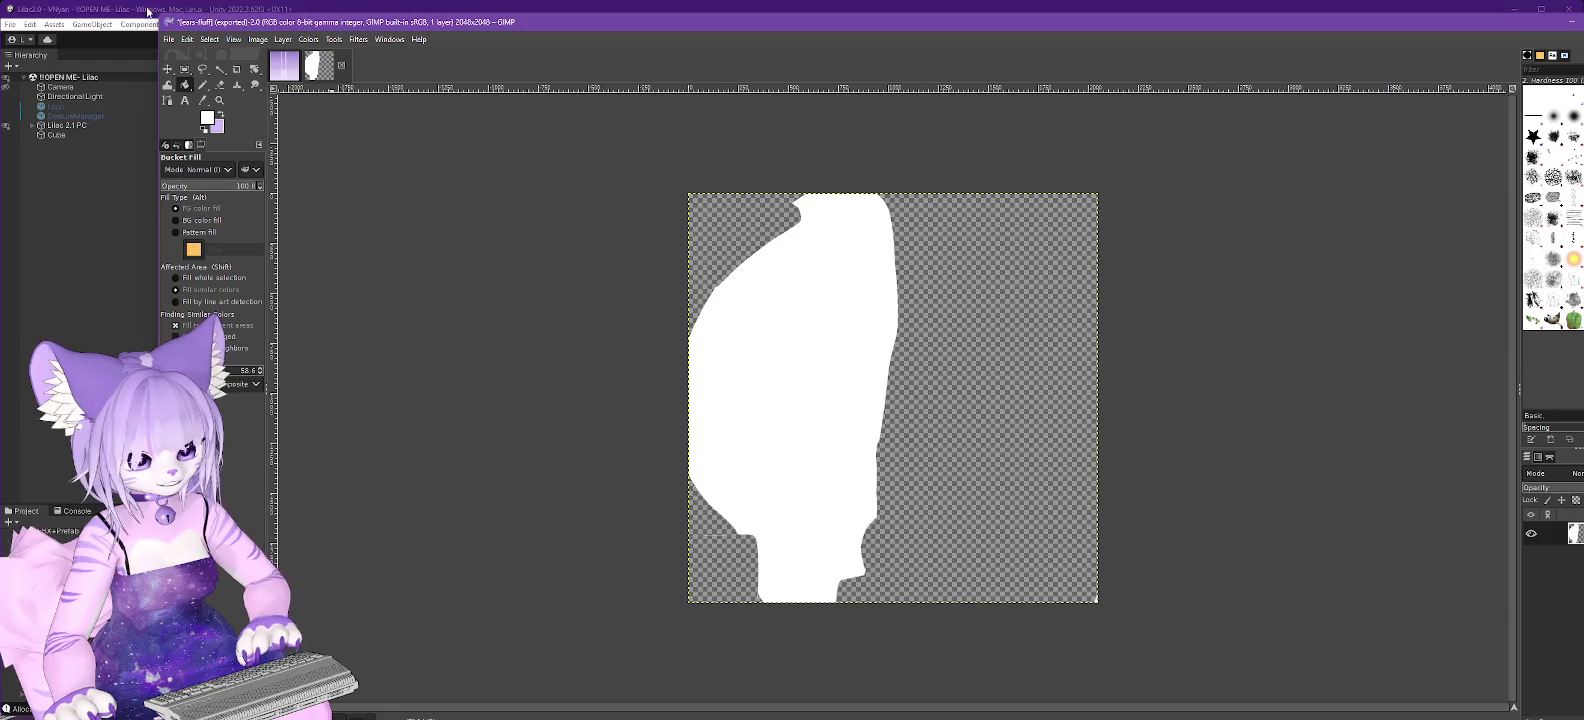
# Export the image as ears-outer.png.
pyautogui.click(169, 40)
pyautogui.click(200, 249)
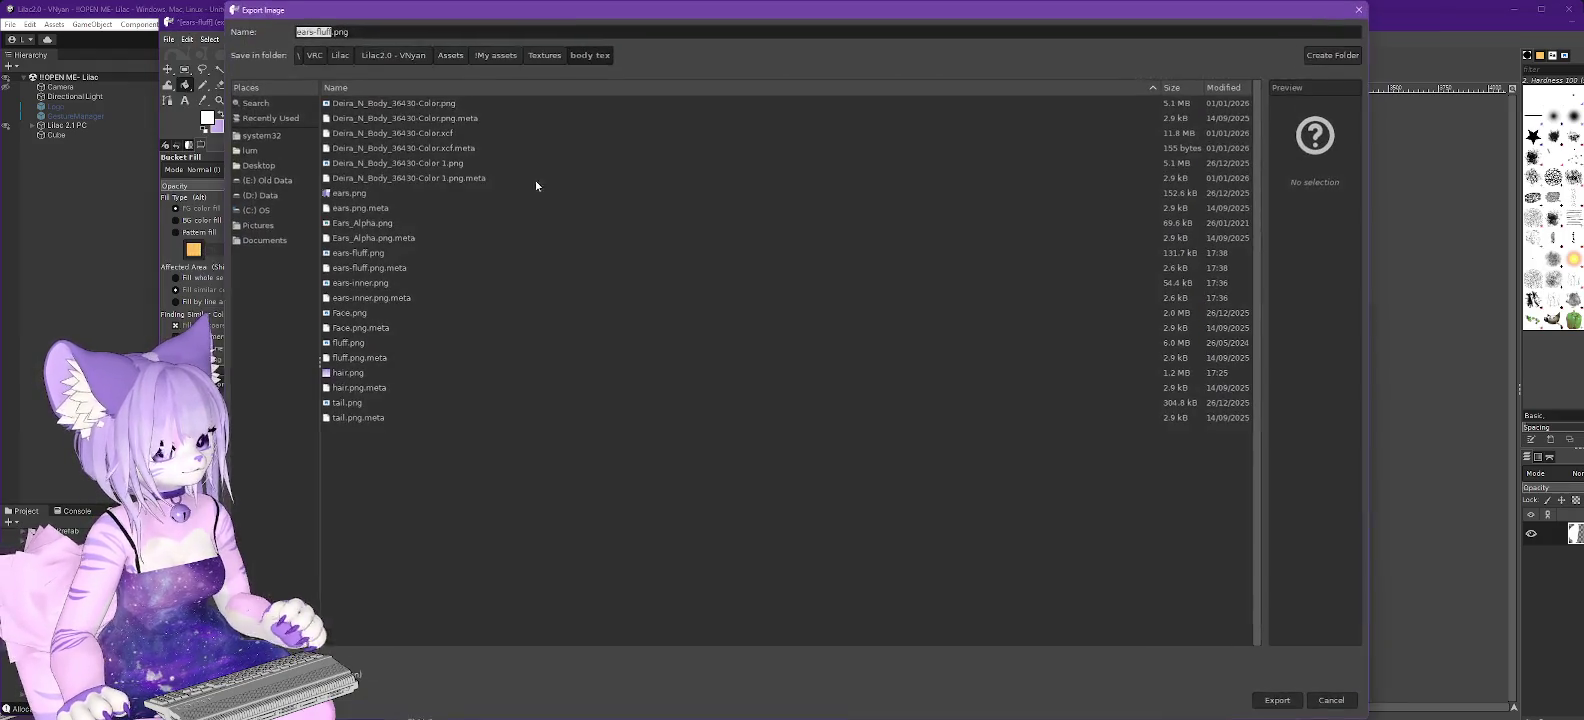
pyautogui.click(333, 31)
pyautogui.press('BackSpace')
pyautogui.press('BackSpace')
pyautogui.press('BackSpace')
pyautogui.write('outer')
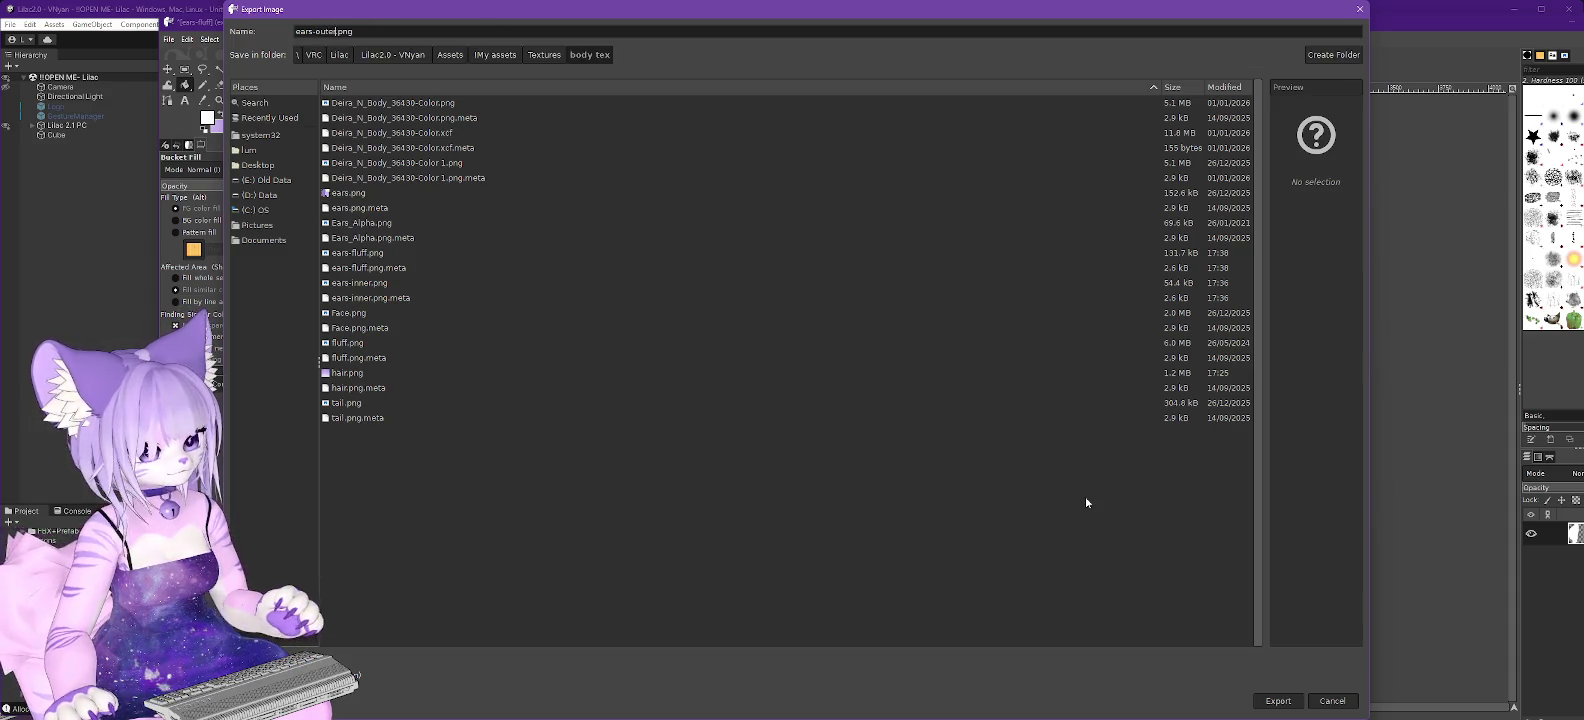
pyautogui.click(1270, 700)
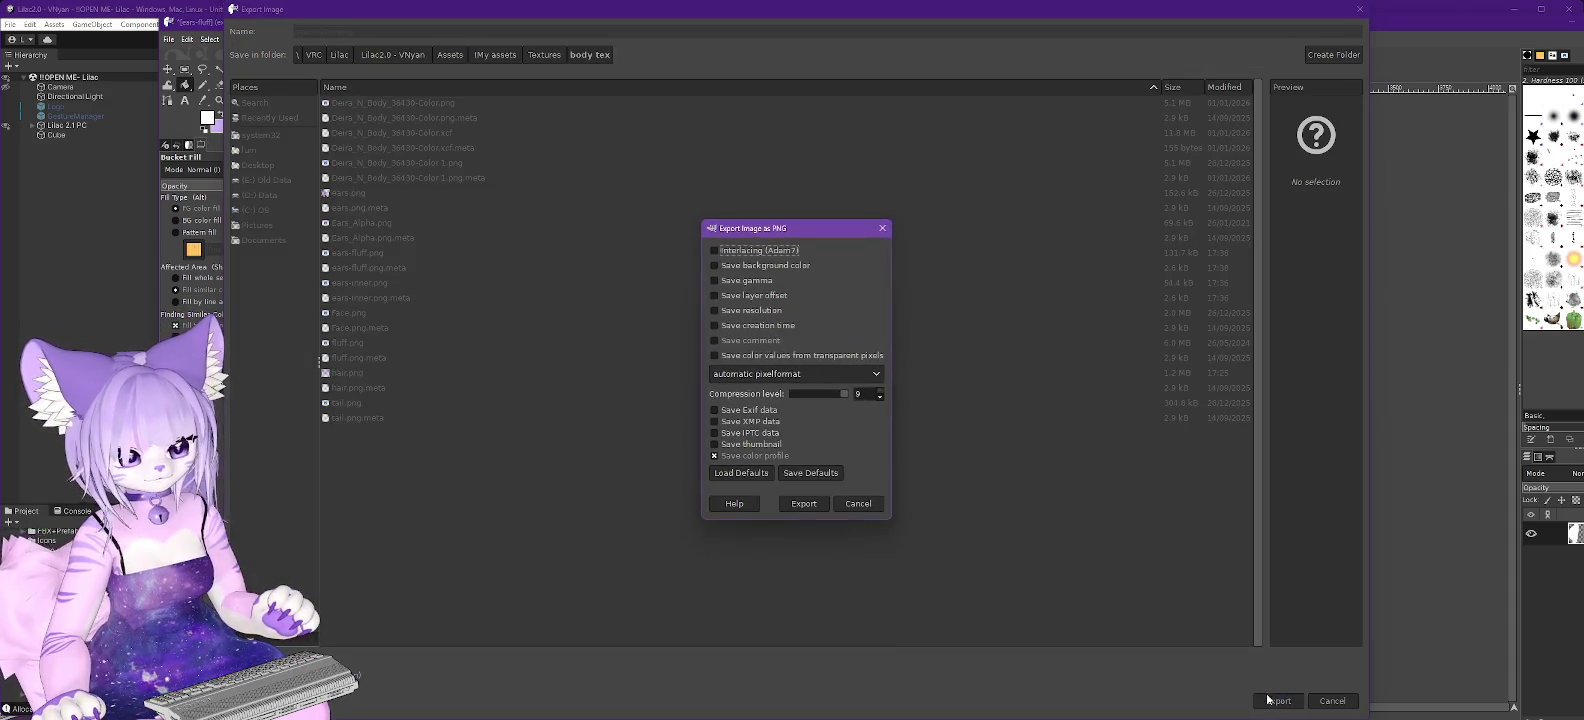
pyautogui.click(811, 503)
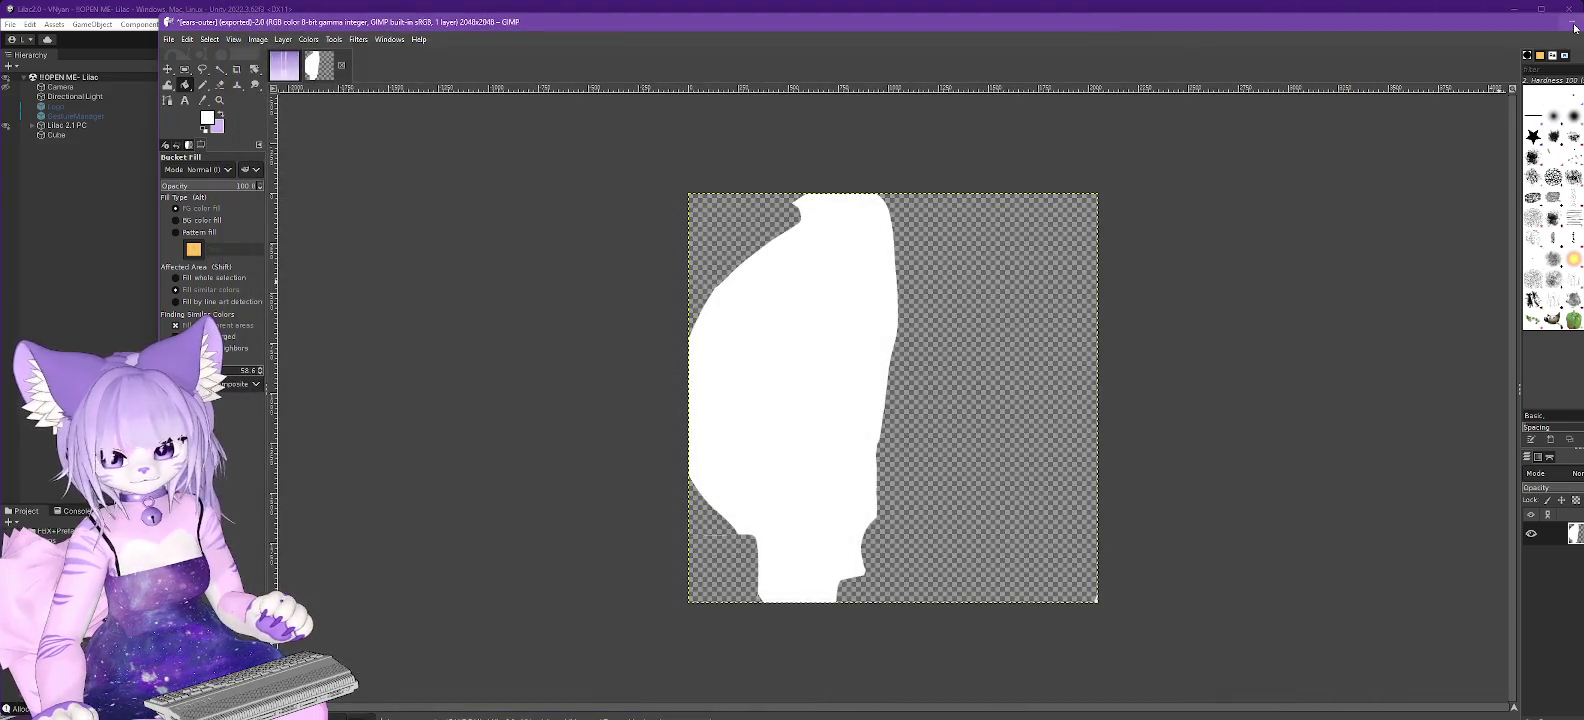
# Try ears-outer as the ears main texture in Unity, remove it again, and return to GIMP.
pyautogui.click(1570, 25)
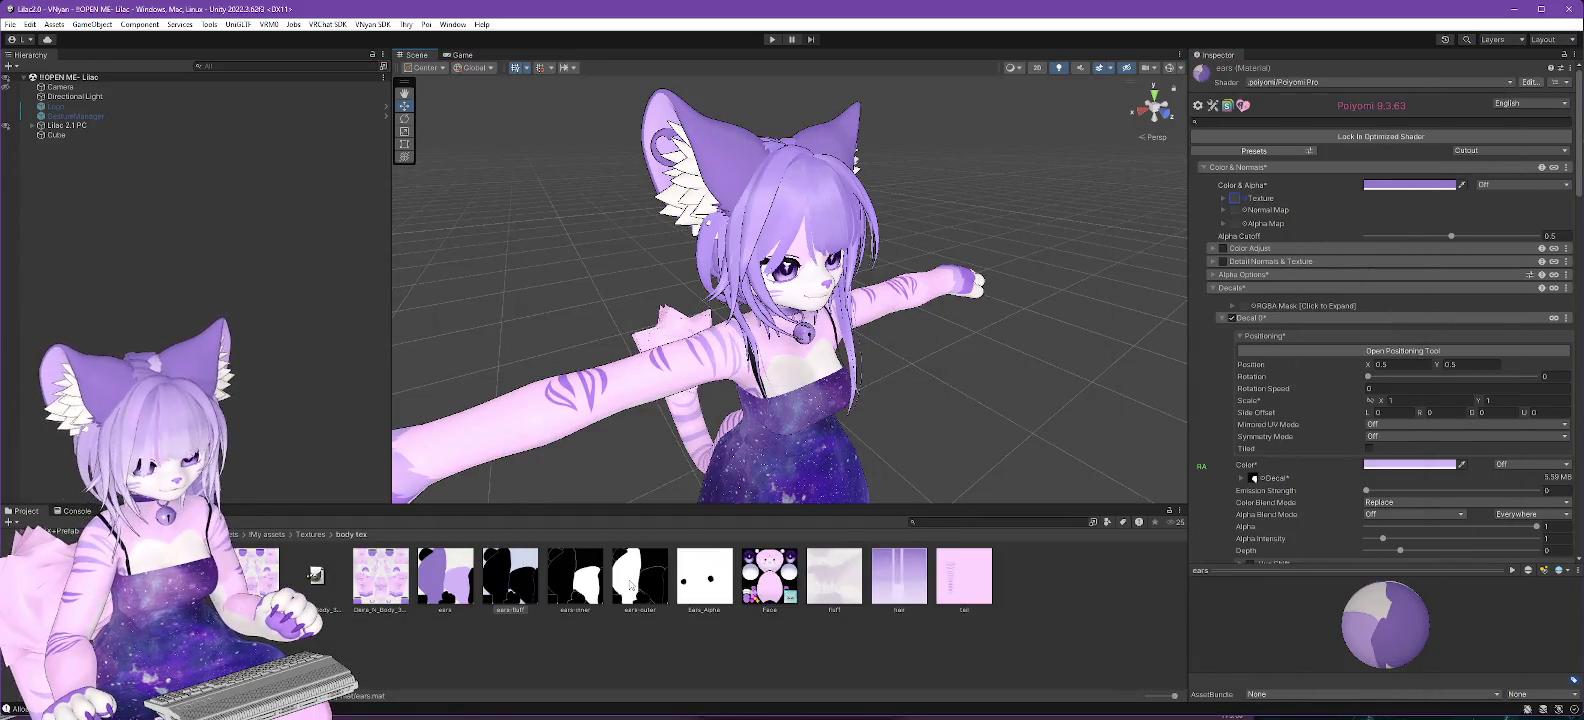
pyautogui.moveTo(626, 588); pyautogui.dragTo(1190, 278)
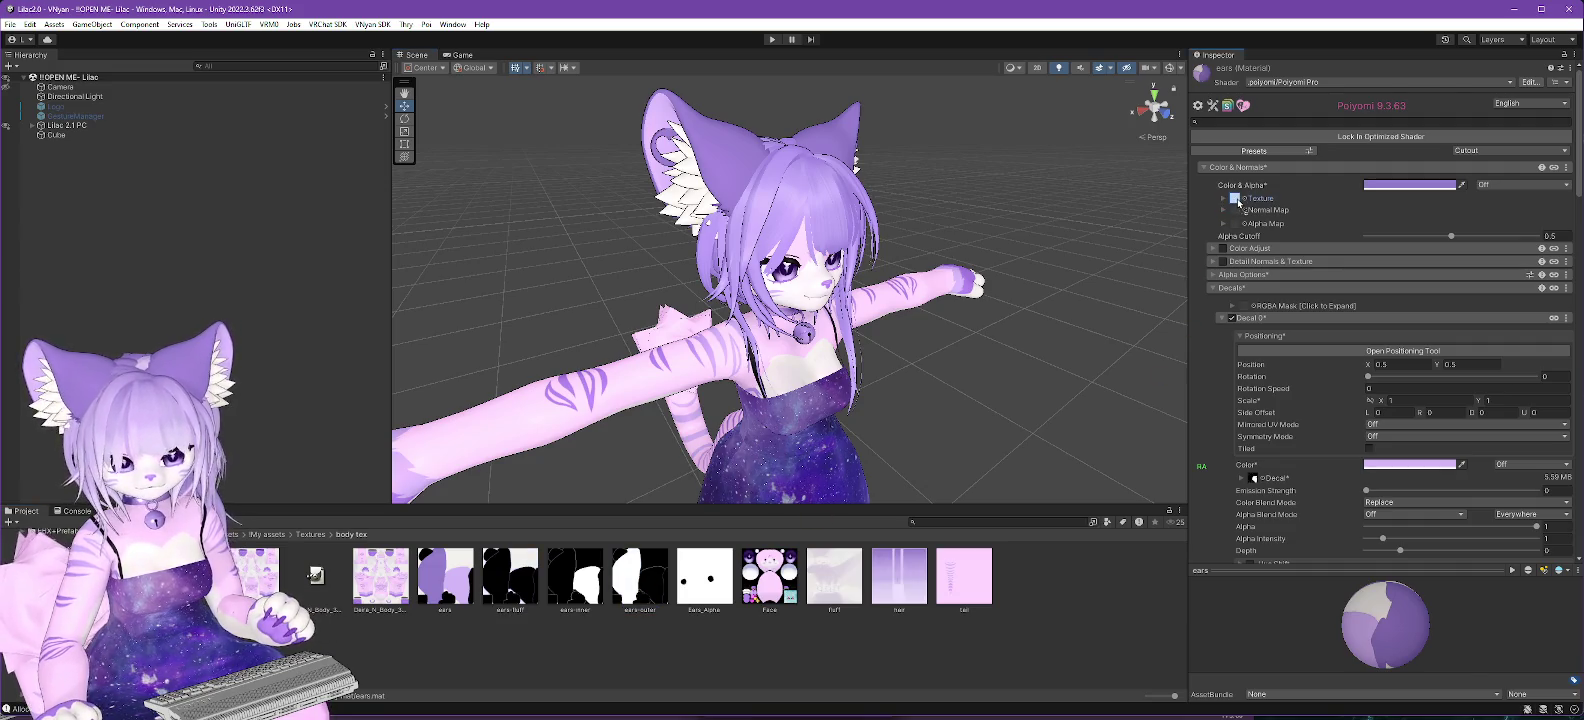
pyautogui.moveTo(1238, 198); pyautogui.dragTo(1236, 196)
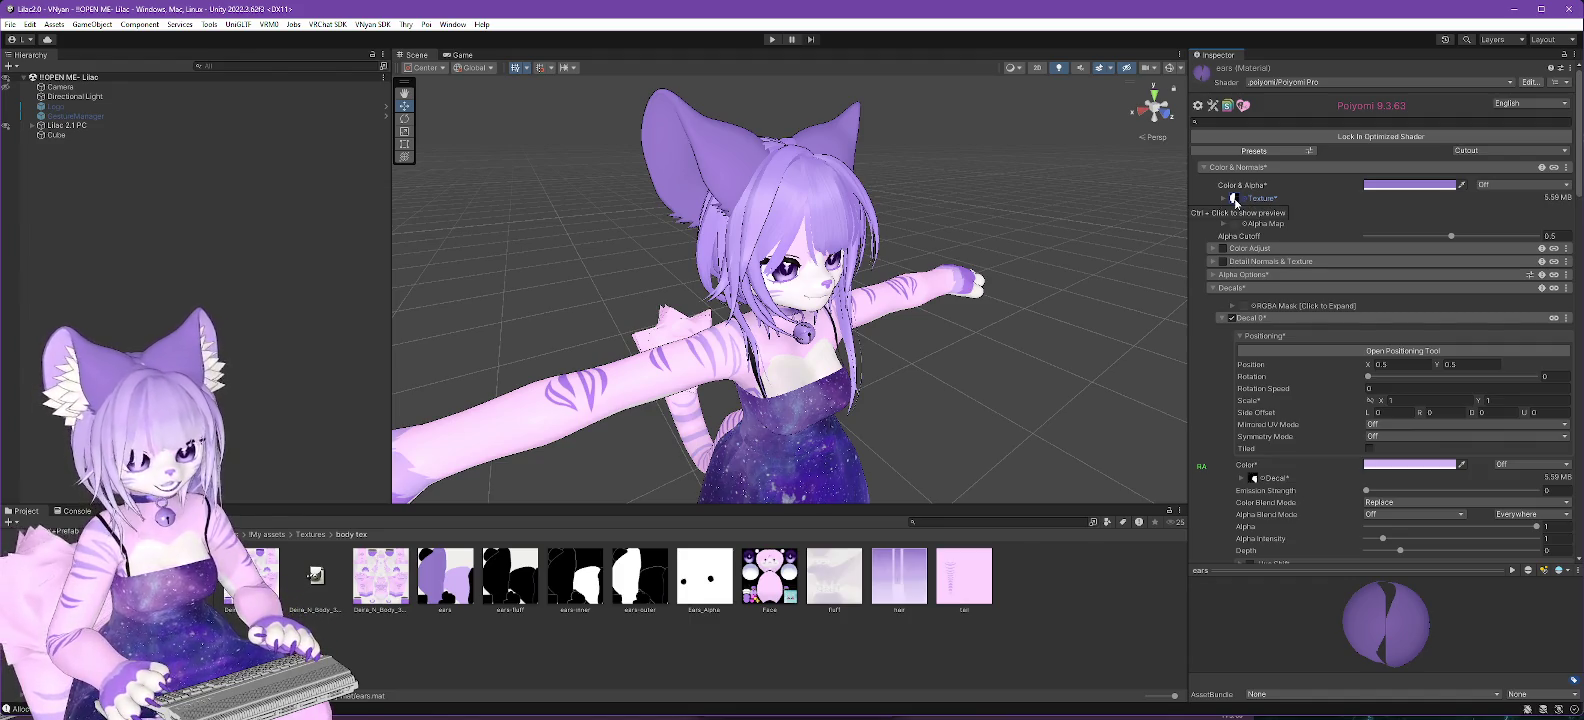
pyautogui.press('Delete')
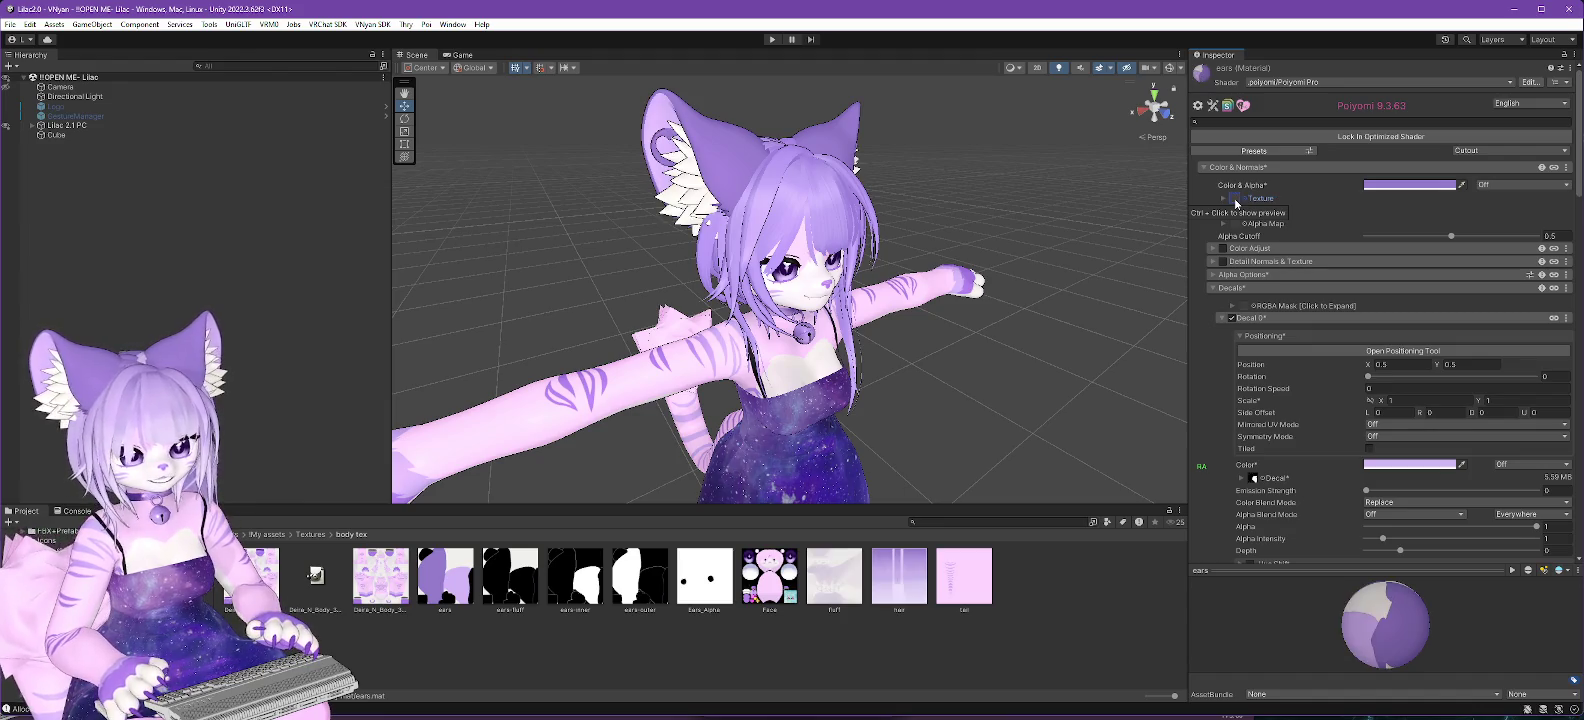
pyautogui.hotkey('alt', 'Tab')
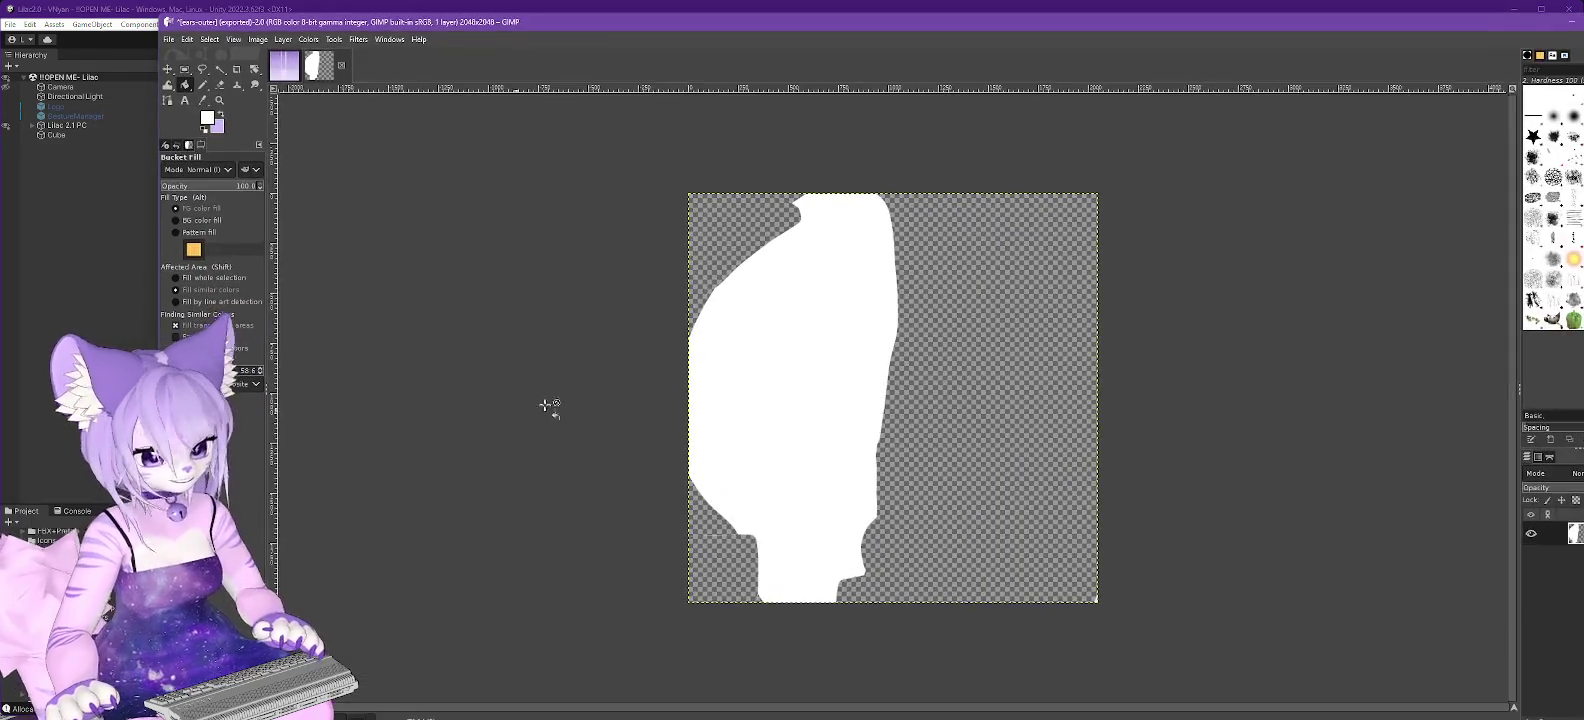
# Fill the dark purple shape and remaining right-side areas of the ears image with white.
pyautogui.click(773, 293)
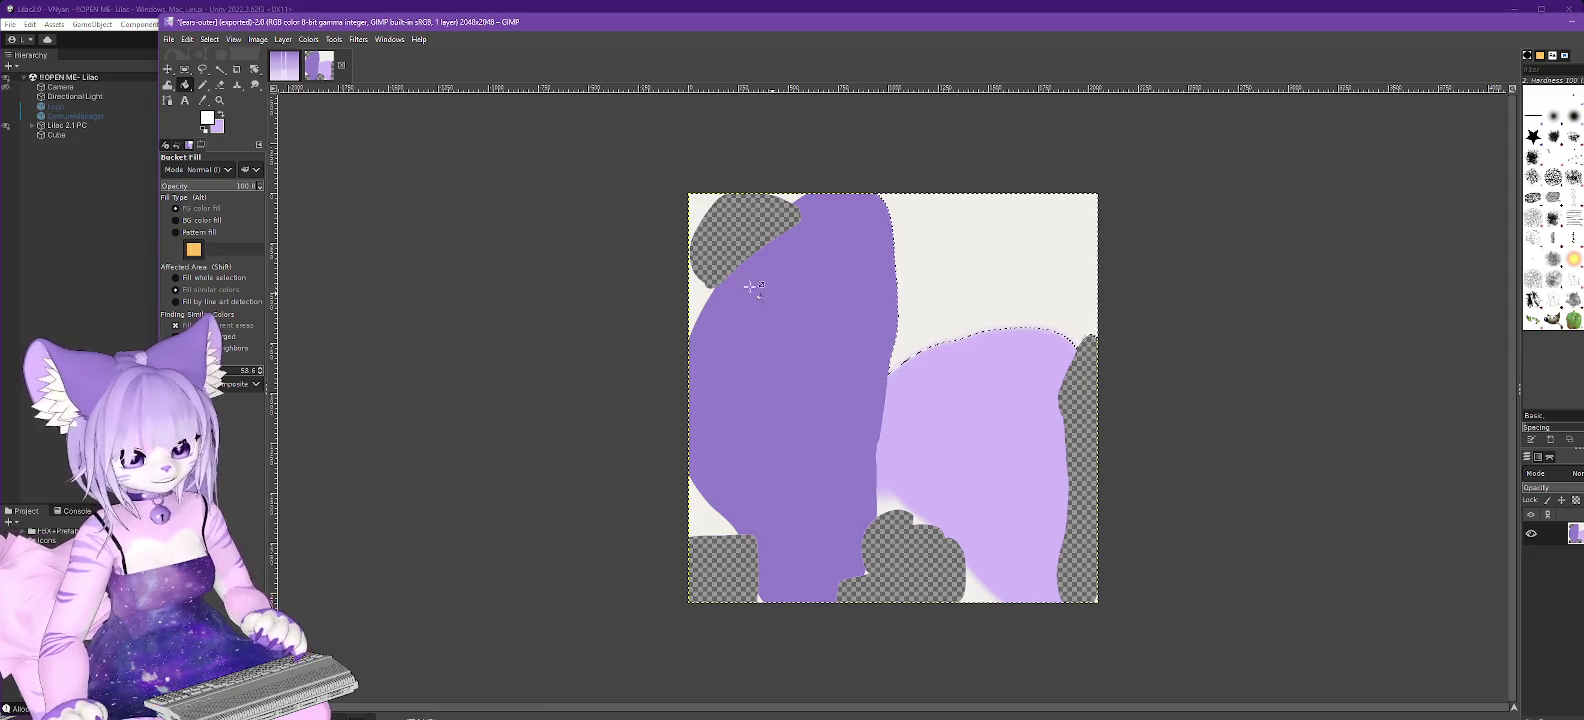
pyautogui.hotkey('ctrl', 'e')
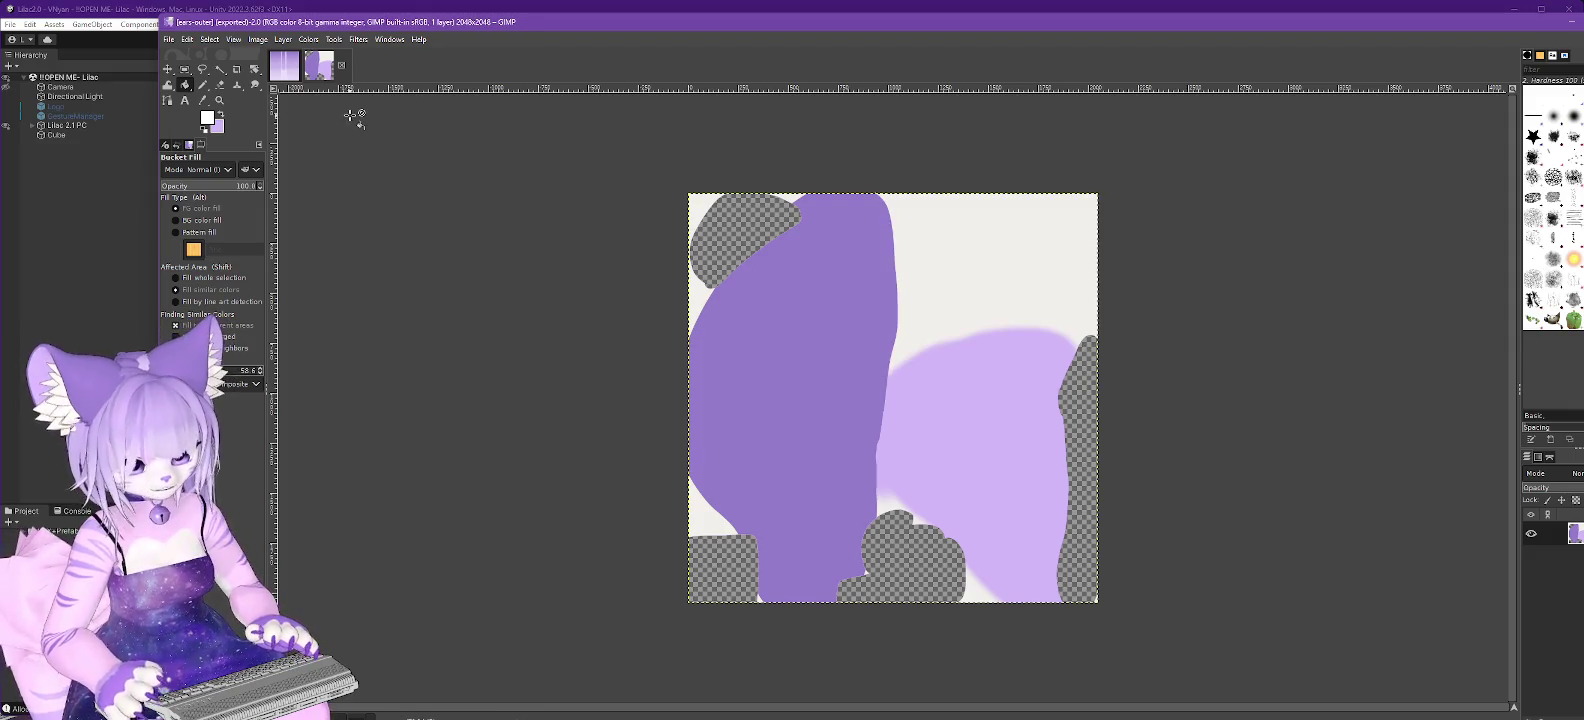
pyautogui.click(850, 416)
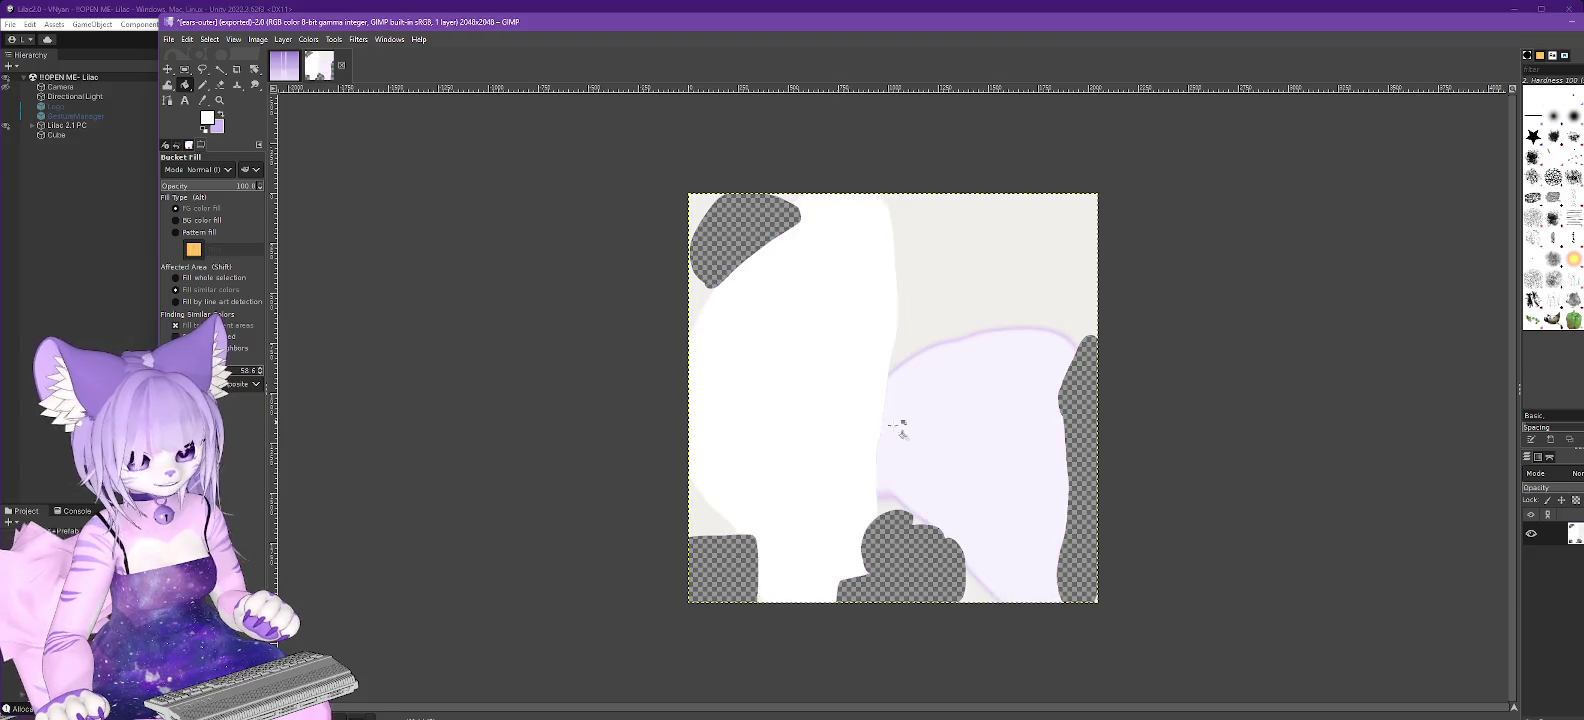
pyautogui.click(1010, 334)
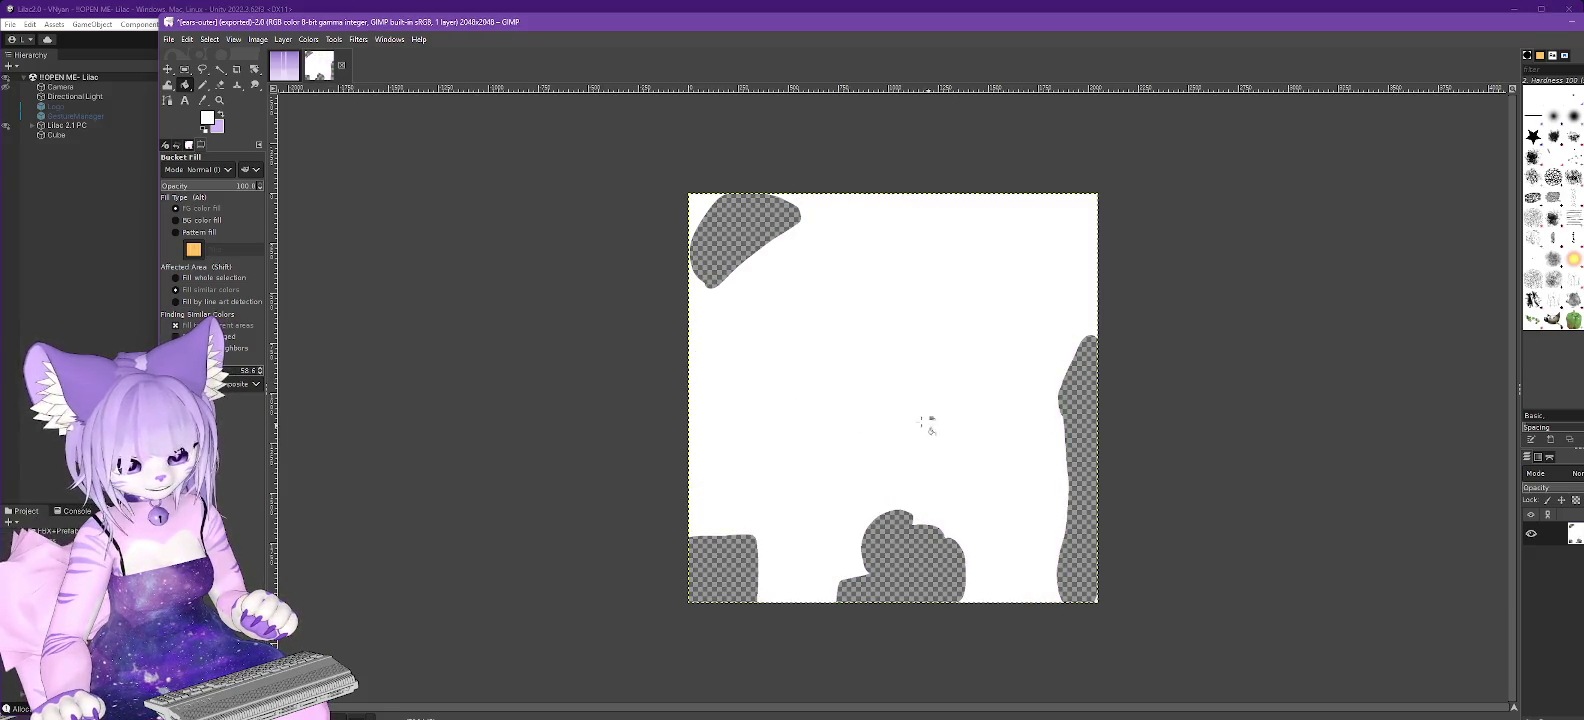
# Overwrite ears-outer.png with the all-white version and return to Unity.
pyautogui.click(169, 39)
pyautogui.click(225, 230)
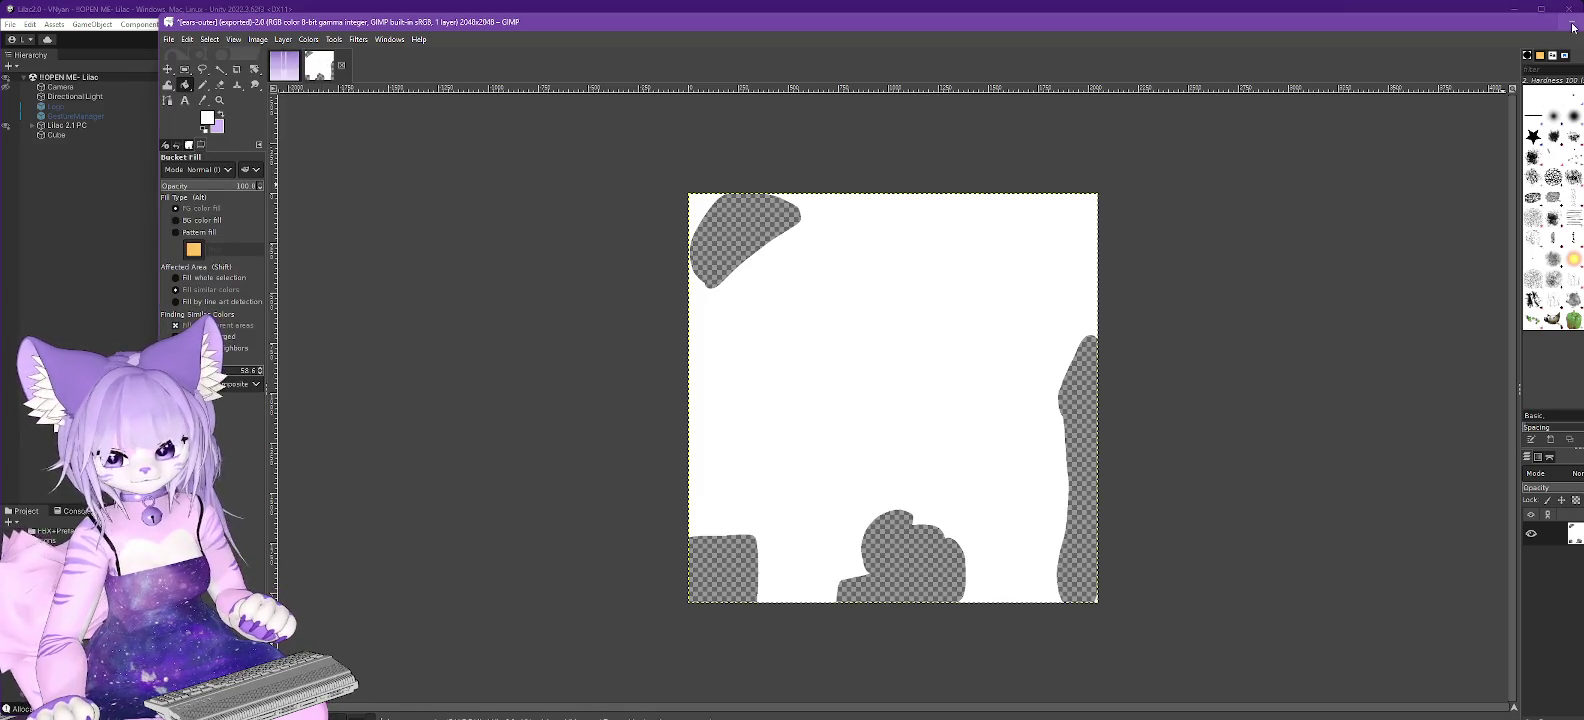
pyautogui.click(1572, 27)
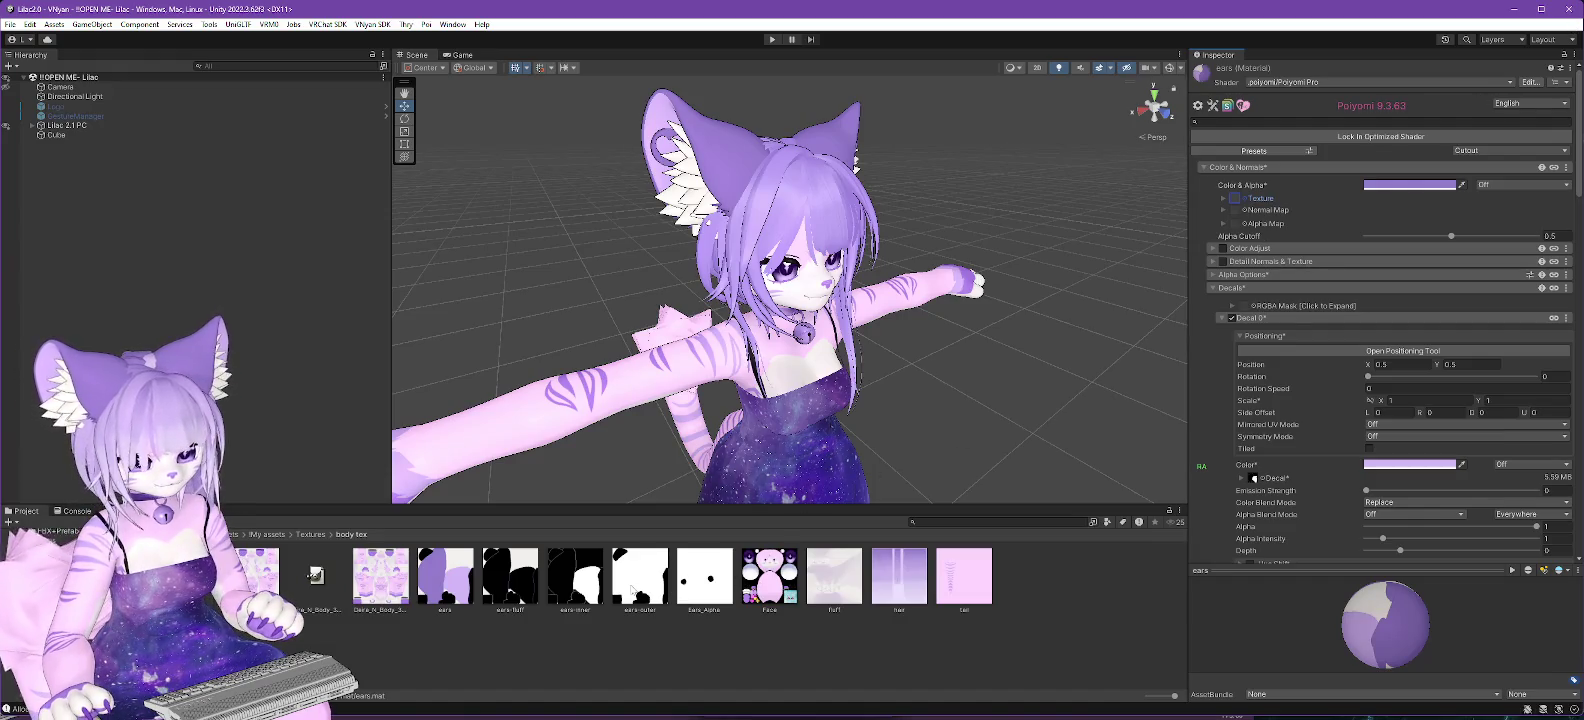
# Restore the main texture slot and mark the main colour as renamed and animated when locked.
pyautogui.moveTo(1234, 200); pyautogui.dragTo(1235, 200)
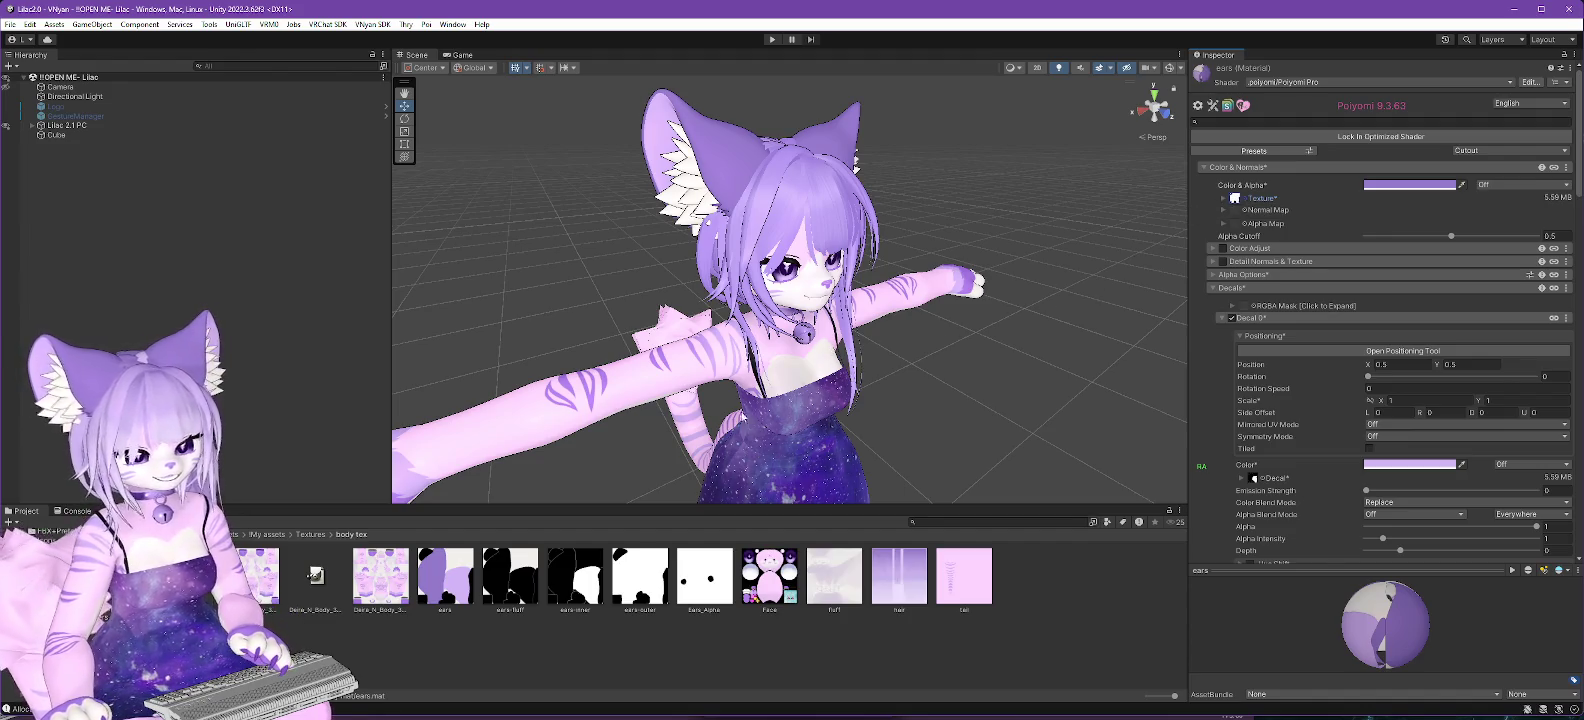
pyautogui.moveTo(677, 405)
pyautogui.mouseDown()
pyautogui.moveTo(1180, 380)
pyautogui.moveTo(700, 380)
pyautogui.moveTo(1150, 380)
pyautogui.moveTo(713, 371)
pyautogui.mouseUp()
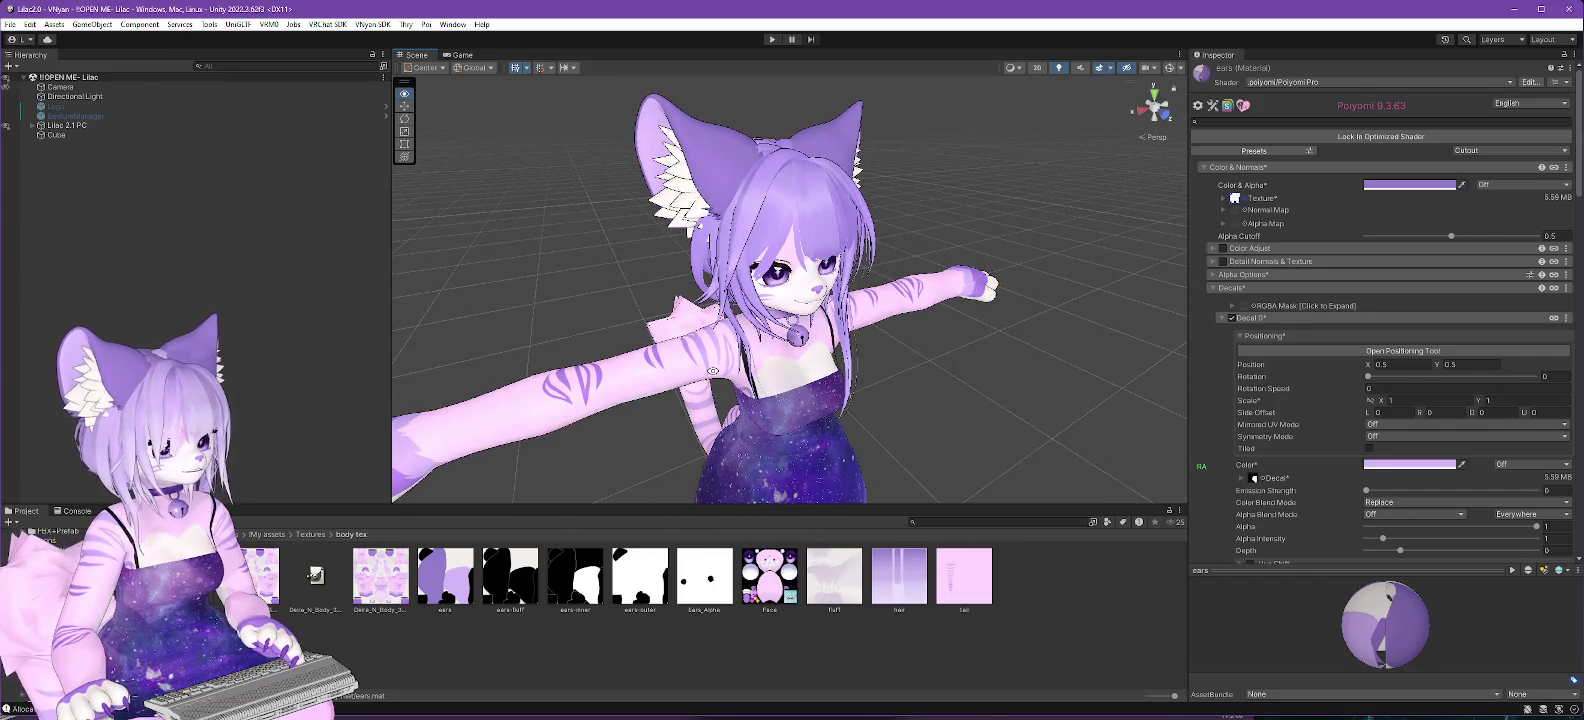
pyautogui.moveTo(713, 371); pyautogui.dragTo(857, 384)
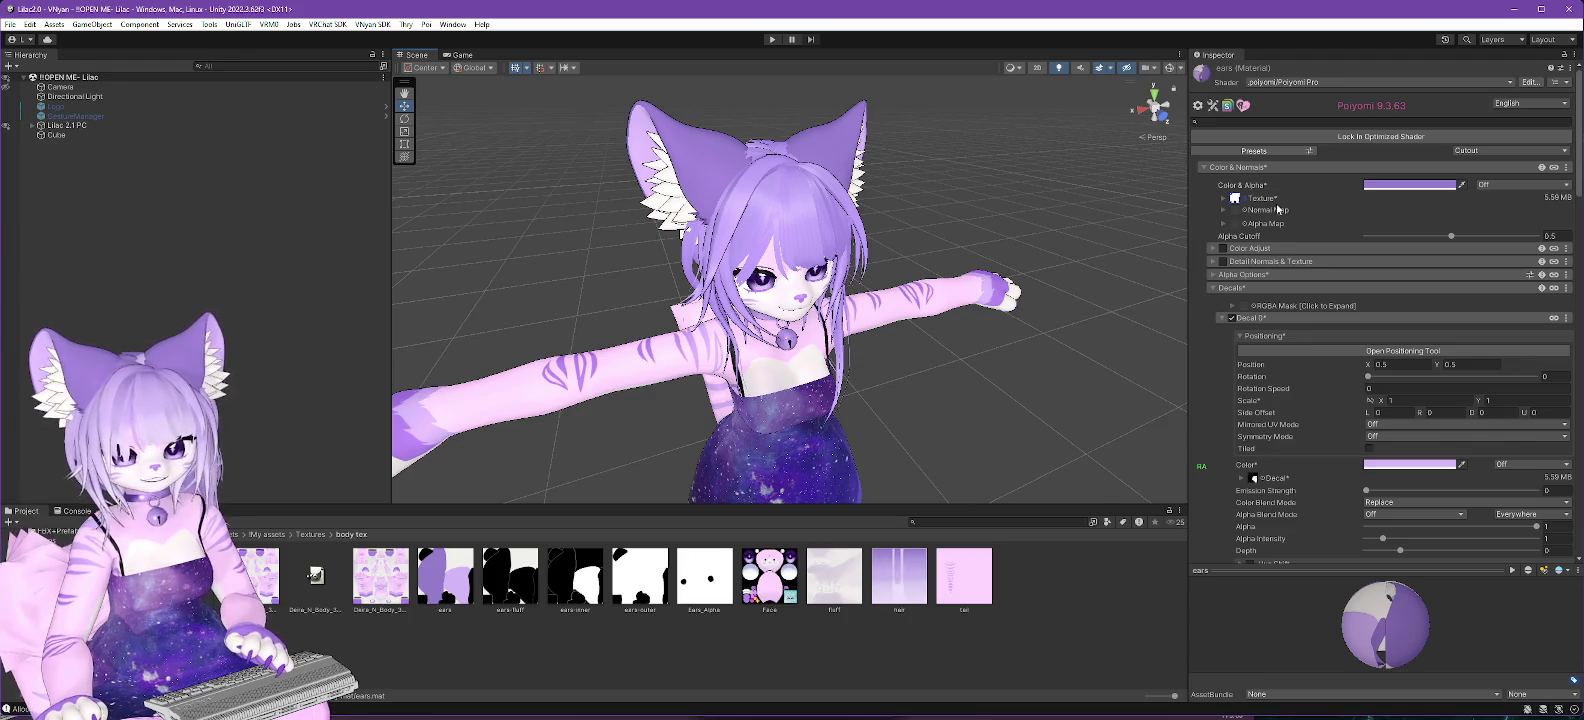
pyautogui.rightClick(1254, 189)
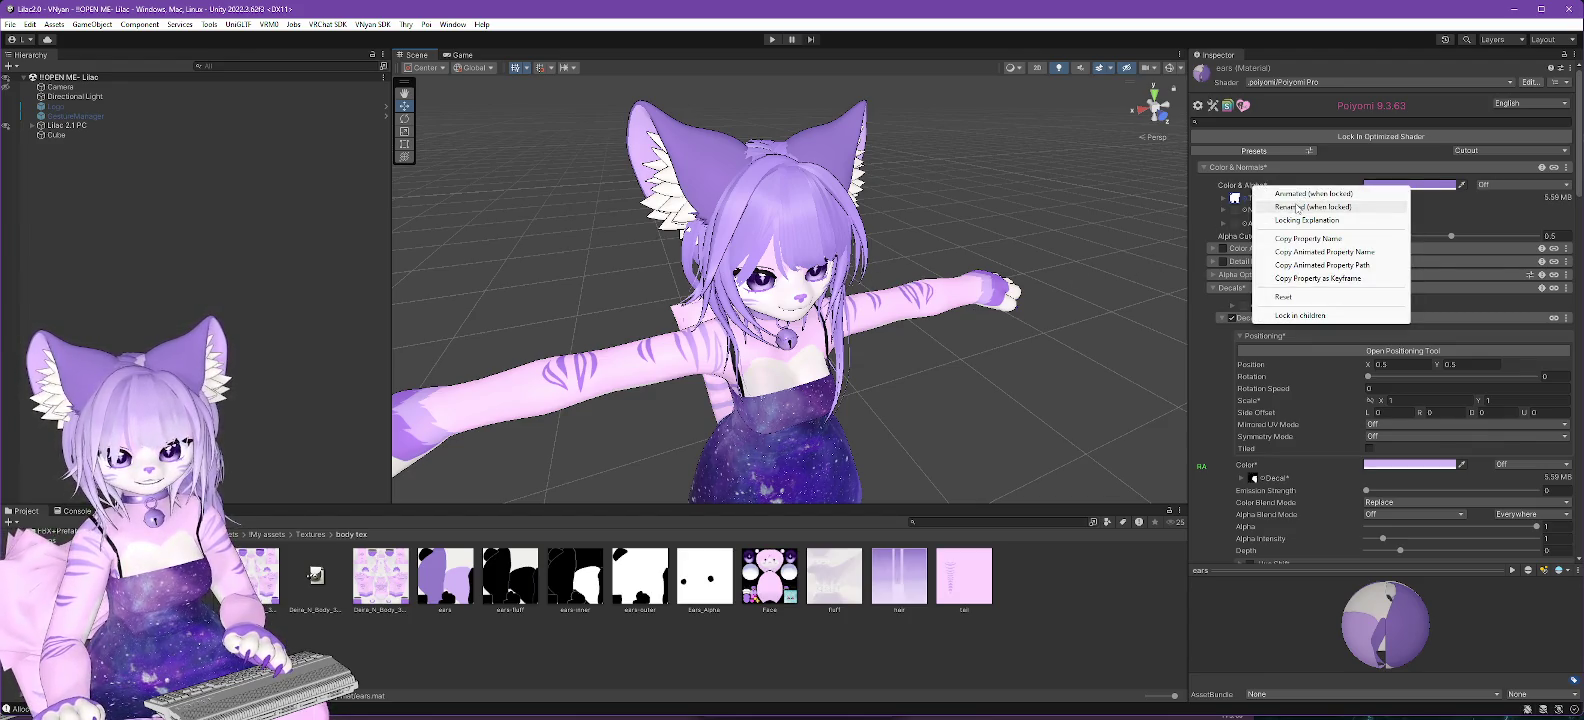
pyautogui.click(1297, 207)
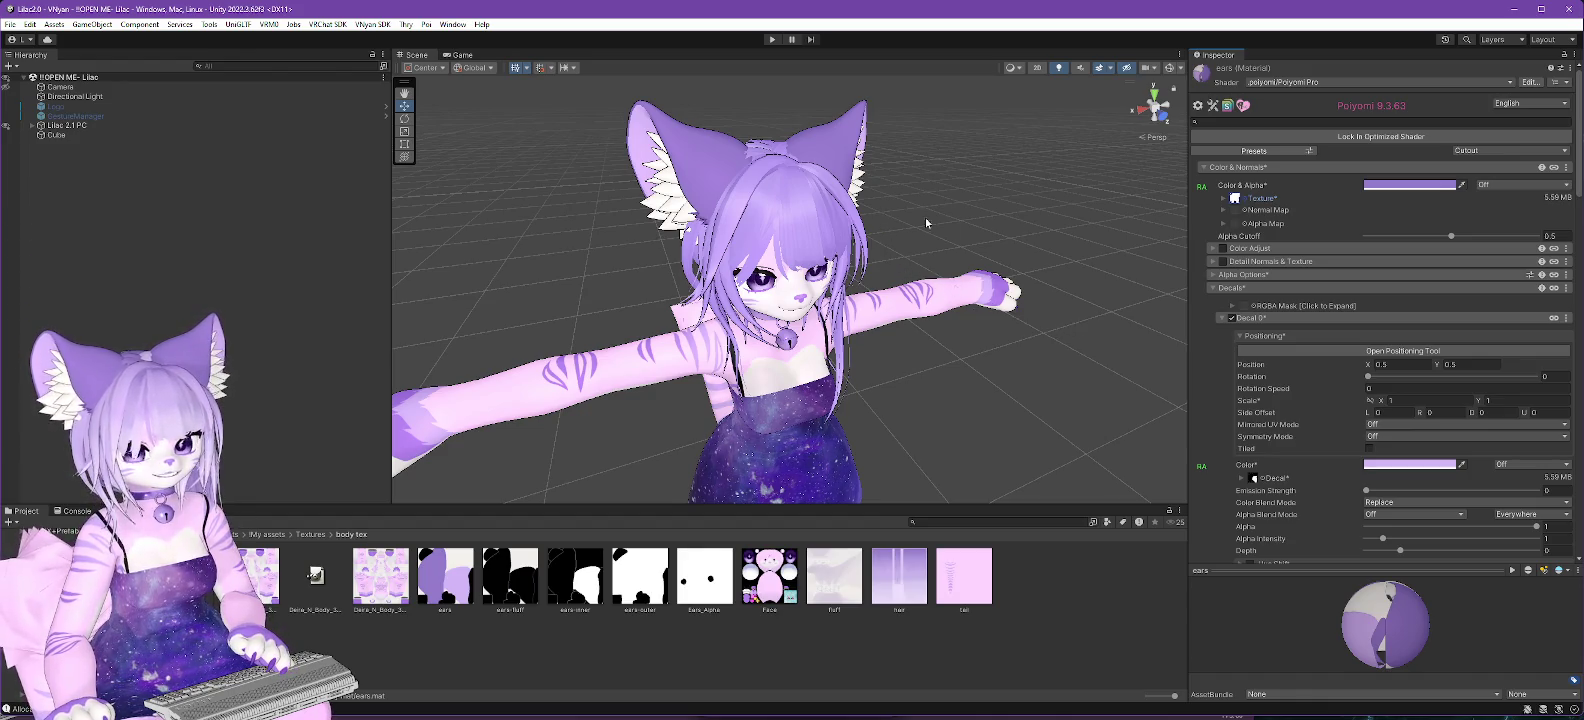
# Brighten the ears' purple tint by raising its V value from 80 to 86.
pyautogui.scroll(4, 760, 192)
pyautogui.moveTo(760, 200); pyautogui.dragTo(766, 238)
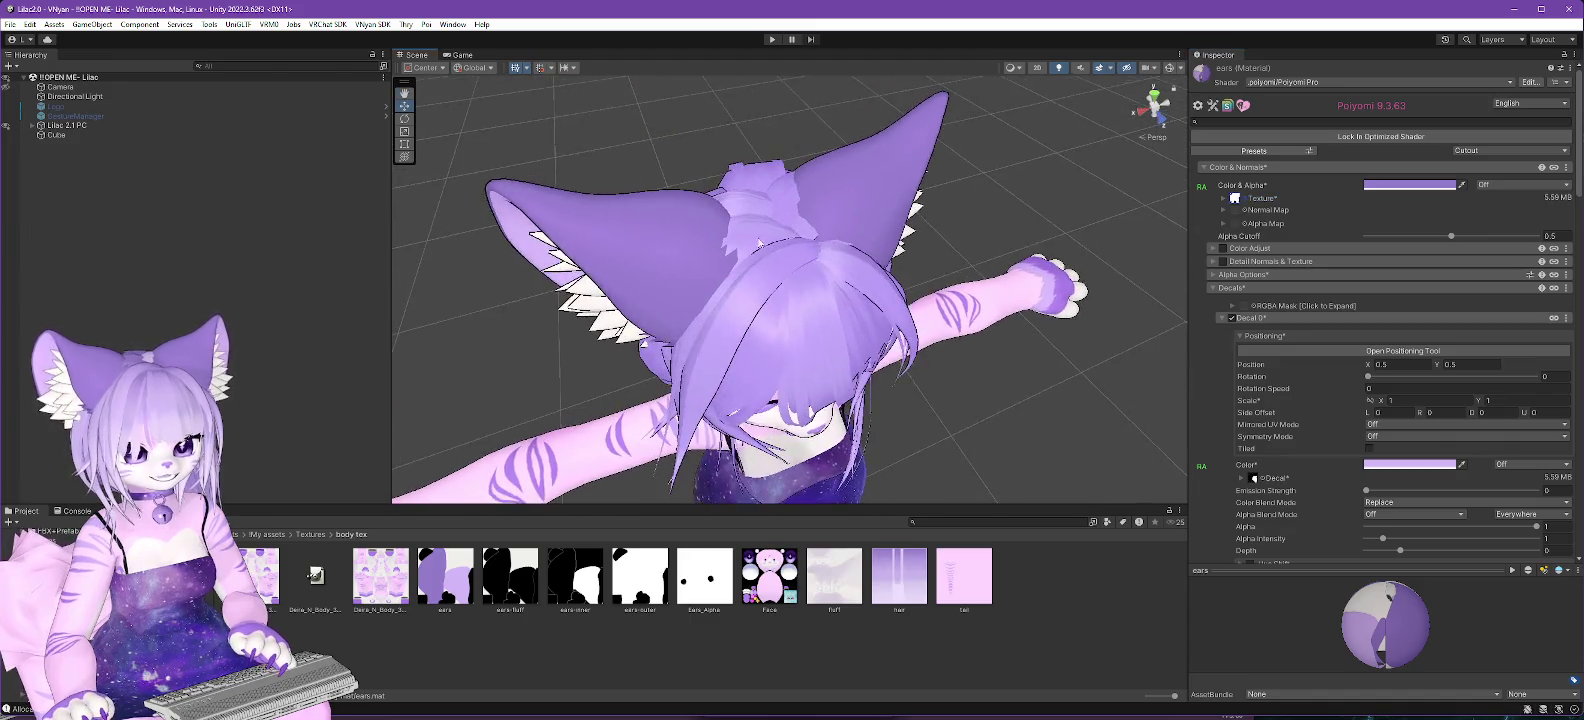
pyautogui.scroll(2, 766, 238)
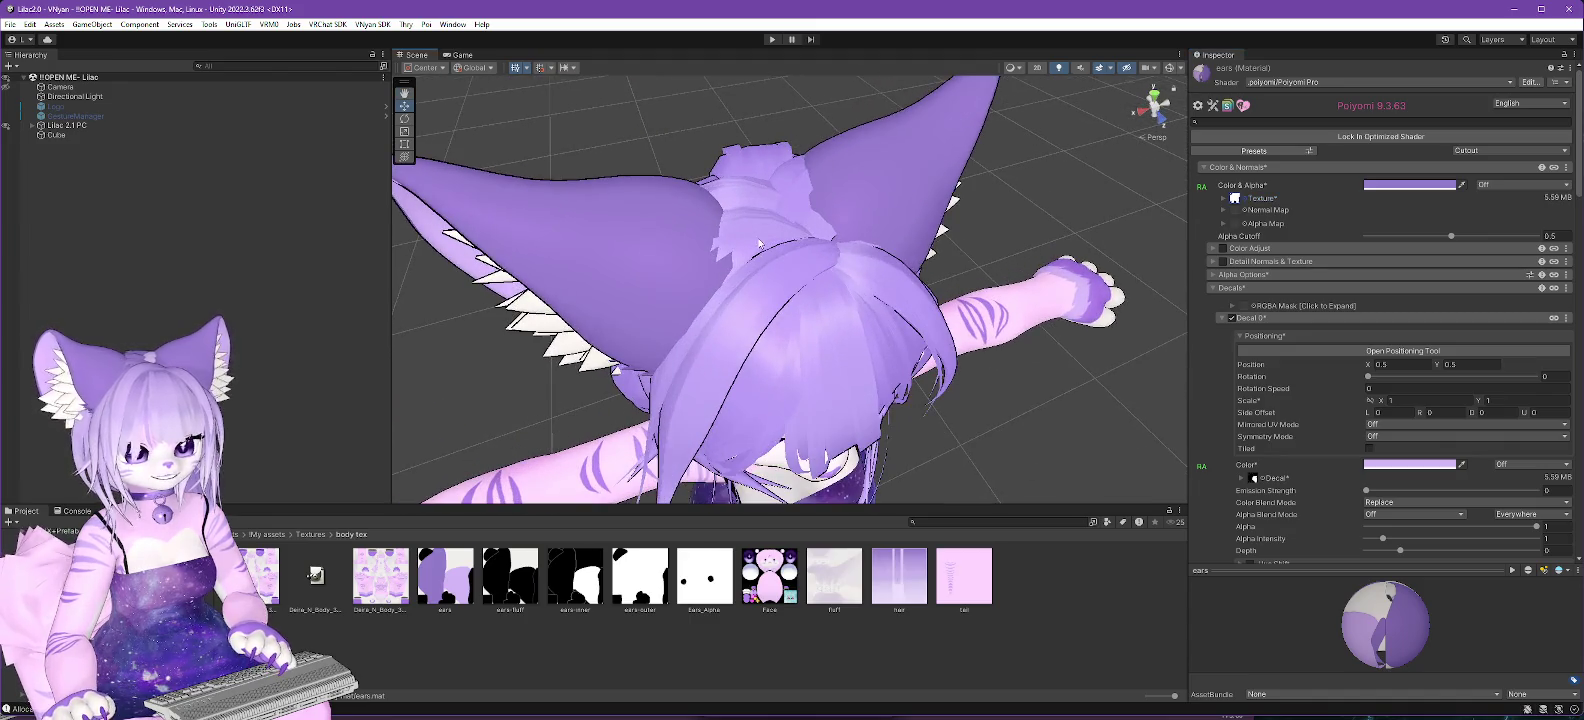
pyautogui.click(1420, 185)
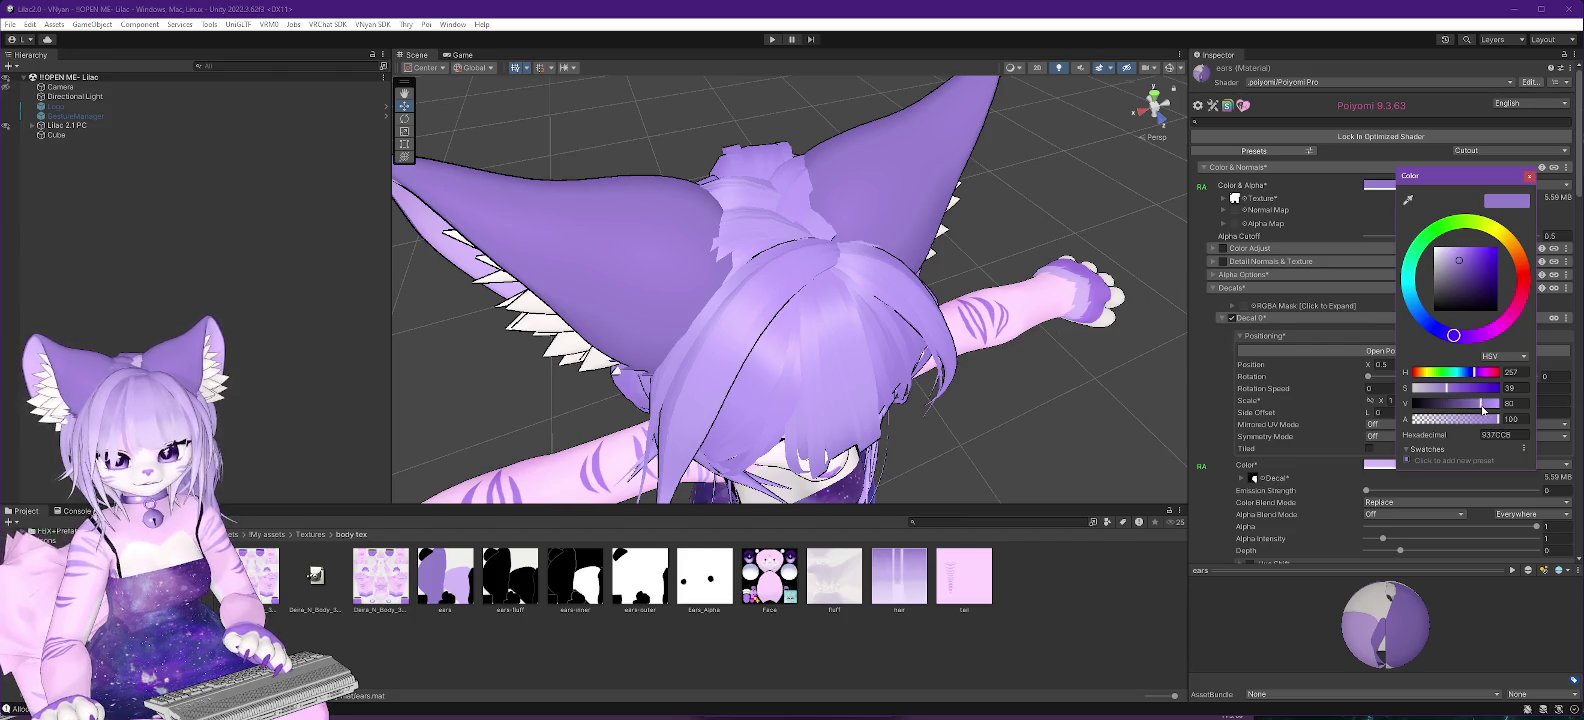
pyautogui.moveTo(1482, 408); pyautogui.dragTo(1488, 407)
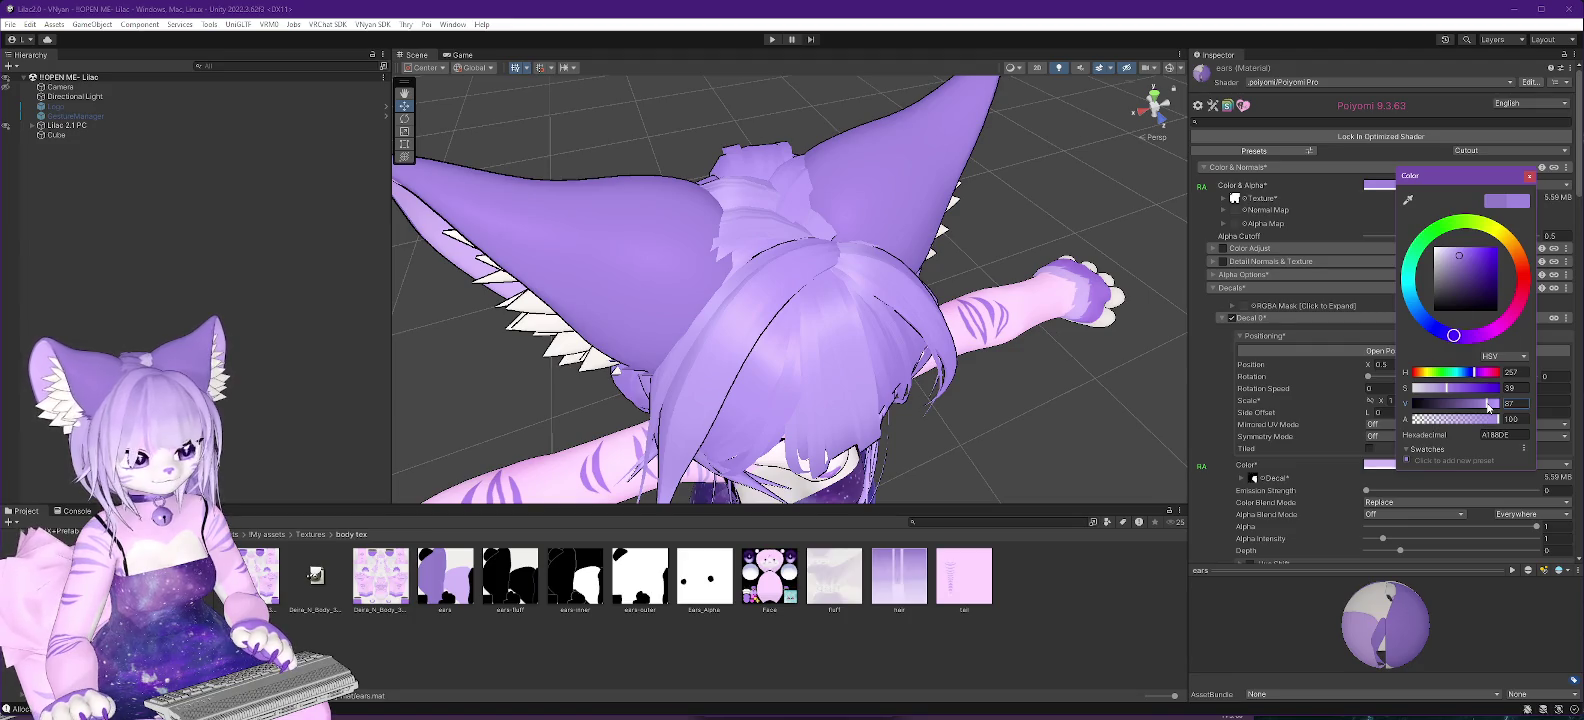
pyautogui.moveTo(1113, 478)
pyautogui.mouseDown()
pyautogui.moveTo(926, 327)
pyautogui.moveTo(943, 414)
pyautogui.moveTo(970, 428)
pyautogui.mouseUp()
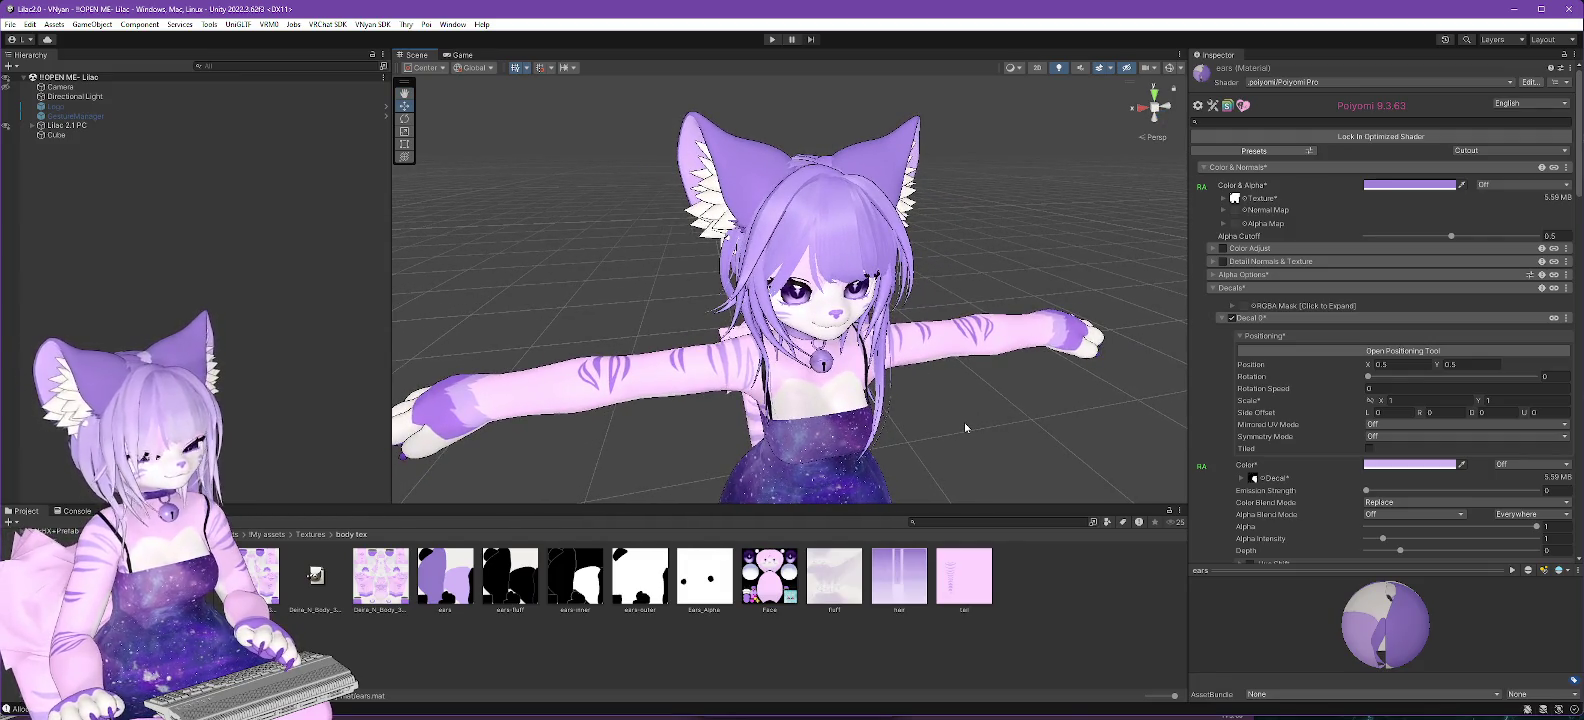
# Apply Lock In Optimized Shader to the ears material, checking the avatar from side and front.
pyautogui.moveTo(1002, 429)
pyautogui.keyDown('alt'); pyautogui.mouseDown()
pyautogui.moveTo(963, 410)
pyautogui.moveTo(976, 419)
pyautogui.mouseUp(); pyautogui.keyUp('alt')
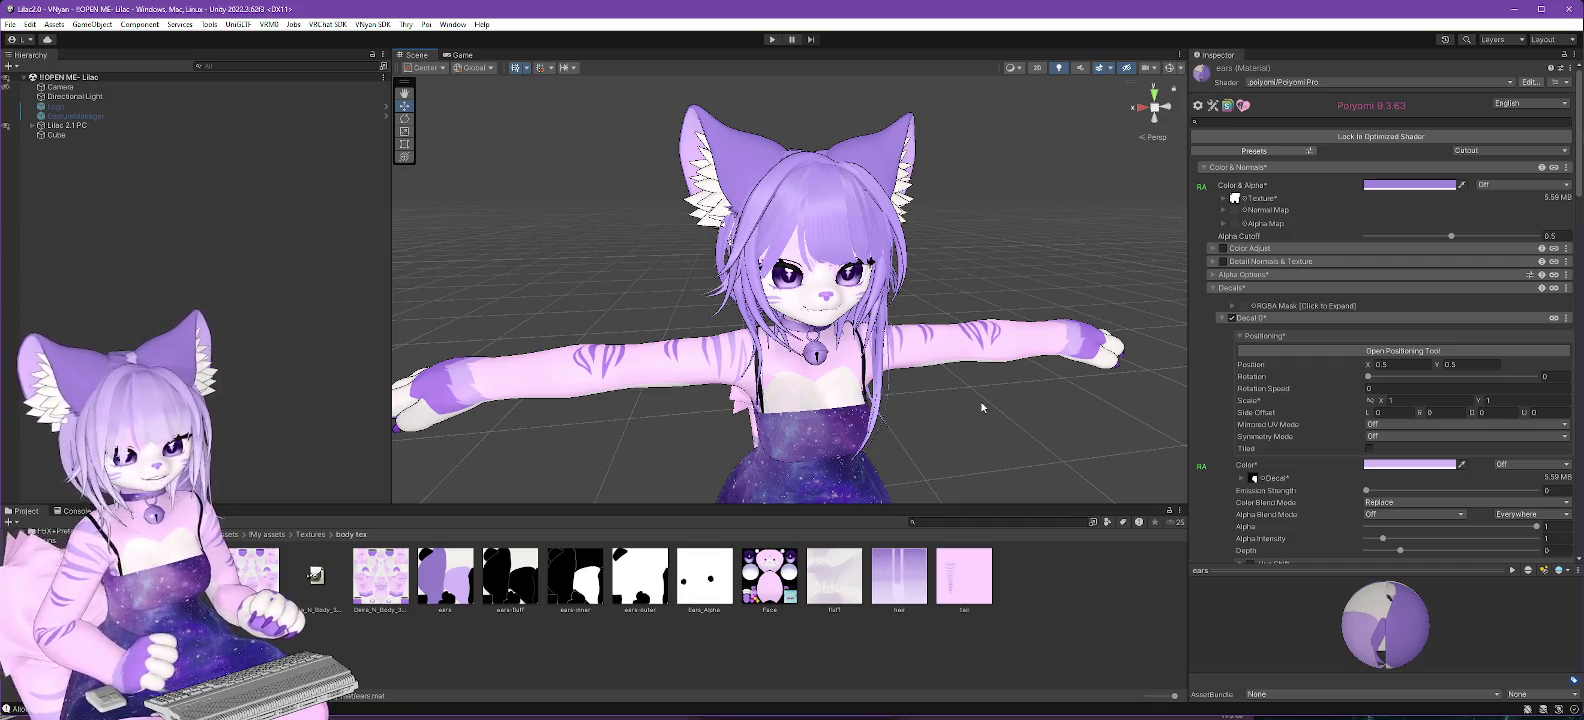
pyautogui.scroll(3, 974, 438)
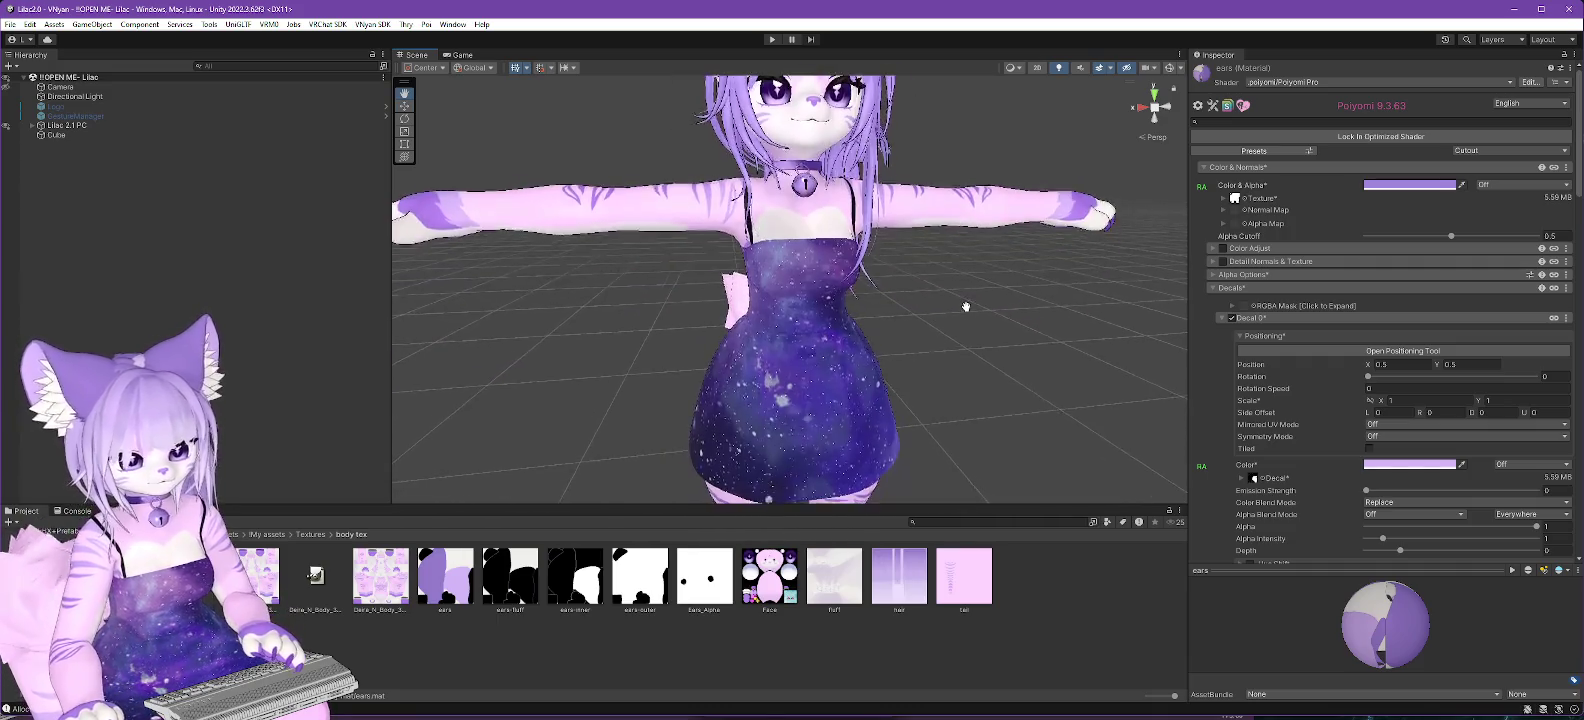
pyautogui.moveTo(978, 327)
pyautogui.mouseDown()
pyautogui.moveTo(1120, 417)
pyautogui.moveTo(1080, 398)
pyautogui.moveTo(1001, 407)
pyautogui.mouseUp()
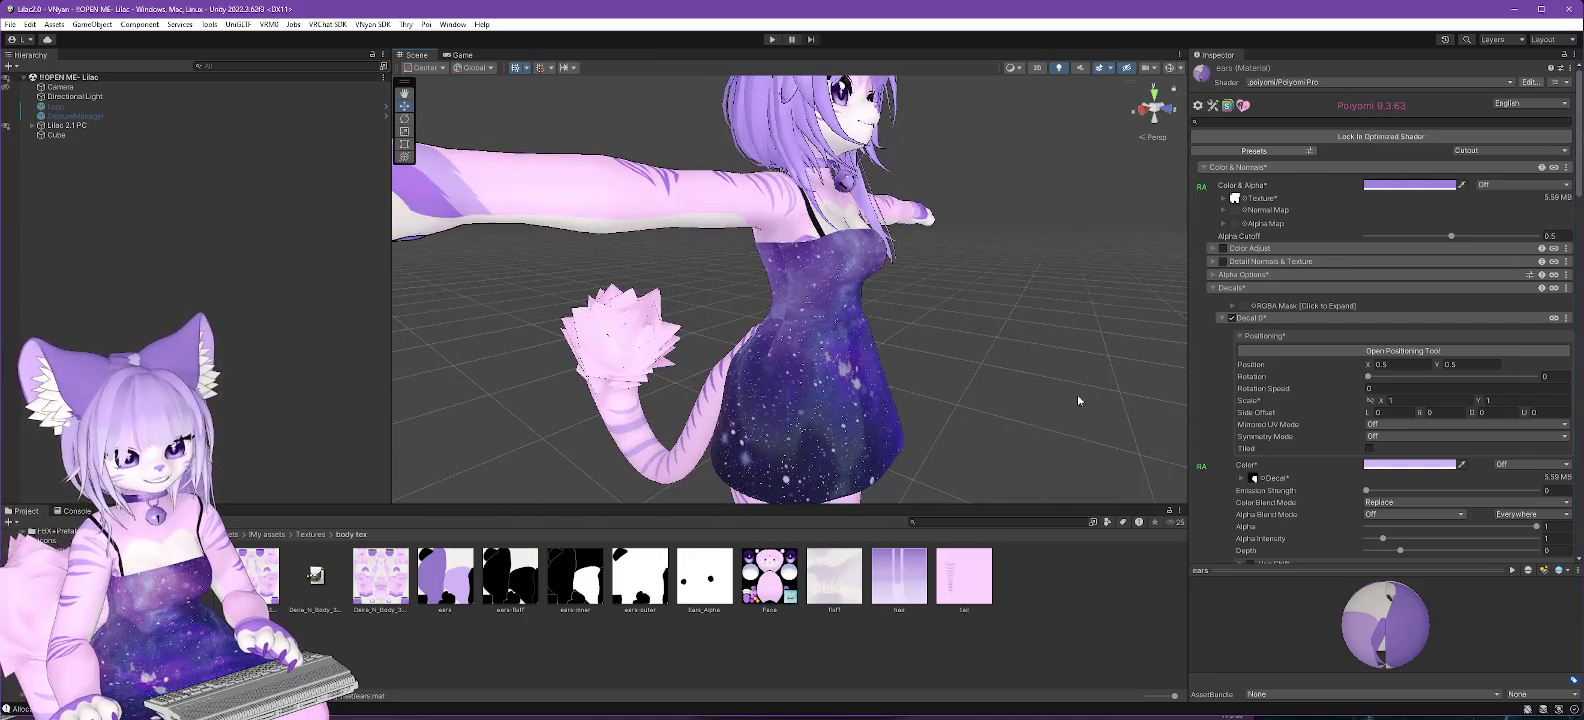
pyautogui.click(1367, 138)
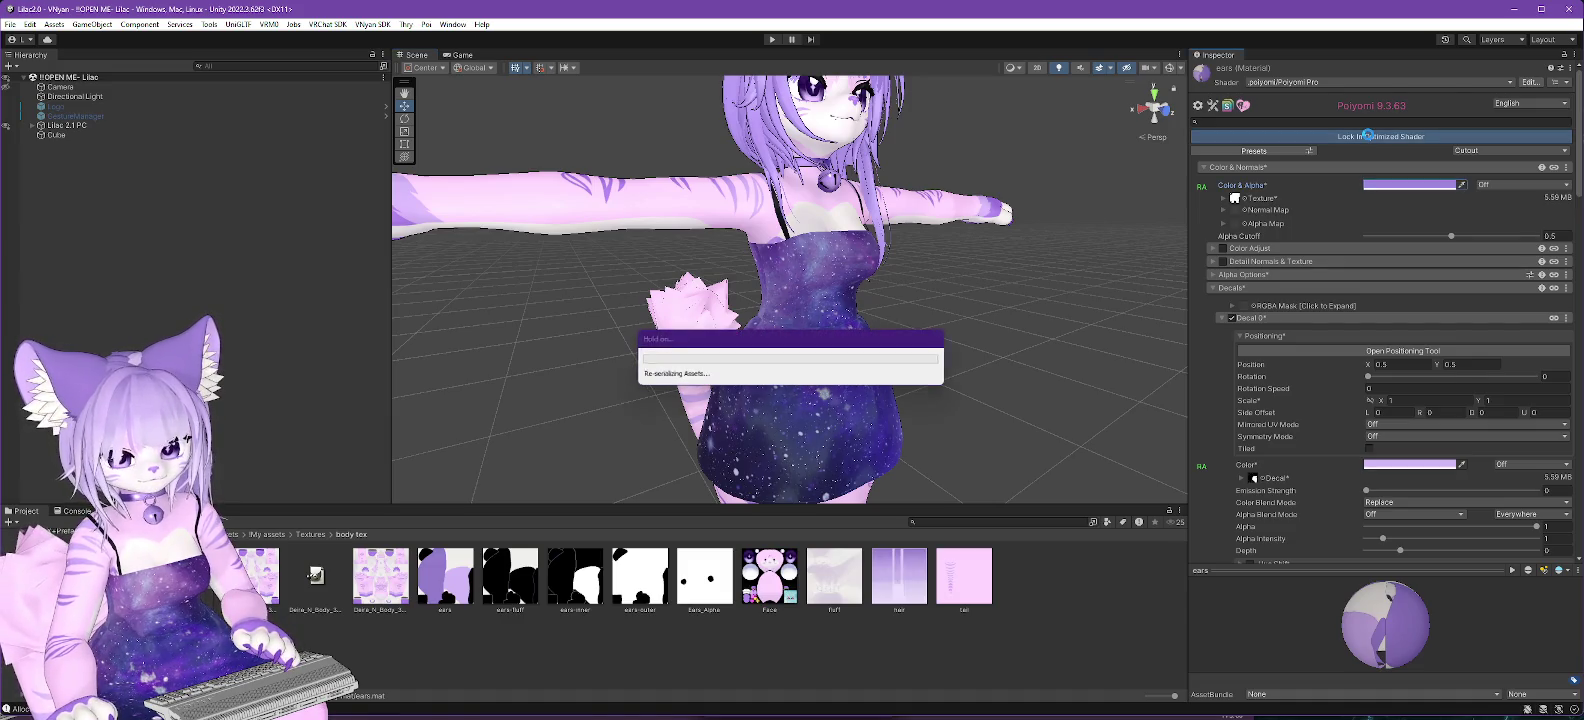
pyautogui.moveTo(1028, 269)
pyautogui.mouseDown()
pyautogui.moveTo(990, 328)
pyautogui.moveTo(983, 417)
pyautogui.moveTo(943, 417)
pyautogui.mouseUp()
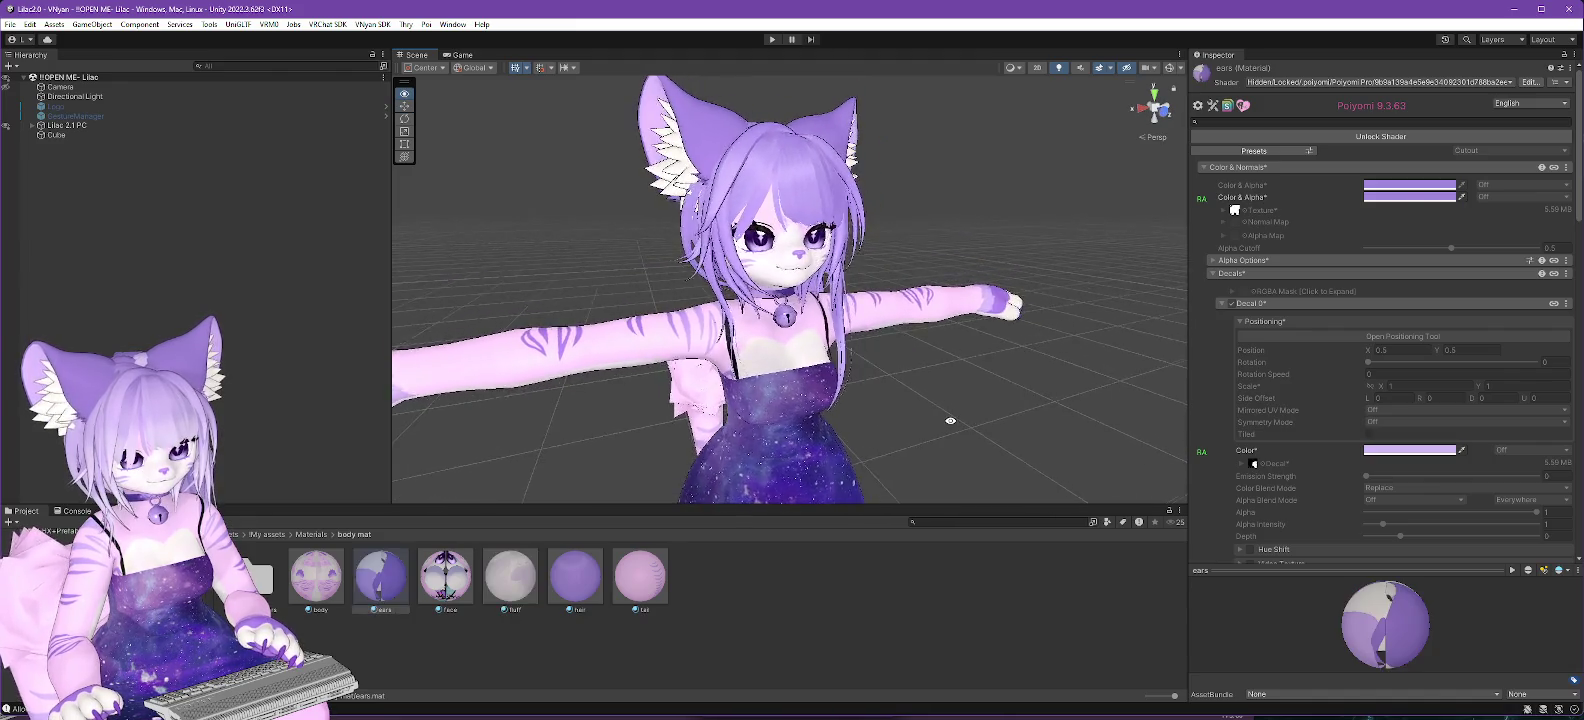
pyautogui.scroll(3, 943, 417)
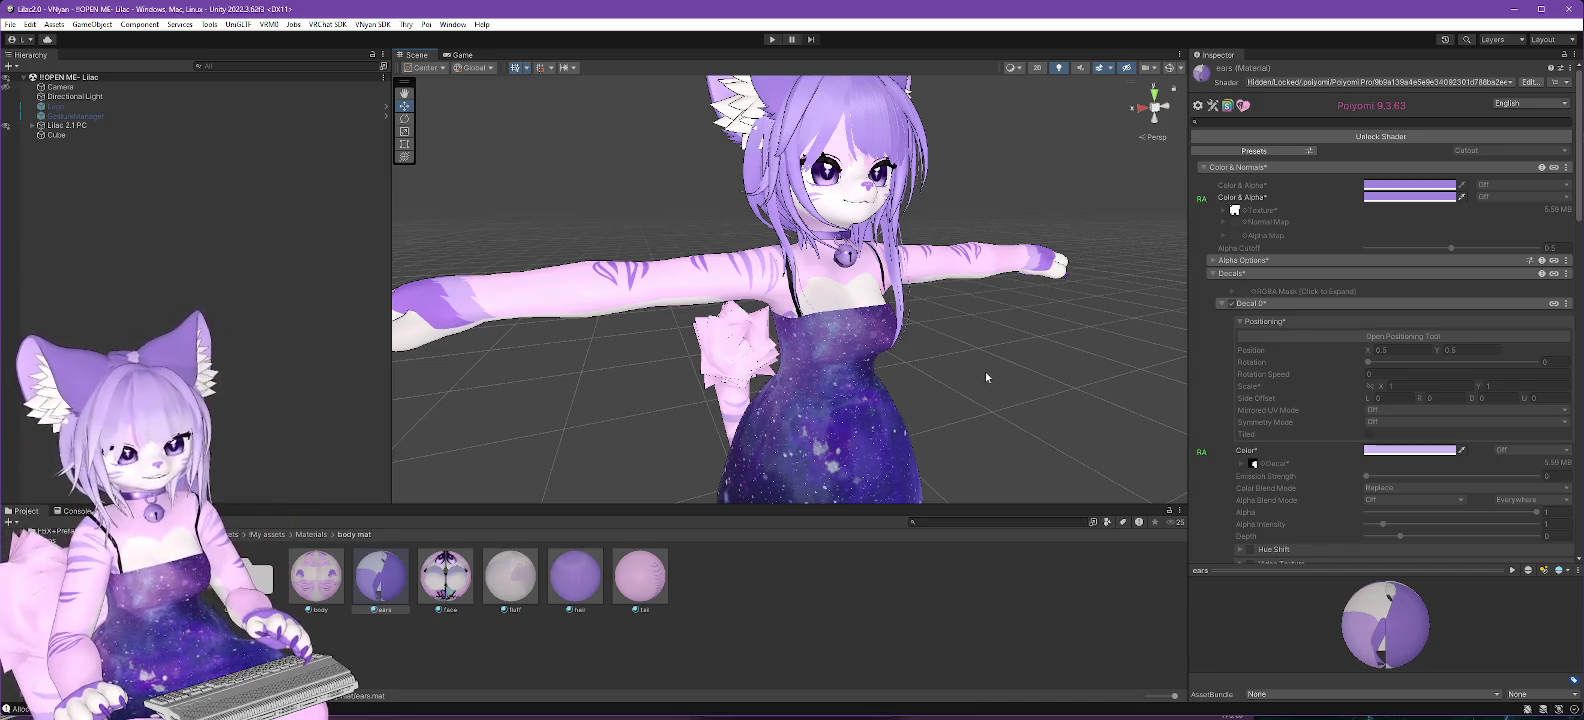
pyautogui.moveTo(988, 382); pyautogui.dragTo(1007, 403)
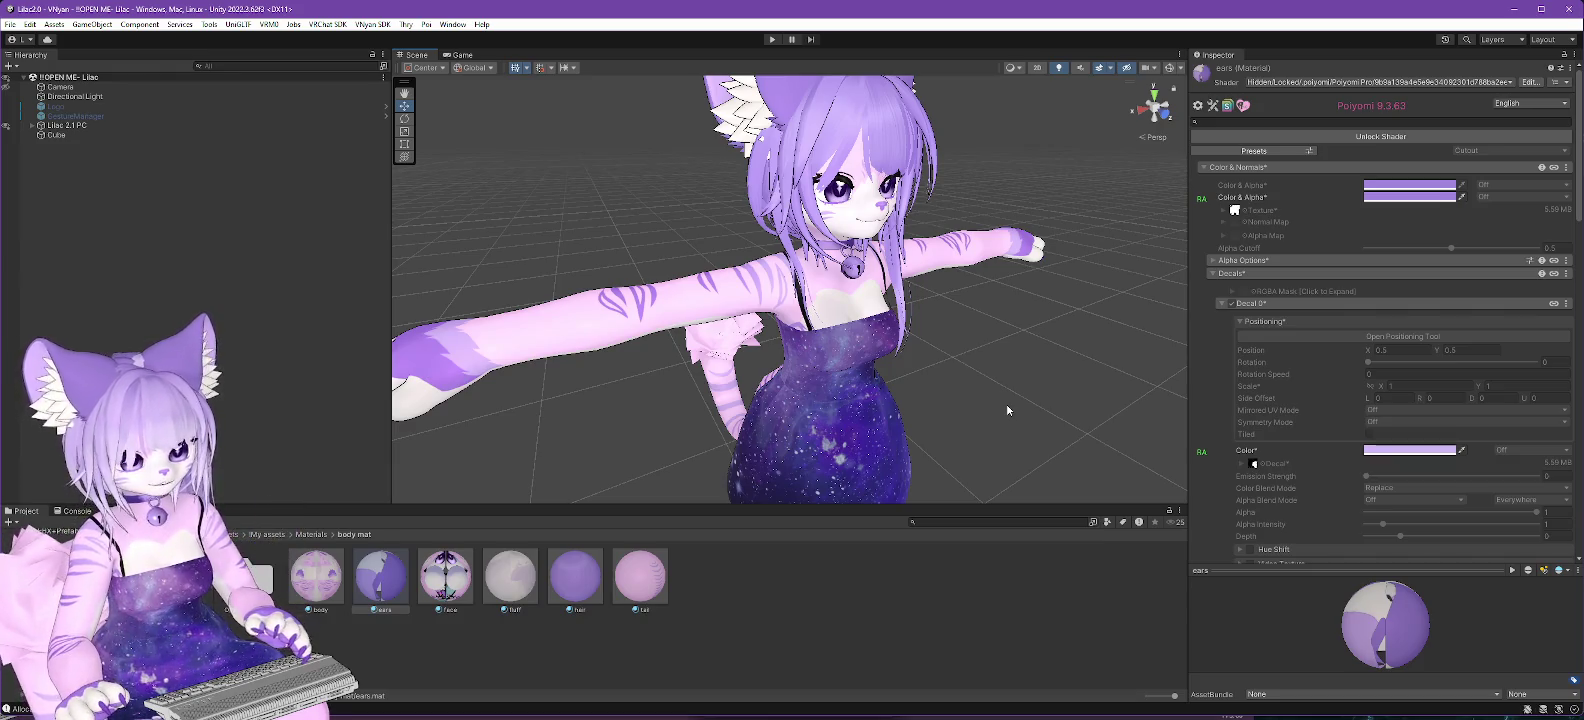
pyautogui.moveTo(1007, 410)
pyautogui.mouseDown()
pyautogui.moveTo(1121, 381)
pyautogui.moveTo(1091, 408)
pyautogui.moveTo(1267, 401)
pyautogui.mouseUp()
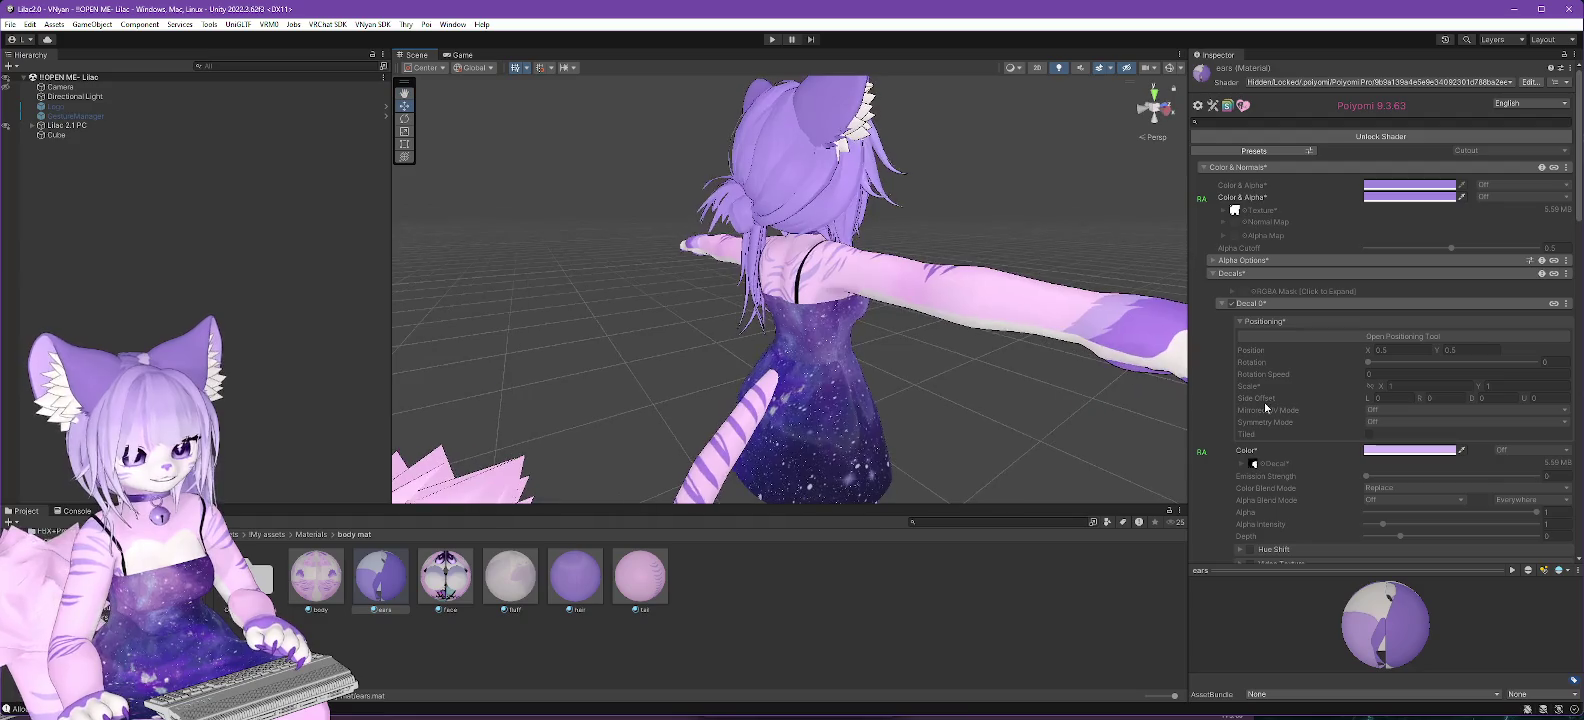
pyautogui.moveTo(1096, 424); pyautogui.dragTo(410, 456)
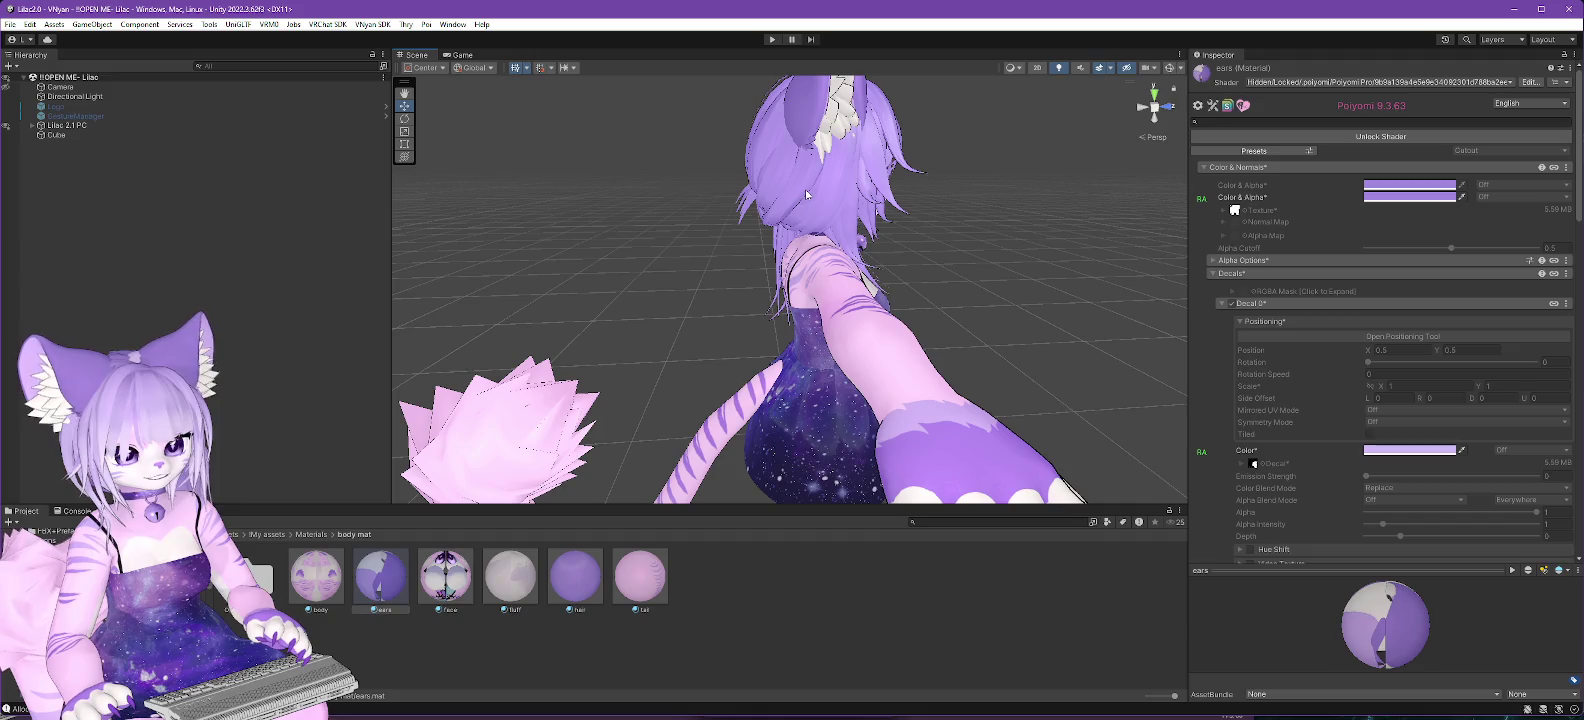
pyautogui.moveTo(944, 281)
pyautogui.mouseDown()
pyautogui.moveTo(885, 308)
pyautogui.moveTo(937, 318)
pyautogui.moveTo(731, 318)
pyautogui.mouseUp()
pyautogui.moveTo(953, 464); pyautogui.dragTo(963, 318)
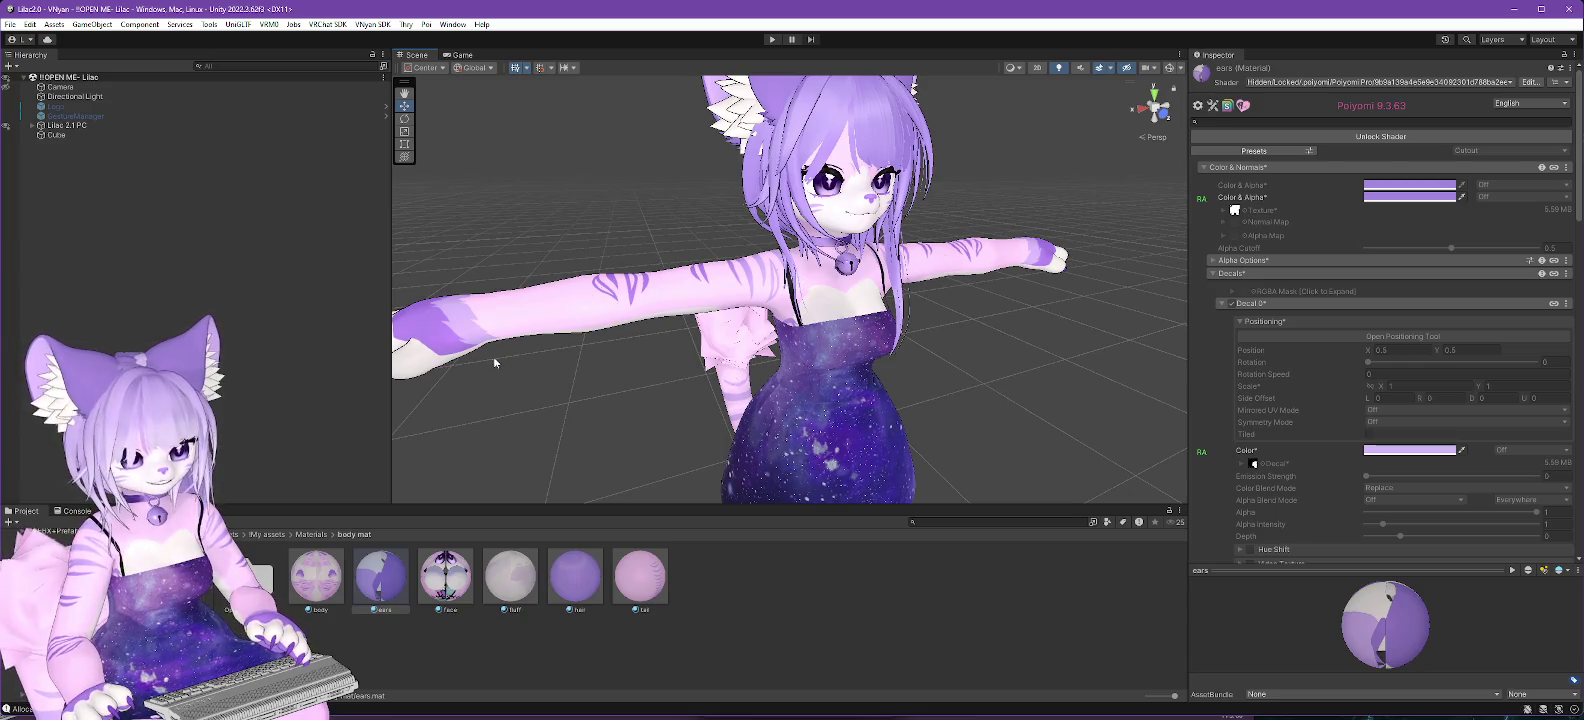
pyautogui.moveTo(525, 421)
pyautogui.mouseDown()
pyautogui.moveTo(944, 445)
pyautogui.moveTo(945, 366)
pyautogui.moveTo(991, 381)
pyautogui.moveTo(656, 427)
pyautogui.moveTo(1018, 427)
pyautogui.moveTo(912, 437)
pyautogui.mouseUp()
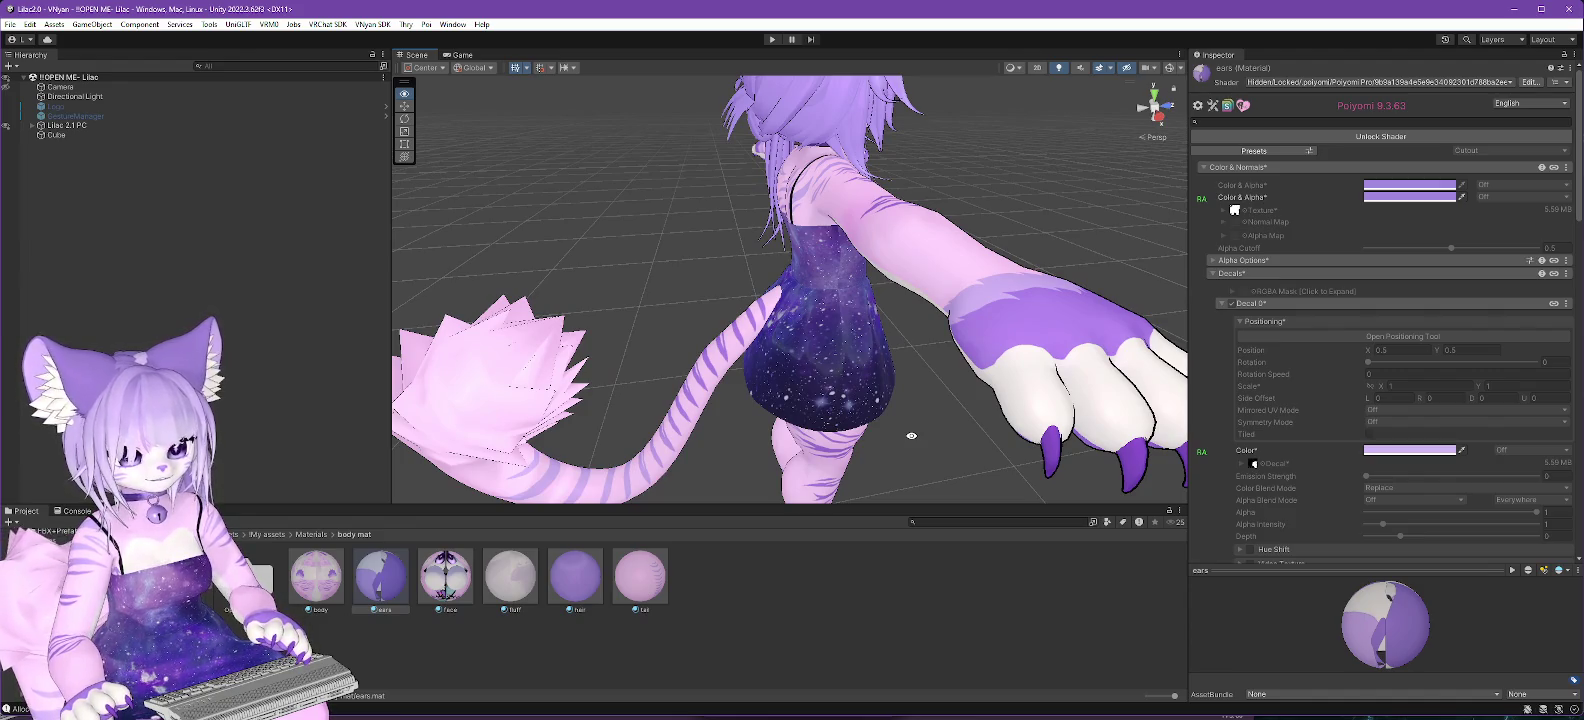
pyautogui.moveTo(911, 436)
pyautogui.mouseDown()
pyautogui.moveTo(1093, 413)
pyautogui.moveTo(916, 439)
pyautogui.moveTo(656, 400)
pyautogui.mouseUp()
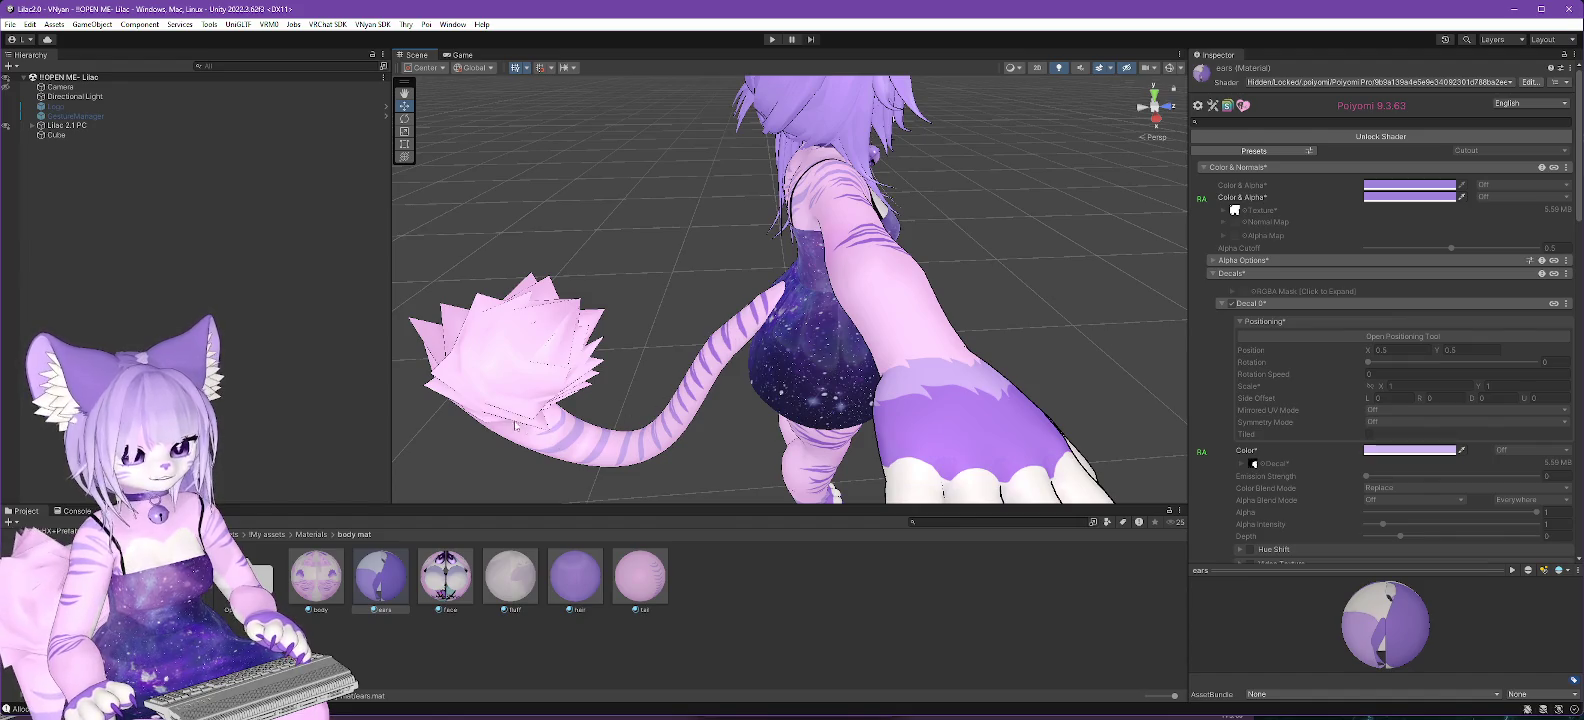
pyautogui.moveTo(1049, 371); pyautogui.dragTo(870, 326)
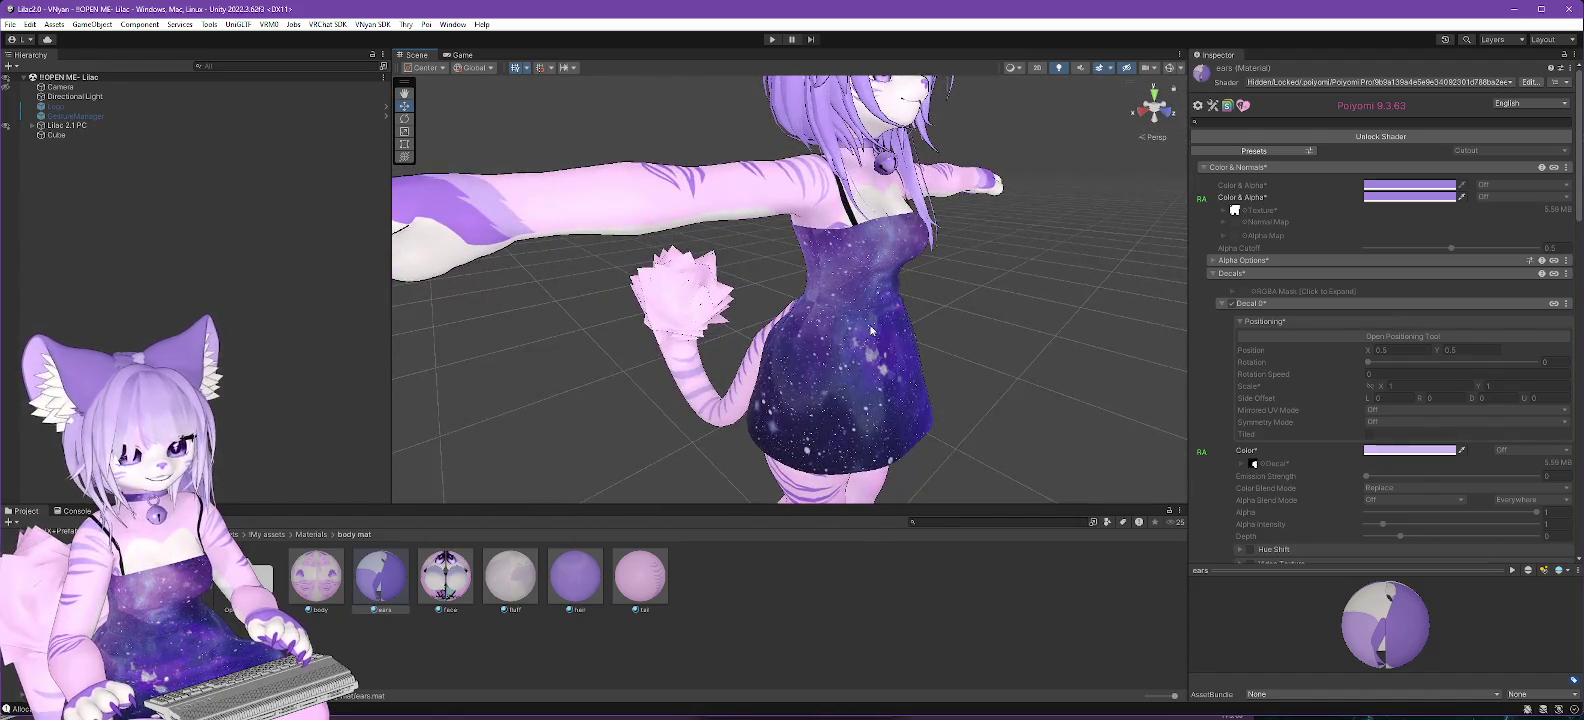
pyautogui.moveTo(1011, 436); pyautogui.dragTo(991, 269)
pyautogui.scroll(3, 960, 360)
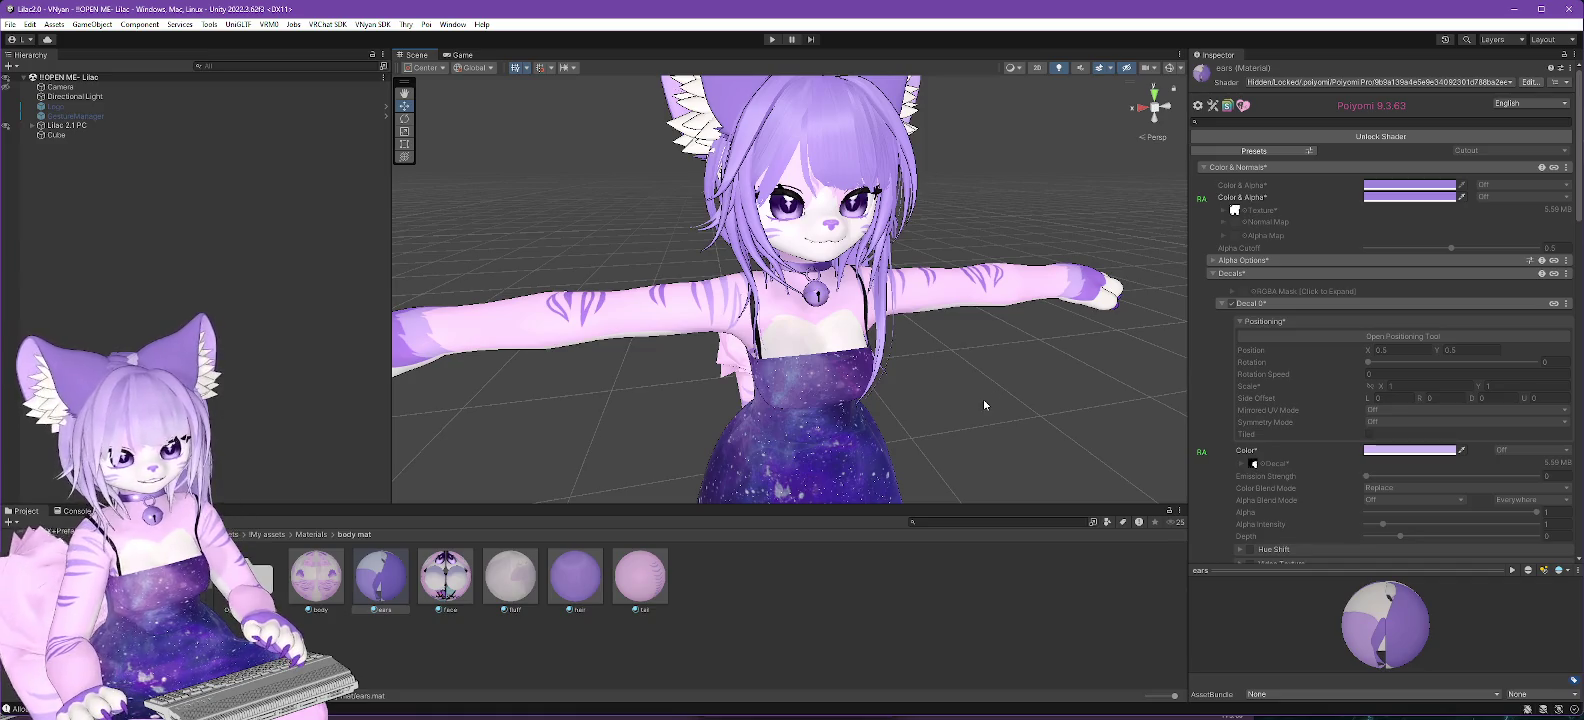
pyautogui.scroll(5, 1000, 238)
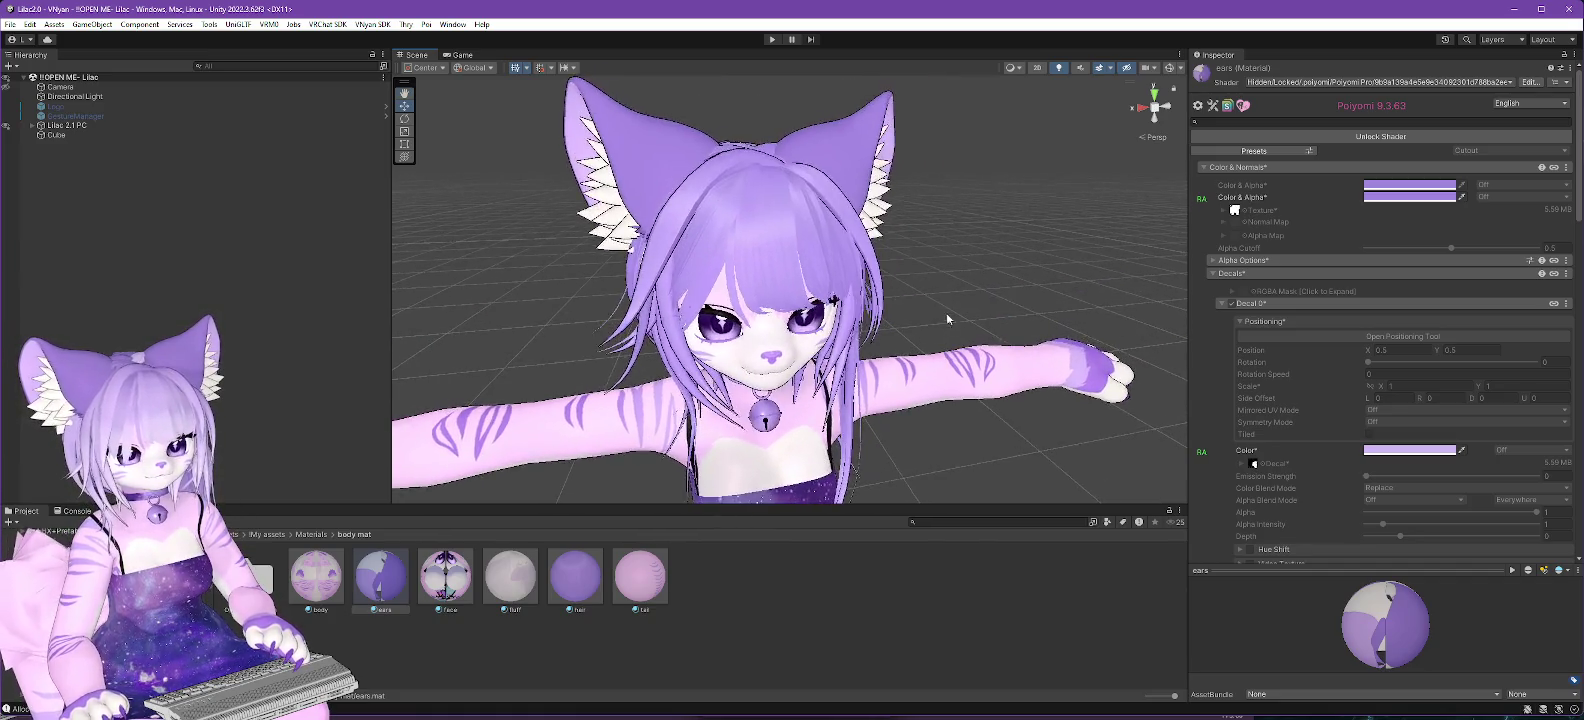
pyautogui.scroll(-4, 945, 312)
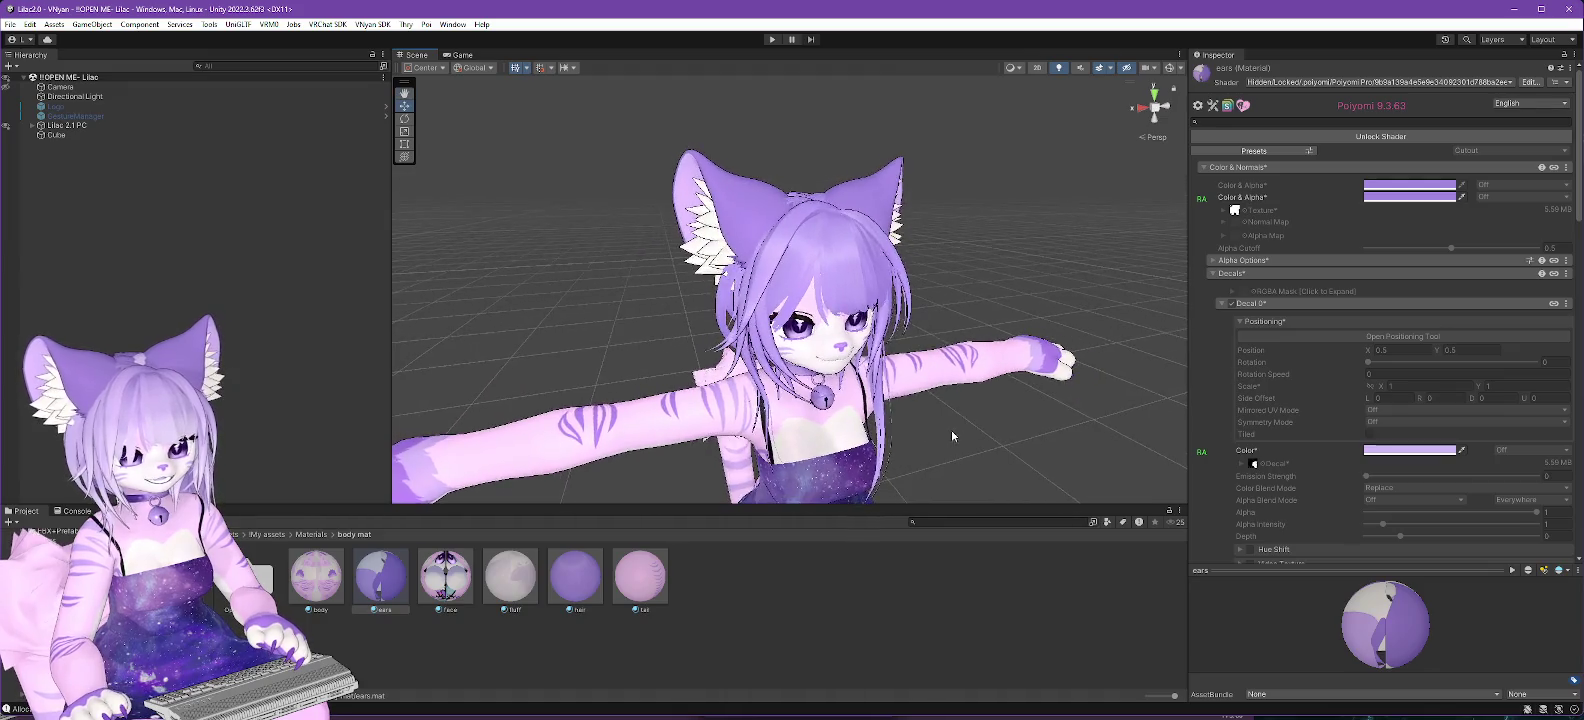
pyautogui.scroll(-2, 940, 410)
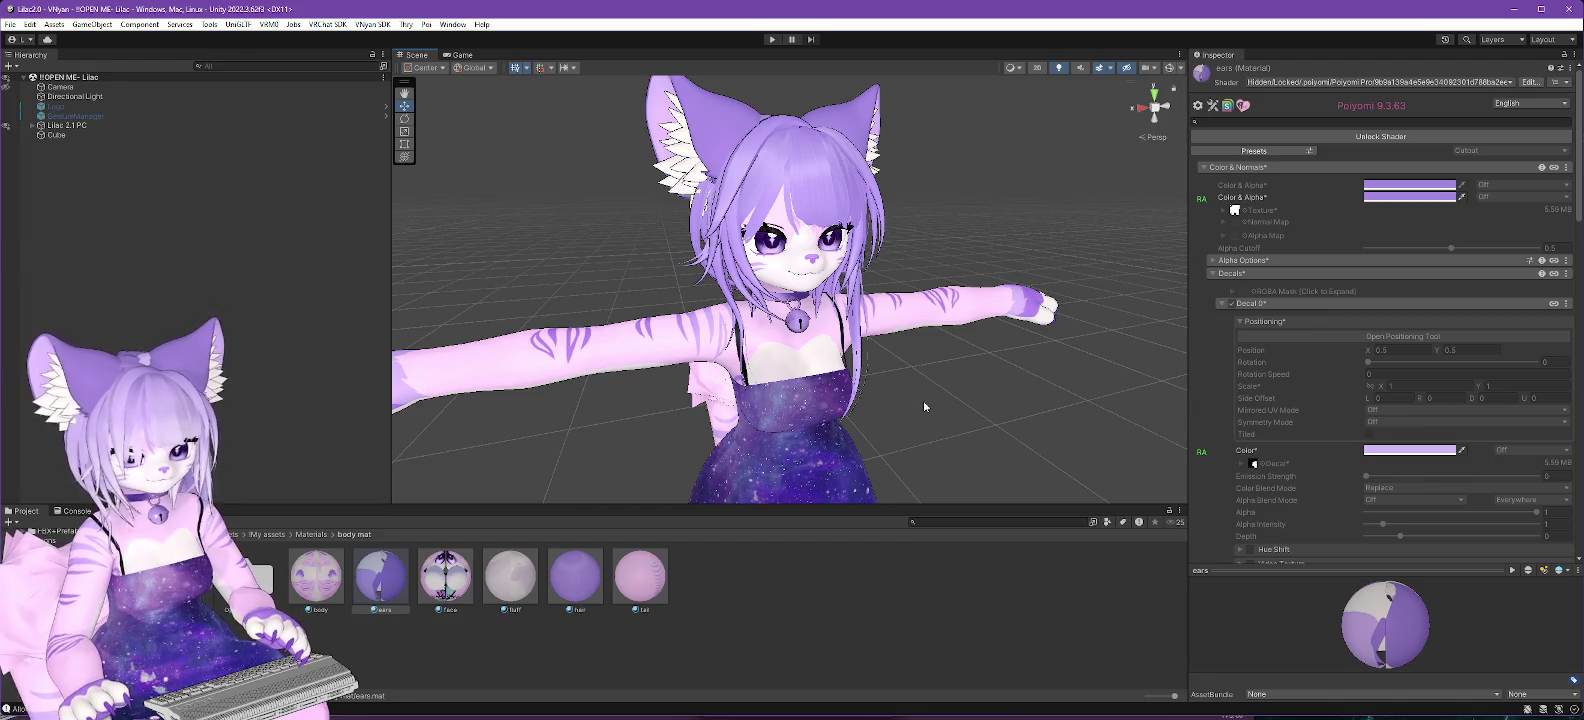
# Frame the dress frontally in the Scene view and select the ears material in the Project files.
pyautogui.moveTo(923, 400); pyautogui.dragTo(997, 307)
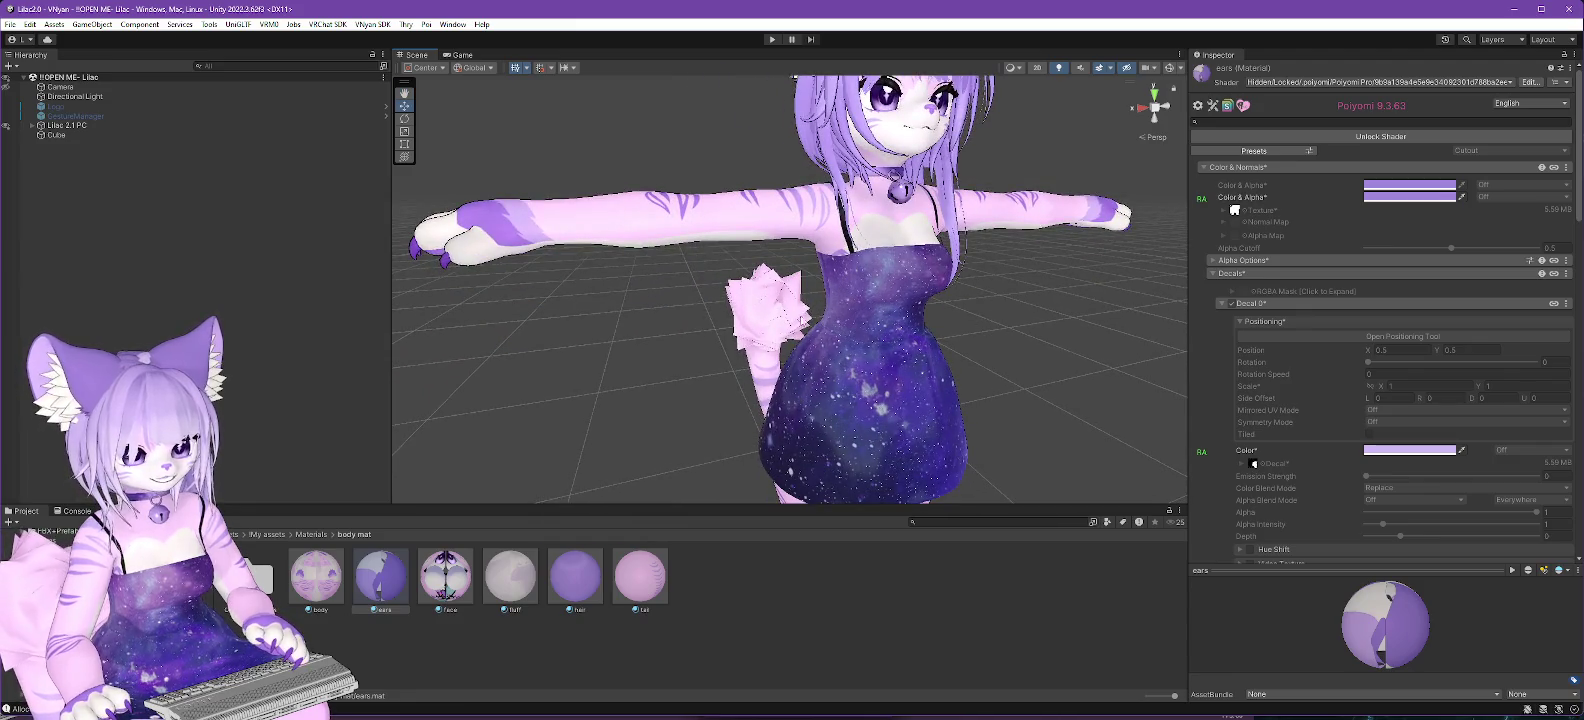
pyautogui.moveTo(617, 329); pyautogui.dragTo(609, 325)
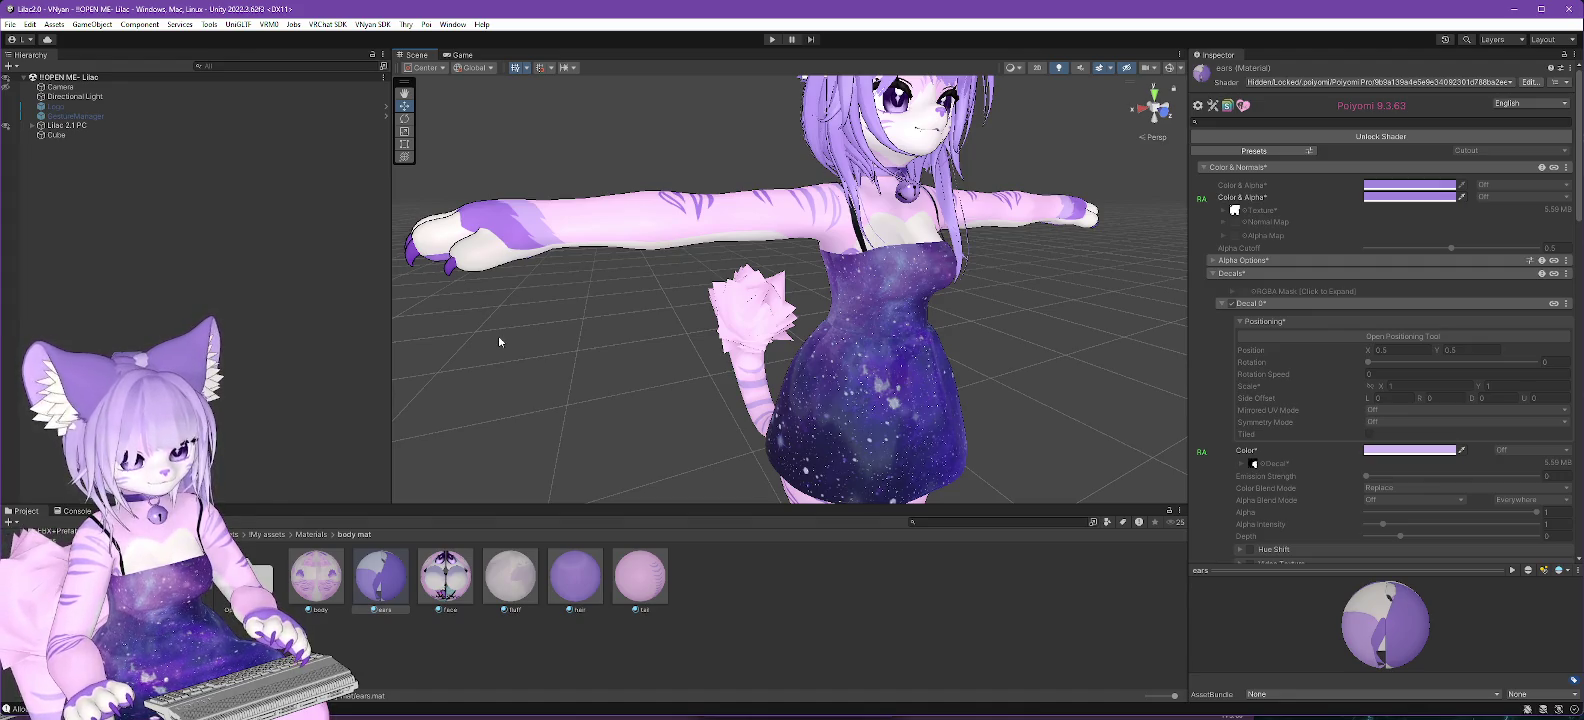
pyautogui.moveTo(1069, 408)
pyautogui.mouseDown()
pyautogui.moveTo(1008, 371)
pyautogui.moveTo(895, 349)
pyautogui.moveTo(1119, 348)
pyautogui.moveTo(931, 353)
pyautogui.mouseUp()
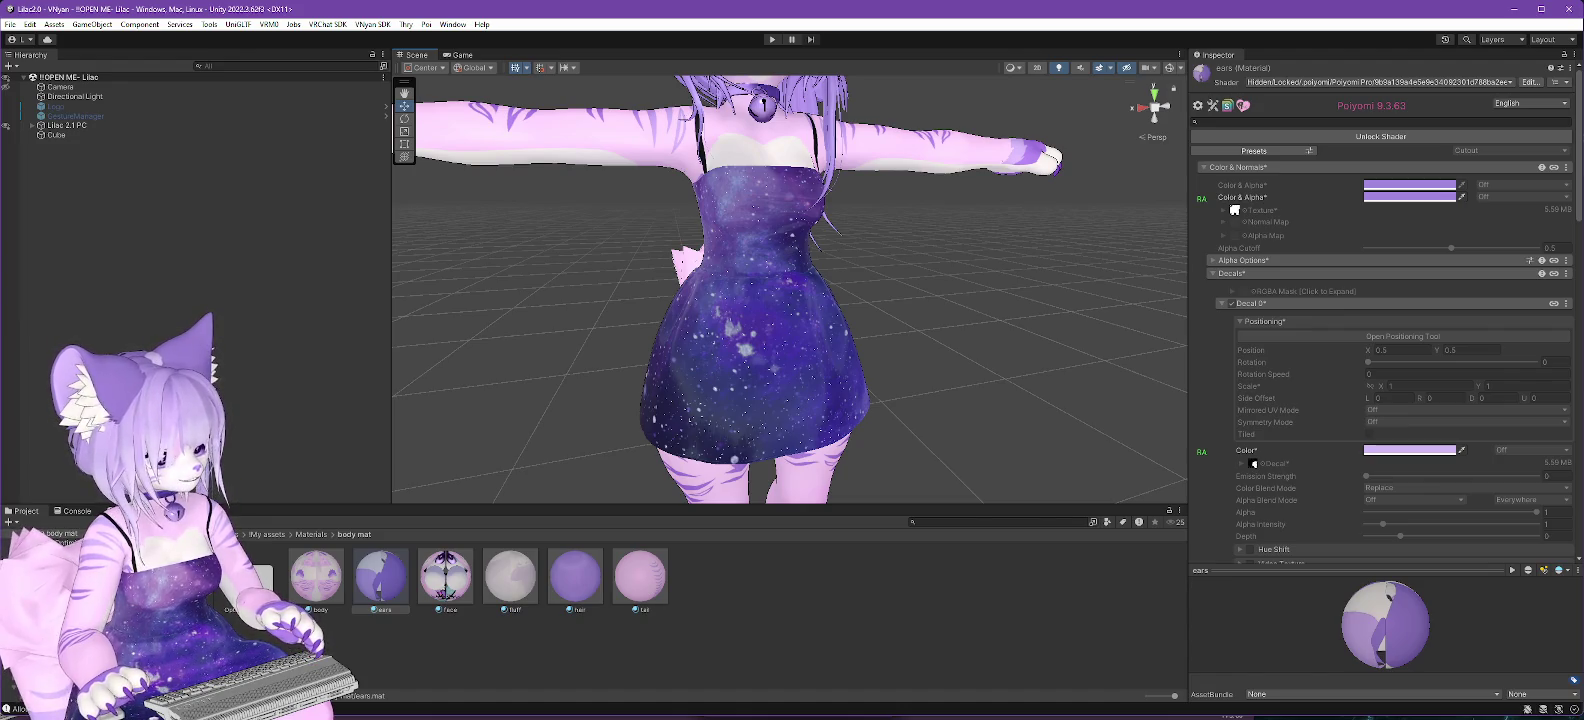
pyautogui.click(381, 577)
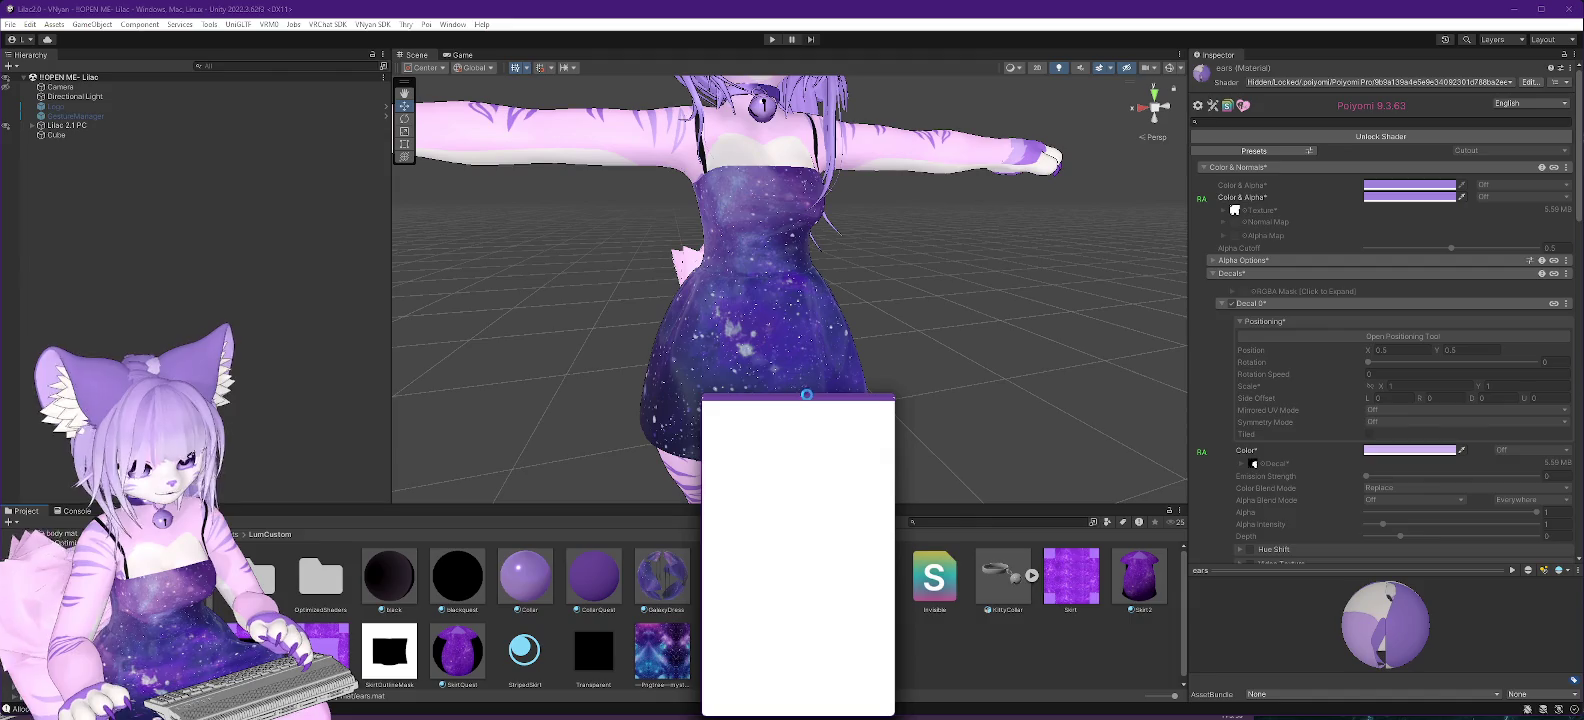
# Reveal the GalaxyDress texture in File Explorer and open GalaxyDress.png with GIMP.
pyautogui.click(1032, 660)
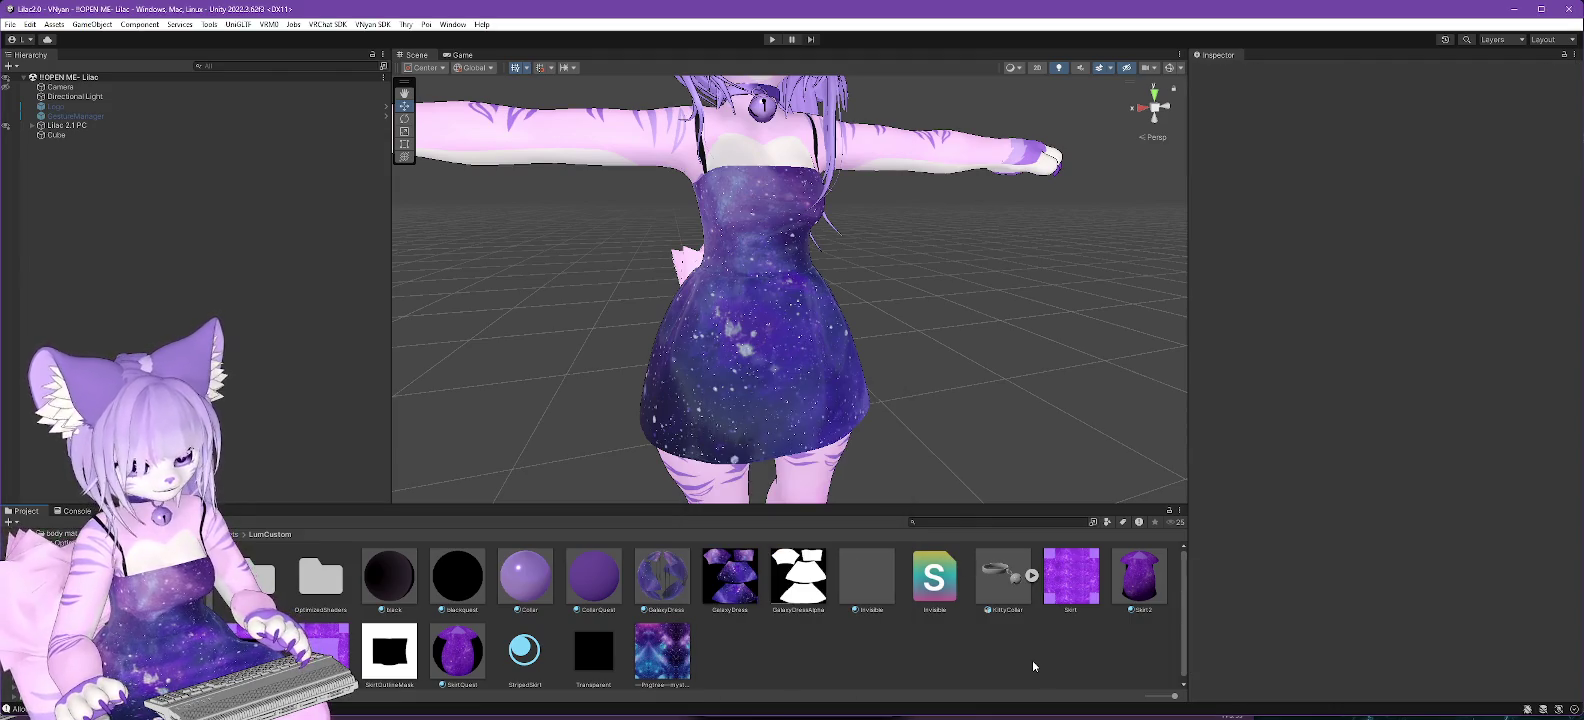
pyautogui.click(736, 590)
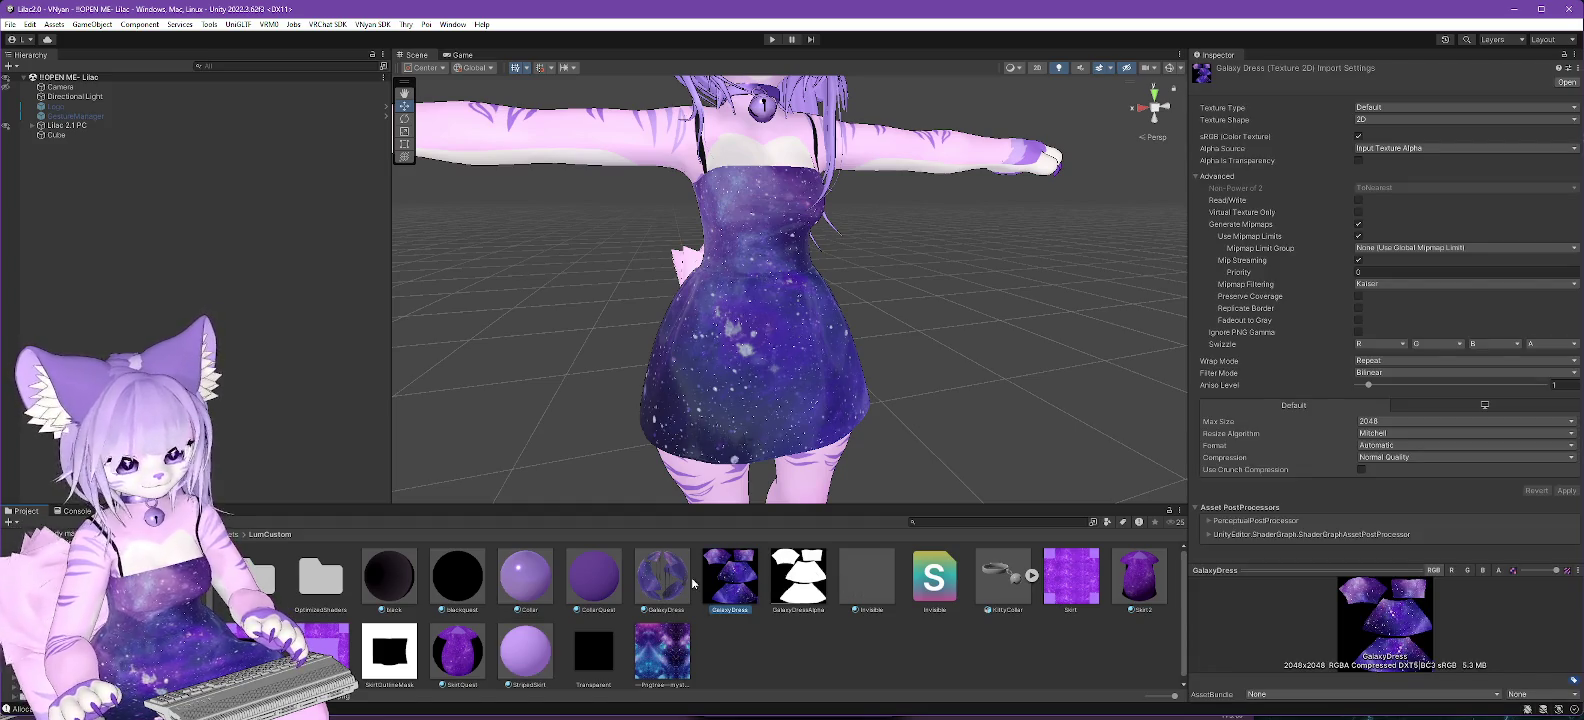
pyautogui.rightClick(723, 585)
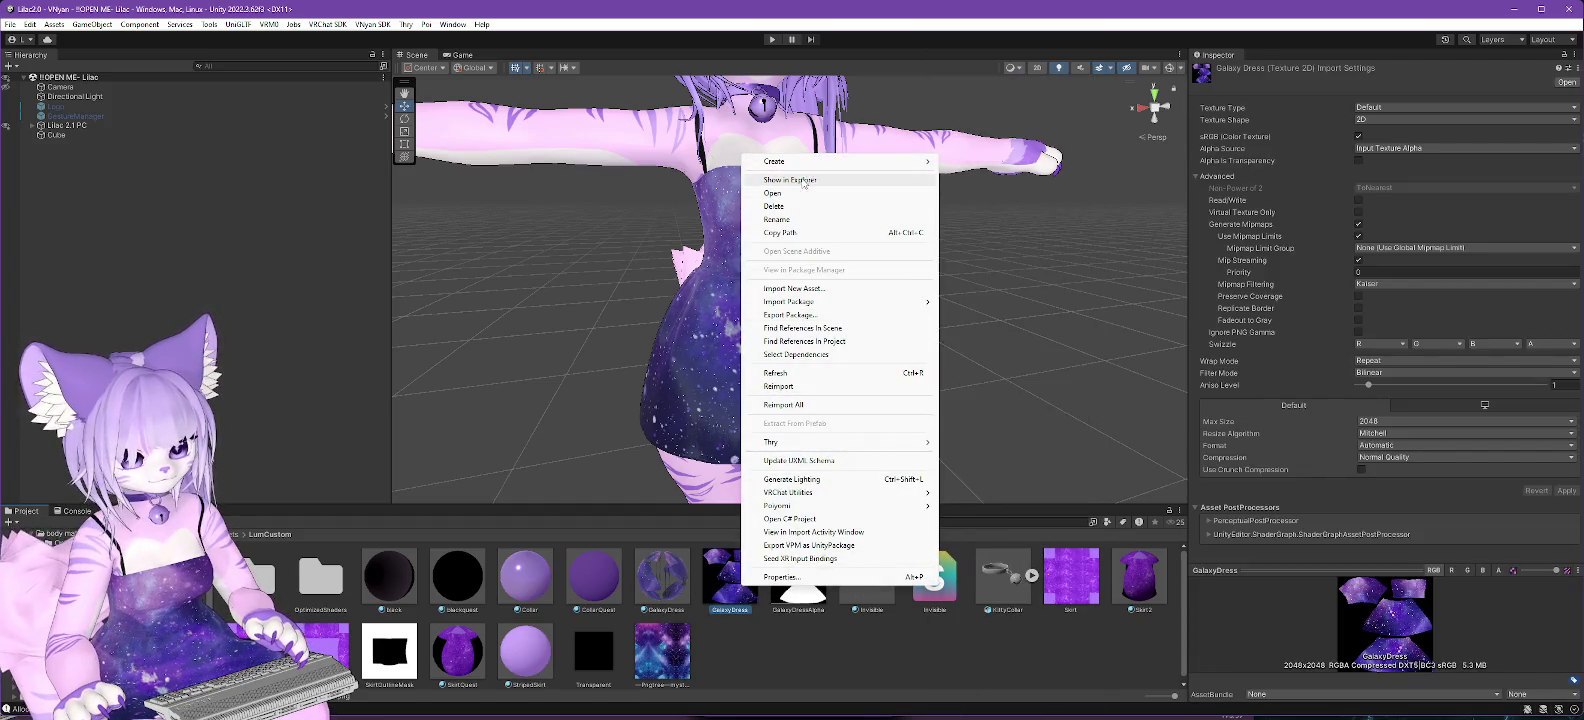
pyautogui.click(790, 180)
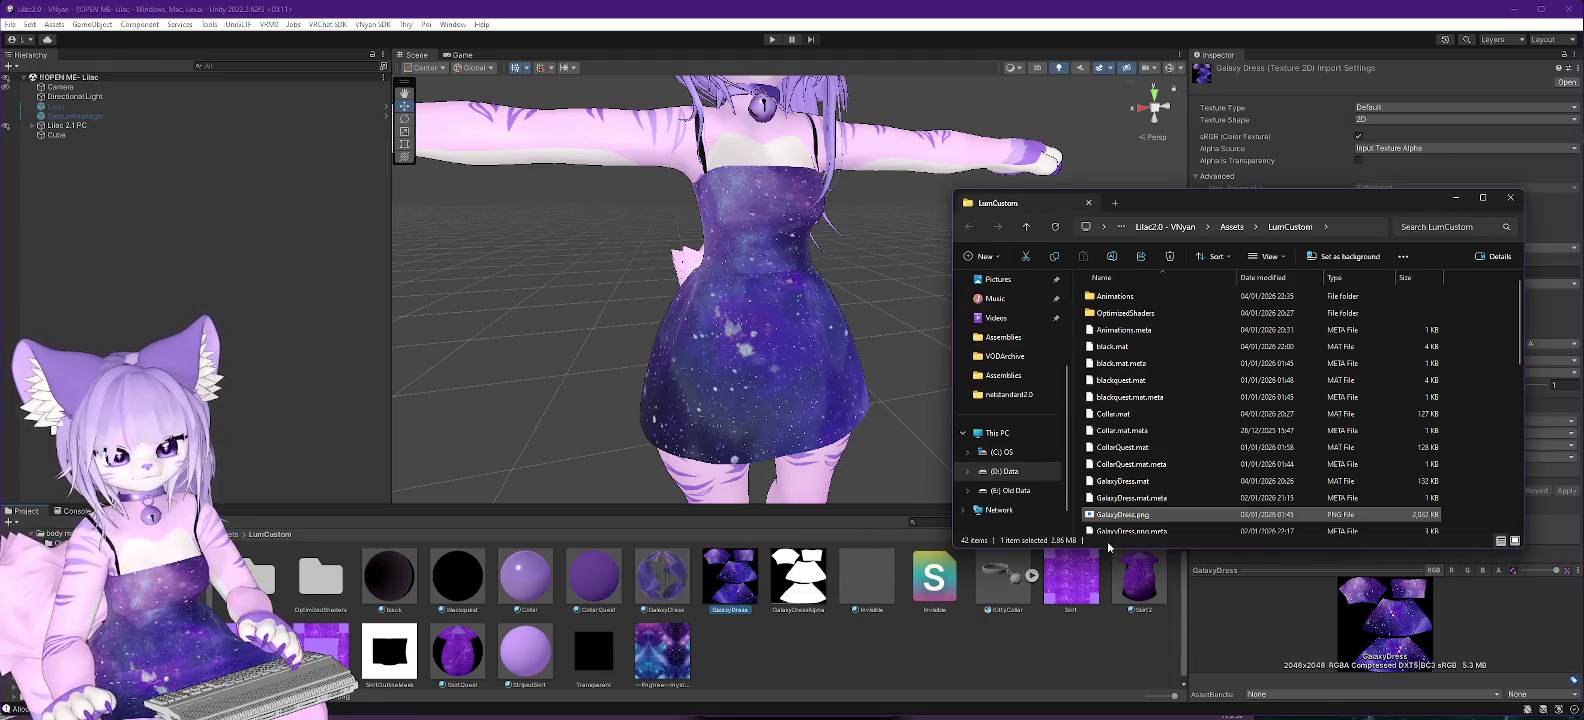
pyautogui.rightClick(1120, 518)
pyautogui.moveTo(1180, 331)
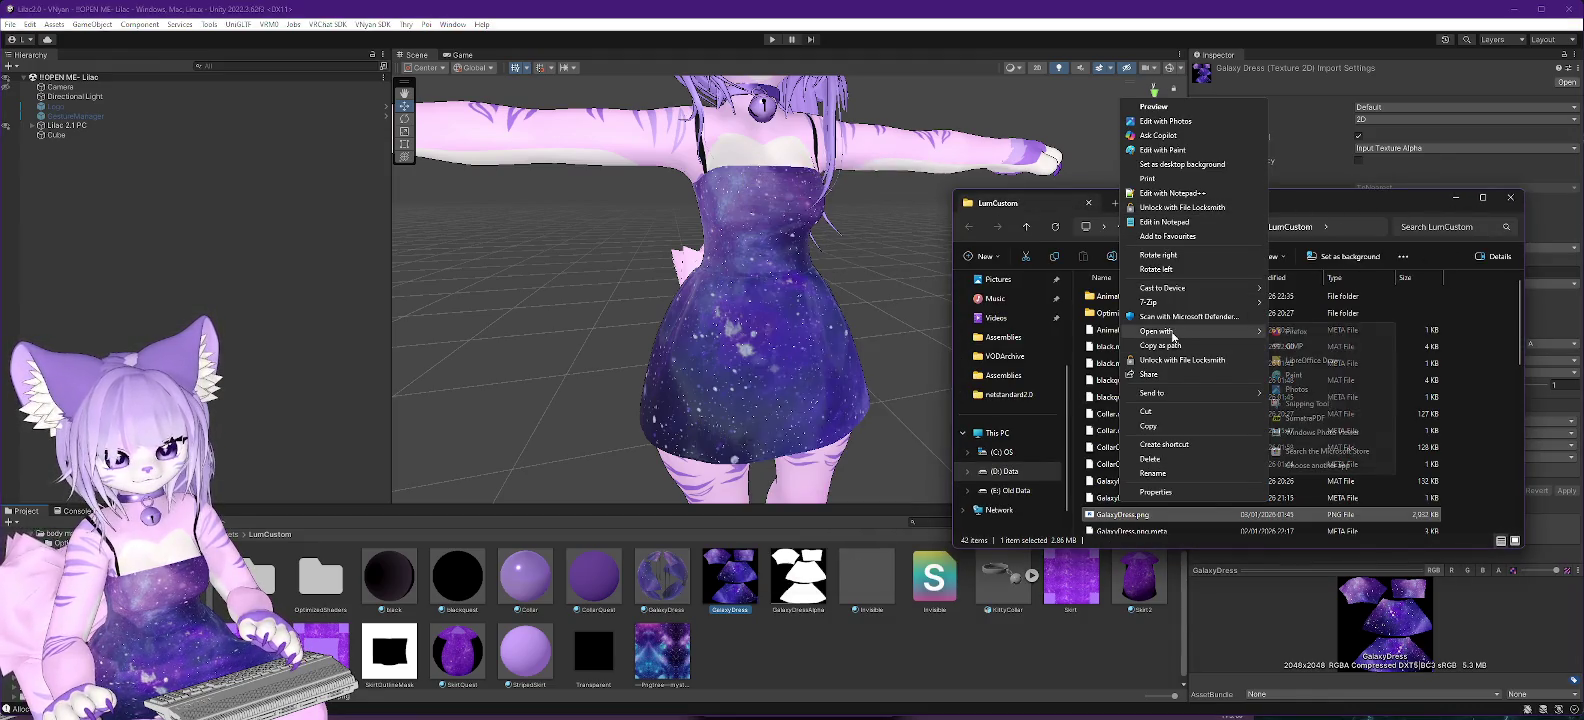
pyautogui.click(1296, 347)
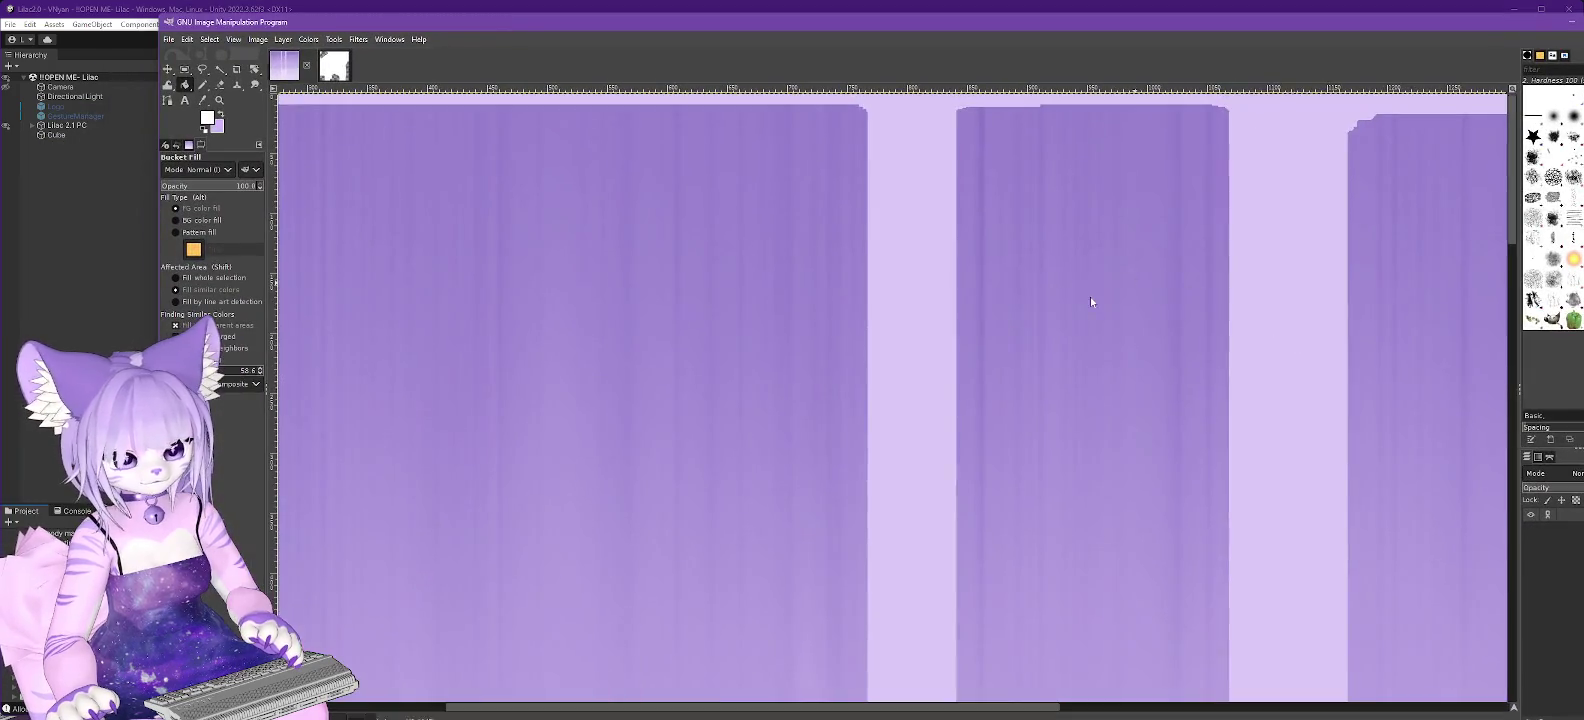
# Zoom out to the full GalaxyDress texture and open the Colors menu.
pyautogui.keyDown('ctrl'); pyautogui.scroll(-4, 937, 252); pyautogui.keyUp('ctrl')
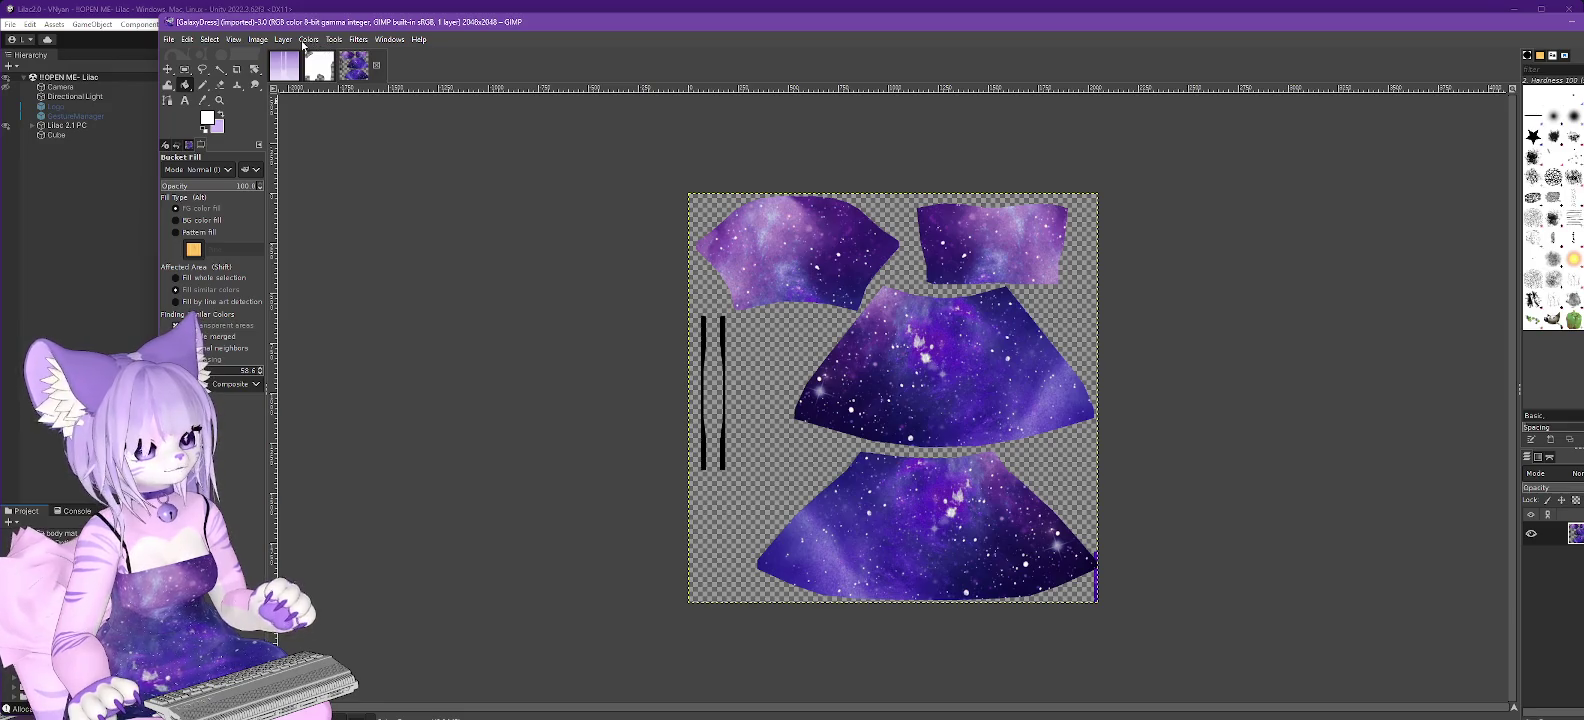
pyautogui.click(308, 40)
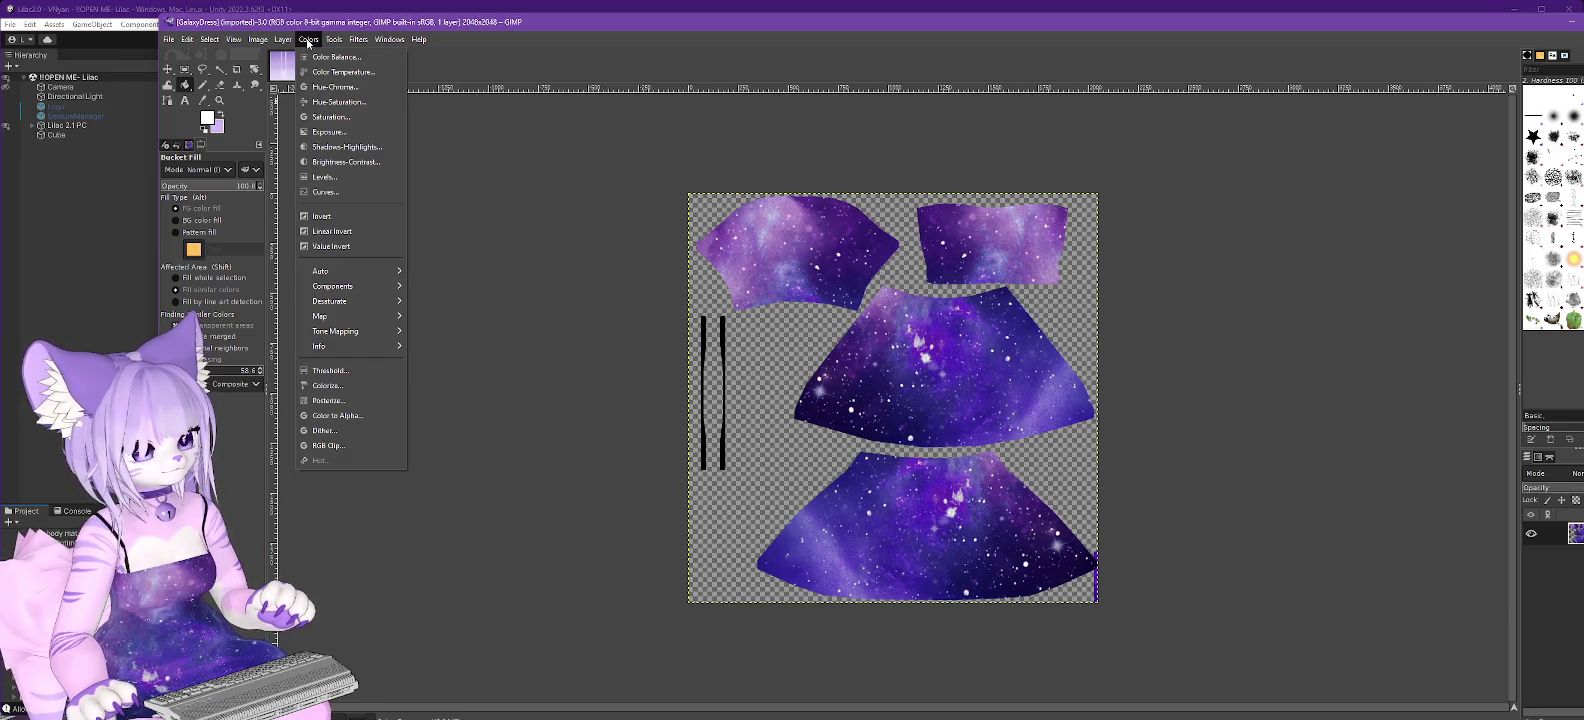
# Try a Curves adjustment pulling the bright end down, then cancel it.
pyautogui.click(315, 193)
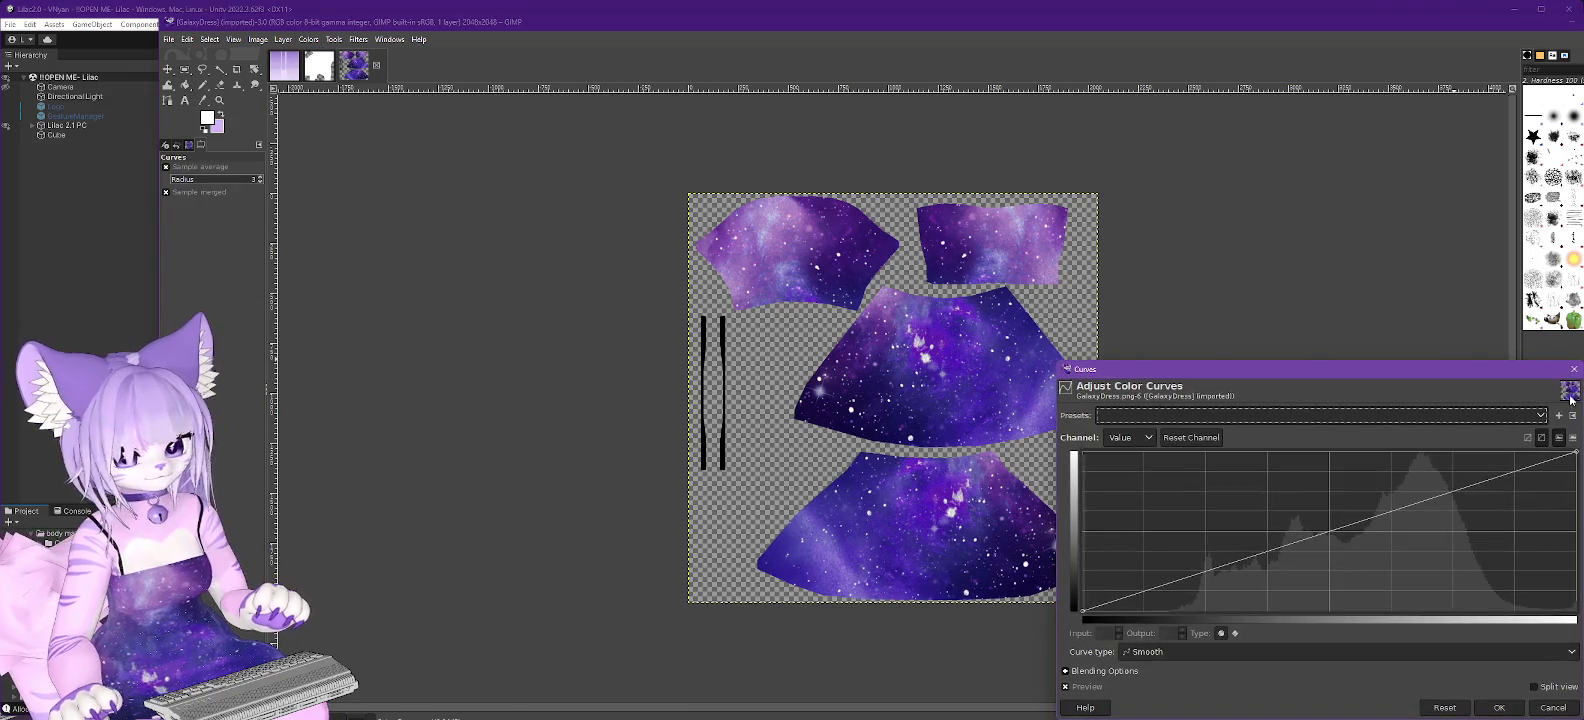
pyautogui.moveTo(1445, 368)
pyautogui.mouseDown()
pyautogui.moveTo(1443, 183)
pyautogui.moveTo(1464, 113)
pyautogui.mouseUp()
pyautogui.moveTo(1562, 200)
pyautogui.mouseDown()
pyautogui.moveTo(1576, 364)
pyautogui.moveTo(1420, 375)
pyautogui.moveTo(1508, 400)
pyautogui.mouseUp()
pyautogui.click(1565, 444)
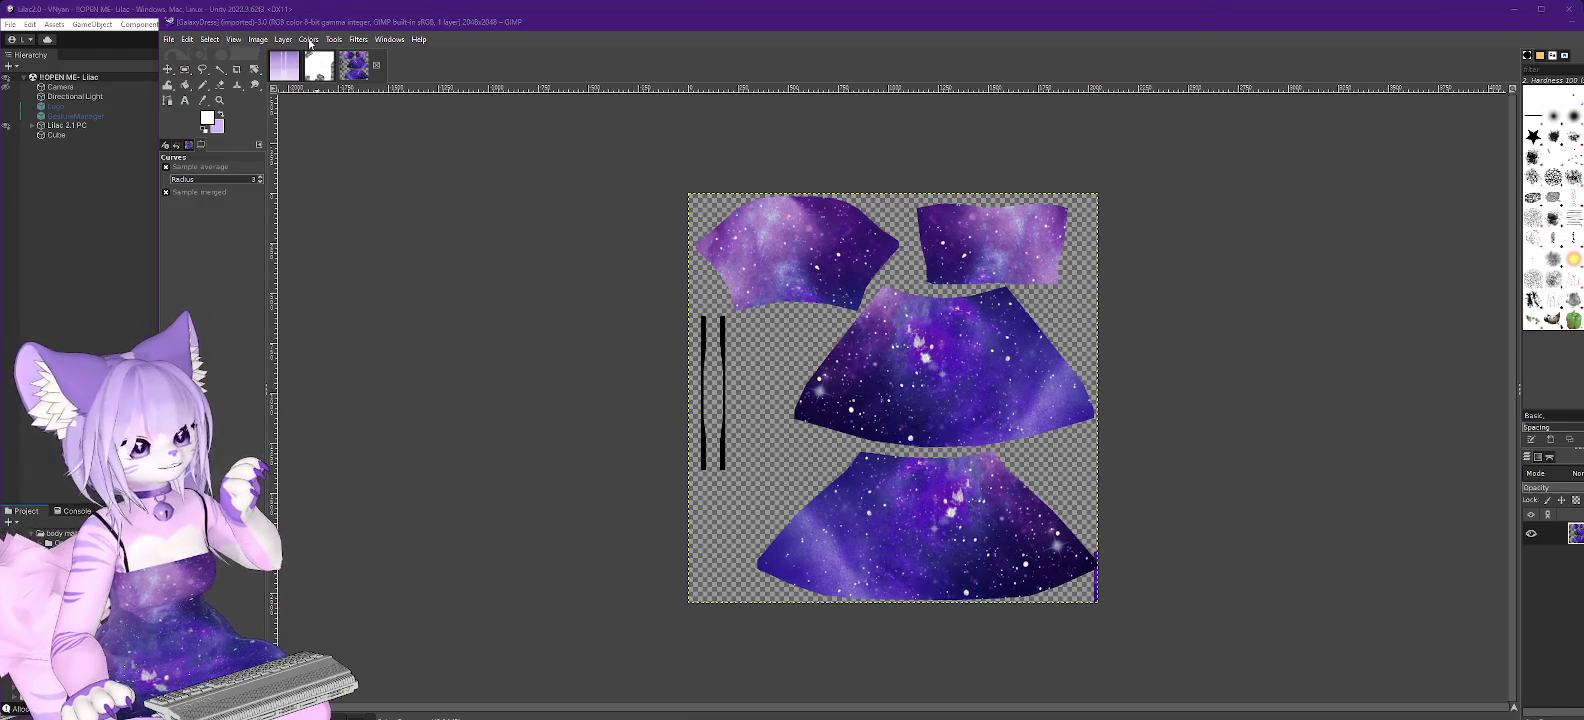
# Browse the Colors > Map menu without changes, then launch LumKitty v1.50 from Unity Hub.
pyautogui.click(309, 40)
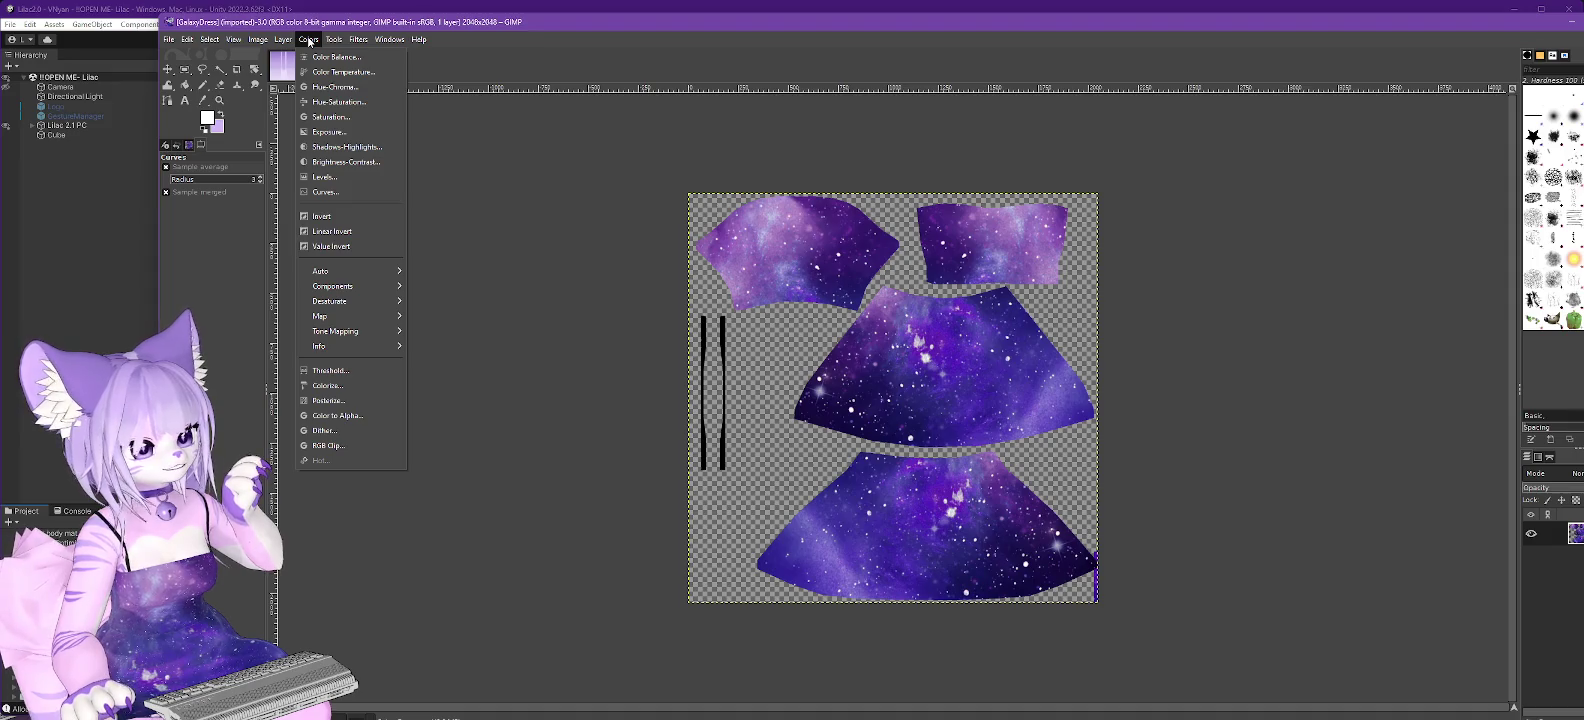
pyautogui.moveTo(371, 316)
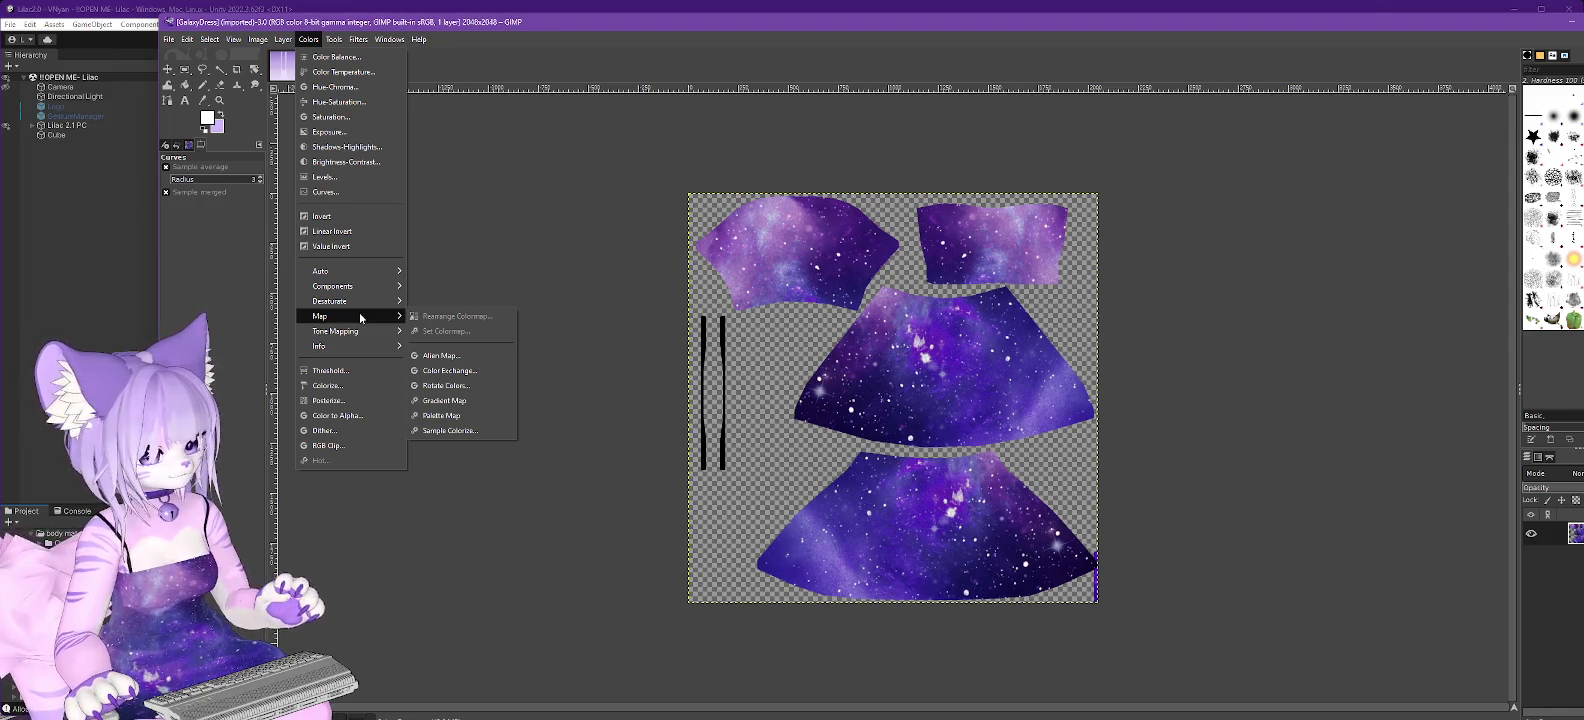
pyautogui.click(553, 239)
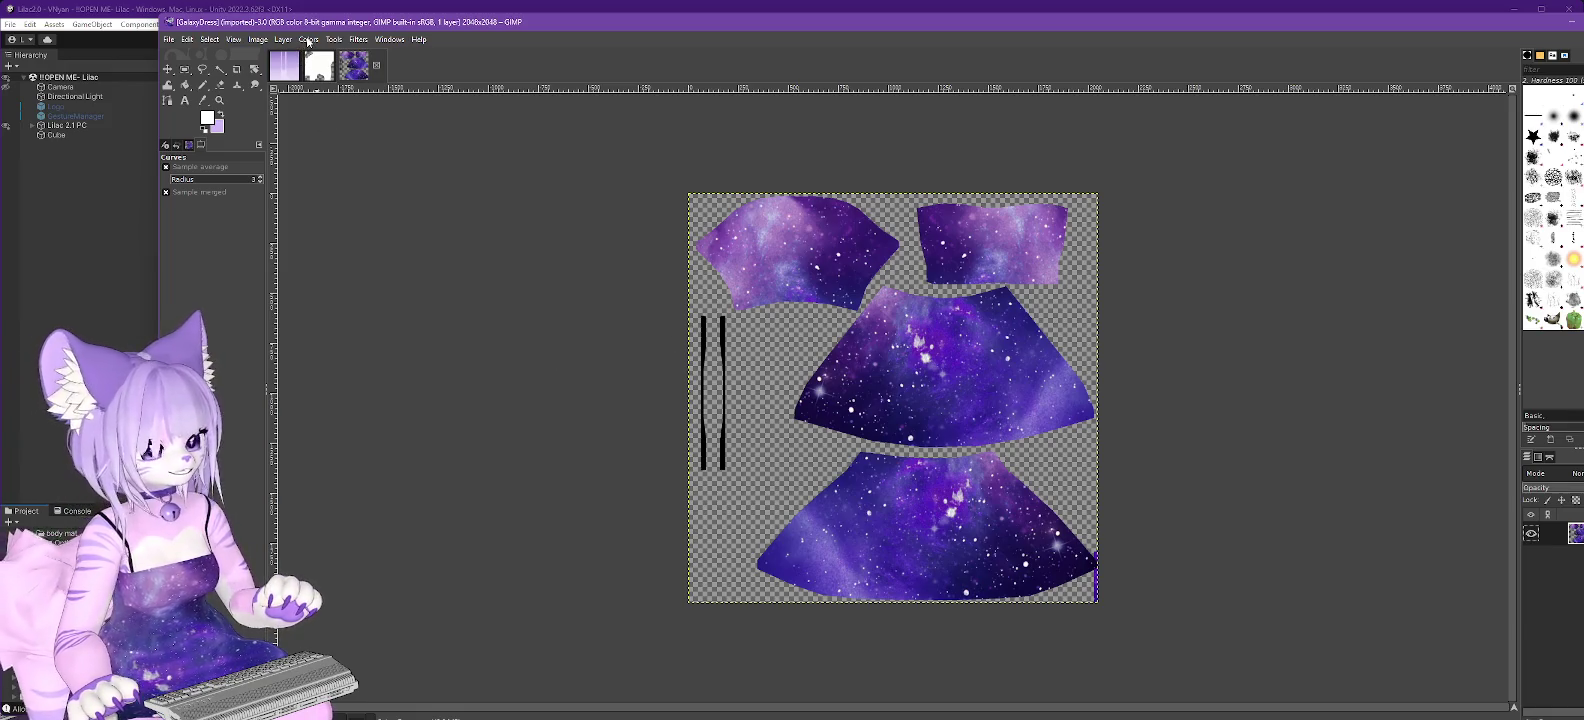
pyautogui.click(306, 40)
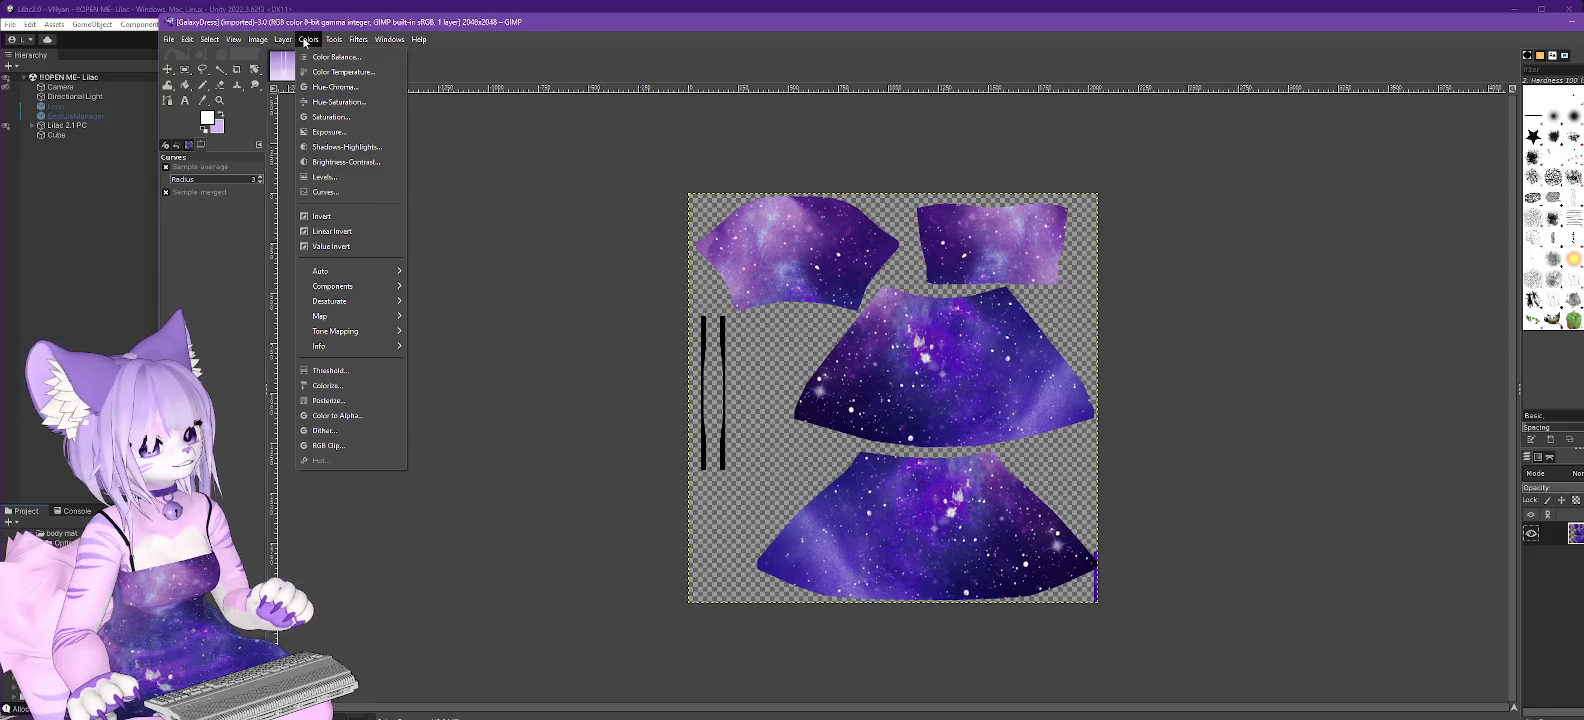
pyautogui.hotkey('alt', 'Tab')
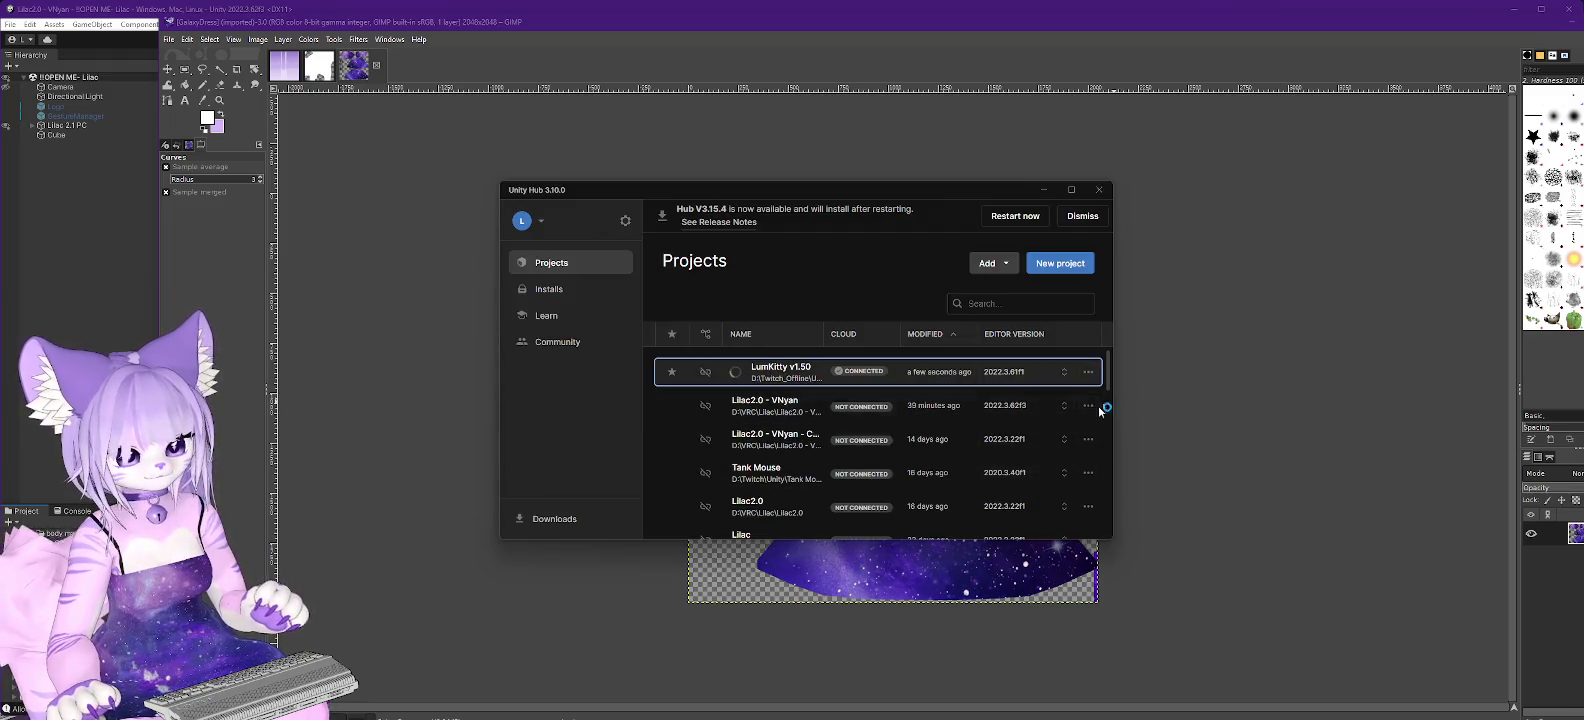
pyautogui.click(948, 447)
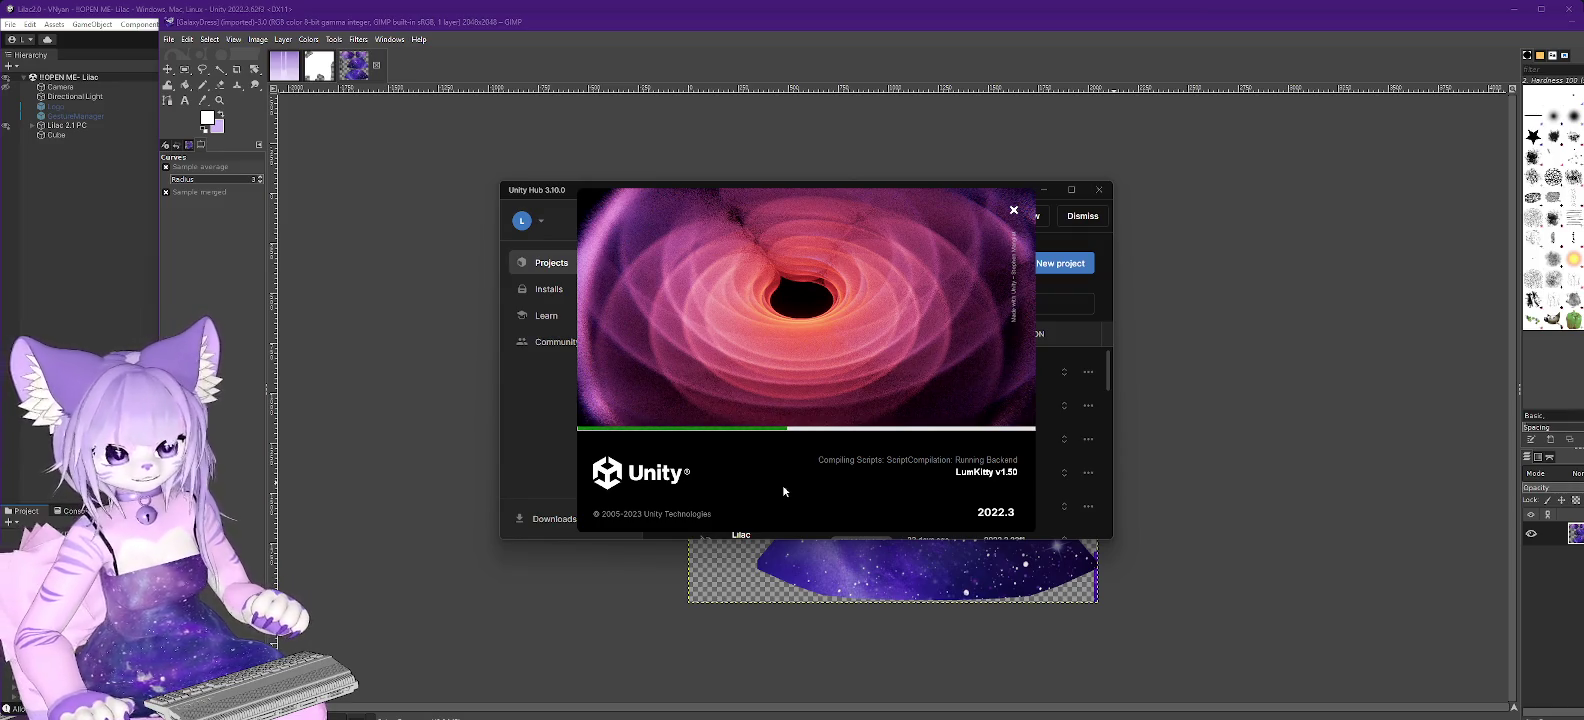
# Bring the Unity editor with the Lilac avatar project back to the front.
pyautogui.click(138, 13)
pyautogui.scroll(3, 921, 308)
# Orbit around the galaxy-dressed avatar and show the tail material's Poiyomi settings from body mat.
pyautogui.moveTo(921, 308); pyautogui.dragTo(1079, 375)
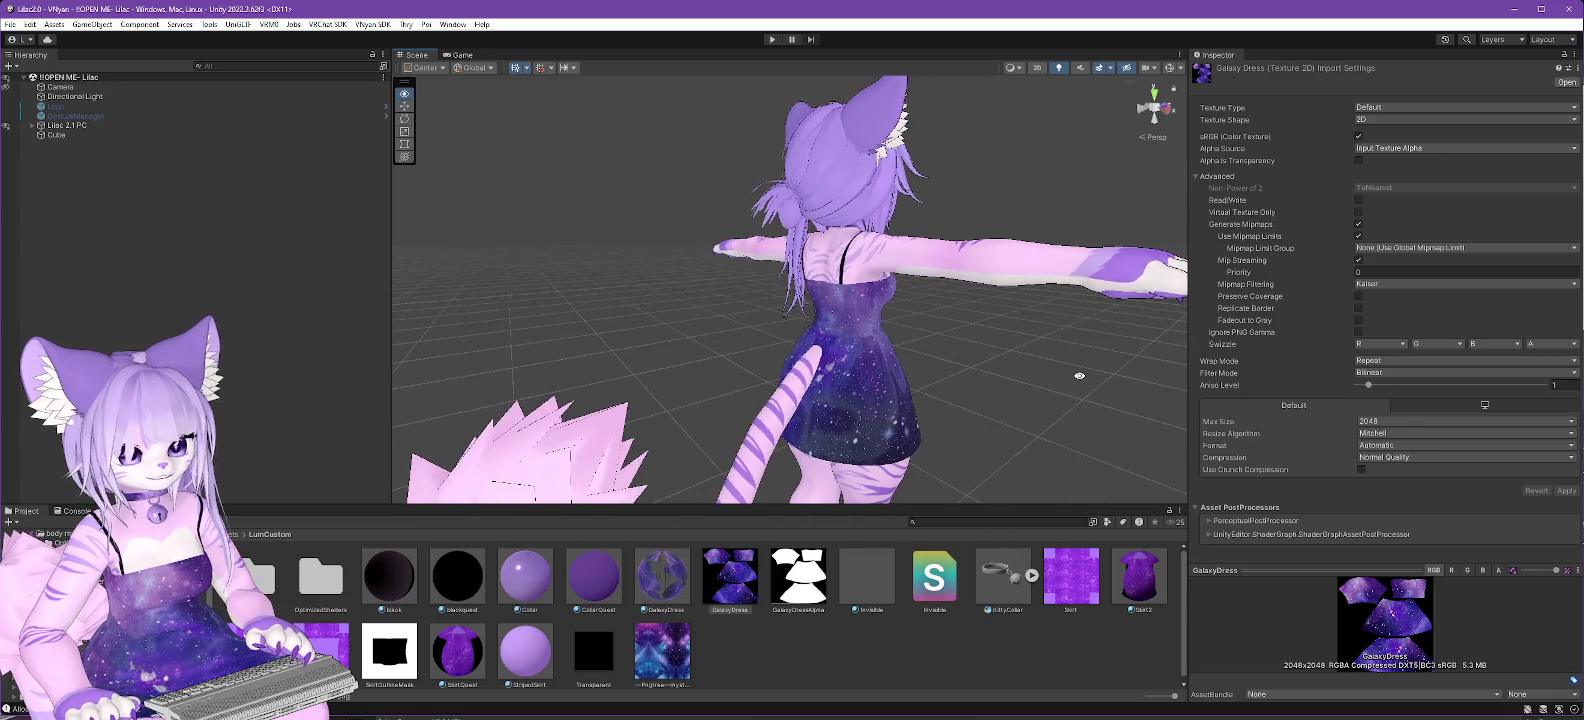
pyautogui.moveTo(942, 385)
pyautogui.mouseDown()
pyautogui.moveTo(994, 380)
pyautogui.moveTo(1040, 400)
pyautogui.moveTo(879, 427)
pyautogui.mouseUp()
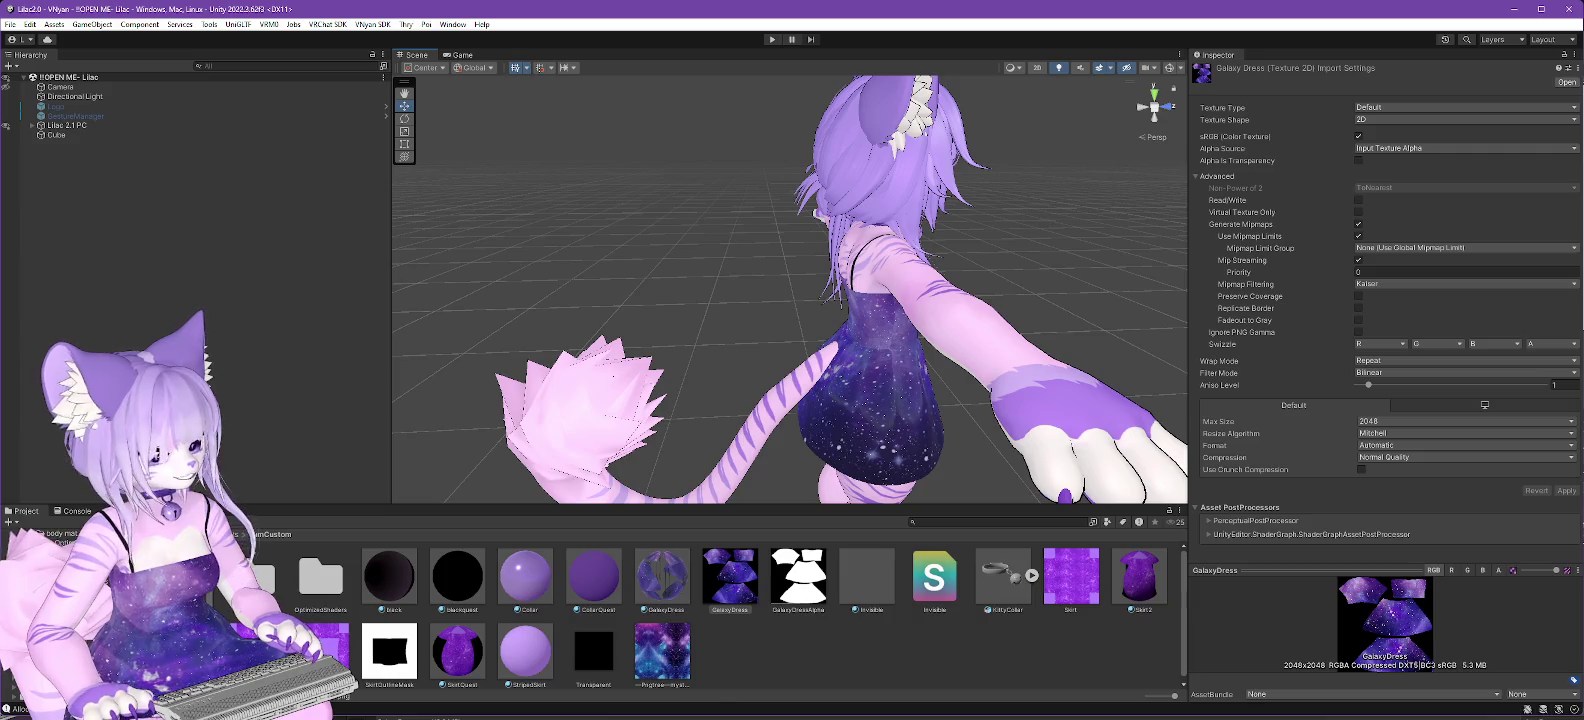
pyautogui.scroll(3, 60, 600)
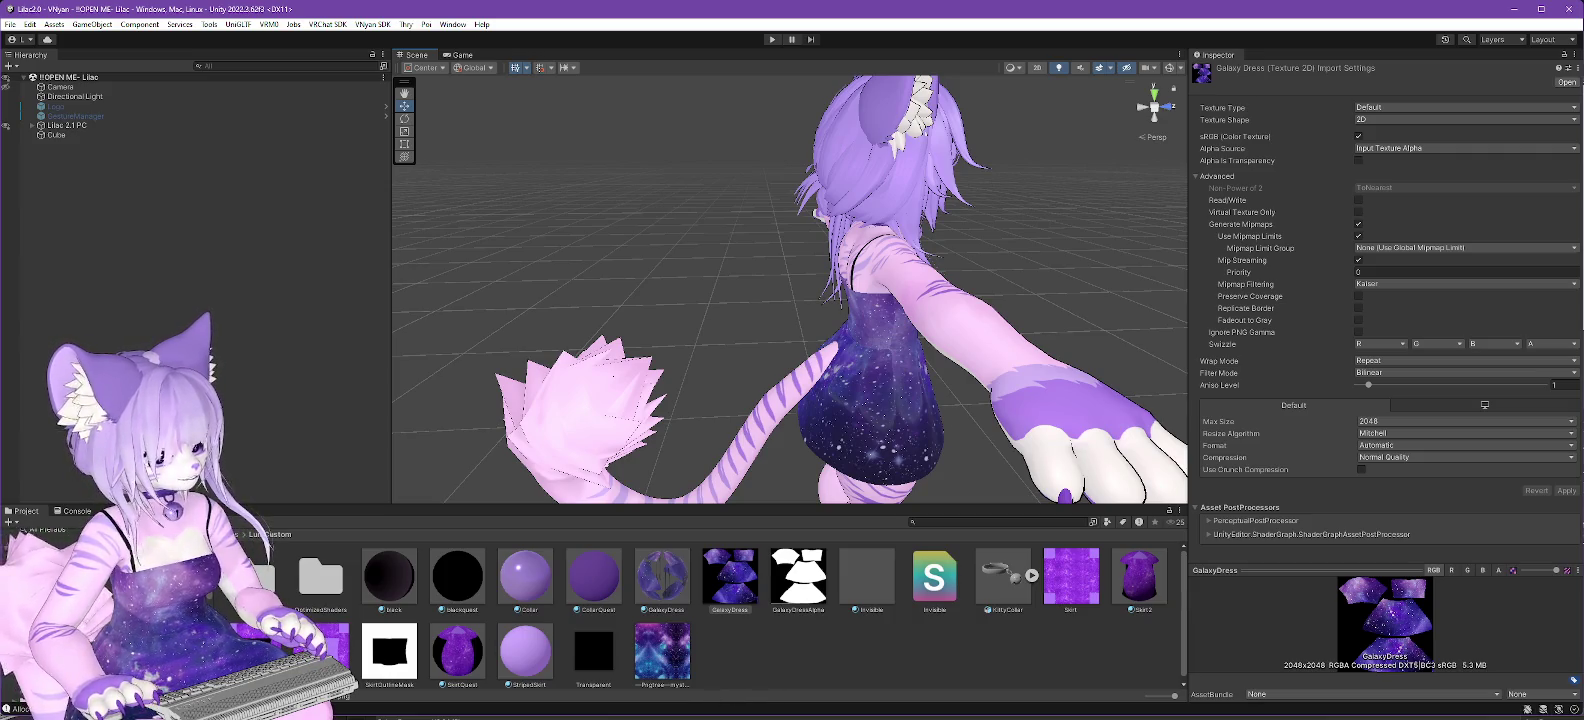
pyautogui.click(90, 610)
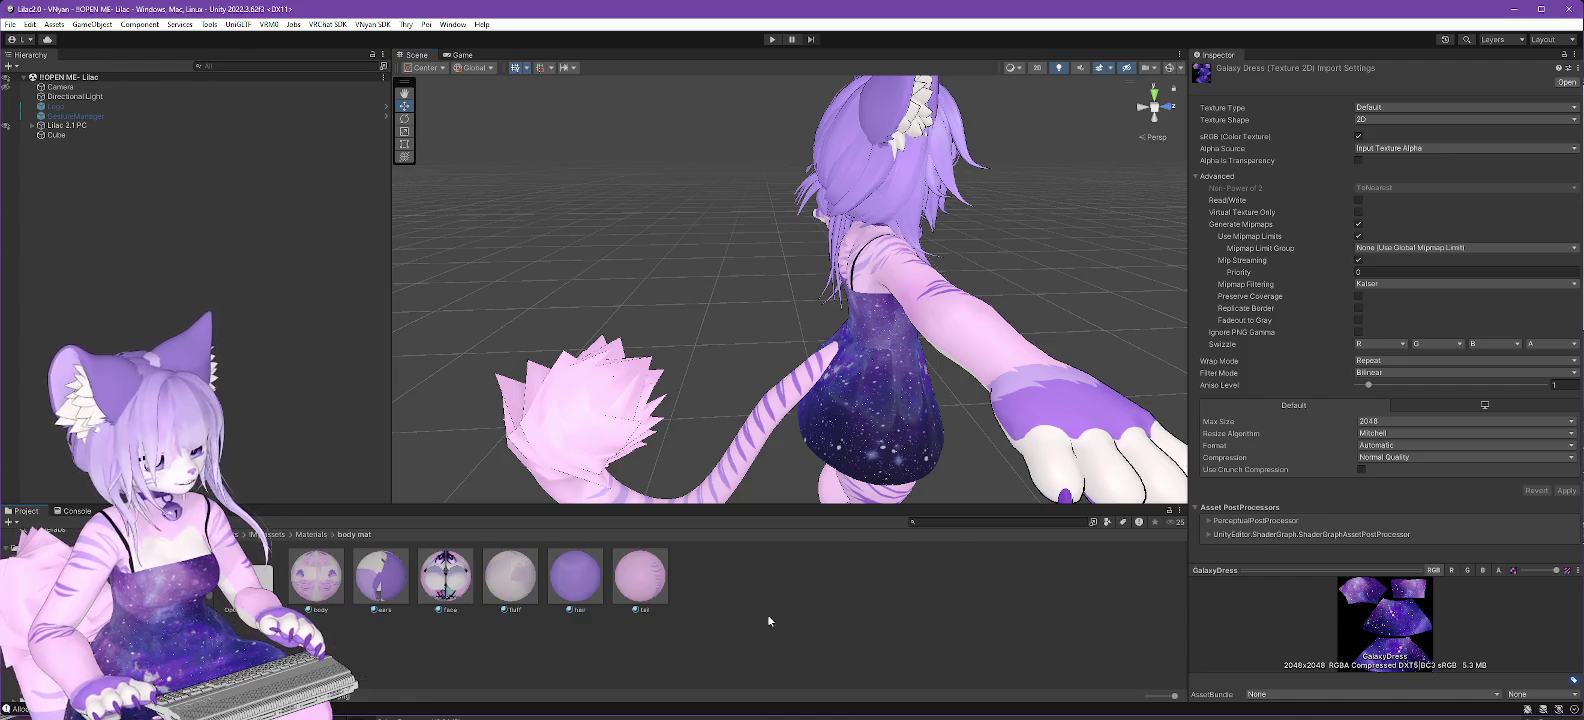
pyautogui.click(641, 577)
pyautogui.click(1452, 208)
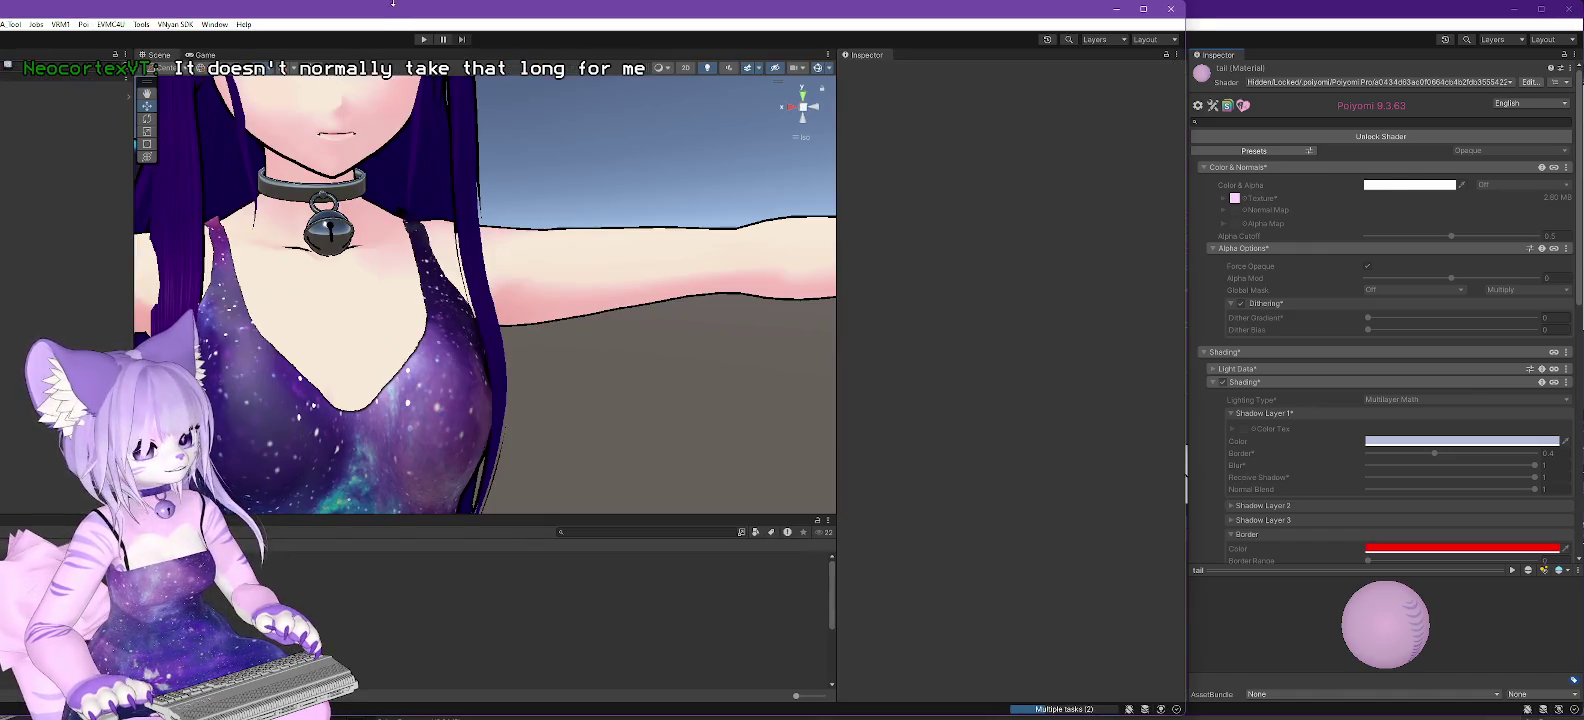
# Show the Textures folder at maximum thumbnail size and inspect the GalaxyDress nebula and base layers.
pyautogui.scroll(-5, 1038, 209)
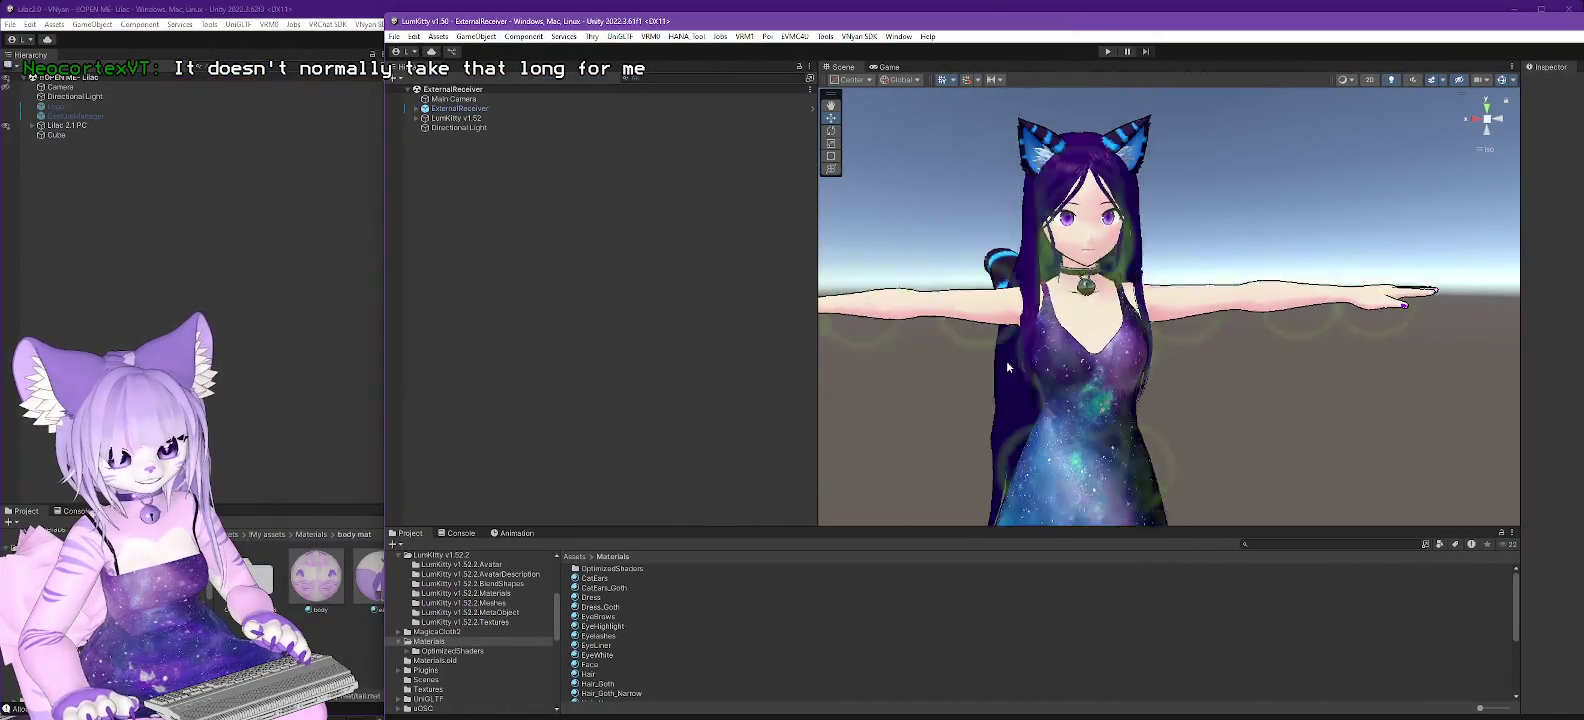
pyautogui.moveTo(987, 358); pyautogui.dragTo(921, 458)
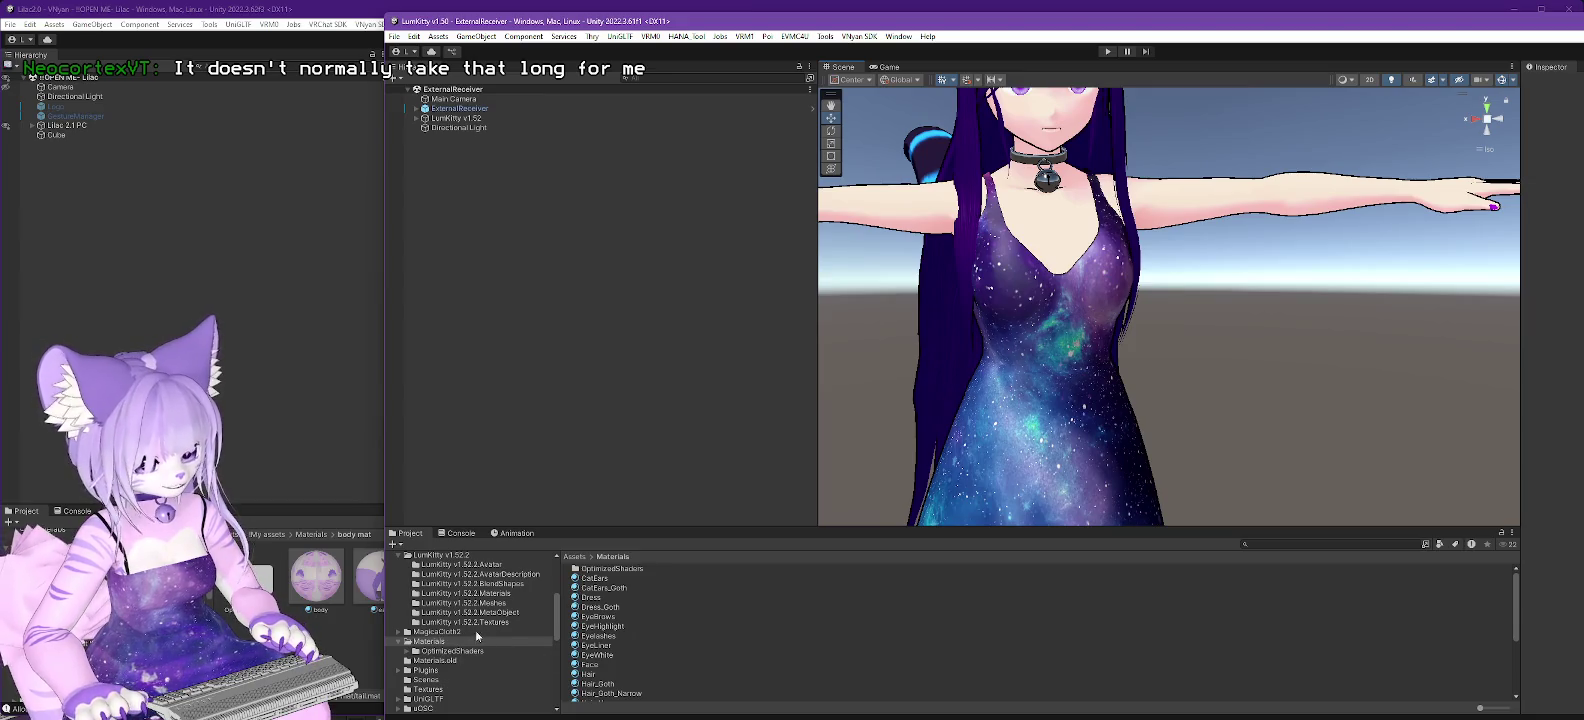
pyautogui.click(427, 689)
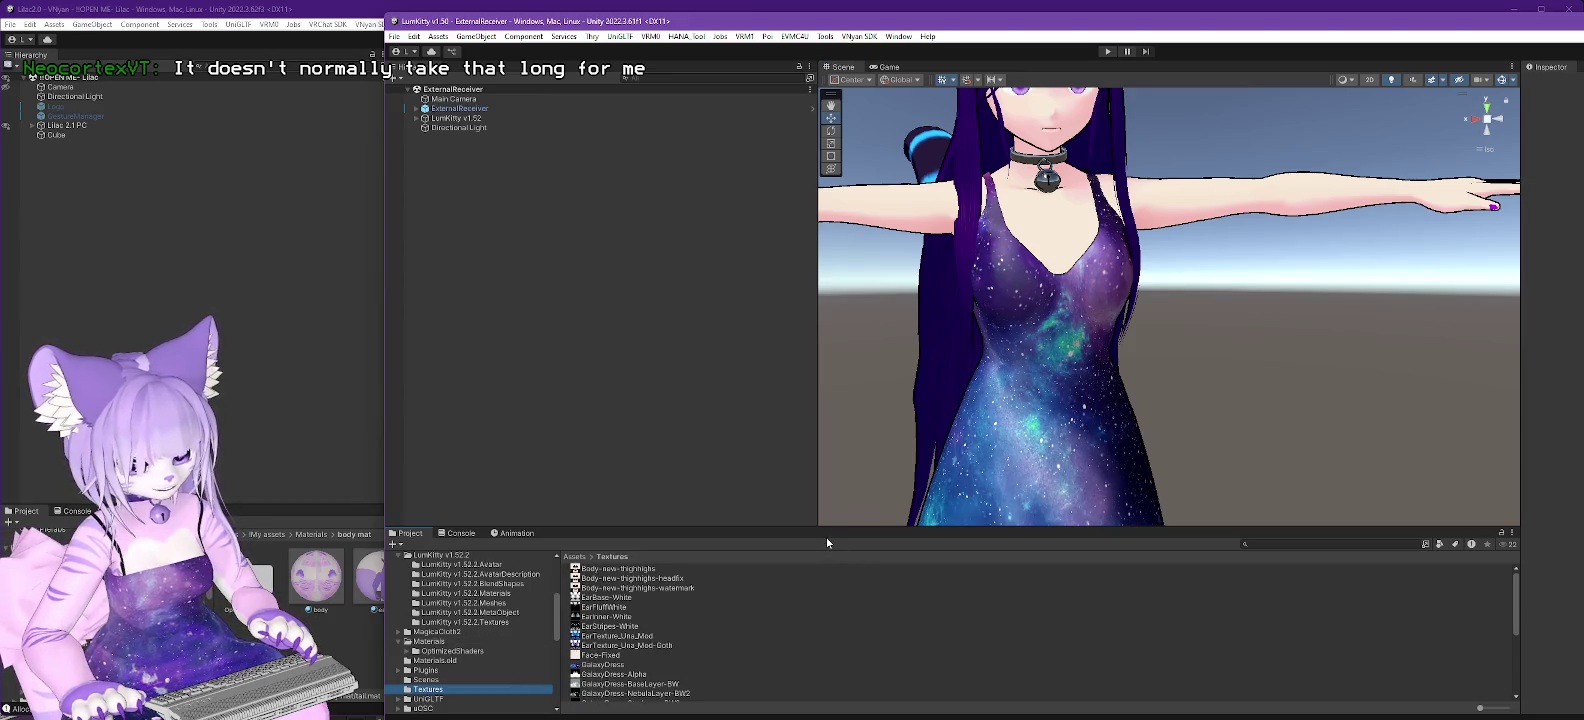
pyautogui.moveTo(824, 527); pyautogui.dragTo(824, 286)
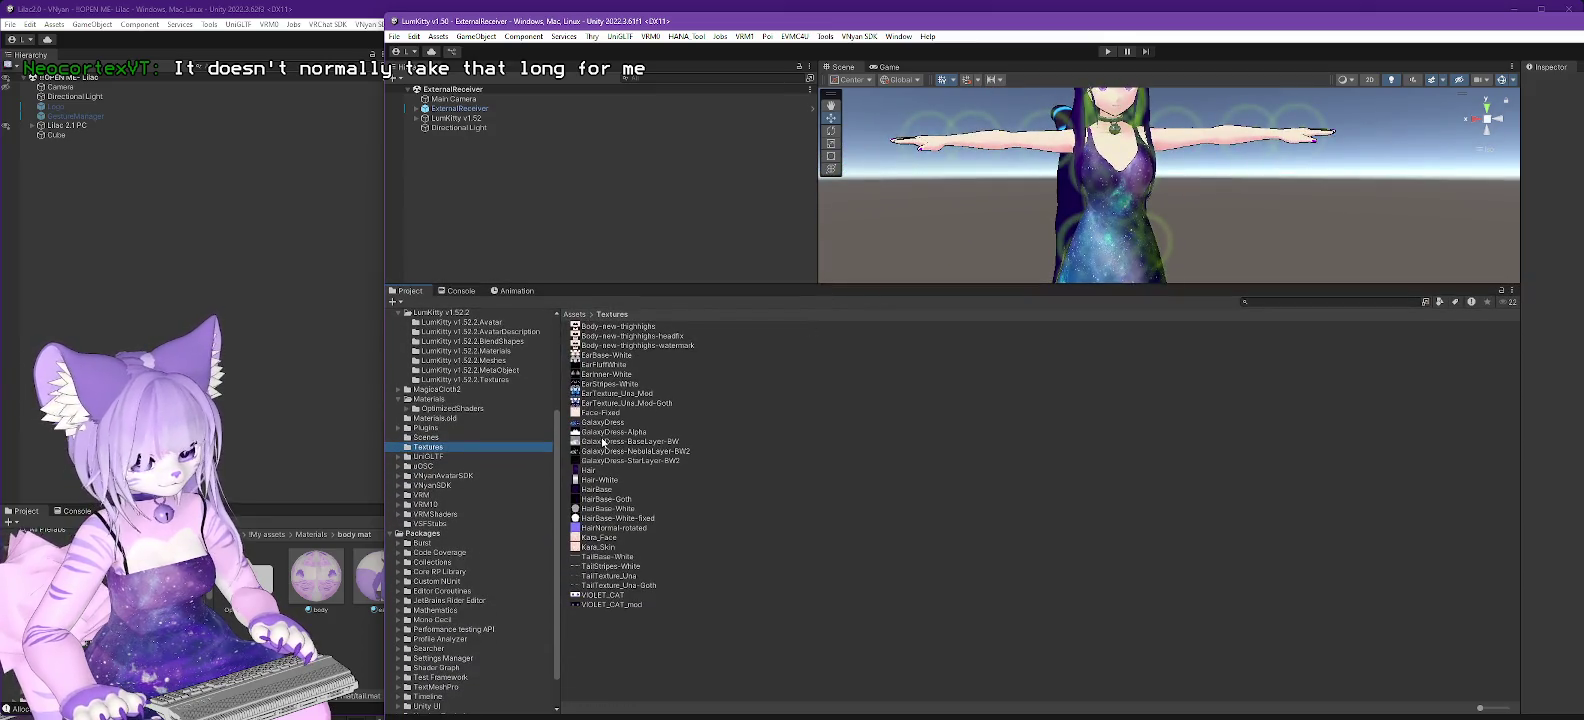
pyautogui.moveTo(1480, 707); pyautogui.dragTo(1533, 707)
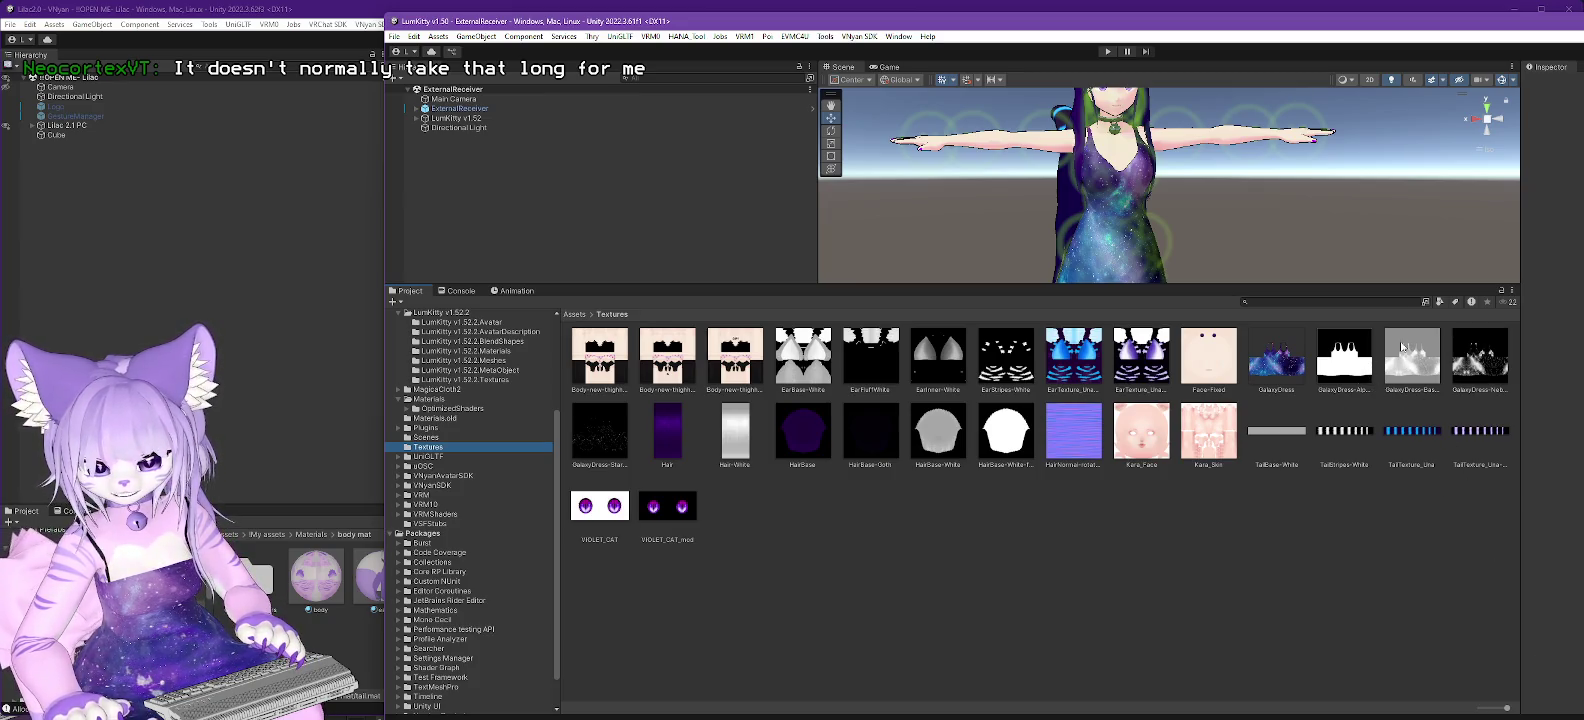
pyautogui.click(1495, 340)
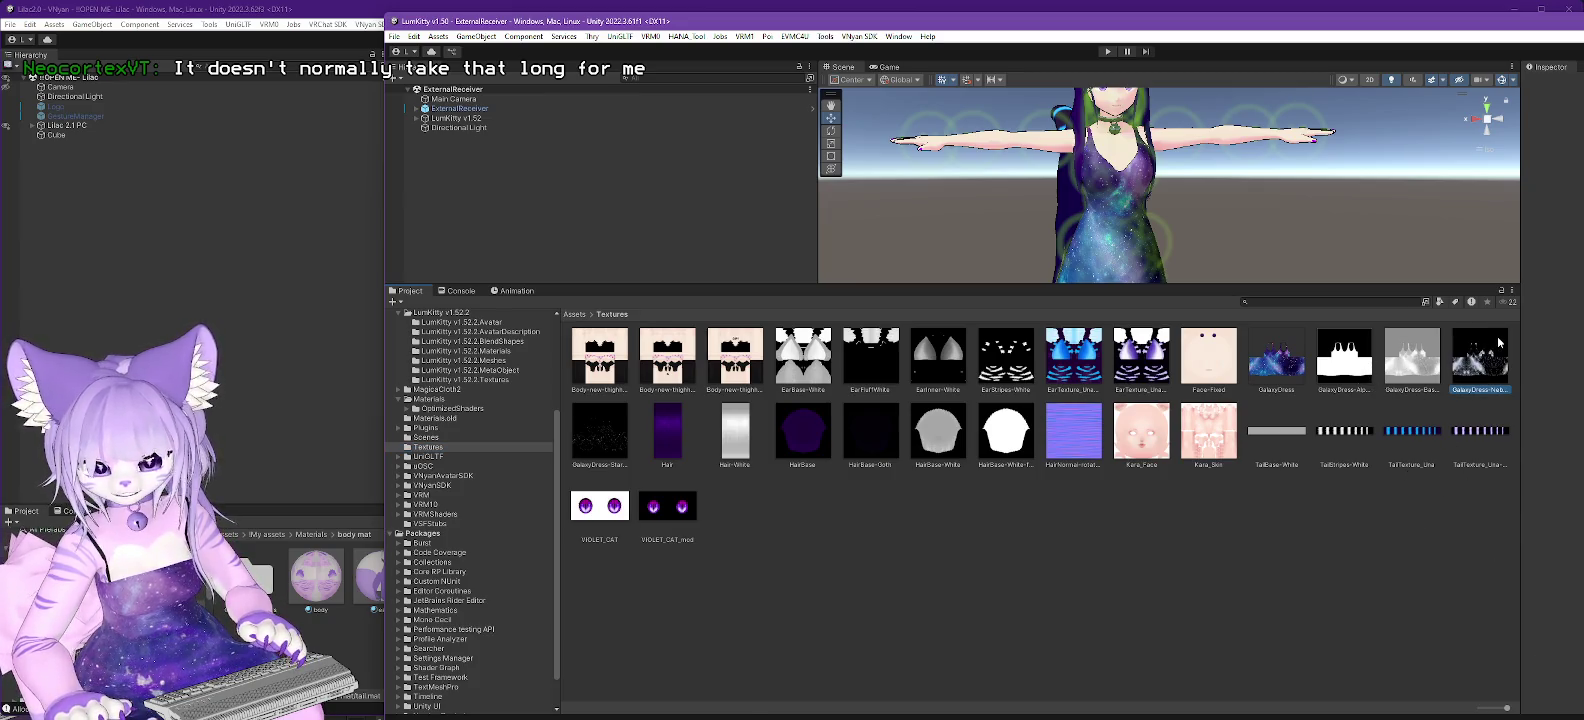
pyautogui.click(1415, 362)
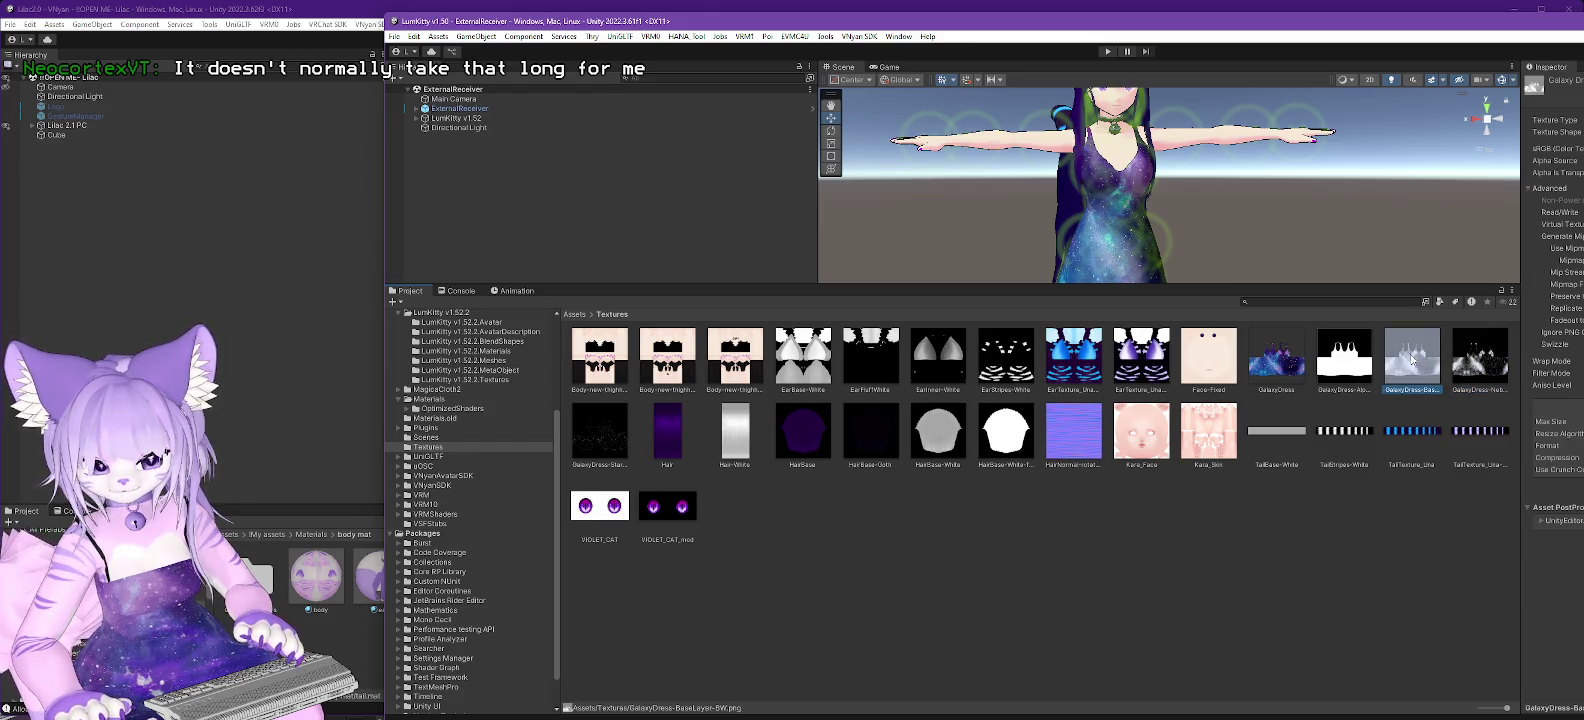
# Reveal GalaxyDress-StarLayer-BW2.png in Explorer, open it in GIMP, then return to Unity.
pyautogui.rightClick(598, 443)
pyautogui.click(648, 73)
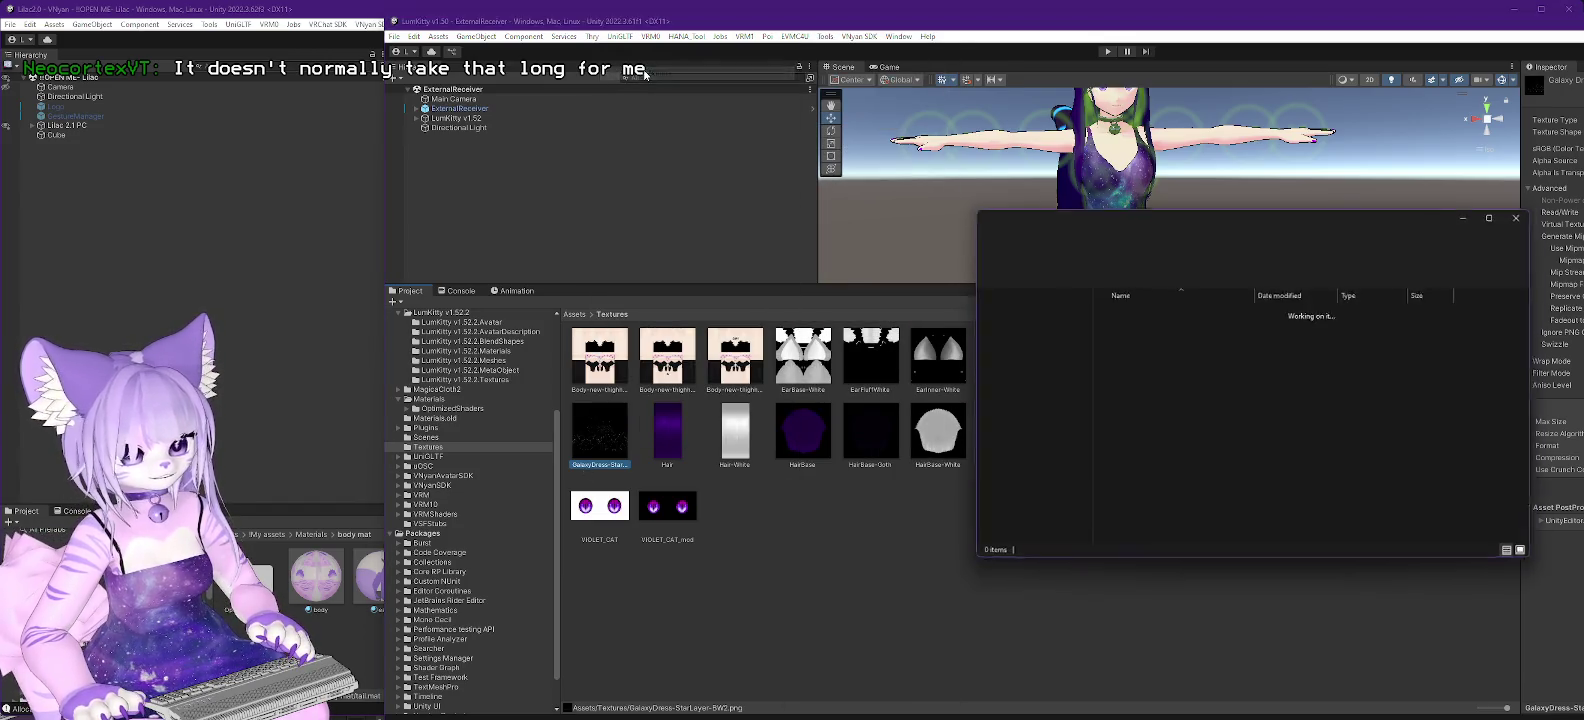
pyautogui.rightClick(1181, 542)
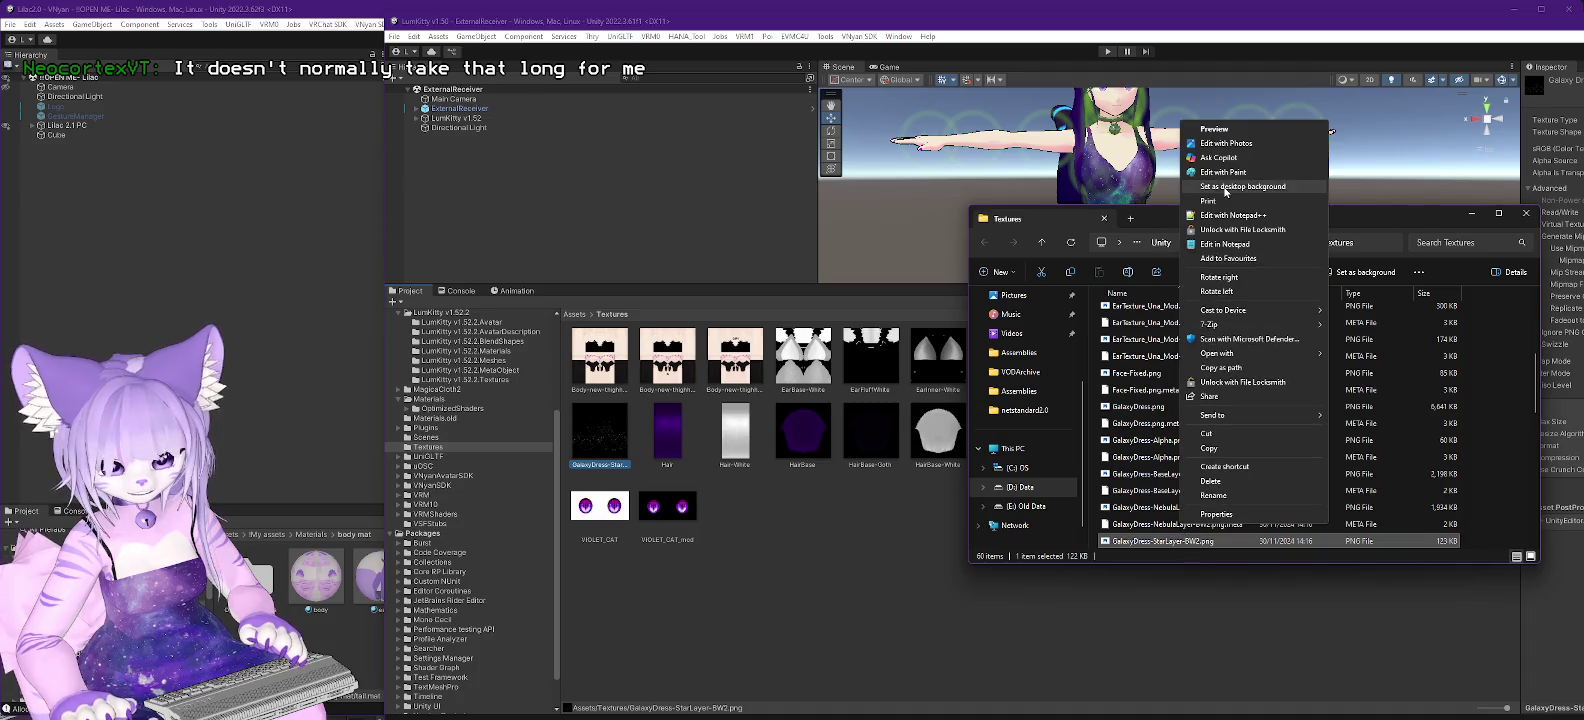
pyautogui.moveTo(1260, 353)
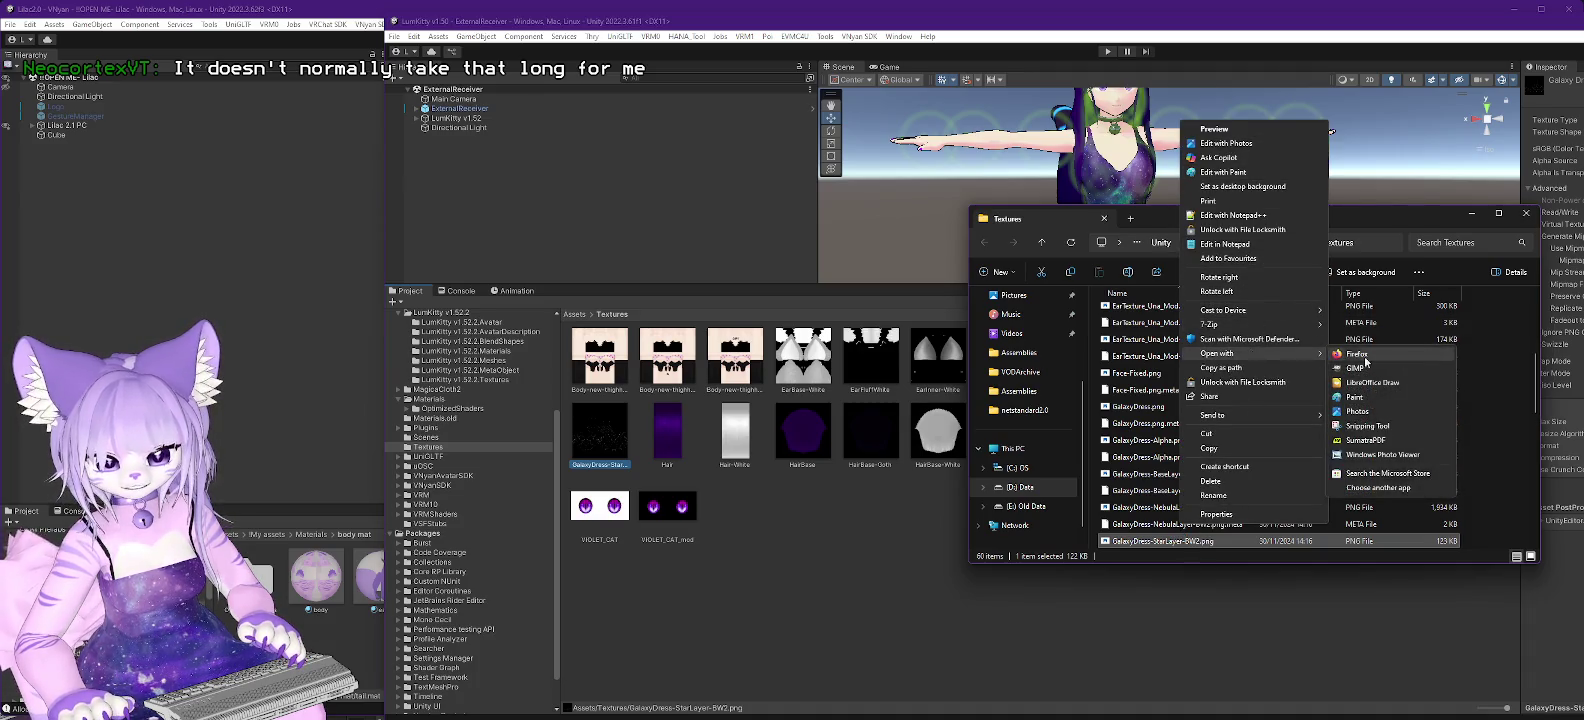
pyautogui.click(1391, 363)
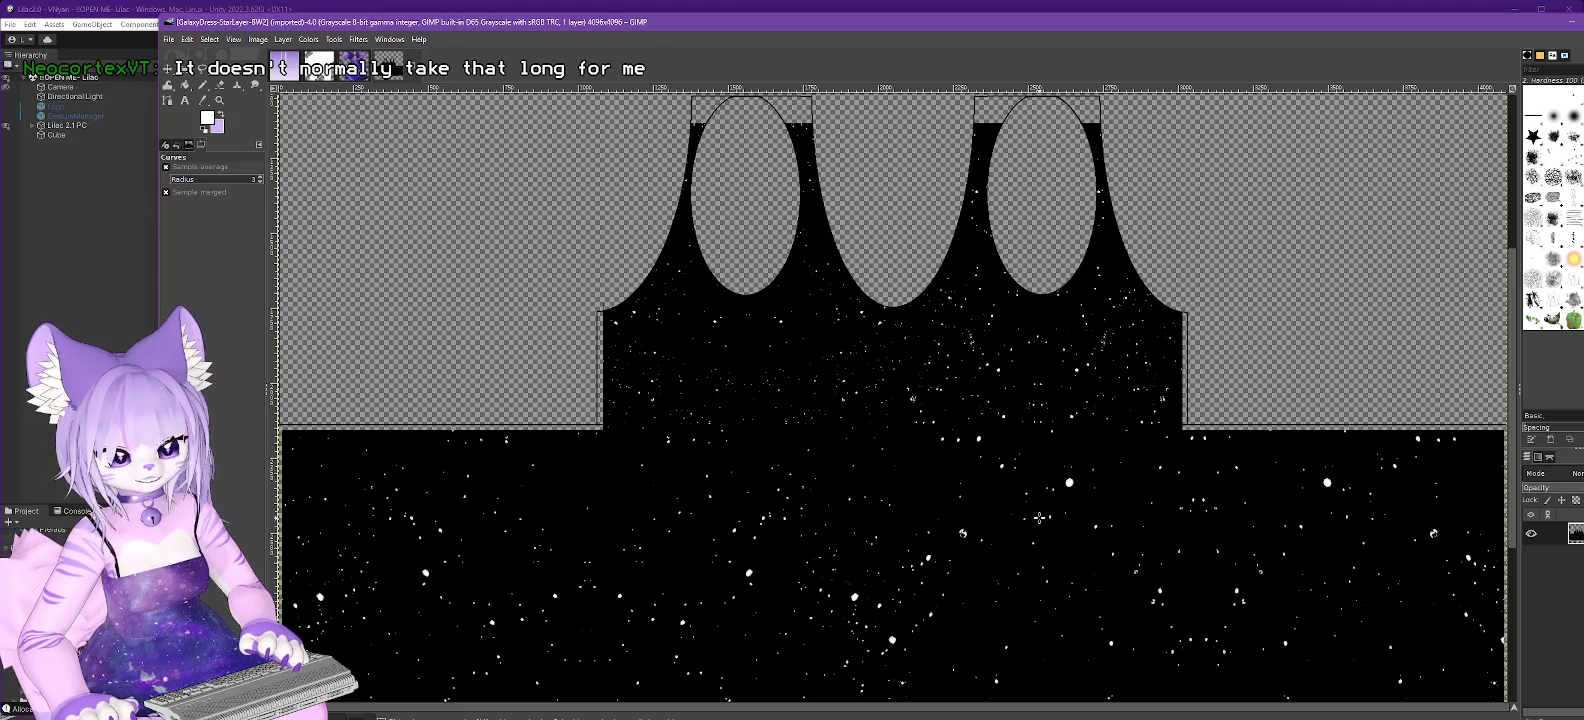
pyautogui.click(1570, 22)
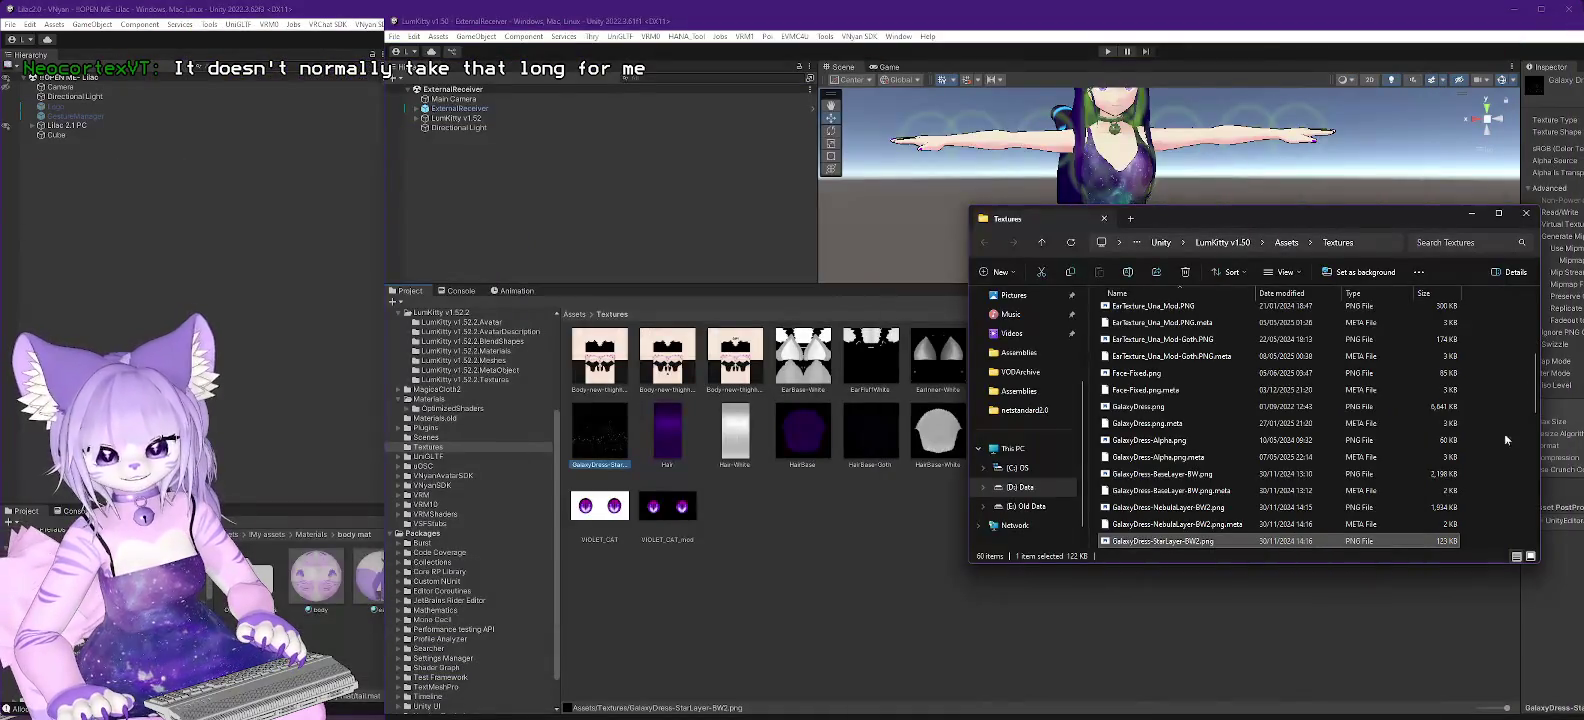
pyautogui.click(1143, 672)
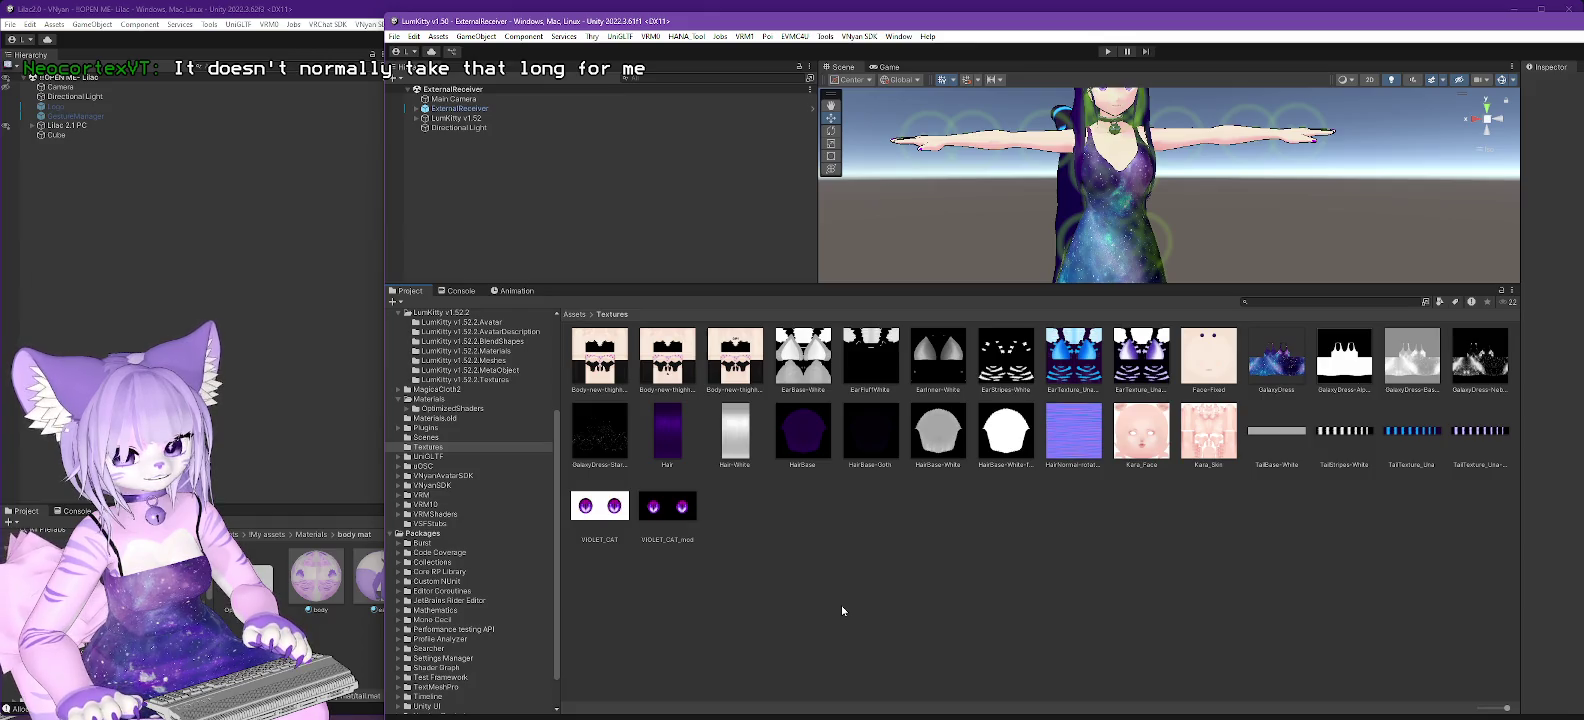
# Select the Dress material in the Materials folder and scroll through its Inspector settings.
pyautogui.scroll(2, 514, 540)
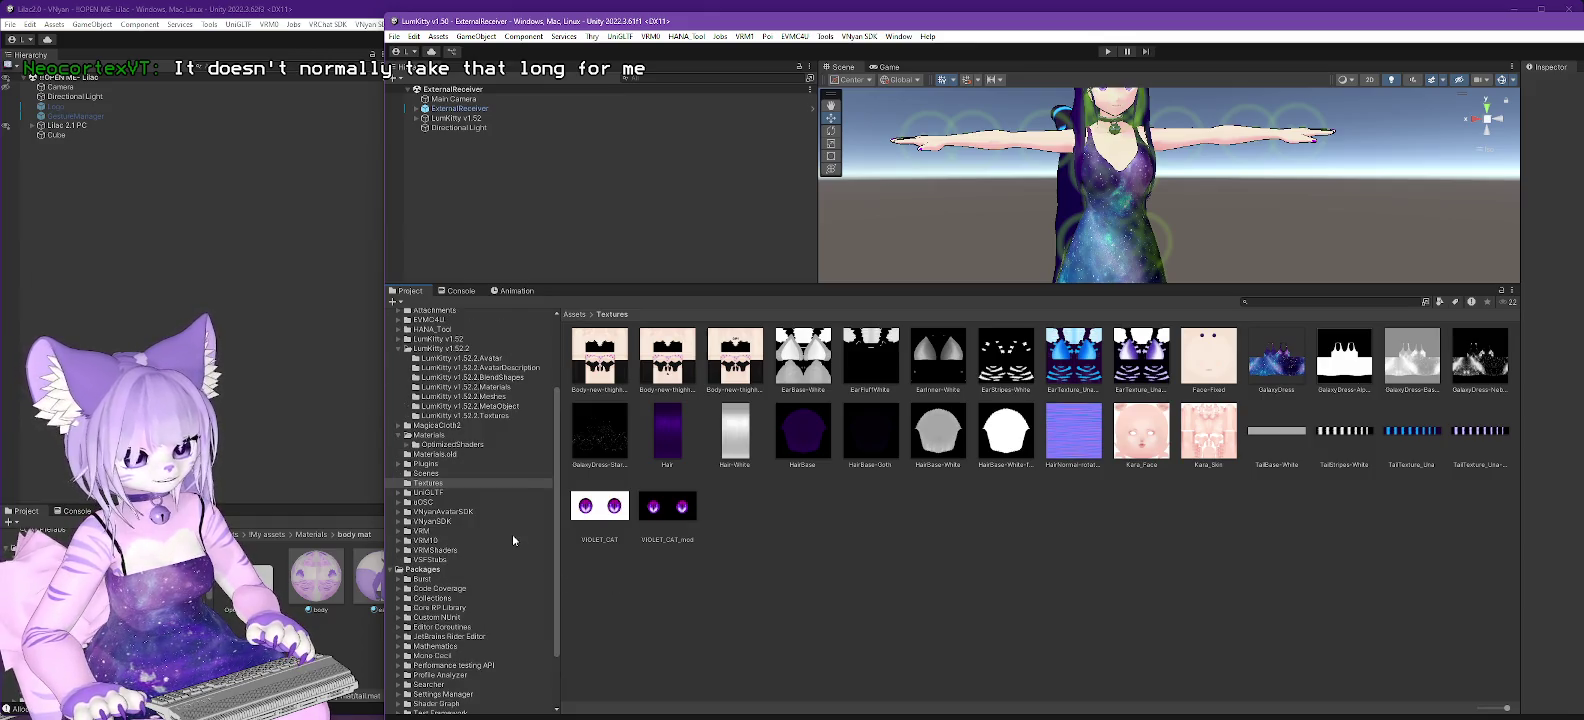
pyautogui.click(436, 436)
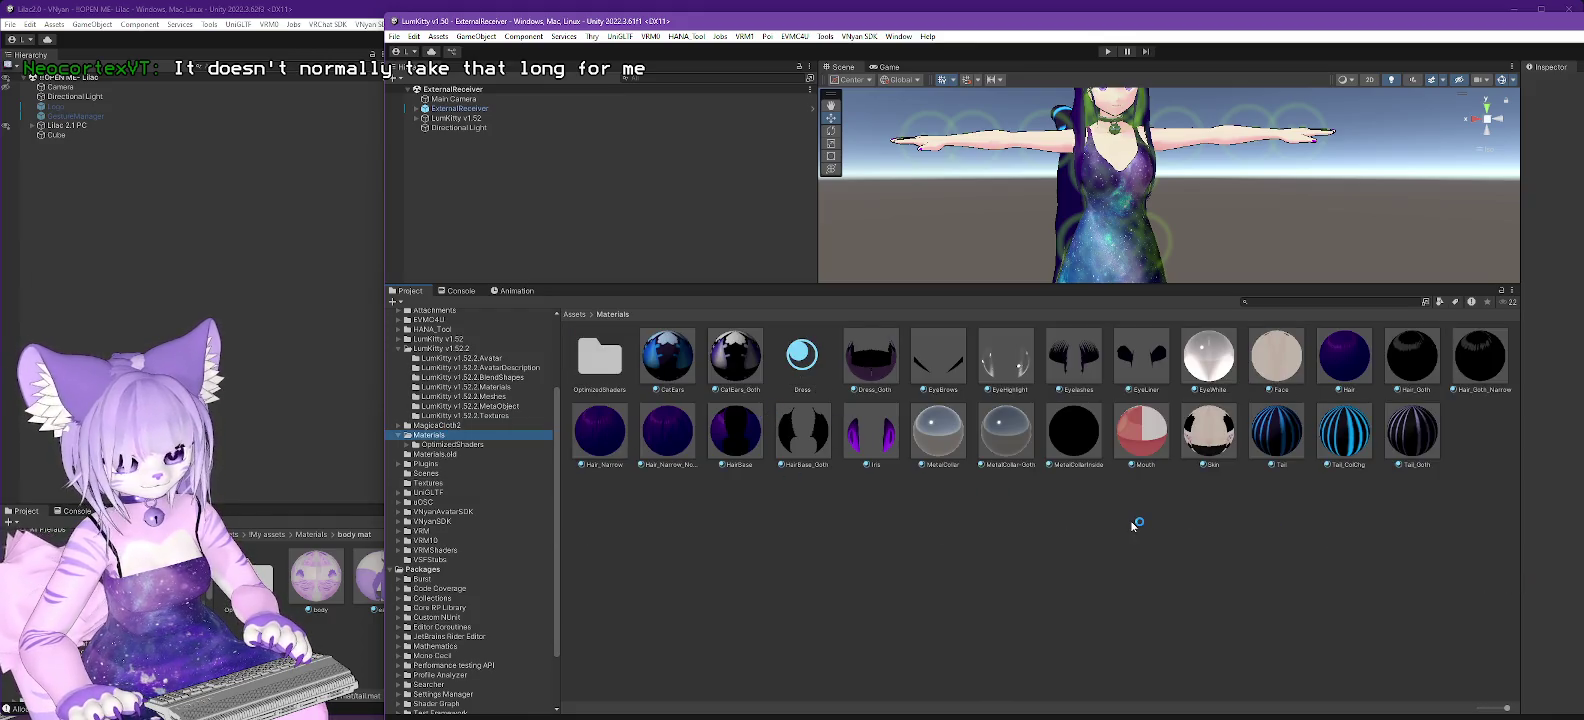
pyautogui.click(810, 362)
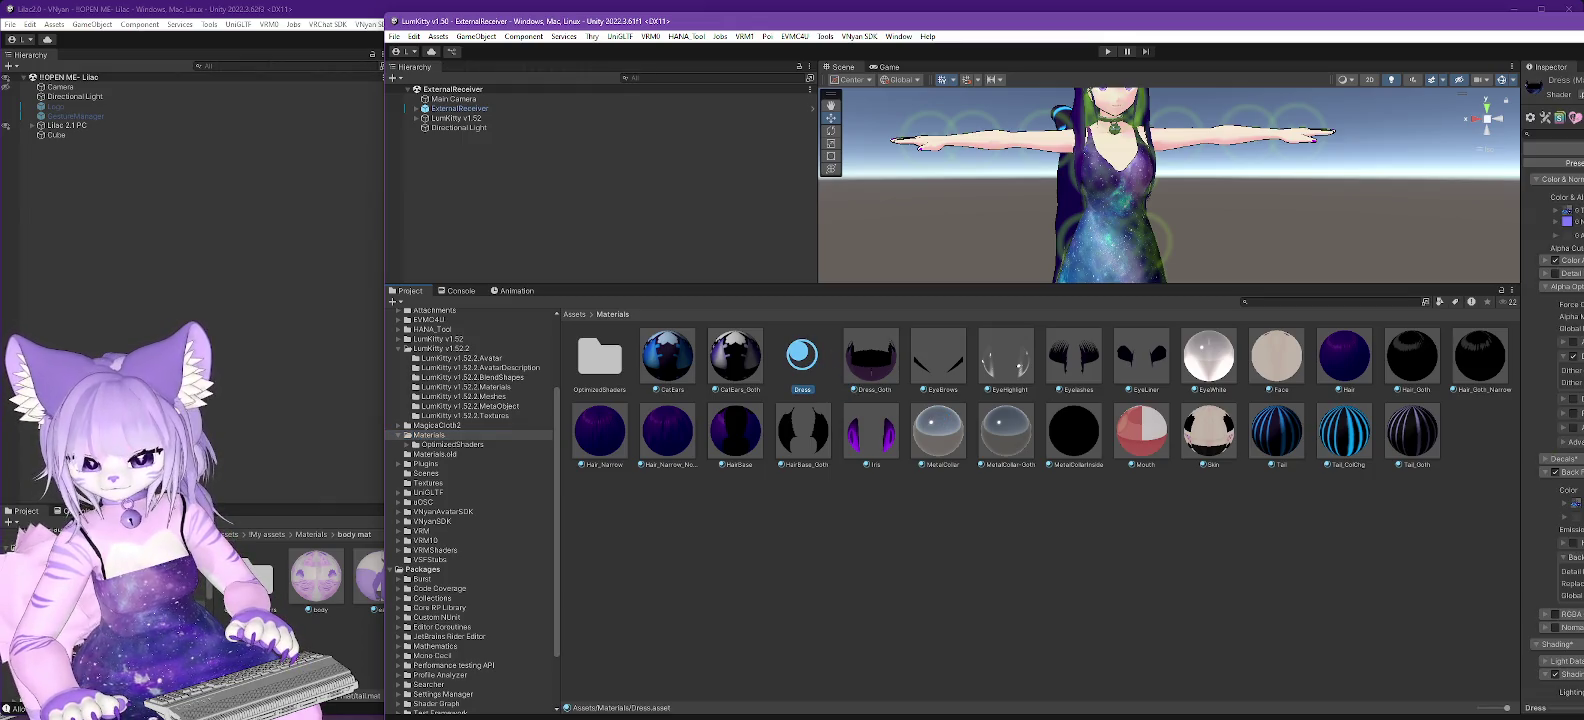
pyautogui.scroll(-10, 1553, 400)
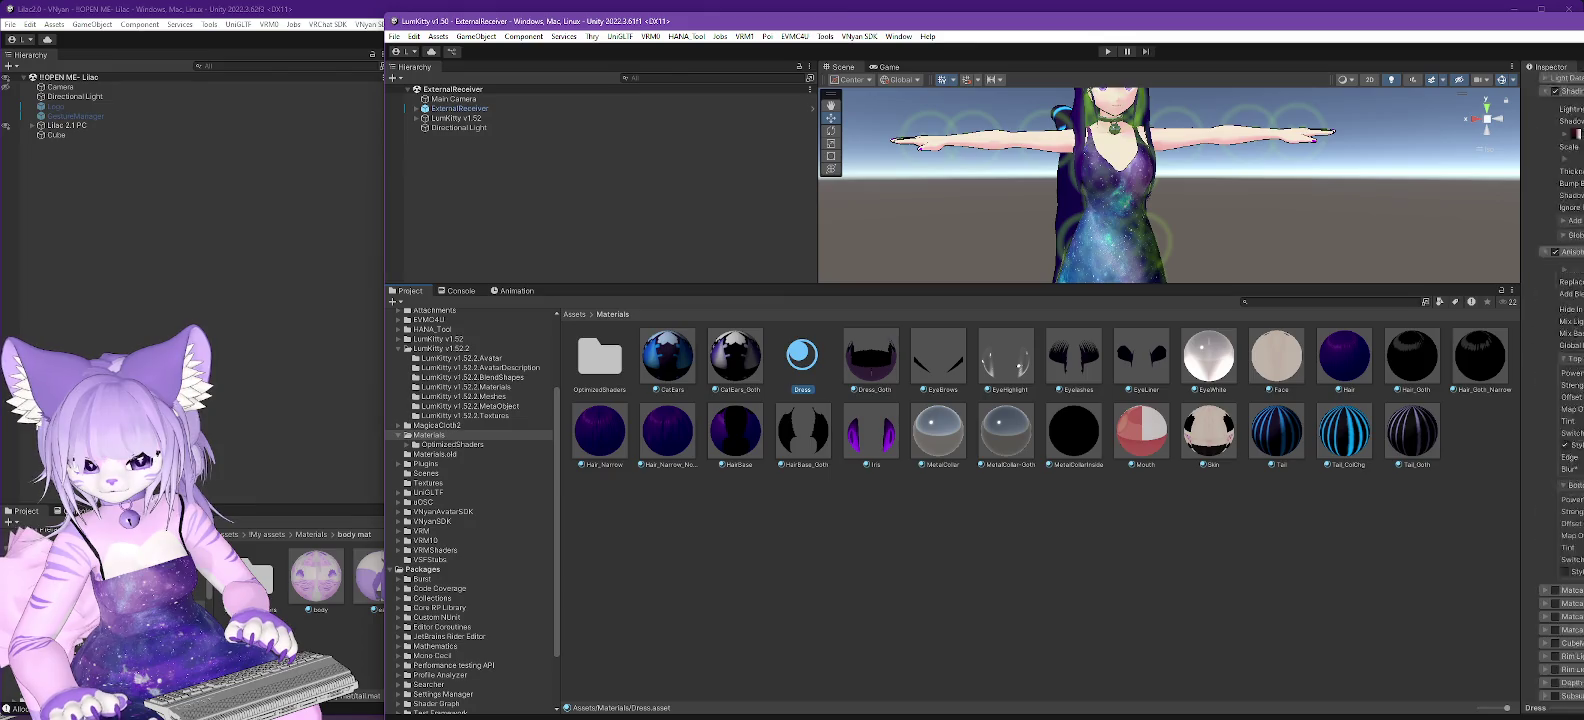
pyautogui.scroll(-10, 1555, 400)
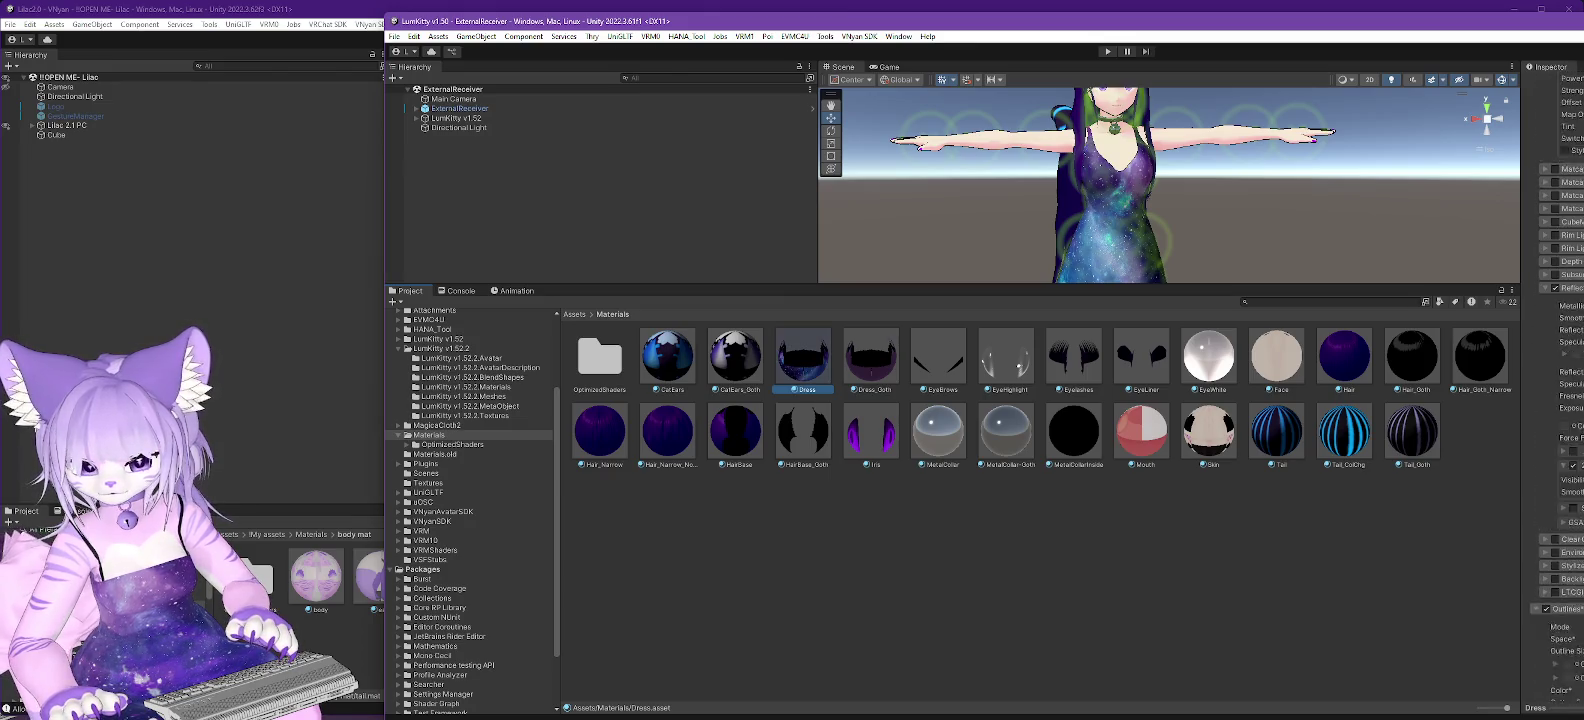
pyautogui.scroll(-10, 1555, 400)
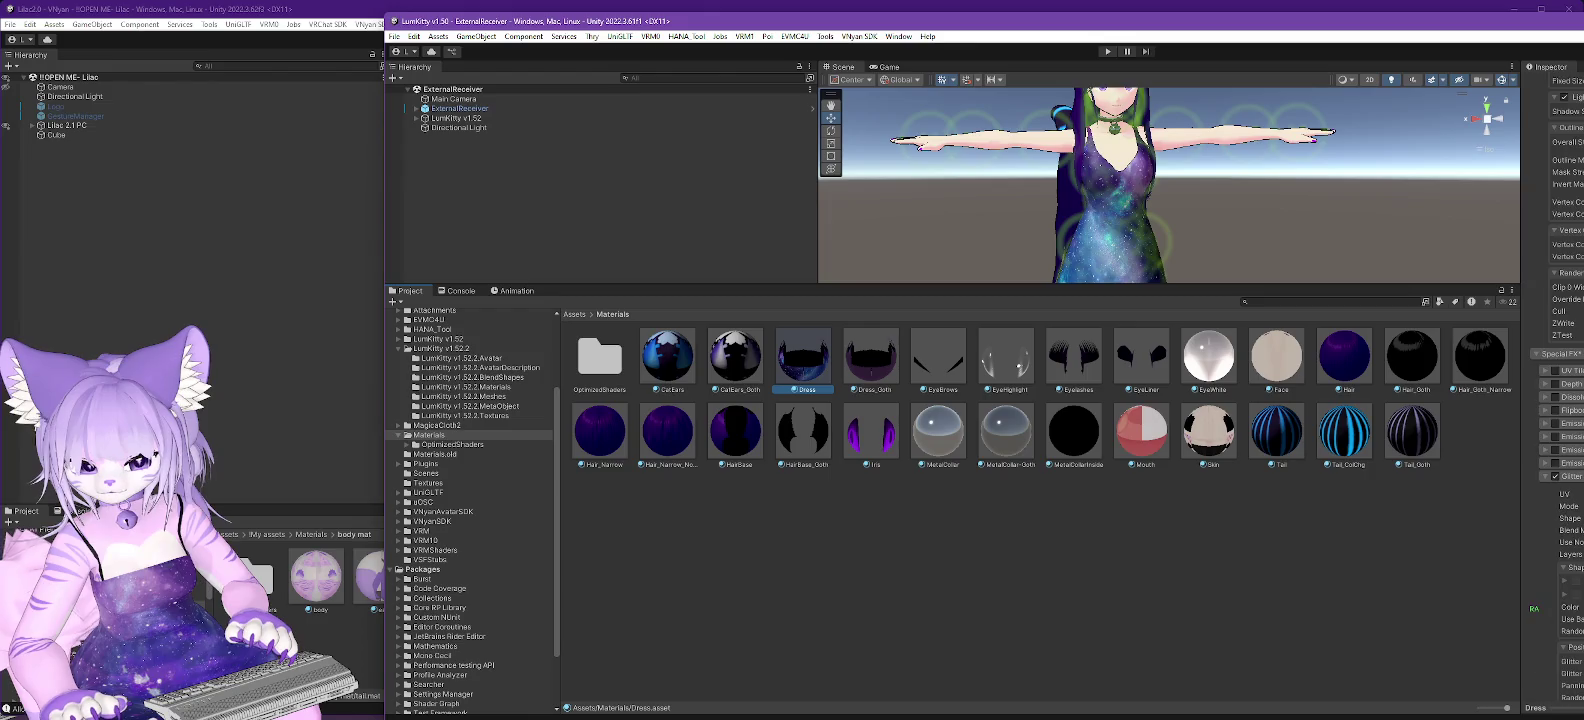
pyautogui.scroll(-5, 1555, 400)
pyautogui.scroll(-10, 1555, 400)
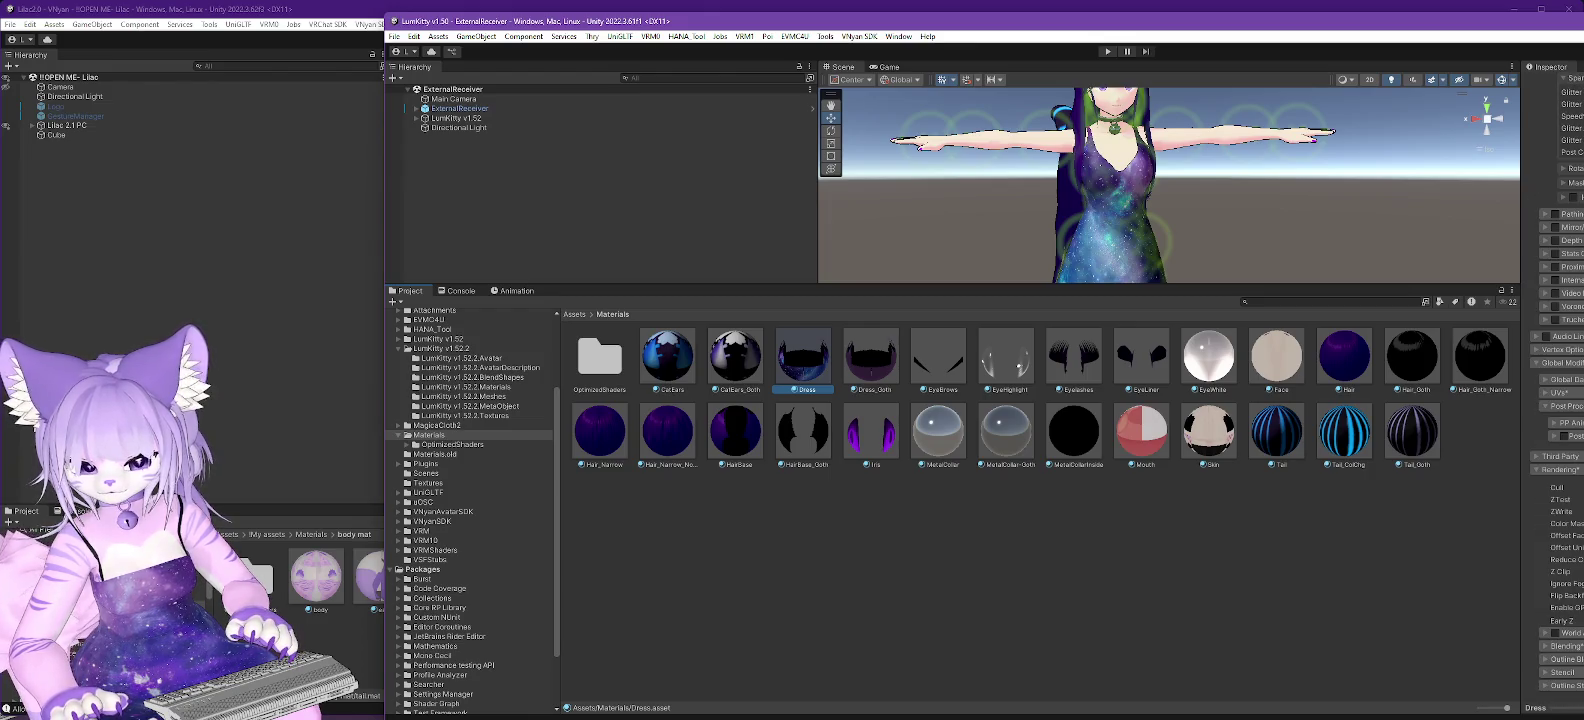
pyautogui.scroll(15, 1555, 400)
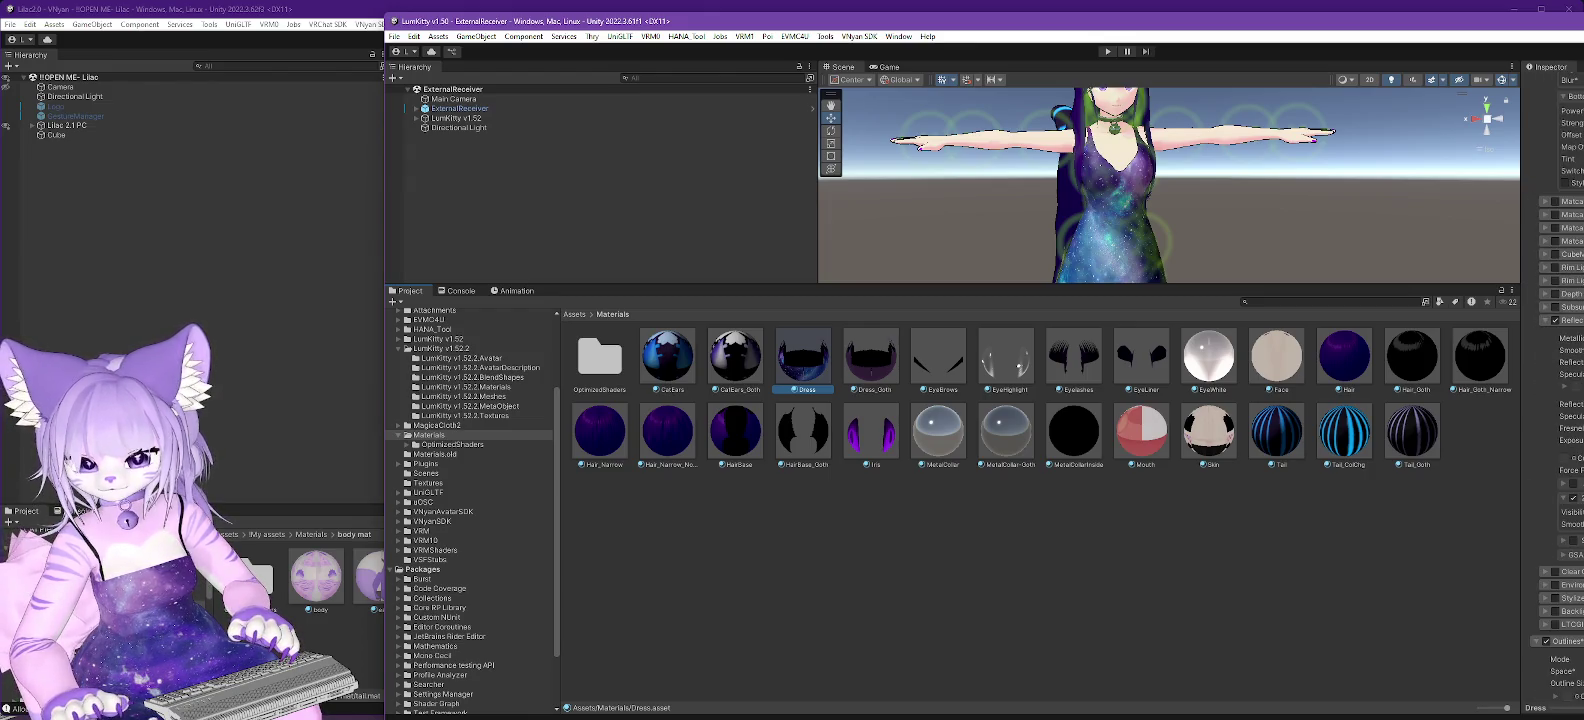
pyautogui.scroll(5, 1555, 400)
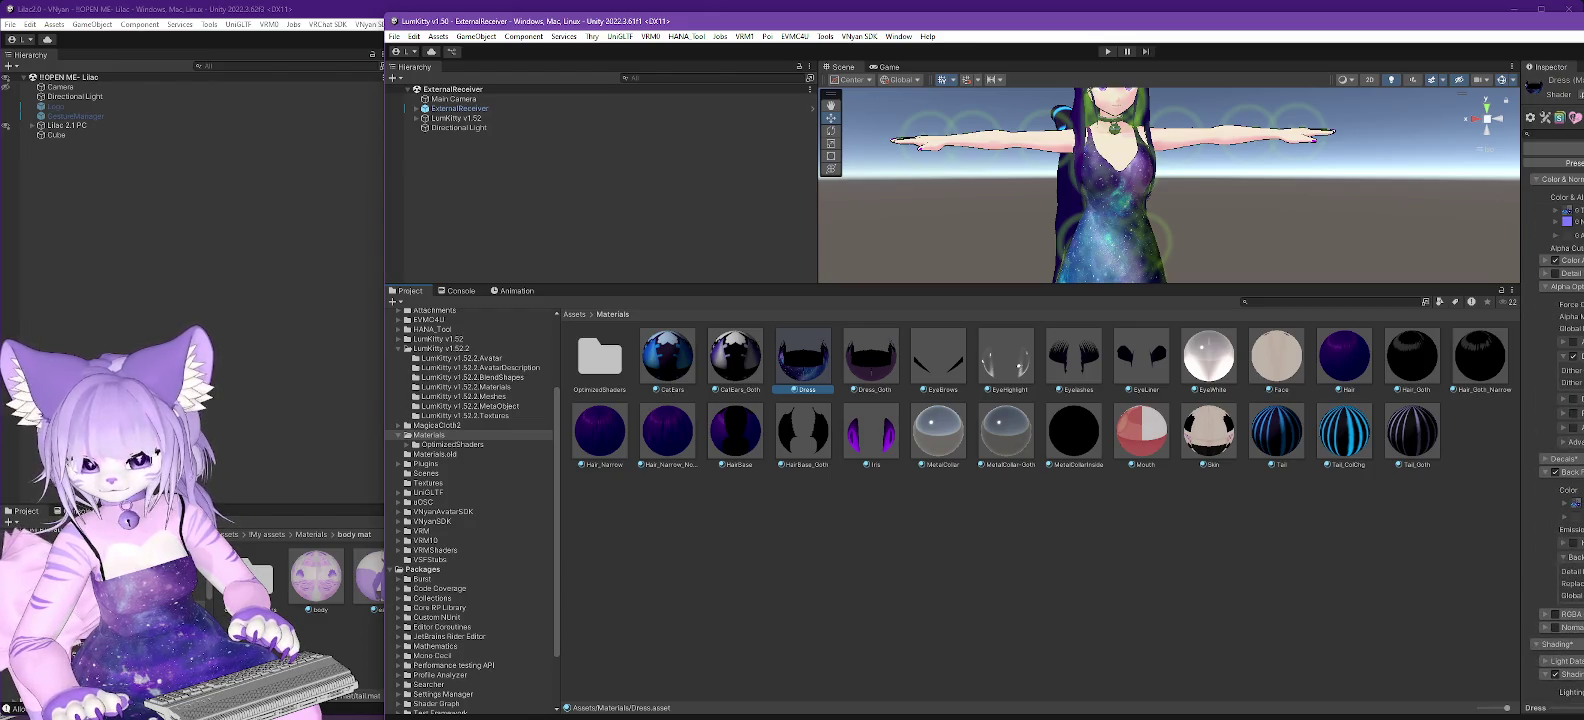
# Expand and review the Dress material's Decals section, then minimize the LumKitty window.
pyautogui.click(1545, 460)
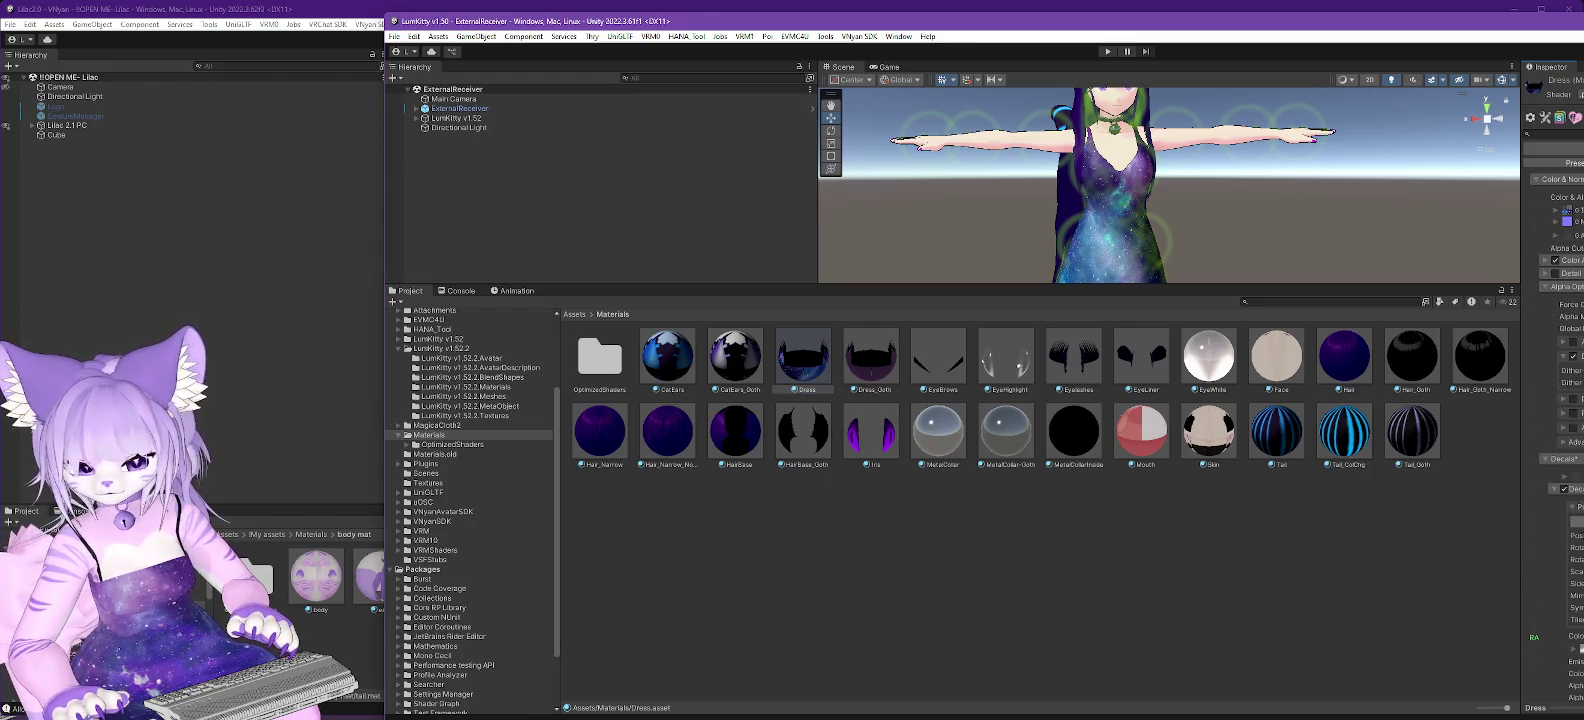
pyautogui.scroll(-3, 1555, 400)
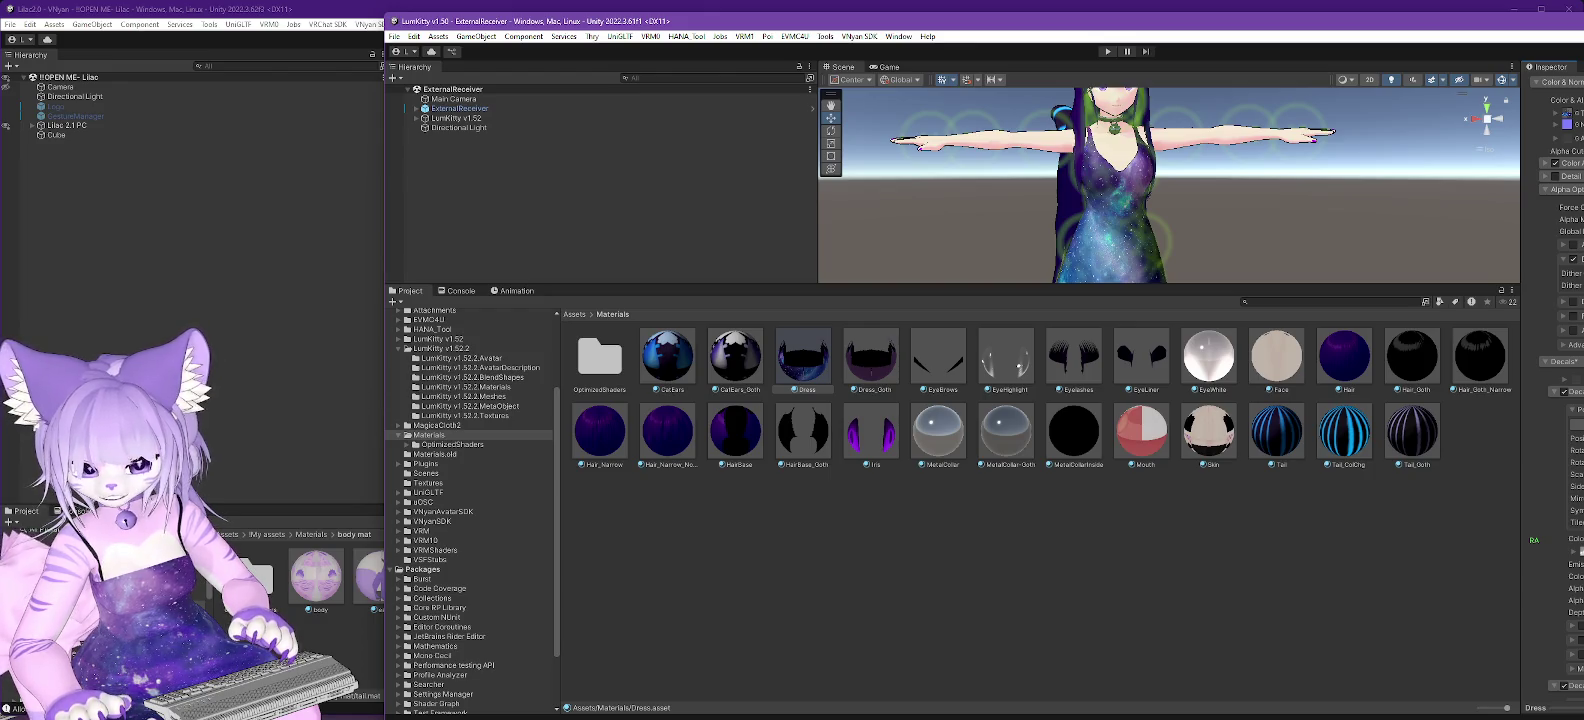
pyautogui.scroll(-1, 1555, 400)
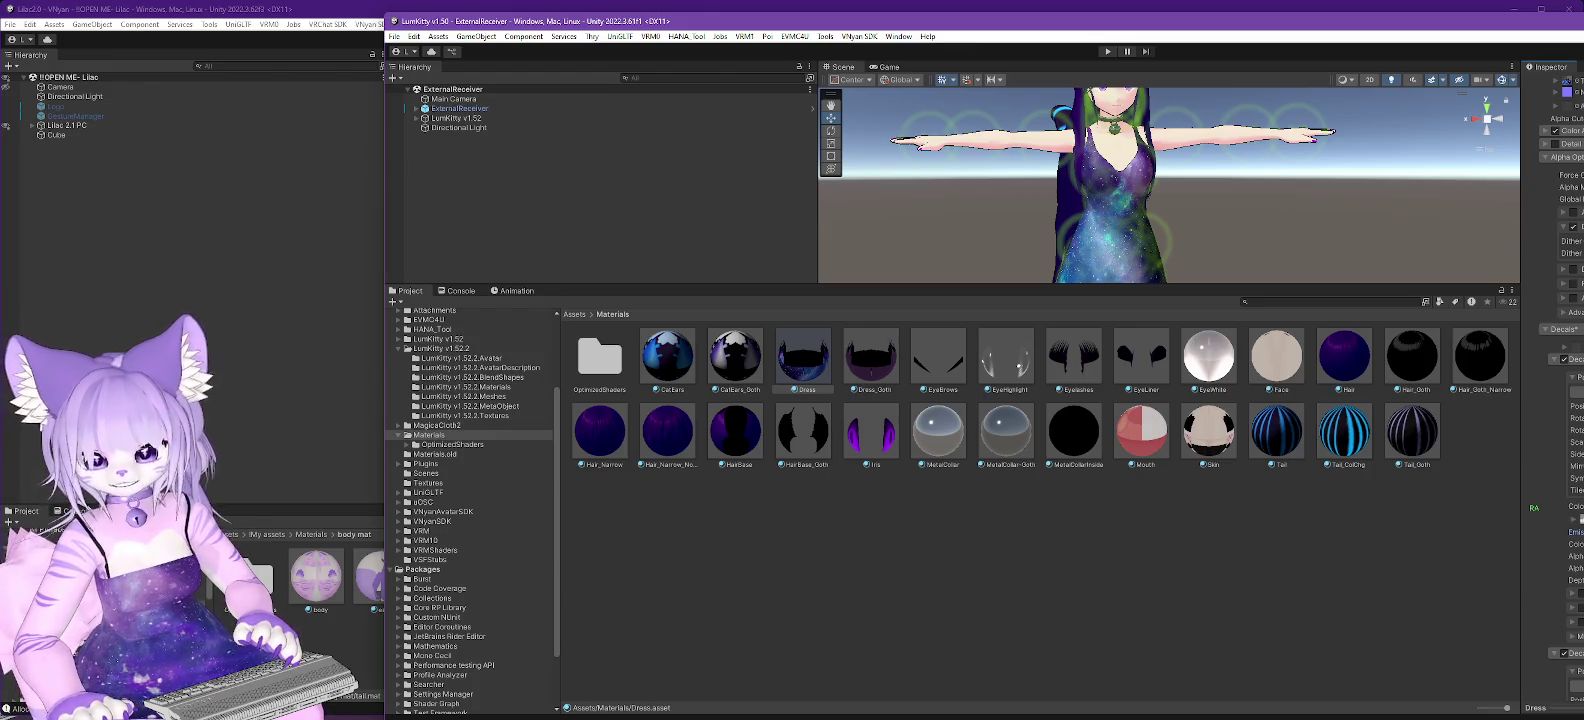
pyautogui.click(247, 467)
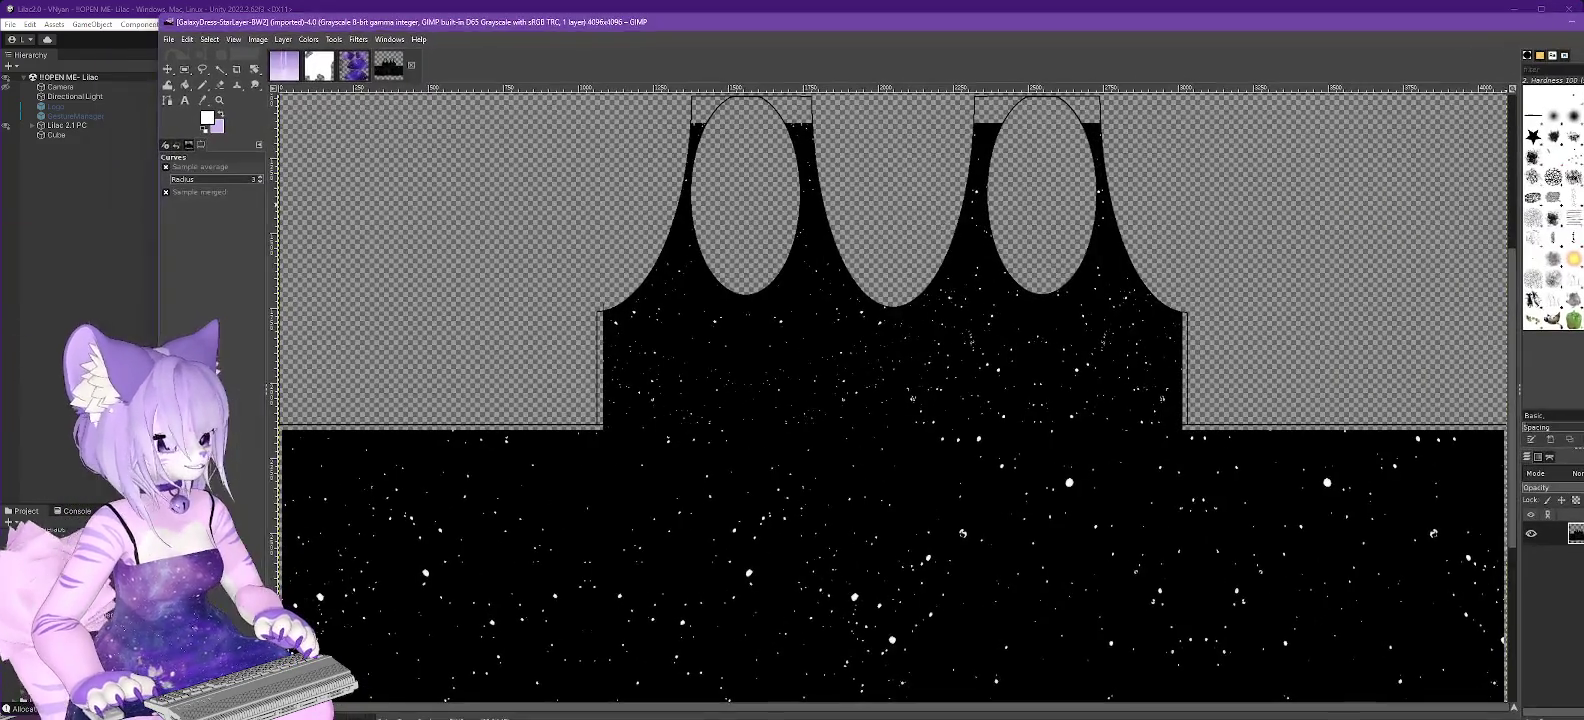
# Close the star layer image and pull the GalaxyDress Value curve steeply down in Curves.
pyautogui.click(411, 65)
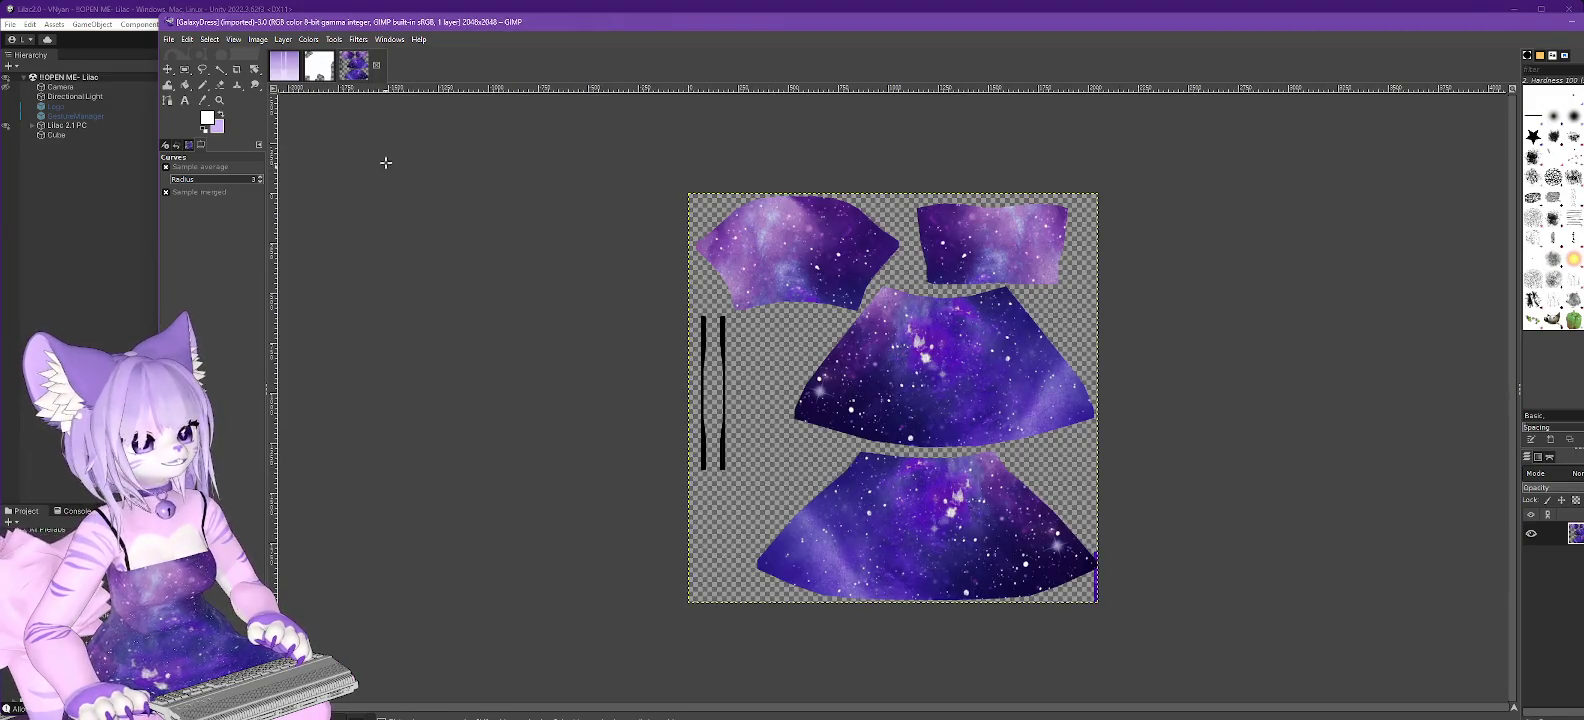
pyautogui.click(310, 40)
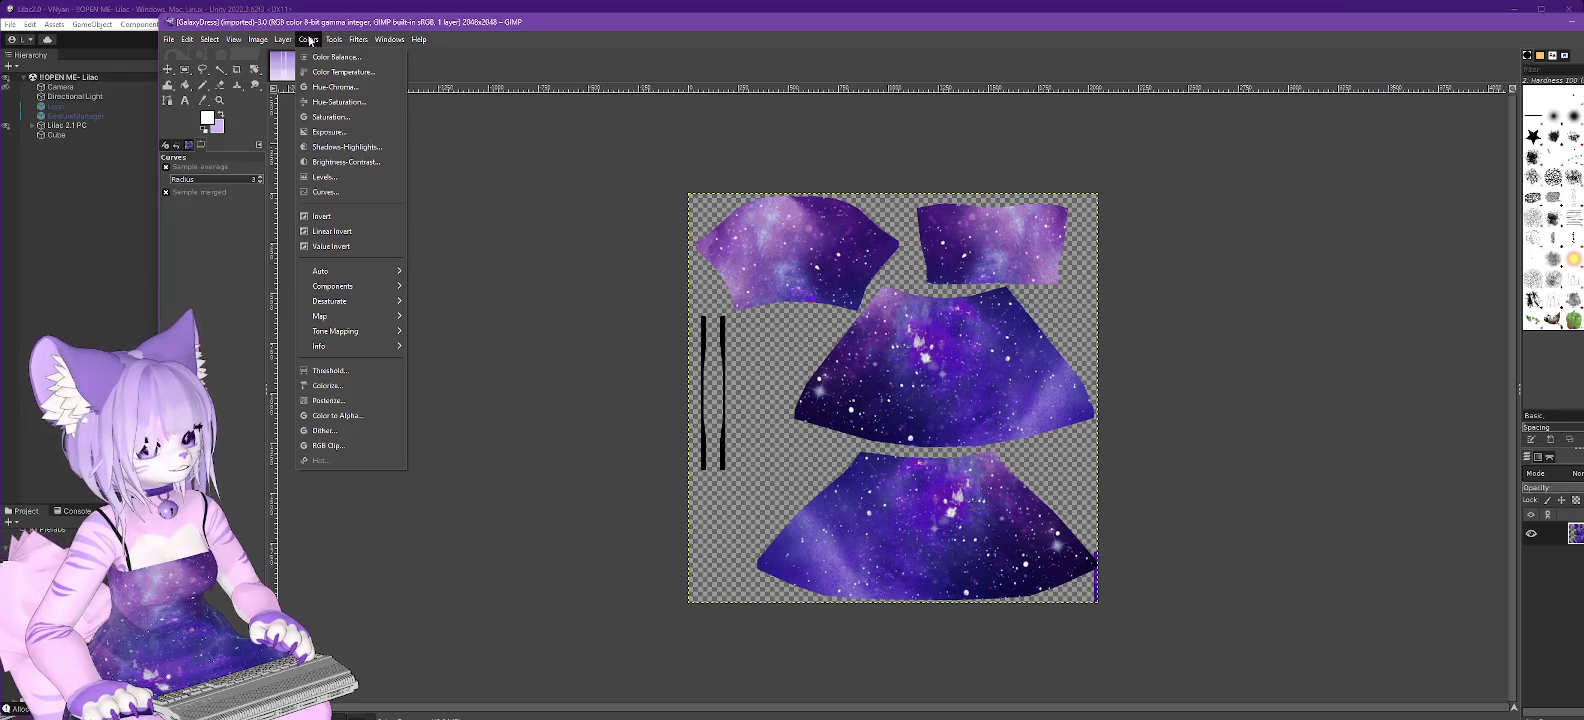
pyautogui.click(330, 194)
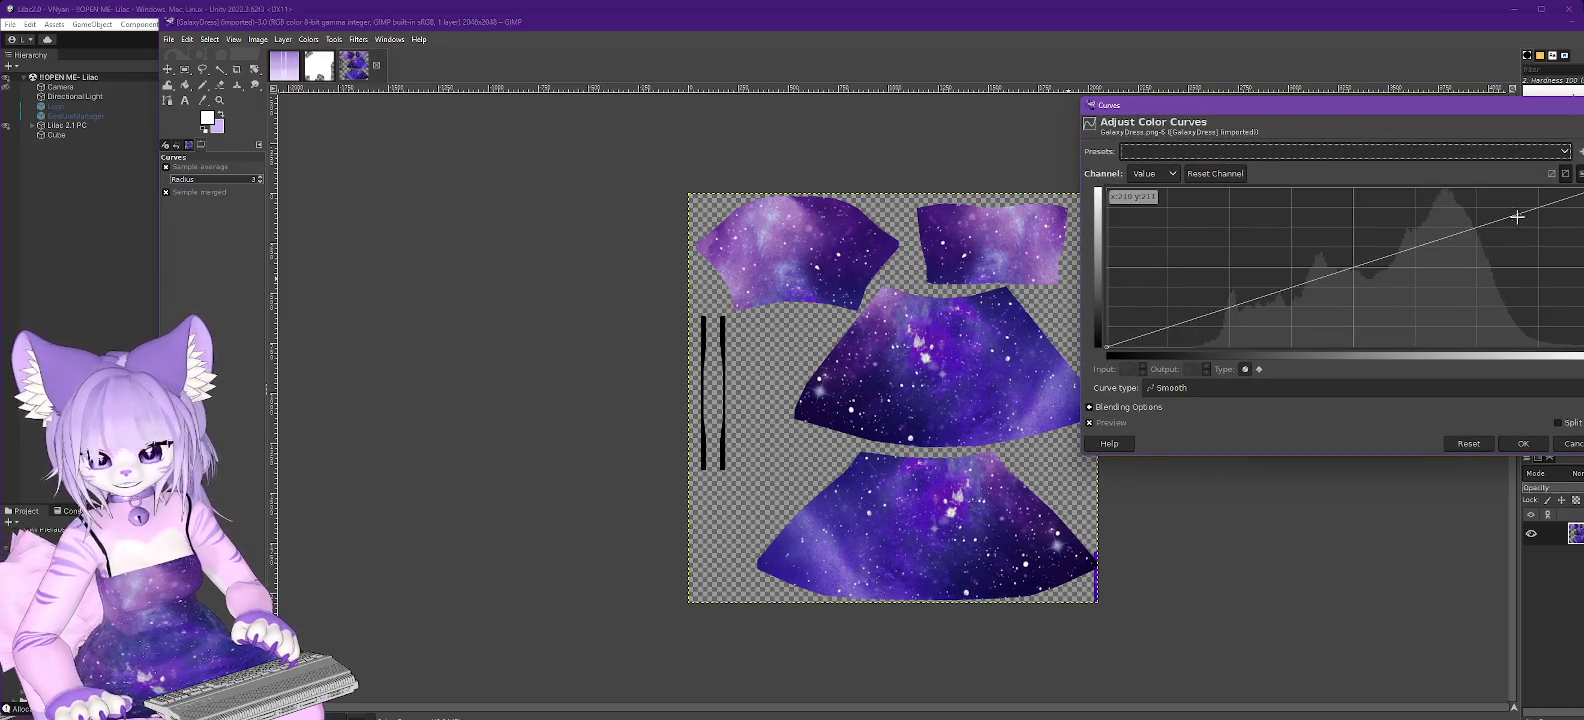
pyautogui.moveTo(1510, 216); pyautogui.dragTo(1523, 375)
pyautogui.moveTo(1571, 270); pyautogui.dragTo(1559, 269)
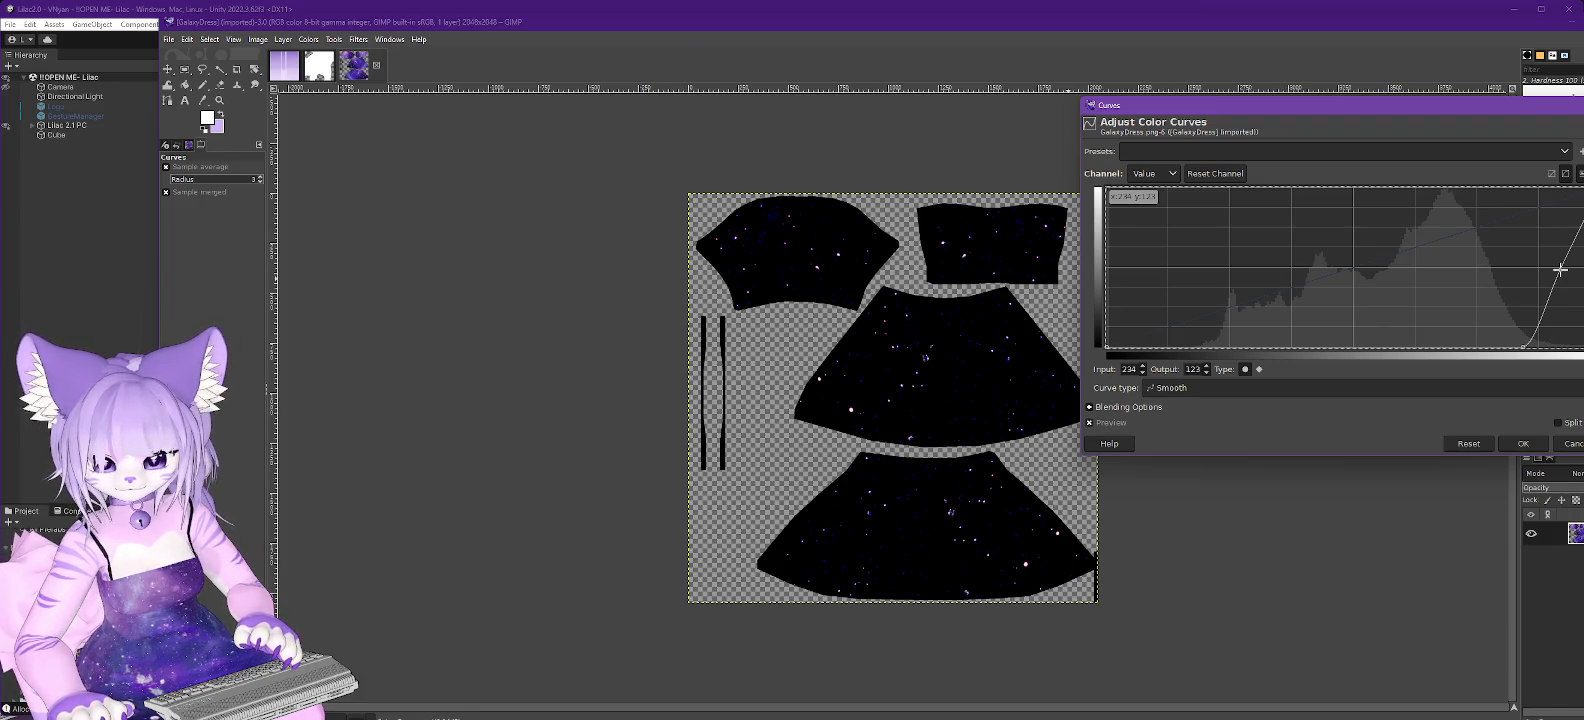
pyautogui.moveTo(1519, 340); pyautogui.dragTo(1492, 348)
pyautogui.moveTo(1548, 275)
pyautogui.mouseDown()
pyautogui.moveTo(1511, 279)
pyautogui.moveTo(1572, 266)
pyautogui.moveTo(1562, 286)
pyautogui.mouseUp()
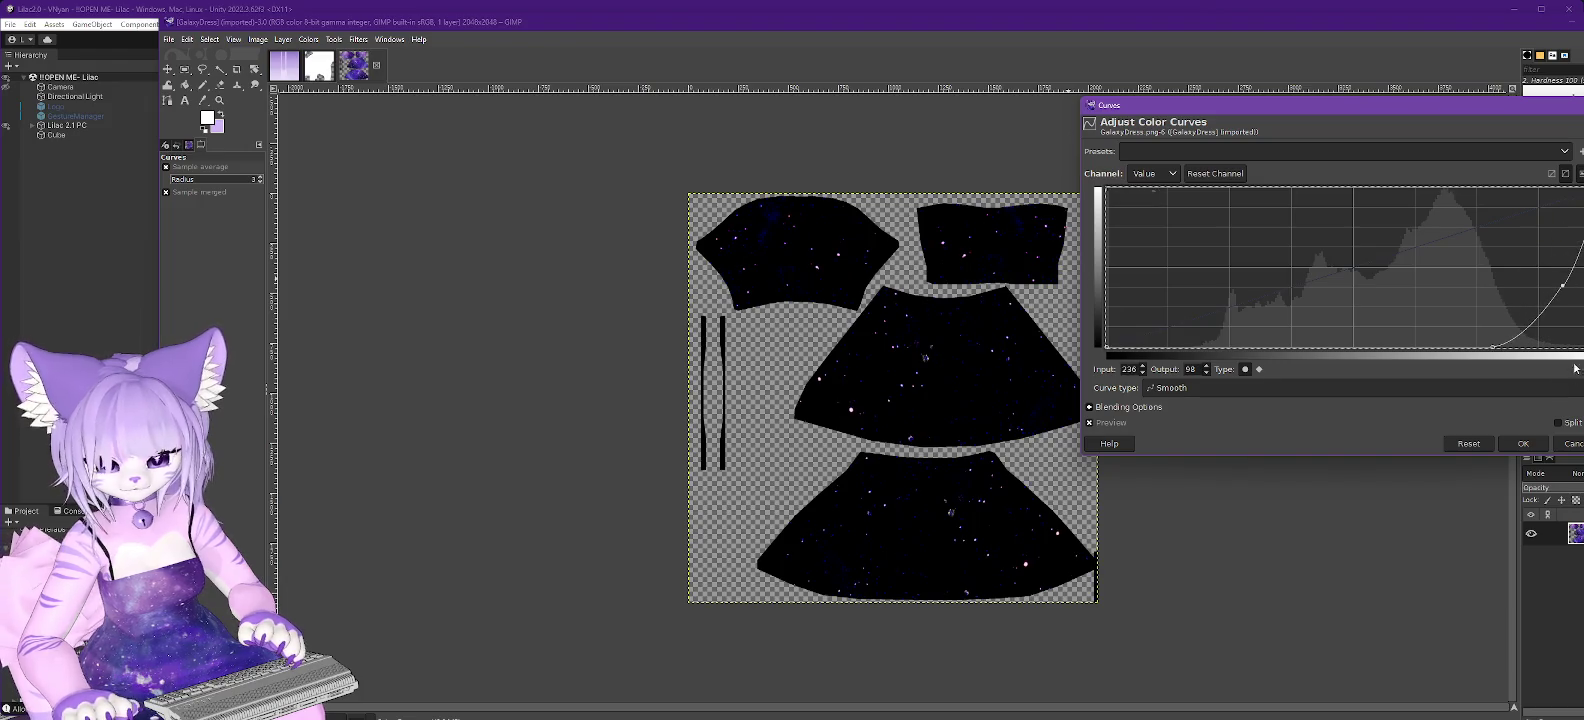
# Move the black cutoff to input 186 and steepen the curve, comparing with the original.
pyautogui.click(1090, 423)
pyautogui.click(1090, 423)
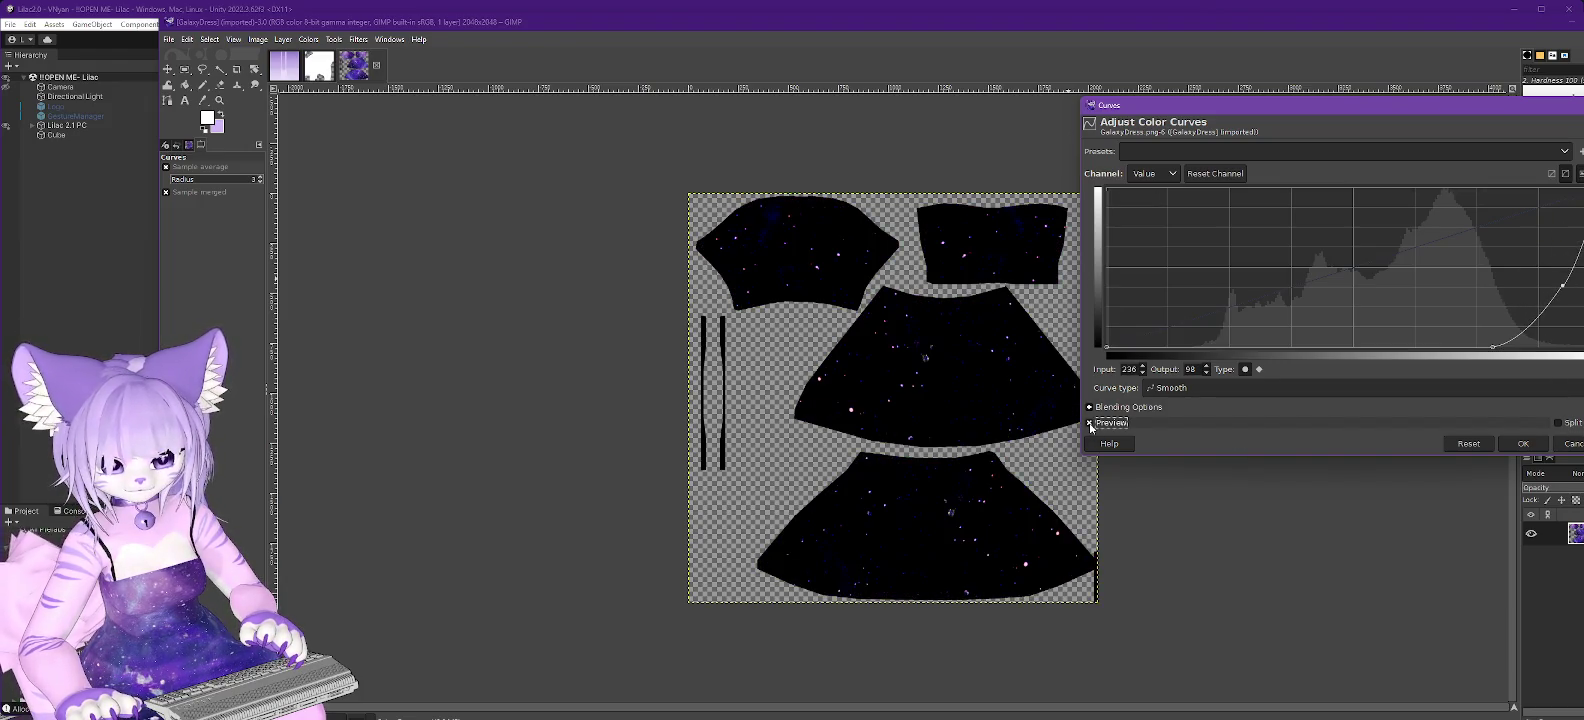
pyautogui.click(1090, 423)
pyautogui.click(1090, 423)
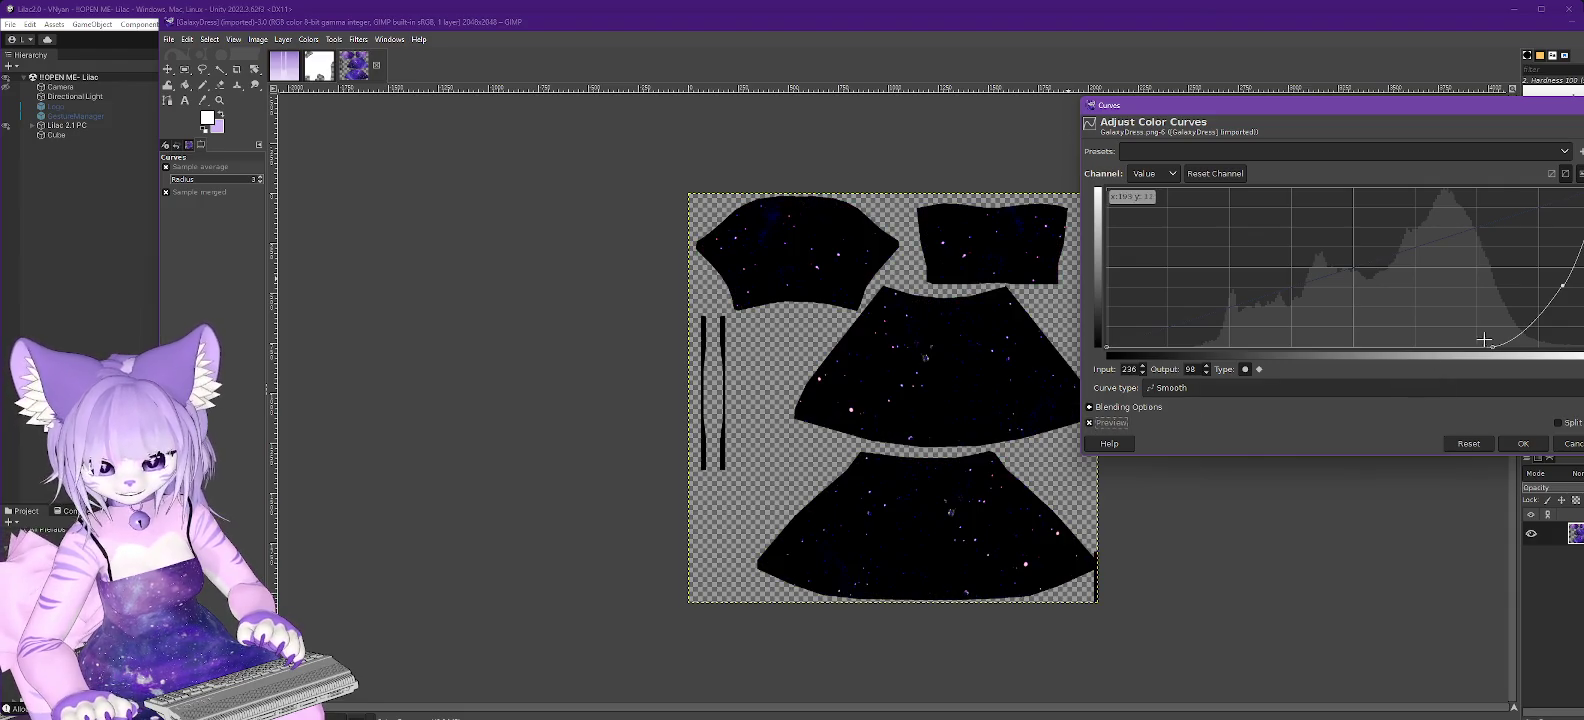
pyautogui.moveTo(1492, 347); pyautogui.dragTo(1458, 347)
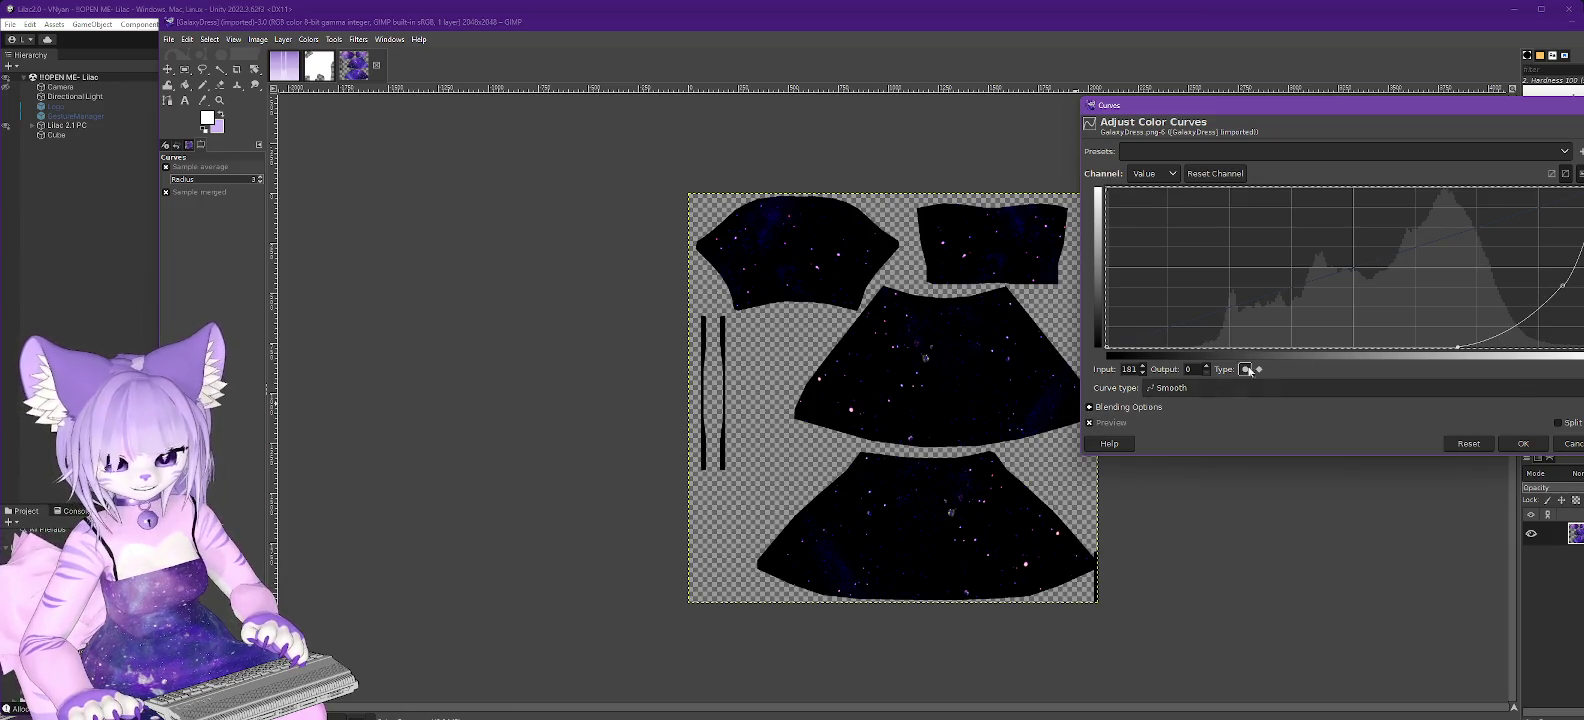
pyautogui.click(1090, 423)
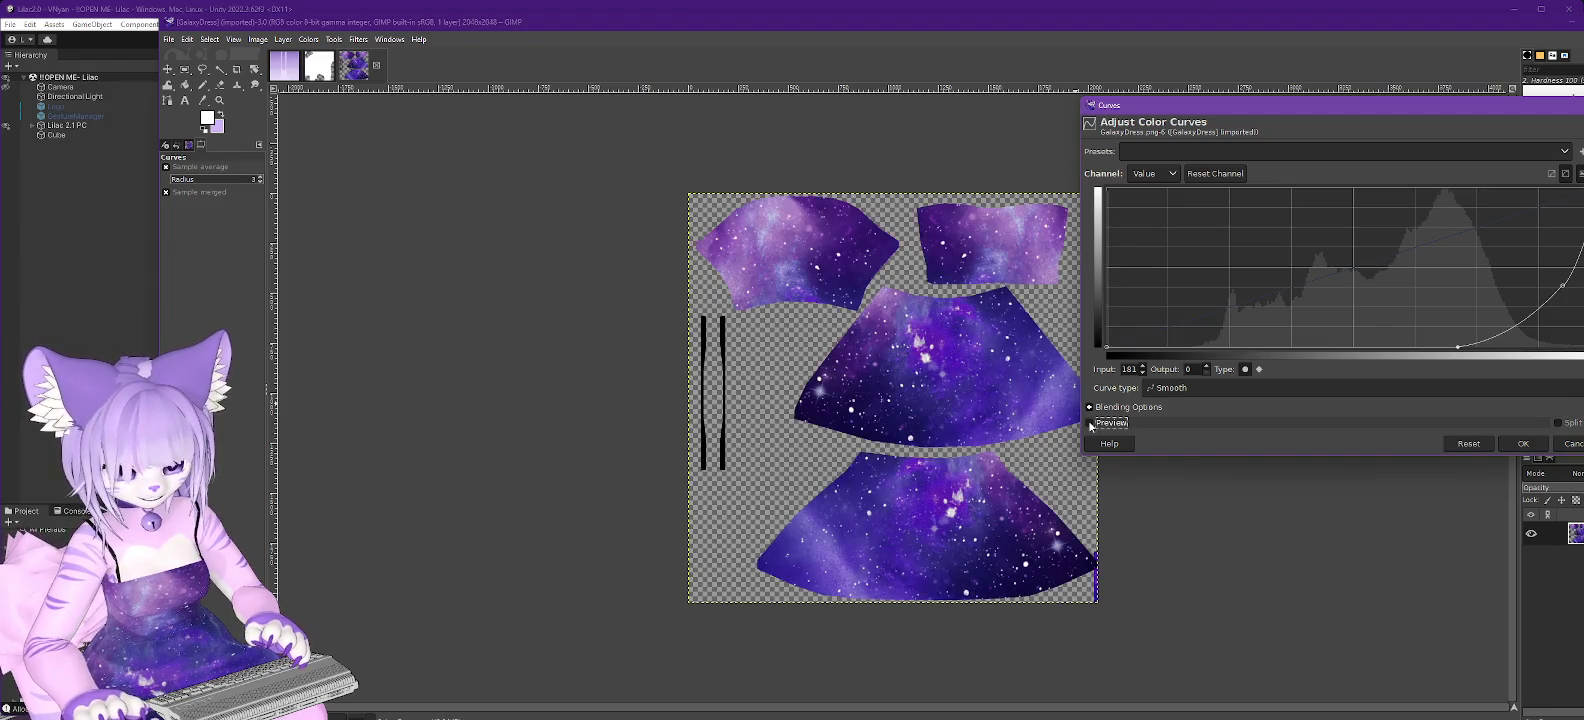
pyautogui.click(1090, 423)
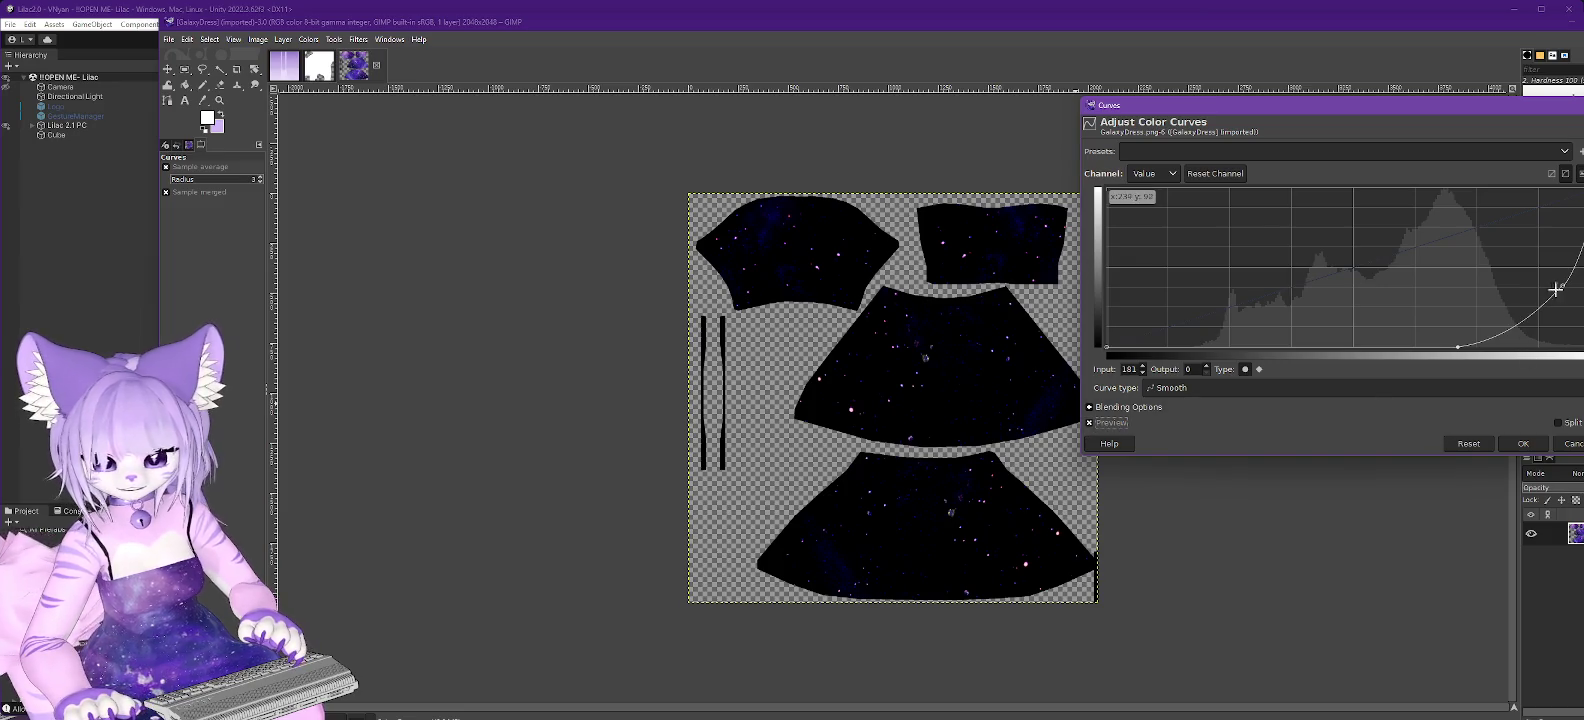
pyautogui.moveTo(1562, 285)
pyautogui.mouseDown()
pyautogui.moveTo(1528, 313)
pyautogui.moveTo(1510, 267)
pyautogui.mouseUp()
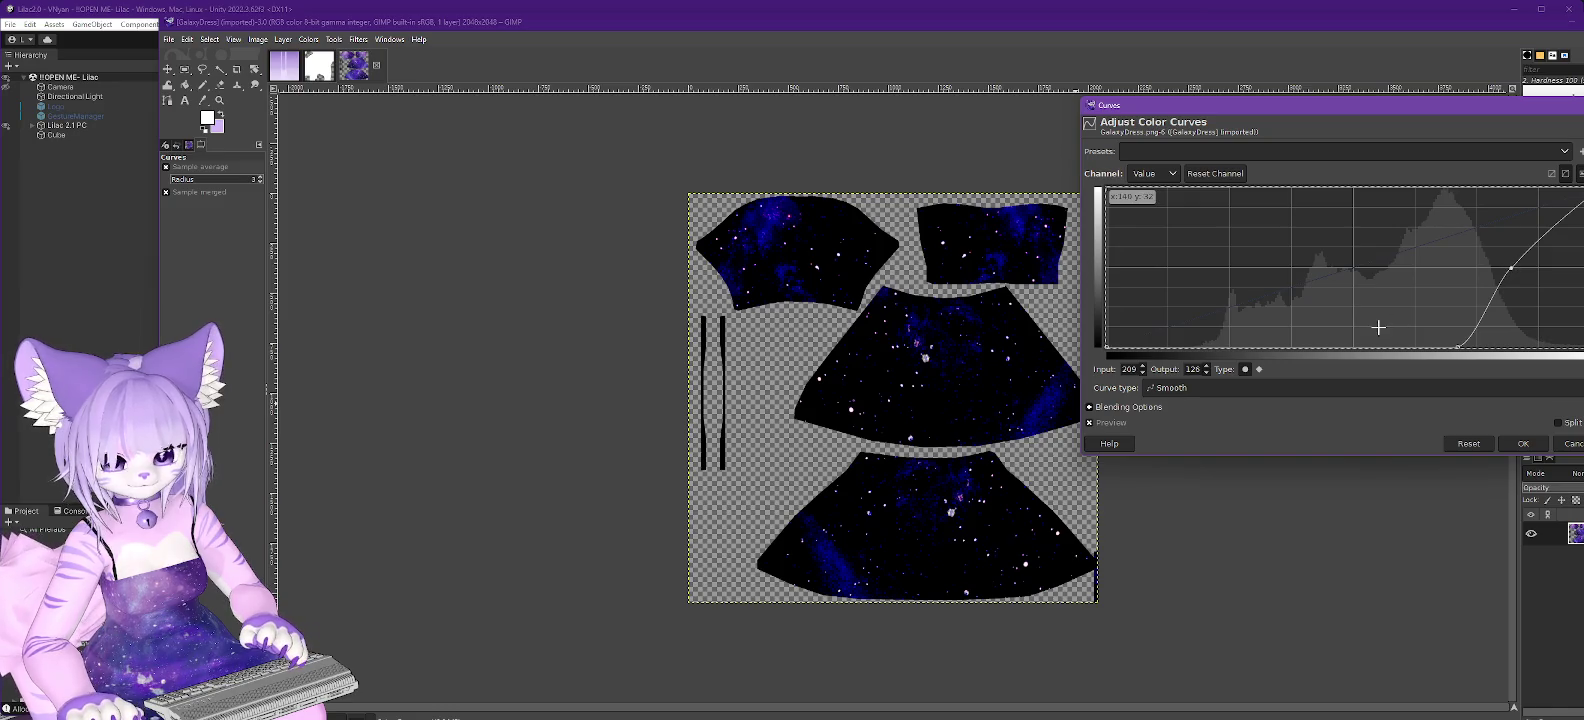
# Pull the upper curve point down to 222/101, readjust the black cutoff, and apply the curve.
pyautogui.click(1090, 424)
pyautogui.click(1090, 424)
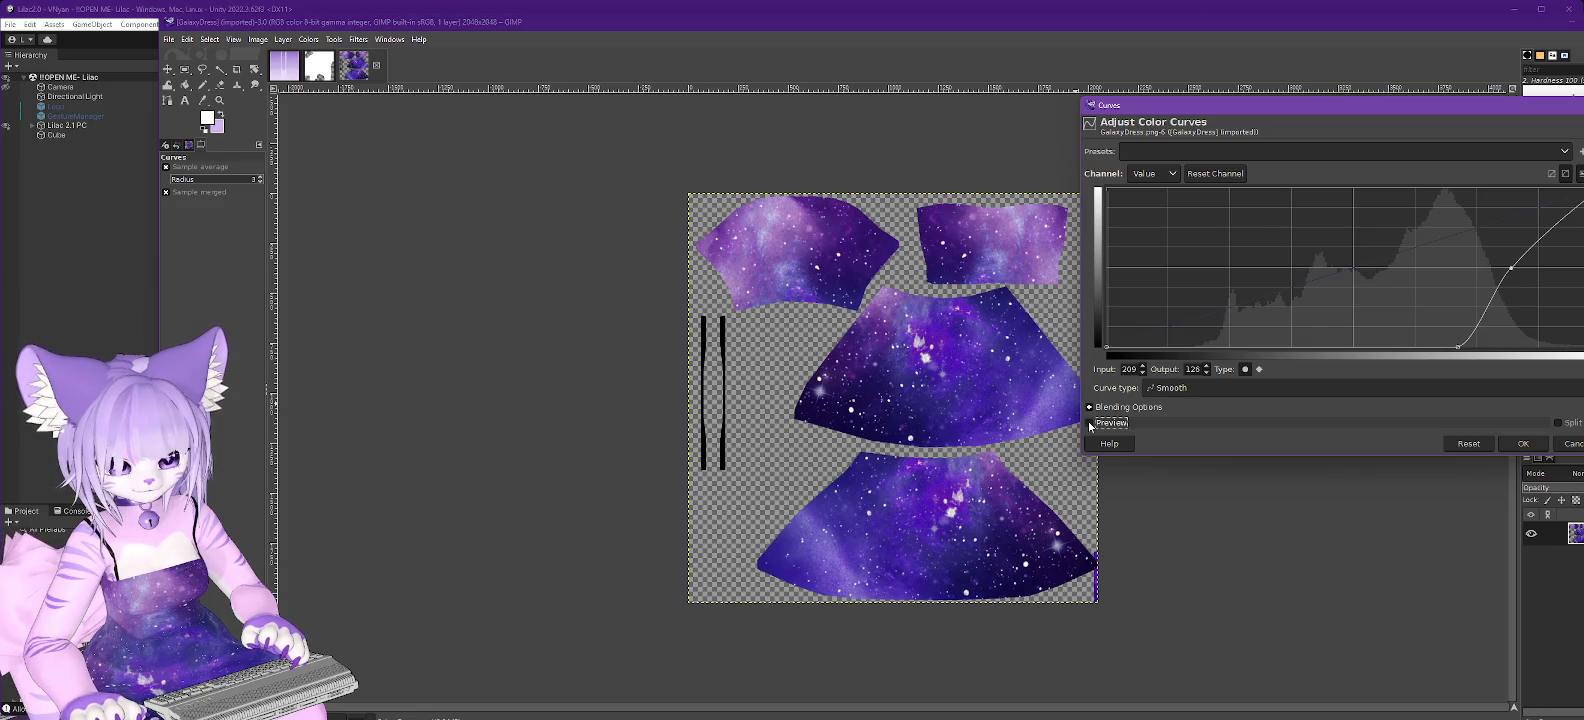
pyautogui.click(1090, 424)
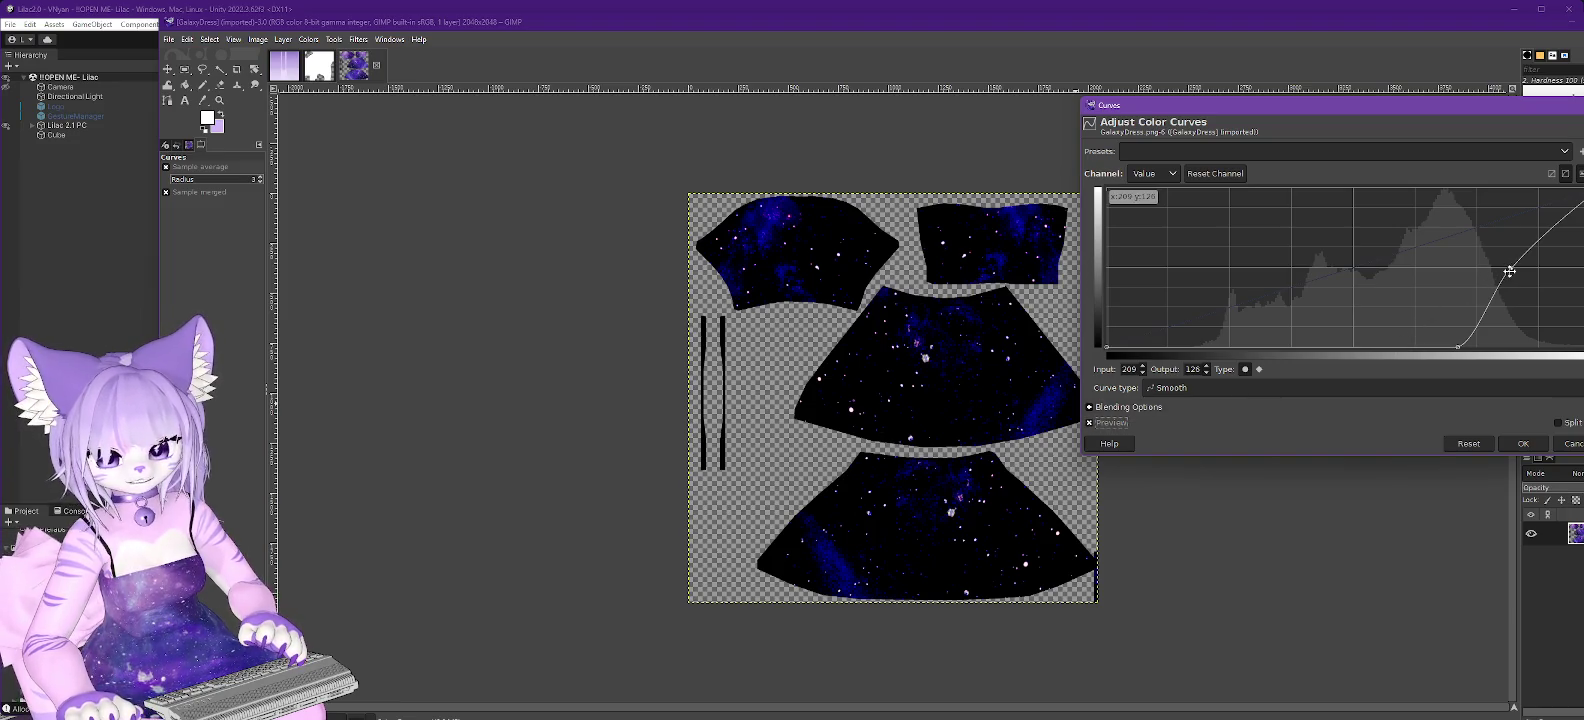
pyautogui.moveTo(1511, 268); pyautogui.dragTo(1522, 274)
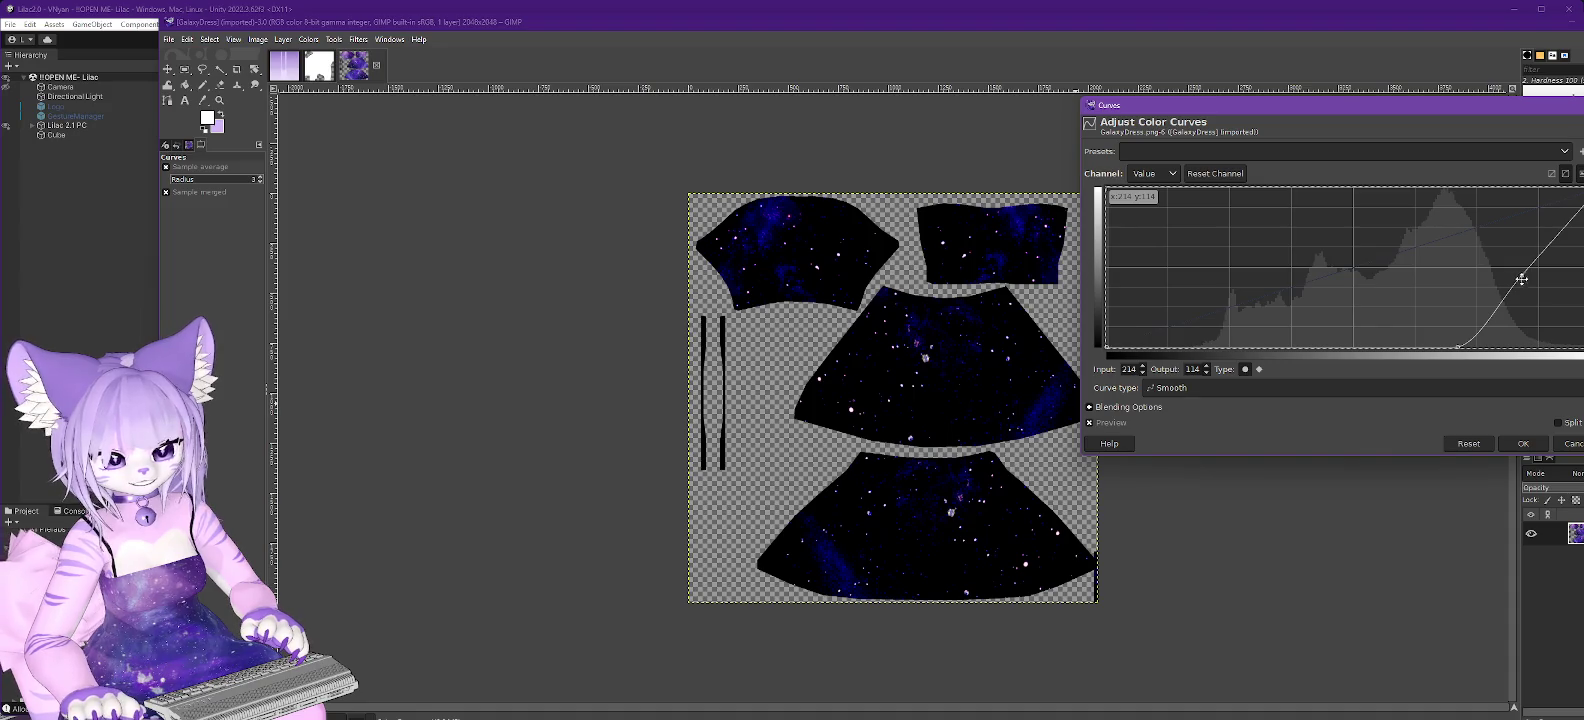
pyautogui.moveTo(1459, 346); pyautogui.dragTo(1492, 346)
pyautogui.click(1521, 277)
pyautogui.moveTo(1521, 277); pyautogui.dragTo(1540, 285)
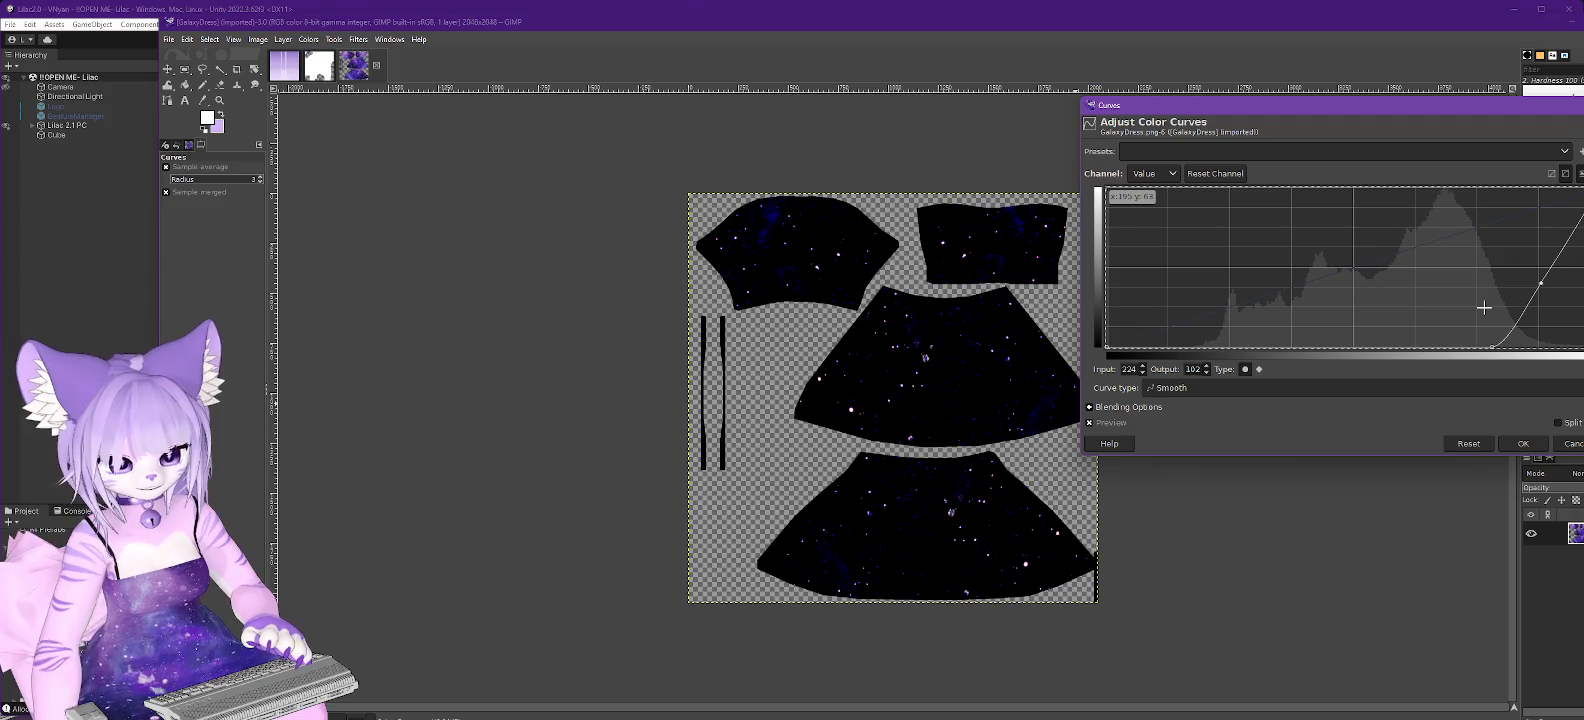
pyautogui.click(1525, 444)
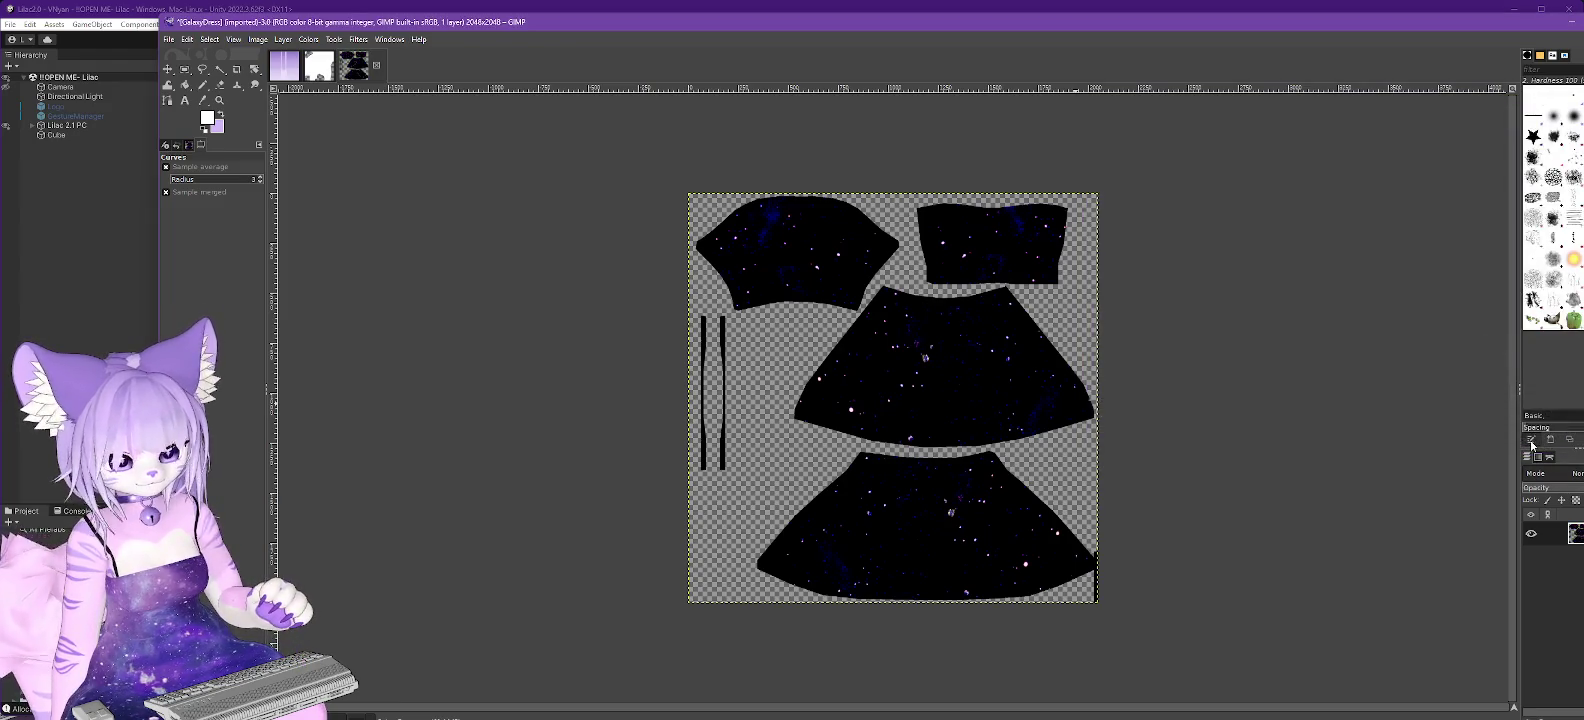
# Convert the darkened star texture to grayscale.
pyautogui.click(309, 41)
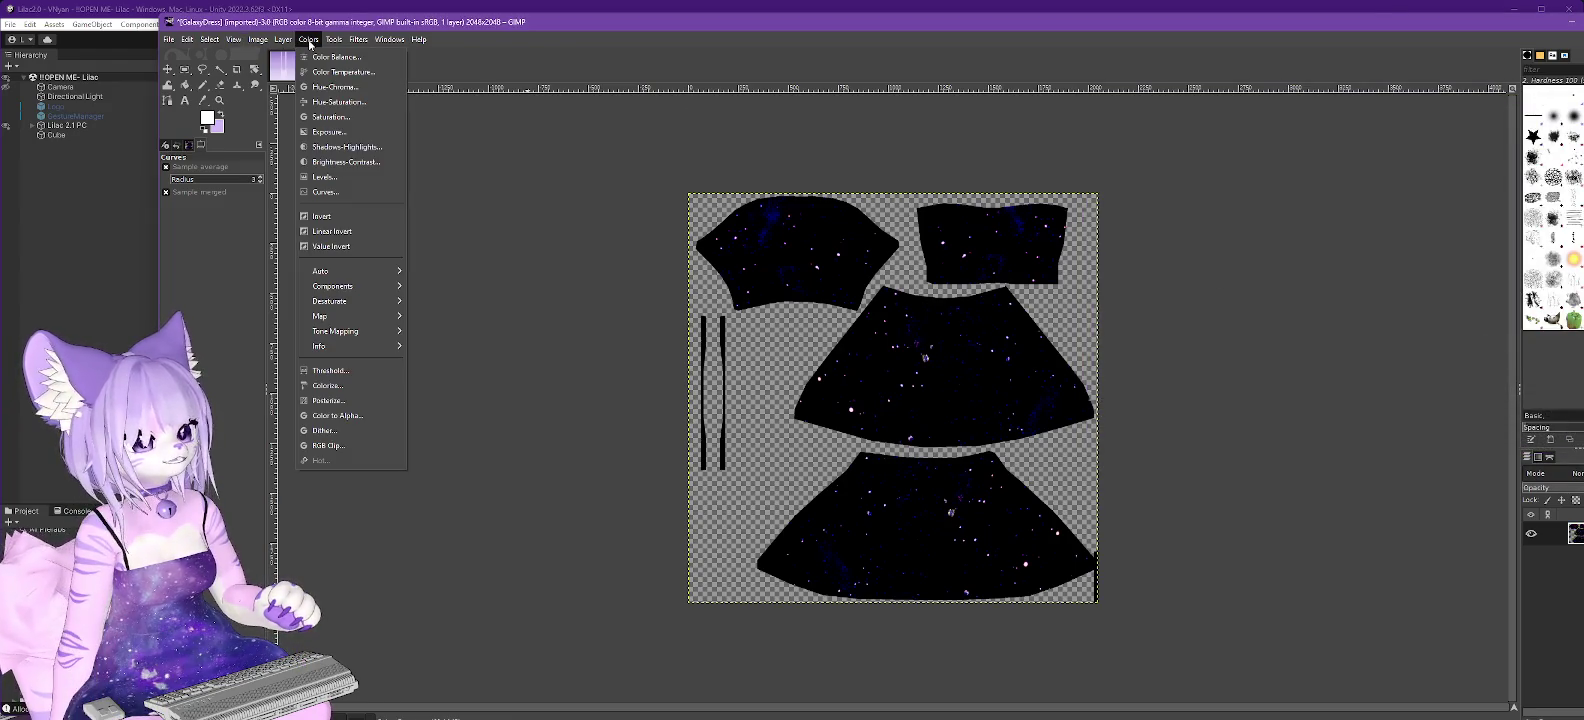
pyautogui.moveTo(258, 39)
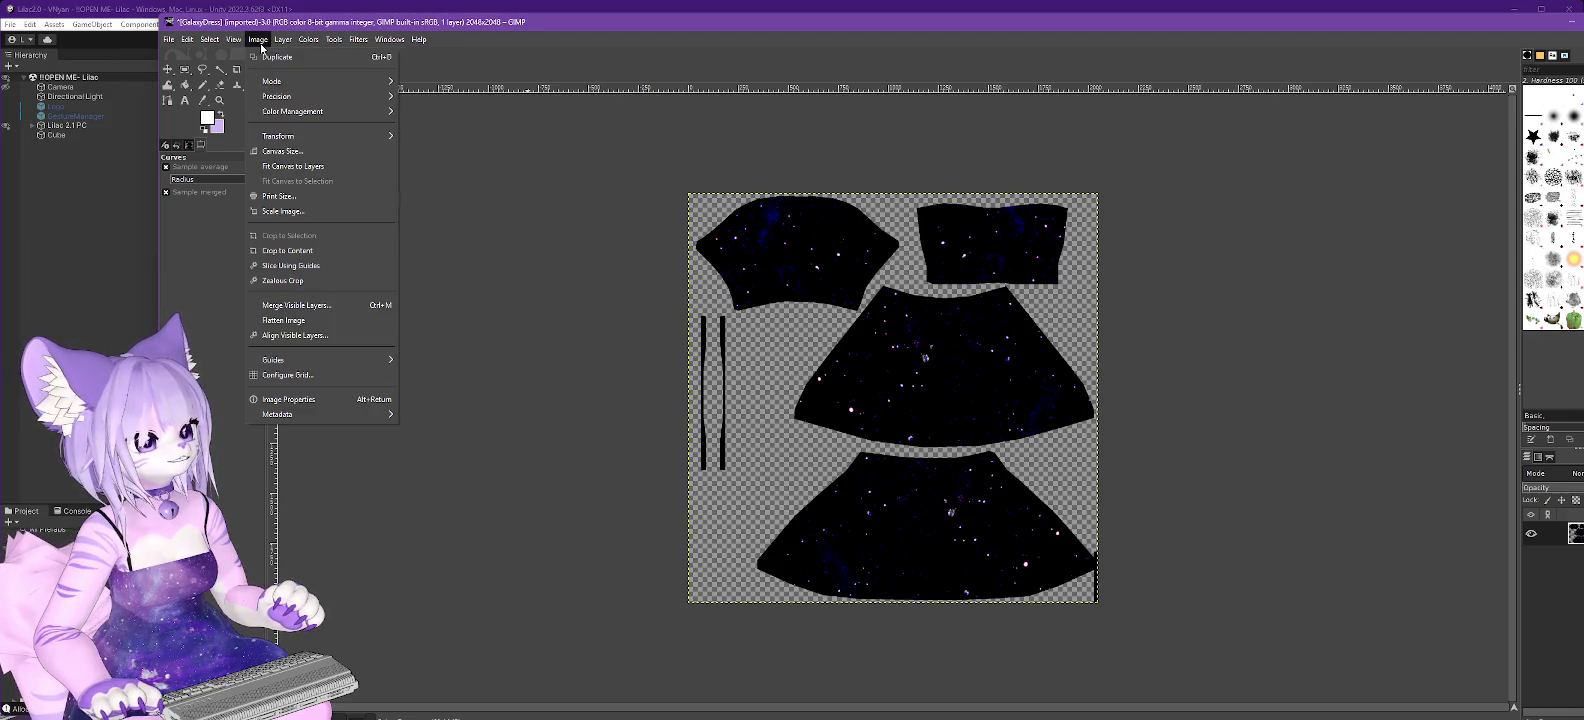
pyautogui.click(411, 97)
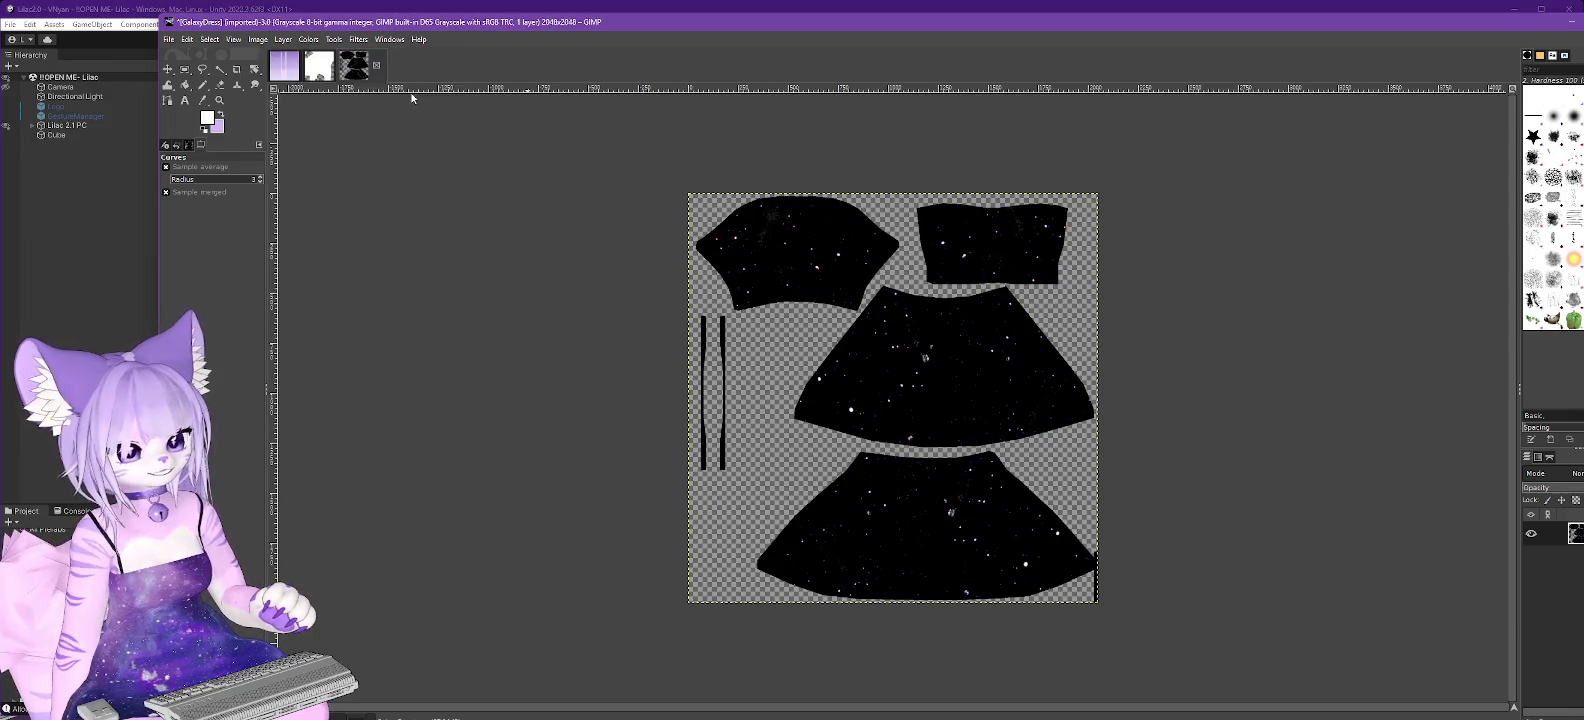
# Export the texture as GalaxyDress-starfield.png, accepting the PNG options.
pyautogui.click(169, 39)
pyautogui.click(195, 242)
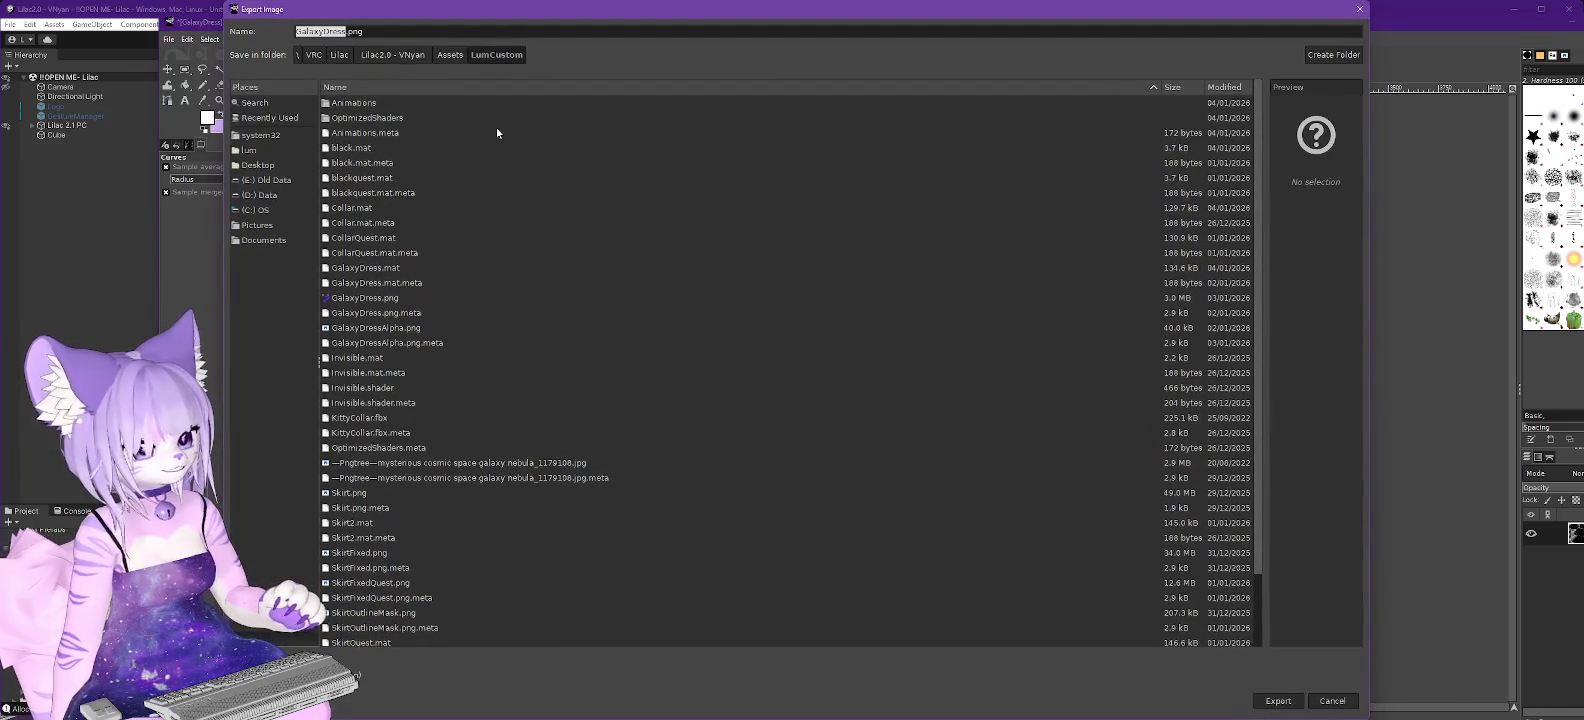
pyautogui.press('Right')
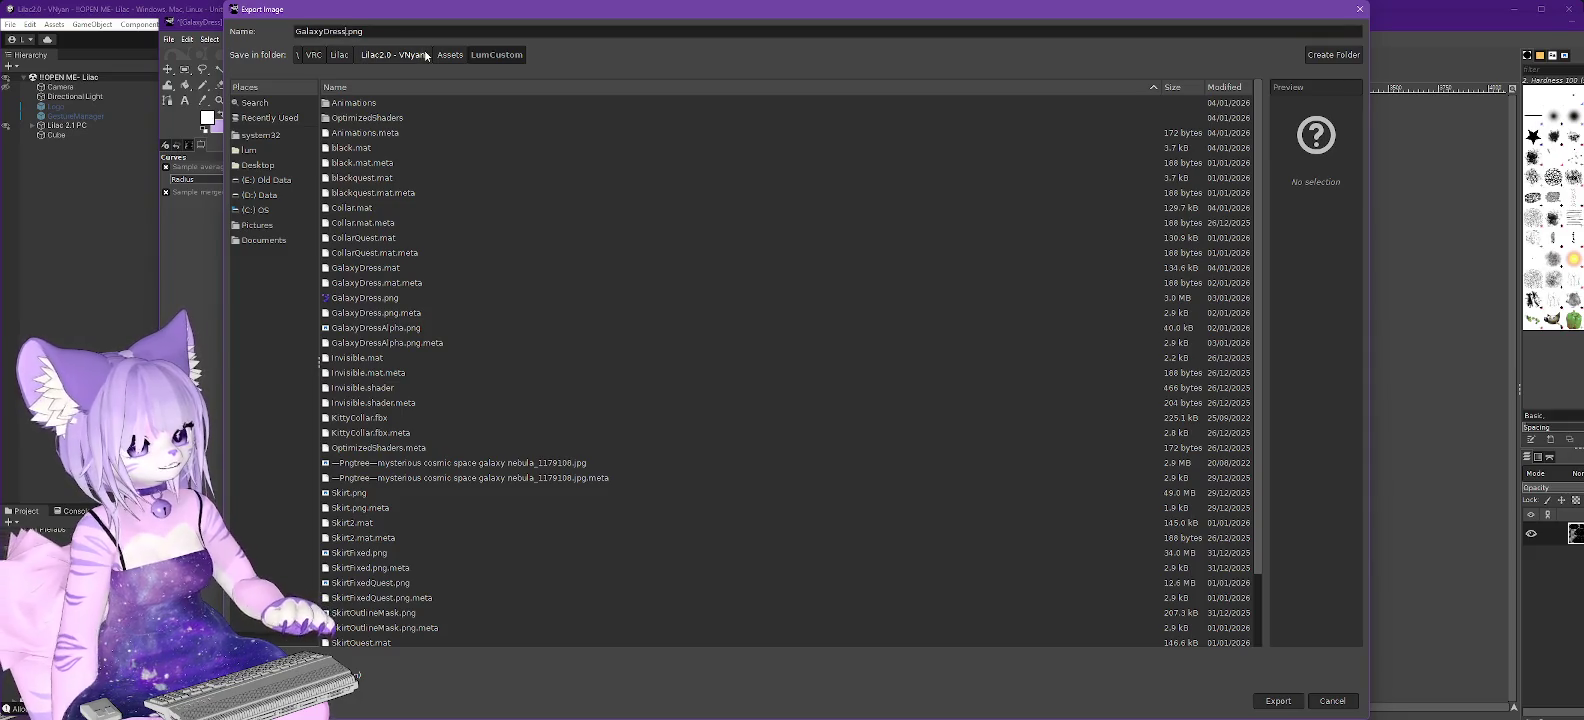
pyautogui.write('-starfield')
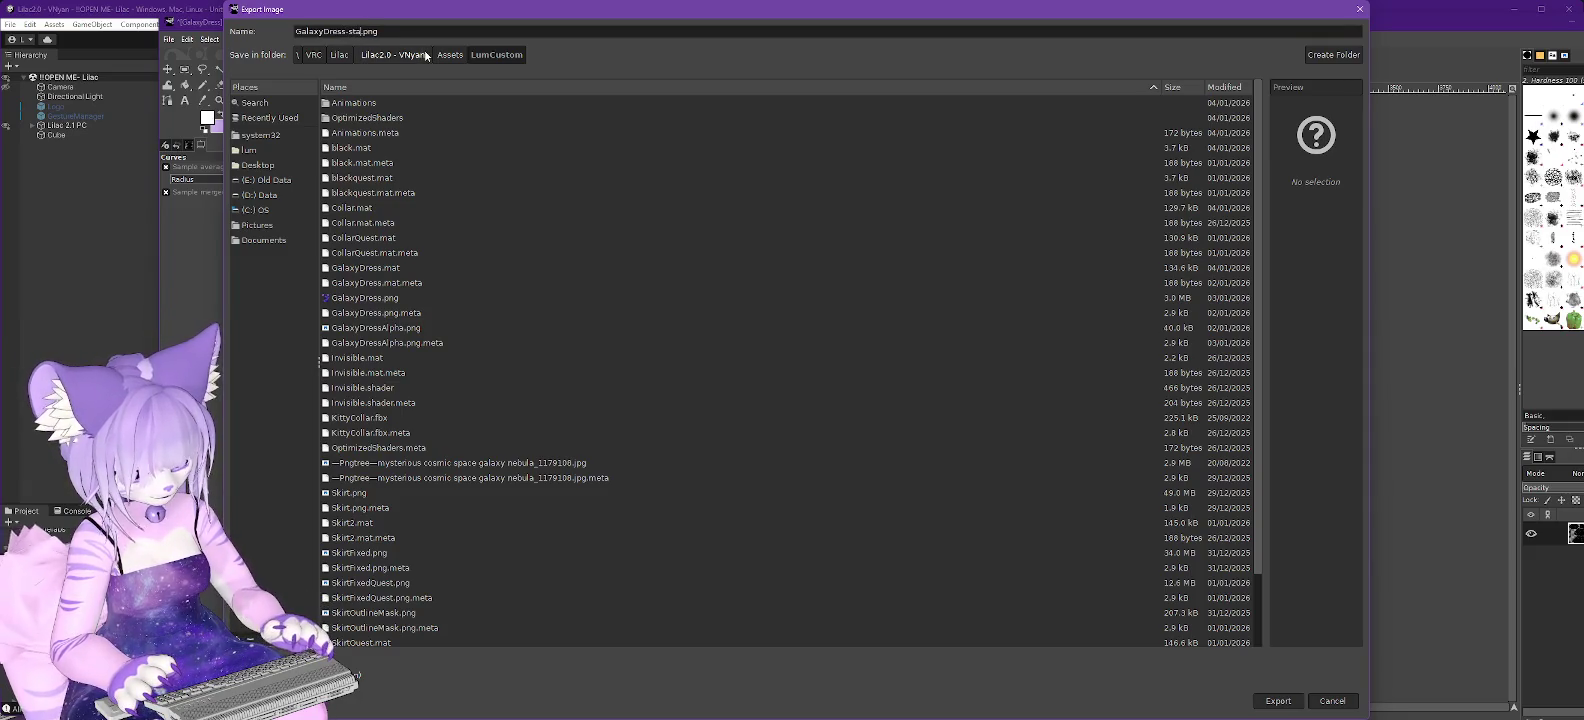
pyautogui.click(1276, 701)
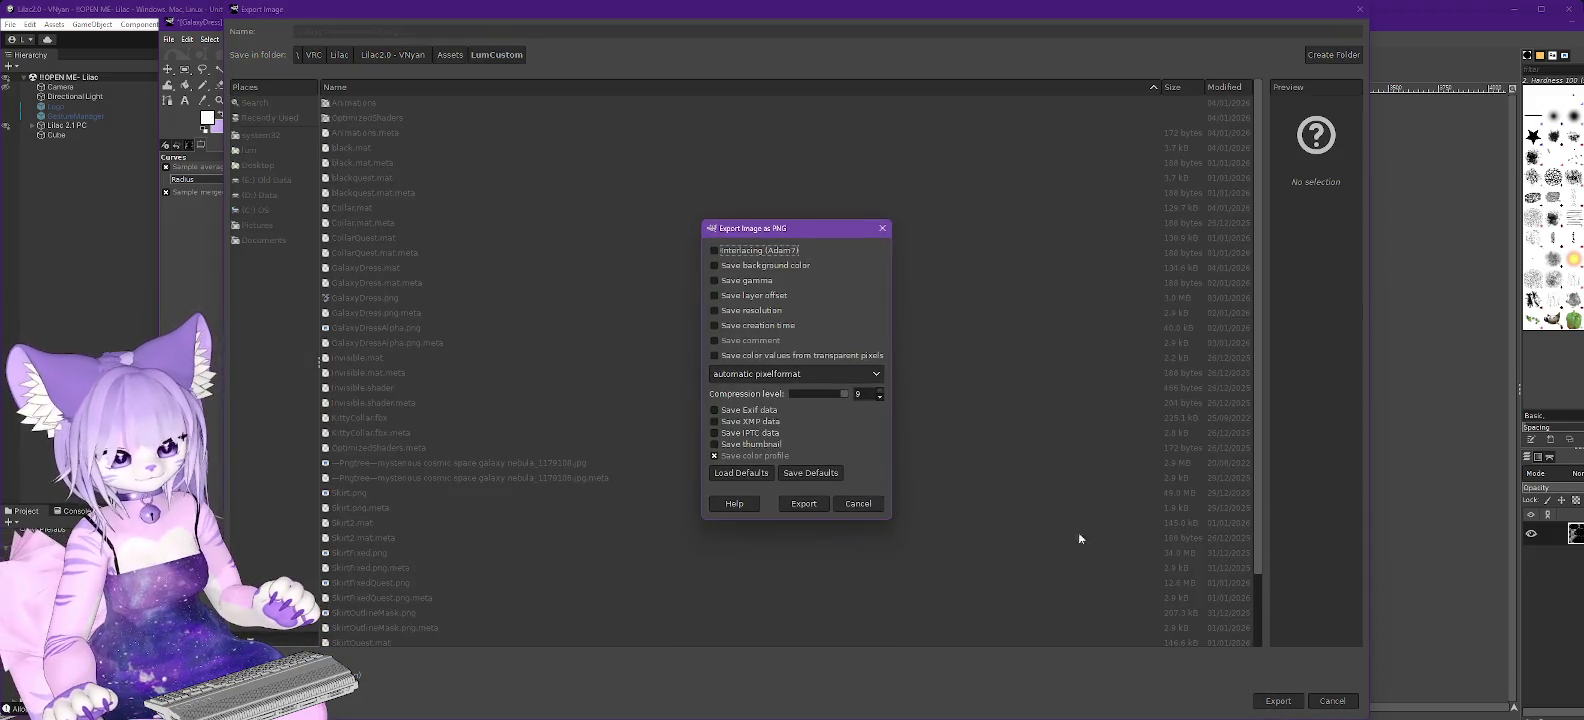
pyautogui.click(806, 507)
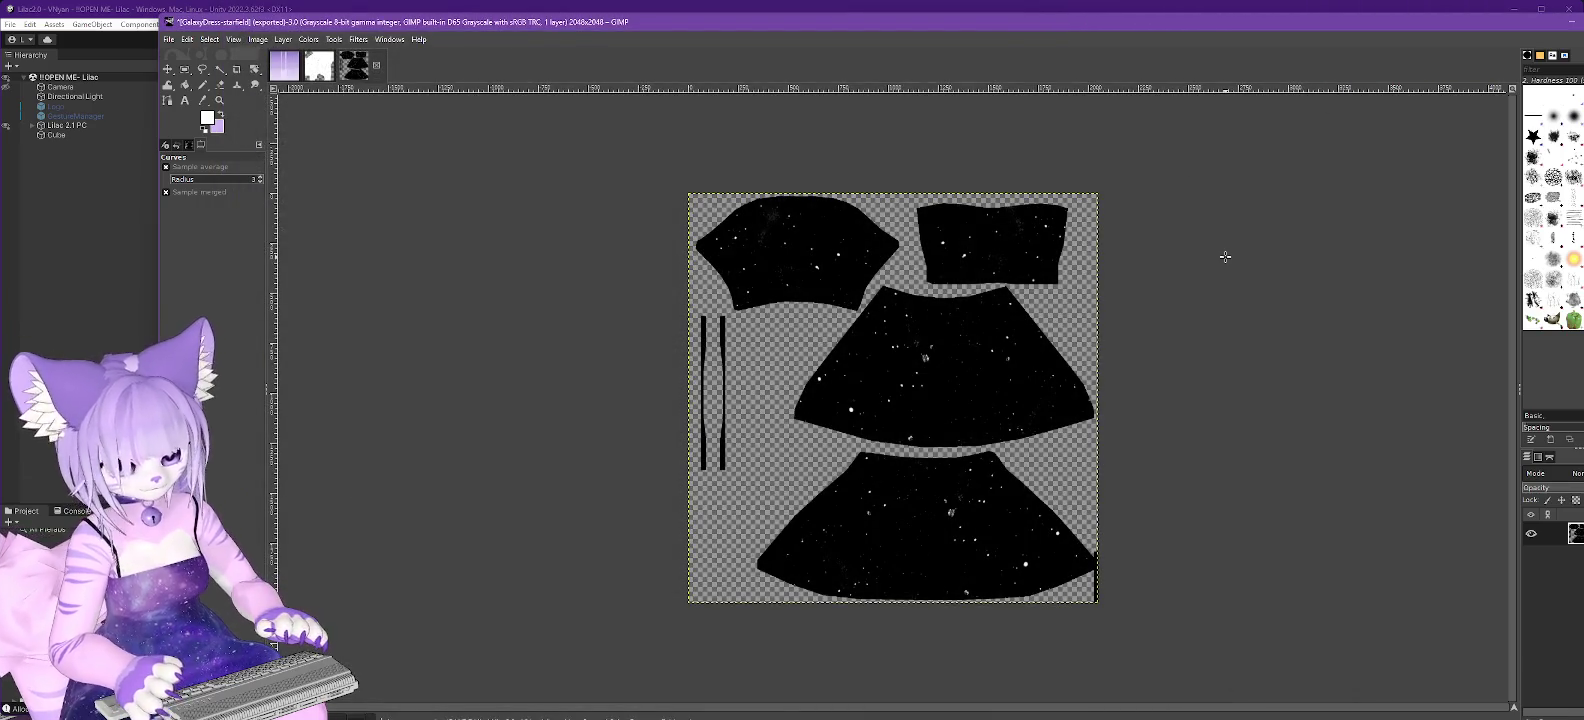
# Undo back to the purple texture and bend the Value curve to crush darks and deepen midtones.
pyautogui.hotkey('ctrl', 'z')
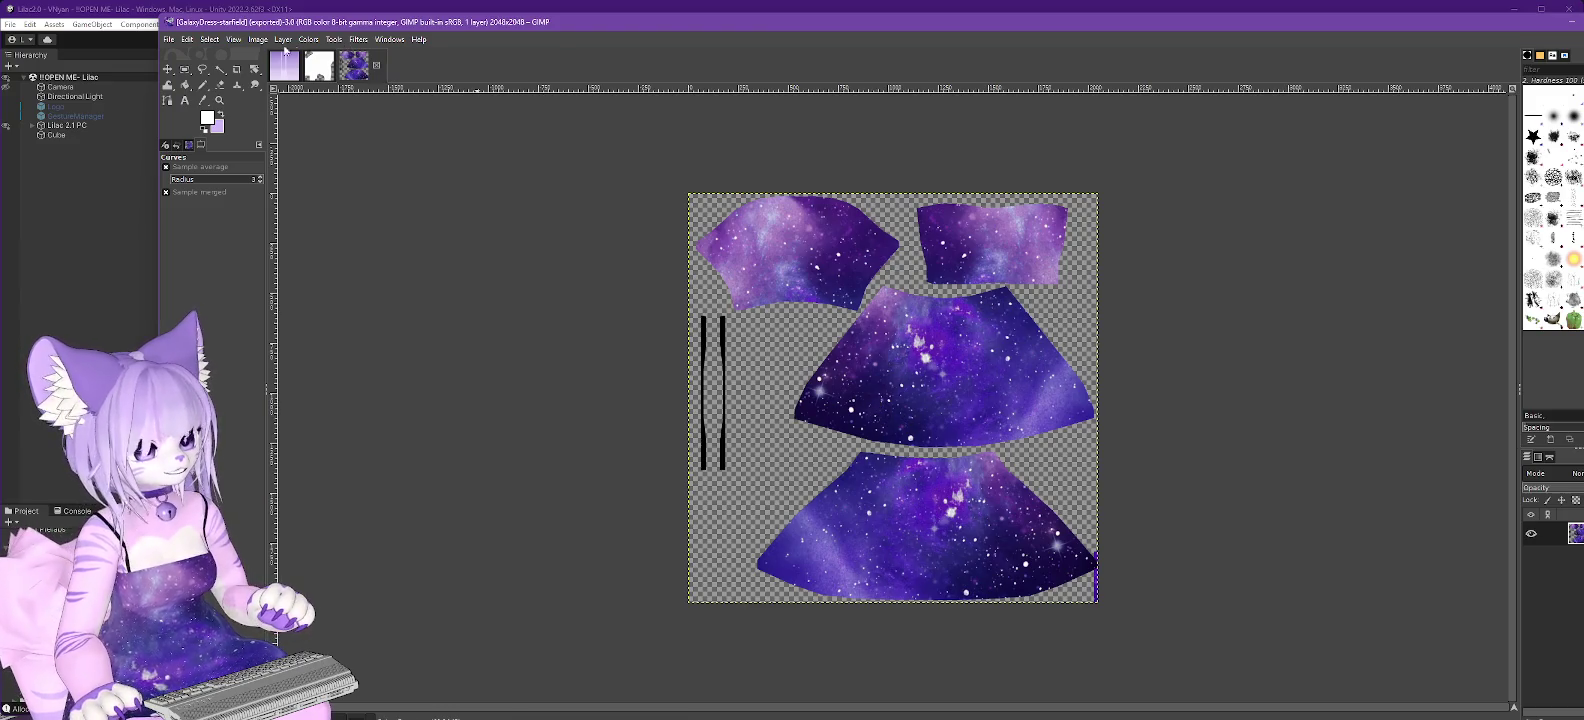
pyautogui.click(308, 40)
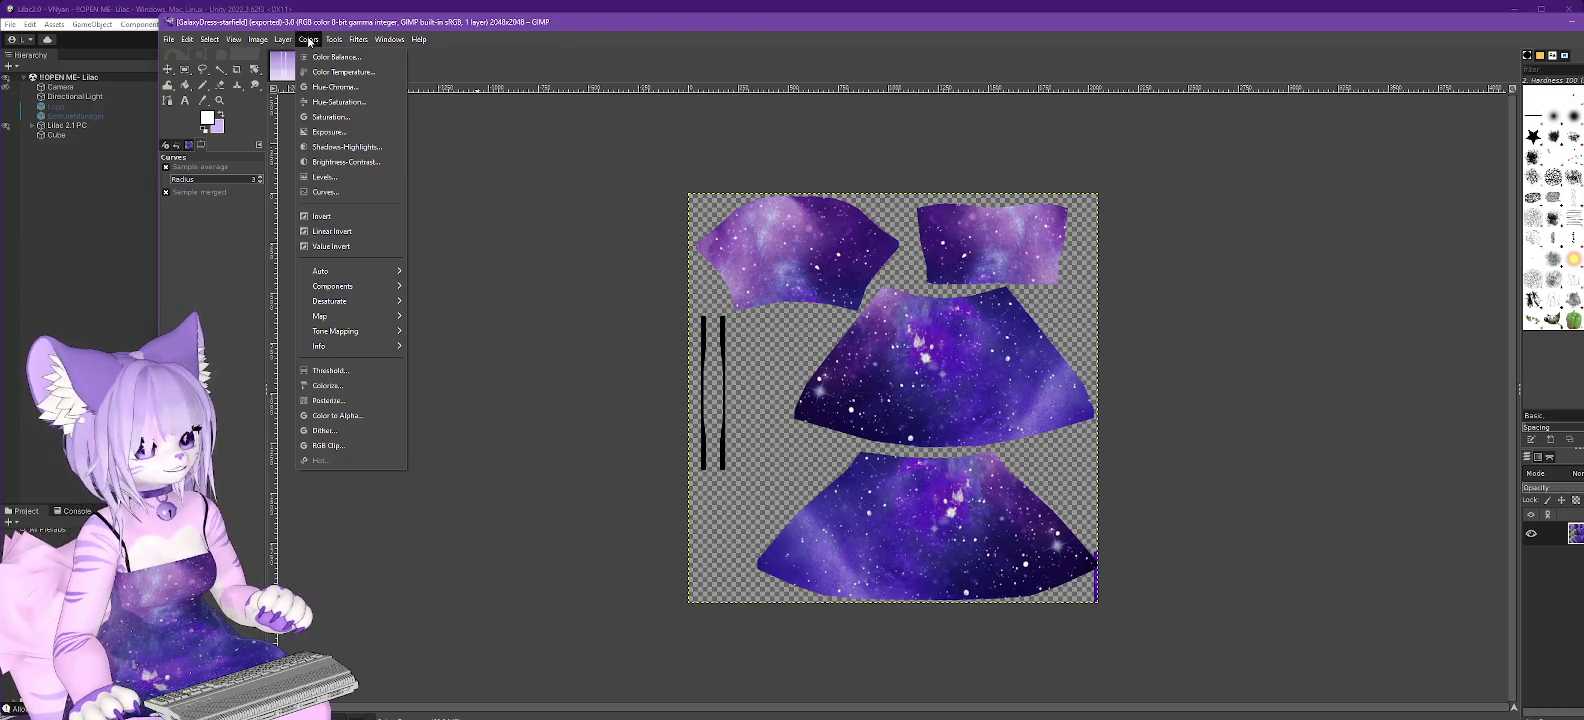
pyautogui.click(335, 192)
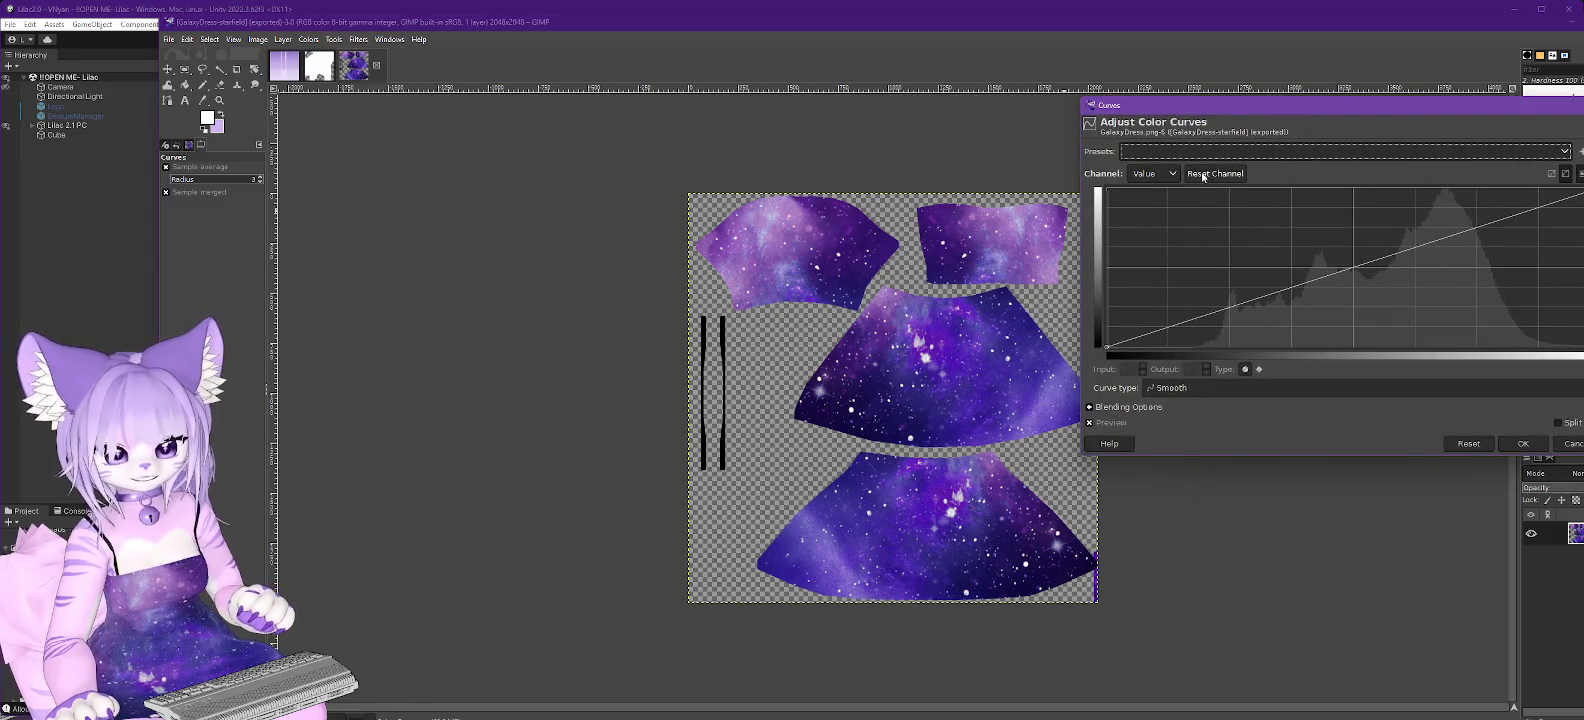
pyautogui.click(1166, 176)
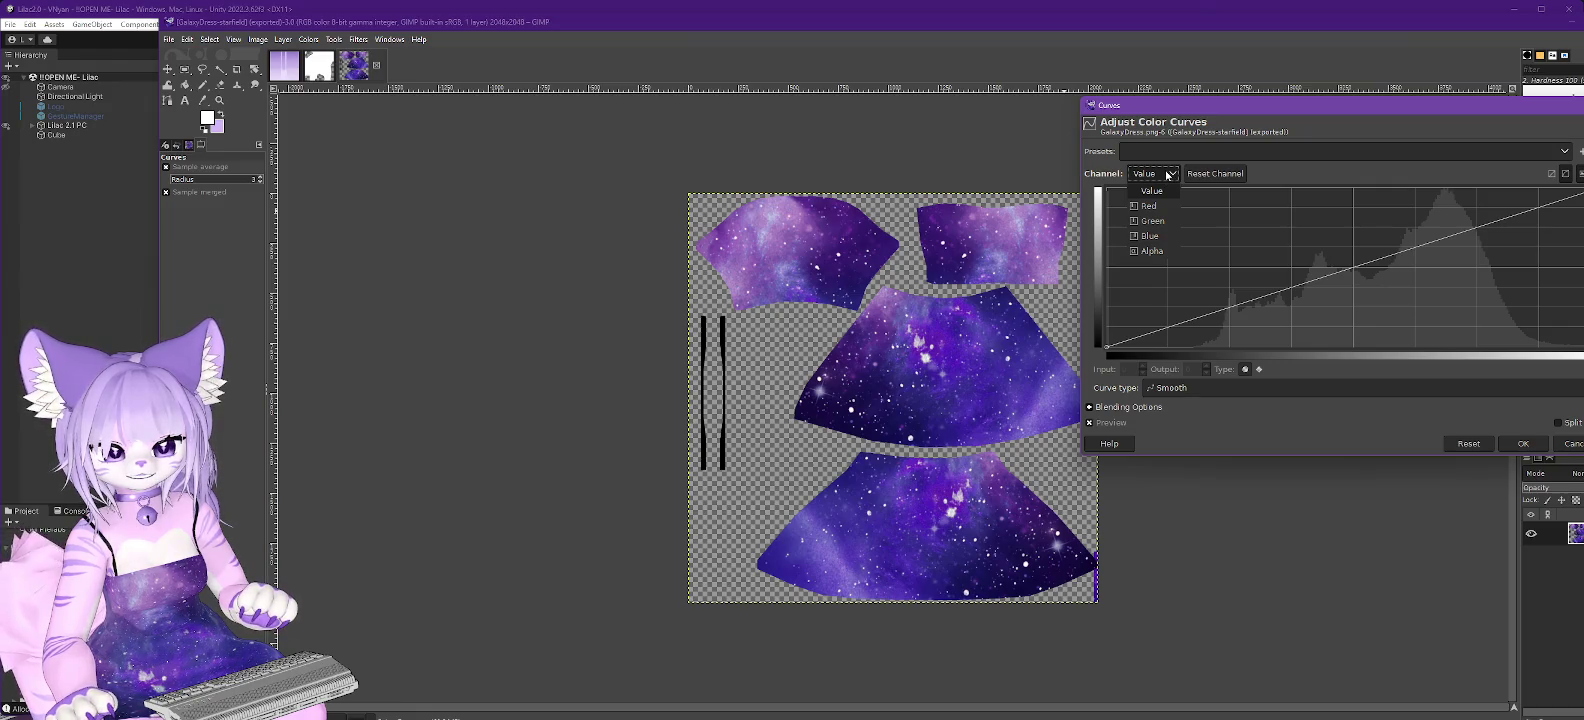
pyautogui.click(1152, 190)
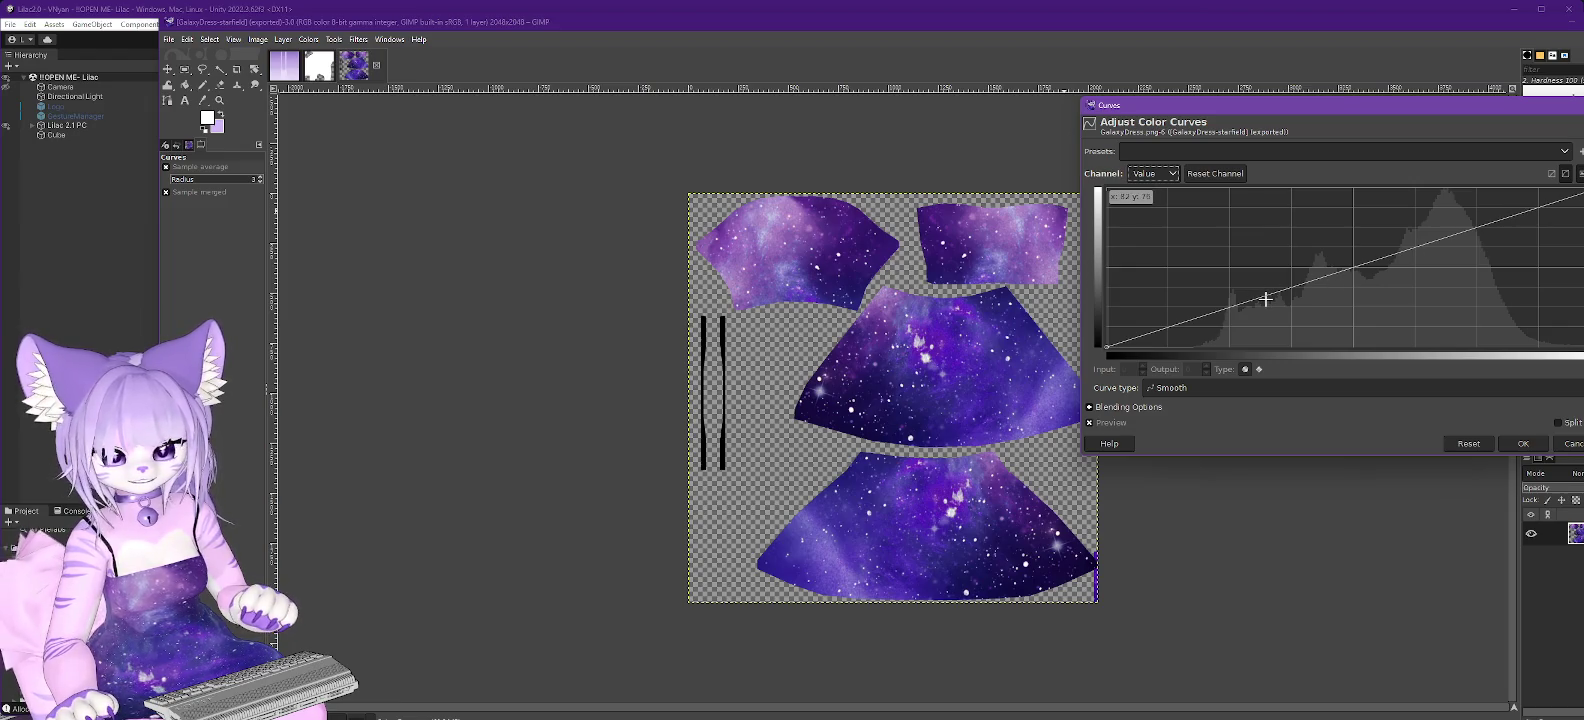
pyautogui.moveTo(1265, 295); pyautogui.dragTo(1292, 363)
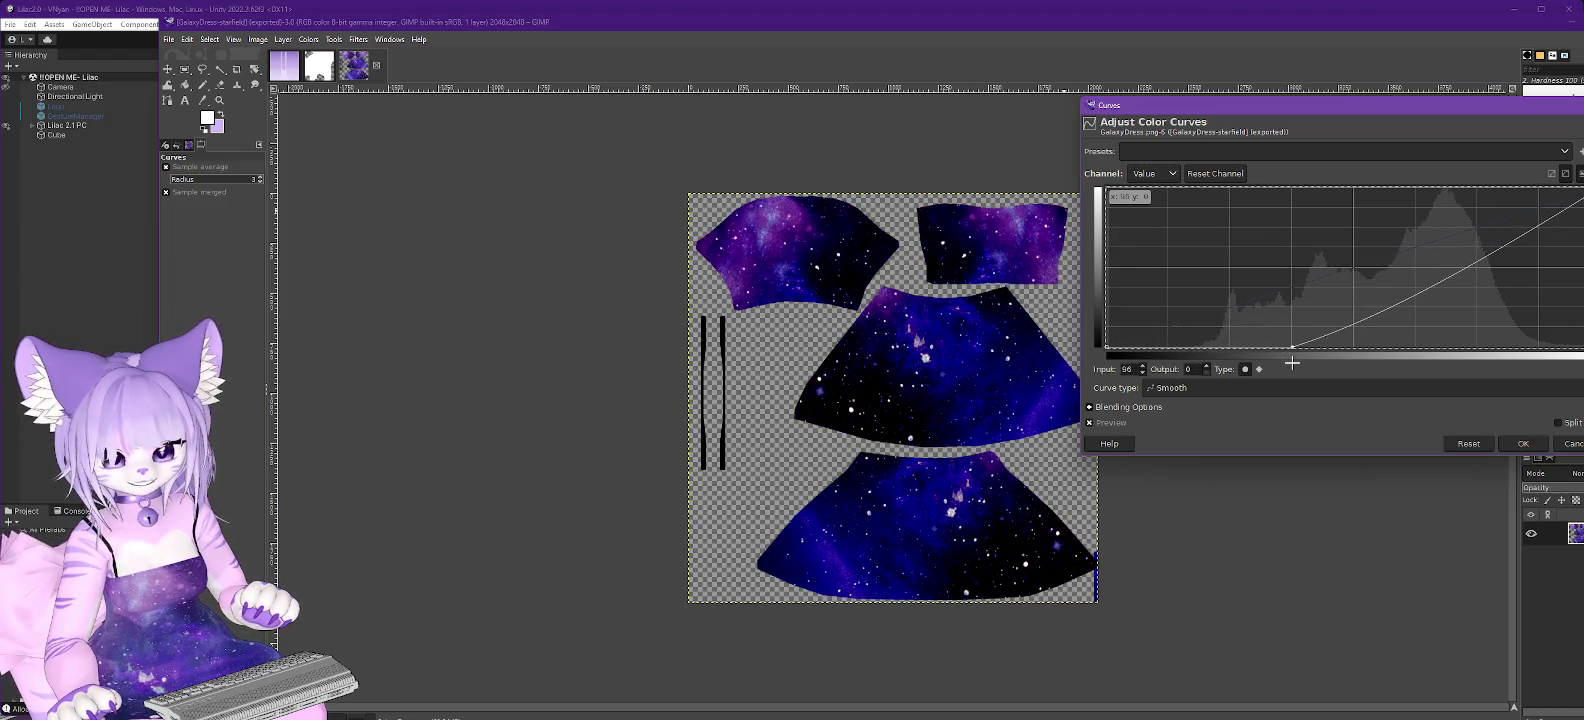
pyautogui.moveTo(1513, 246)
pyautogui.mouseDown()
pyautogui.moveTo(1510, 288)
pyautogui.moveTo(1368, 233)
pyautogui.moveTo(1380, 250)
pyautogui.mouseUp()
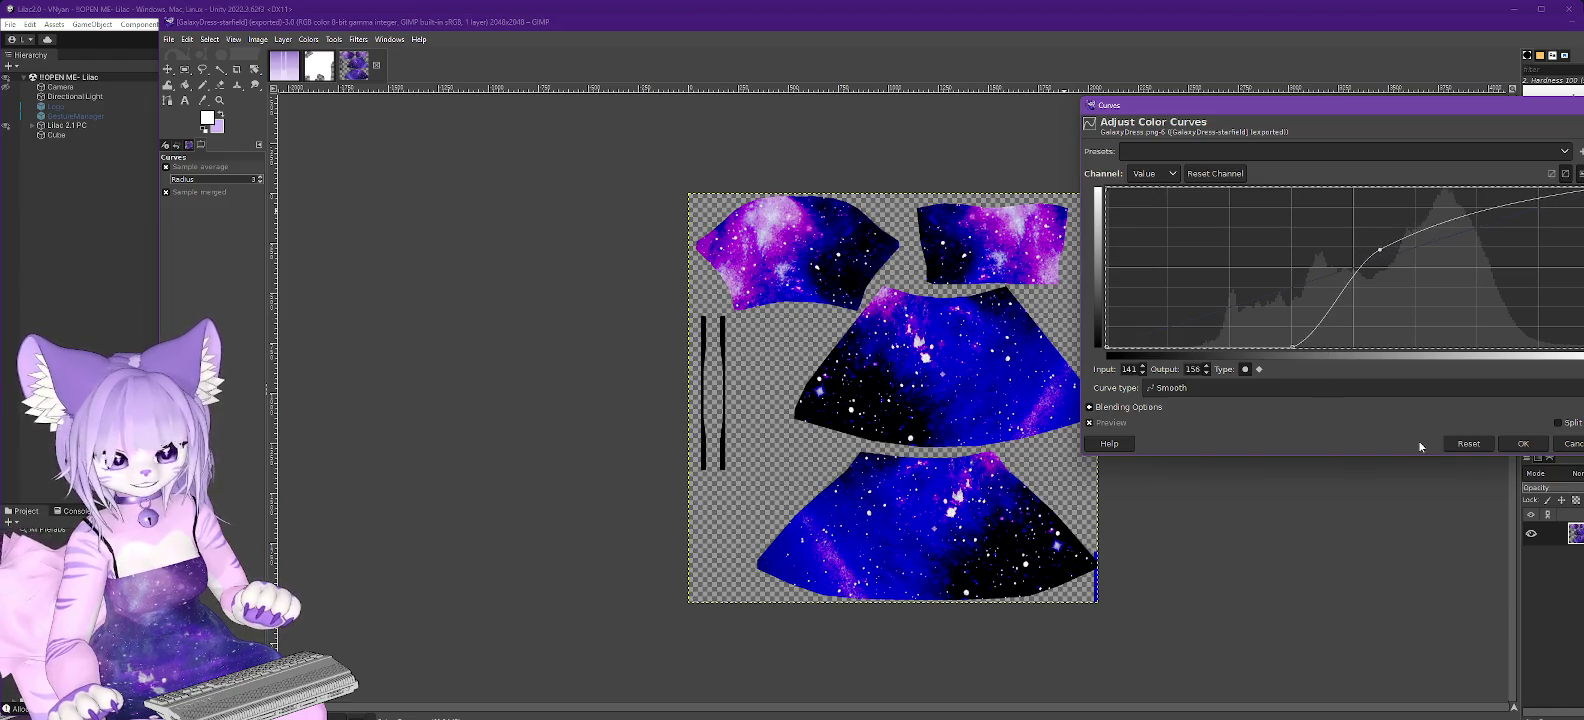
# Lower the black point and set the upper curve point to 139/145, checking against the original.
pyautogui.click(1090, 424)
pyautogui.click(1090, 424)
pyautogui.click(1090, 424)
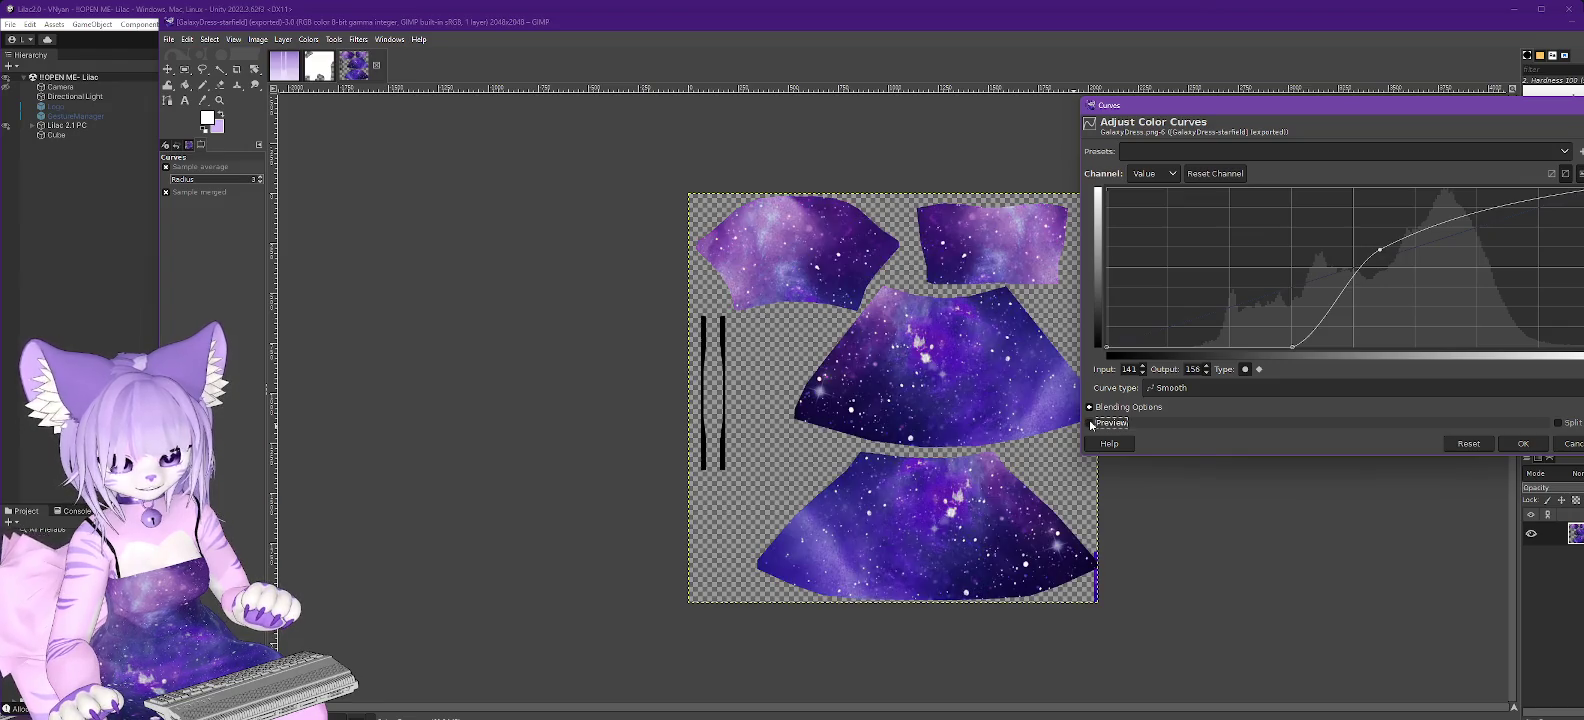
pyautogui.click(1090, 424)
pyautogui.moveTo(1293, 346); pyautogui.dragTo(1253, 347)
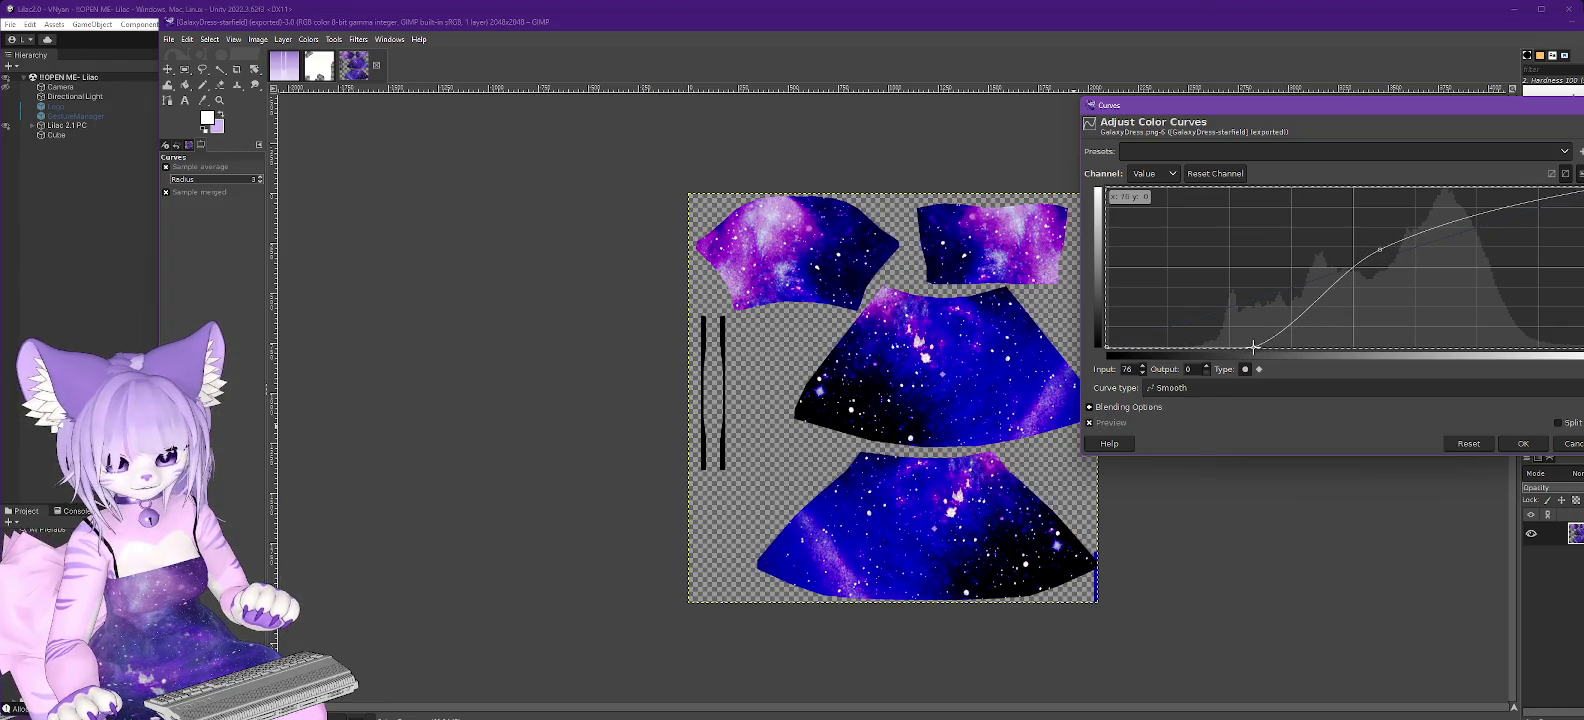
pyautogui.moveTo(1380, 249); pyautogui.dragTo(1375, 256)
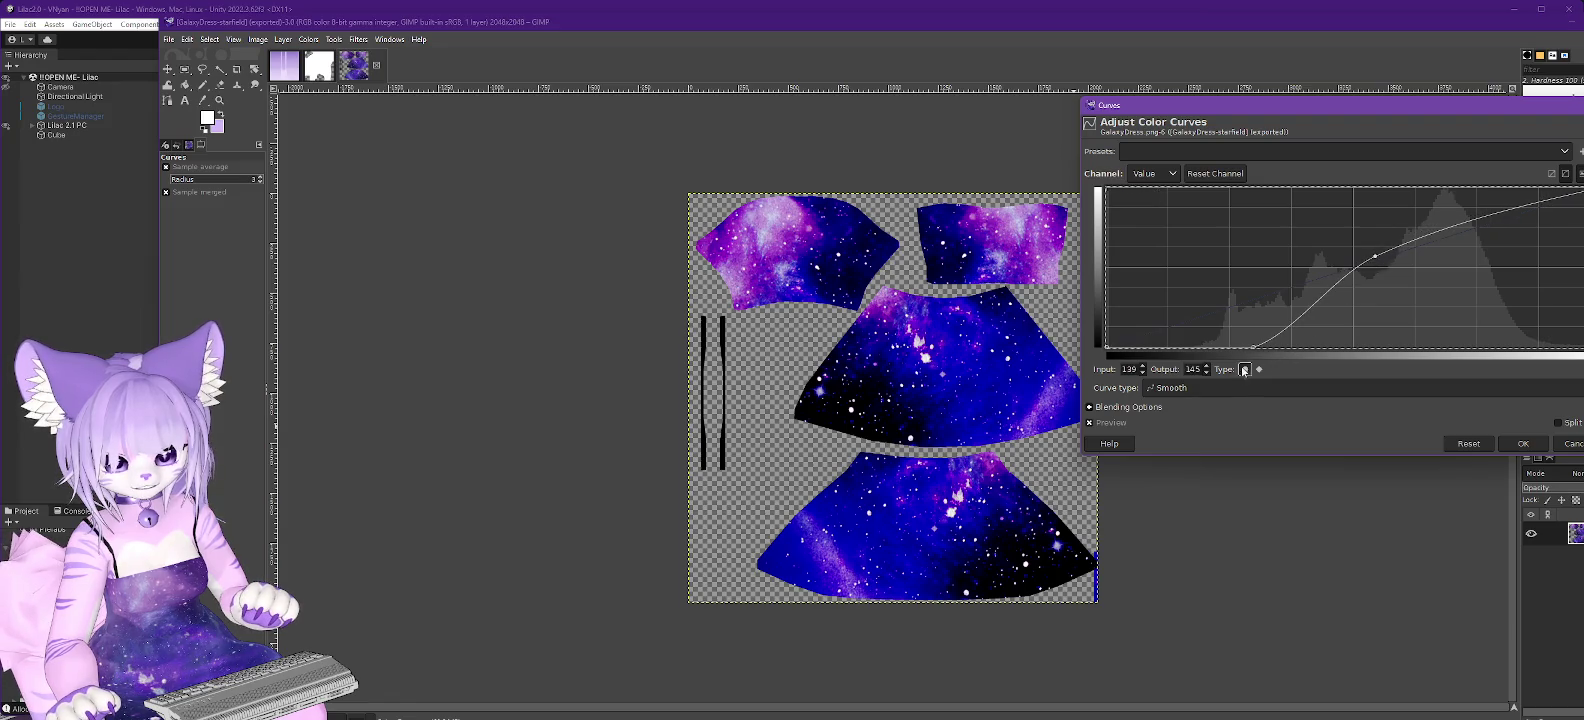
# Compare the contrast curve with the unadjusted colours and apply it.
pyautogui.click(1090, 423)
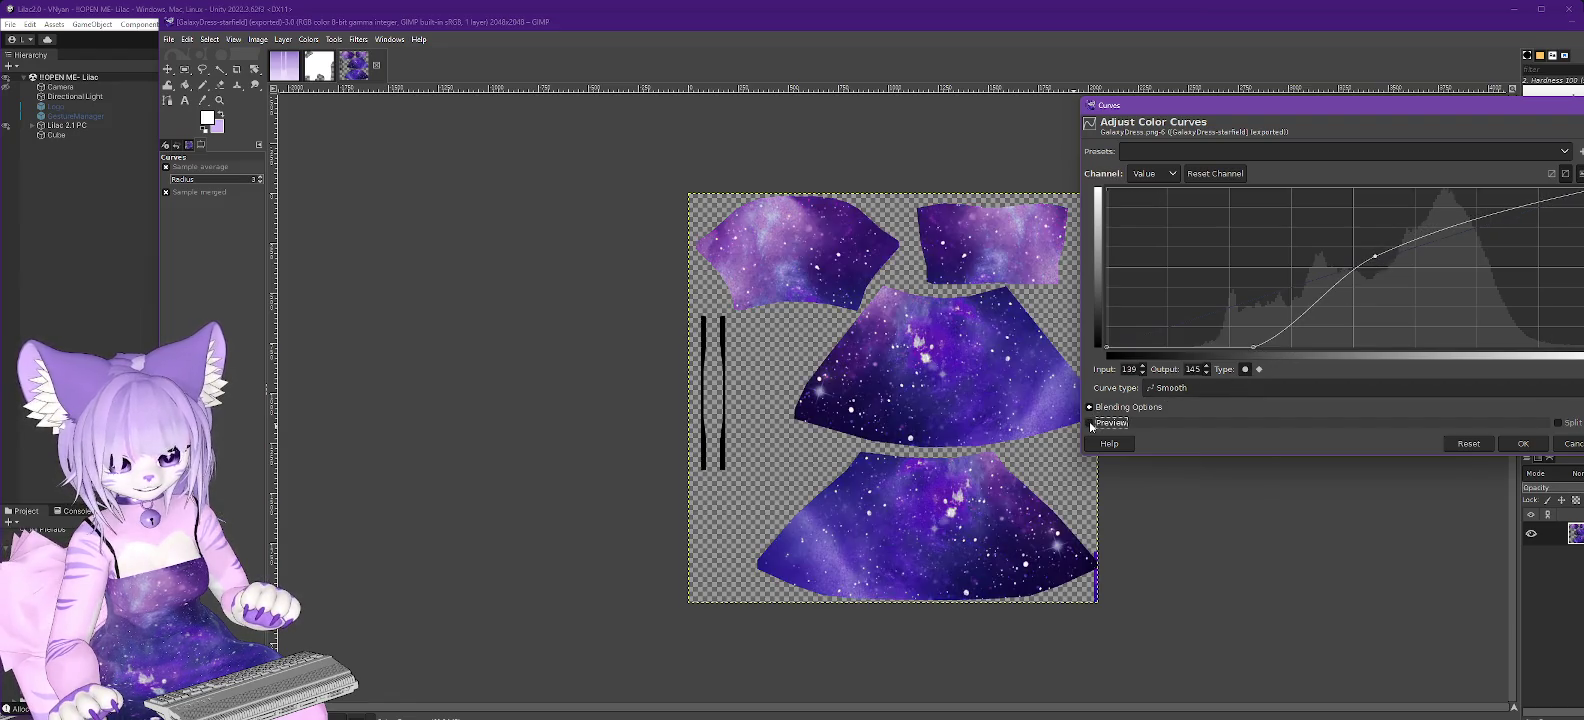
pyautogui.click(1090, 423)
pyautogui.click(1090, 423)
pyautogui.click(1090, 423)
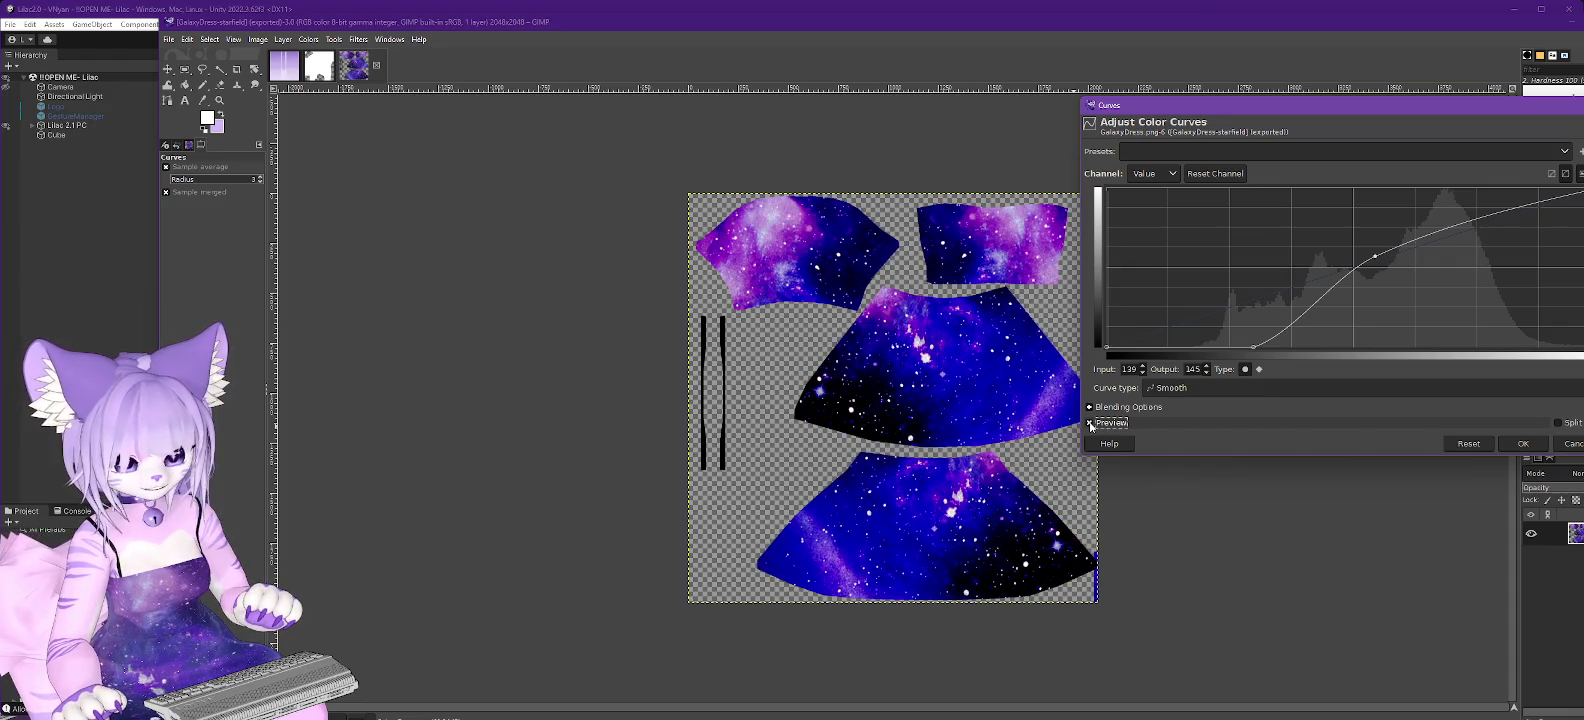
pyautogui.click(1090, 424)
pyautogui.click(1090, 424)
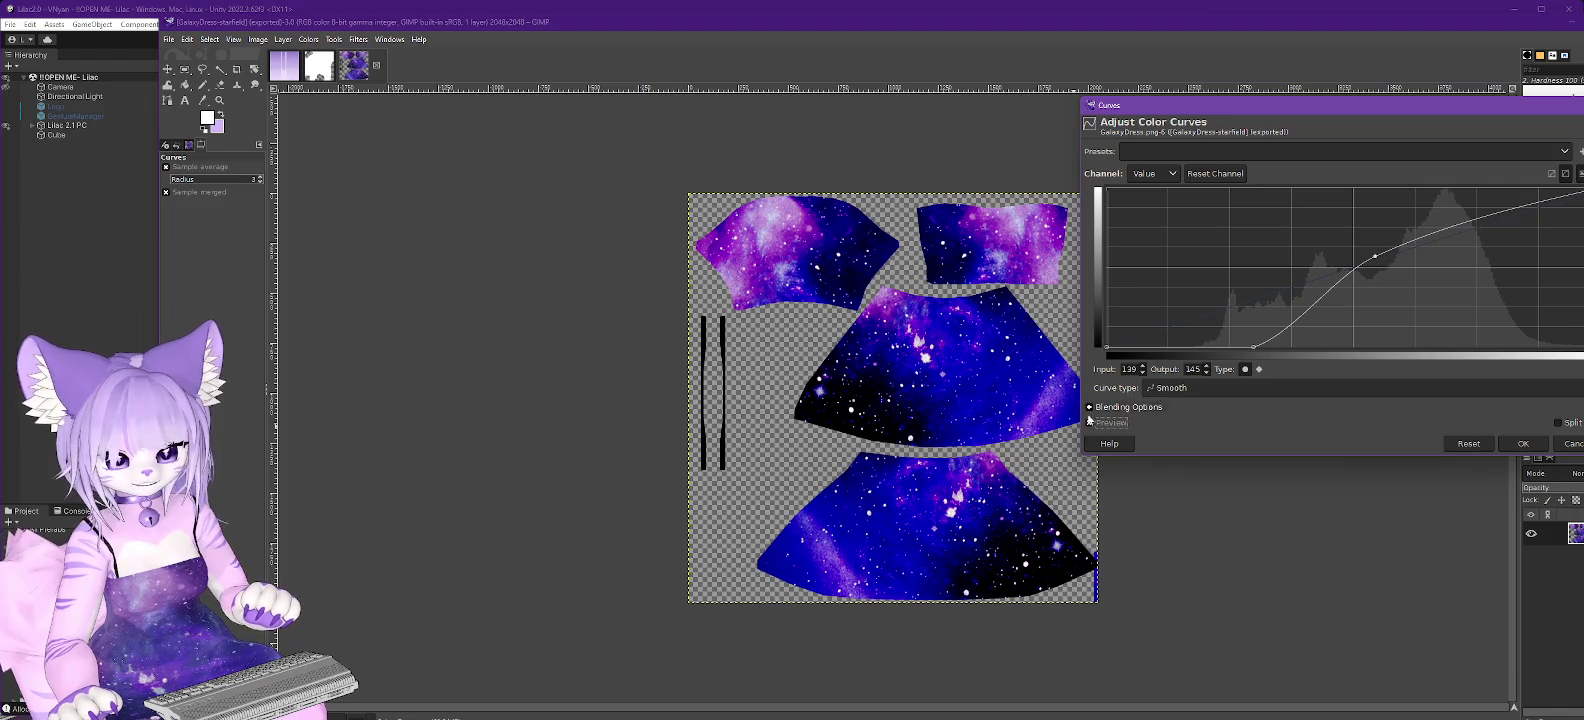
pyautogui.click(1090, 424)
pyautogui.click(1090, 424)
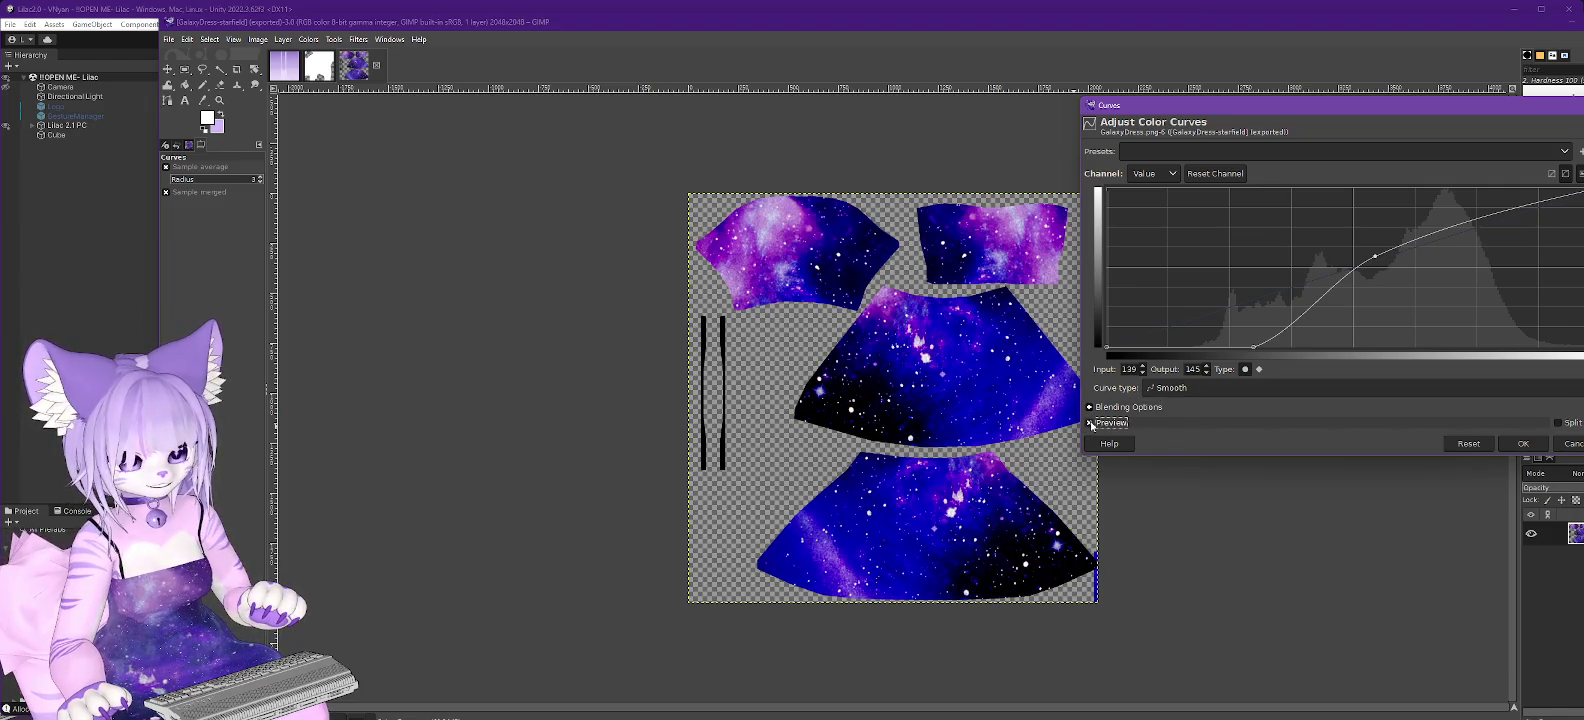
pyautogui.click(1090, 424)
pyautogui.click(1090, 424)
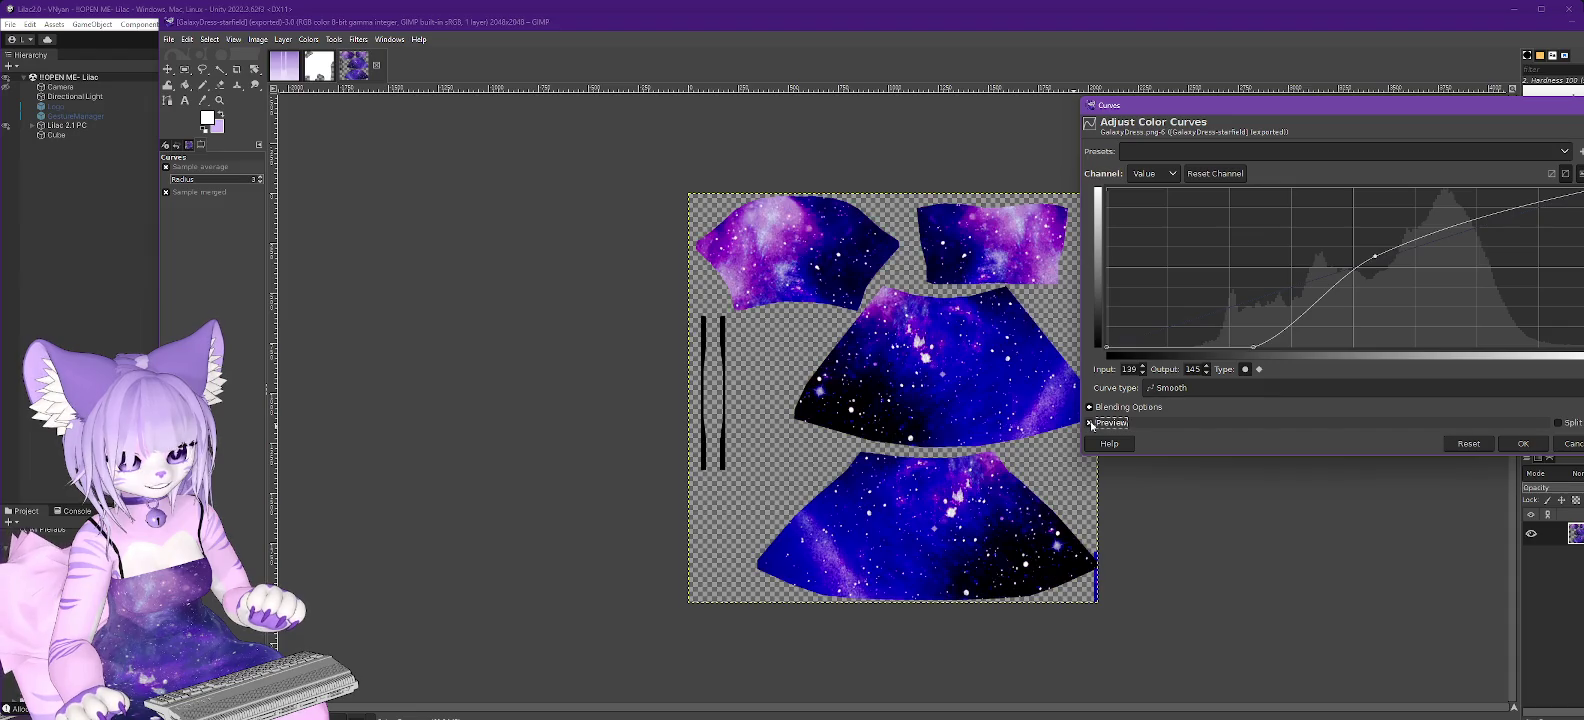
pyautogui.click(1090, 424)
pyautogui.click(1090, 424)
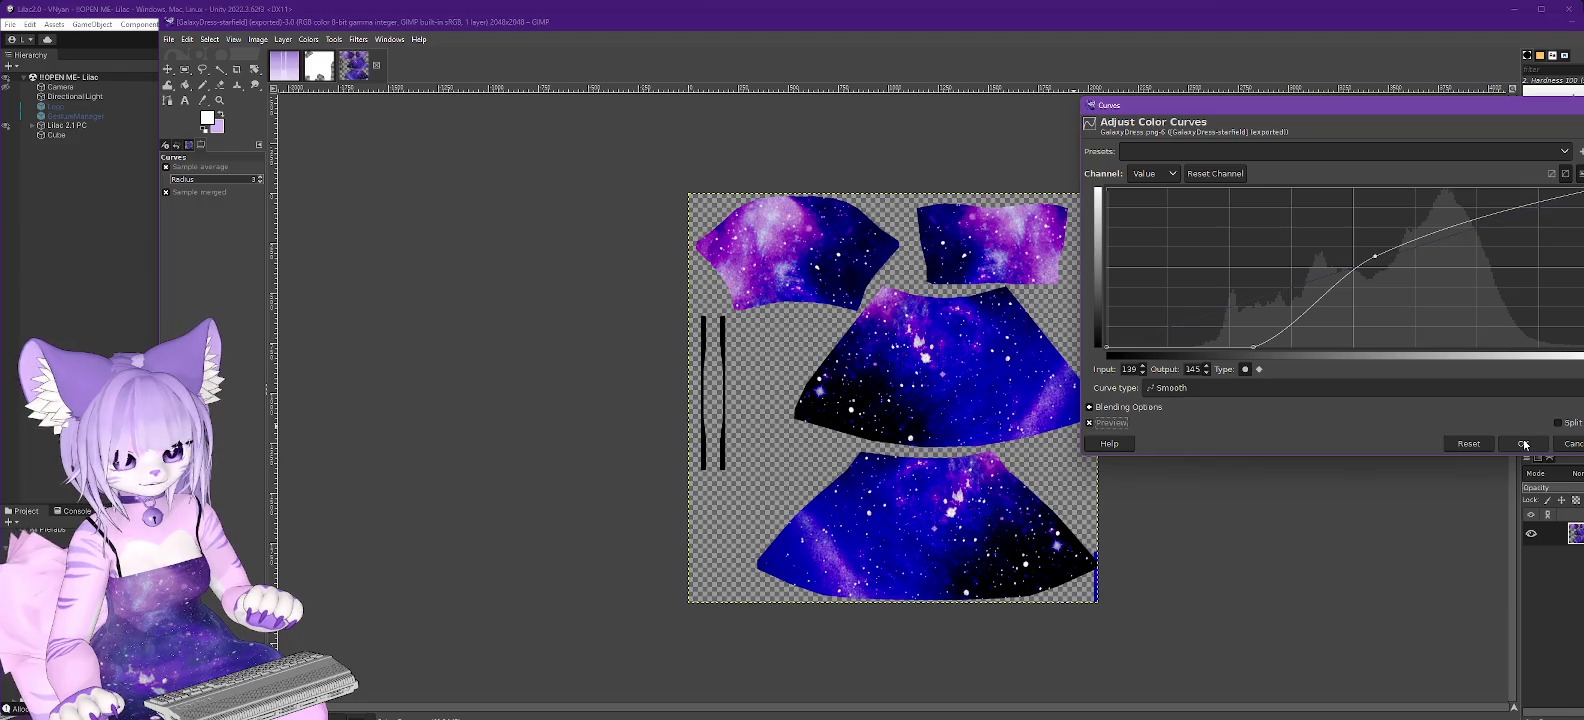
pyautogui.click(1524, 444)
pyautogui.click(308, 39)
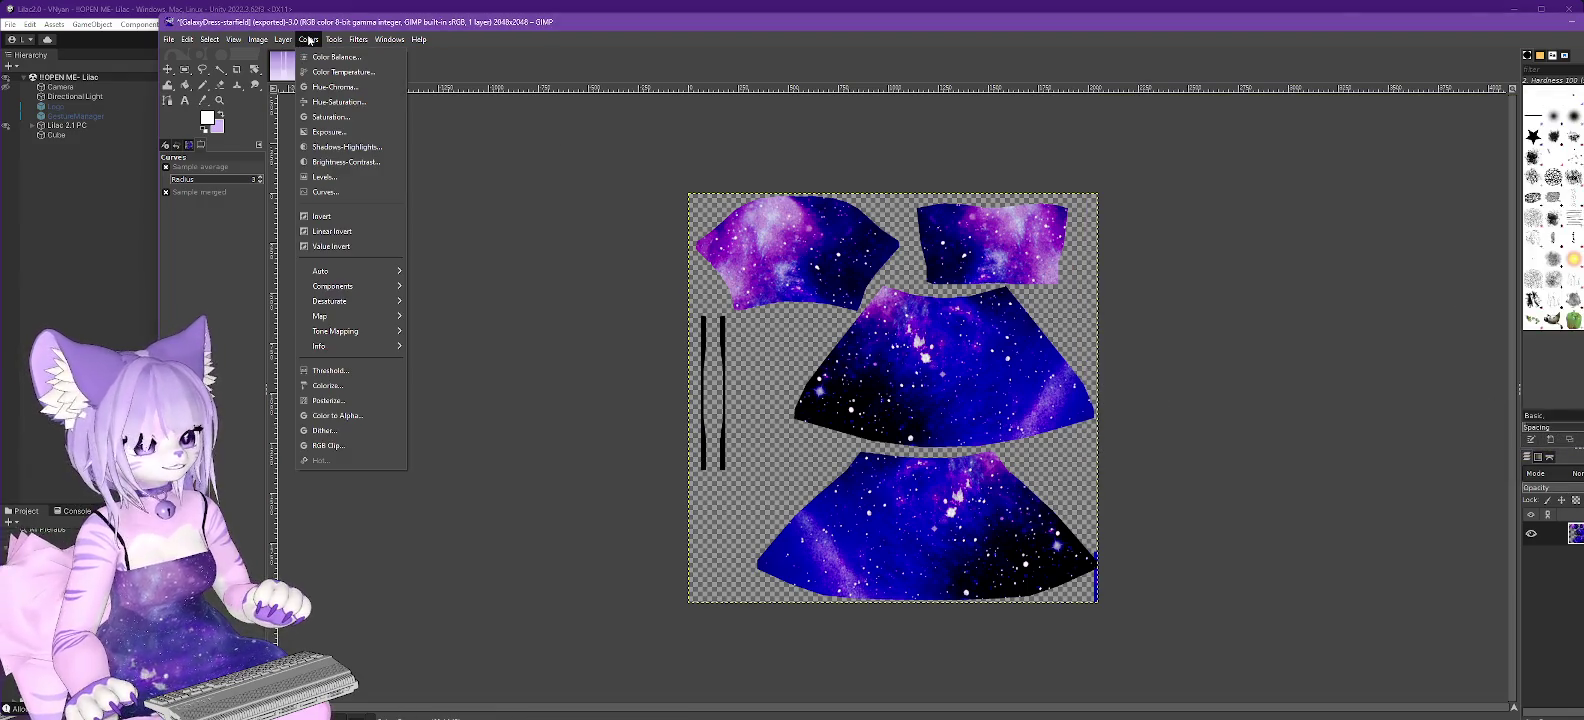
# Convert the contrast-boosted texture to grayscale and export it as GalaxyDress-nebulae.png.
pyautogui.moveTo(284, 86)
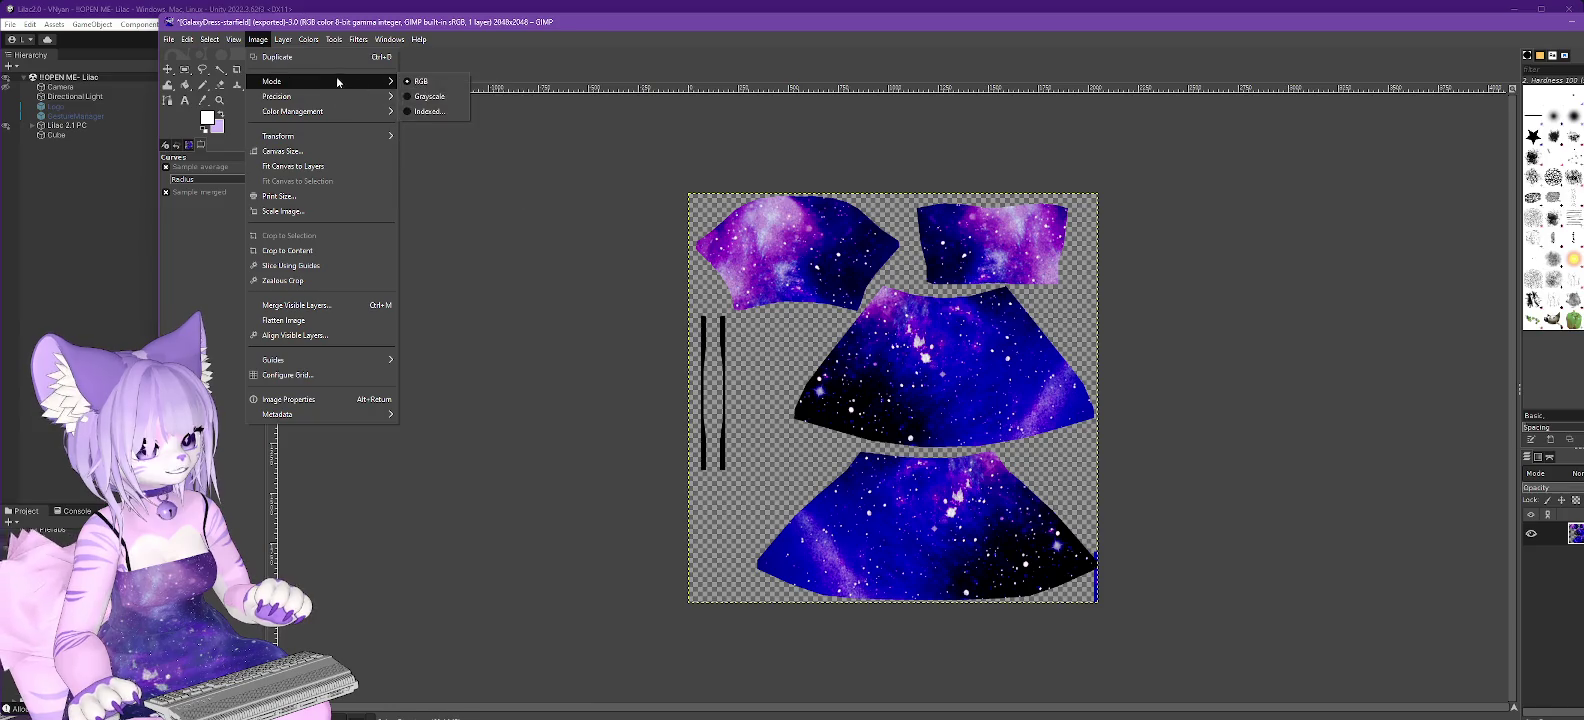
pyautogui.click(436, 96)
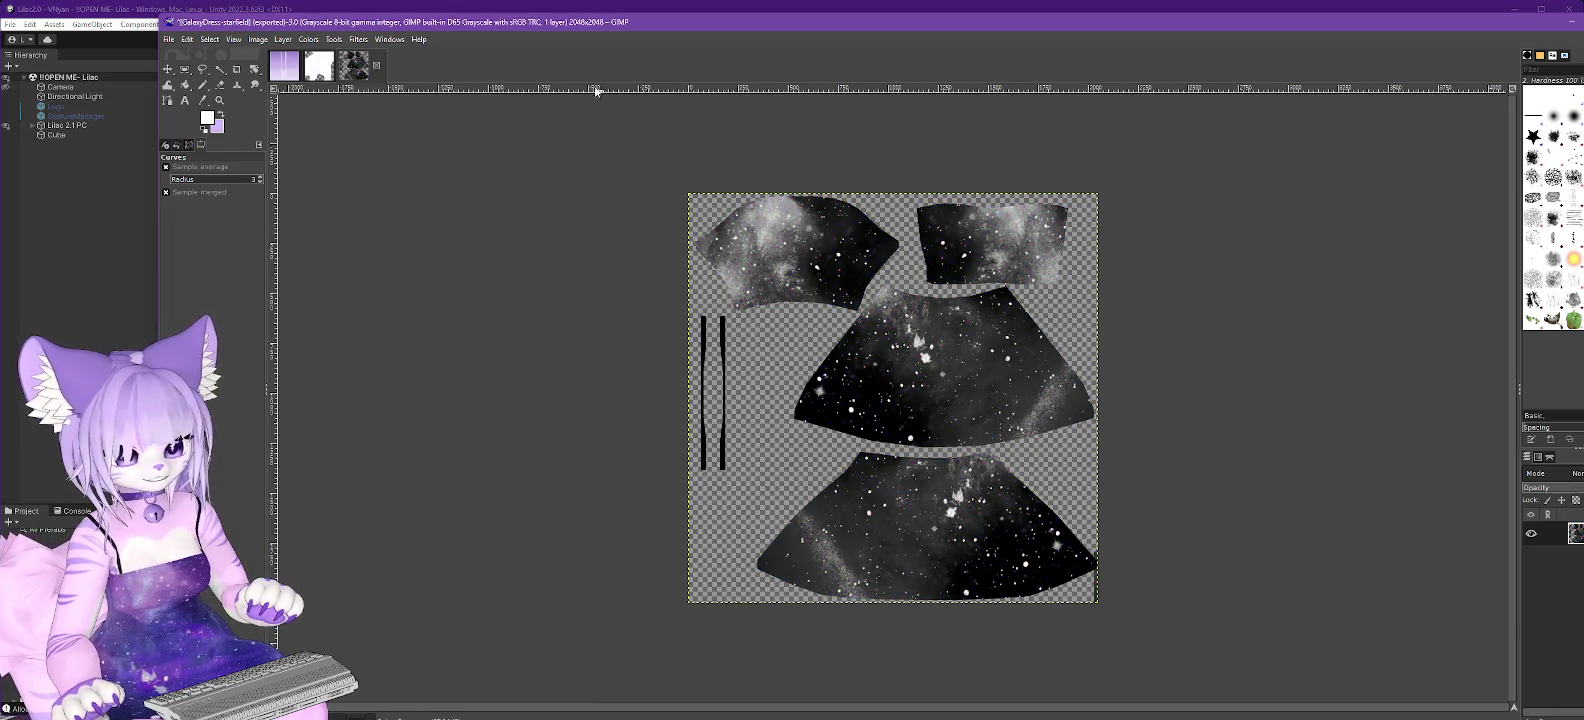
pyautogui.click(168, 39)
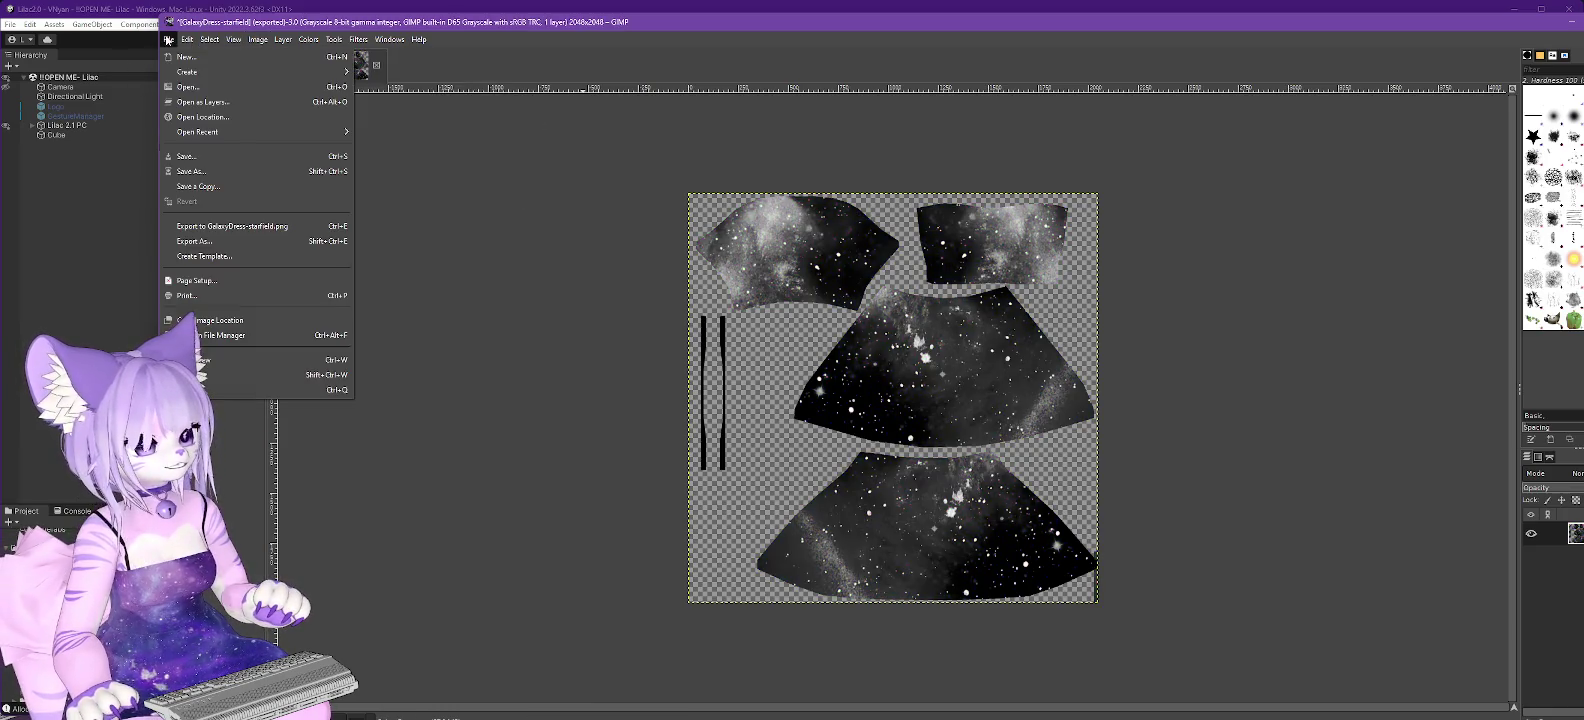
pyautogui.click(193, 243)
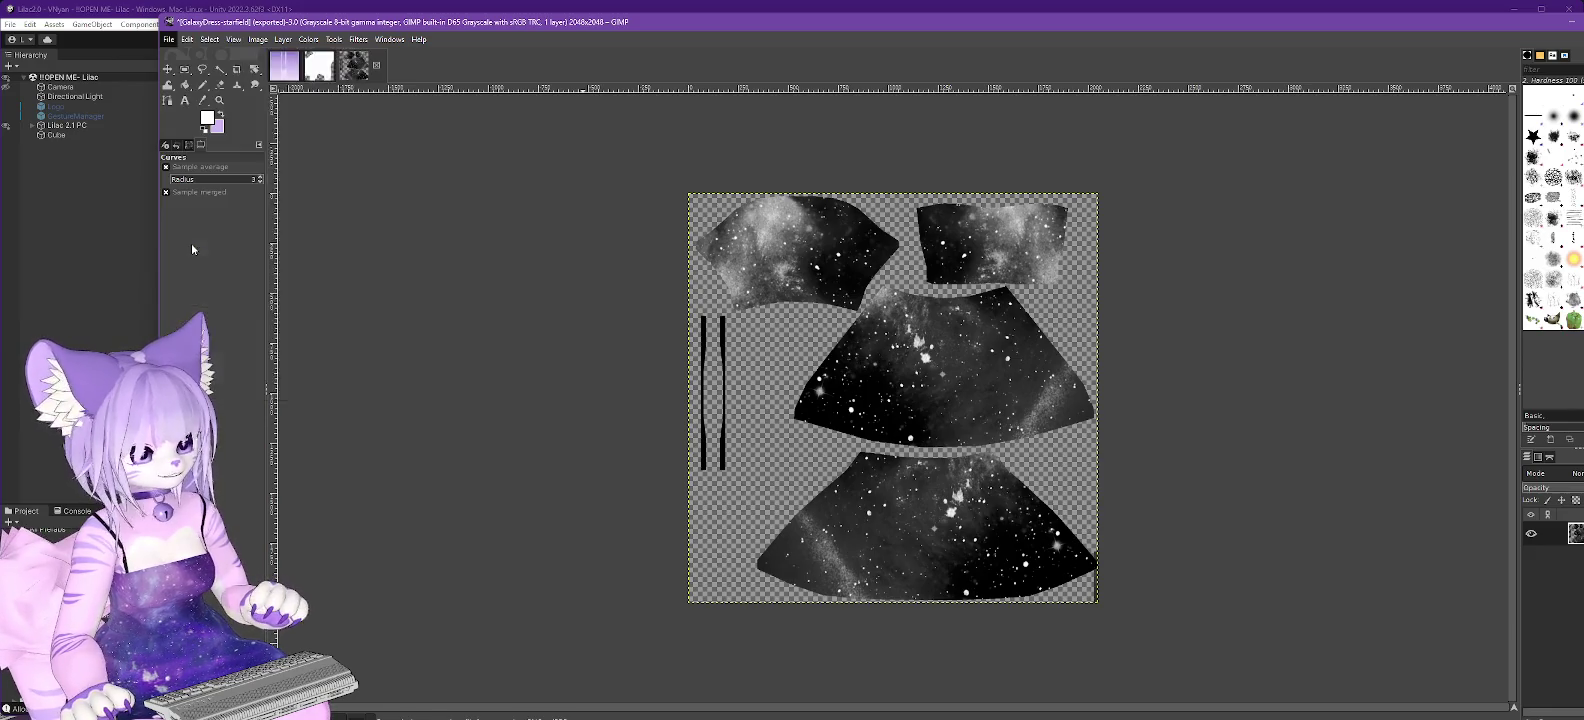
pyautogui.click(365, 31)
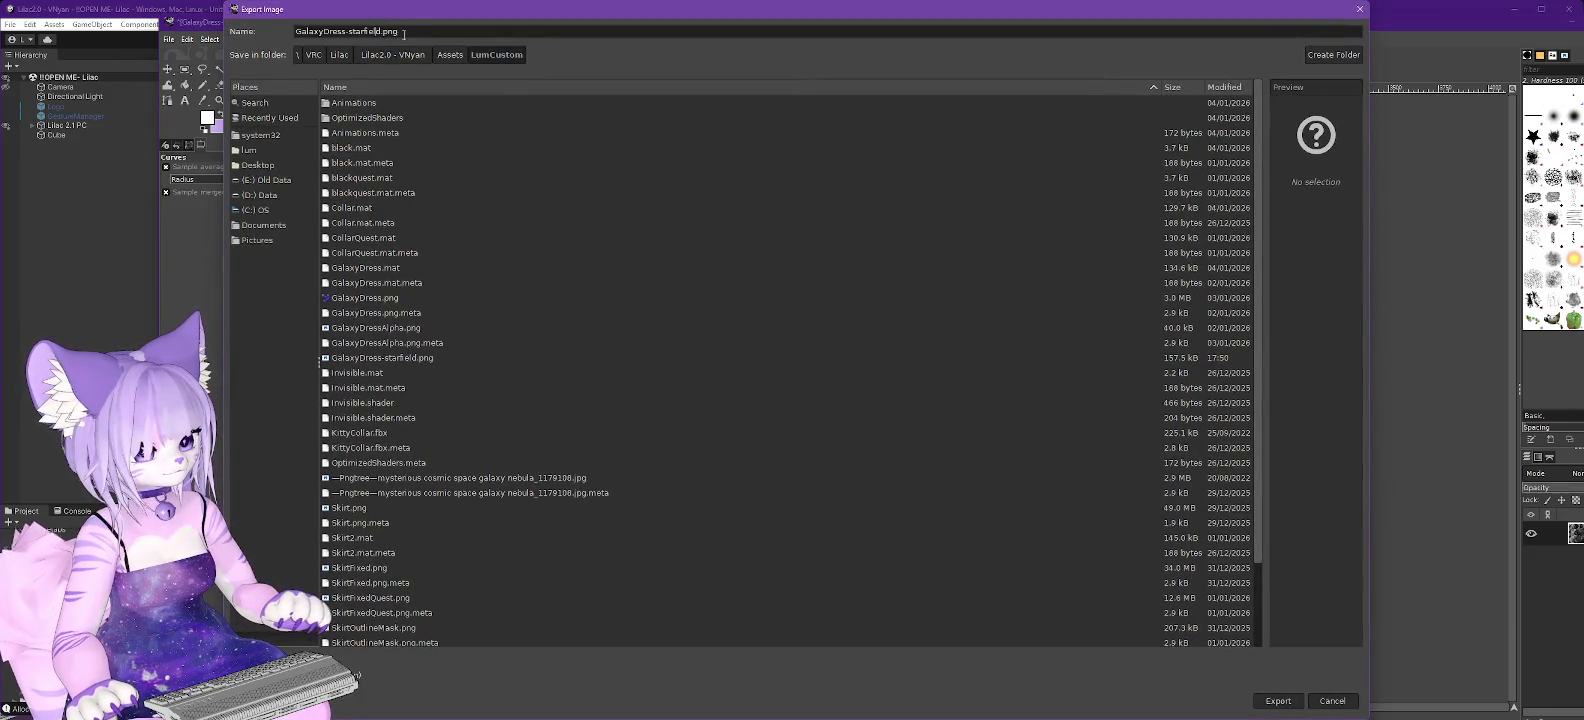
pyautogui.press('BackSpace')
pyautogui.press('BackSpace')
pyautogui.press('BackSpace')
pyautogui.write('nubul')
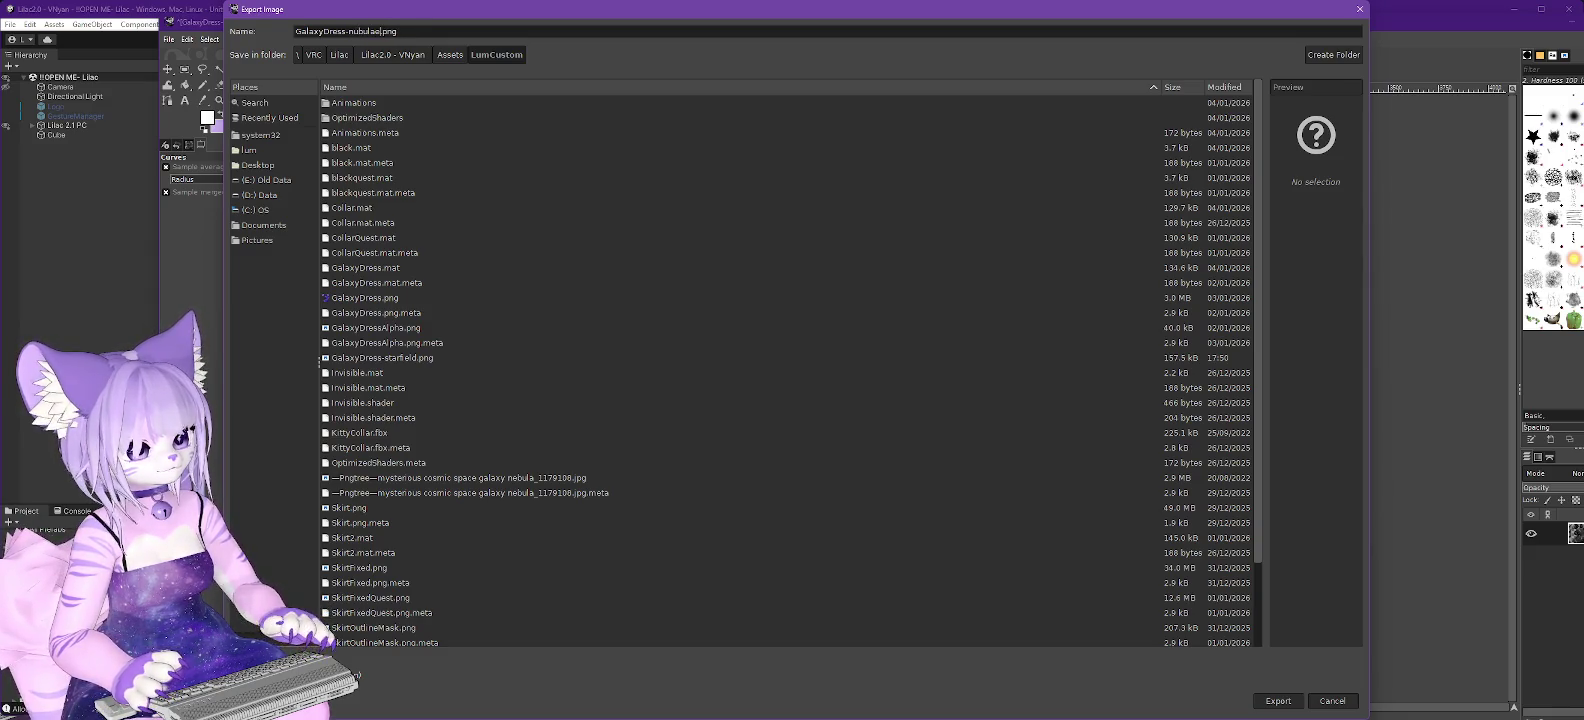
pyautogui.press('BackSpace')
pyautogui.press('BackSpace')
pyautogui.press('BackSpace')
pyautogui.write('ebulae')
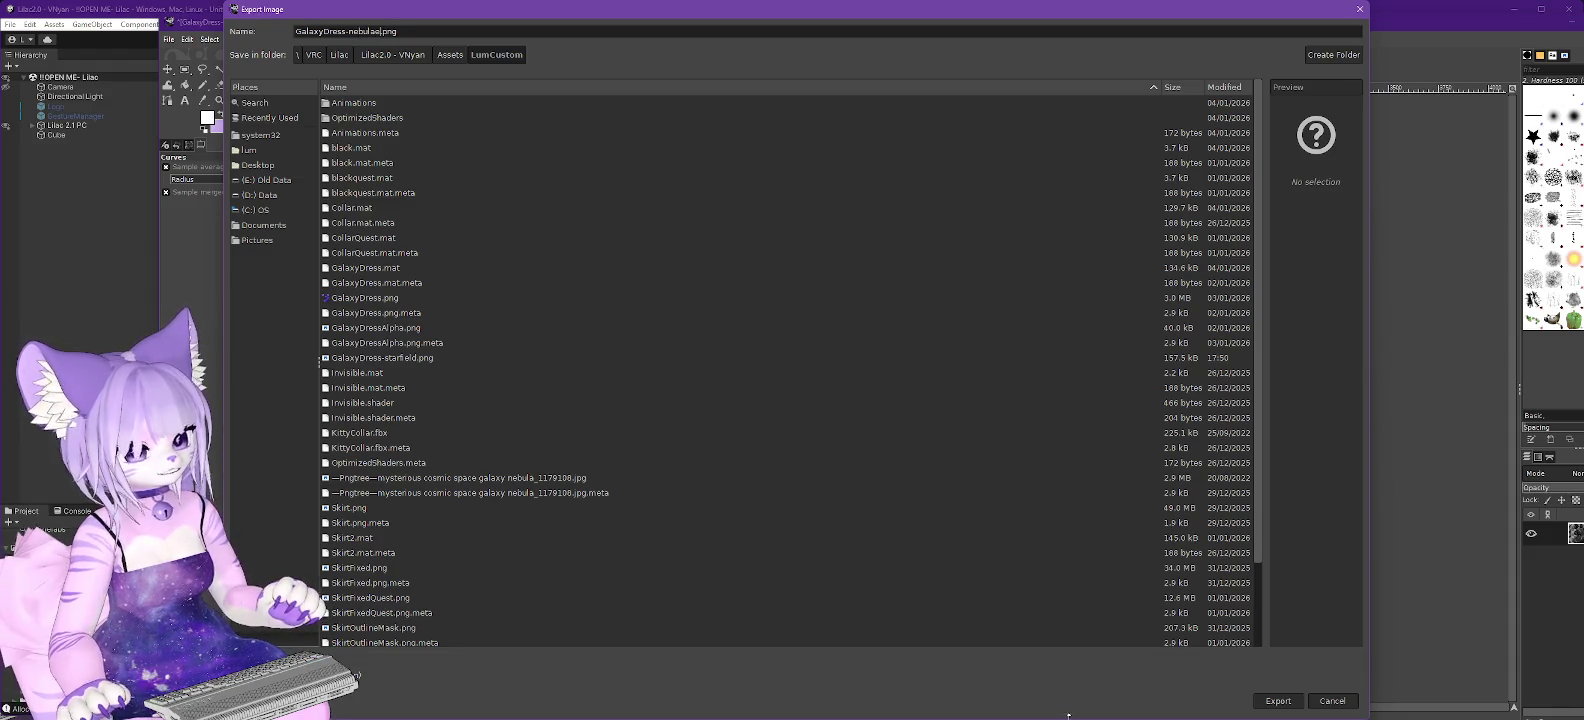
pyautogui.click(1280, 700)
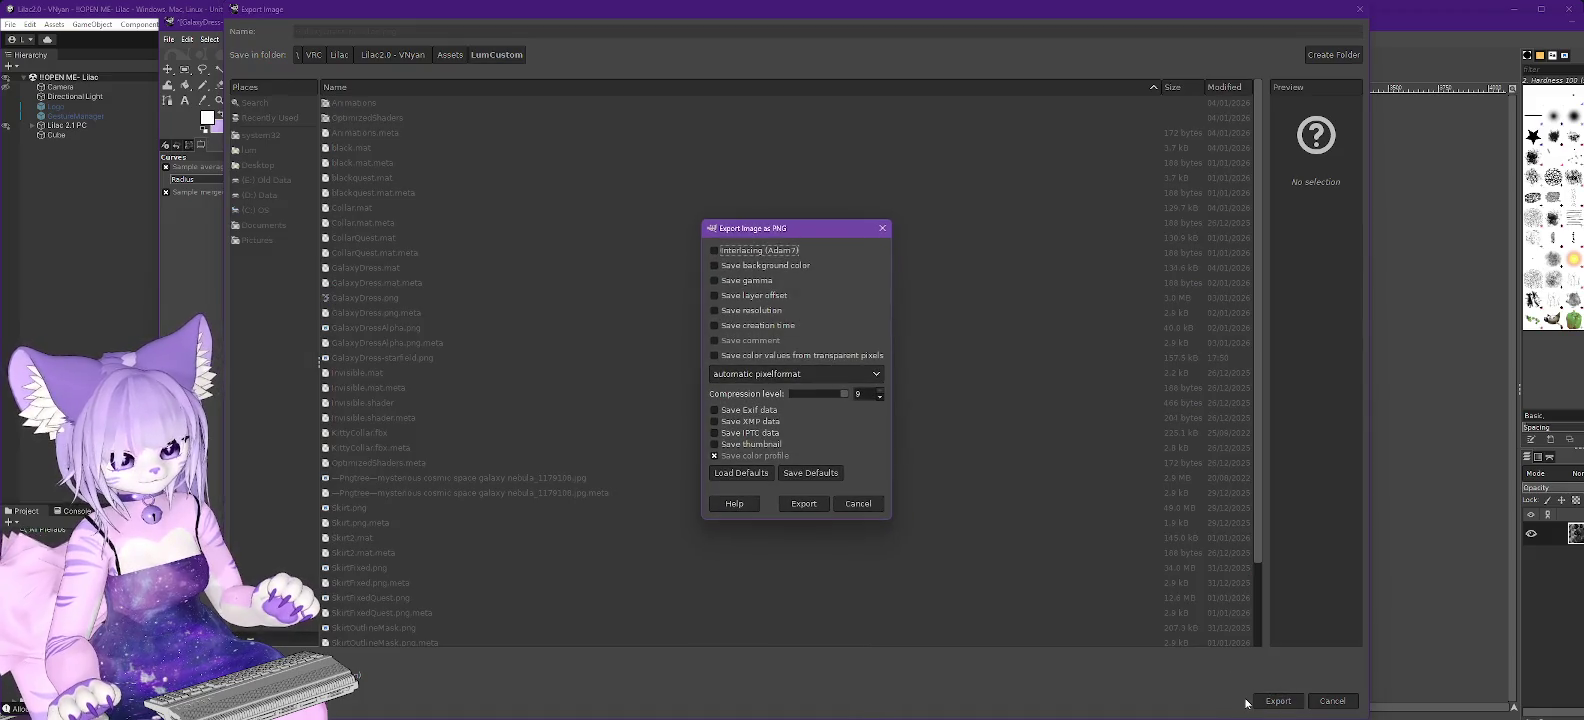
pyautogui.click(803, 503)
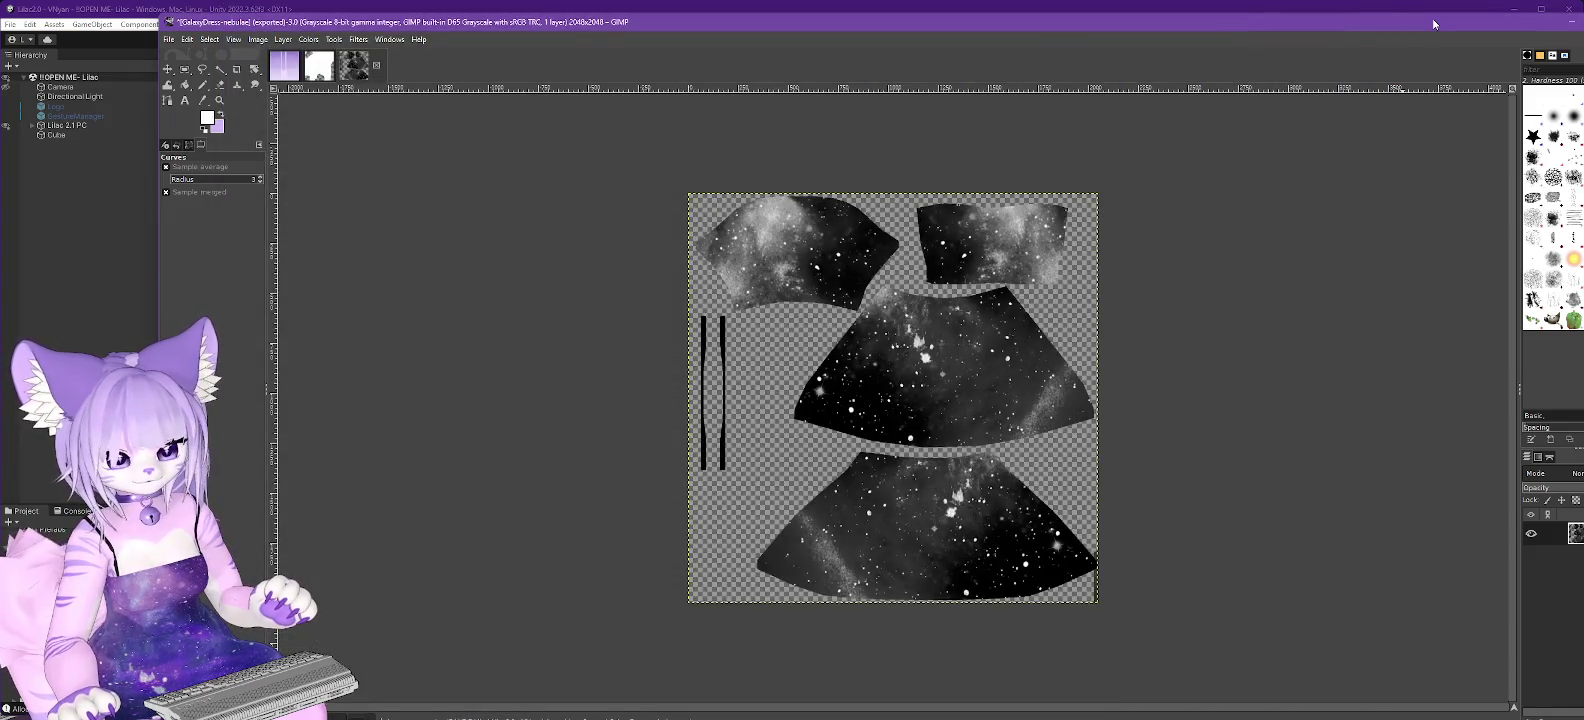
pyautogui.press('+')
pyautogui.press('+')
pyautogui.press('+')
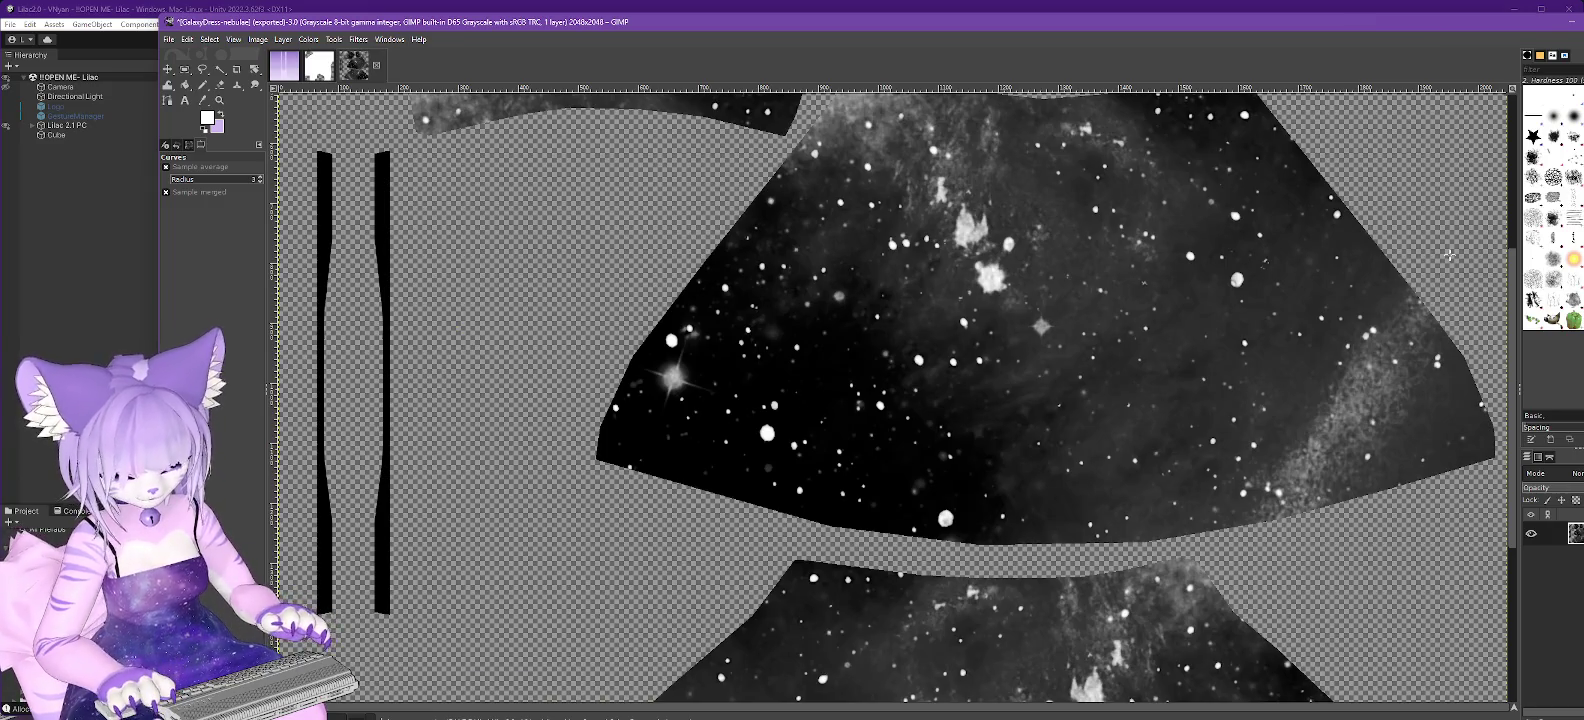
# Undo back to the purple texture and convert it to grayscale again.
pyautogui.press('-')
pyautogui.press('-')
pyautogui.press('-')
pyautogui.hotkey('ctrl', 'z')
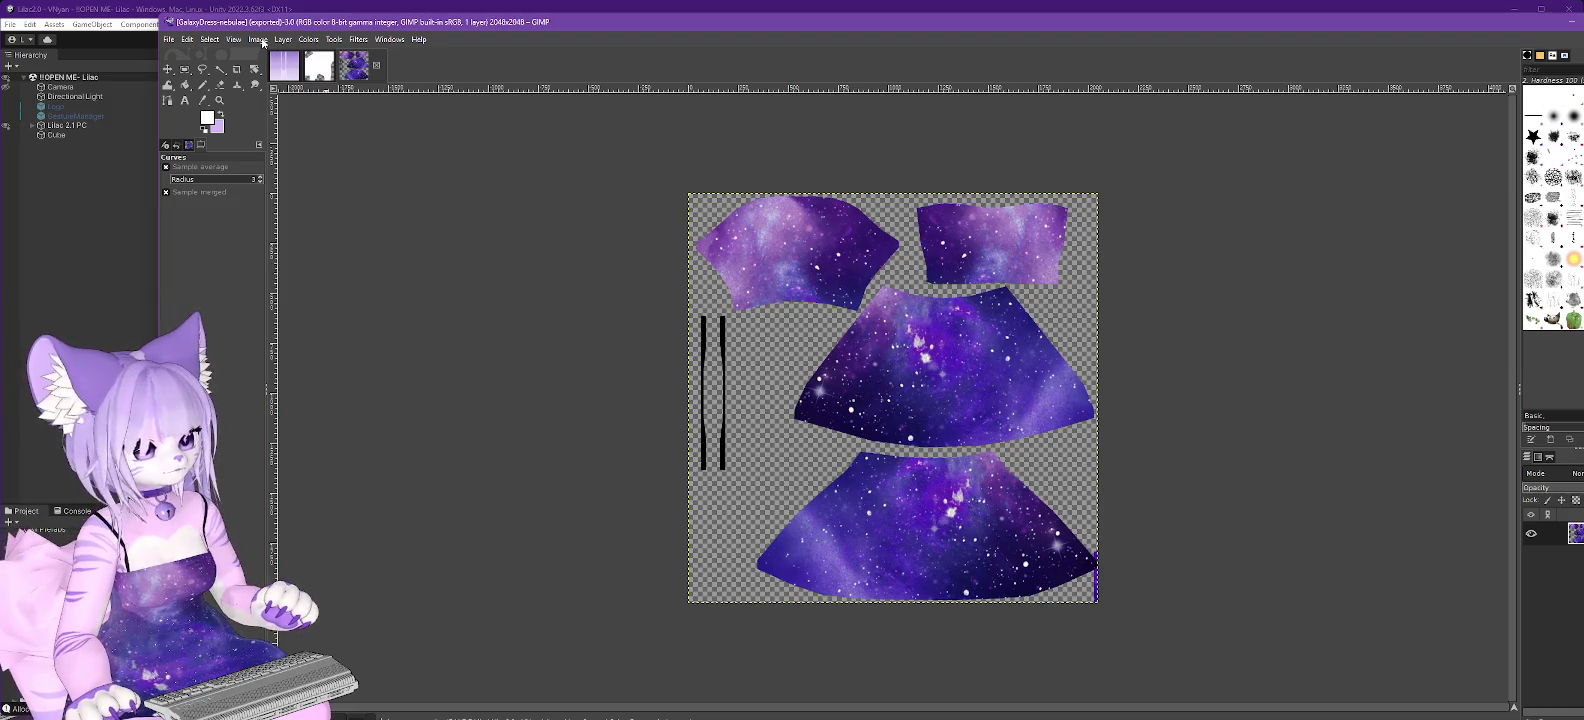
pyautogui.click(263, 43)
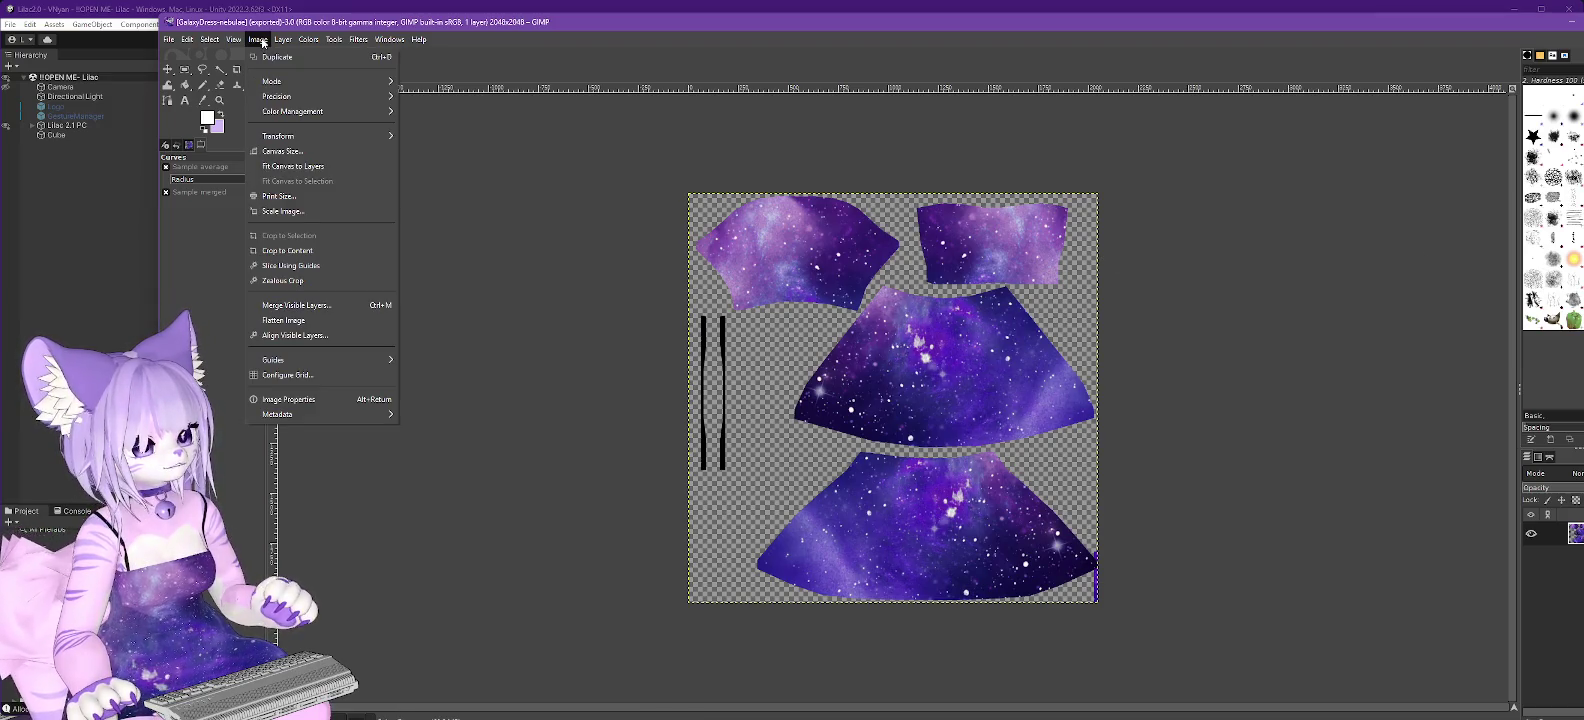
pyautogui.moveTo(323, 80)
pyautogui.click(430, 96)
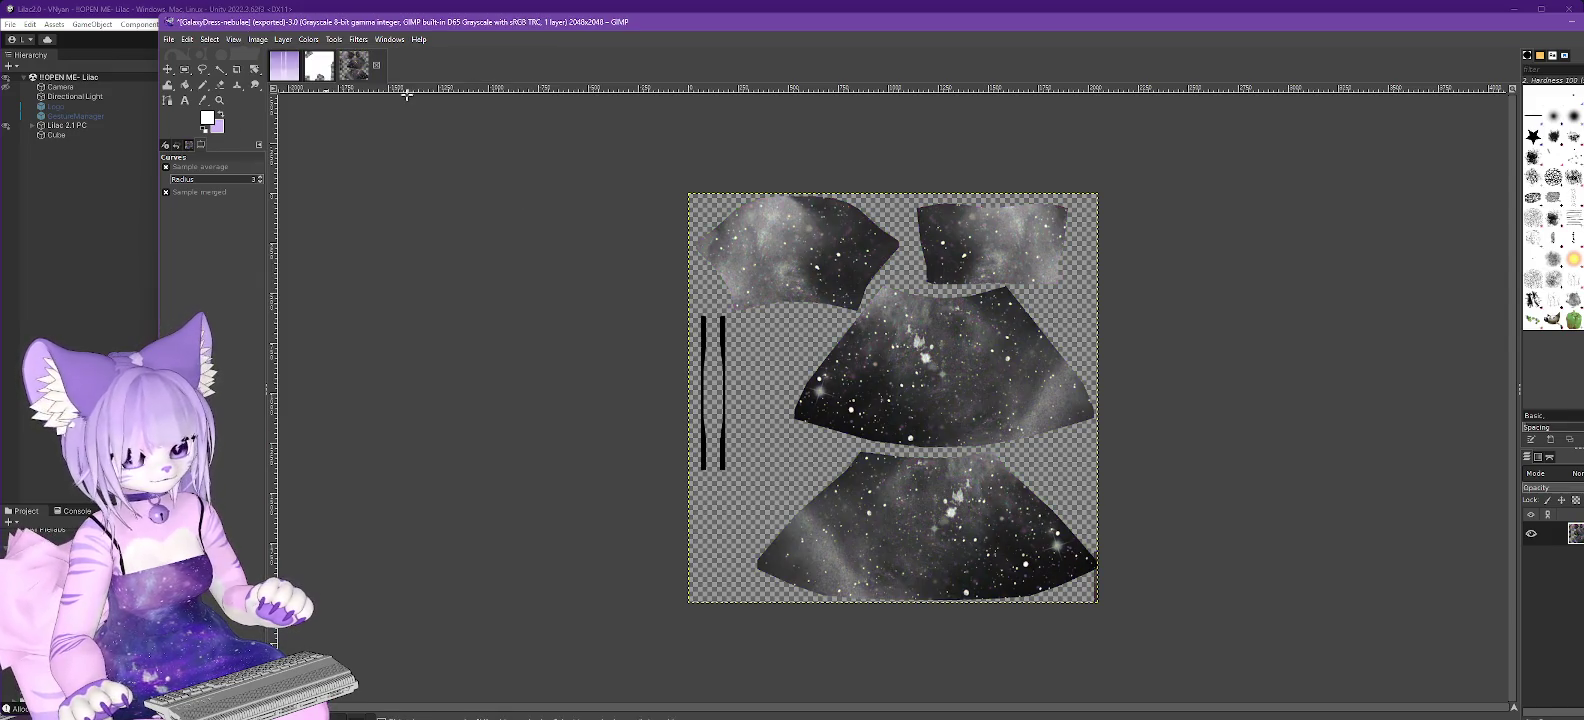
# Start a new export, clearing 'nebulae' from the file name.
pyautogui.click(168, 39)
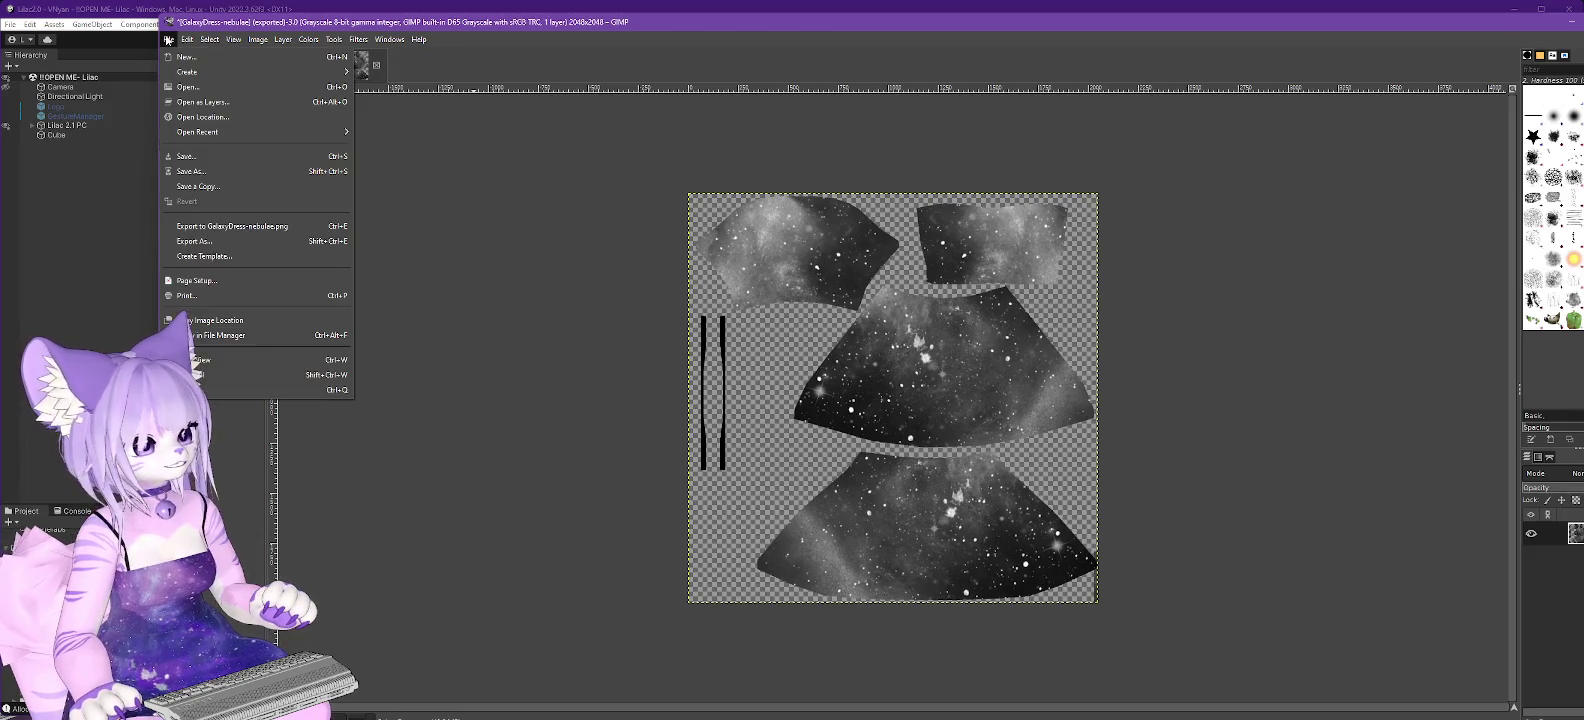
pyautogui.click(195, 241)
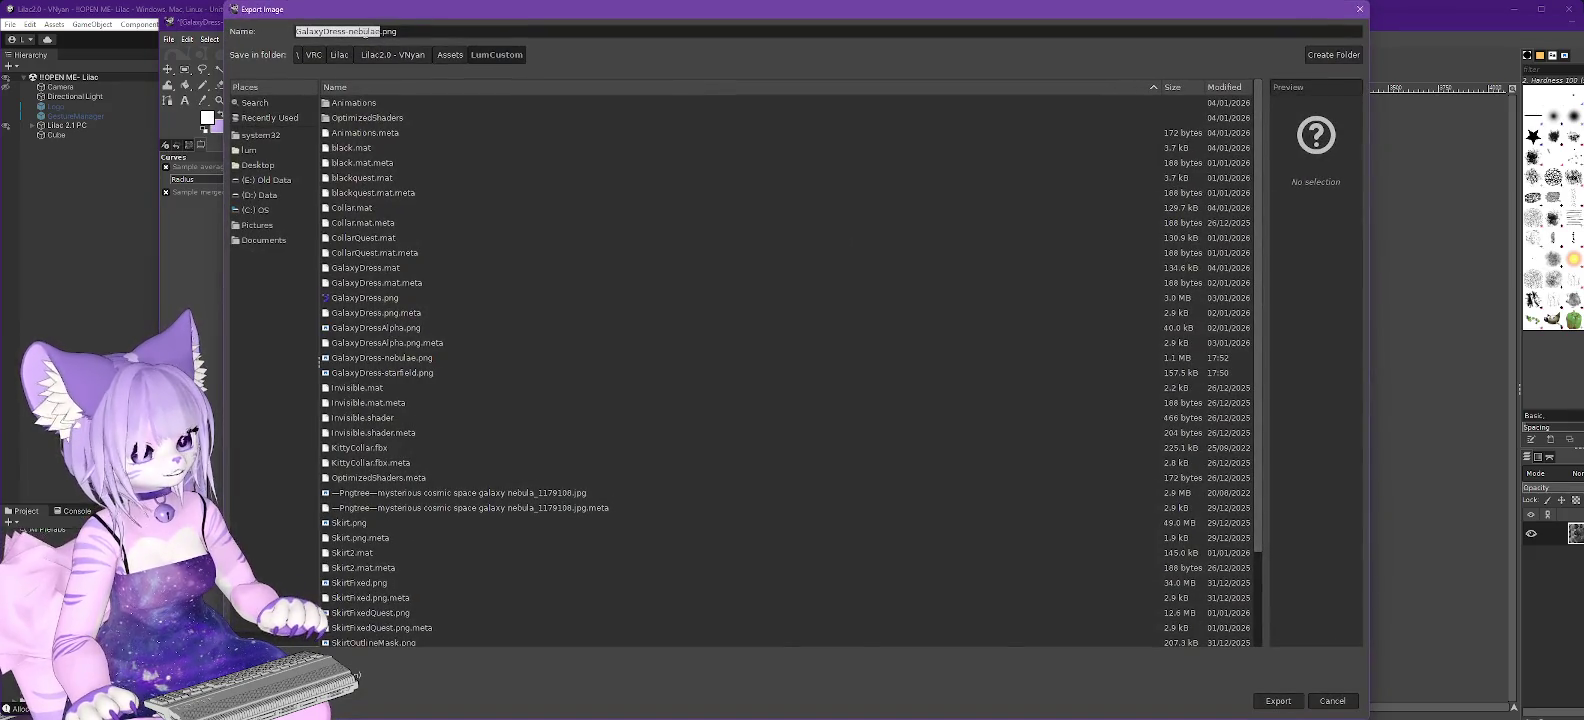
pyautogui.press('Delete')
pyautogui.press('Delete')
pyautogui.press('Delete')
pyautogui.press('BackSpace')
pyautogui.press('BackSpace')
pyautogui.press('BackSpace')
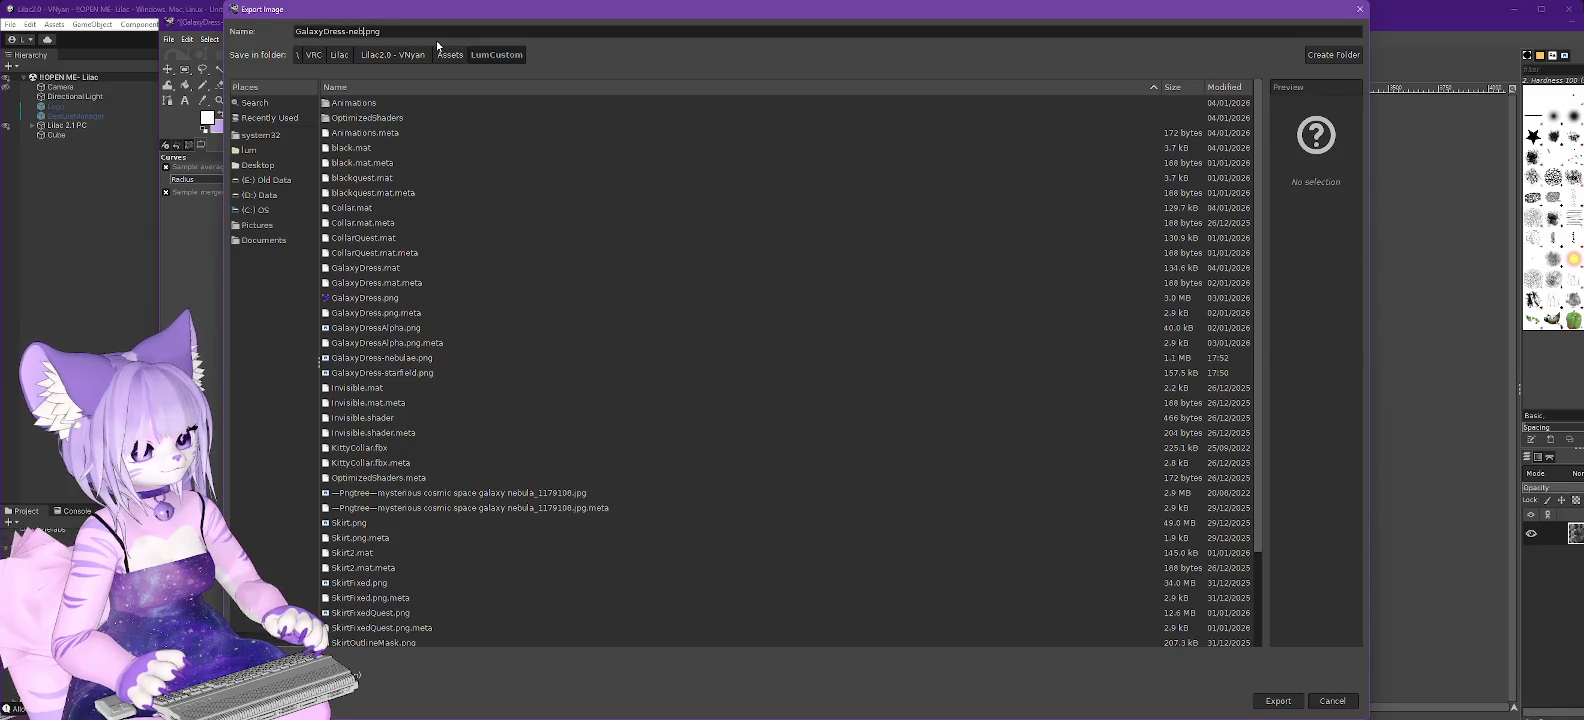
# Export the grayscale texture as GalaxyDress-base.png.
pyautogui.write('base')
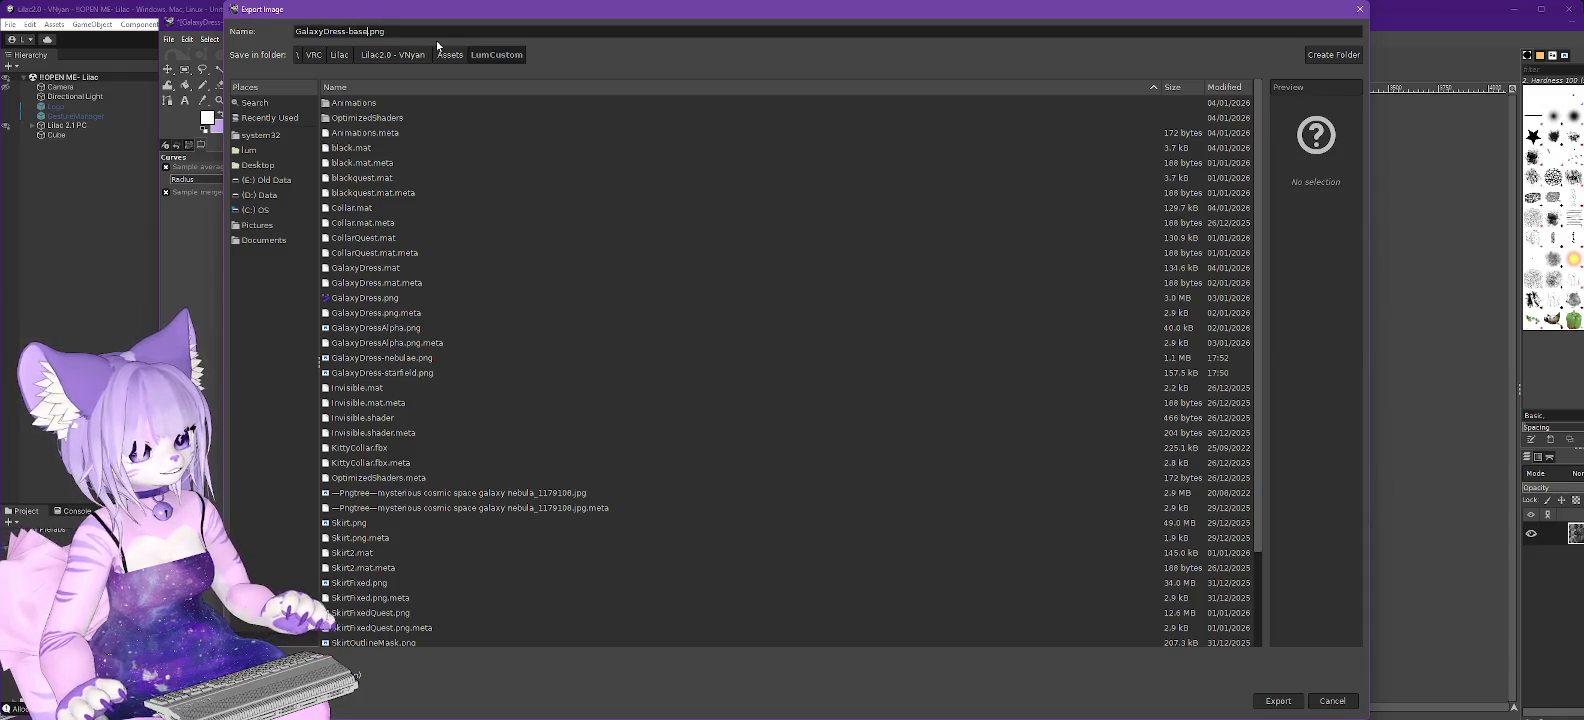
pyautogui.click(1278, 700)
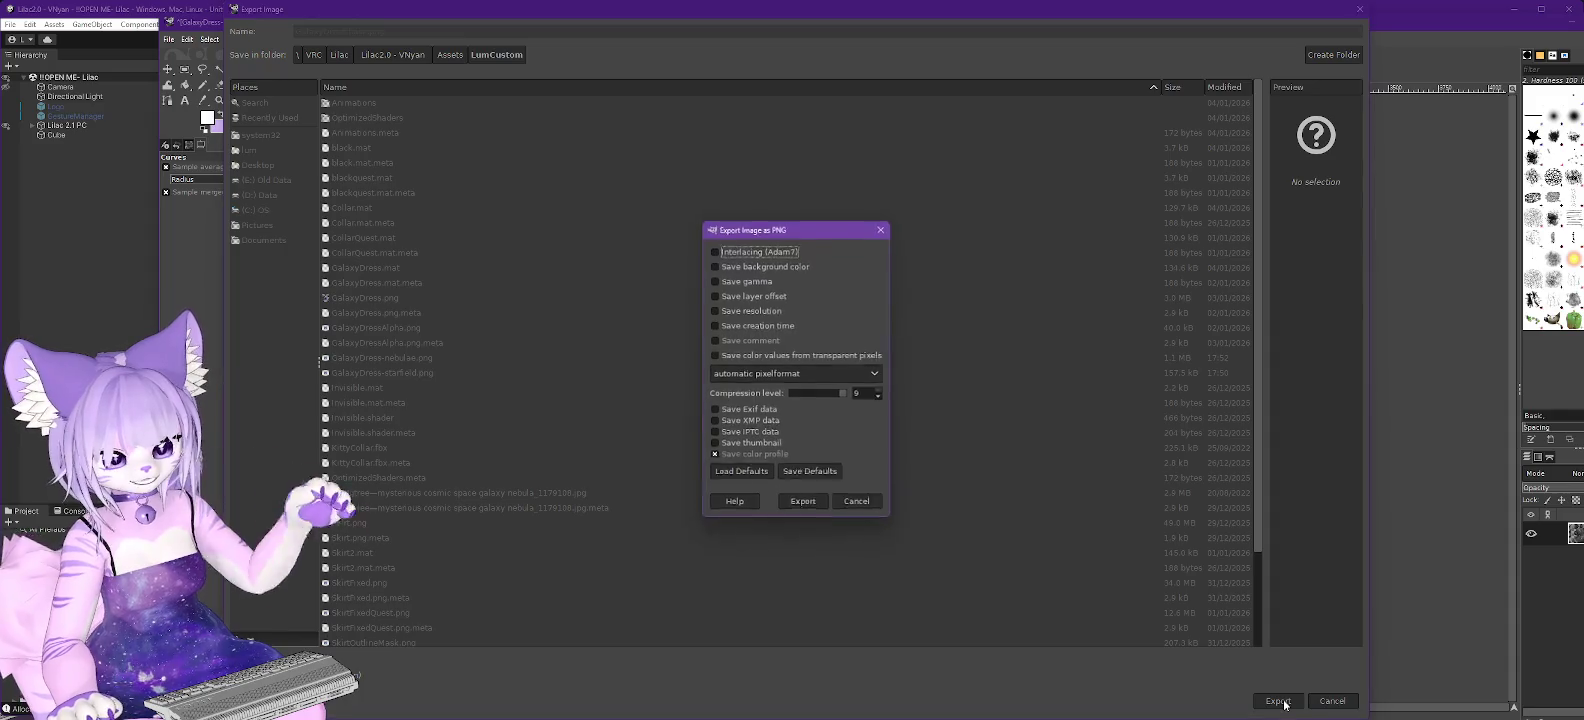
pyautogui.click(803, 504)
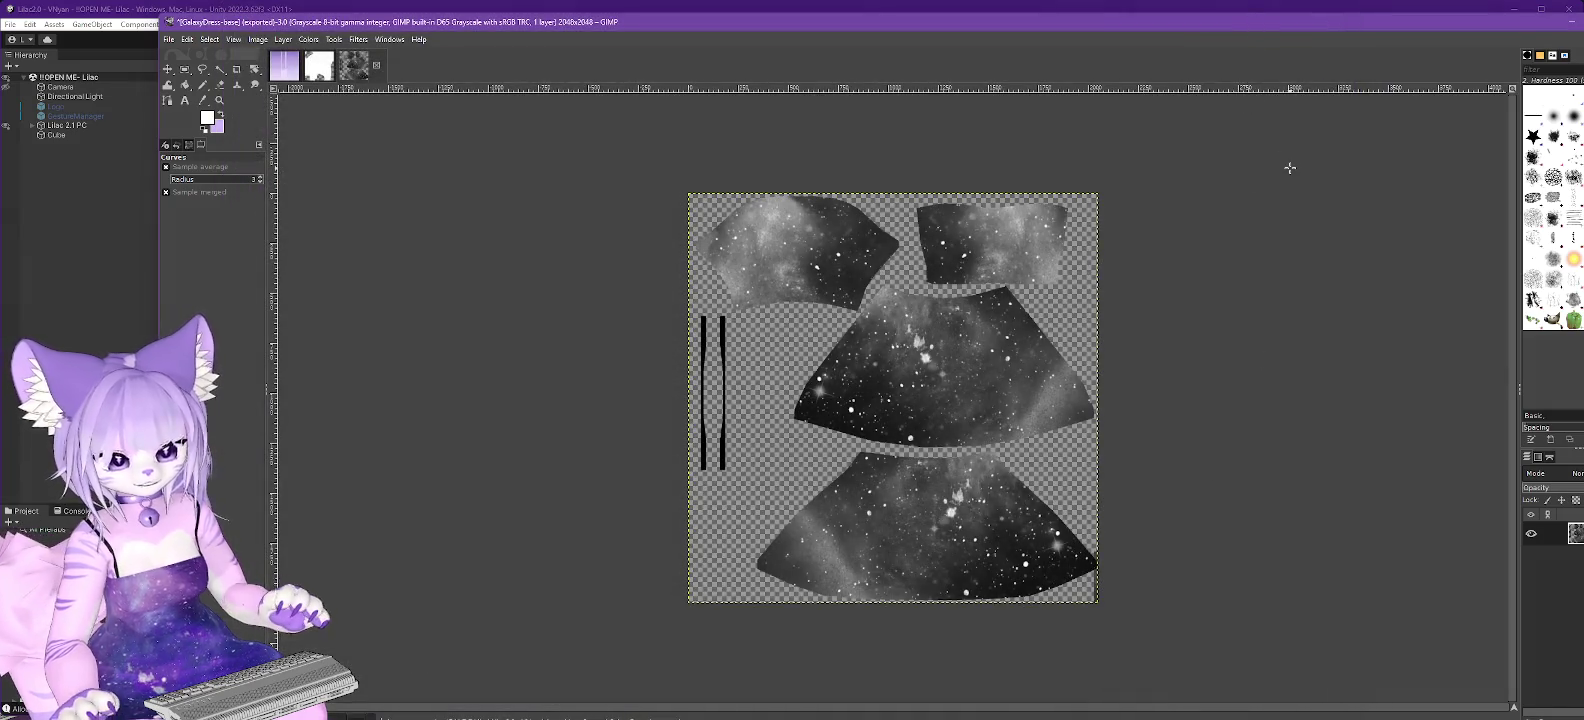
# Restore the purple colours and sample the skirt edge's dark navy as foreground colour.
pyautogui.hotkey('ctrl', 'z')
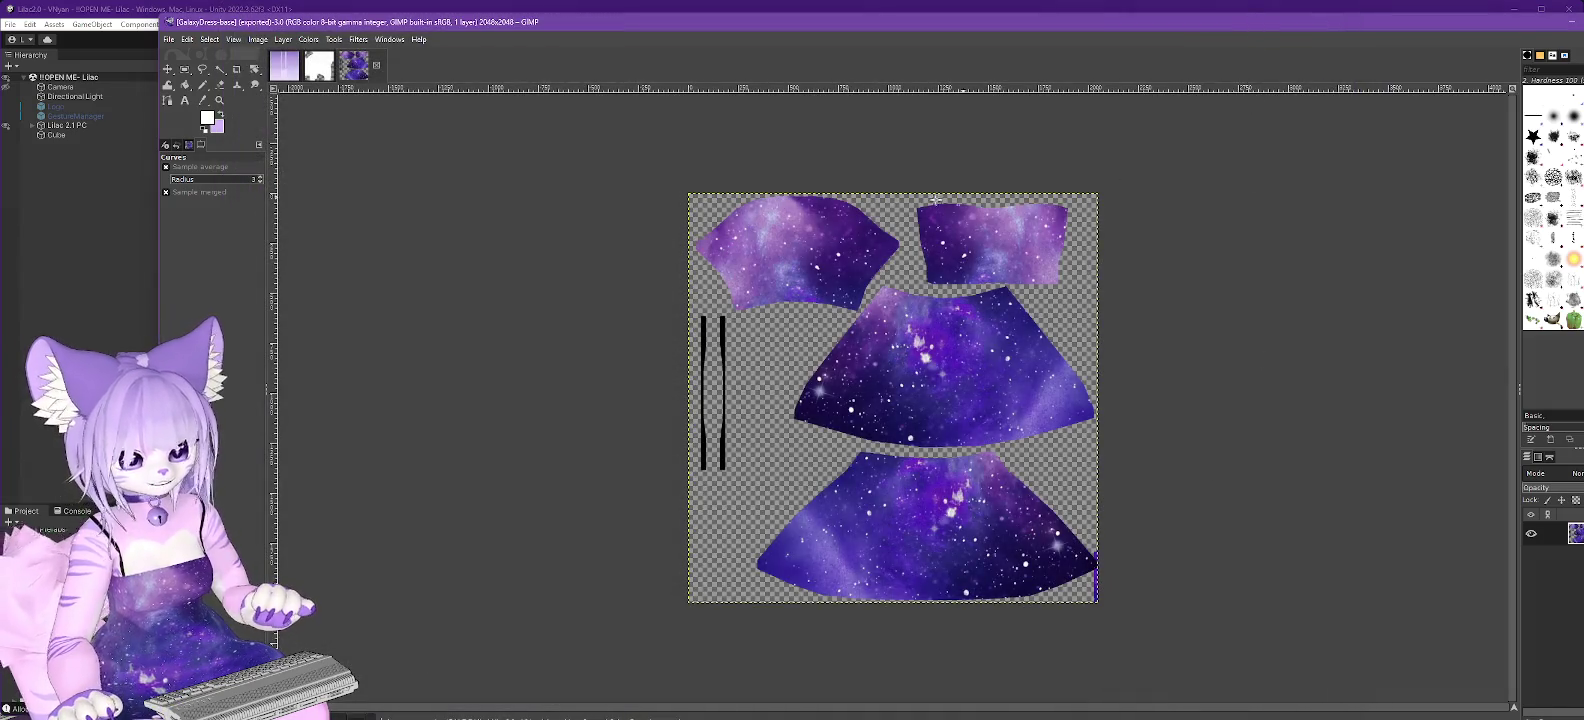
pyautogui.click(203, 100)
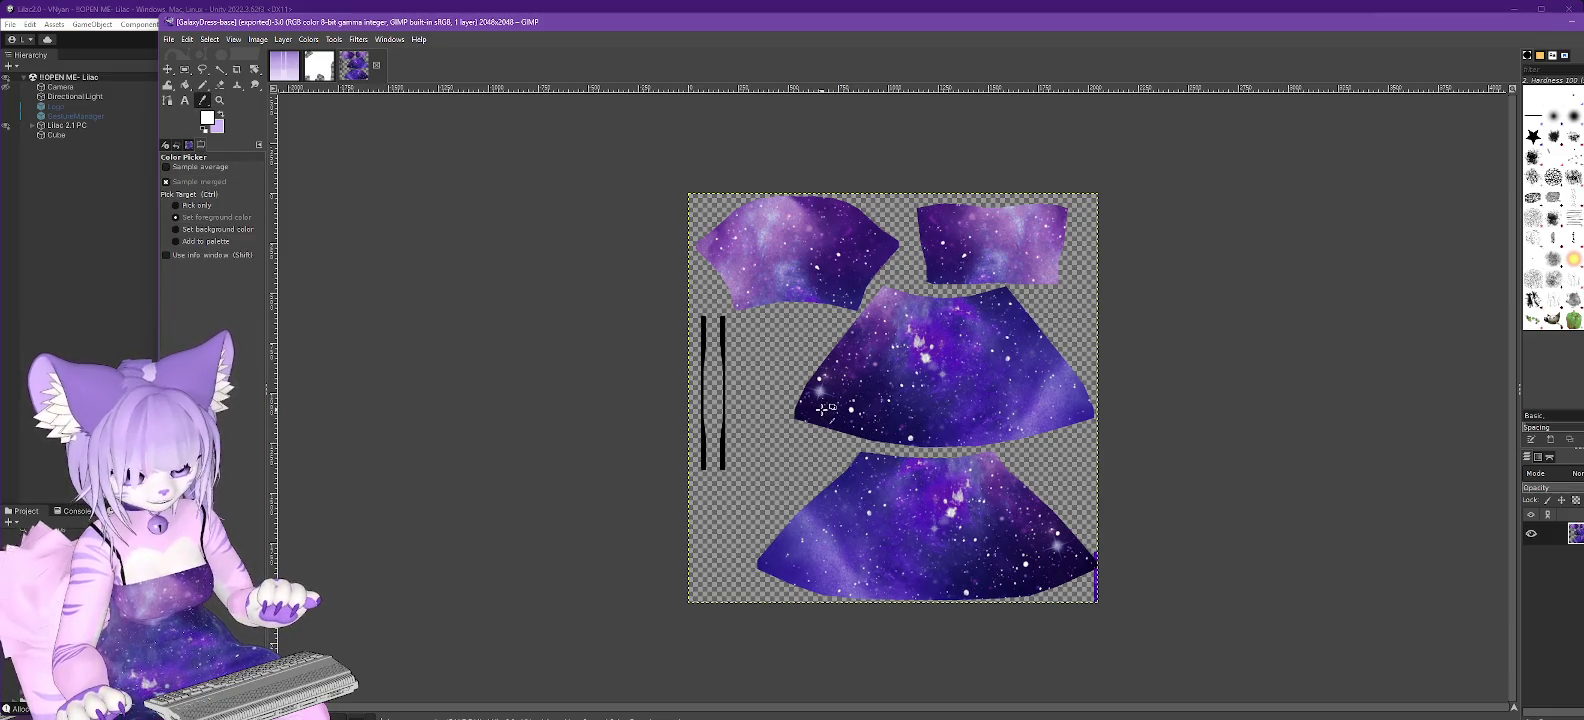
pyautogui.click(809, 402)
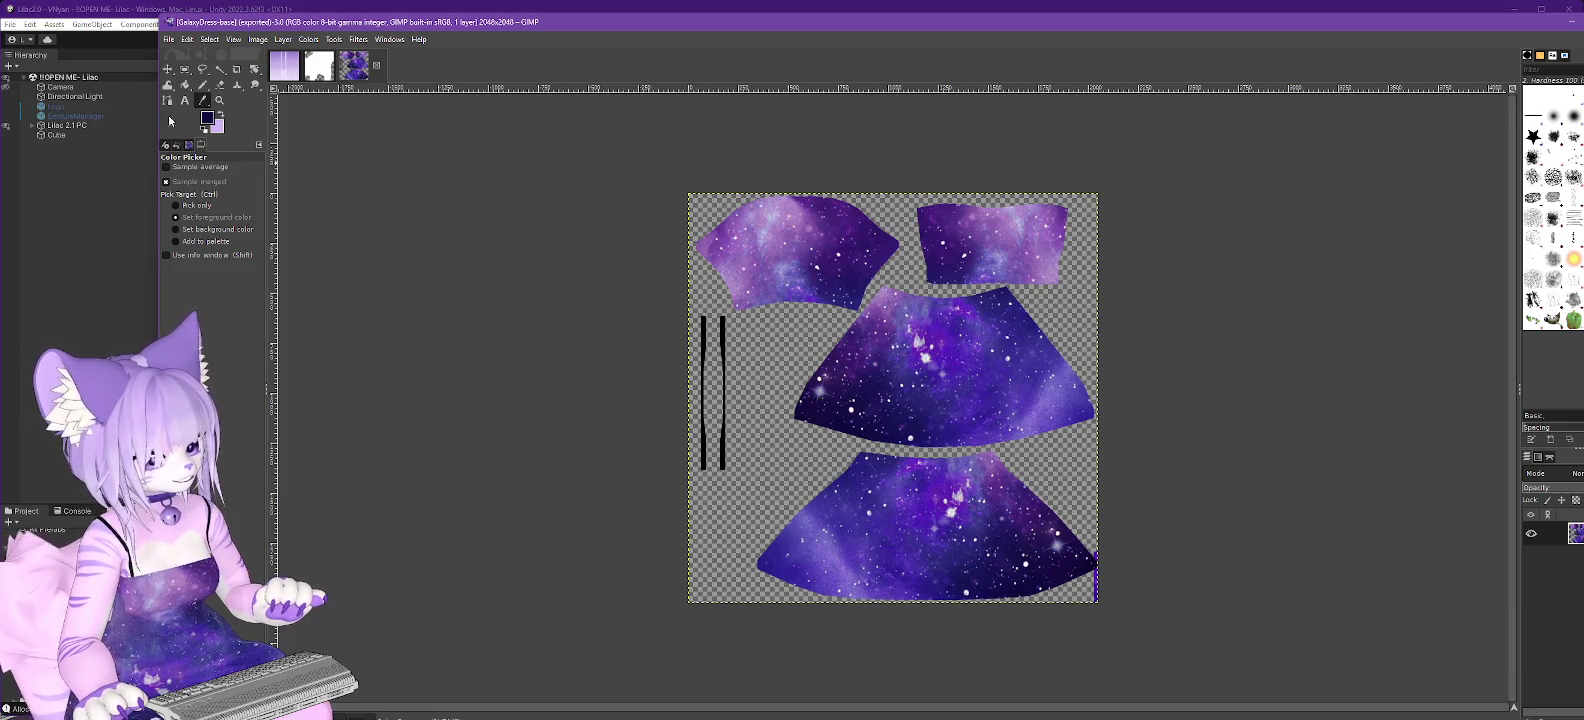
pyautogui.click(114, 14)
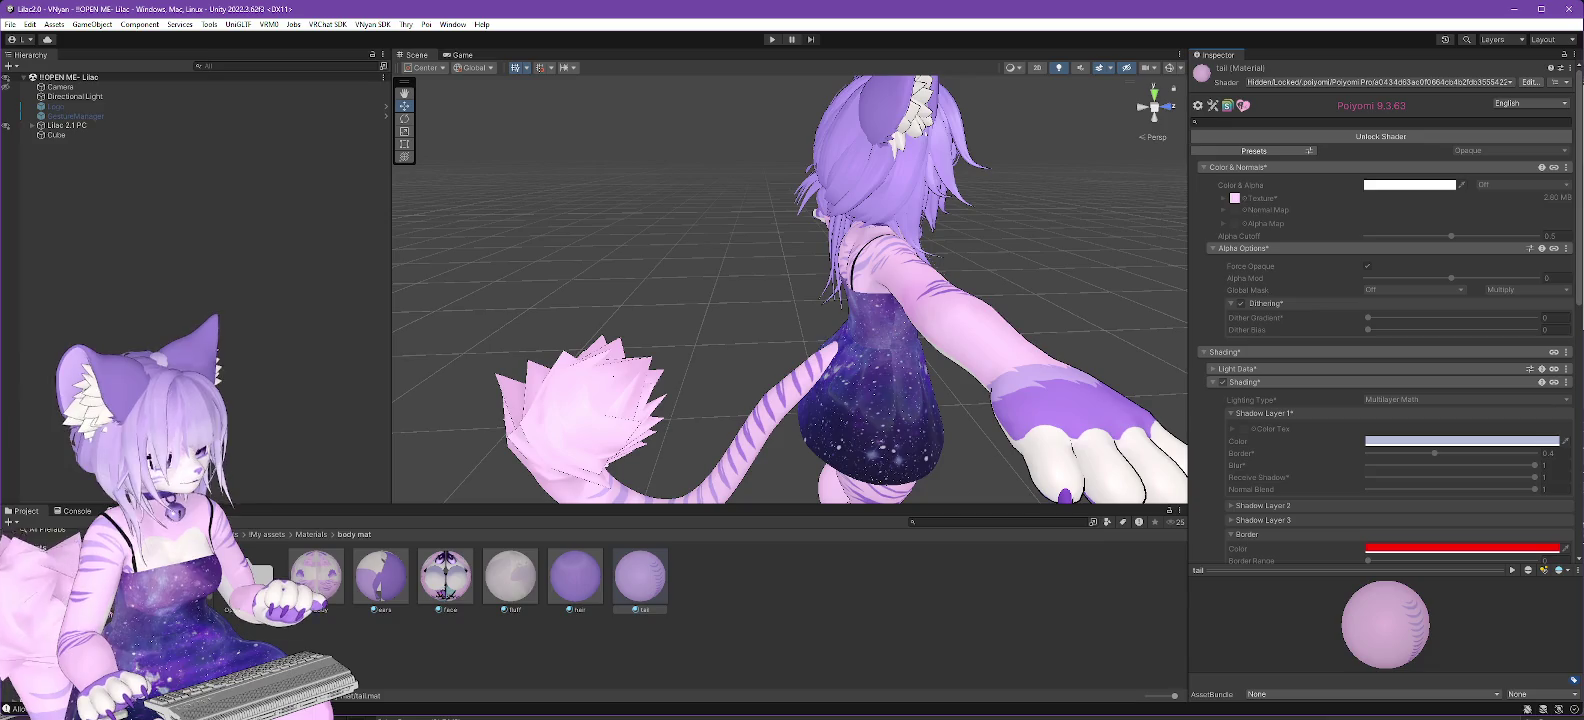
# In LumCustom, inspect the GalaxyDress texture's import settings and select the GalaxyDress material.
pyautogui.click(80, 570)
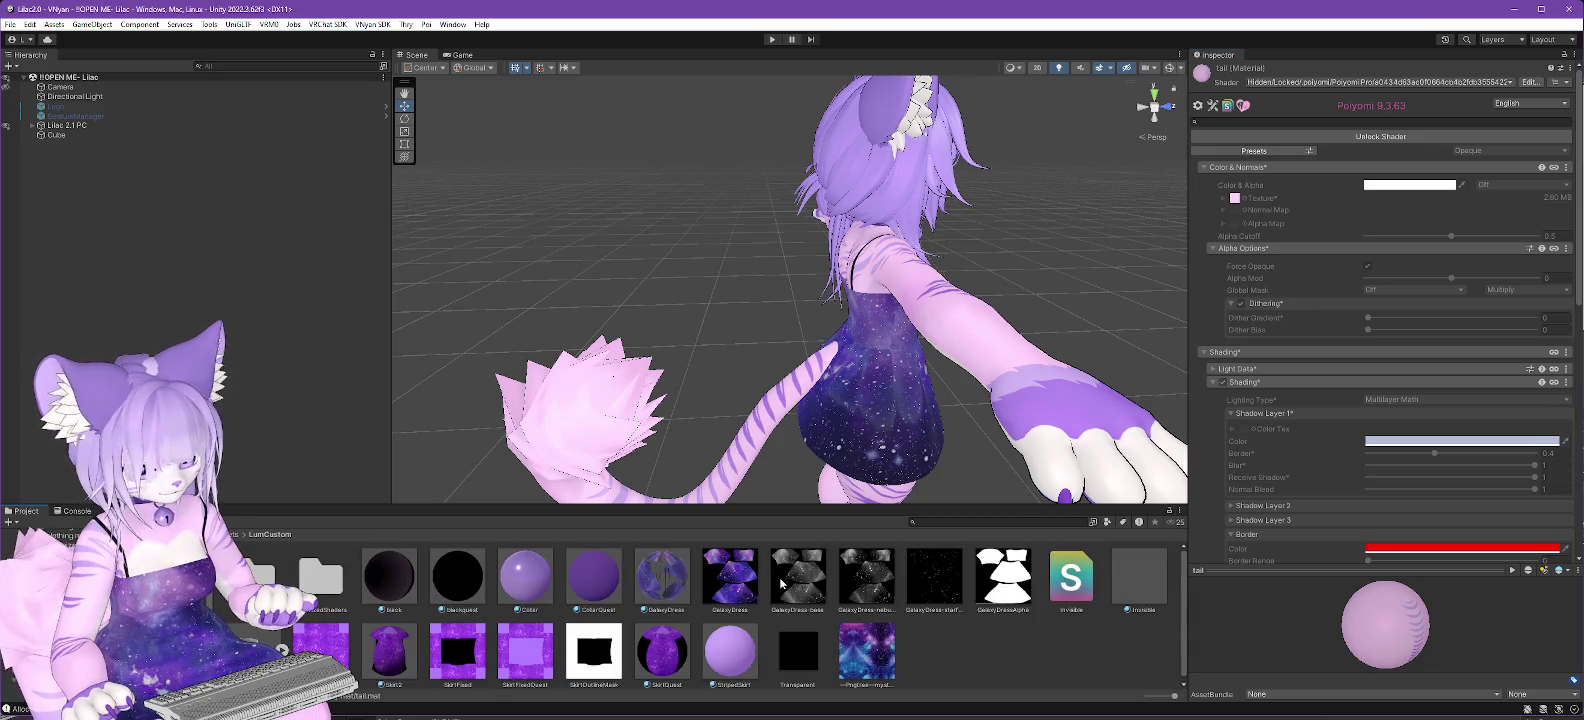
pyautogui.click(721, 580)
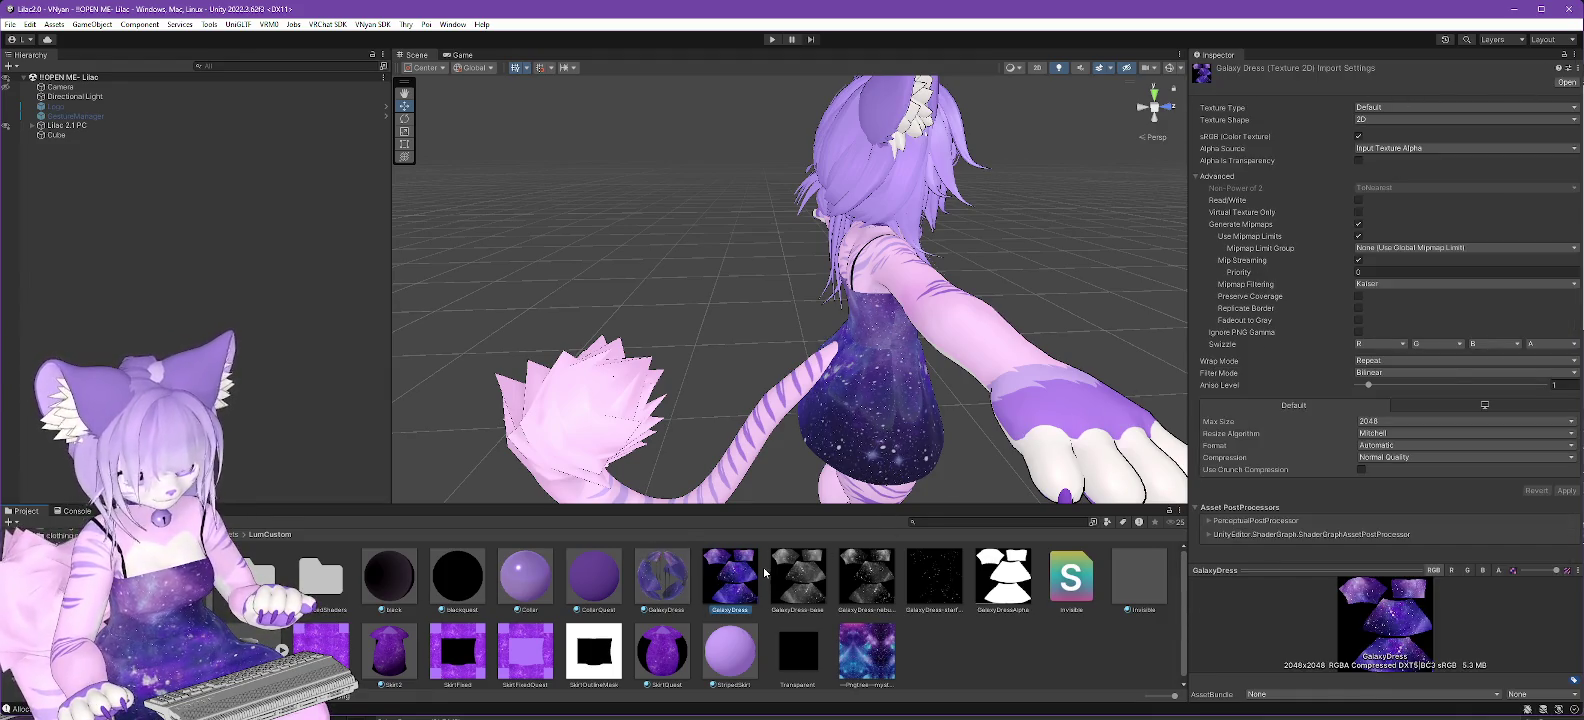
pyautogui.scroll(-1, 519, 569)
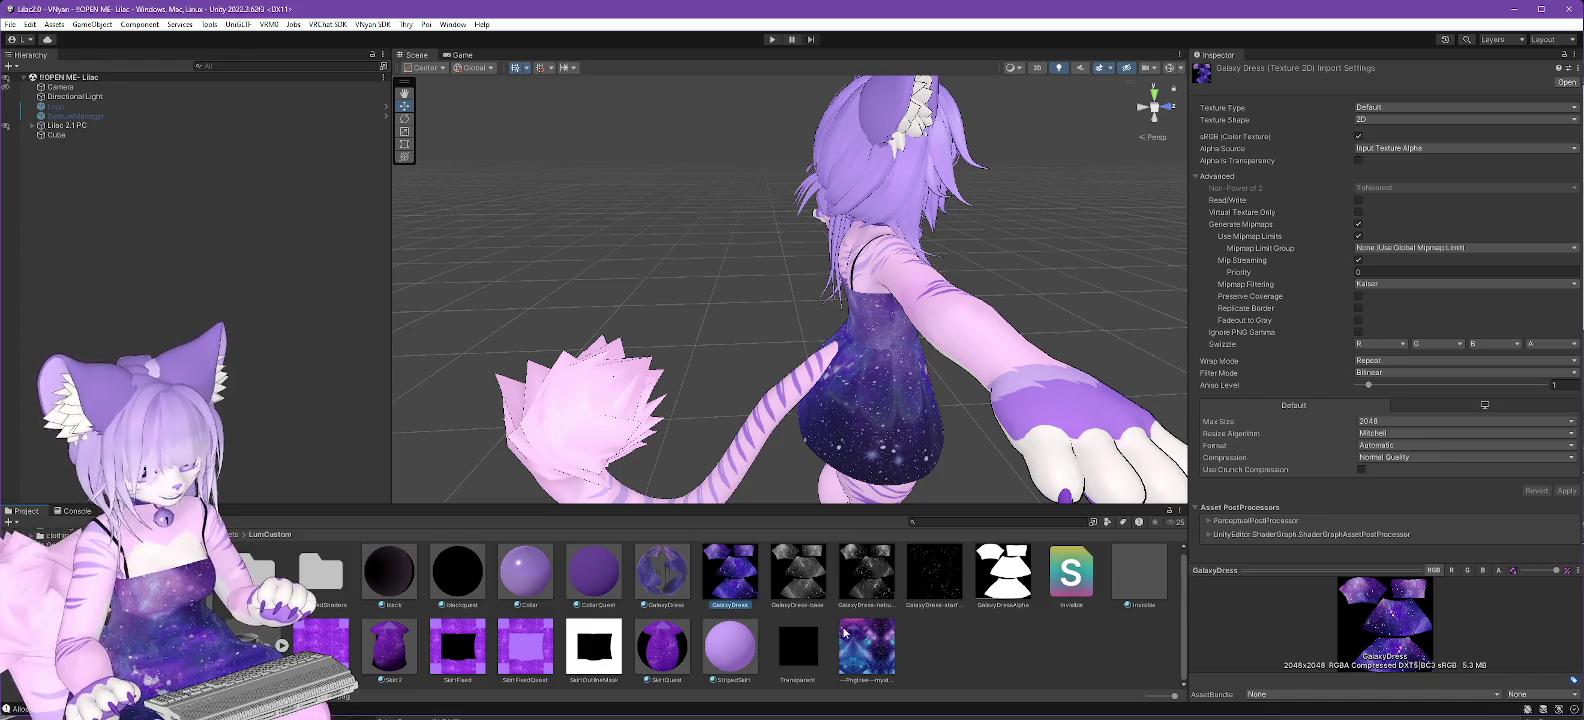
pyautogui.click(663, 574)
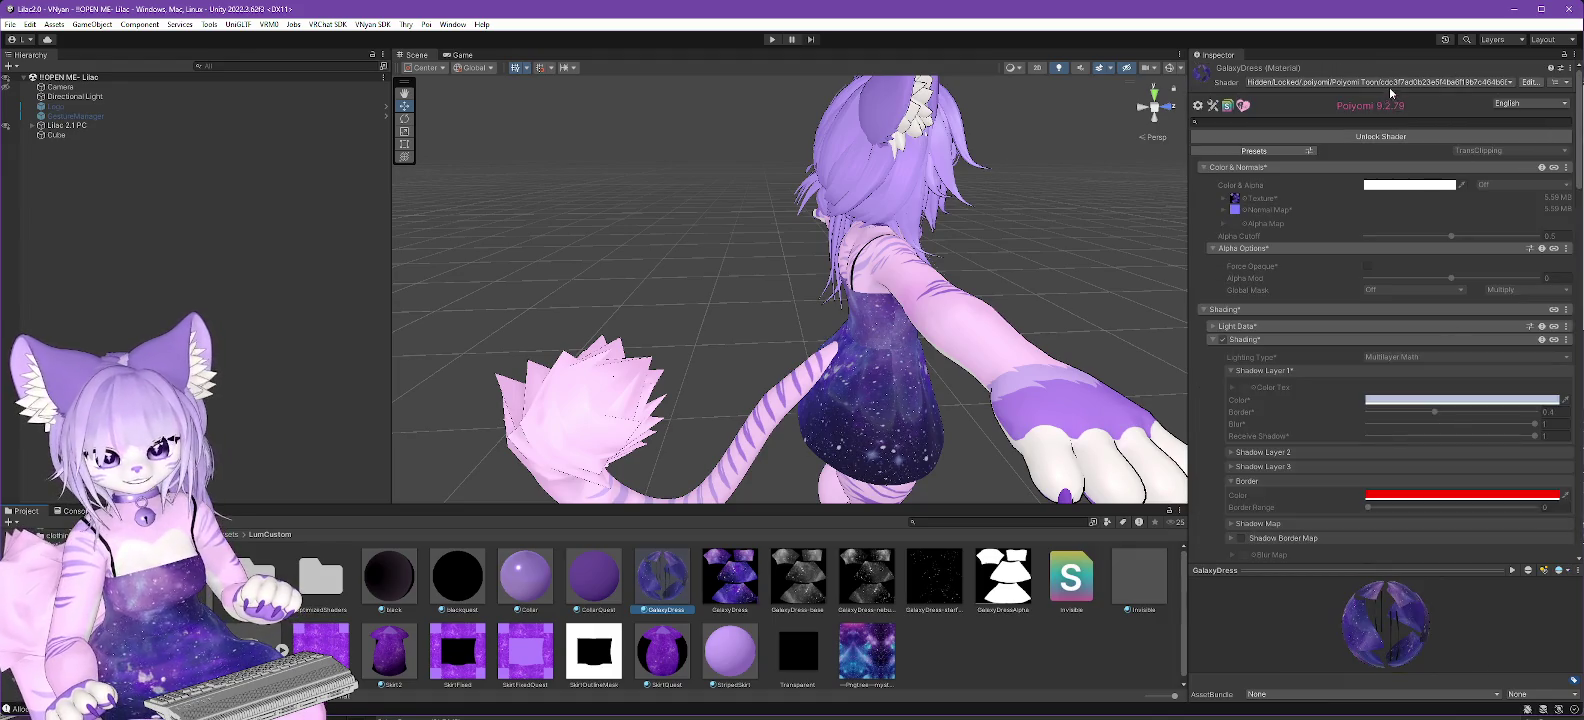
# Set the GalaxyDress material's shader to .poiyomi > Poiyomi Pro and browse its settings.
pyautogui.click(1388, 84)
pyautogui.click(1296, 121)
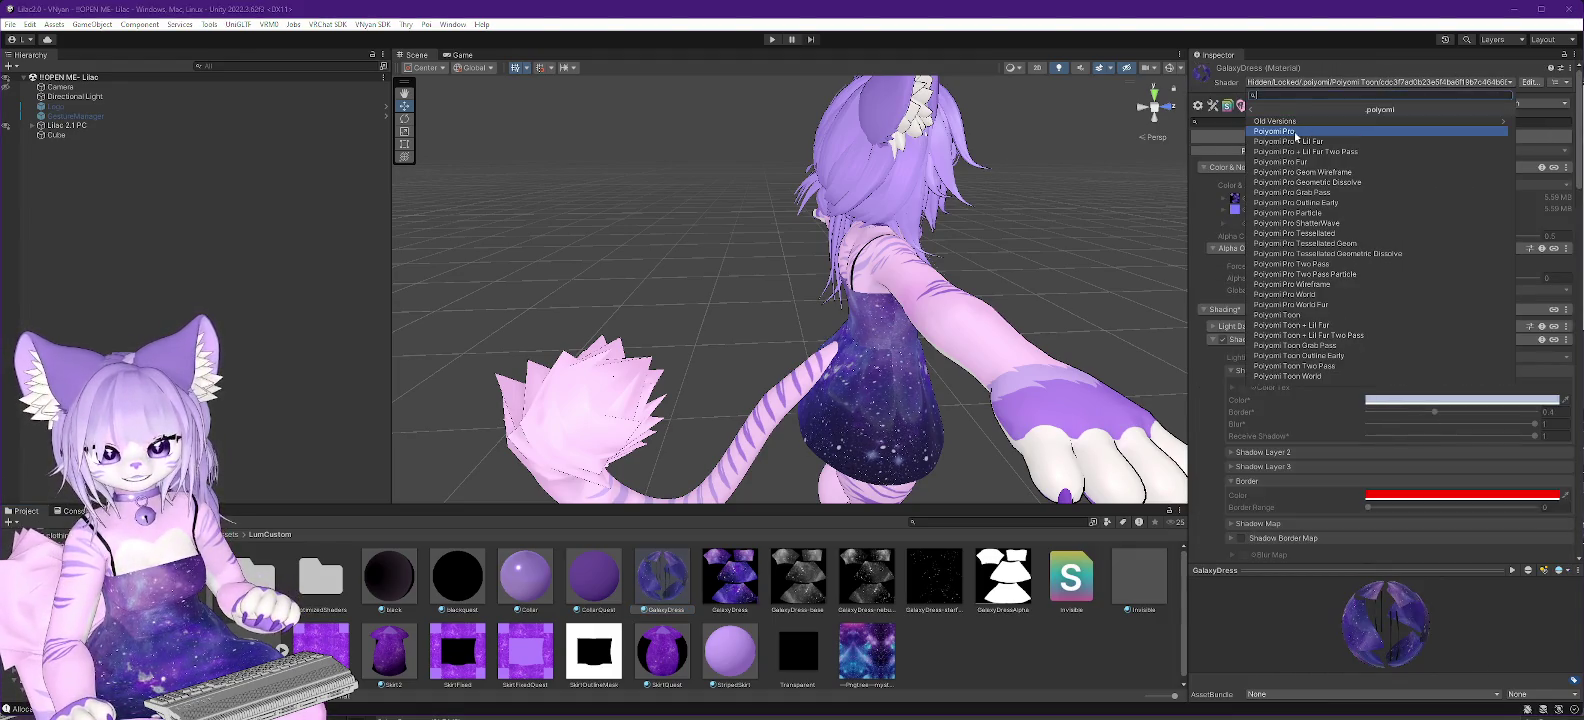
pyautogui.click(1296, 131)
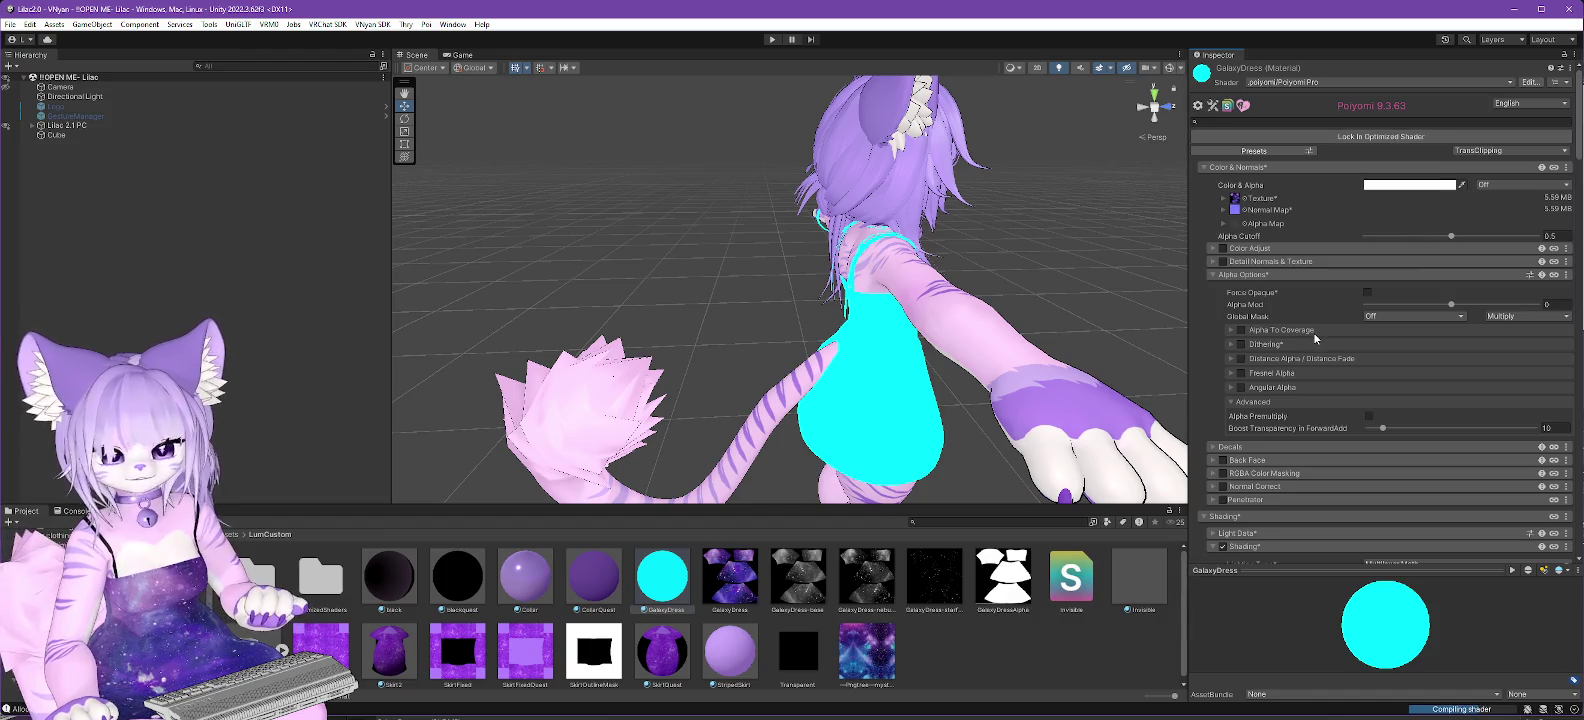
pyautogui.scroll(-3, 1315, 338)
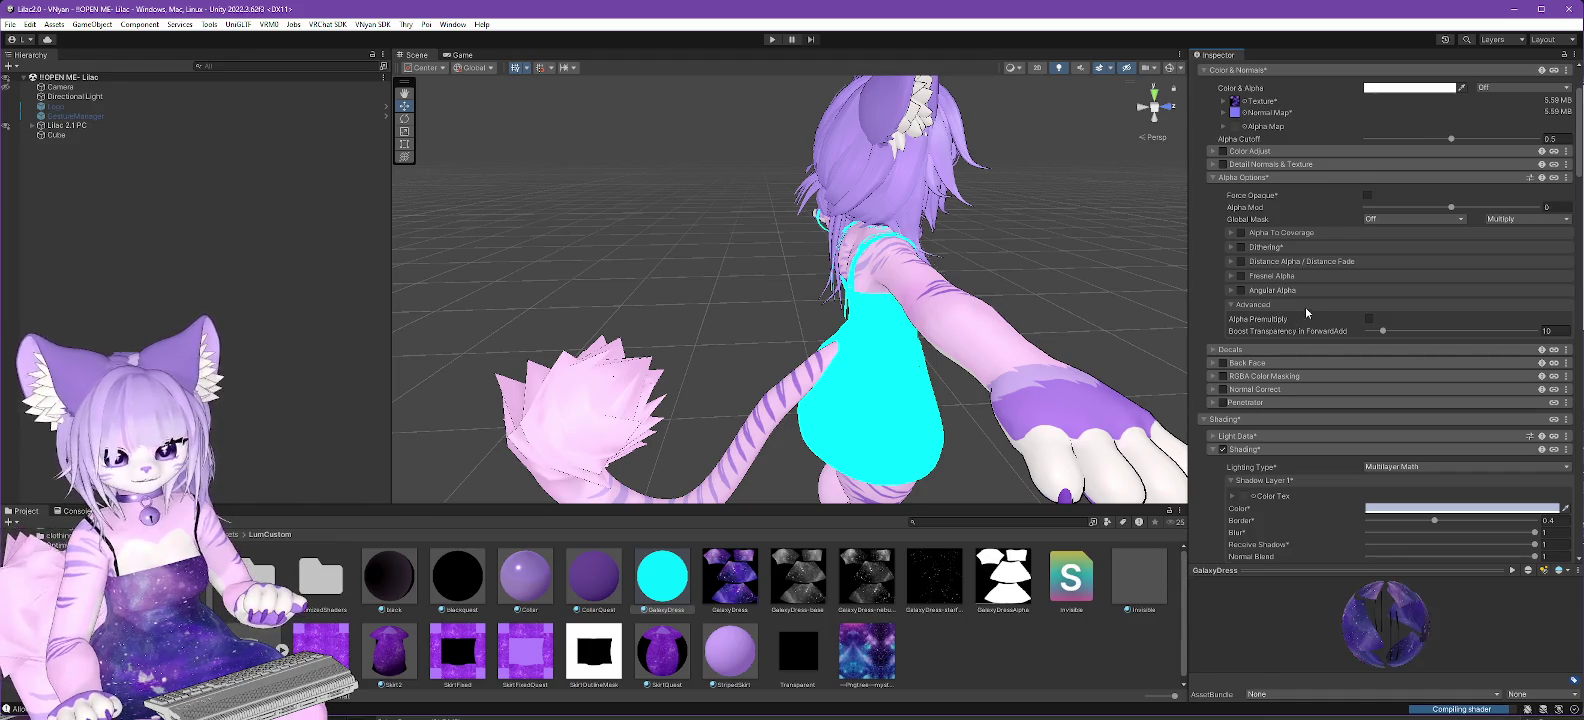
pyautogui.scroll(-10, 1306, 306)
pyautogui.scroll(-20, 1300, 318)
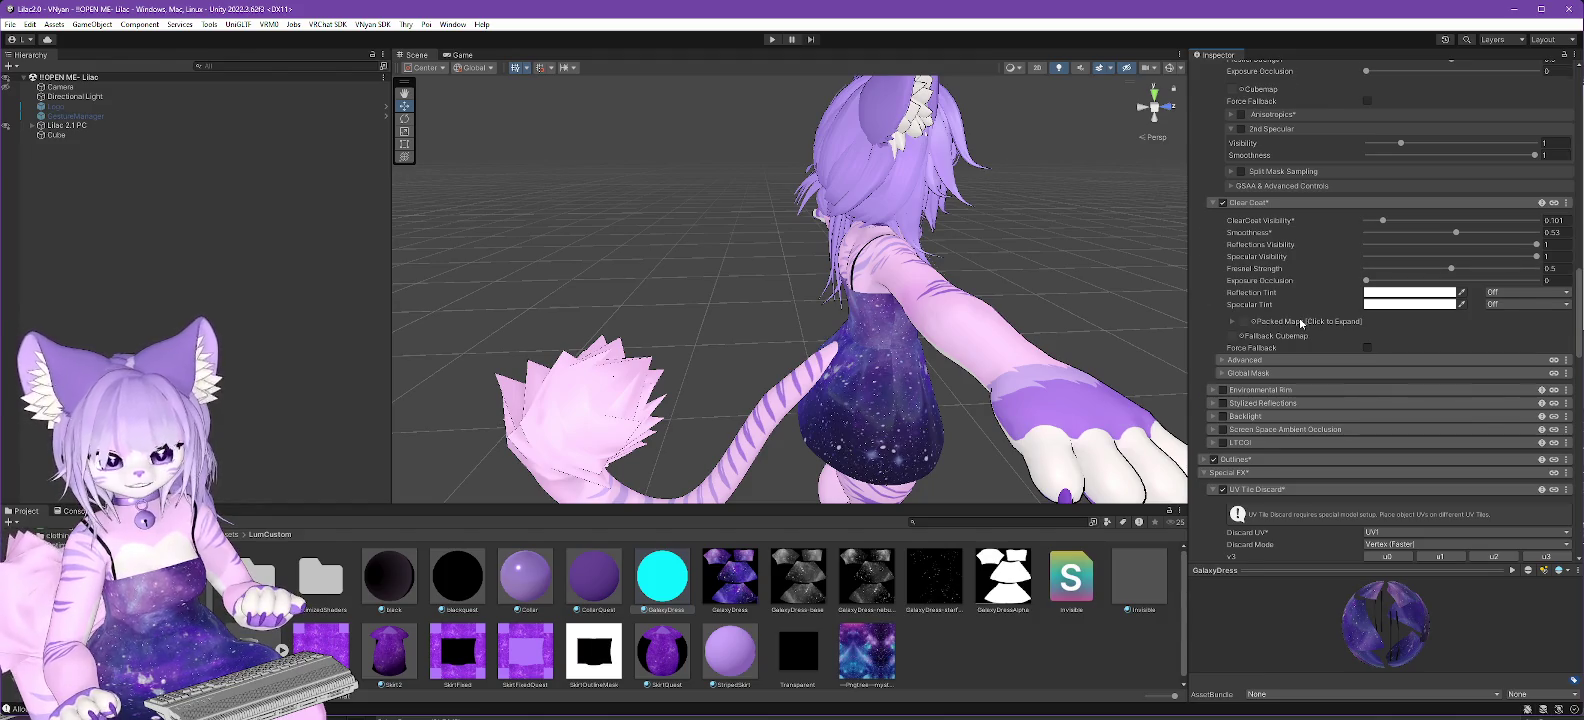
pyautogui.scroll(-6, 1300, 321)
pyautogui.scroll(20, 1300, 333)
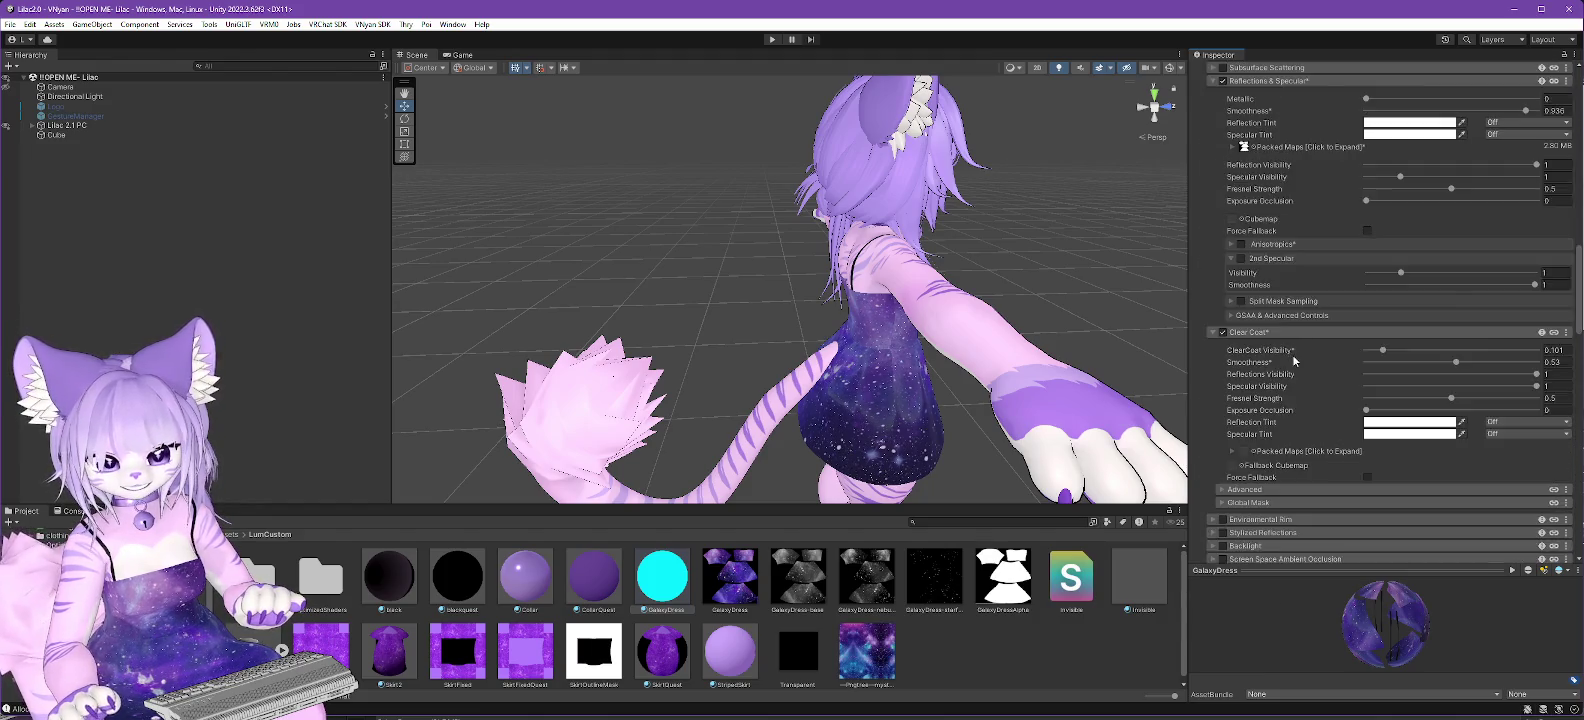
pyautogui.scroll(5, 1290, 324)
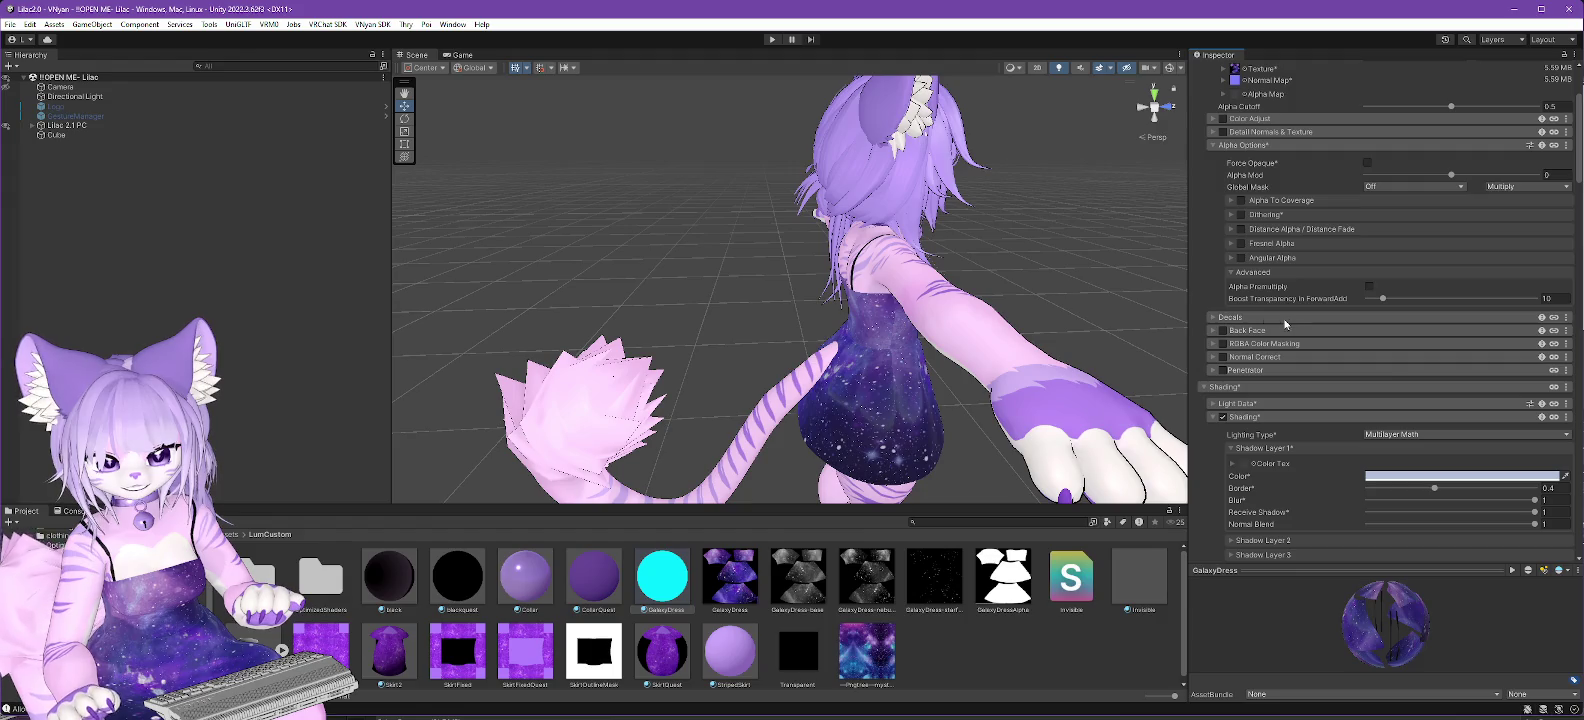
# Enable Decal 0 and tint it with hex colour 937CCC.
pyautogui.click(1212, 318)
pyautogui.click(1221, 348)
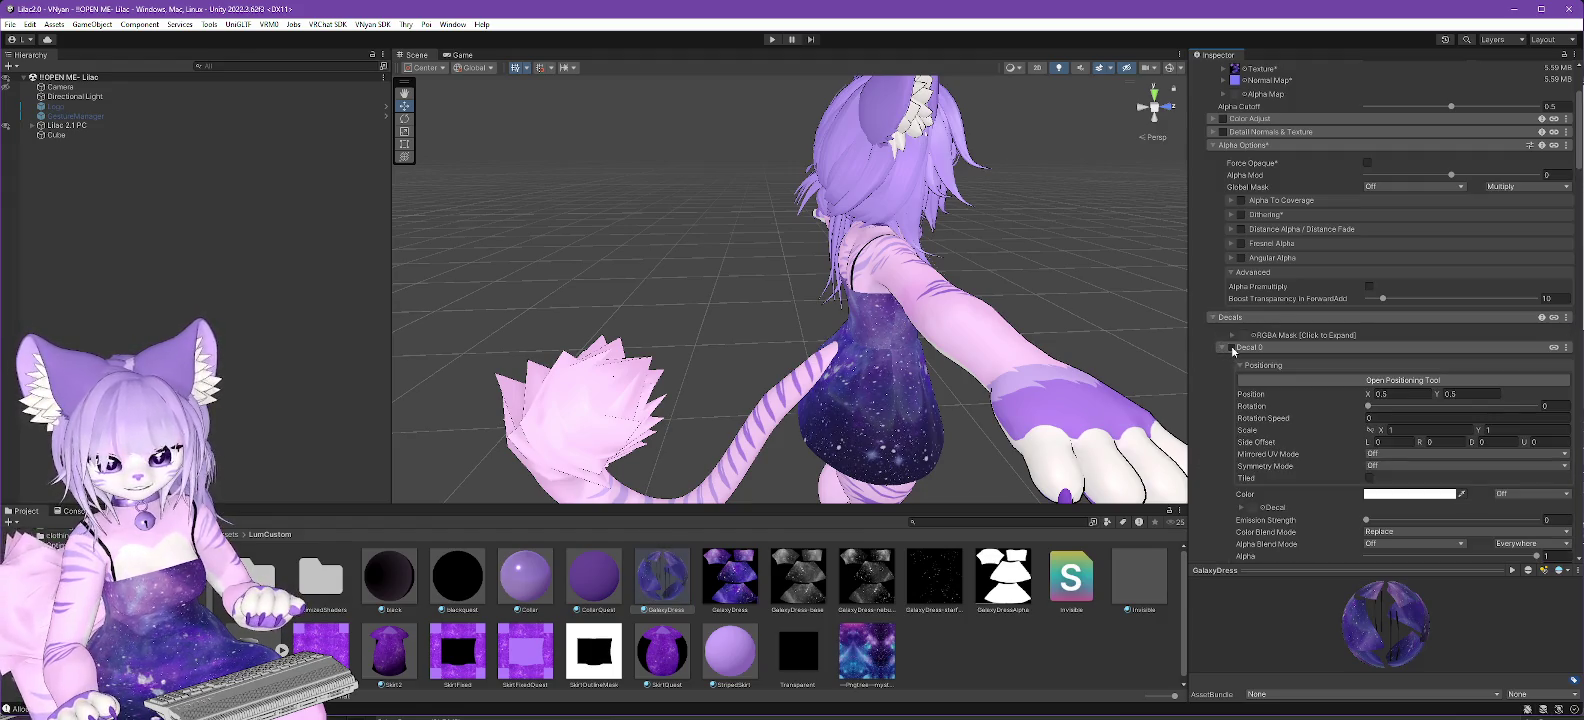
pyautogui.click(1232, 347)
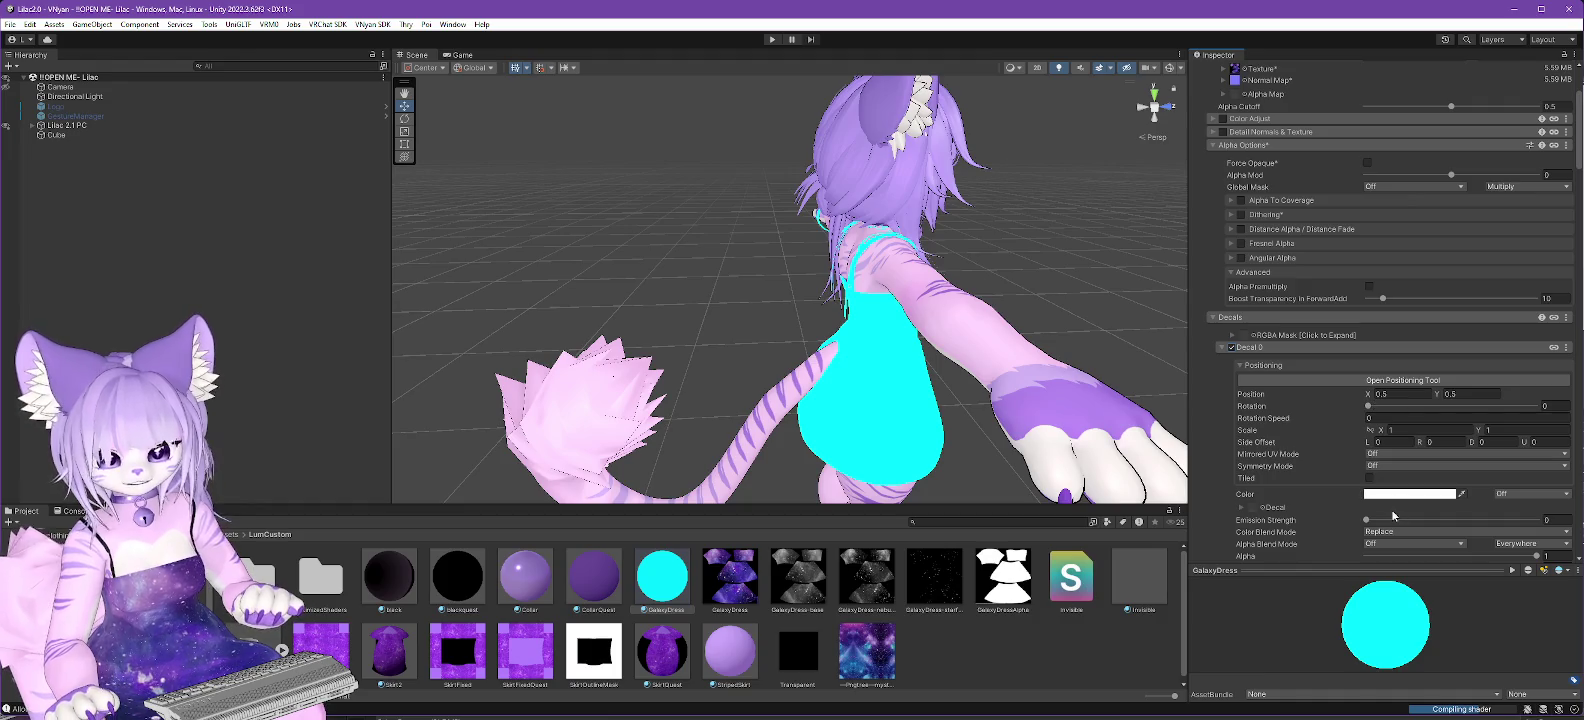
pyautogui.click(1448, 496)
pyautogui.click(1558, 680)
pyautogui.hotkey('ctrl', 'a')
pyautogui.write('937CCC')
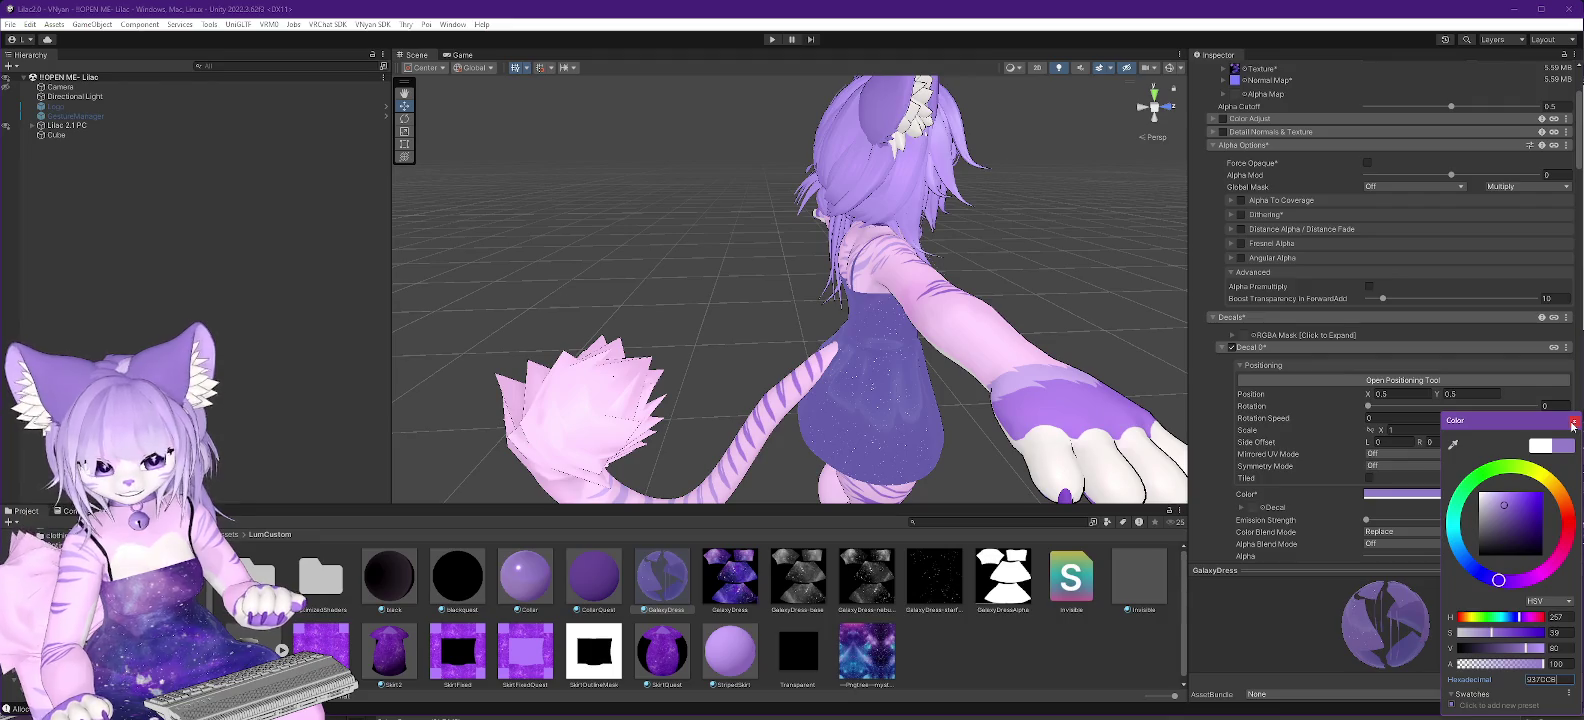
pyautogui.click(1572, 423)
# Assign GalaxyDress-base as Decal 0's texture, keeping alpha blend mode Off.
pyautogui.scroll(-3, 1362, 309)
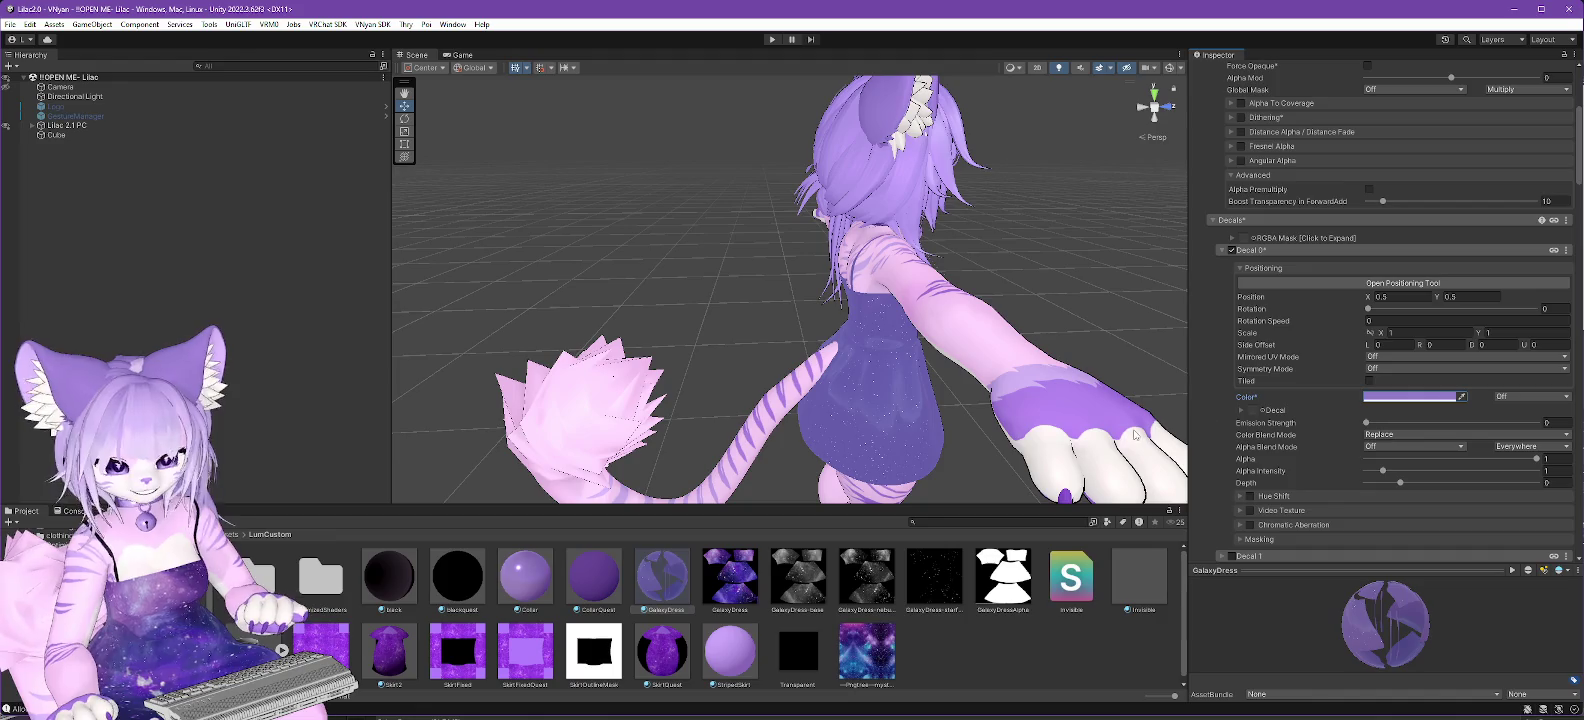
pyautogui.click(797, 590)
pyautogui.moveTo(797, 590)
pyautogui.mouseDown()
pyautogui.moveTo(1258, 428)
pyautogui.moveTo(1253, 415)
pyautogui.mouseUp()
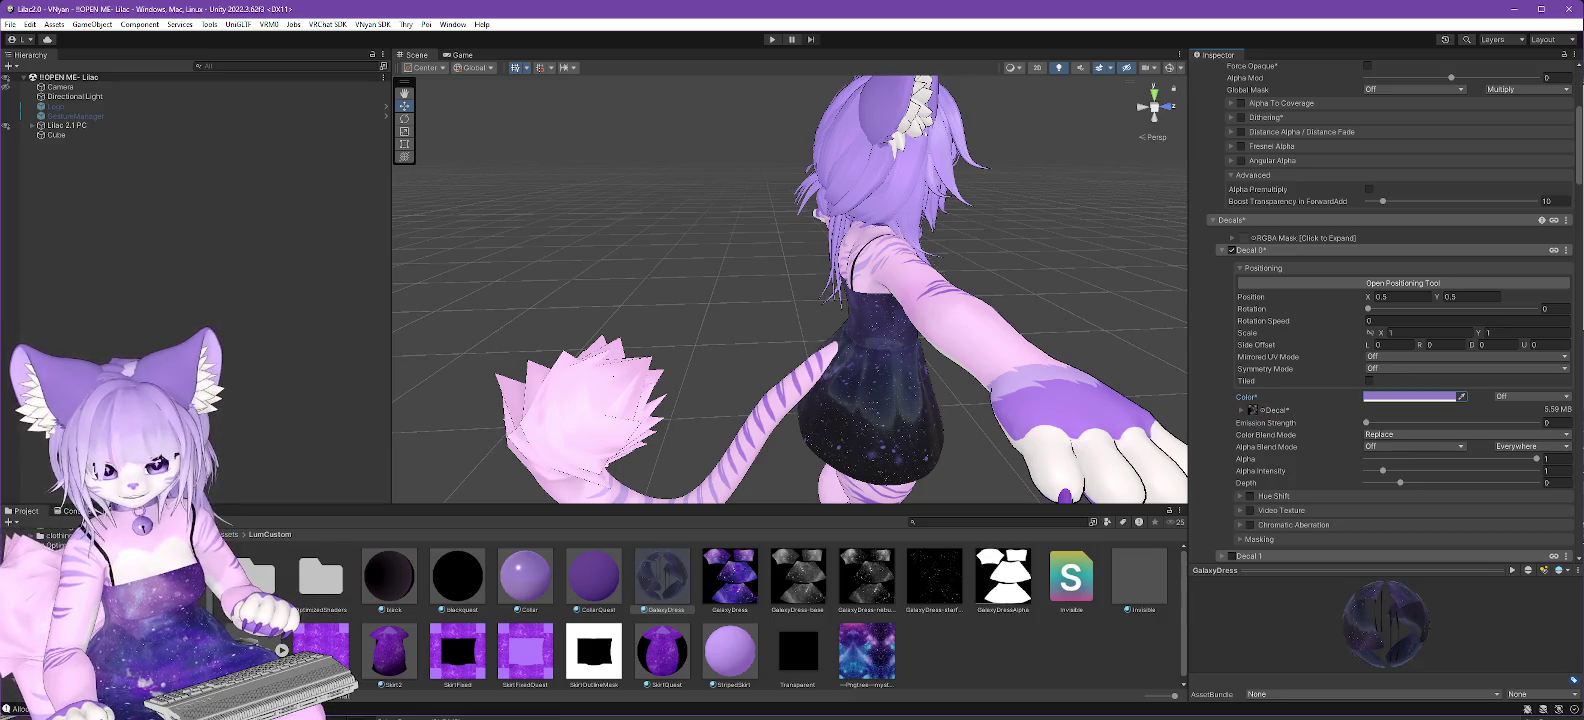
pyautogui.click(1432, 448)
pyautogui.click(1413, 477)
pyautogui.click(1413, 446)
pyautogui.click(1416, 473)
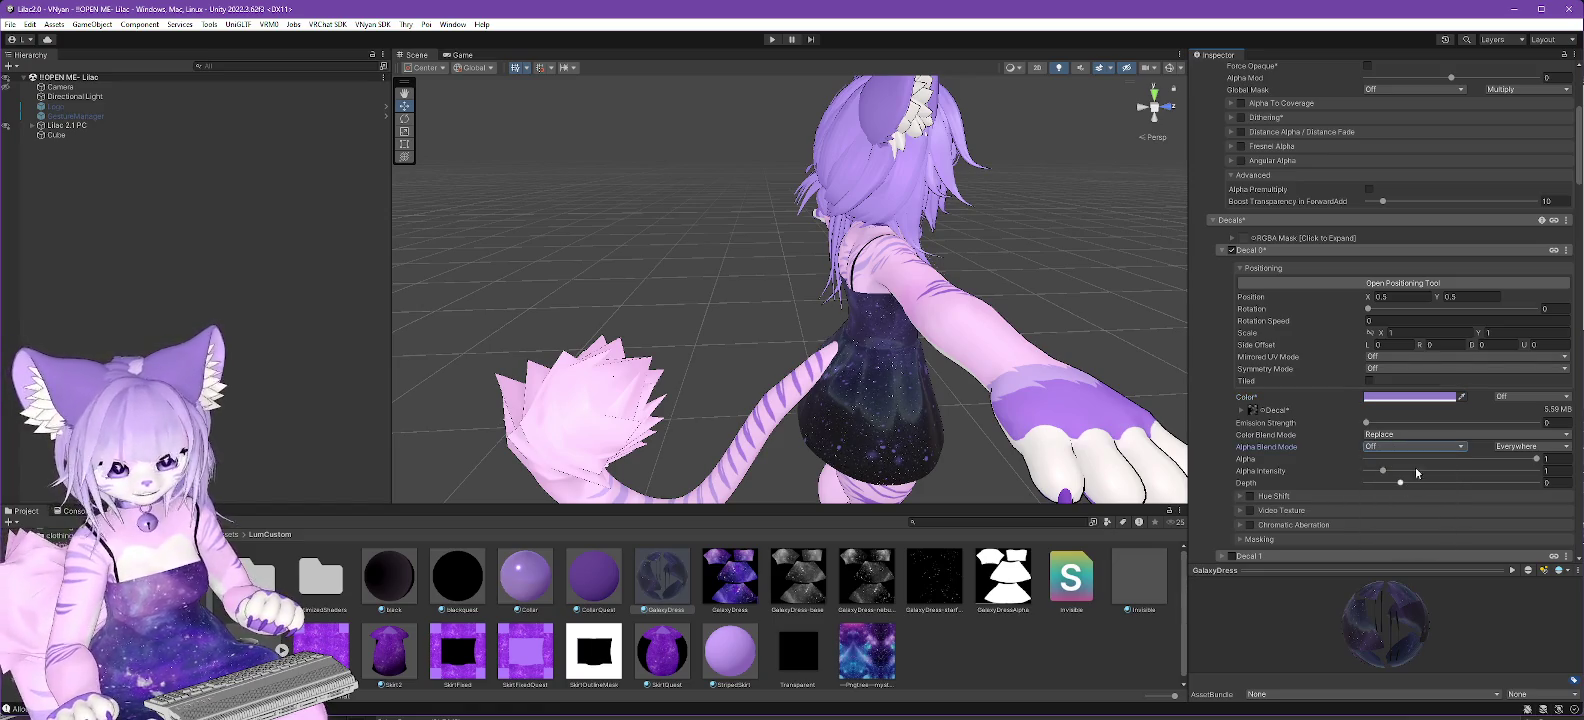
# Compare with the LumKitty project, then enable Decal 1 on the dress.
pyautogui.hotkey('alt', 'Tab')
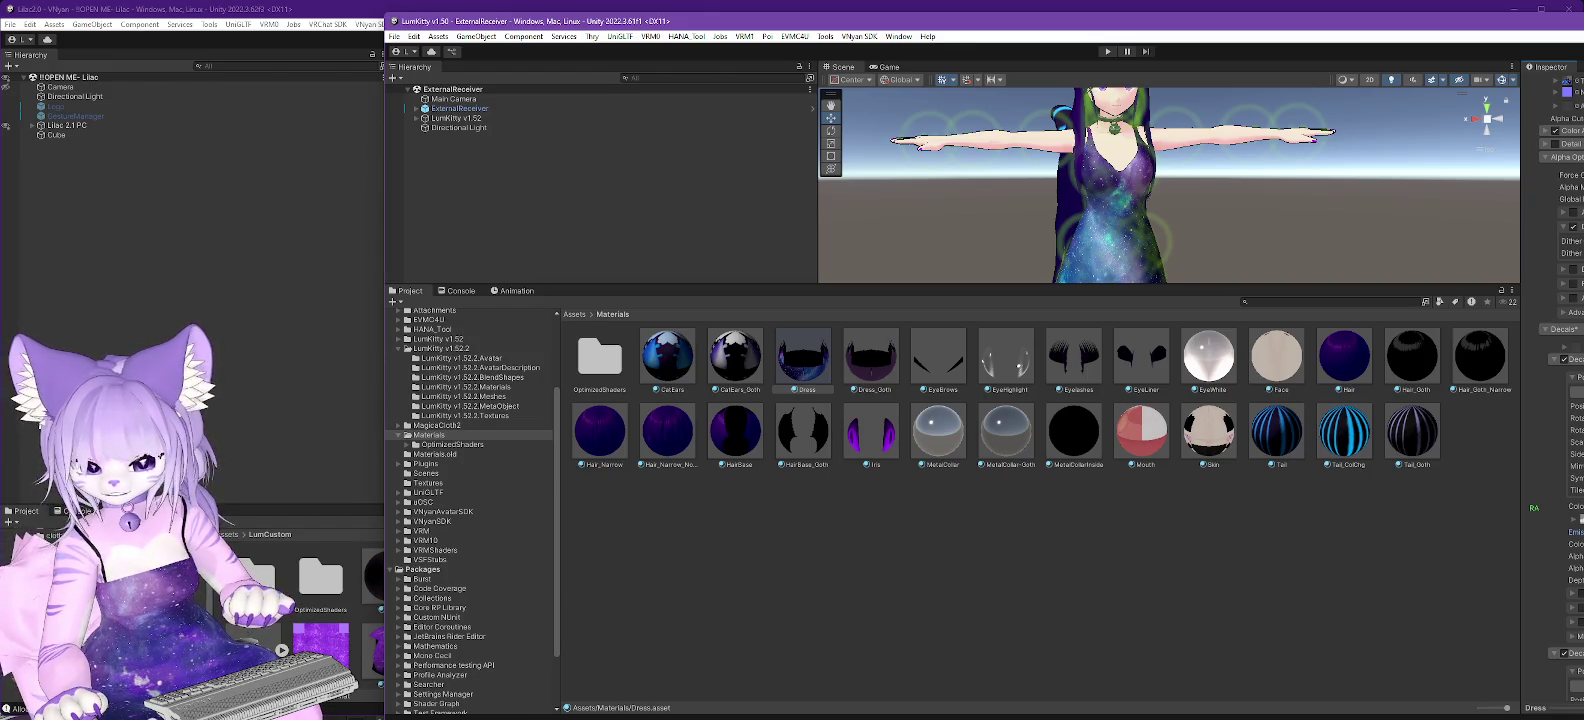
pyautogui.hotkey('alt', 'Tab')
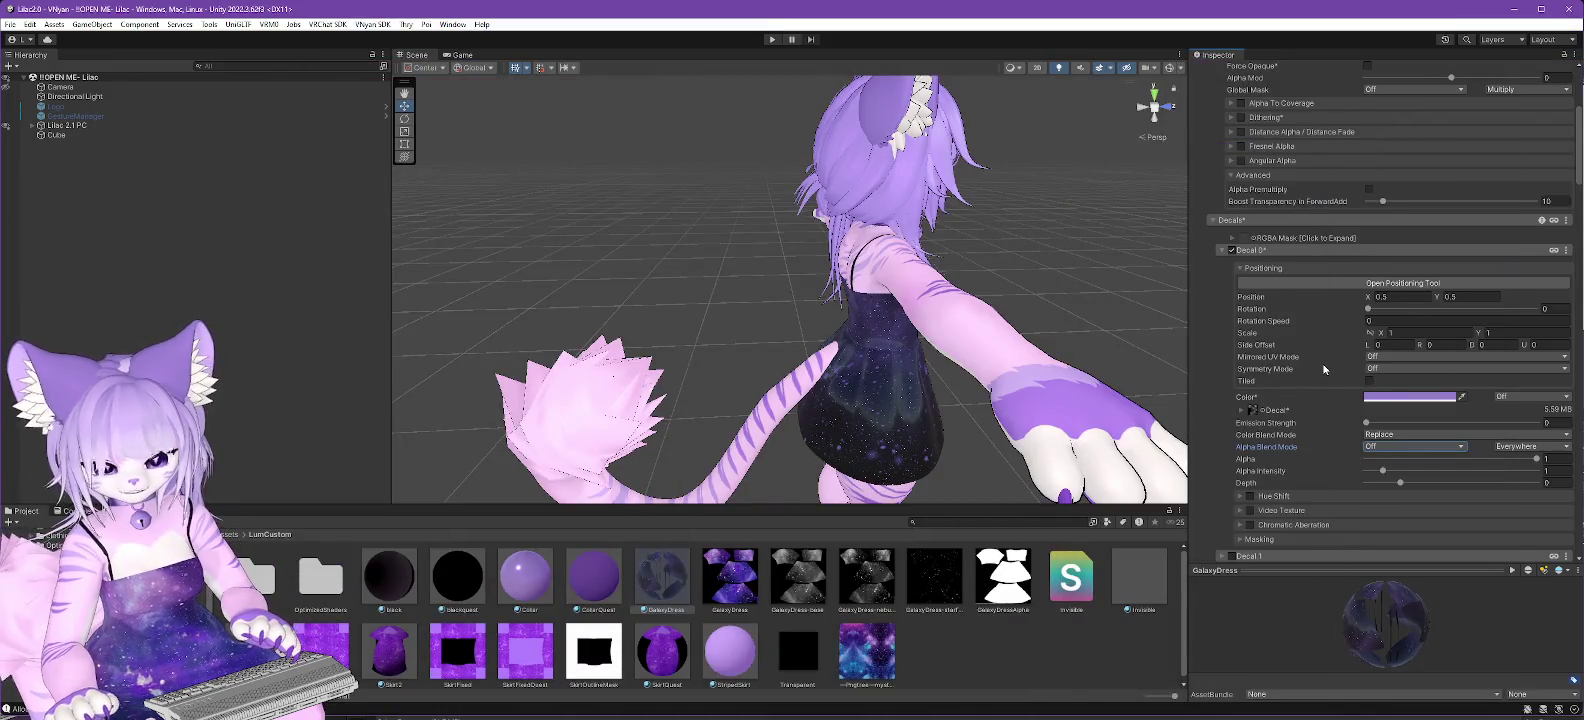
pyautogui.scroll(-4, 1222, 292)
pyautogui.click(1231, 394)
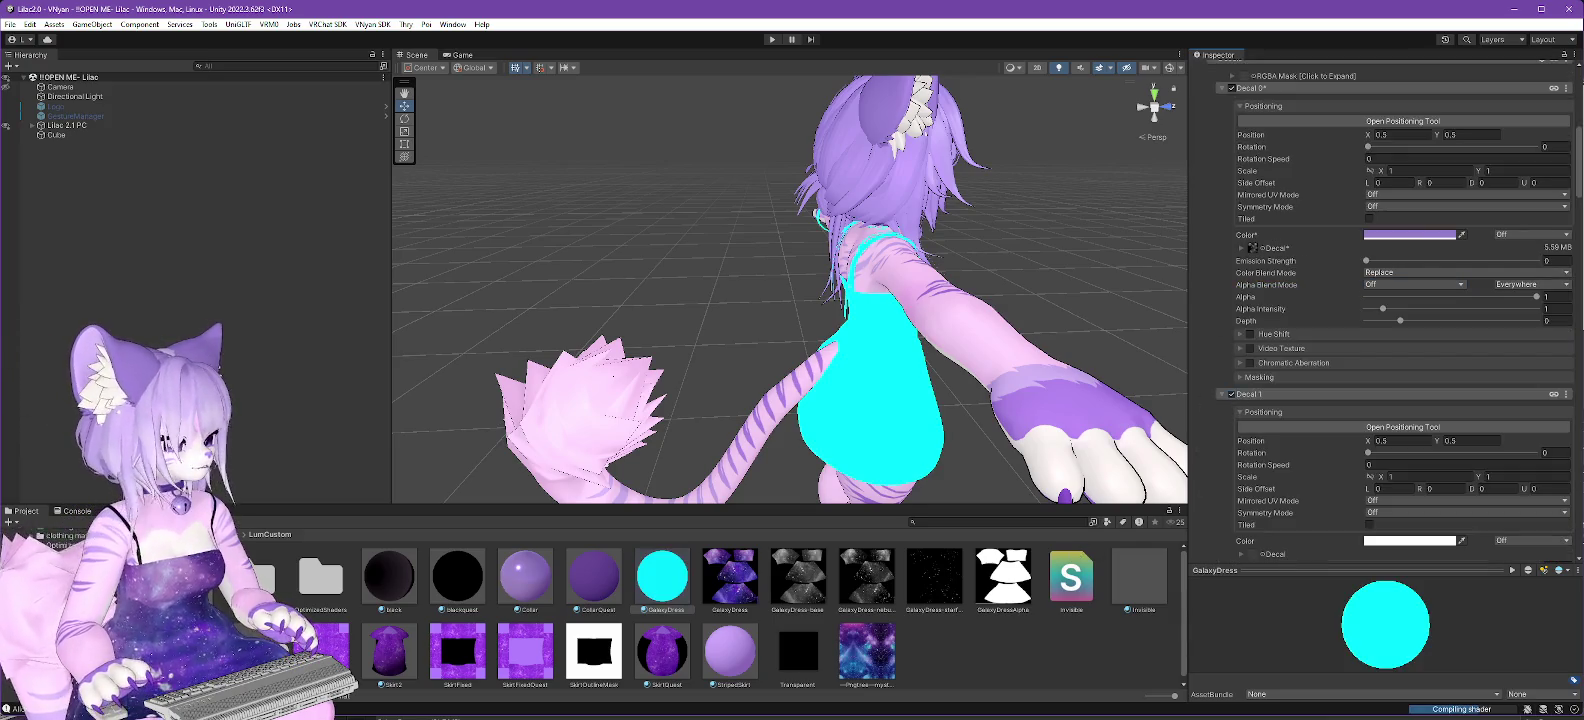
pyautogui.hotkey('alt', 'Tab')
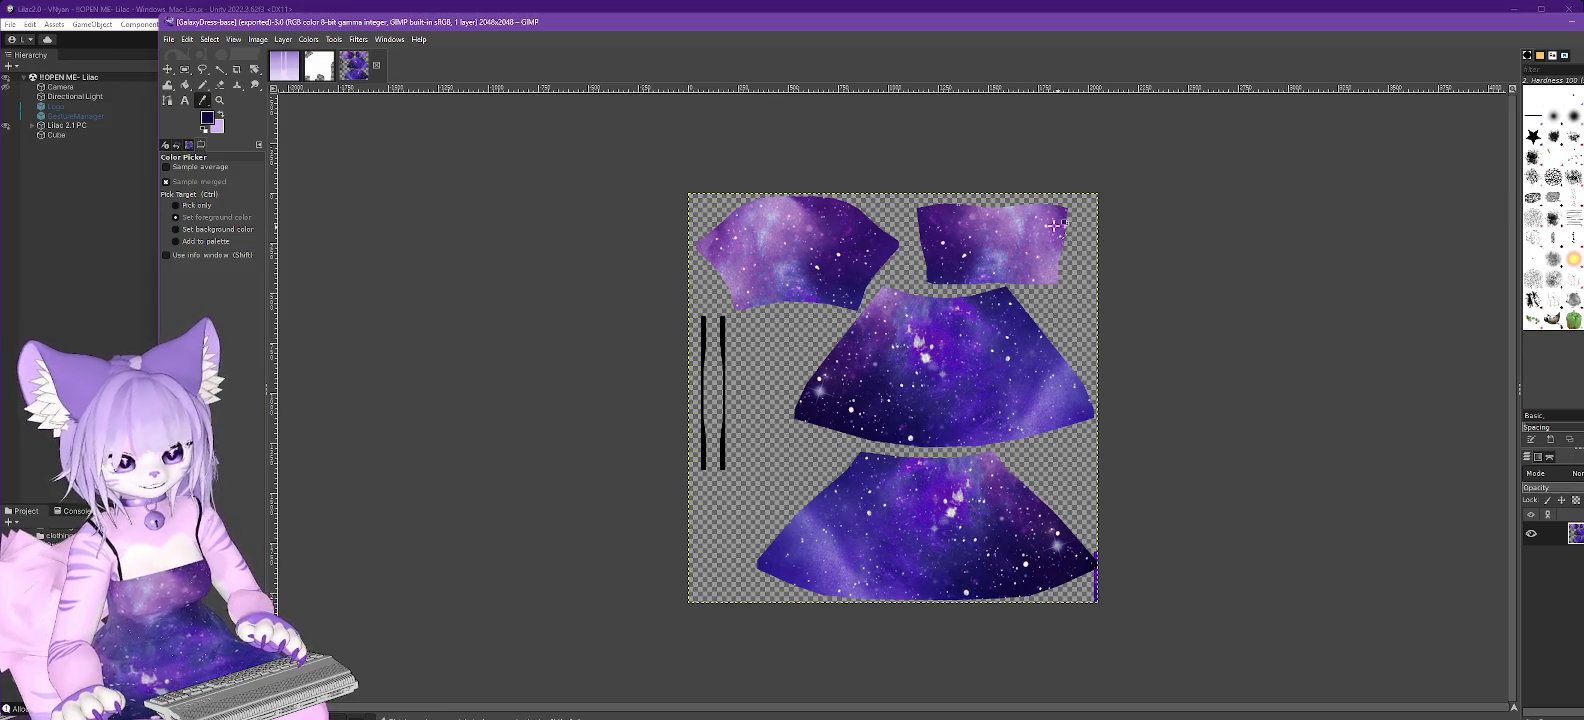
# Sample a medium purple from the galaxy texture and copy its 7c53a1 hex value.
pyautogui.click(980, 211)
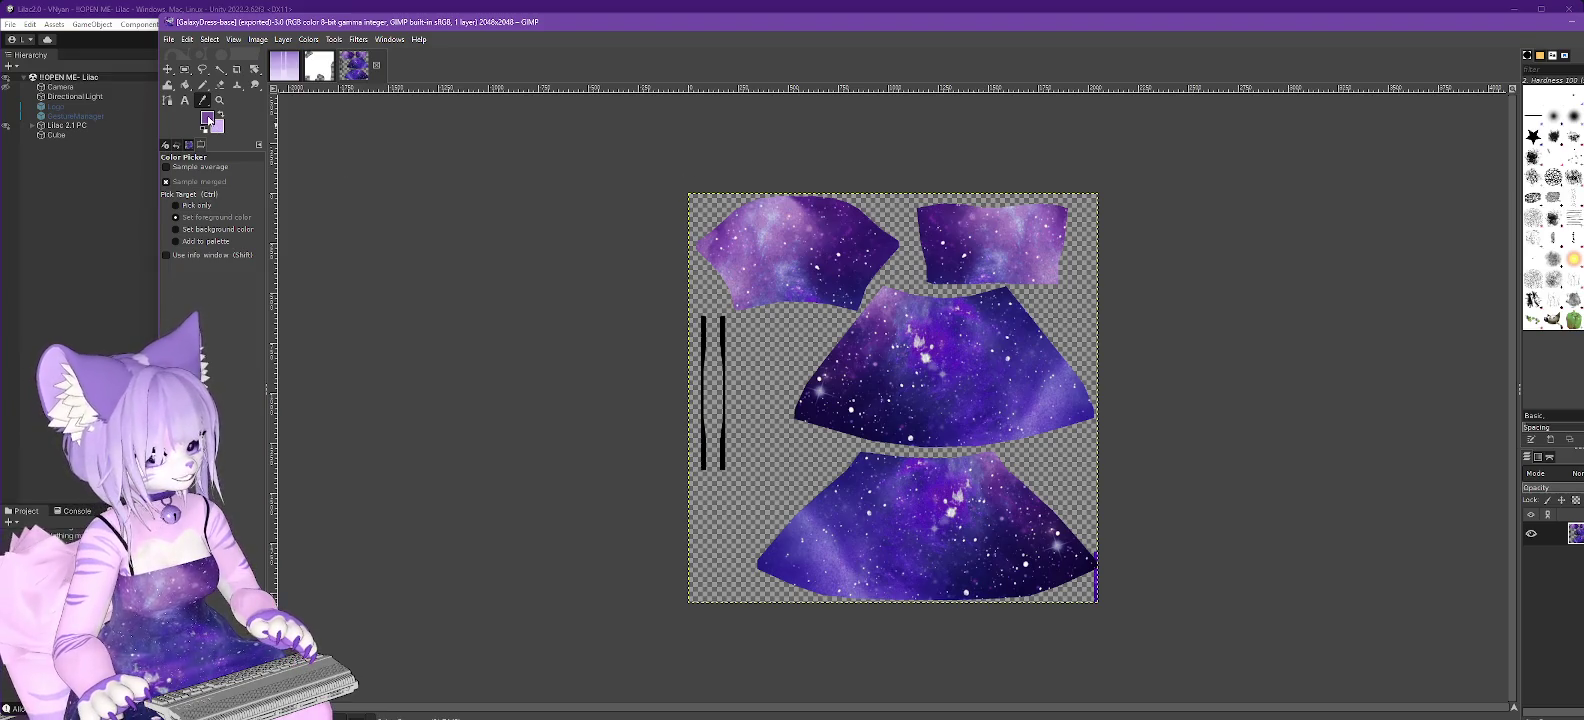
pyautogui.click(209, 119)
pyautogui.moveTo(1365, 478); pyautogui.dragTo(1321, 475)
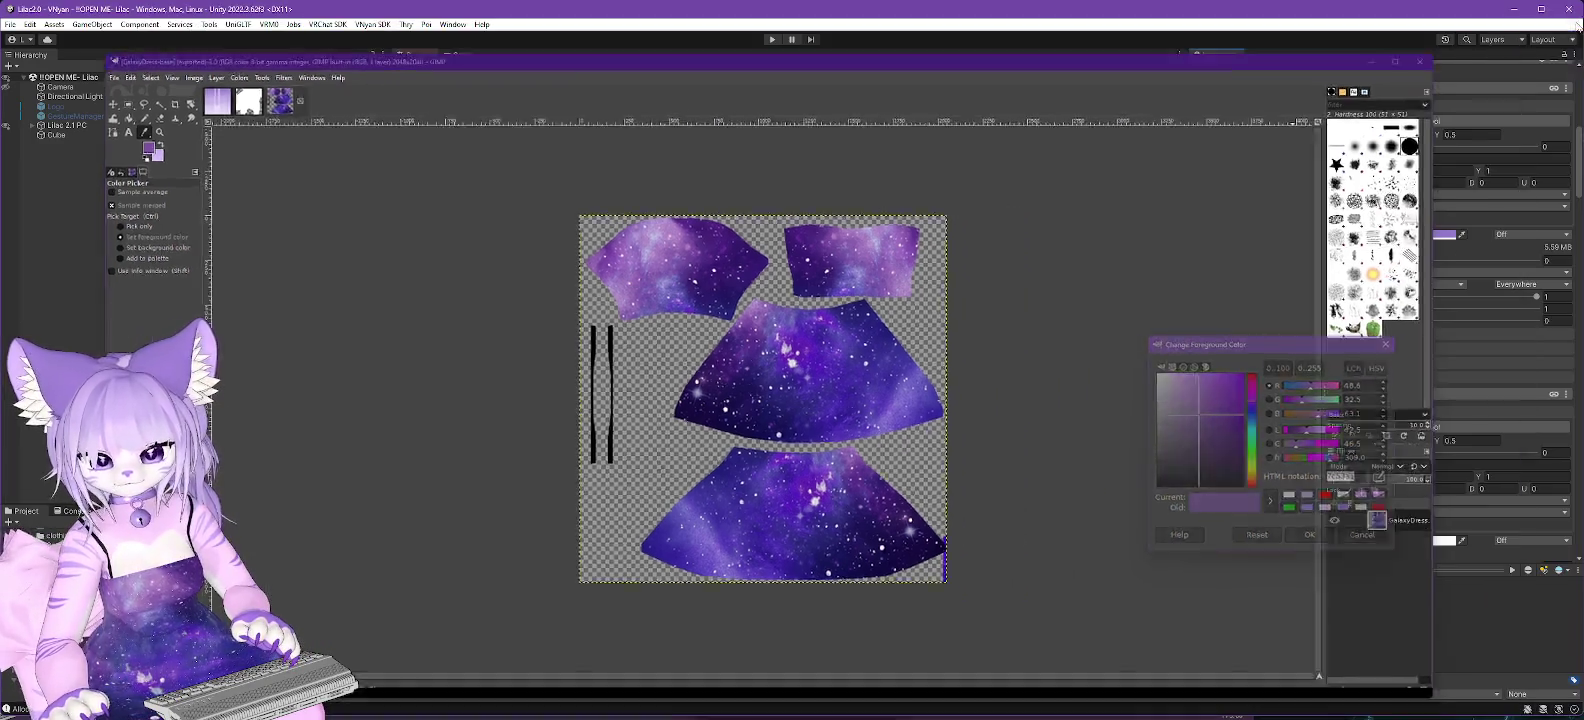
pyautogui.click(1568, 22)
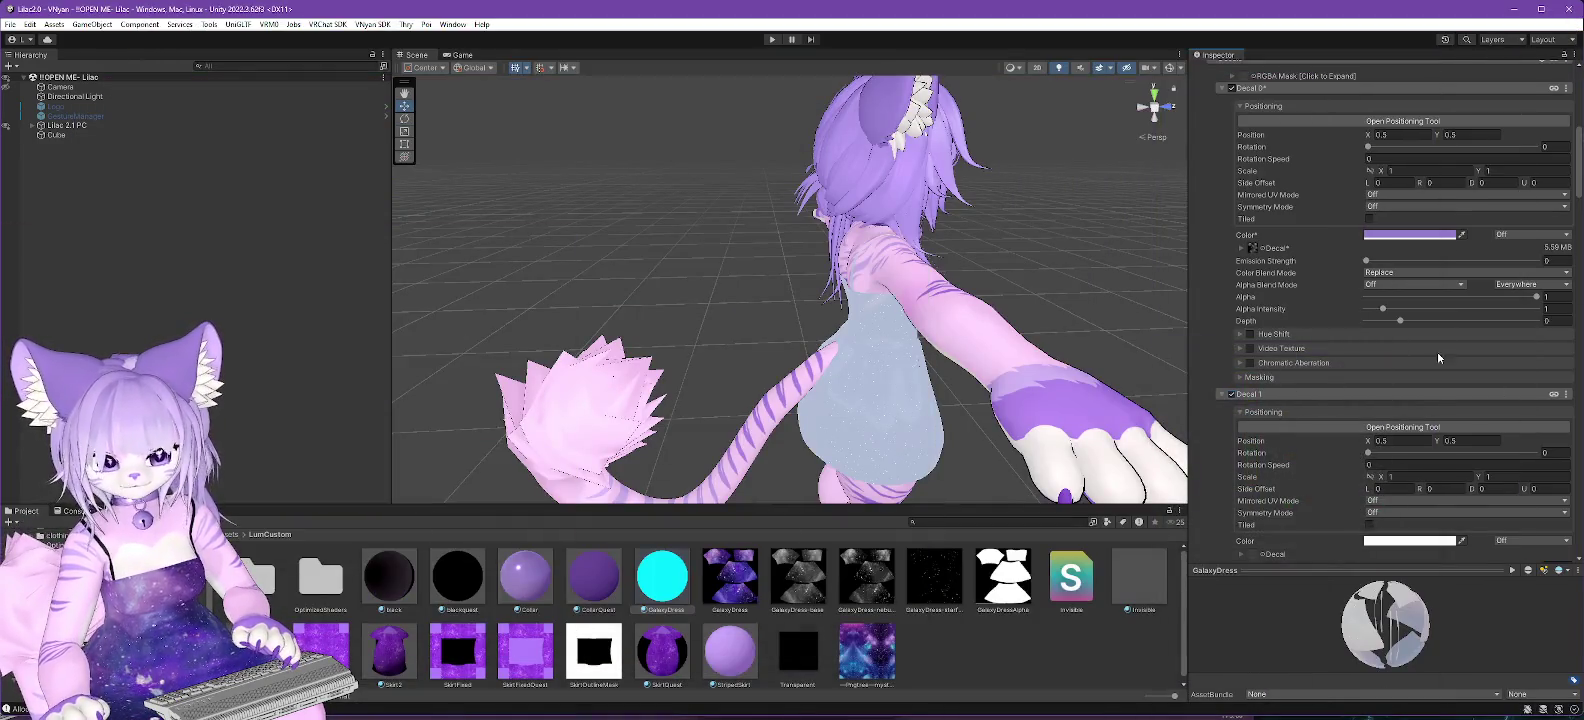
# Tint the second dress decal (Decal 1) with colour hex 7C53A1.
pyautogui.scroll(-3, 1415, 430)
pyautogui.click(1411, 444)
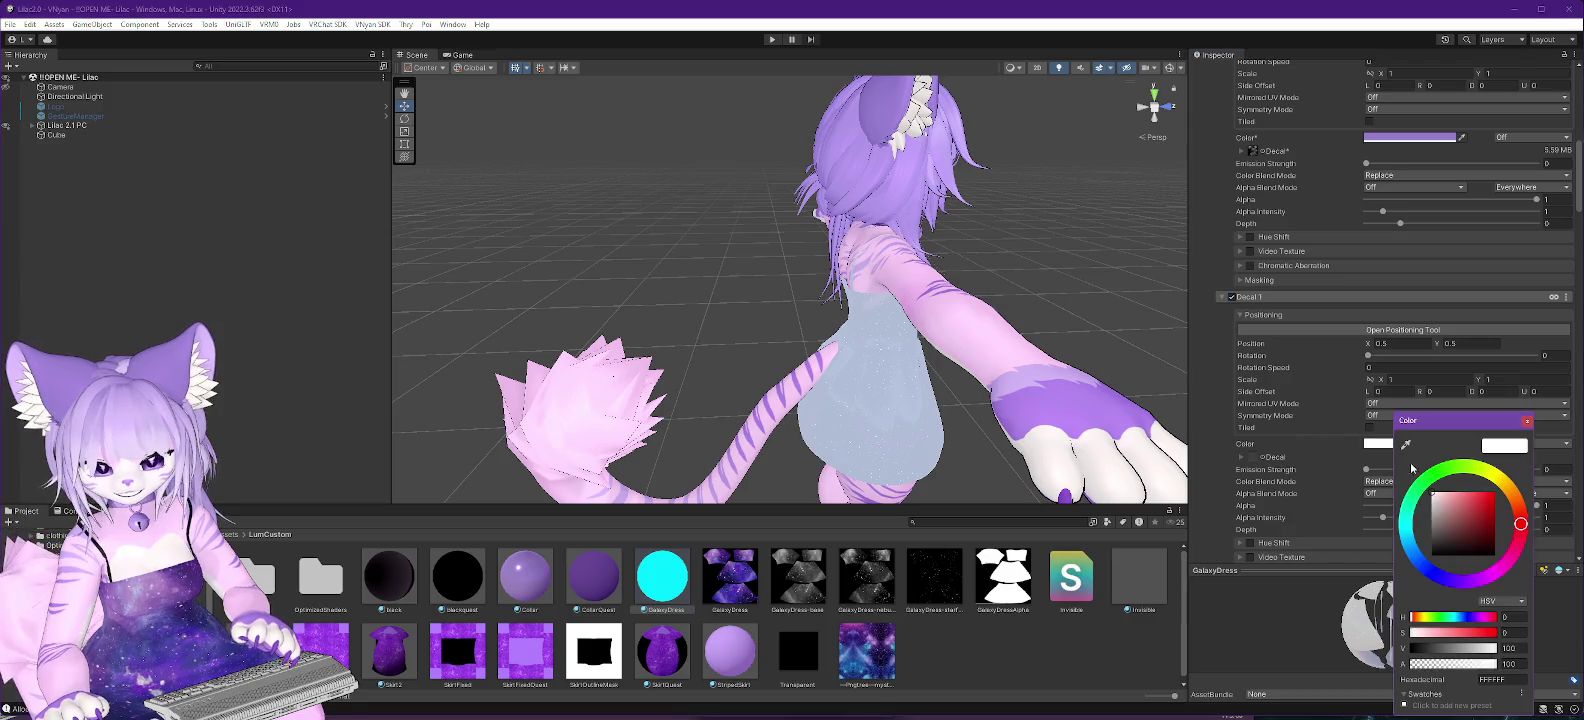
pyautogui.click(1514, 681)
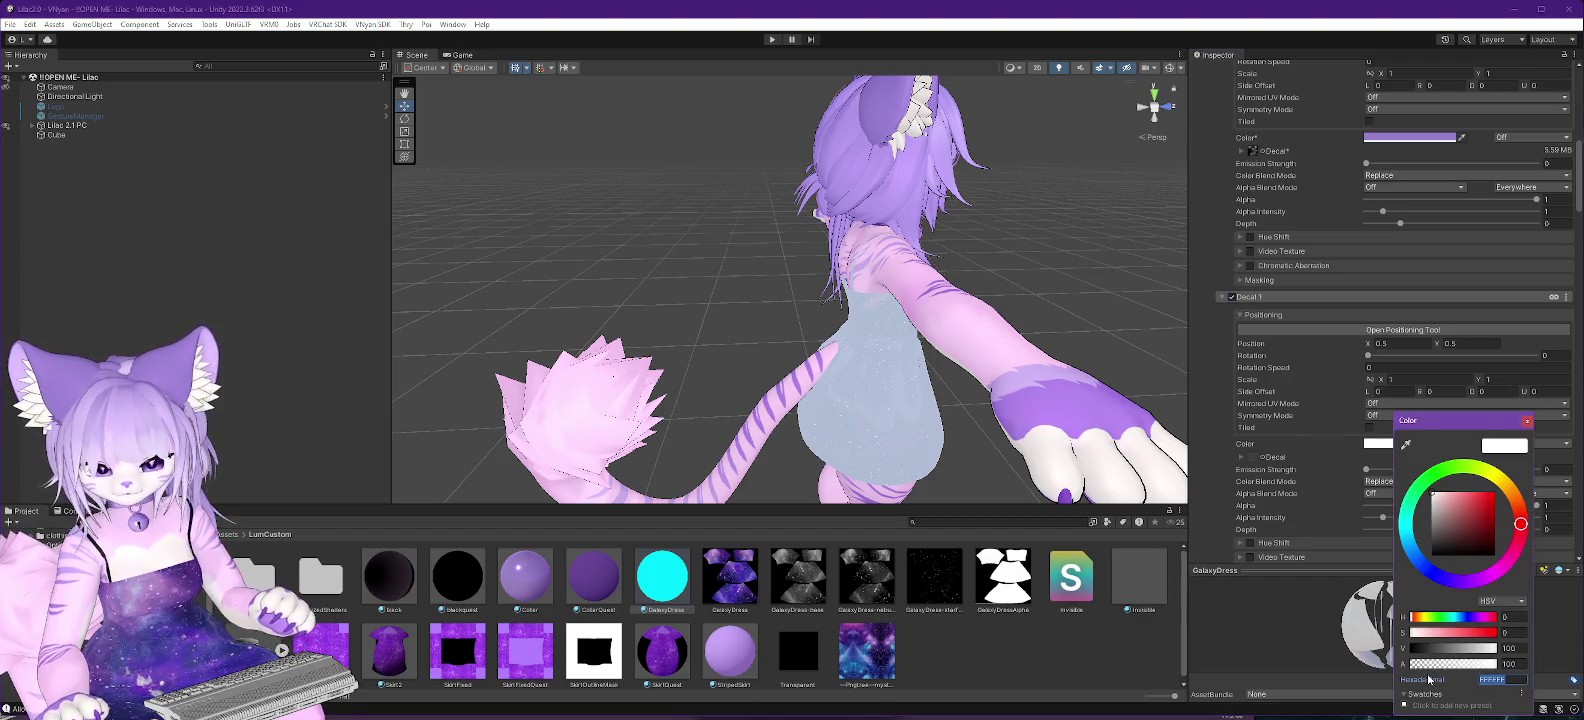
pyautogui.write('7C53A1')
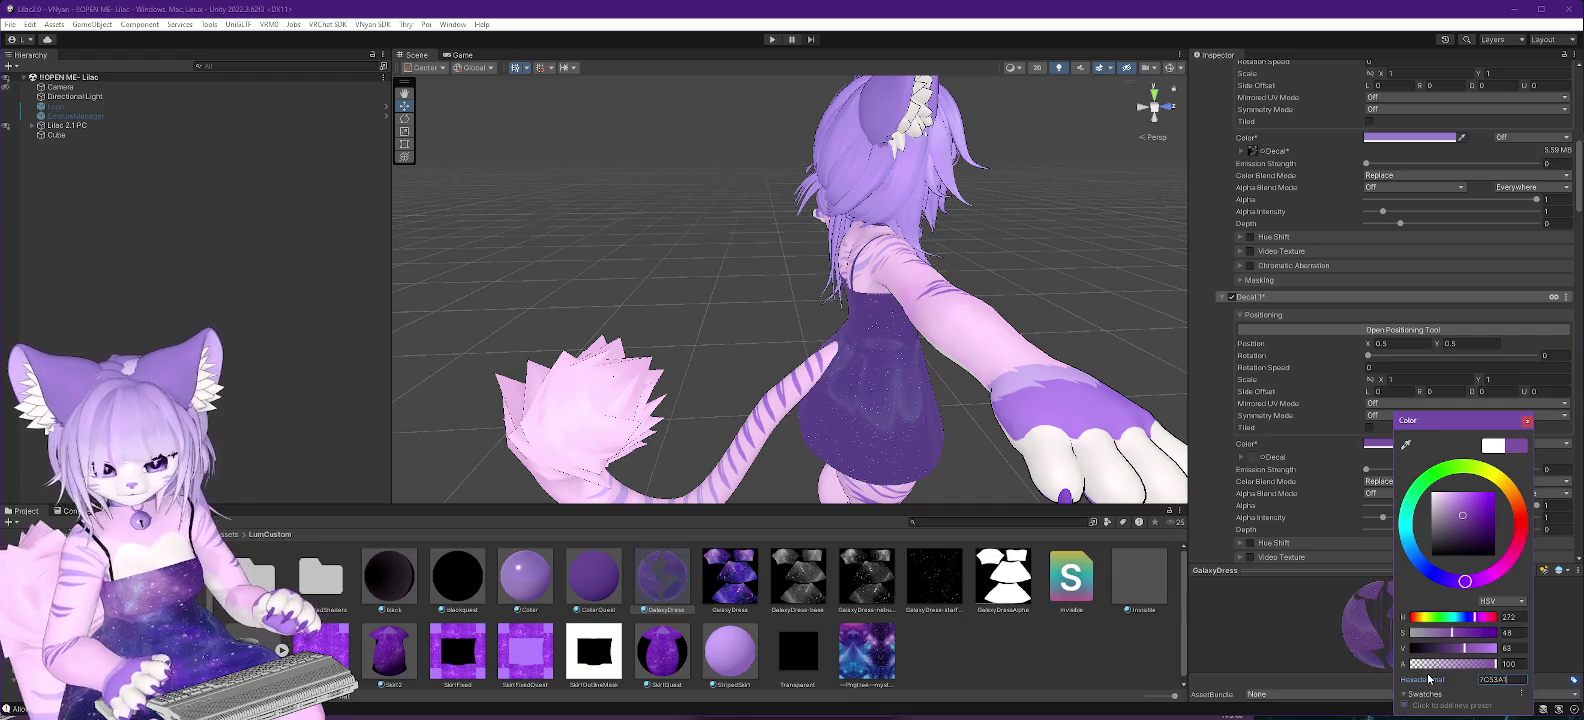
pyautogui.hotkey('alt', 'Tab')
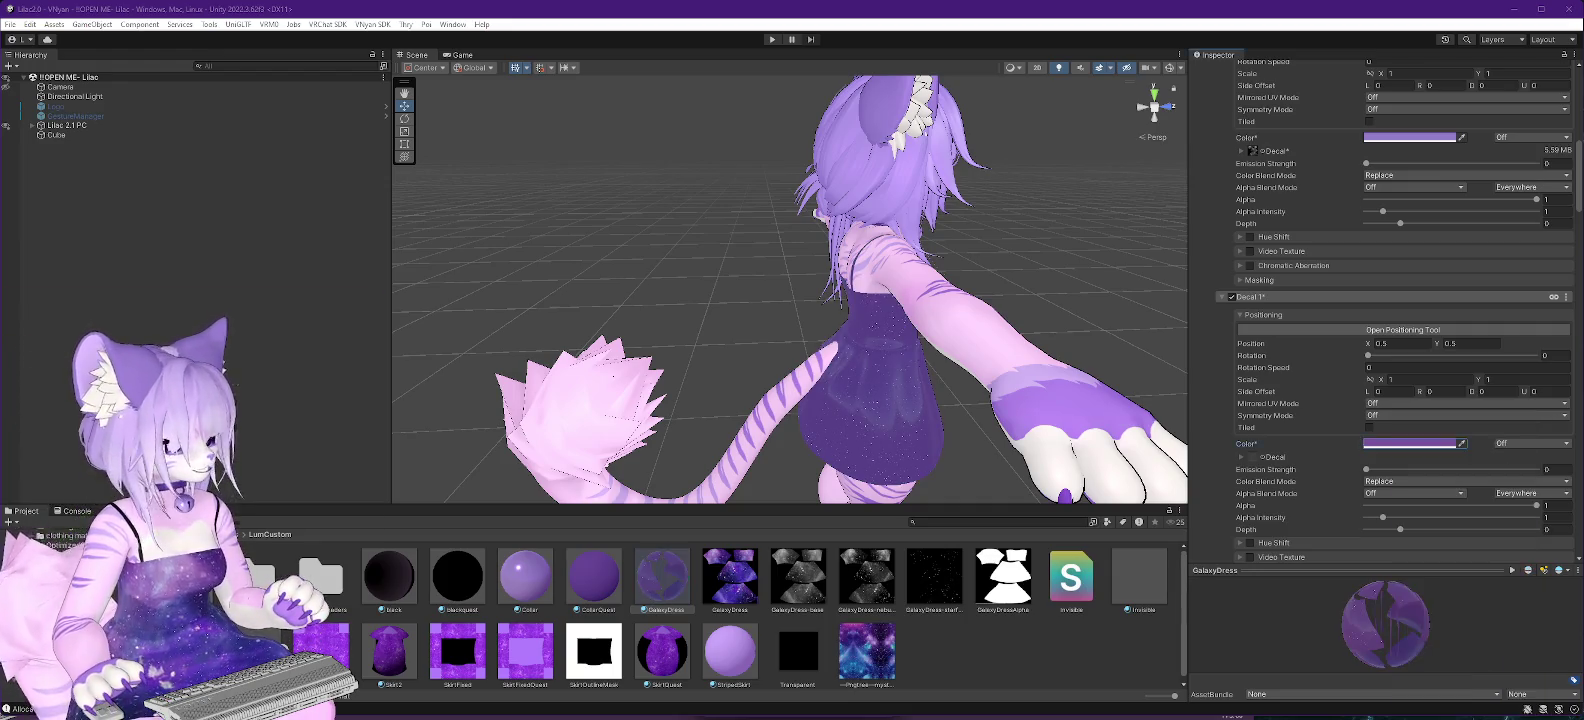
pyautogui.scroll(-5, 1572, 360)
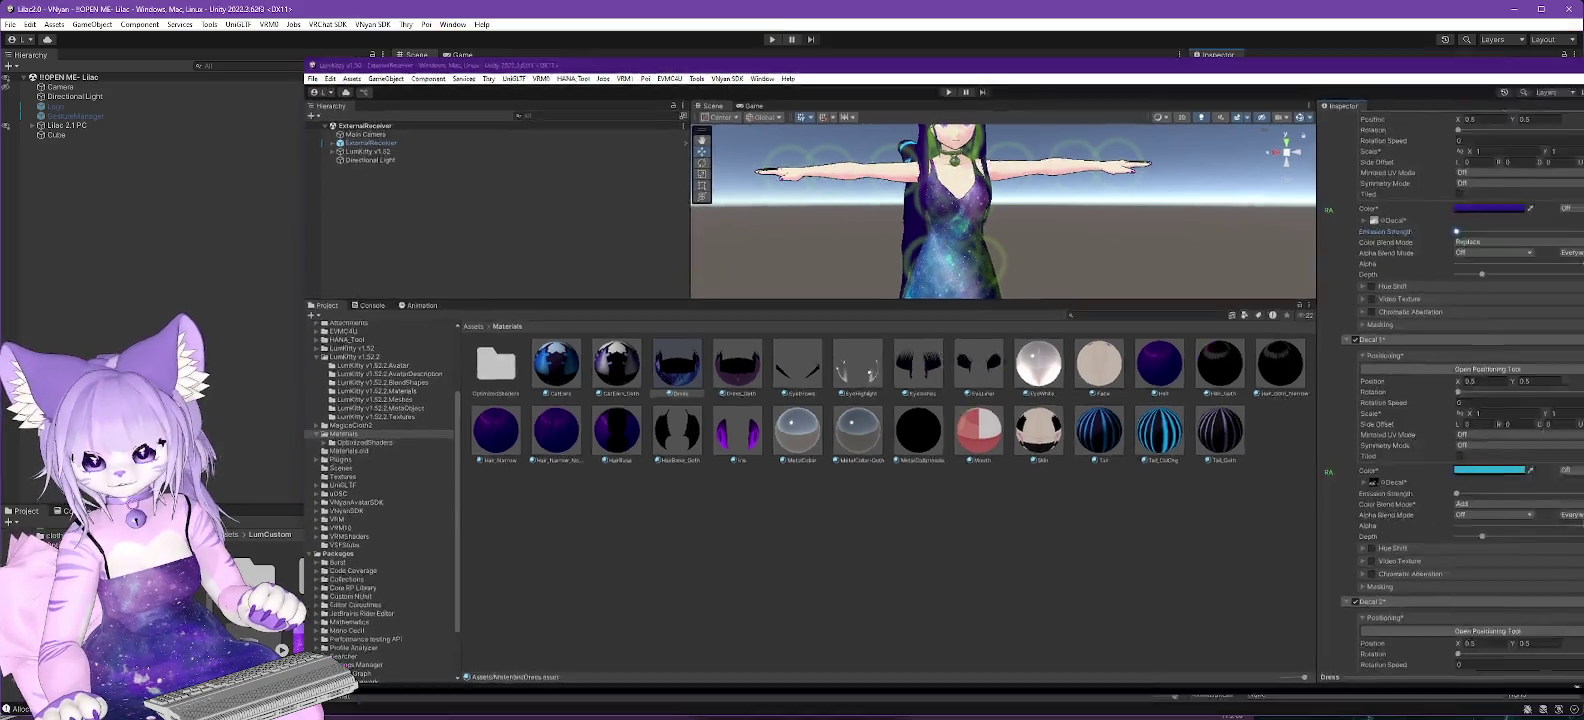
pyautogui.hotkey('alt', 'Tab')
# Set Decal 1's colour blend mode to Add and assign the GalaxyDress-nebu texture.
pyautogui.click(1398, 481)
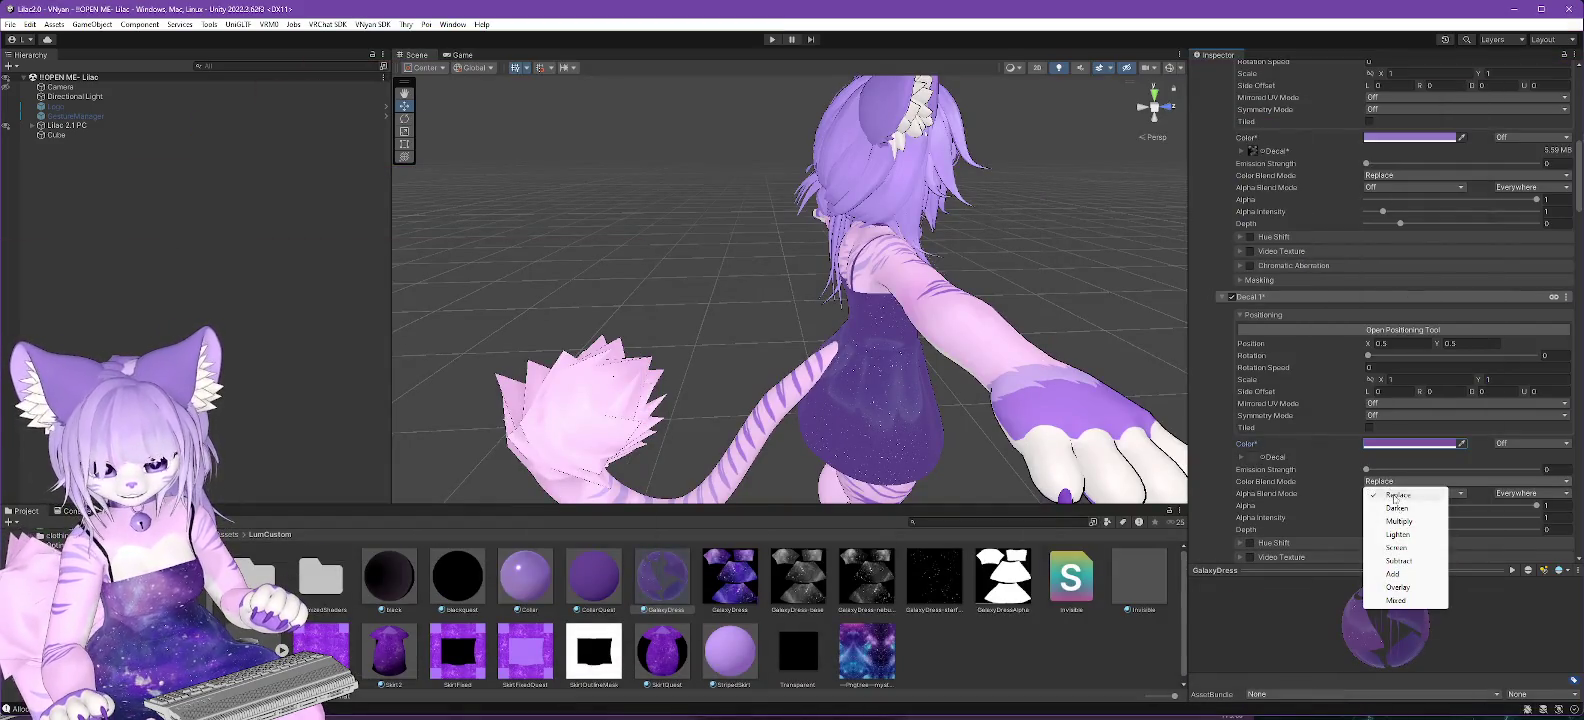
pyautogui.click(1394, 574)
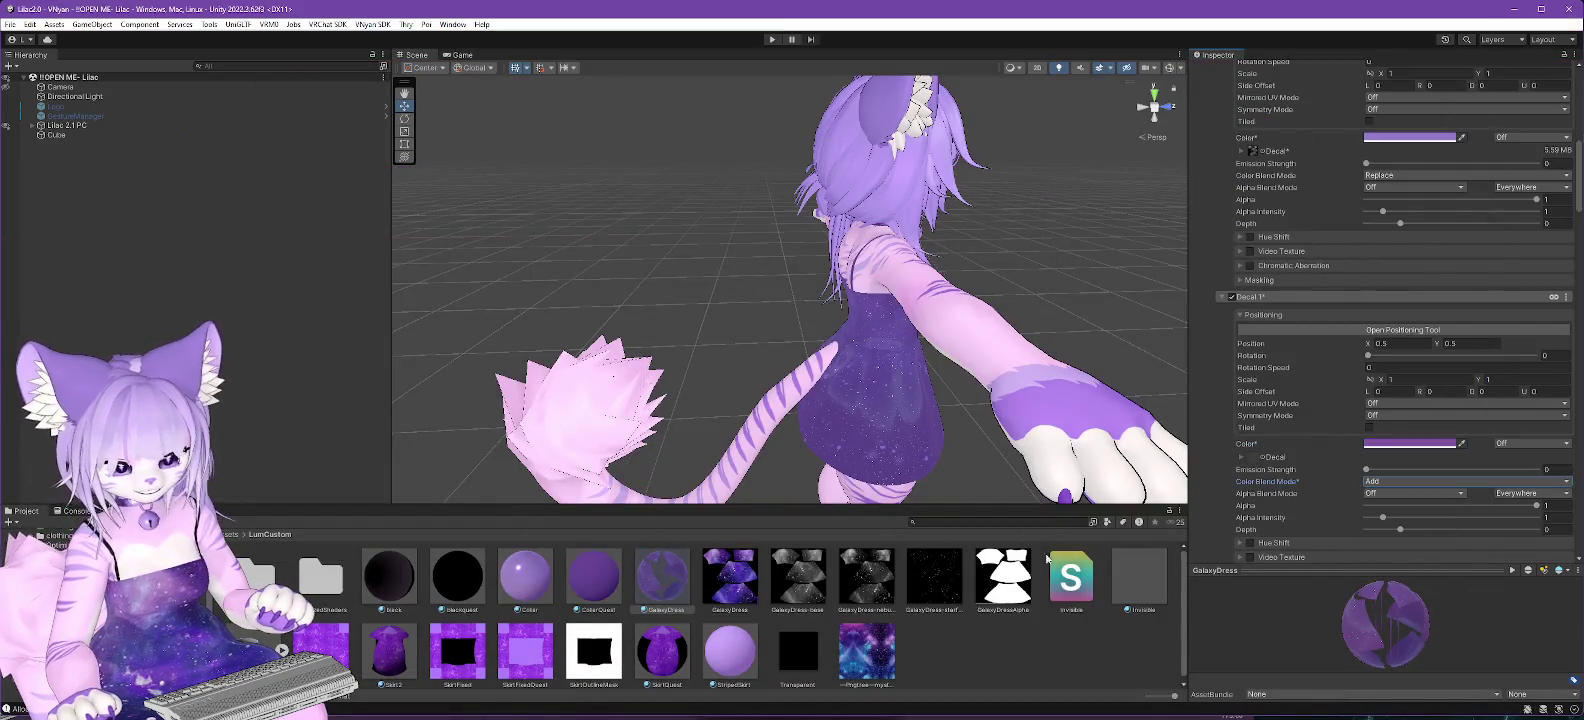
pyautogui.click(873, 590)
pyautogui.moveTo(866, 580); pyautogui.dragTo(1254, 462)
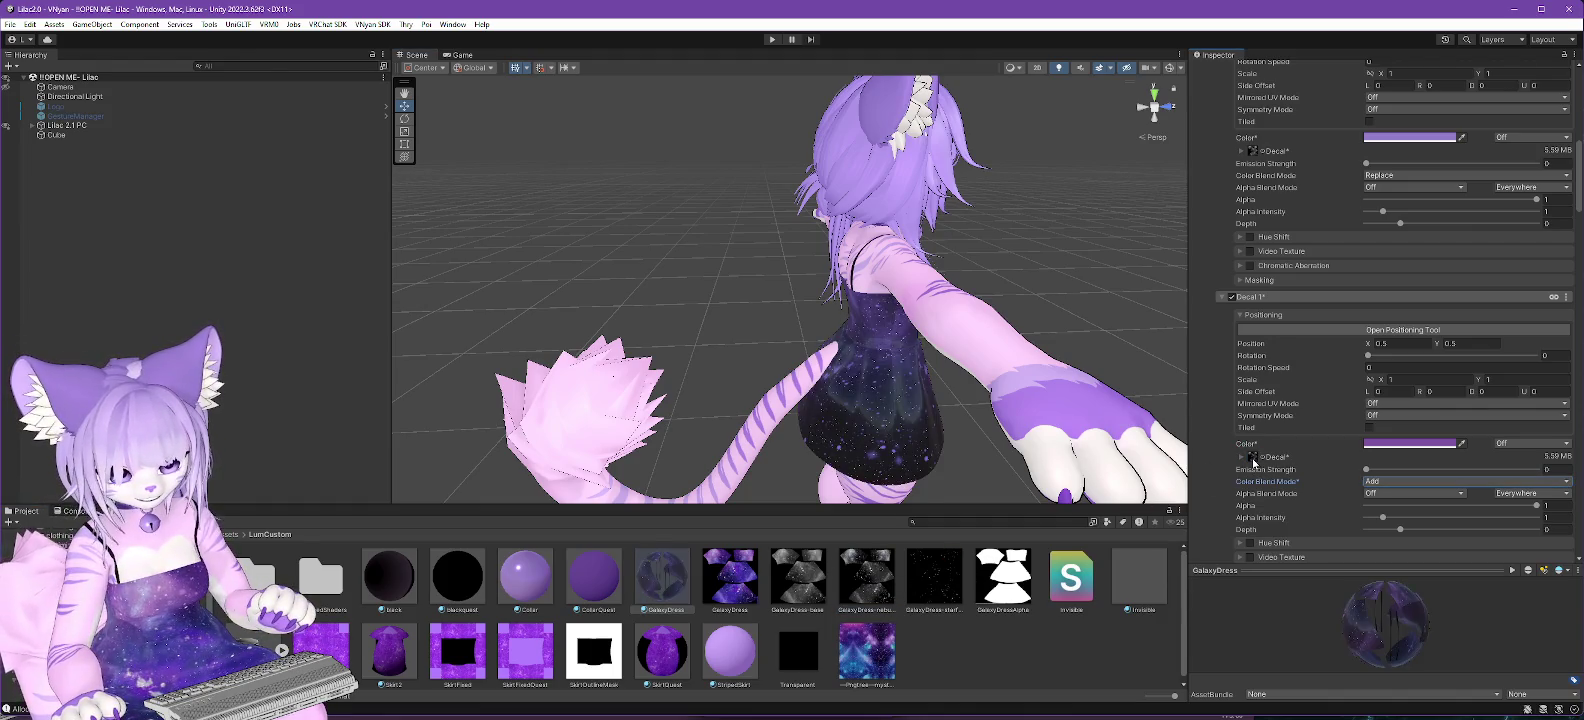
pyautogui.moveTo(948, 444)
pyautogui.mouseDown()
pyautogui.moveTo(728, 414)
pyautogui.moveTo(949, 390)
pyautogui.mouseUp()
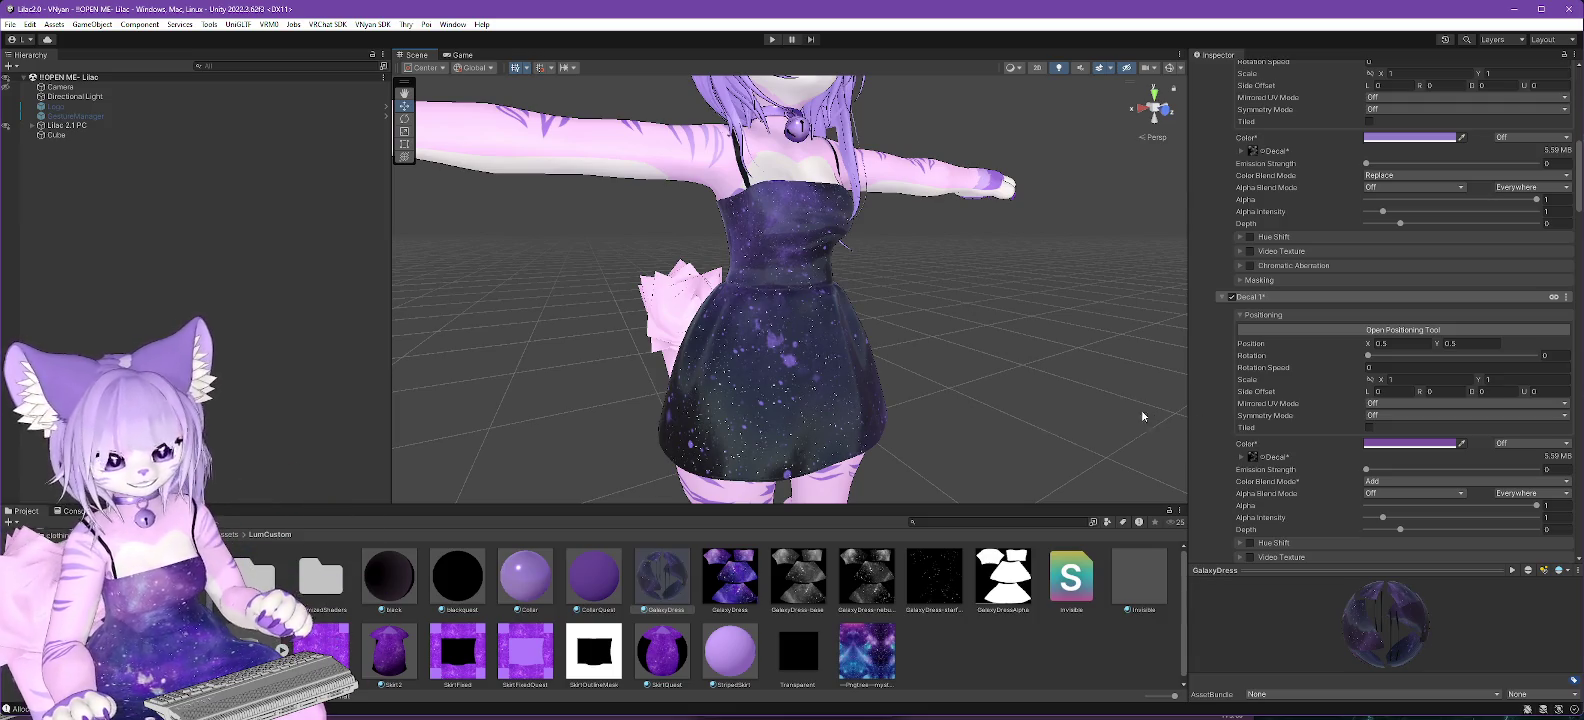
# Switch on the third dress decal, Decal 2.
pyautogui.moveTo(930, 424); pyautogui.dragTo(981, 460)
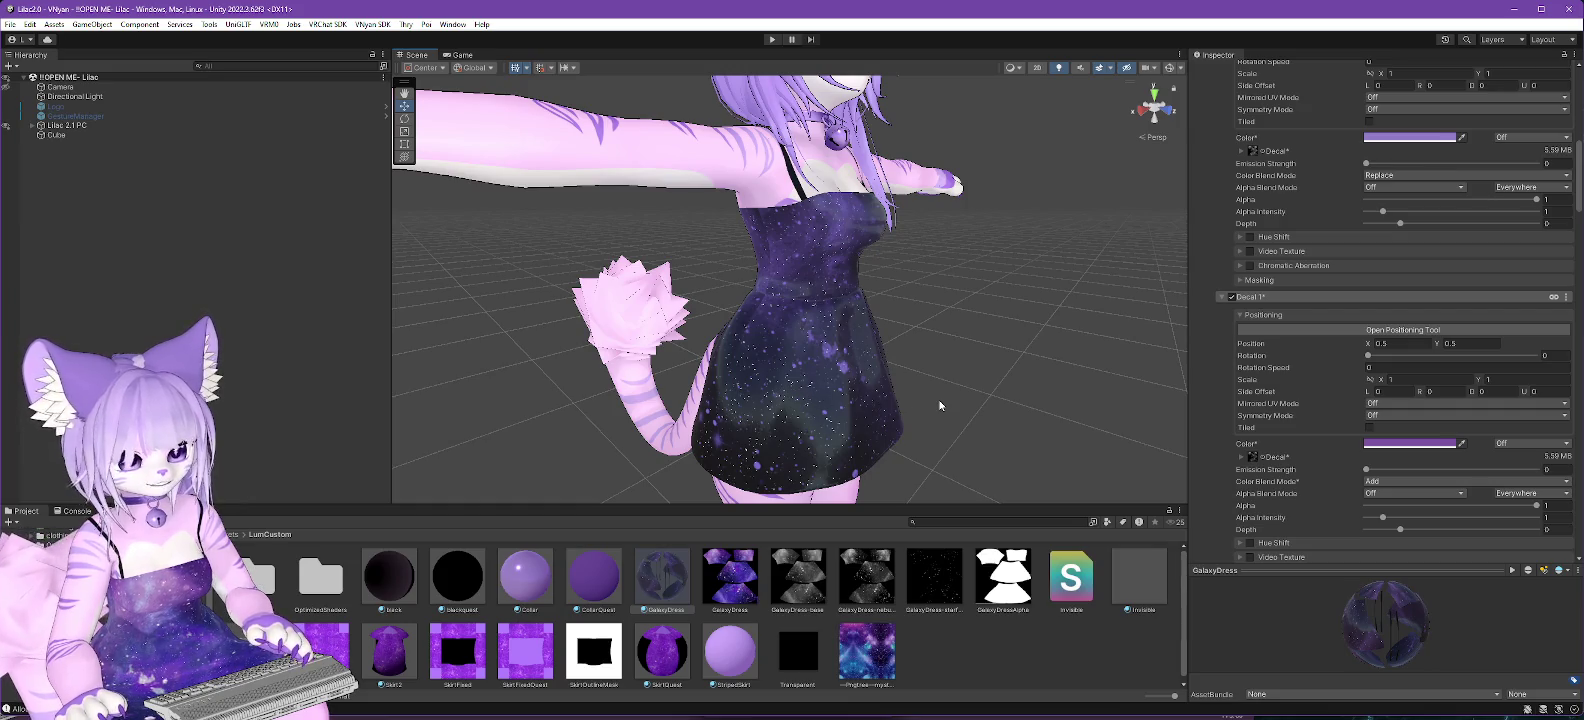
pyautogui.scroll(-4, 1376, 426)
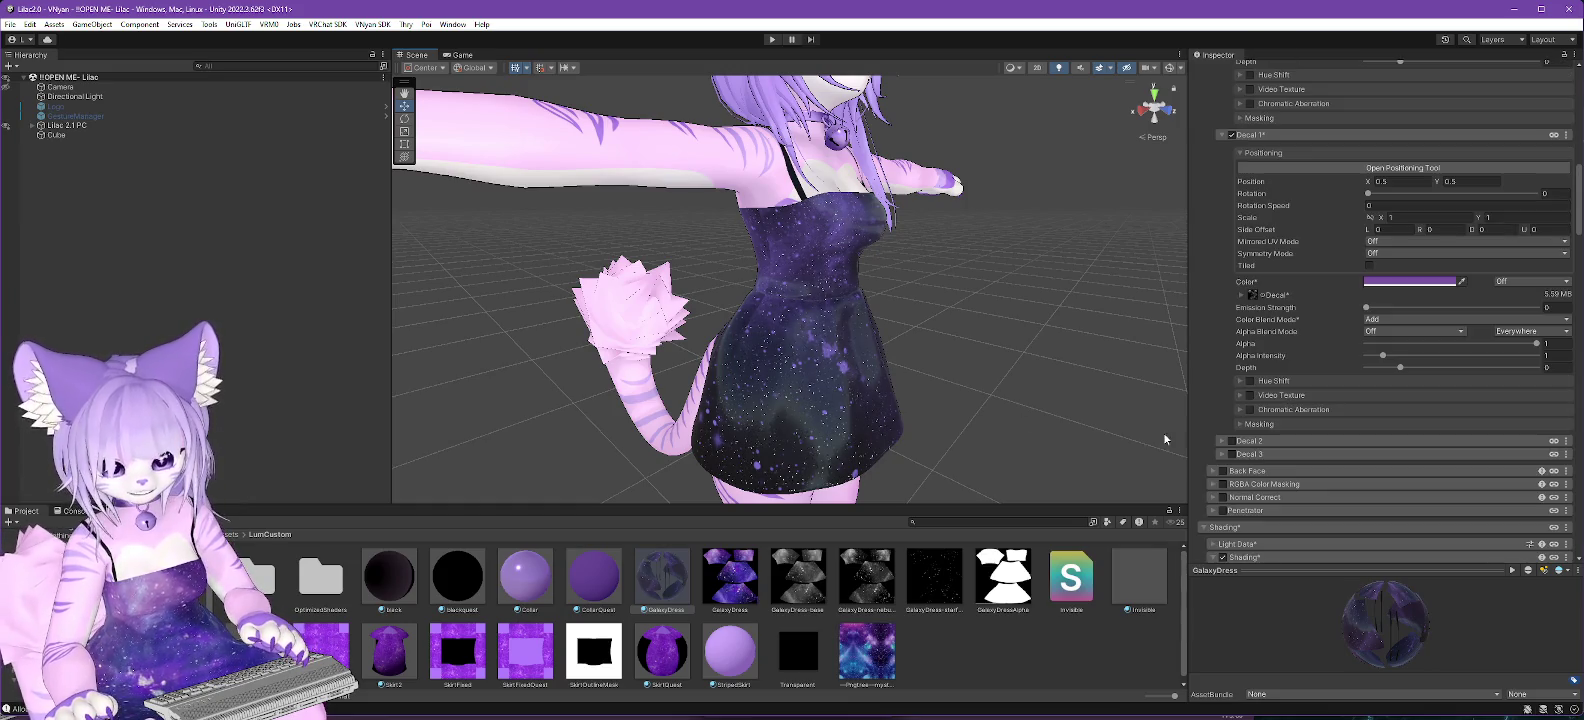
pyautogui.click(1226, 443)
pyautogui.scroll(-3, 1229, 350)
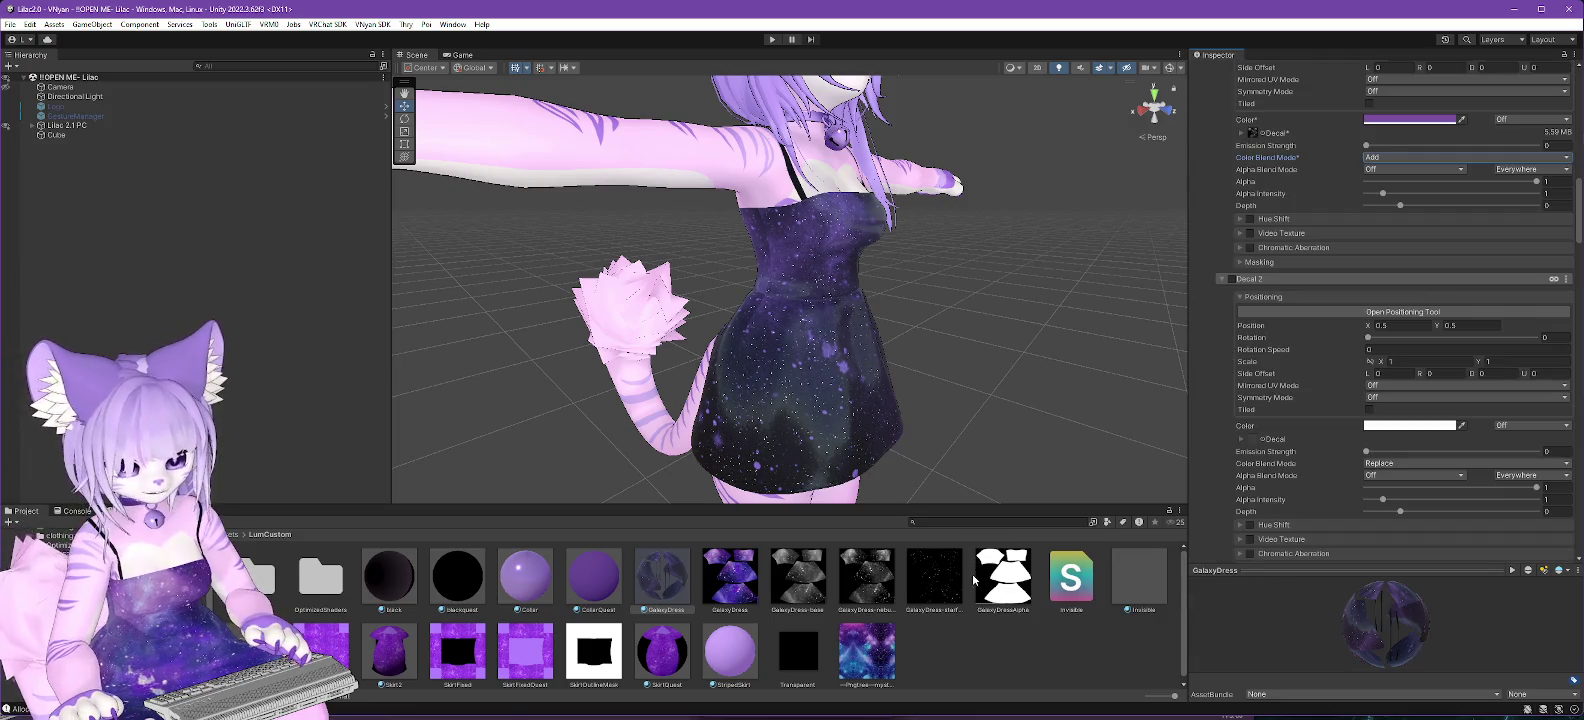
pyautogui.scroll(-1, 1304, 429)
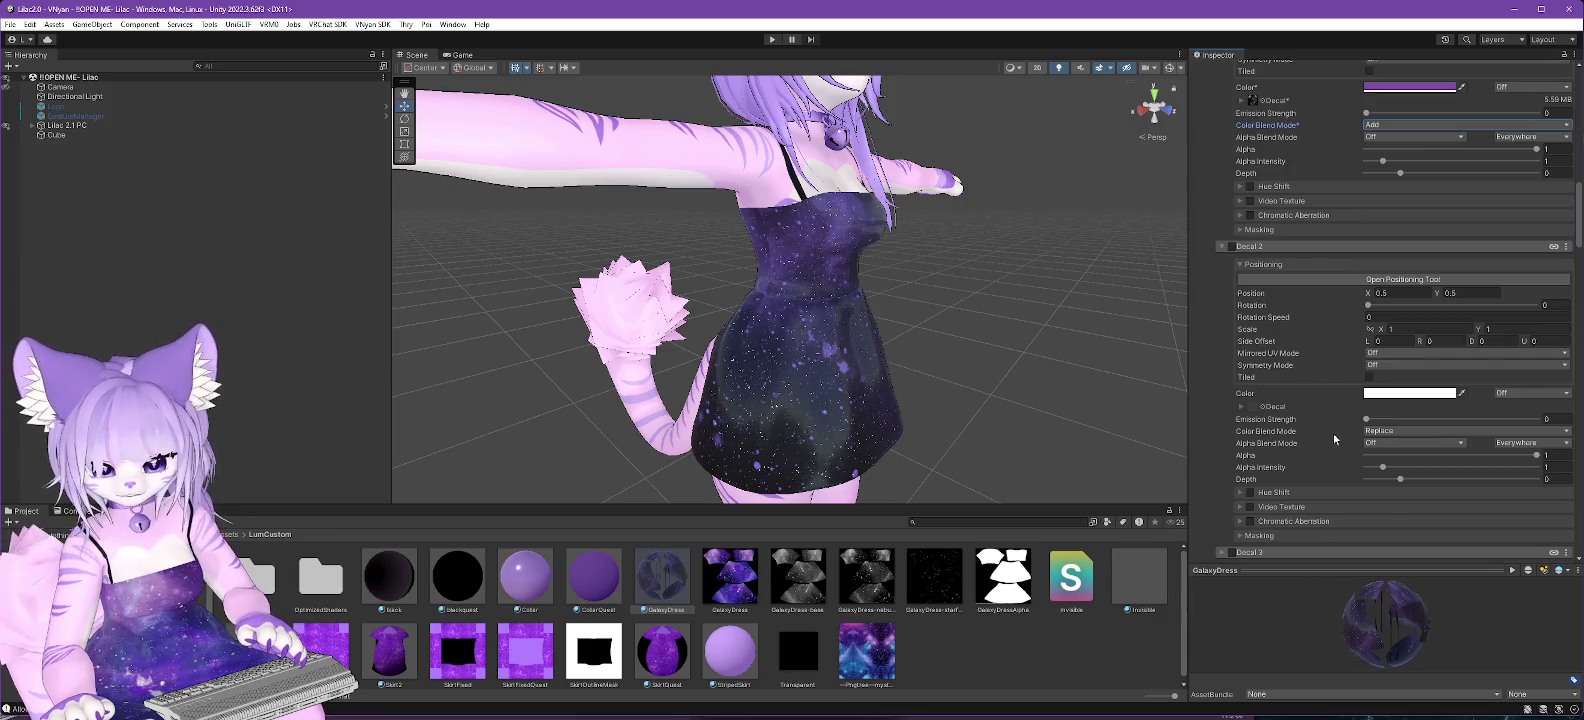
pyautogui.click(1223, 246)
pyautogui.click(1231, 250)
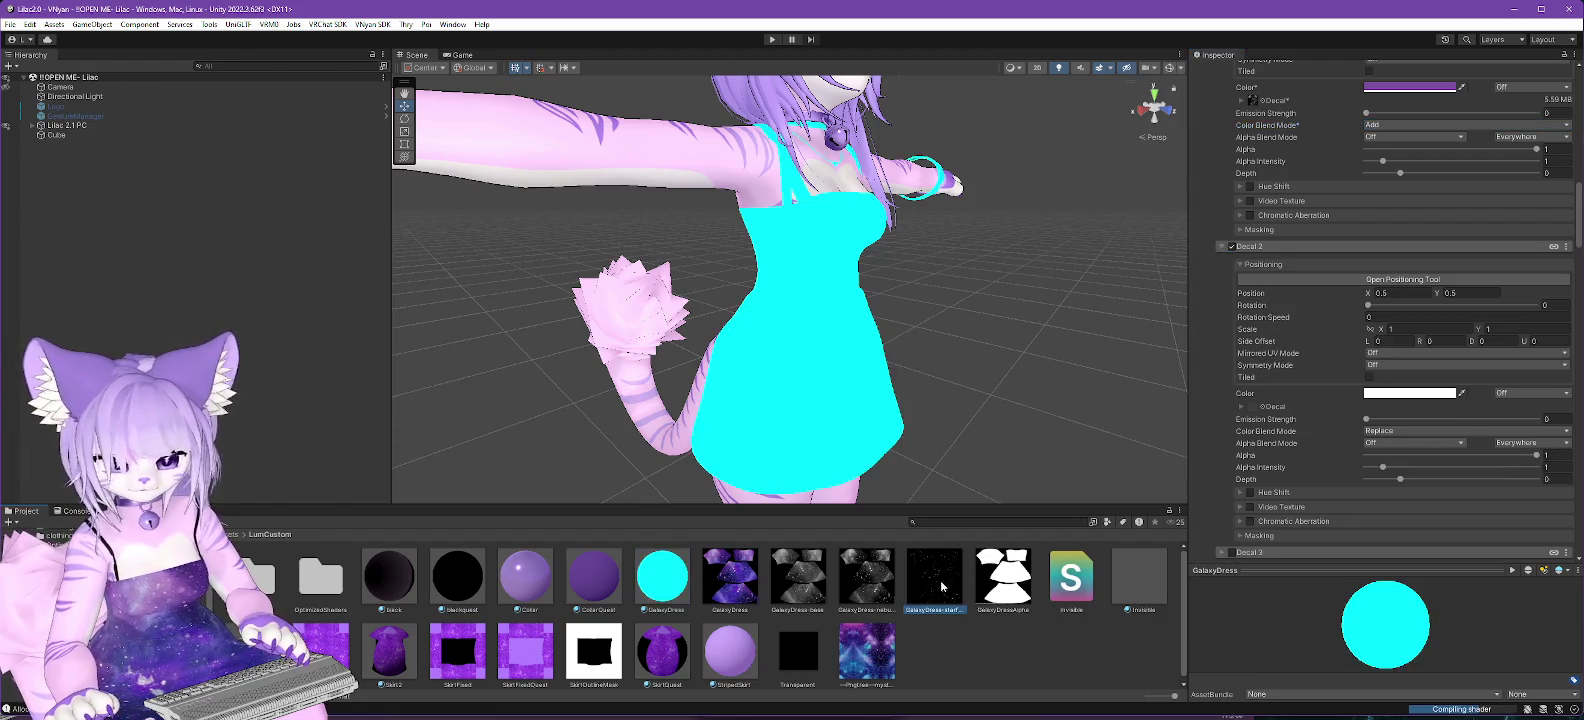
# Give Decal 2 the dark starfield texture with alpha blend mode Add.
pyautogui.moveTo(1254, 408); pyautogui.dragTo(1254, 408)
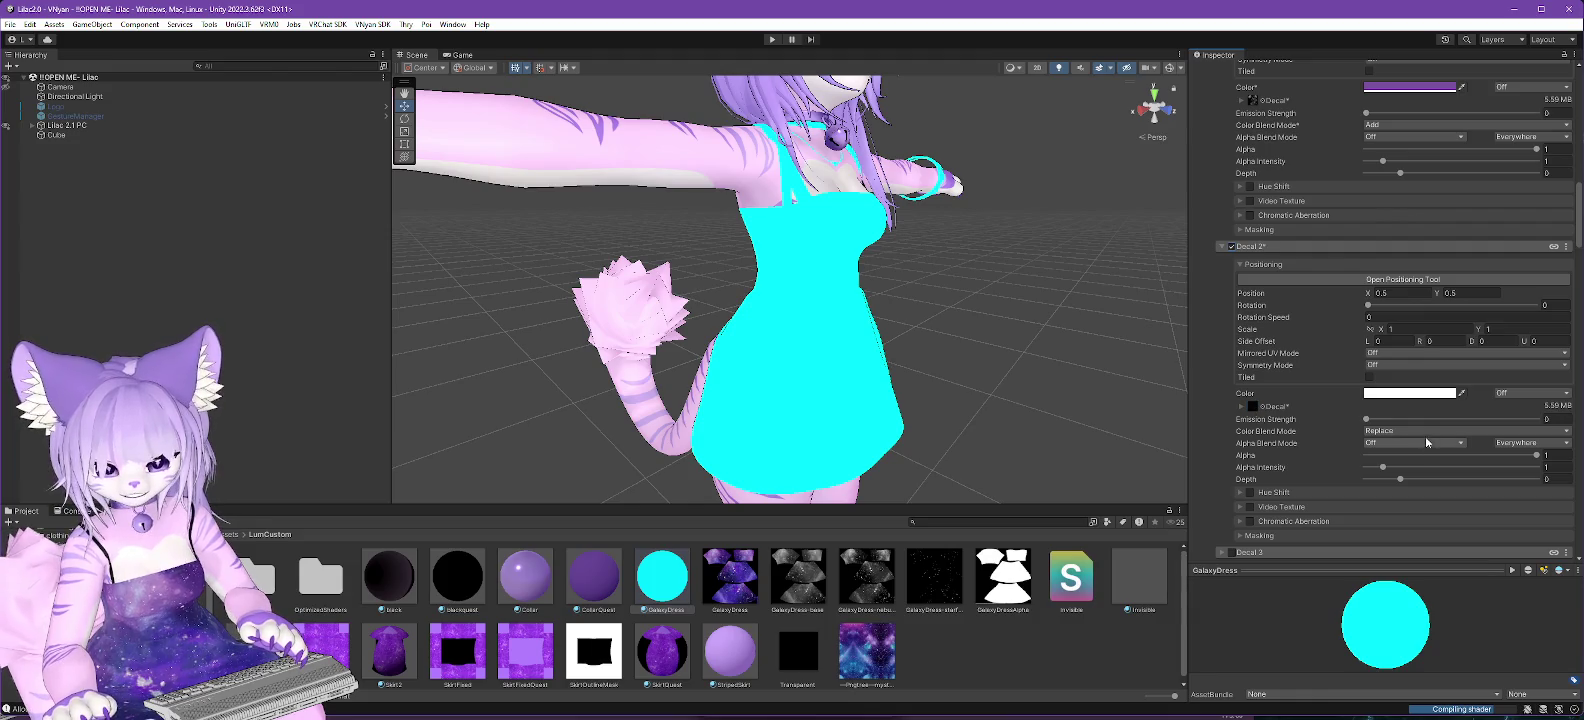
pyautogui.click(1392, 443)
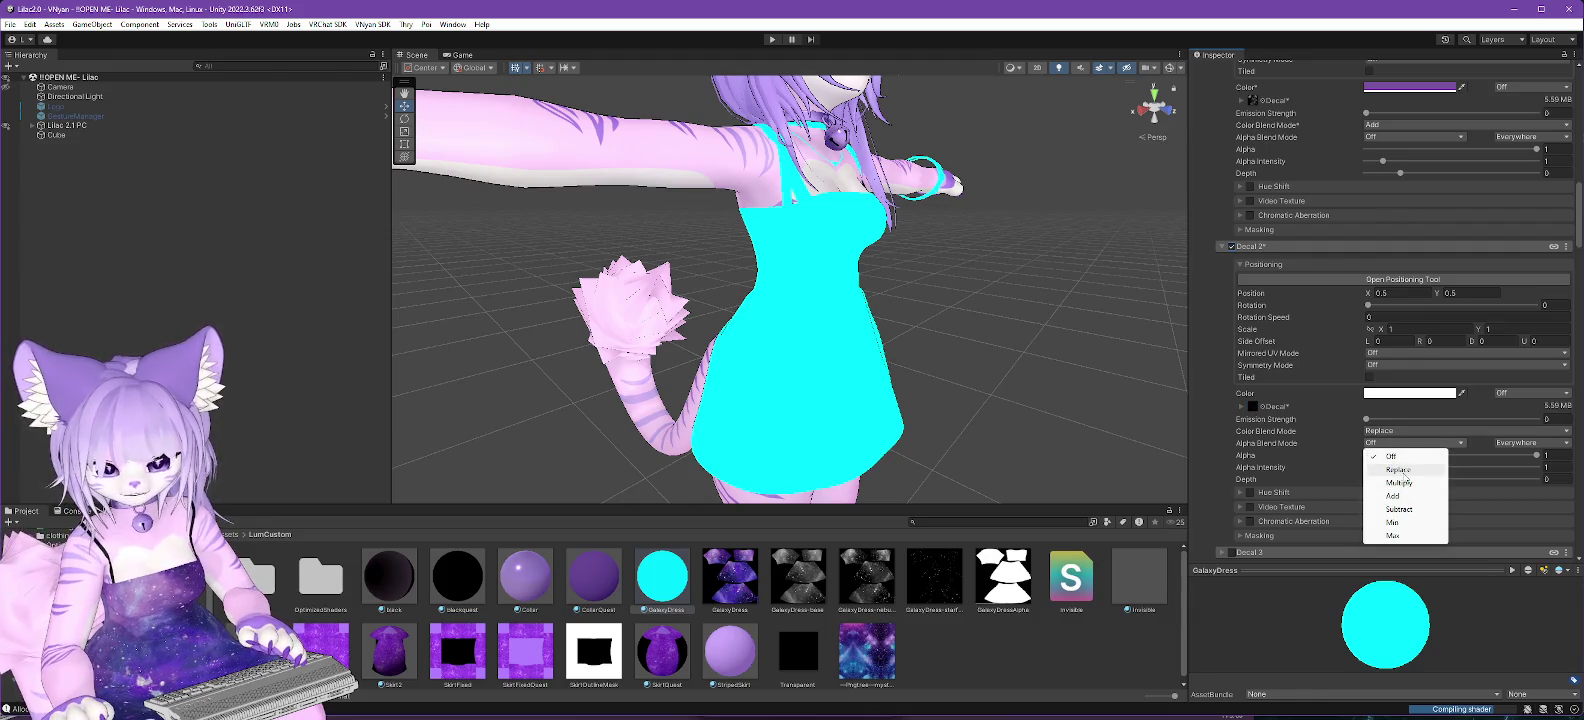
pyautogui.click(1403, 499)
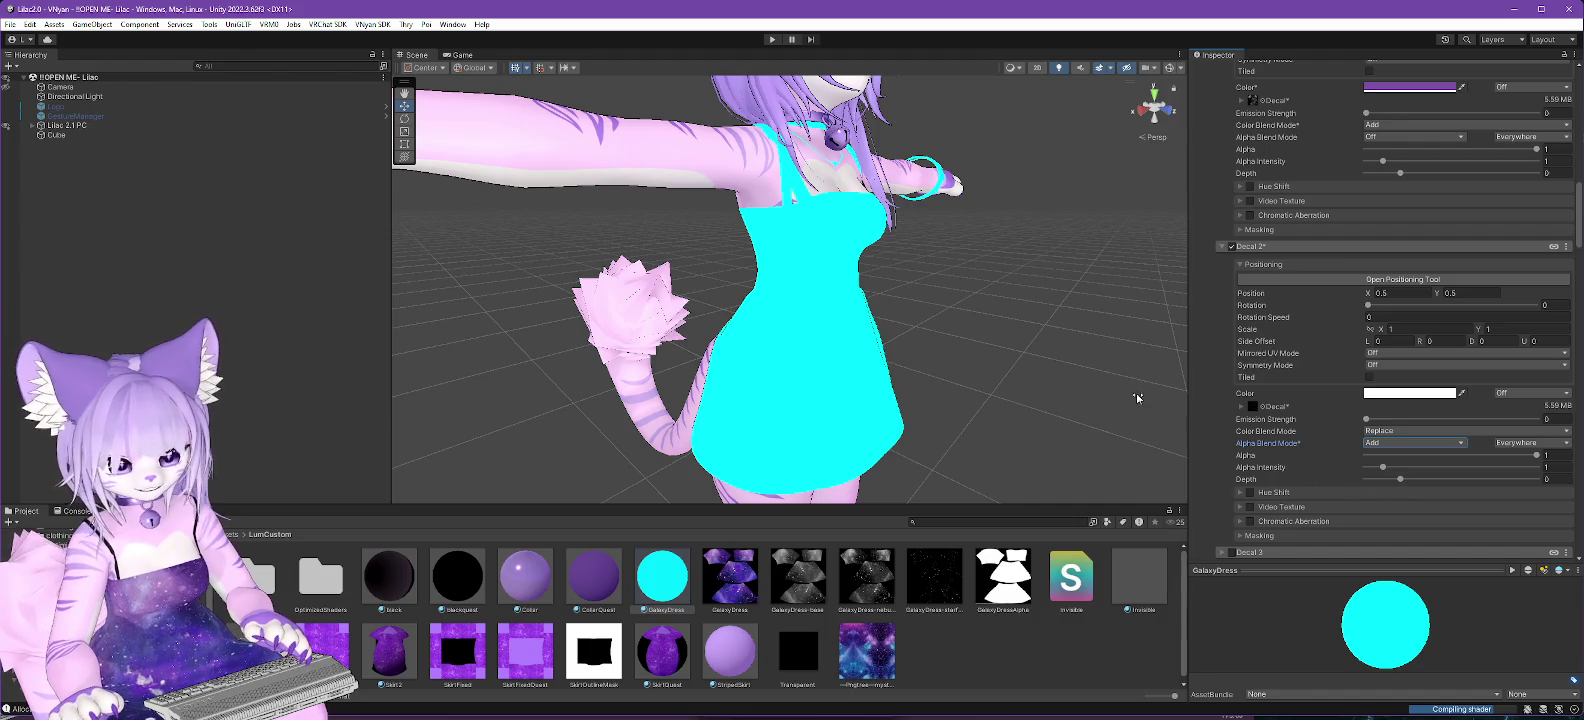
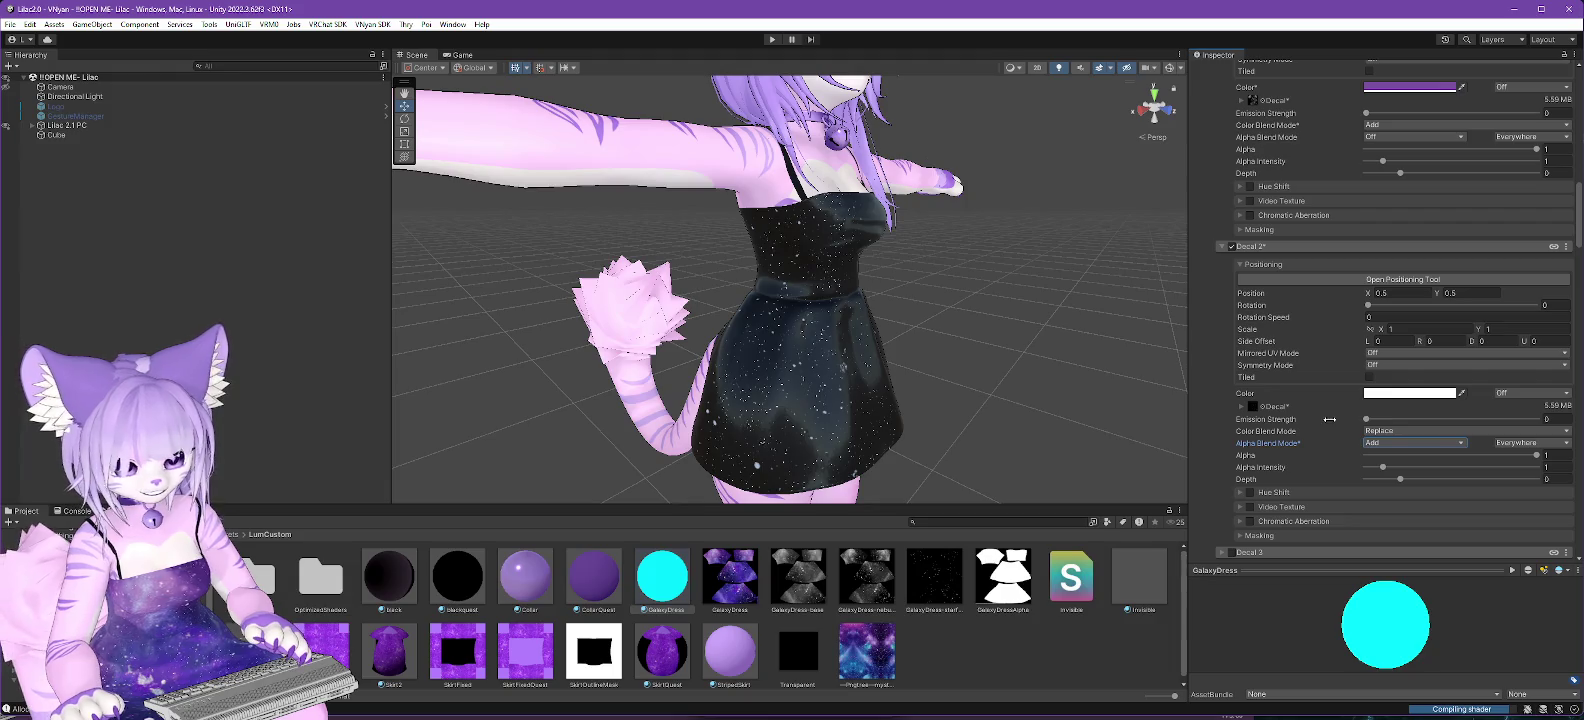
# Cycle through Decal 2's alpha blend mode options, trying Add and Replace.
pyautogui.click(1414, 443)
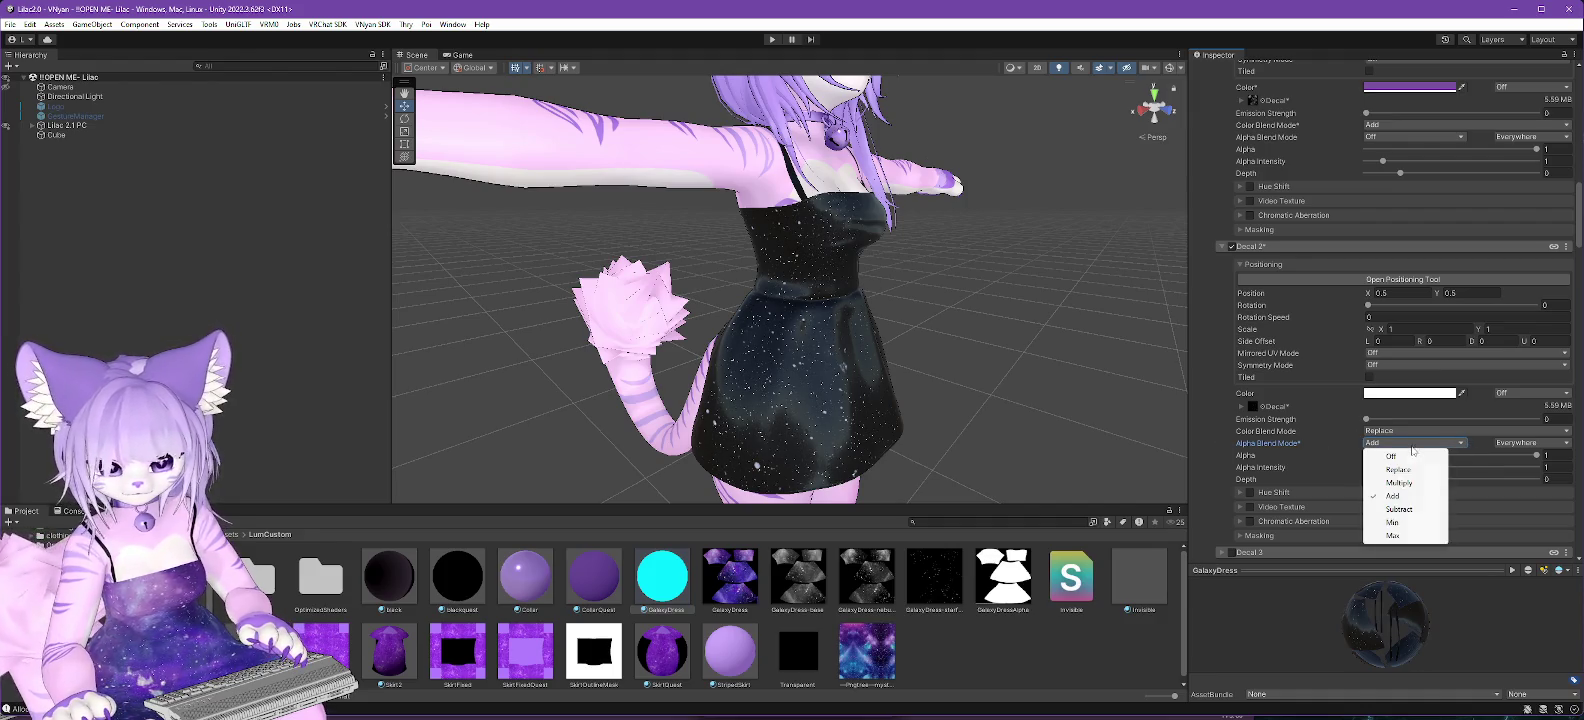
pyautogui.click(1408, 470)
pyautogui.click(1414, 443)
pyautogui.click(1395, 495)
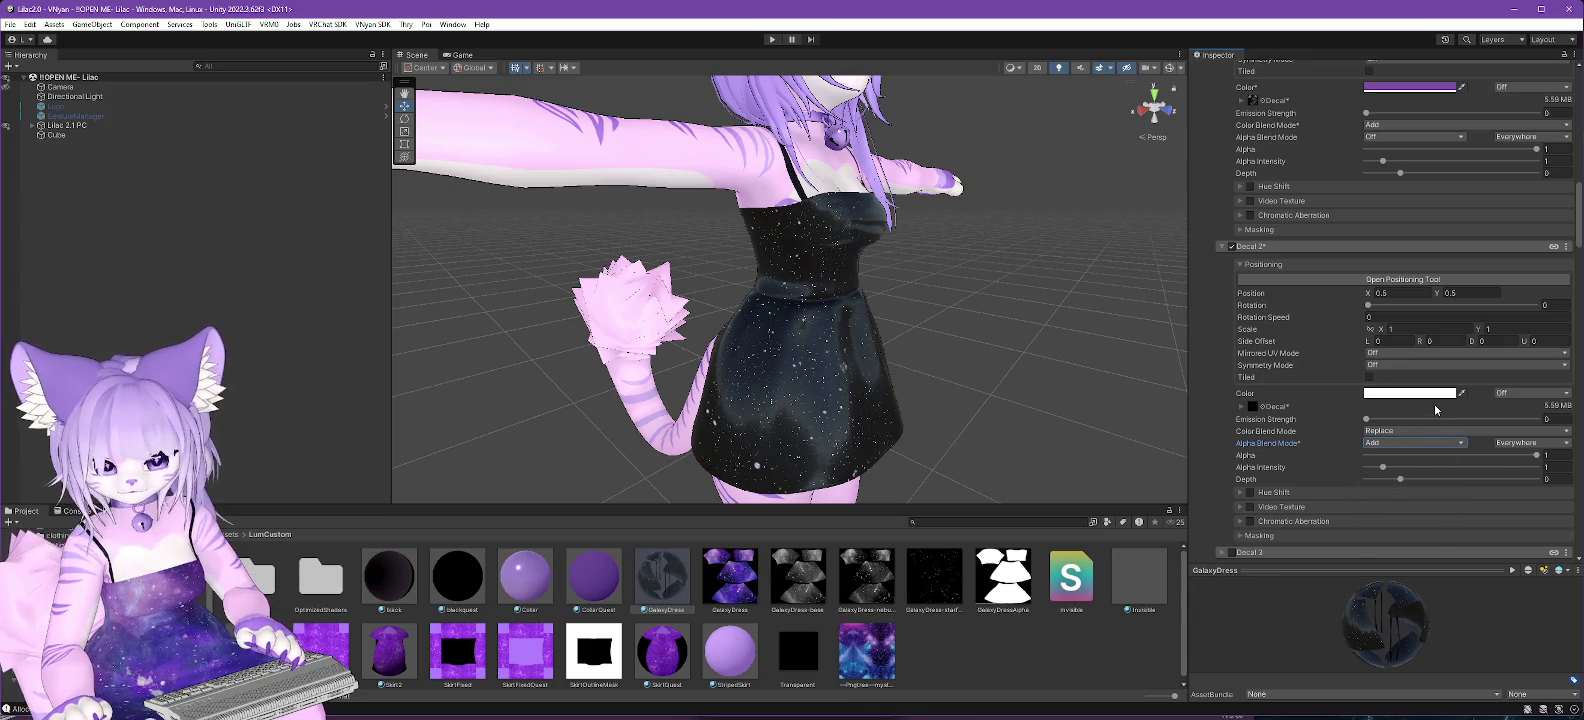
pyautogui.scroll(2, 1432, 462)
pyautogui.click(1397, 476)
# Set Decal 2's color blend mode to Add, then switch to the LumKitty window.
pyautogui.click(1397, 478)
pyautogui.click(1393, 472)
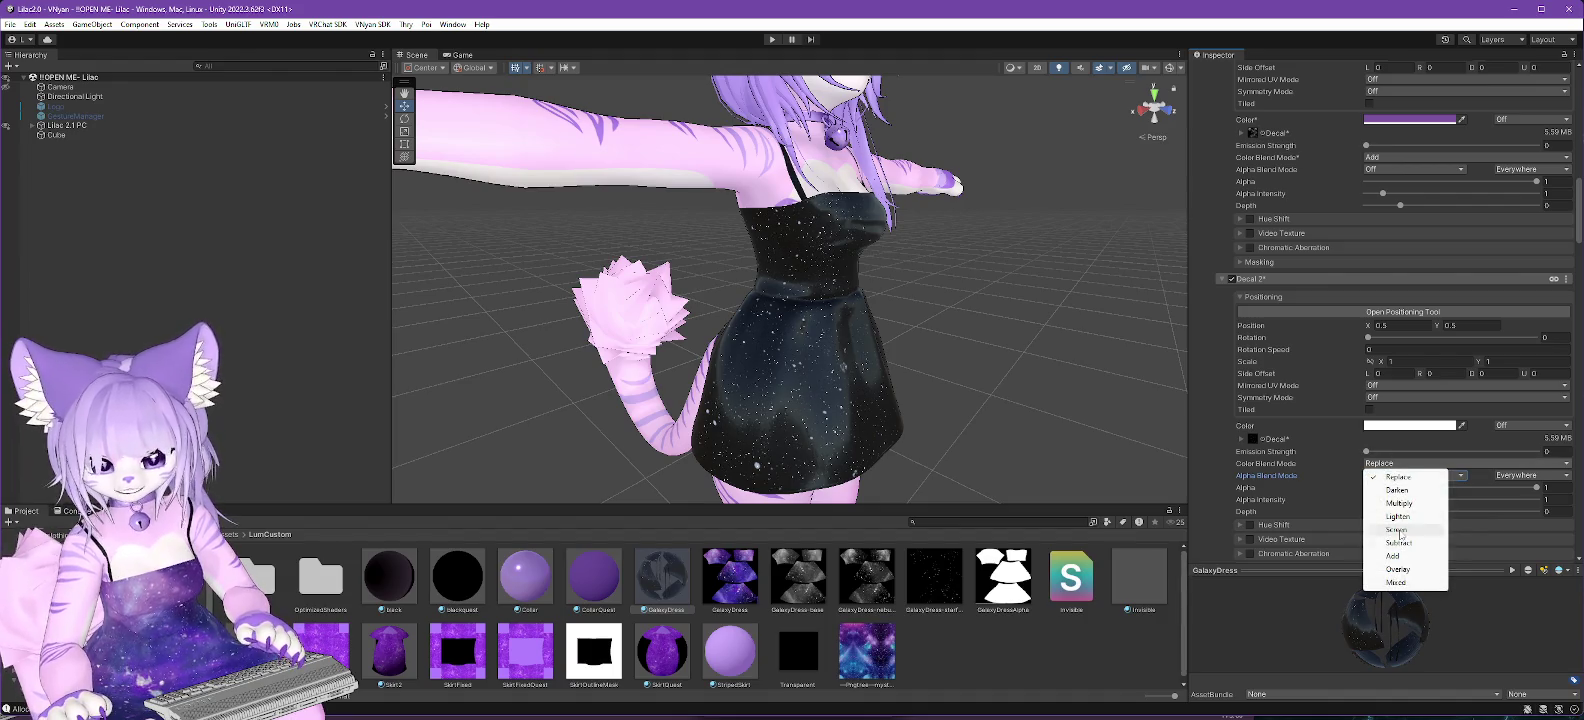
pyautogui.click(1394, 557)
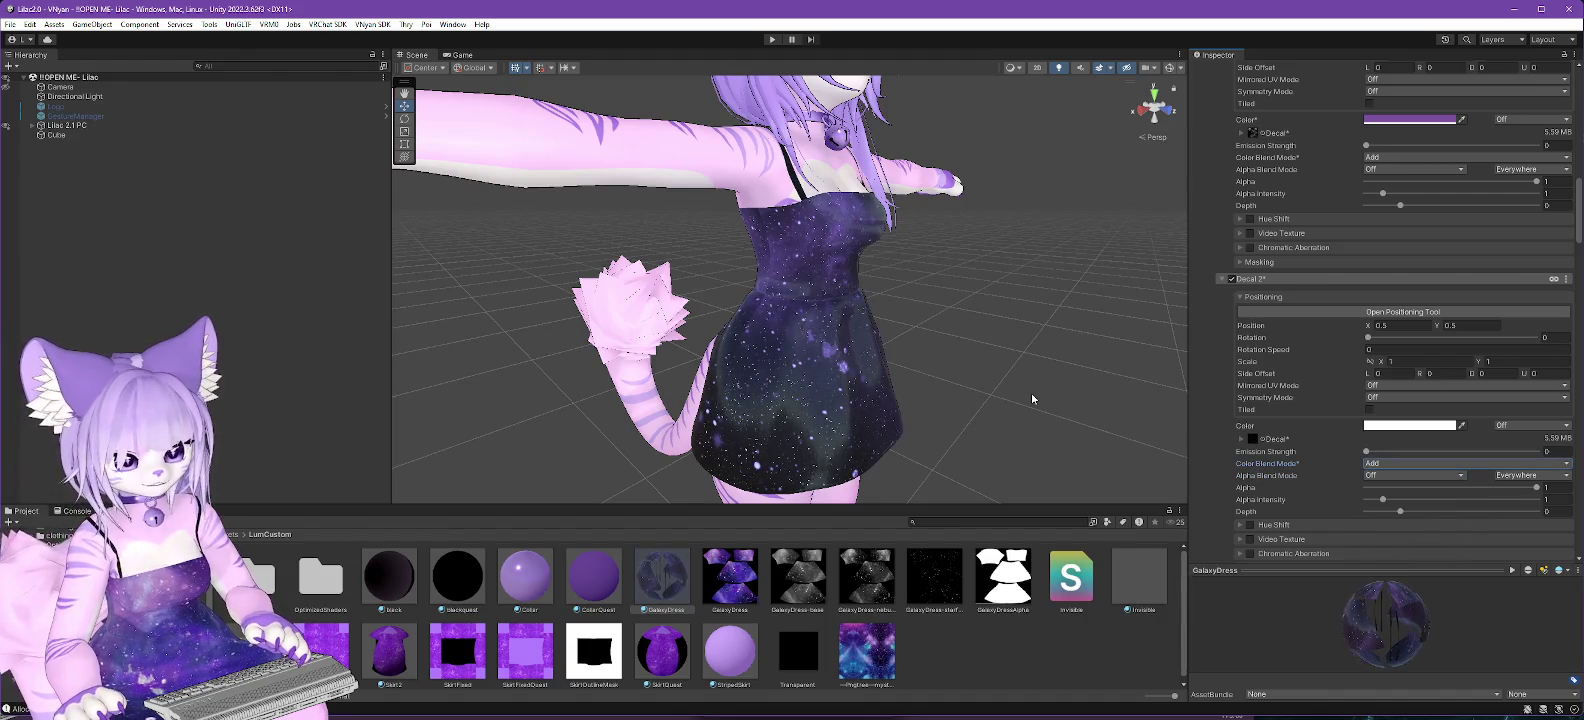
pyautogui.moveTo(1031, 398); pyautogui.dragTo(866, 406)
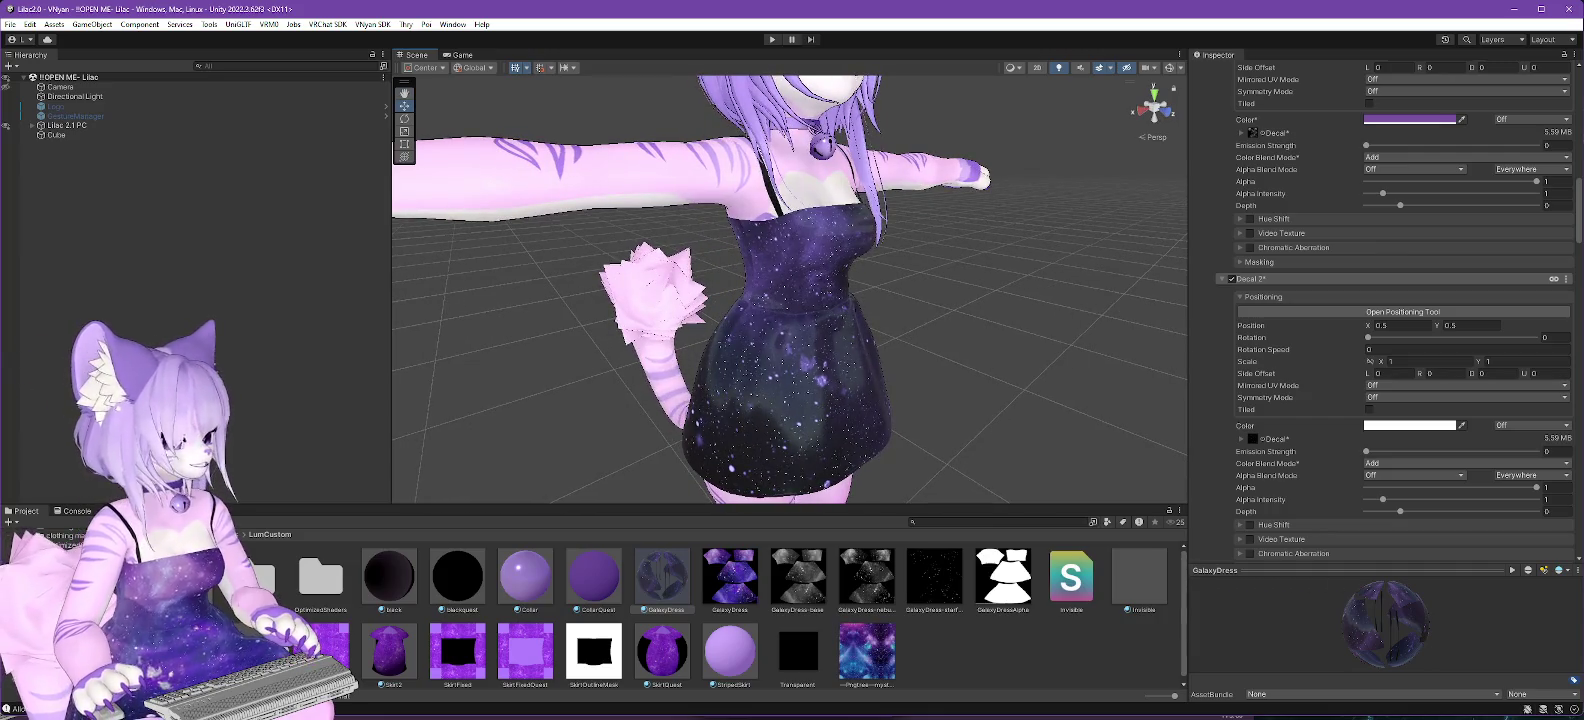
pyautogui.hotkey('alt', 'Tab')
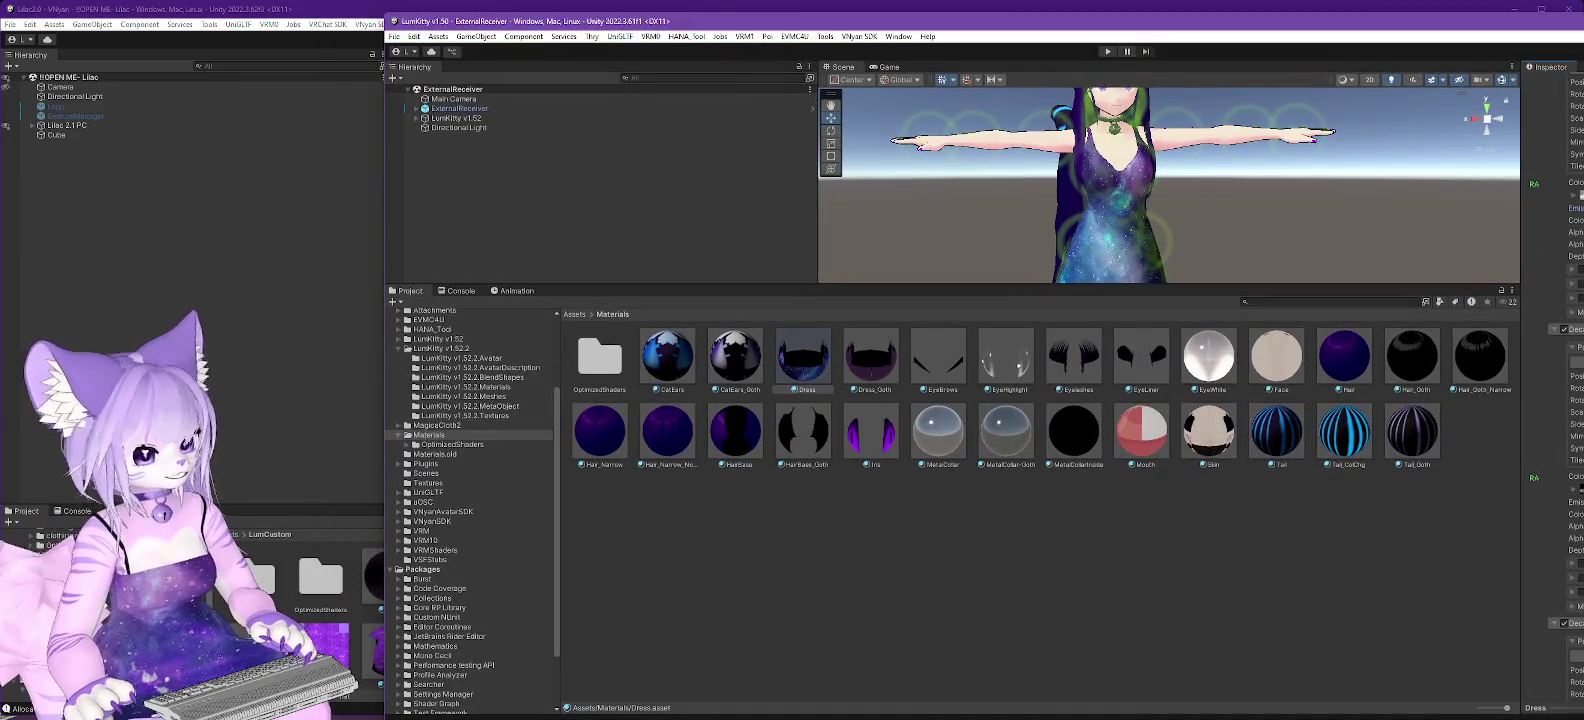
# Convert the galaxy dress texture in GIMP to grayscale.
pyautogui.hotkey('alt', 'Tab')
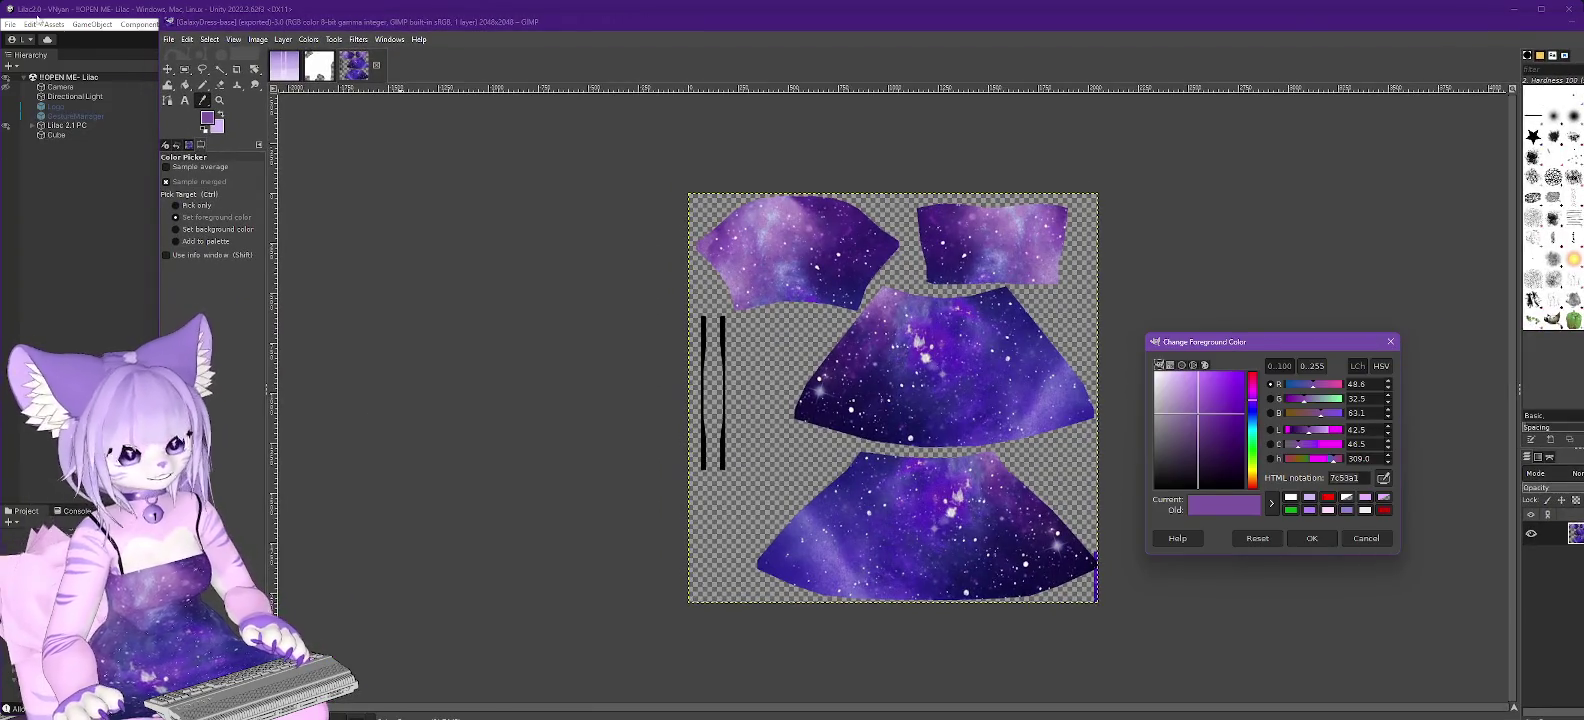
pyautogui.click(257, 39)
pyautogui.click(206, 76)
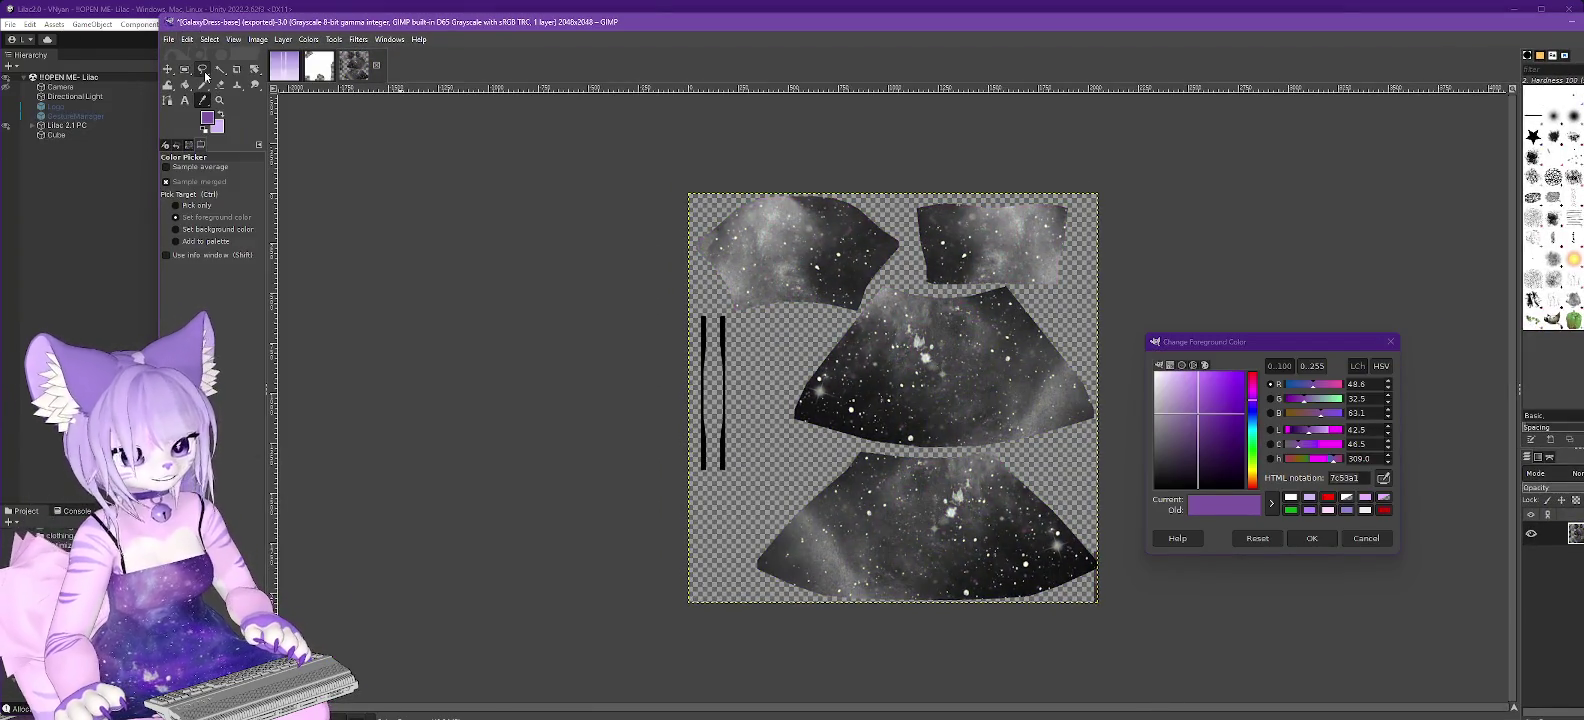
# Brighten the texture with Levels, raising the output low to 138.
pyautogui.click(308, 39)
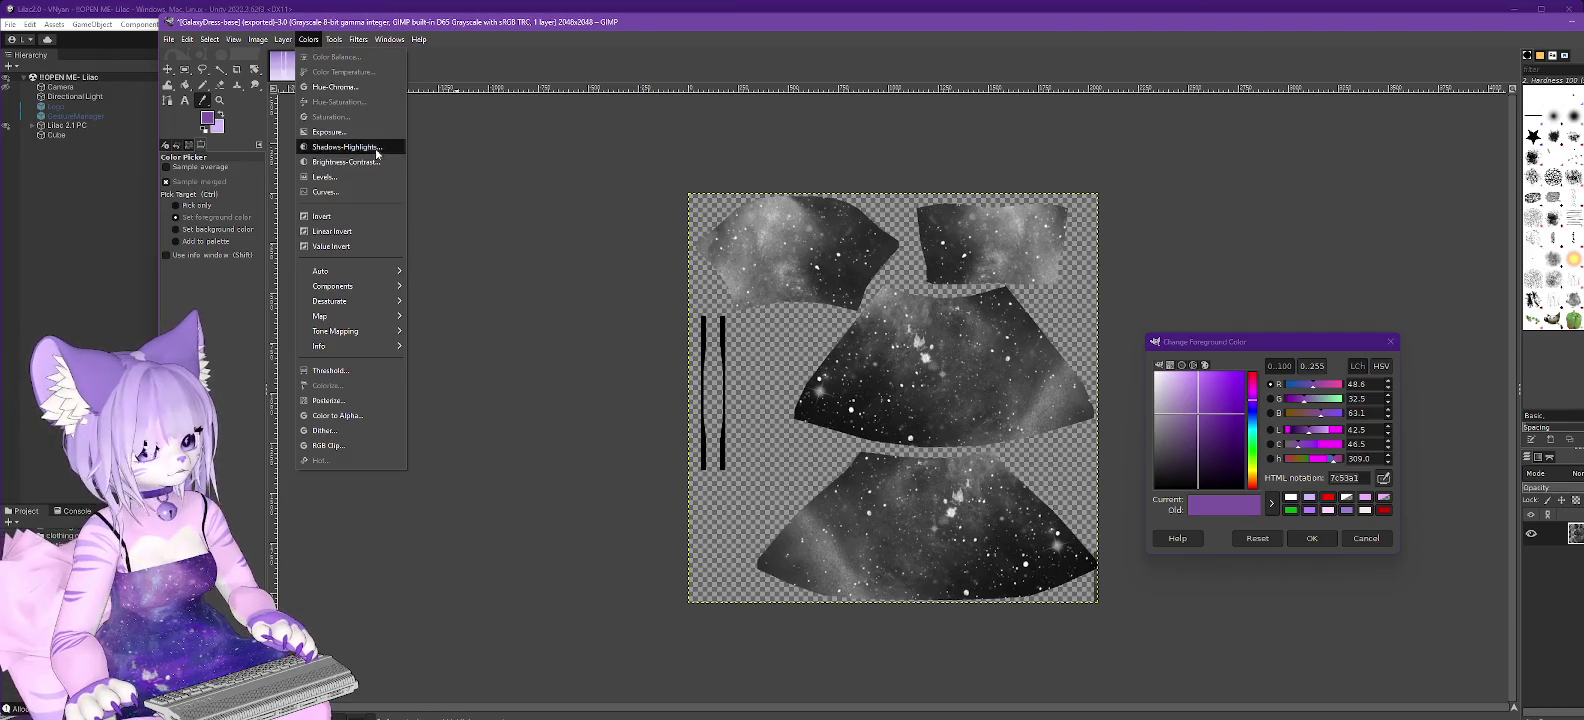
pyautogui.click(322, 177)
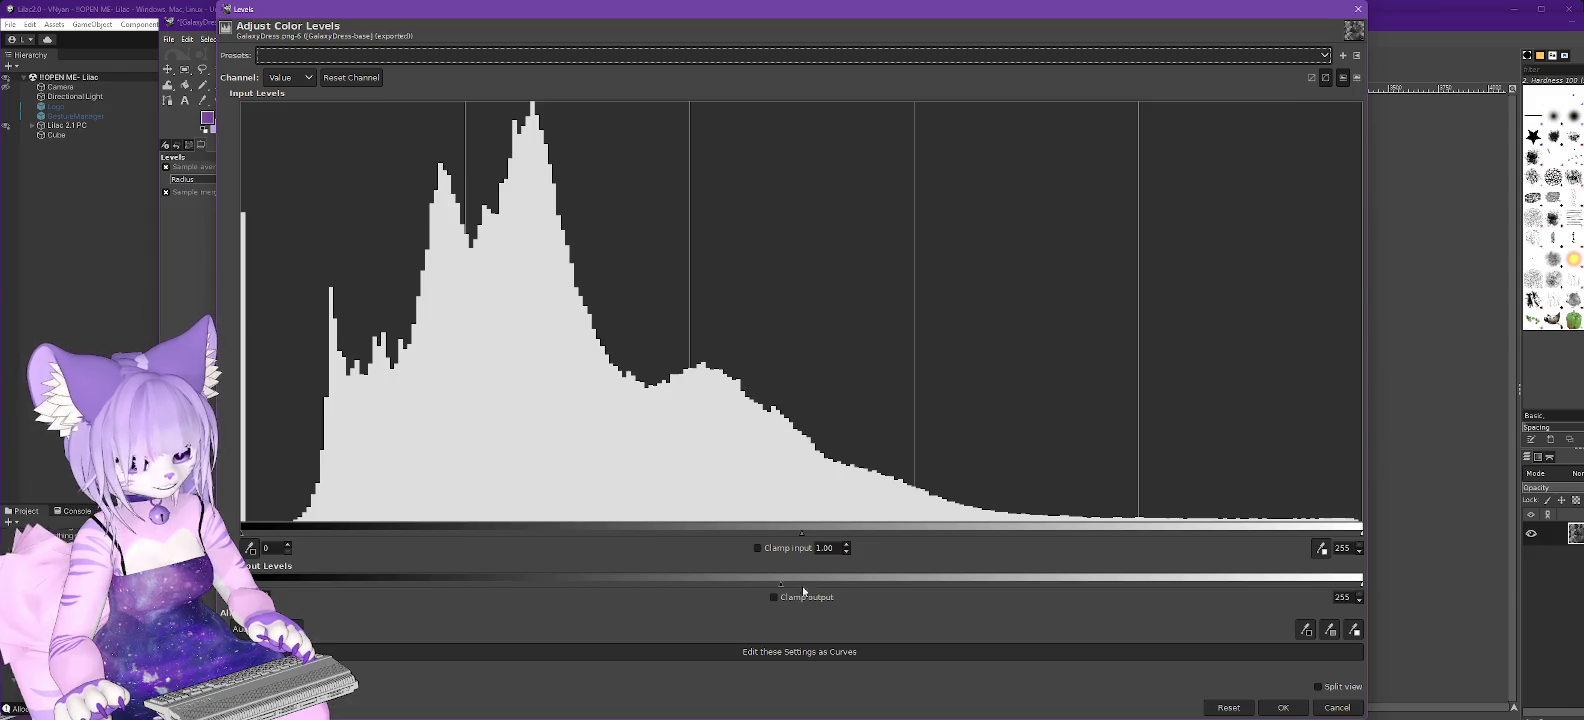
pyautogui.moveTo(1188, 14); pyautogui.dragTo(1410, 220)
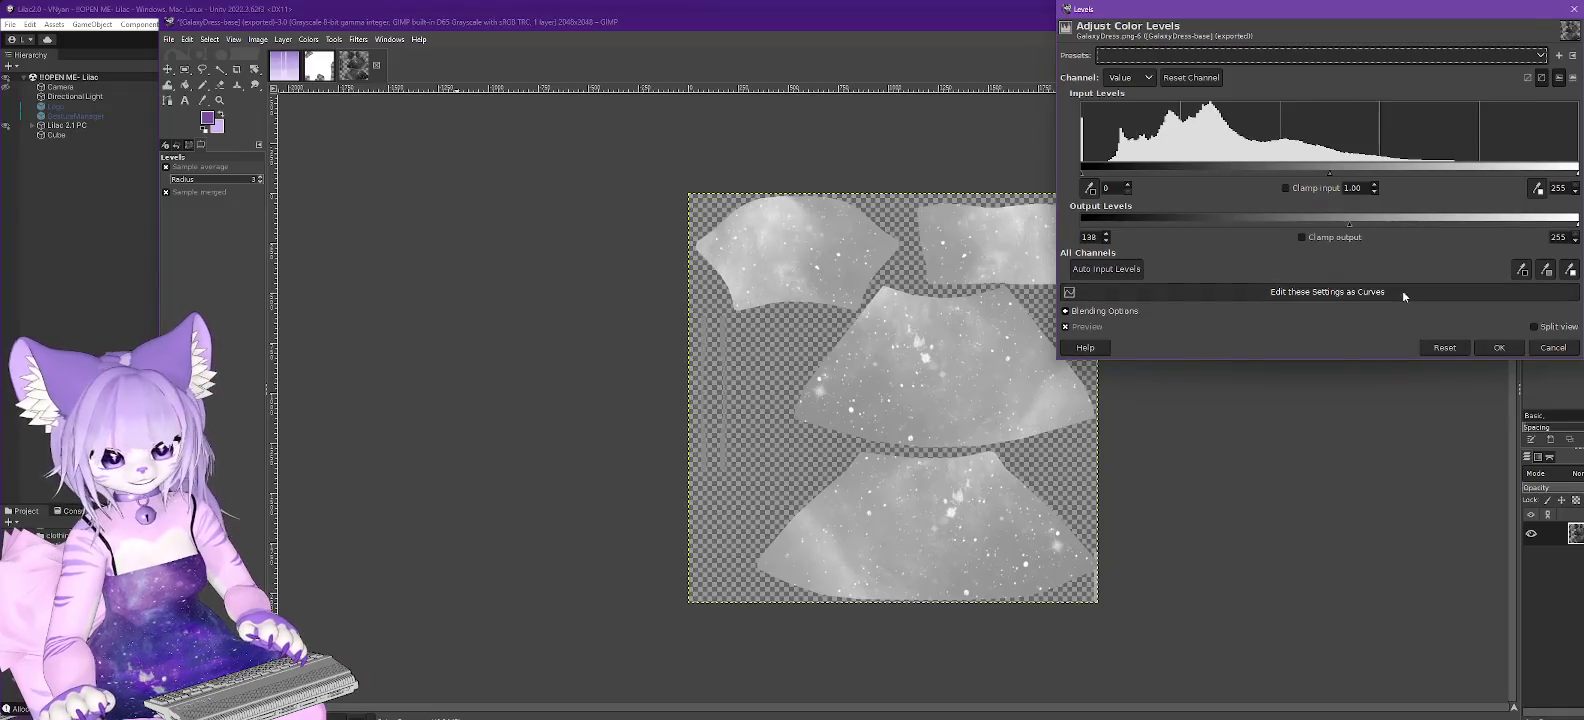
pyautogui.click(1499, 348)
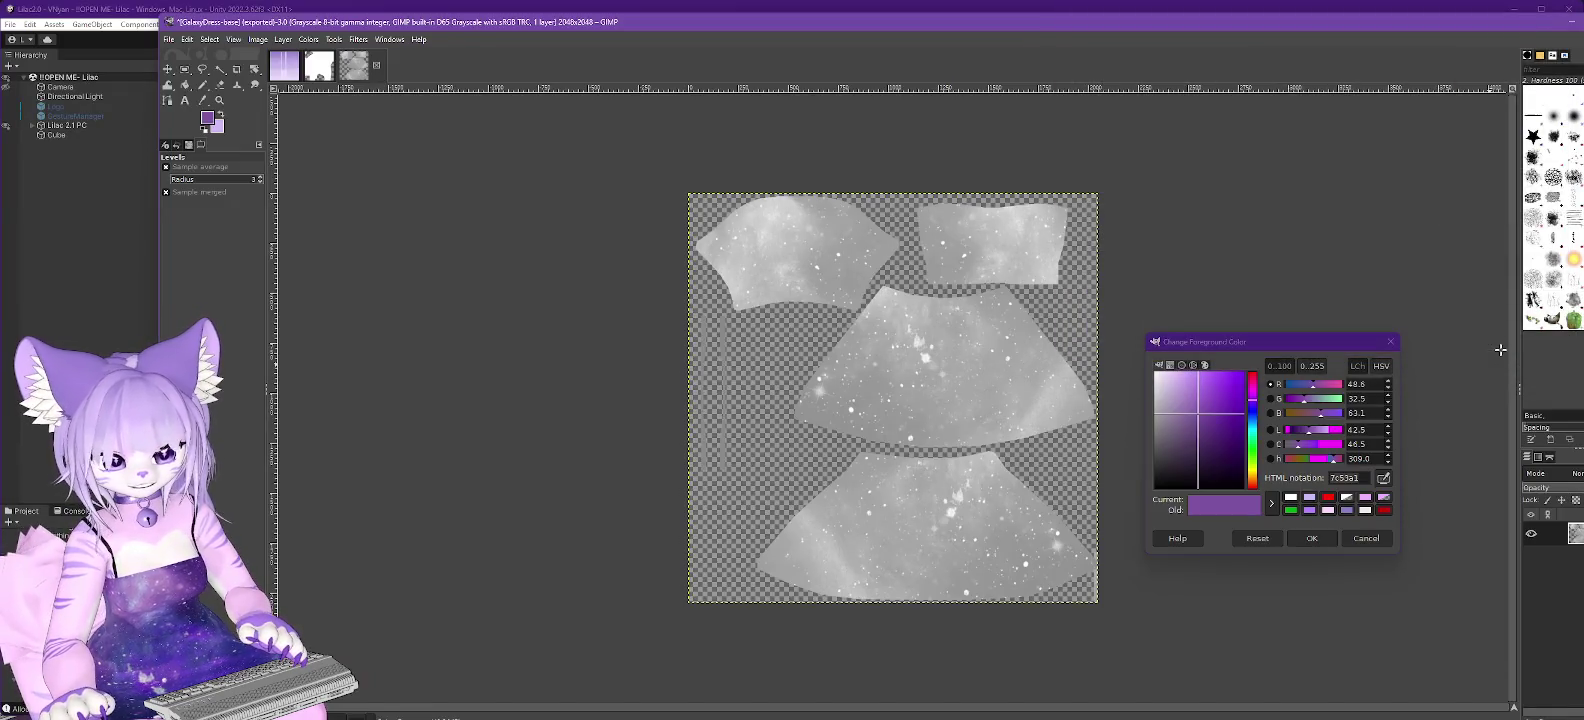
pyautogui.click(1311, 540)
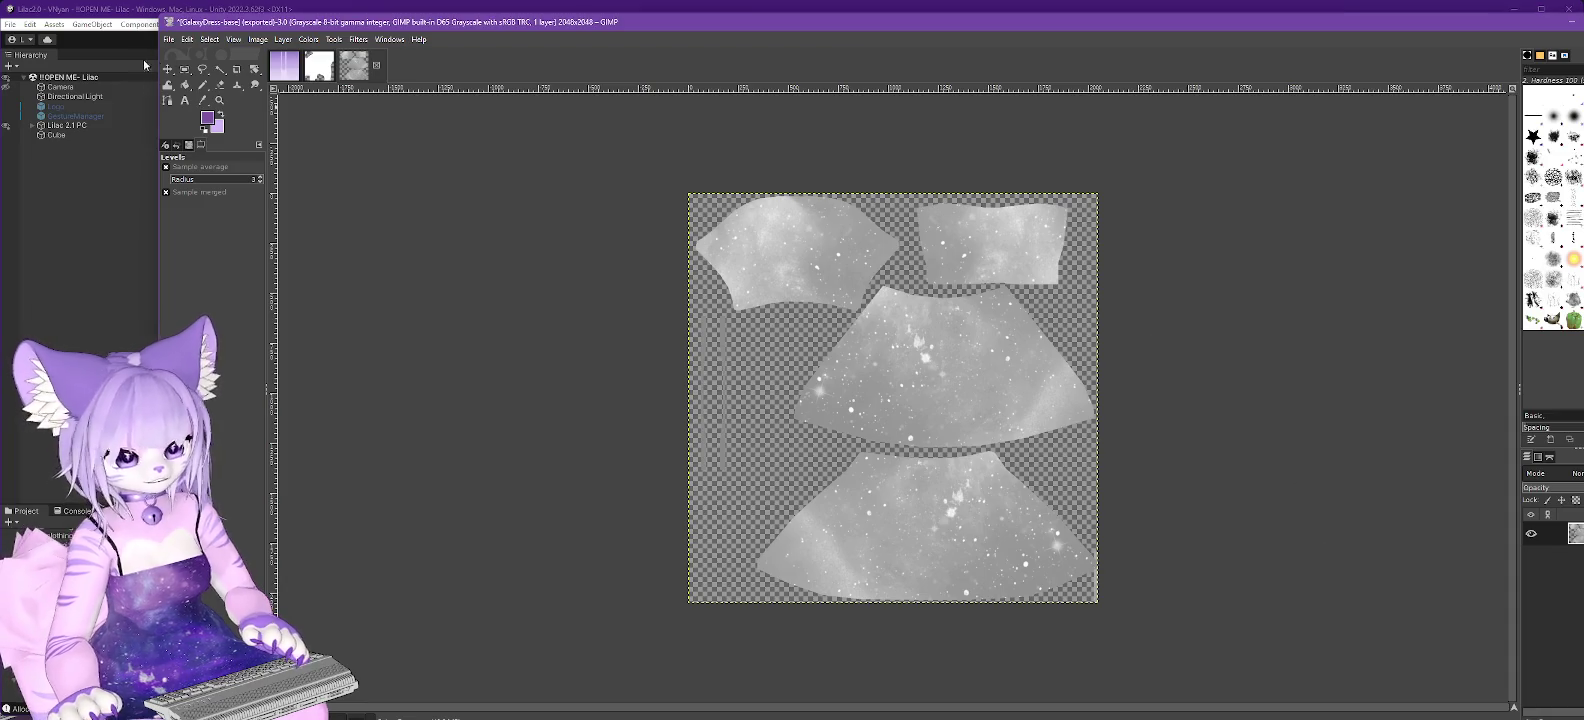
# Export the grayscale texture and return to Unity.
pyautogui.click(169, 39)
pyautogui.click(240, 228)
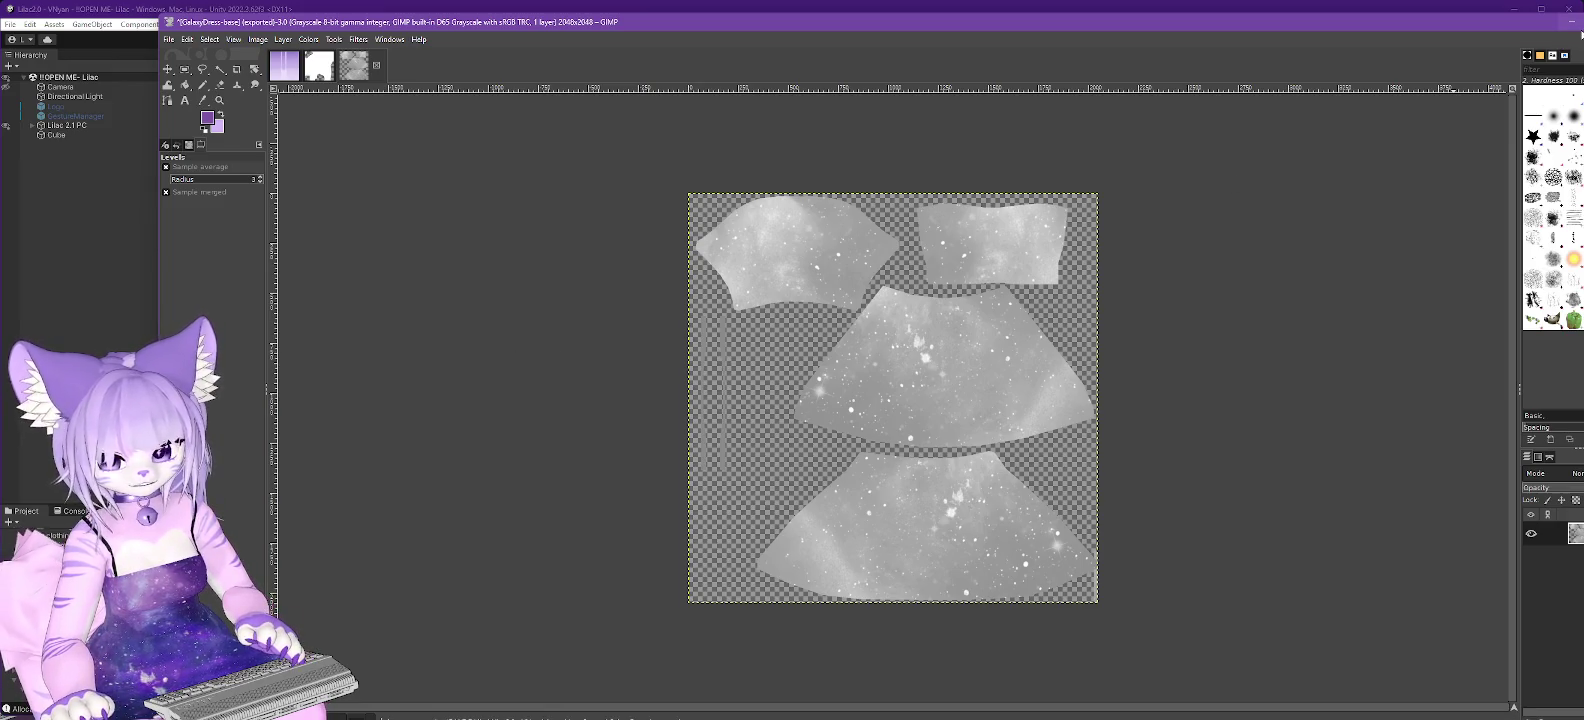
pyautogui.click(1580, 33)
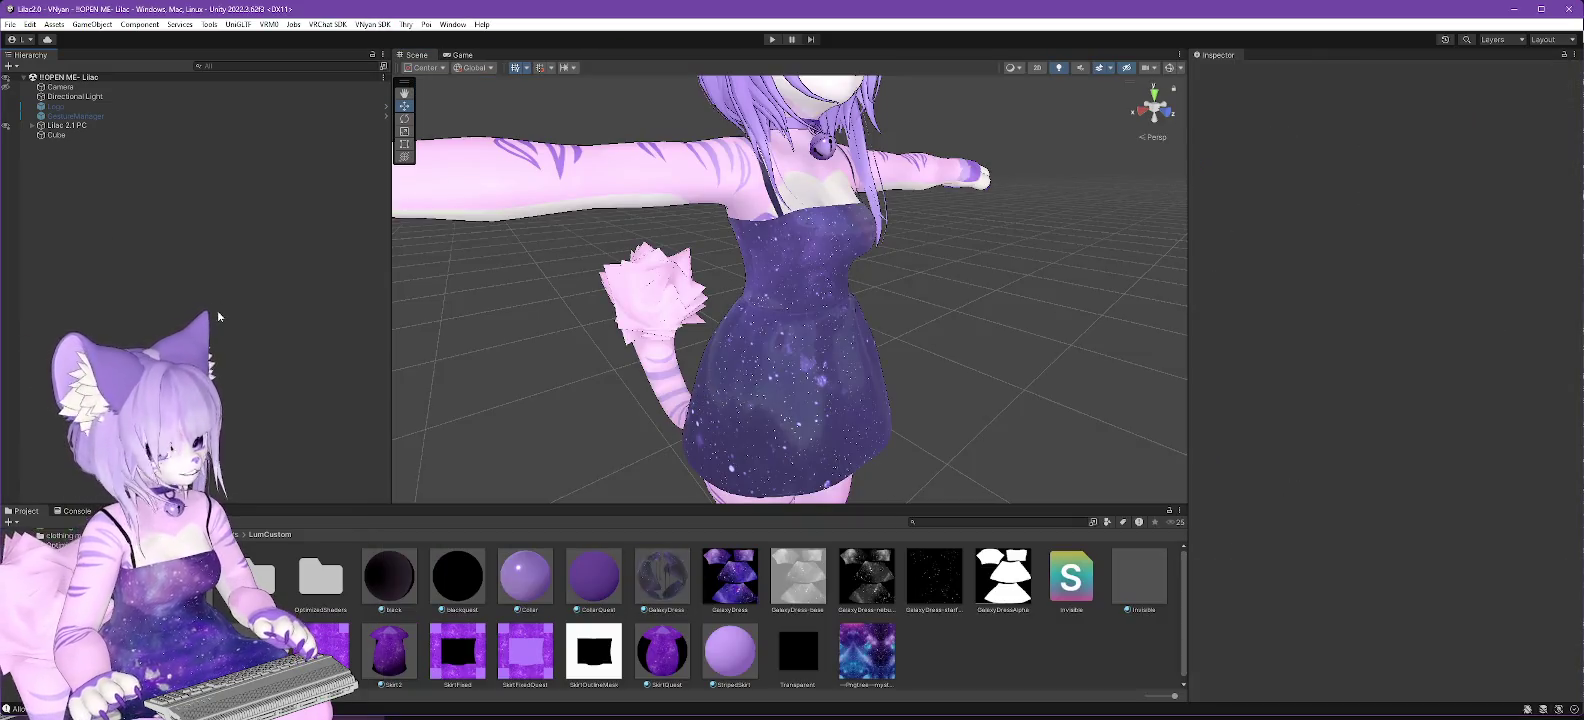
# Select the GalaxyDress material to show its settings in the Inspector.
pyautogui.moveTo(1047, 417)
pyautogui.mouseDown()
pyautogui.moveTo(922, 388)
pyautogui.moveTo(992, 394)
pyautogui.mouseUp()
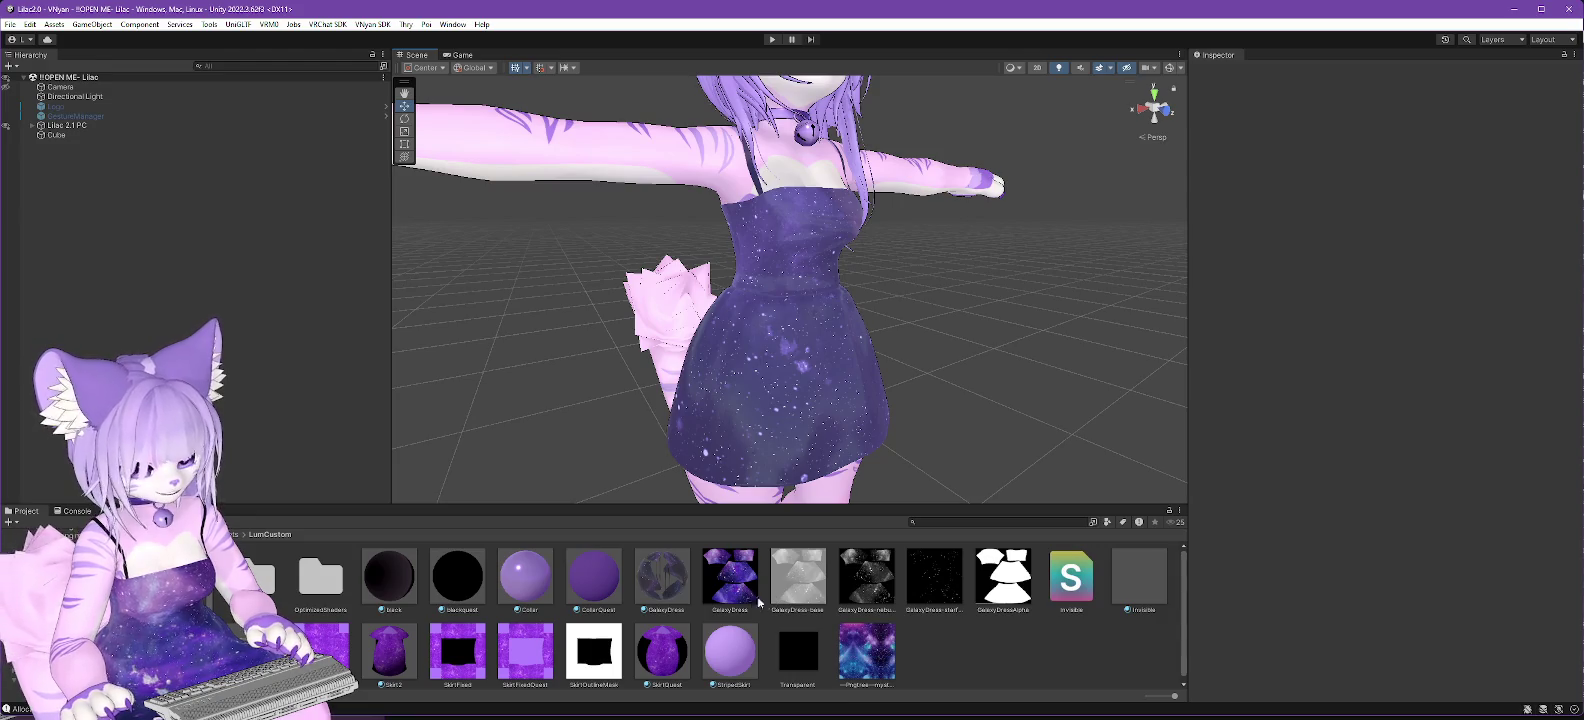
pyautogui.click(662, 580)
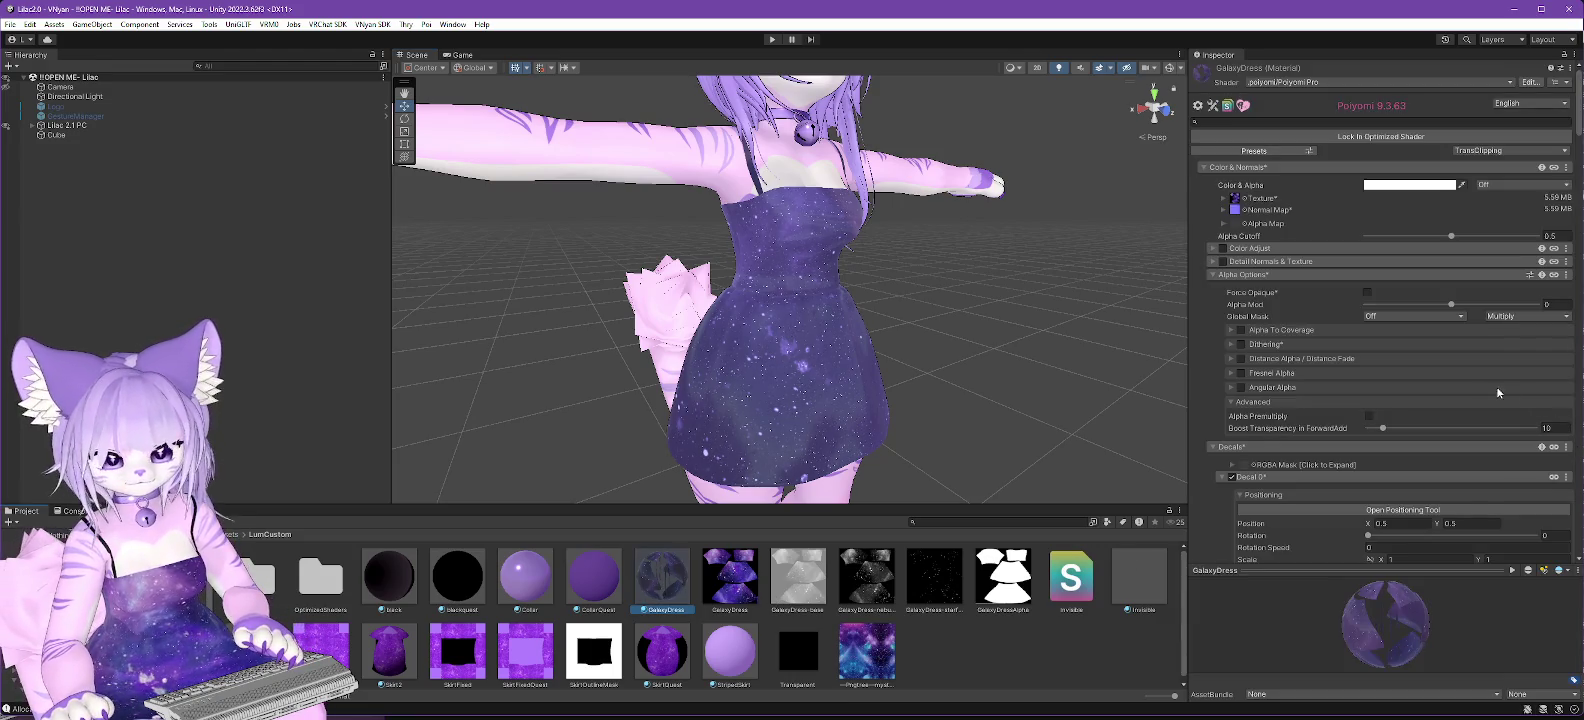
pyautogui.scroll(-10, 1309, 316)
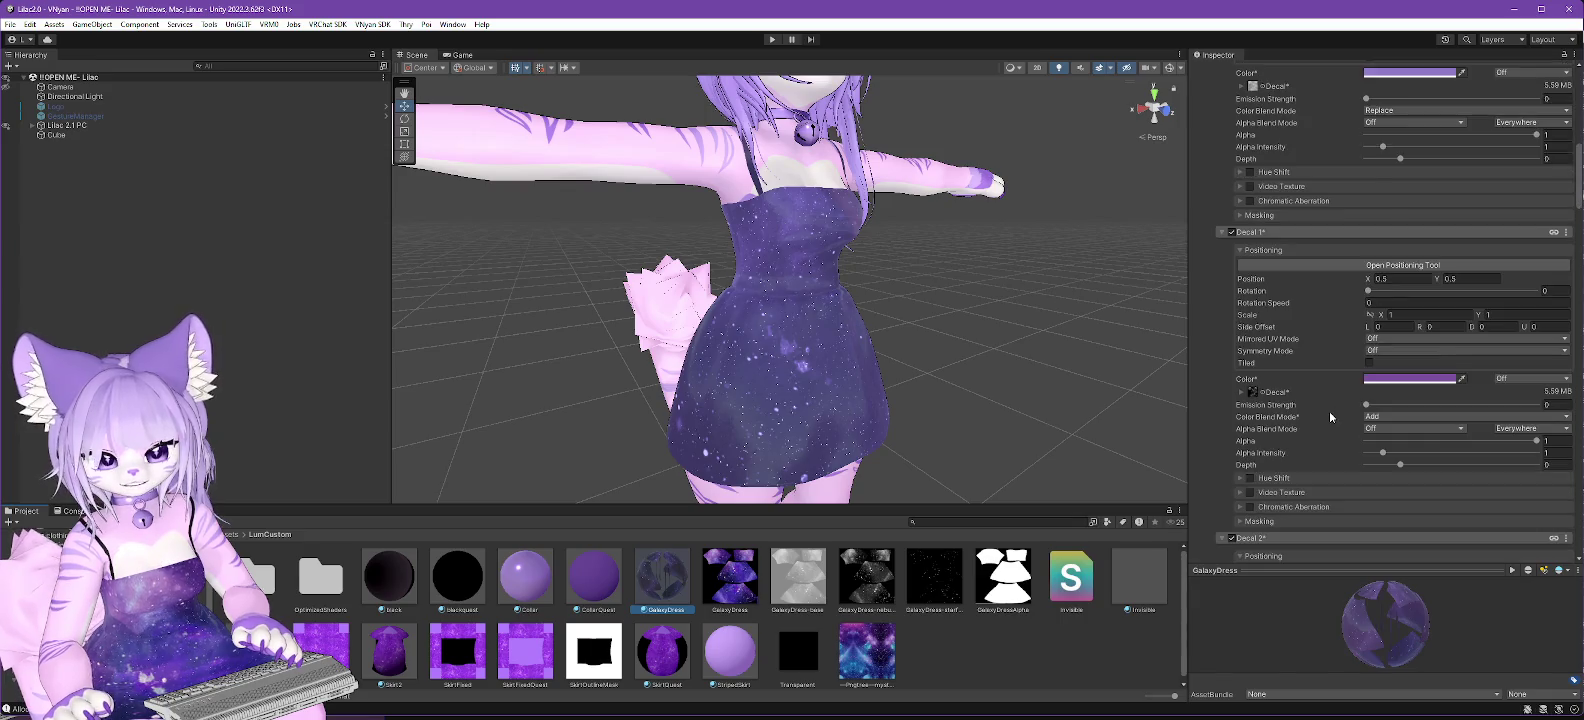
pyautogui.scroll(1, 1329, 411)
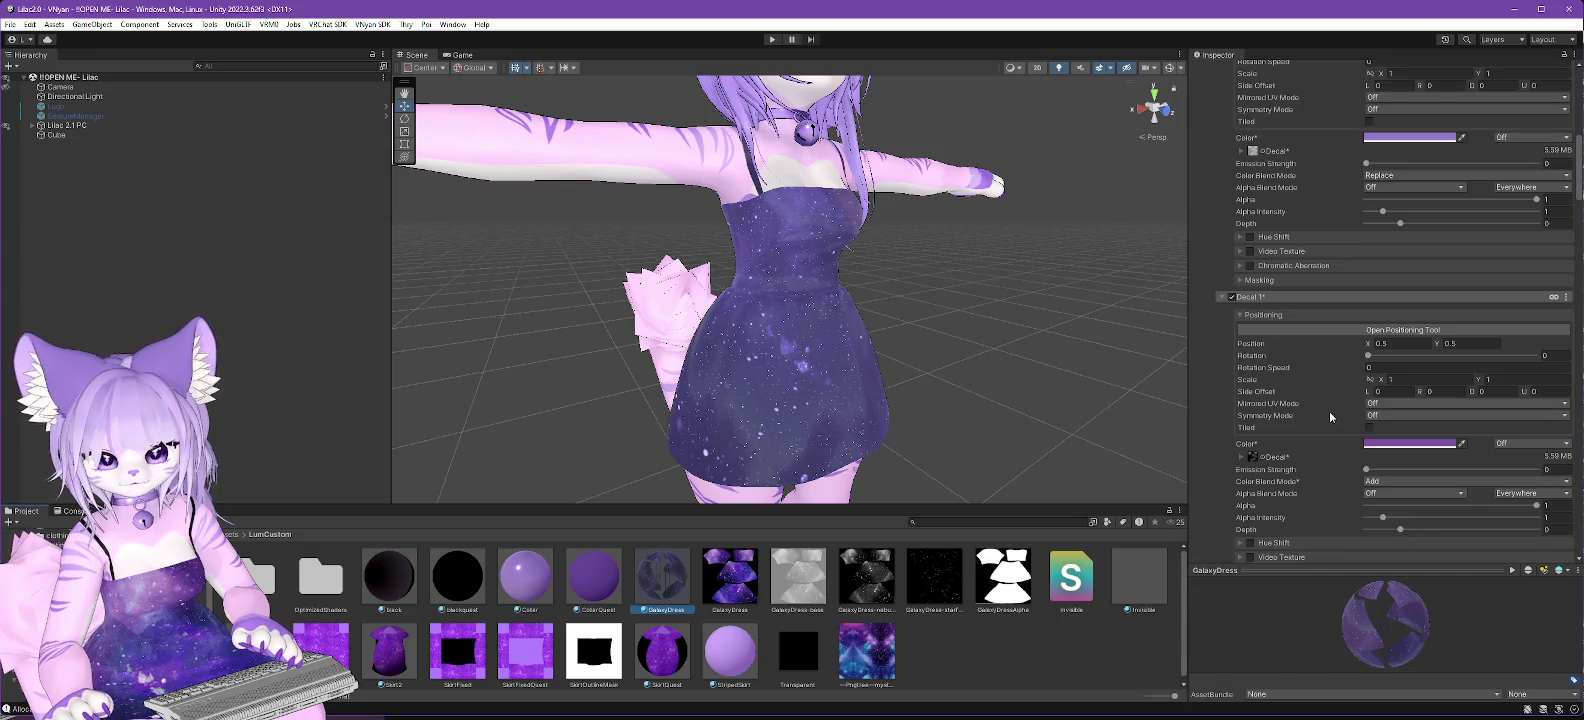
# Tint Decal 0 blue-violet (H 234, S 60, V 81), then view GalaxyDress-nebulae's import settings.
pyautogui.click(1396, 140)
pyautogui.moveTo(1453, 290); pyautogui.dragTo(1425, 291)
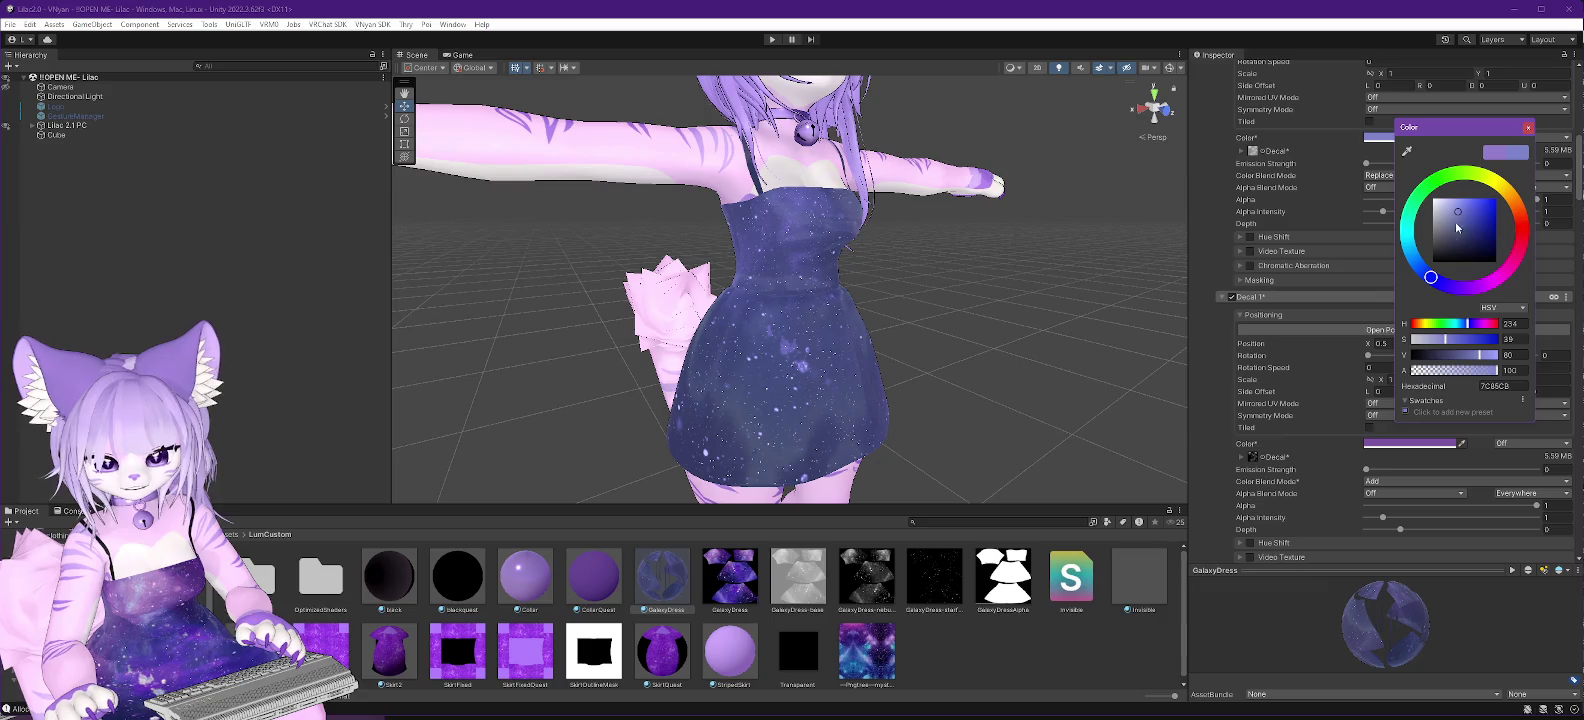
pyautogui.moveTo(1461, 215); pyautogui.dragTo(1471, 211)
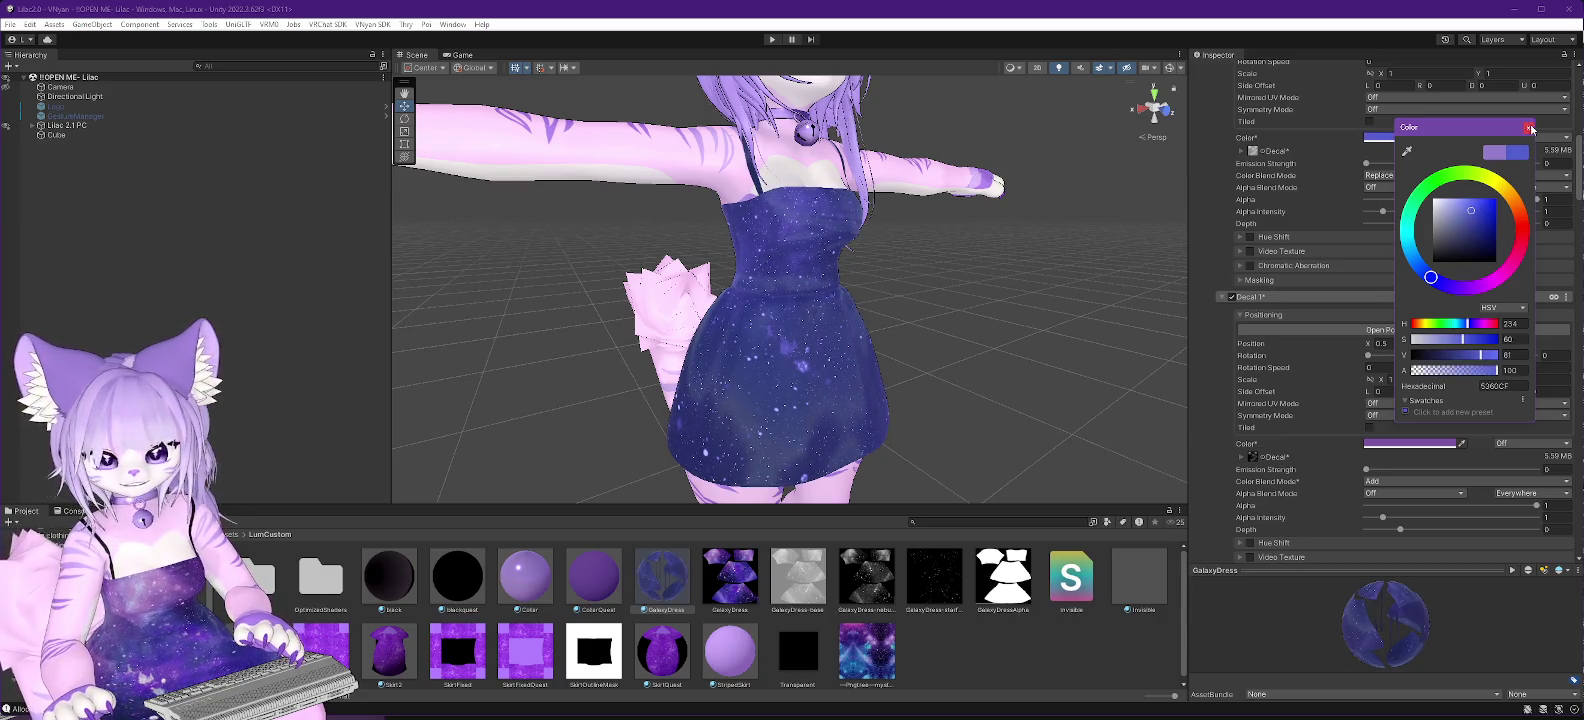
pyautogui.click(1528, 128)
pyautogui.click(873, 585)
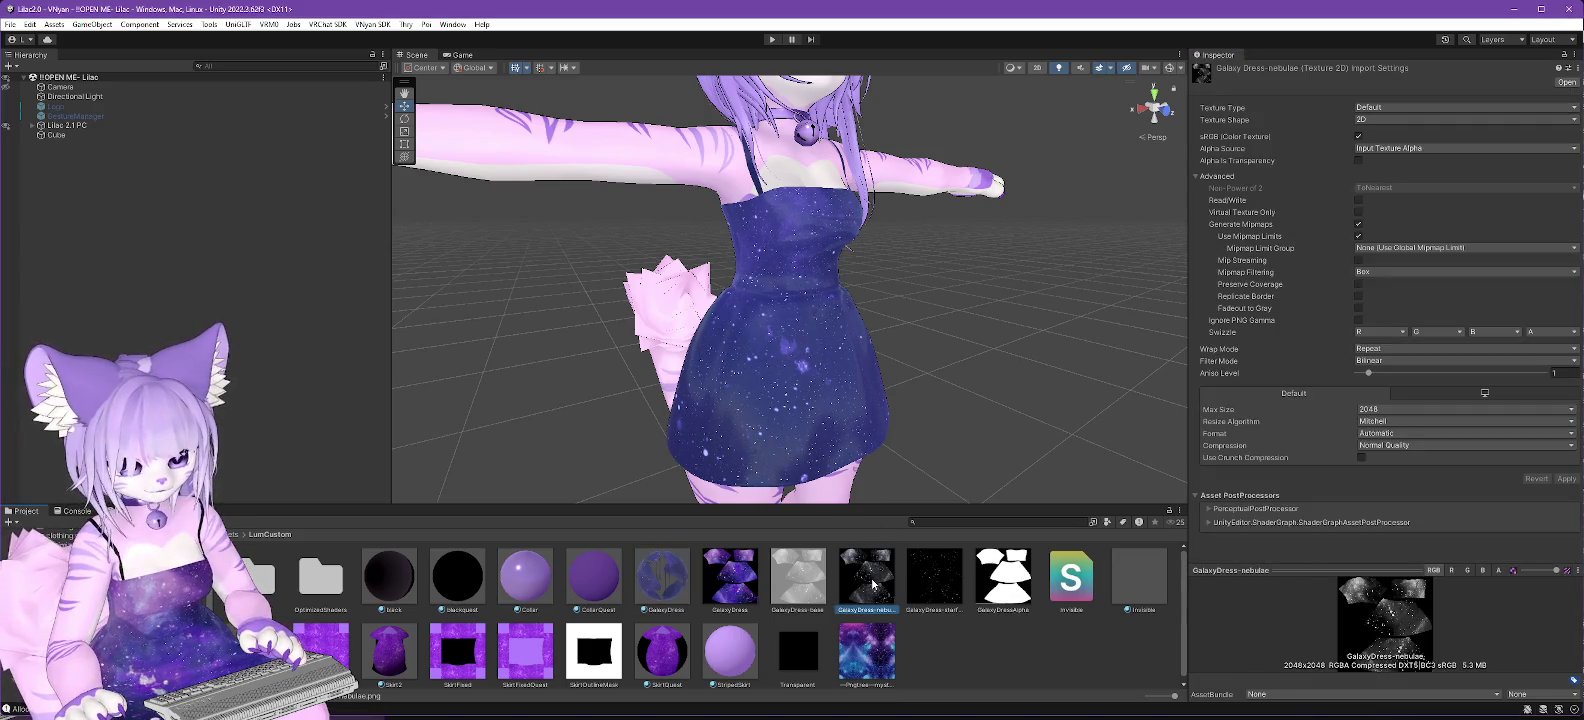
# Make GalaxyDress Decal 1's tint a lighter, more saturated purple, then switch to GIMP.
pyautogui.click(657, 584)
pyautogui.scroll(-10, 1369, 337)
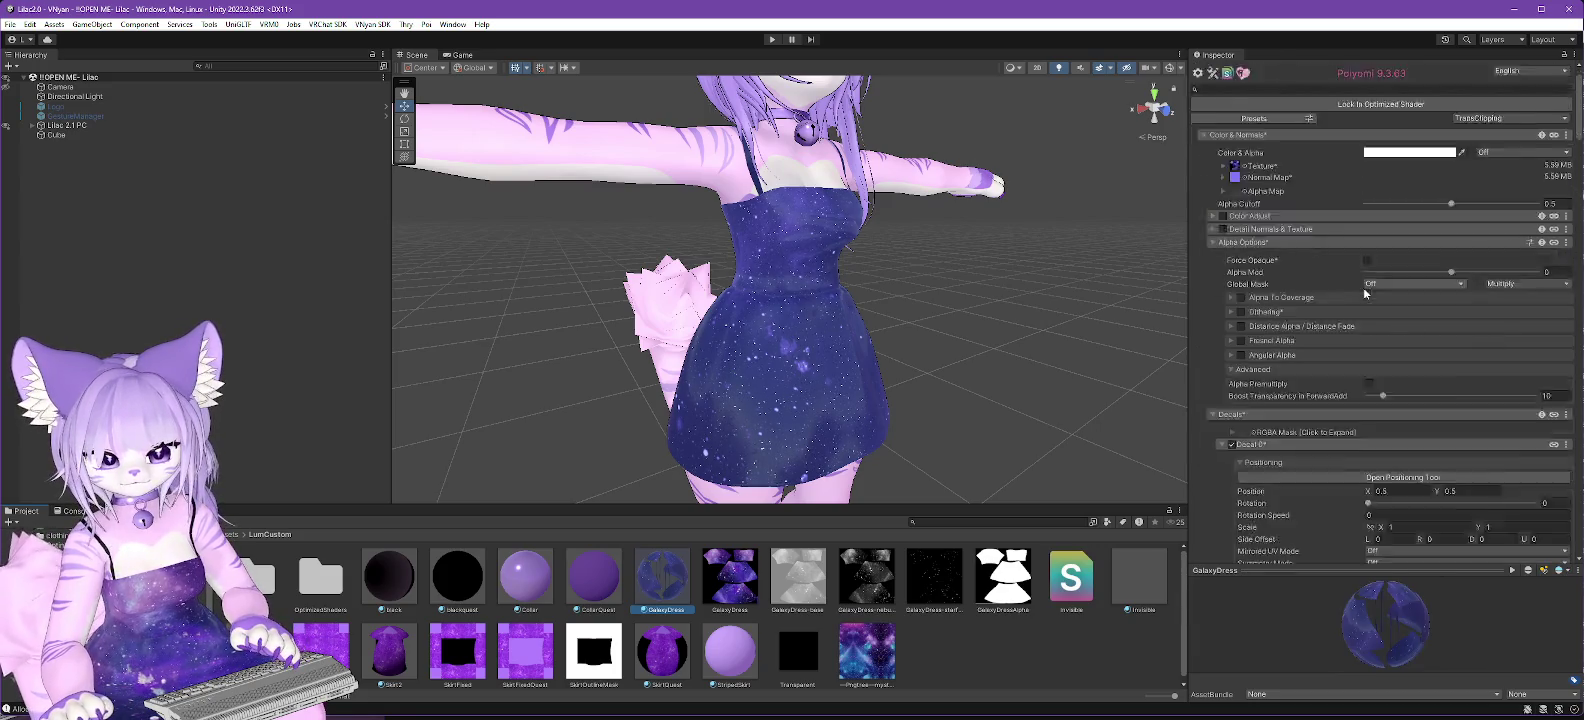
pyautogui.click(1450, 508)
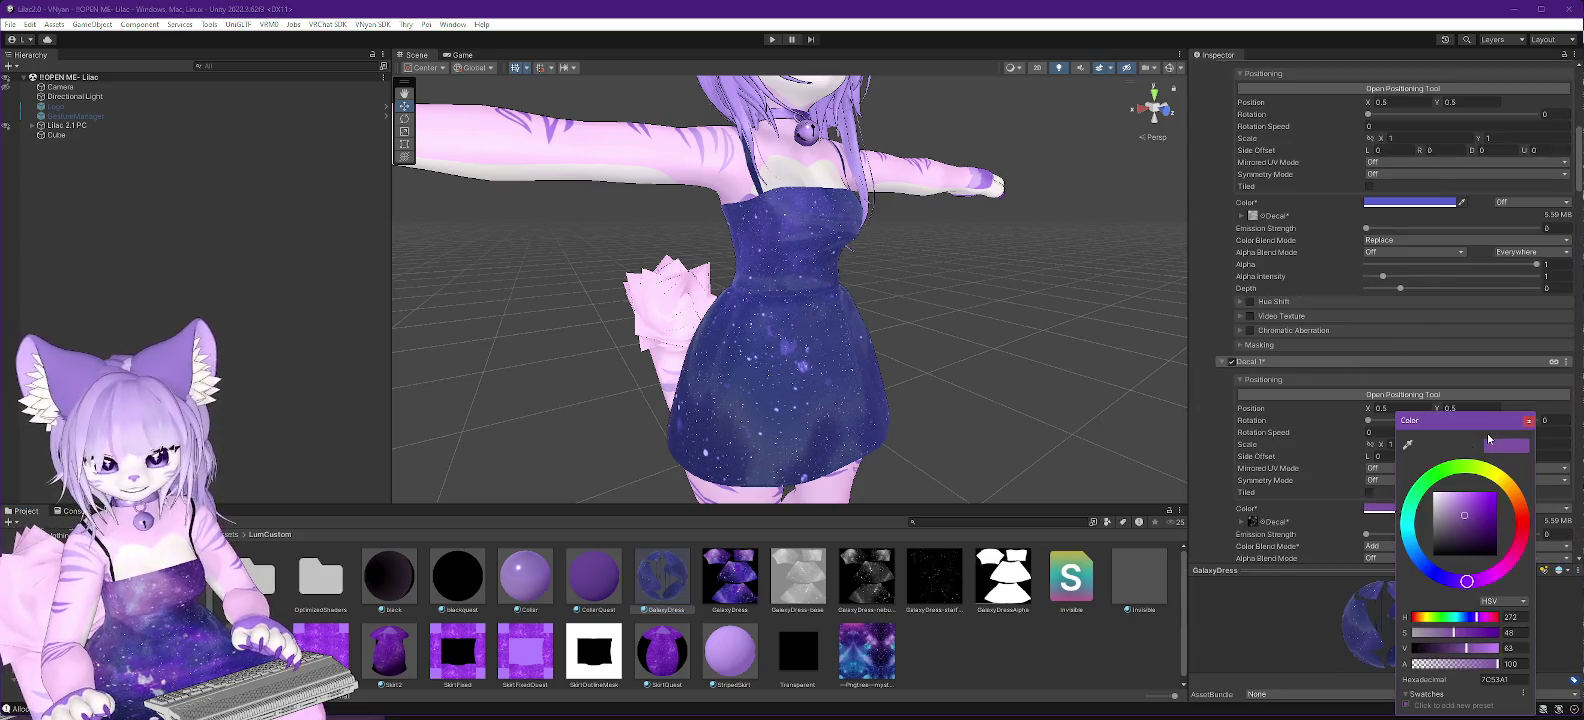
pyautogui.moveTo(1465, 518); pyautogui.dragTo(1443, 506)
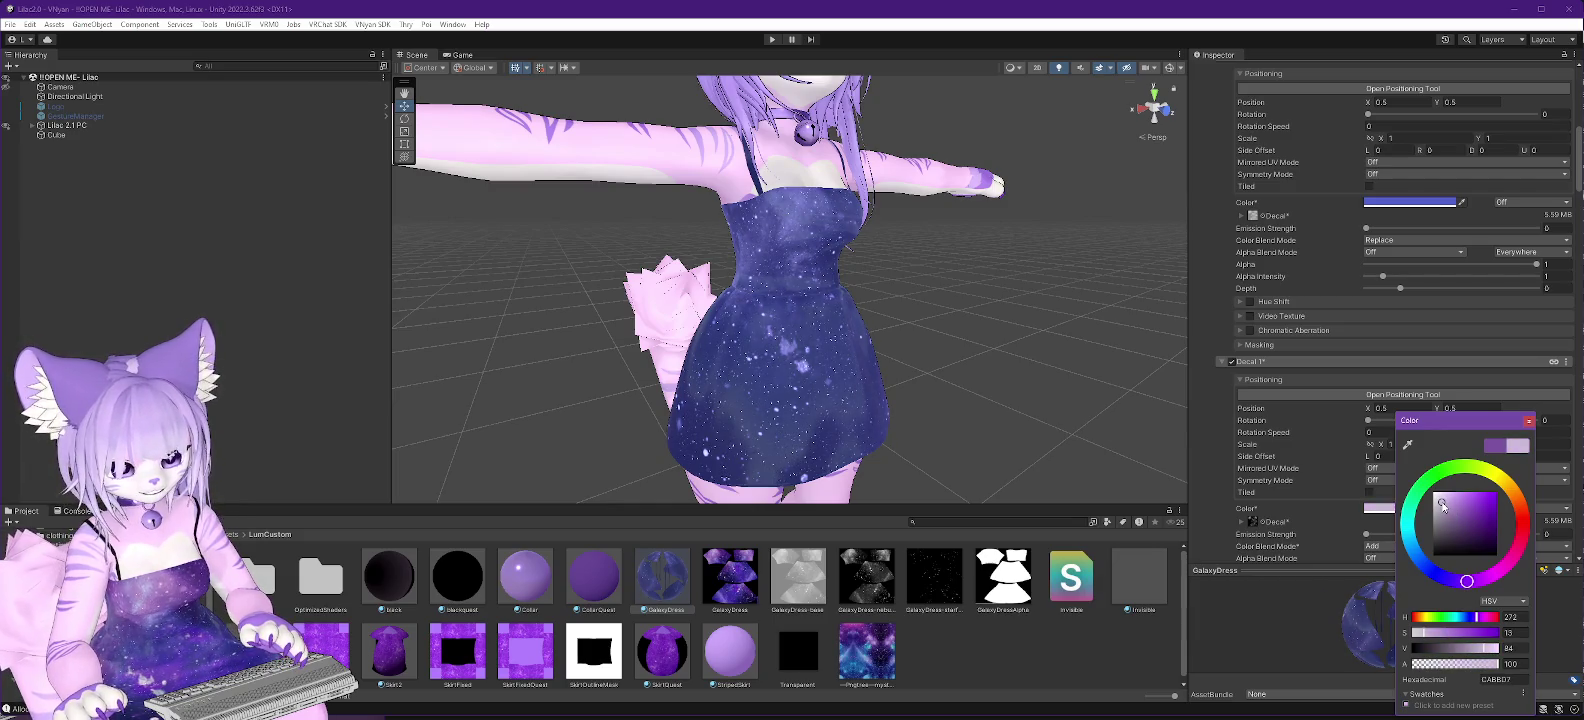
pyautogui.click(1467, 503)
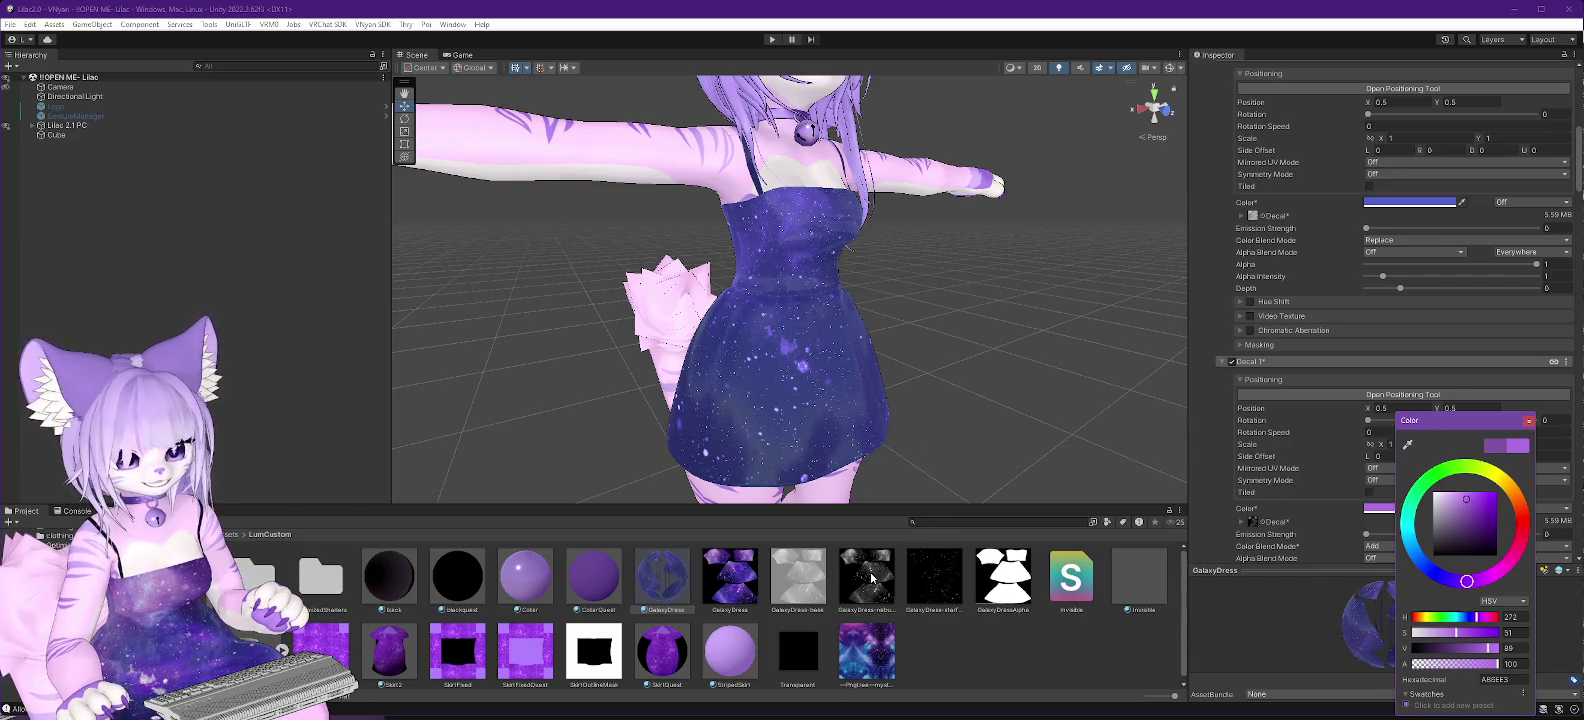
pyautogui.moveTo(973, 396); pyautogui.dragTo(785, 411)
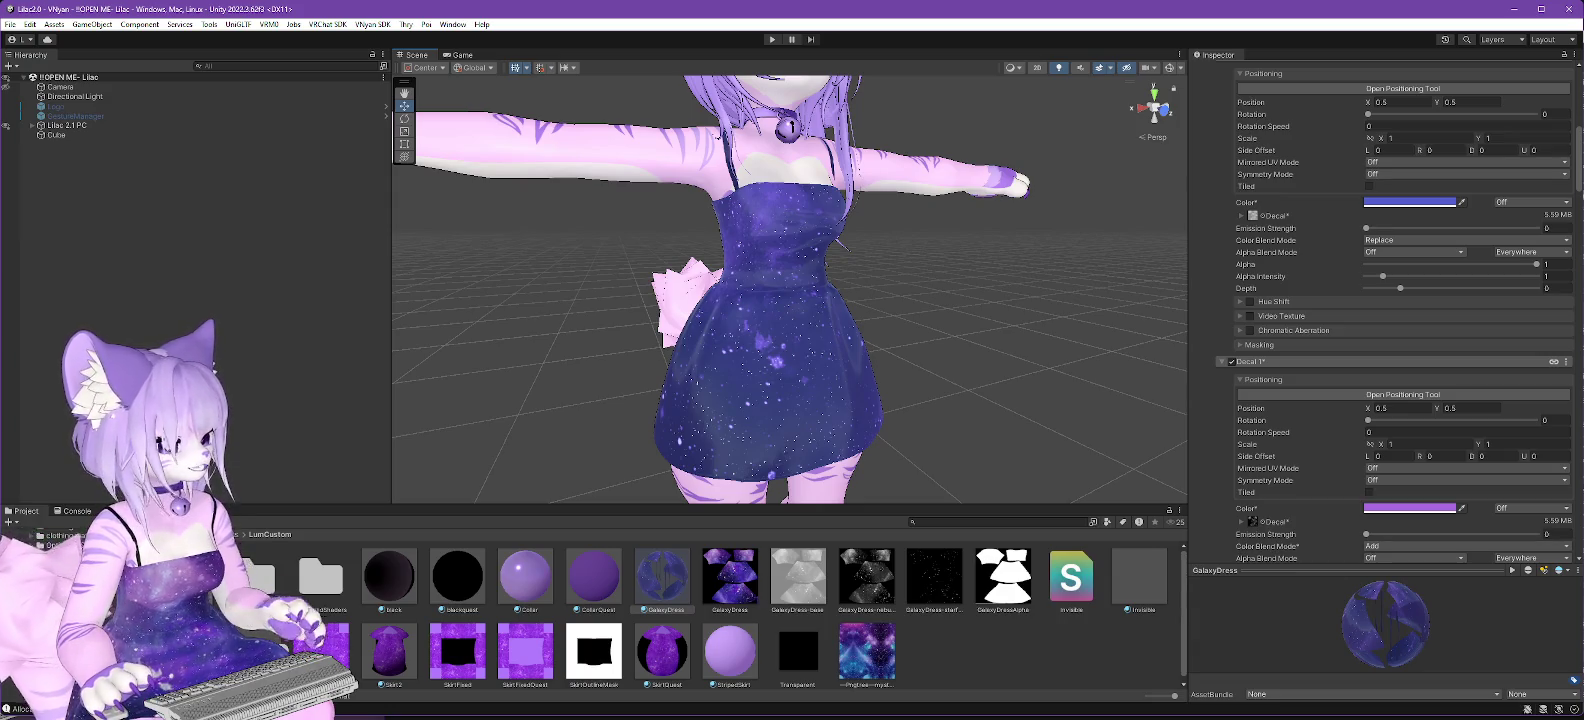
pyautogui.hotkey('alt', 'Tab')
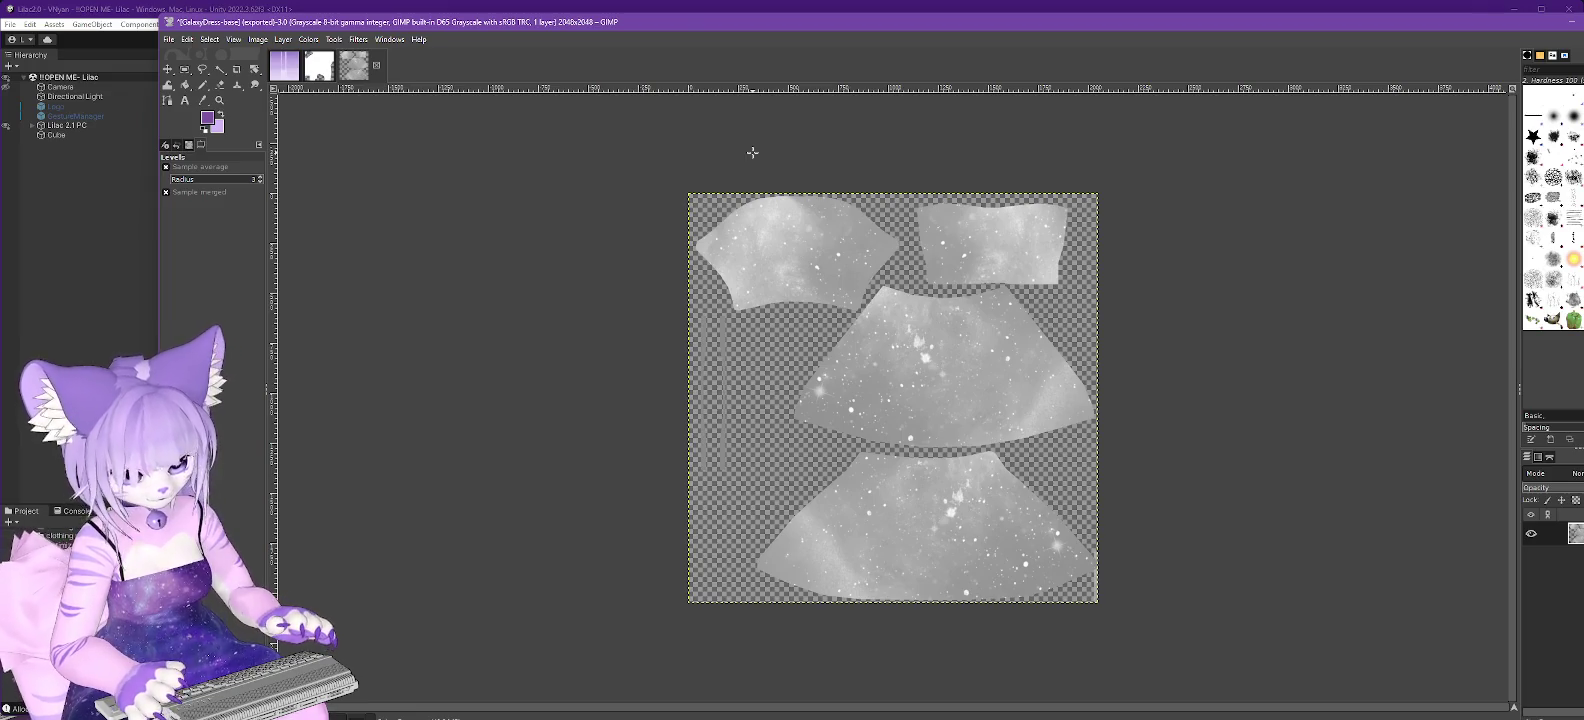
pyautogui.hotkey('ctrl', 'z')
pyautogui.hotkey('ctrl', 'z')
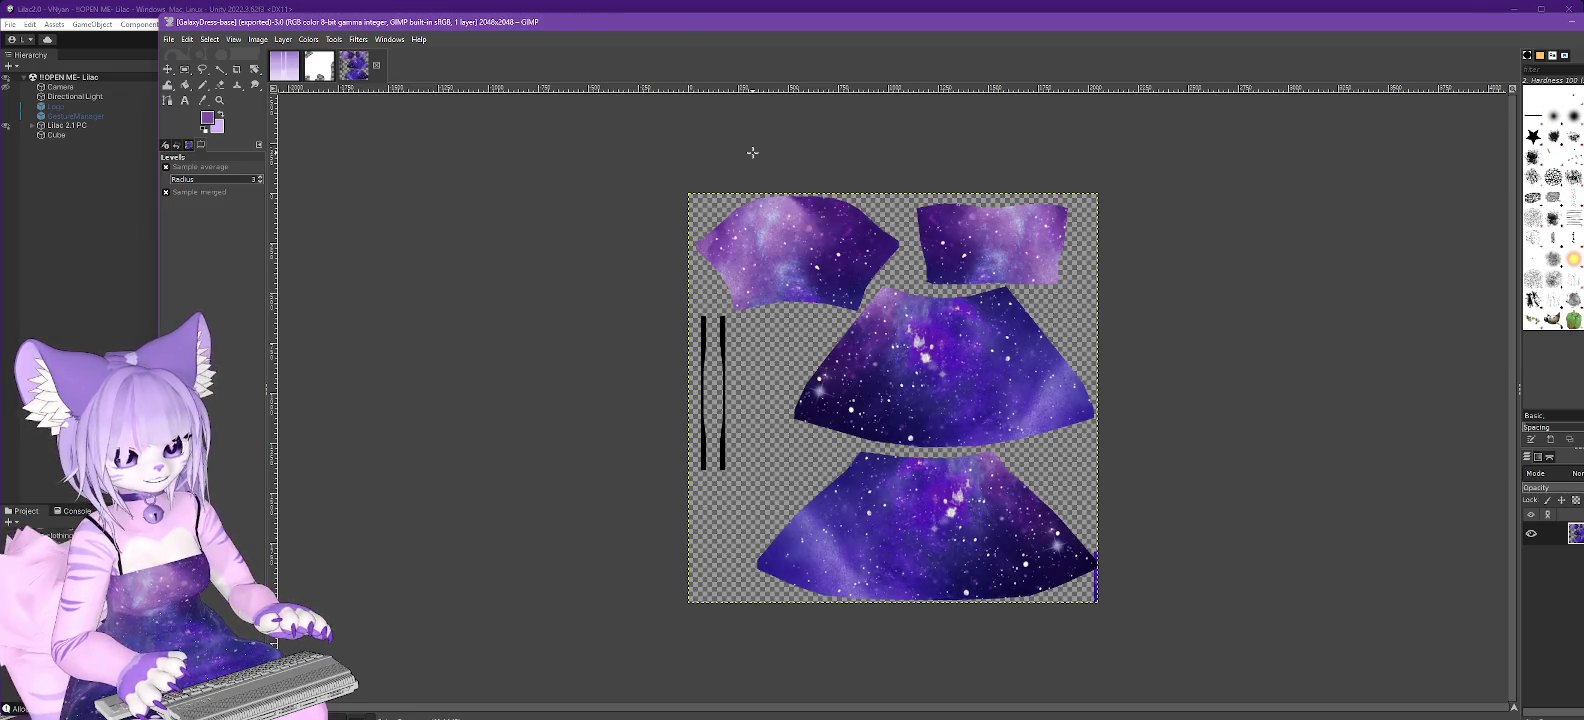
pyautogui.click(308, 39)
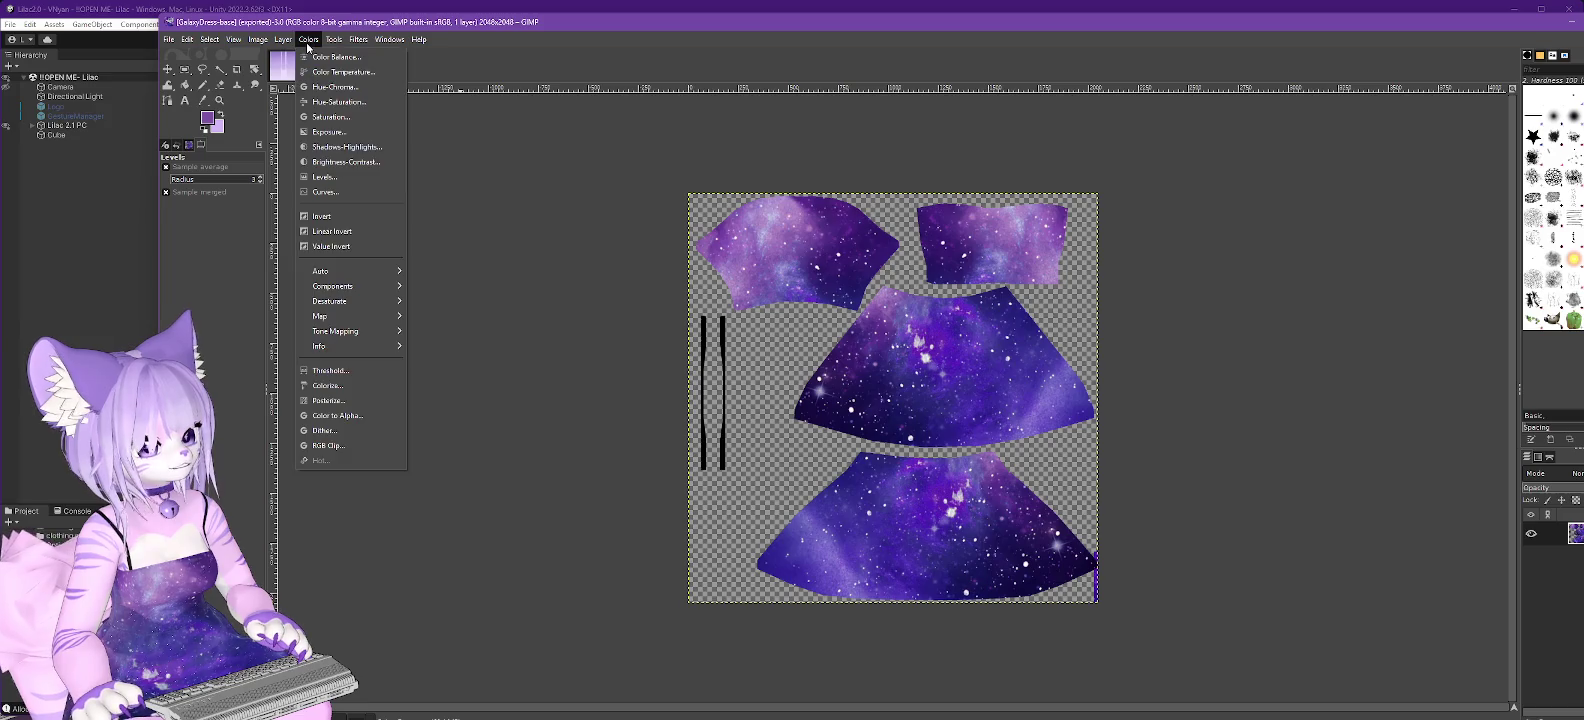
pyautogui.click(331, 197)
pyautogui.moveTo(1216, 210); pyautogui.dragTo(1241, 292)
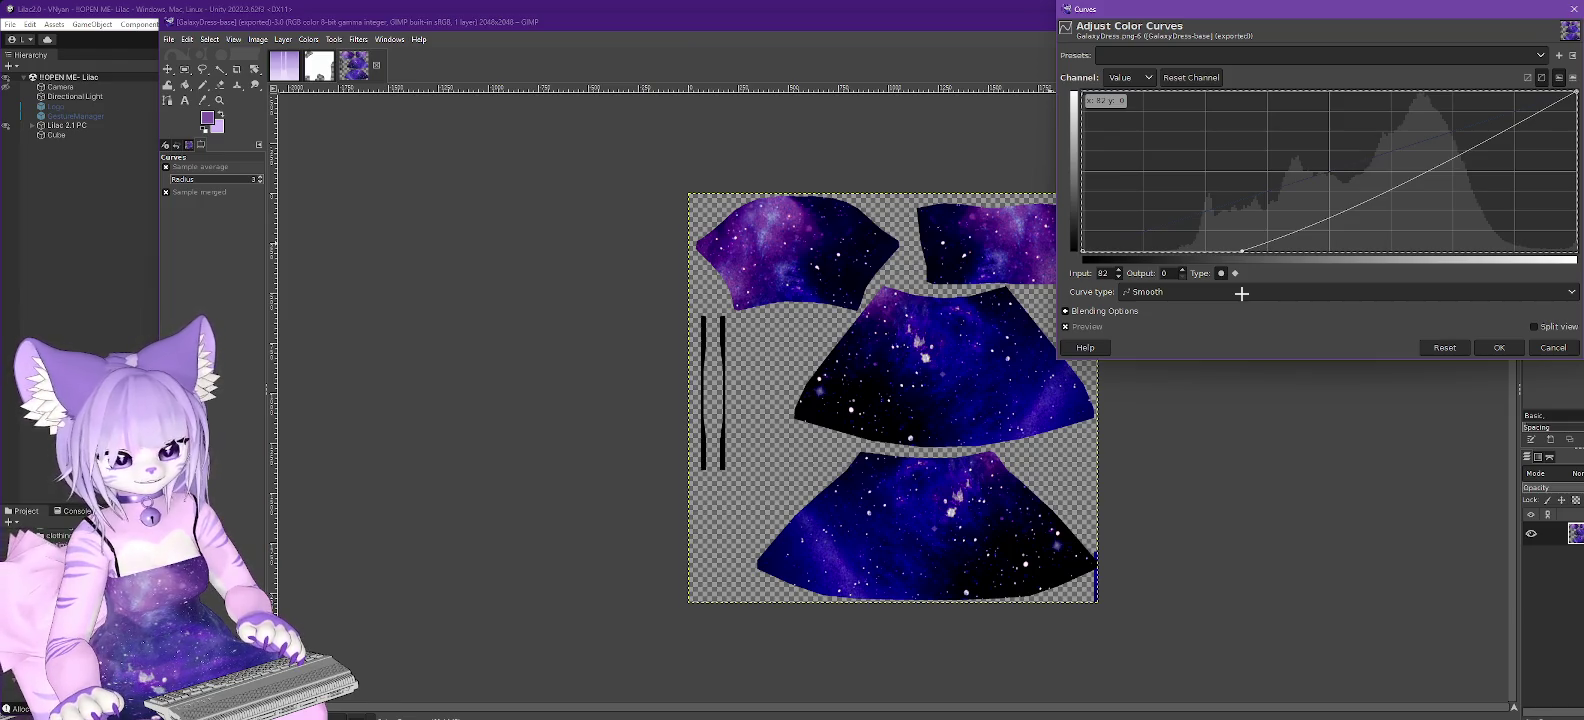
pyautogui.moveTo(1241, 292); pyautogui.dragTo(1247, 295)
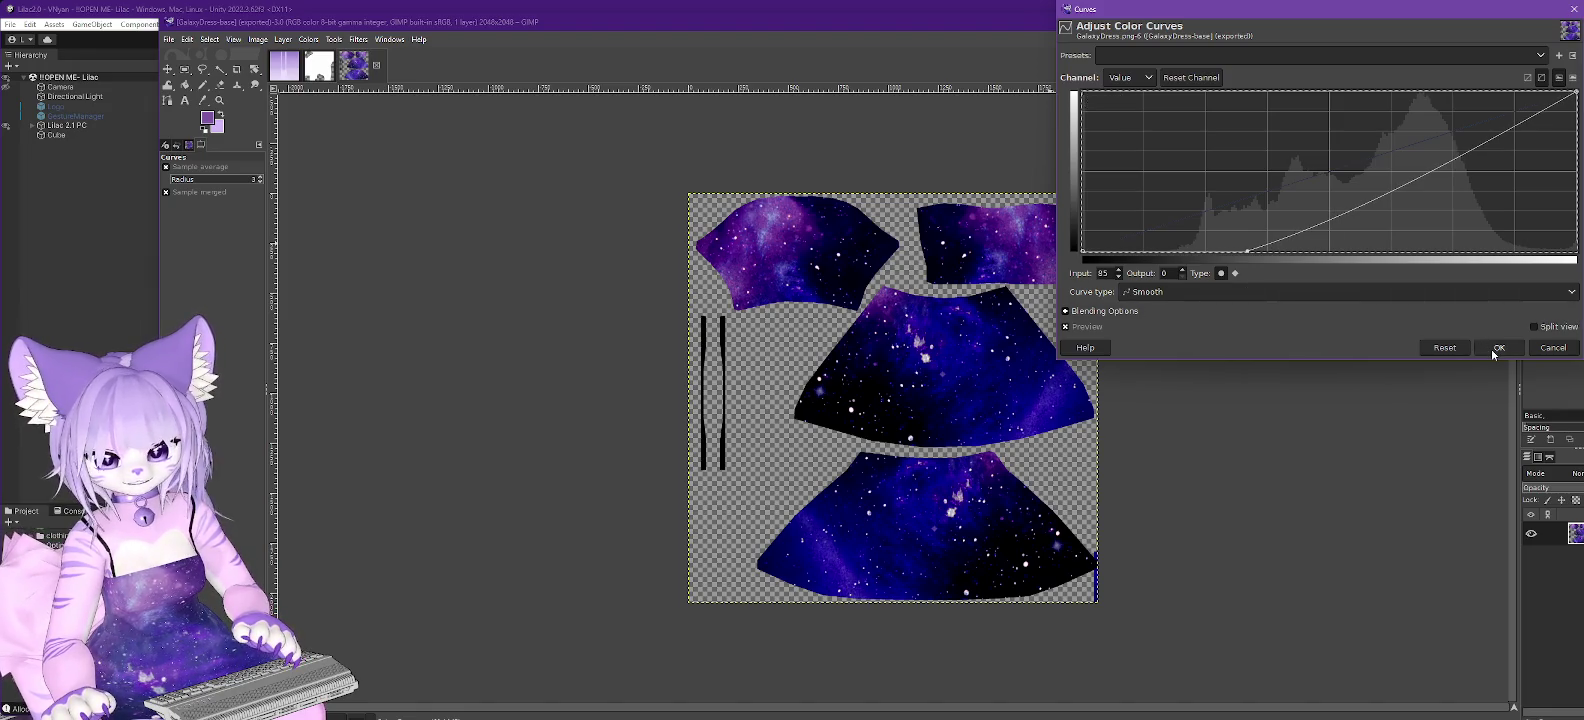
pyautogui.click(1496, 348)
pyautogui.click(262, 40)
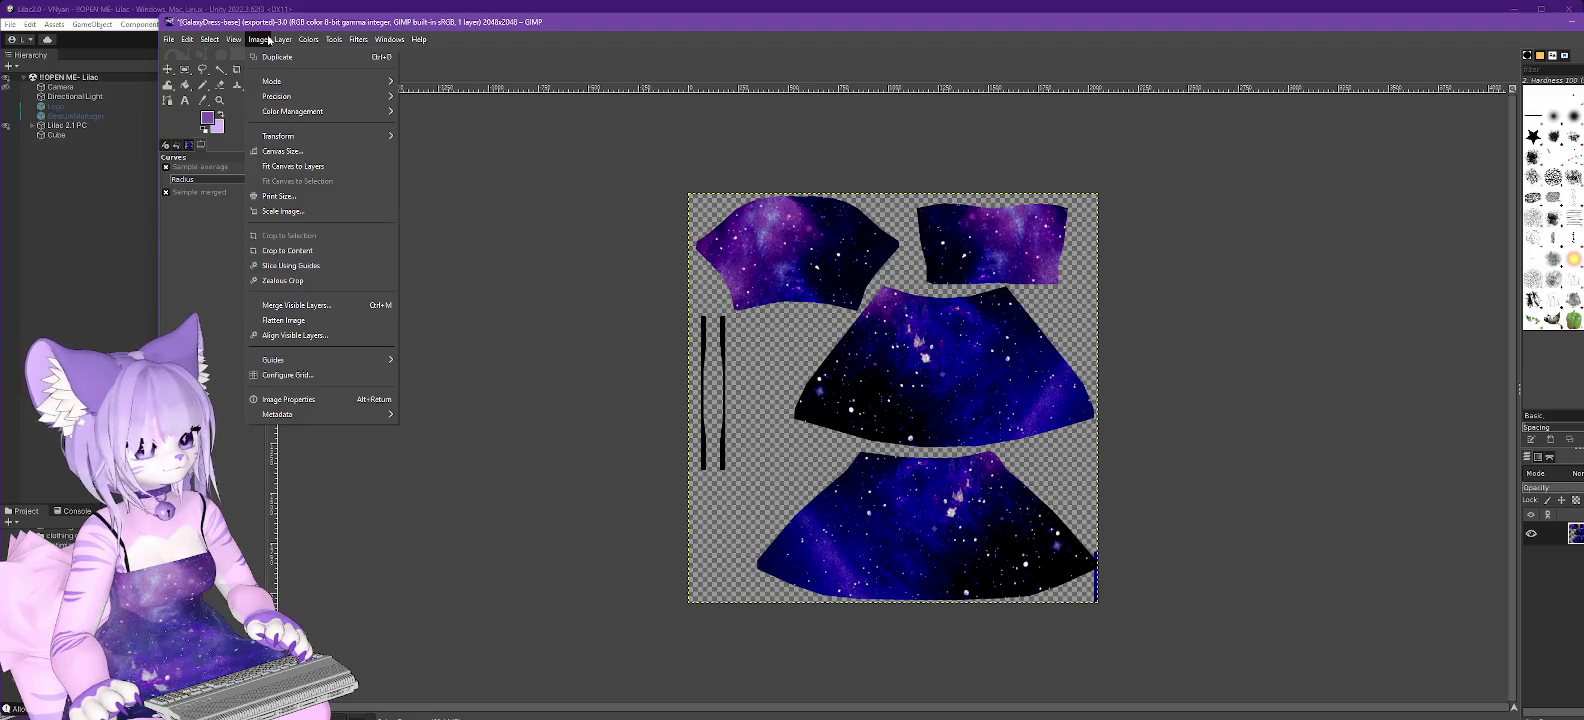
pyautogui.moveTo(330, 81)
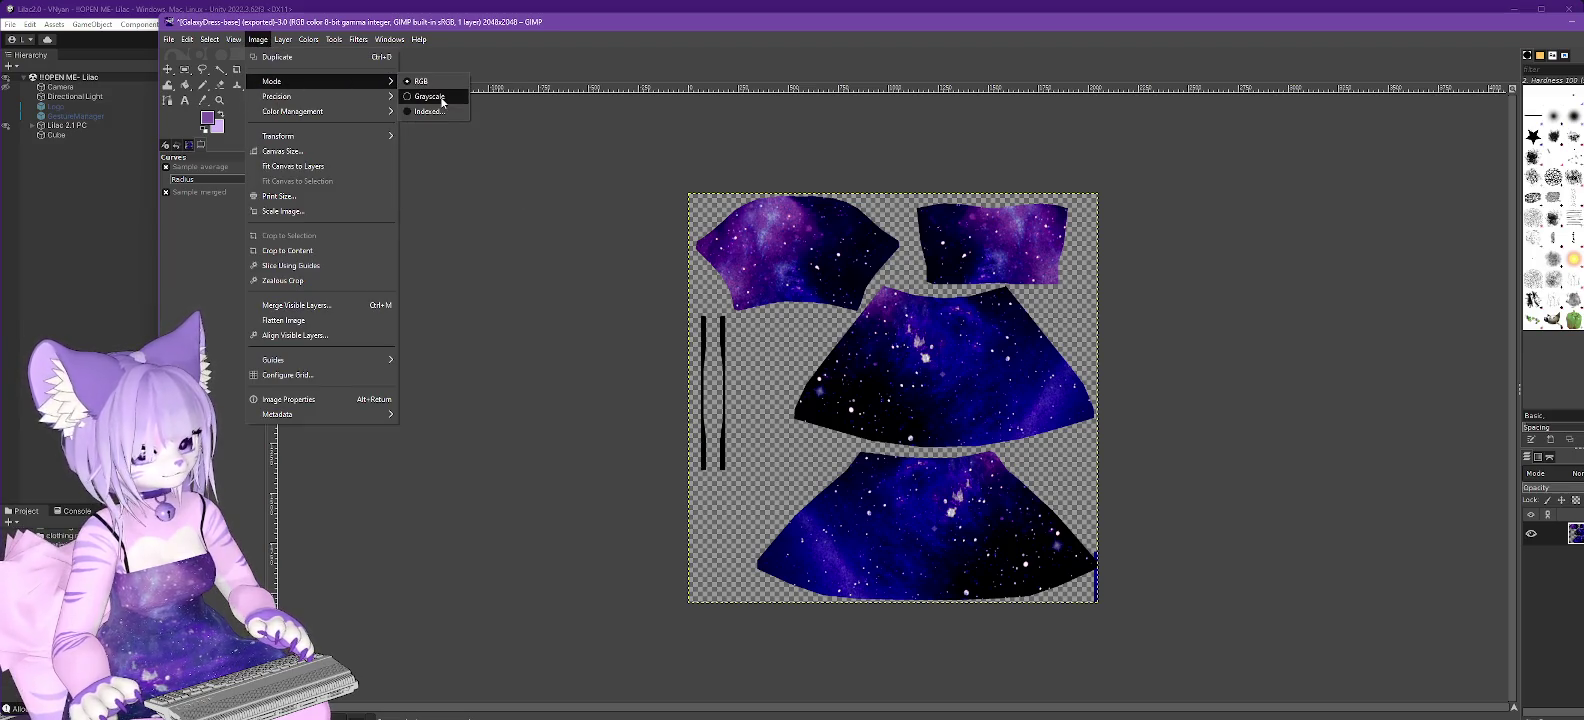
pyautogui.click(441, 97)
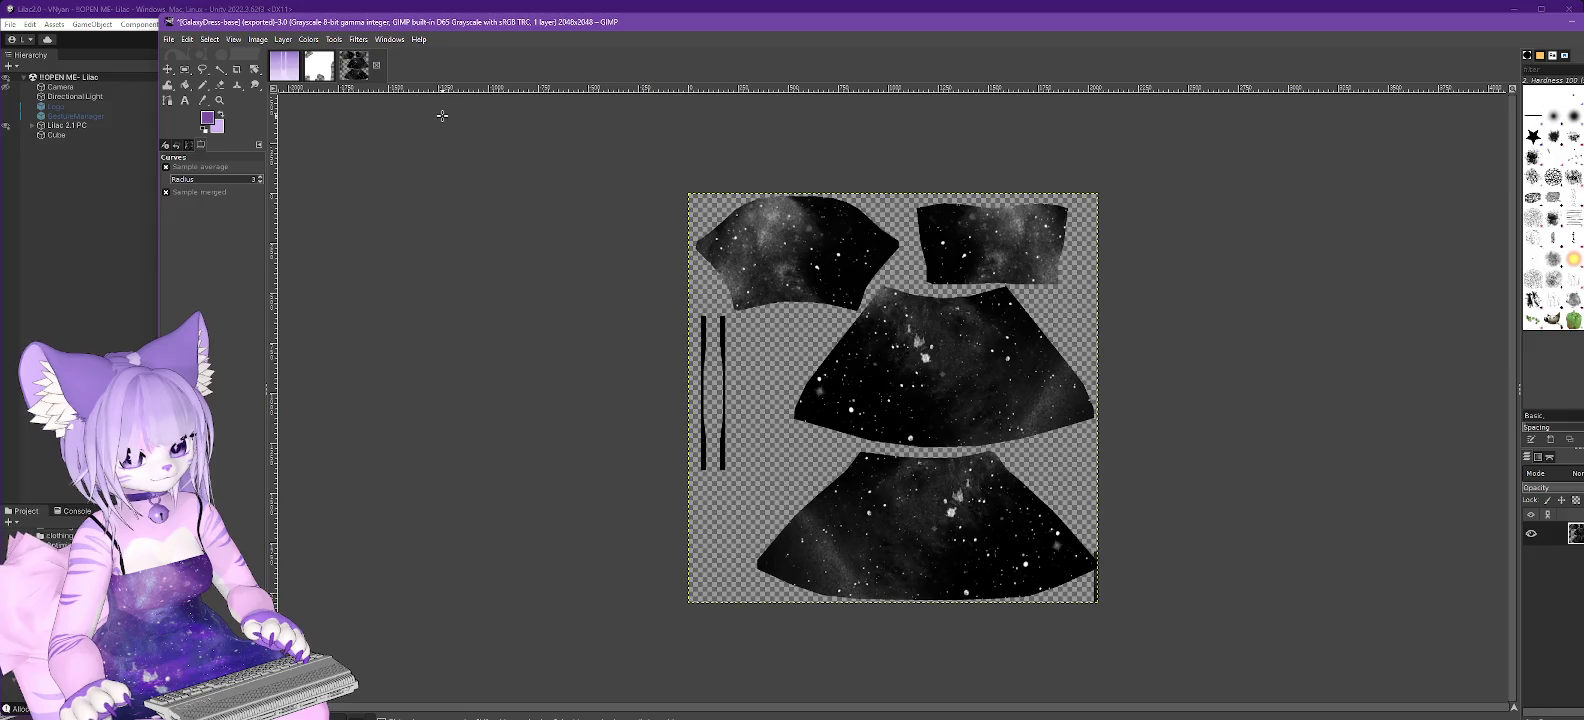
pyautogui.click(310, 40)
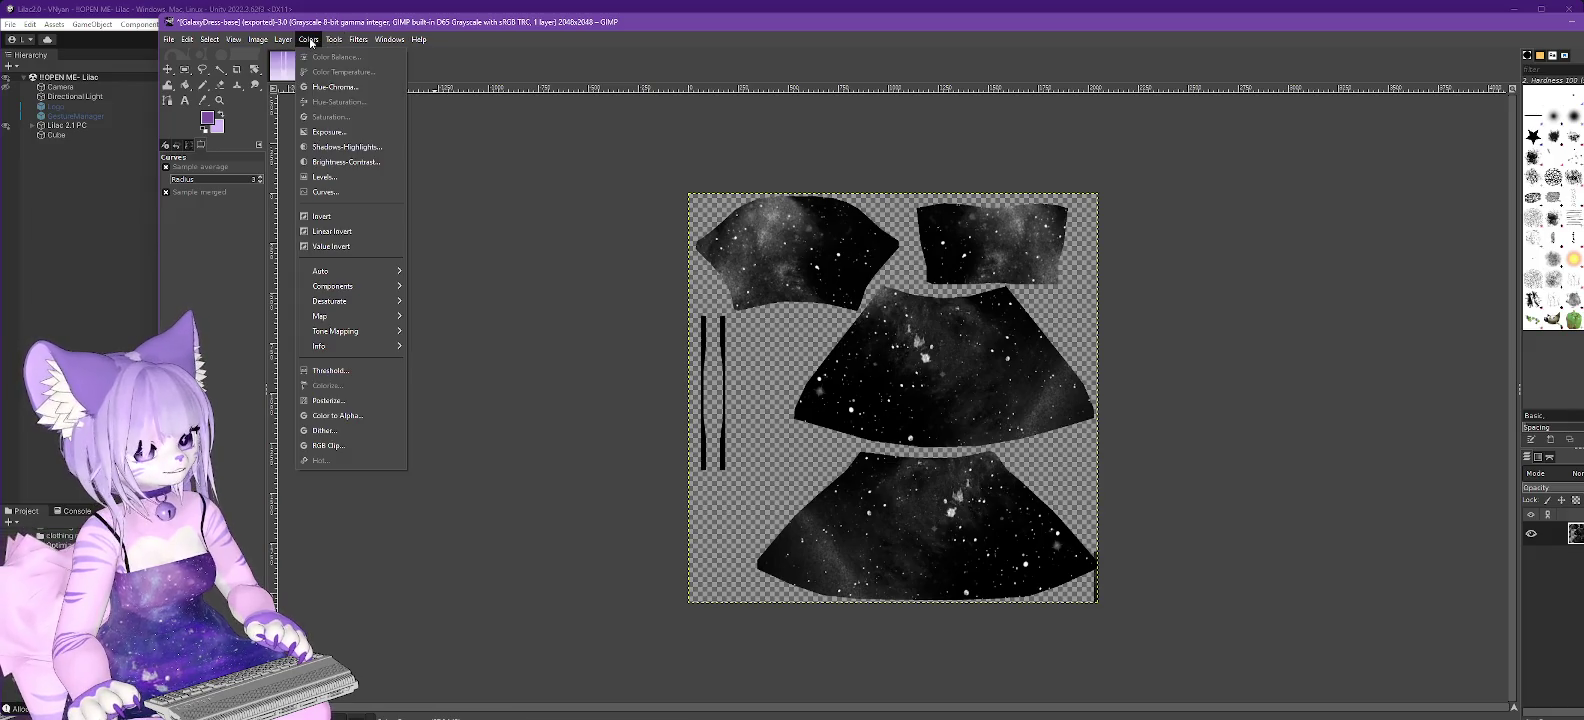
pyautogui.click(330, 192)
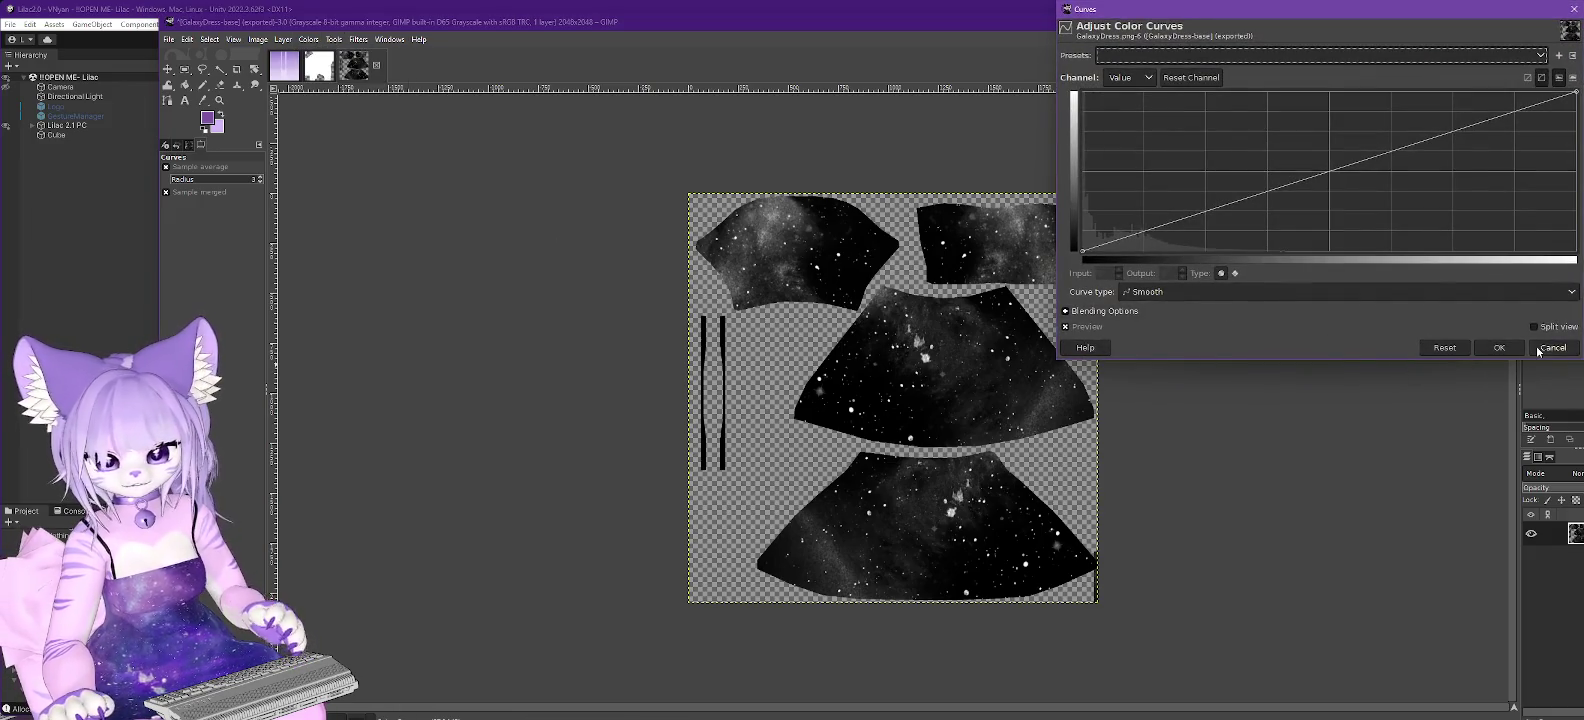
pyautogui.click(1550, 351)
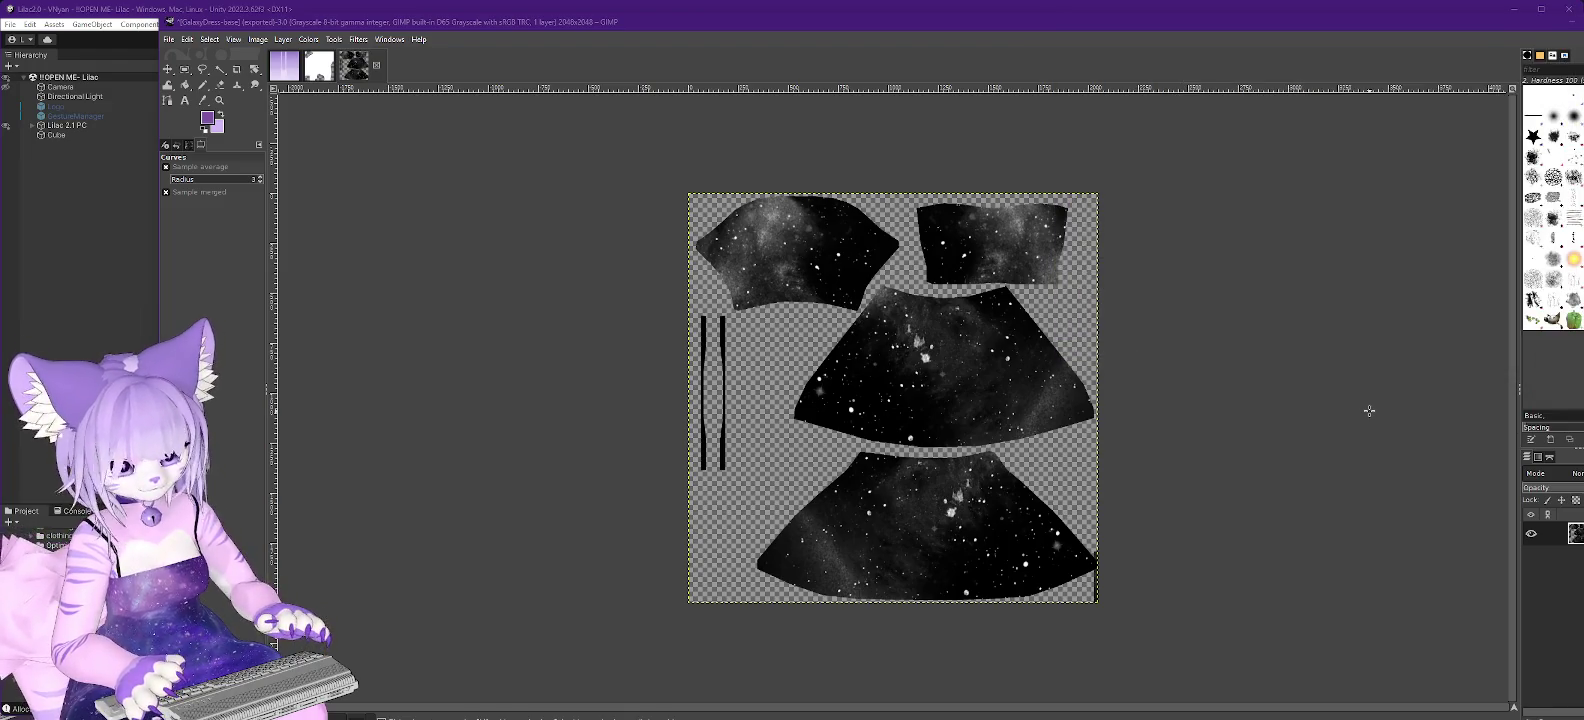
pyautogui.click(187, 39)
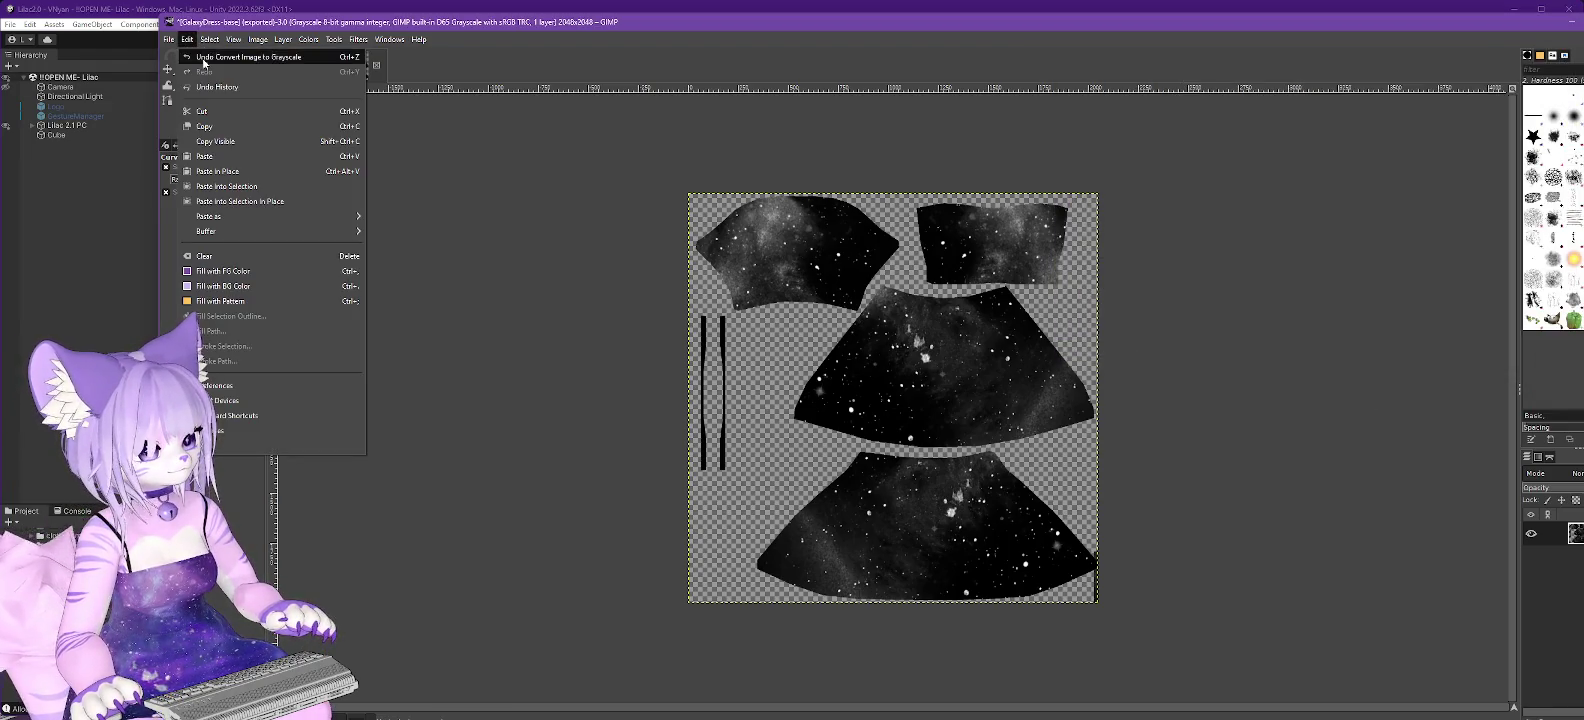
pyautogui.click(204, 61)
pyautogui.hotkey('ctrl', 'z')
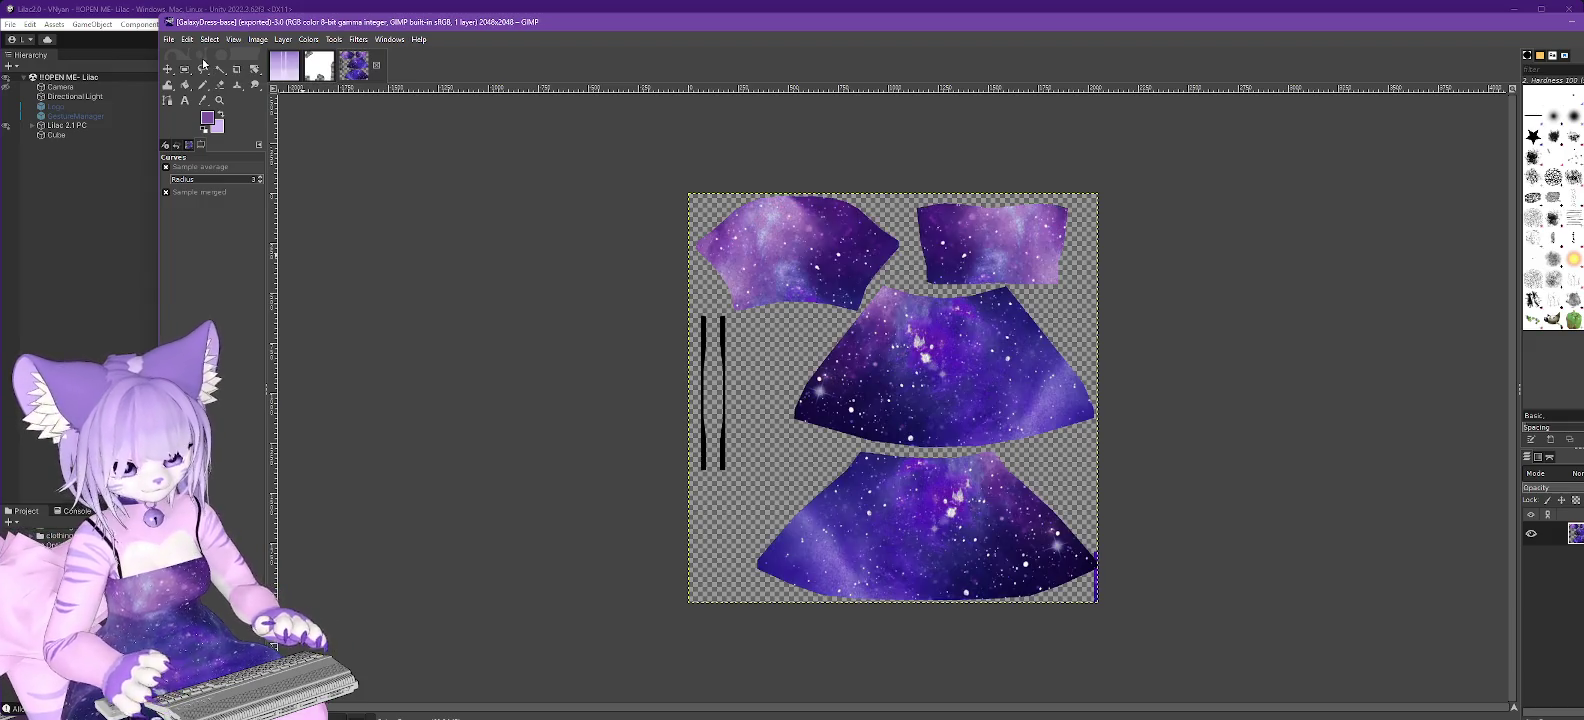
# Apply Curves crushing shadows below input 93, with a midtone point at 130→118.
pyautogui.click(309, 39)
pyautogui.click(340, 180)
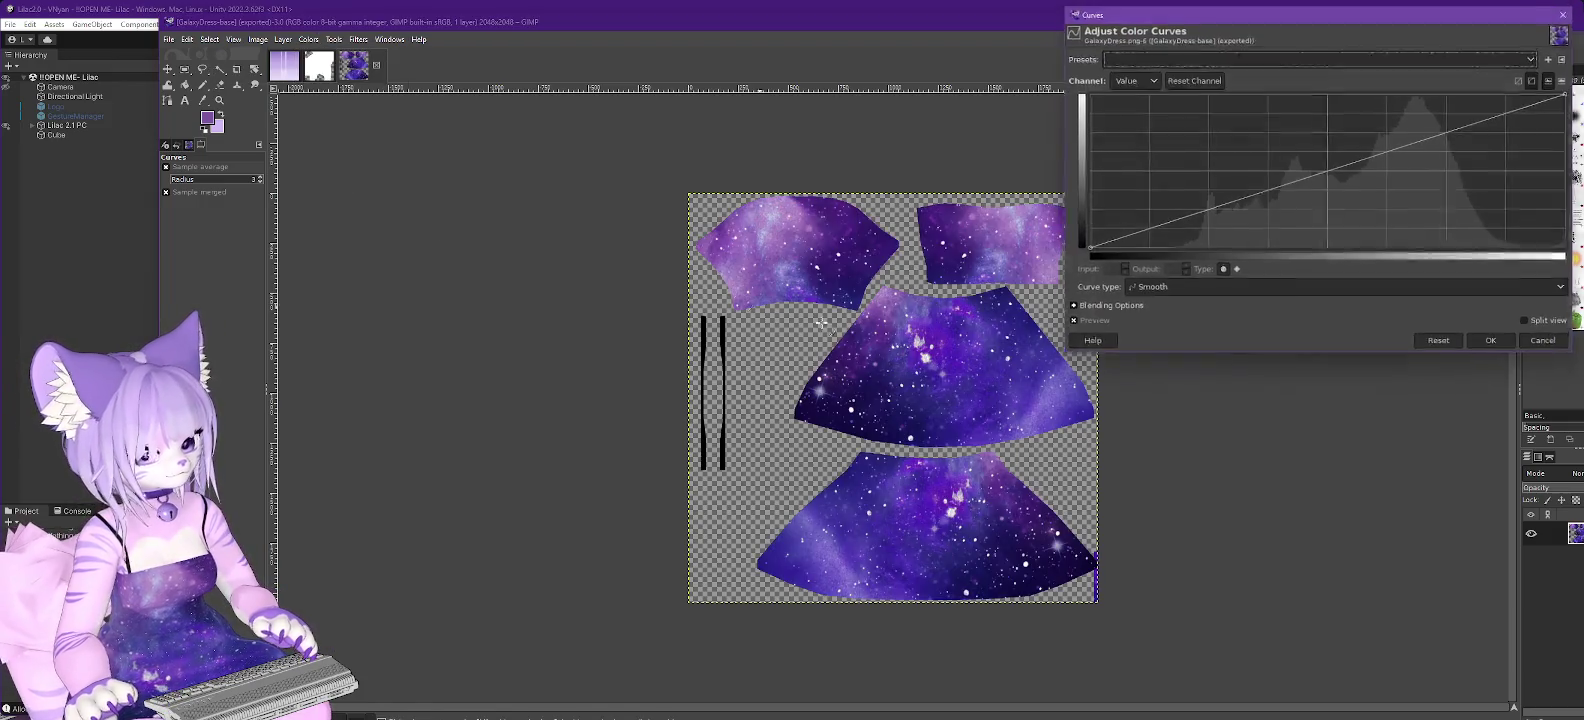
pyautogui.moveTo(1215, 206); pyautogui.dragTo(1262, 287)
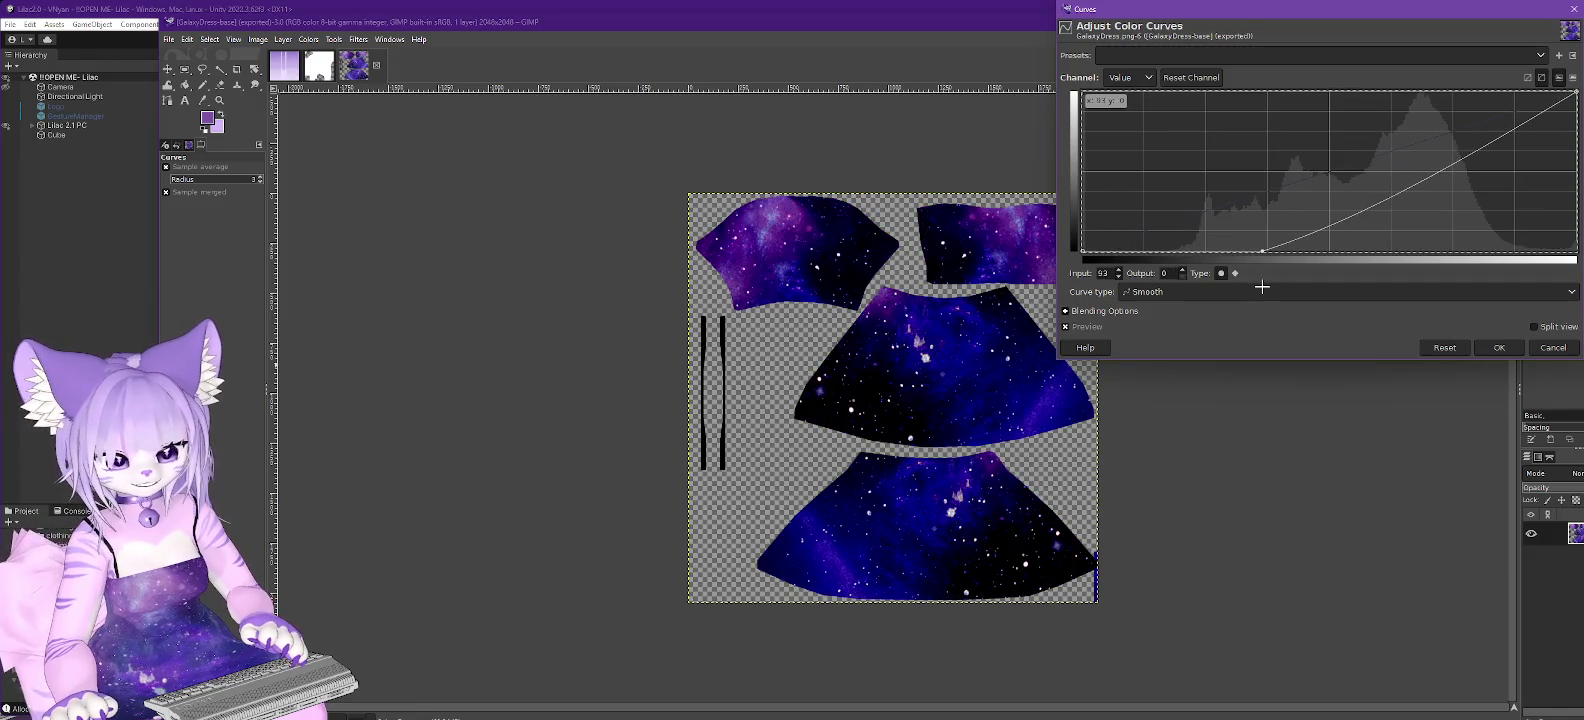
pyautogui.moveTo(1344, 210); pyautogui.dragTo(1335, 176)
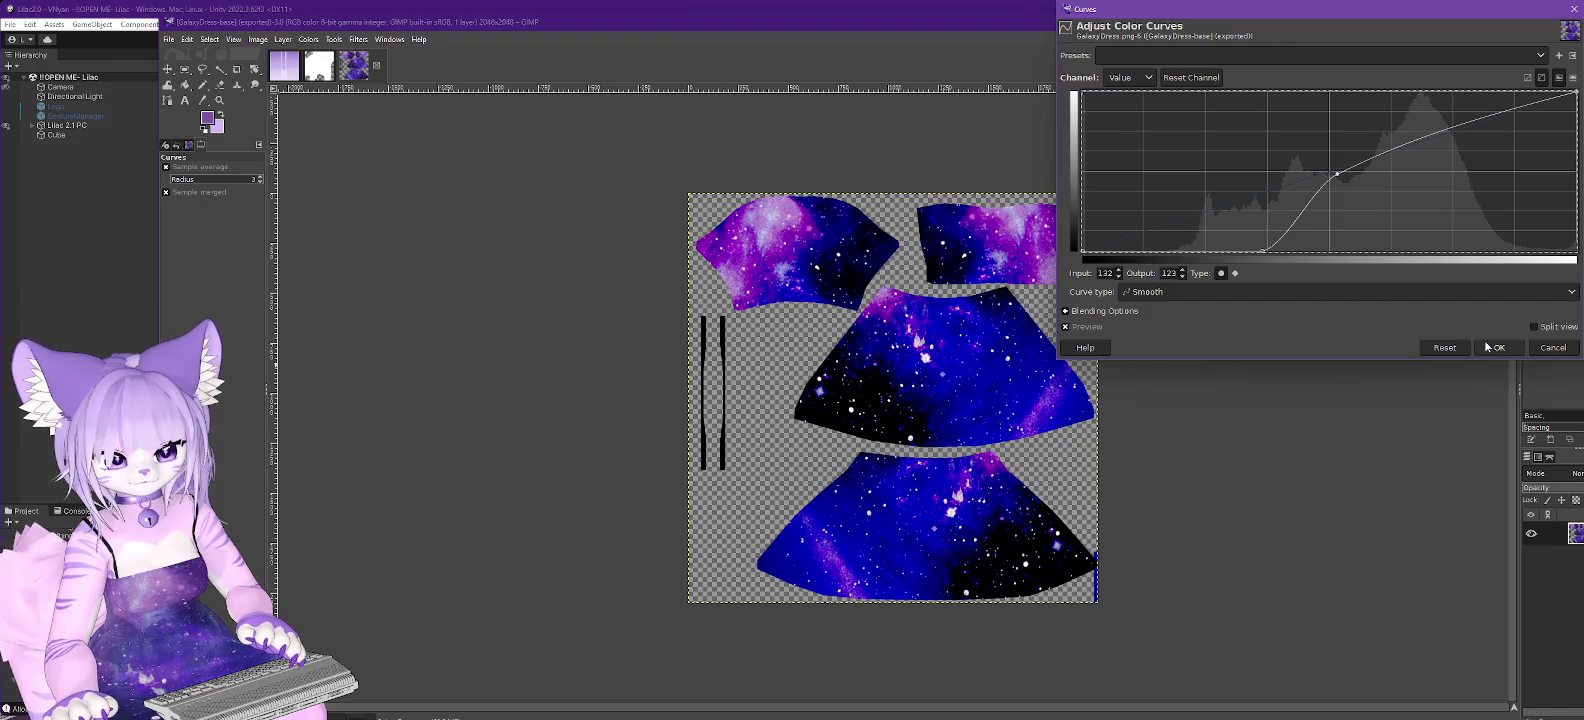
pyautogui.click(1502, 349)
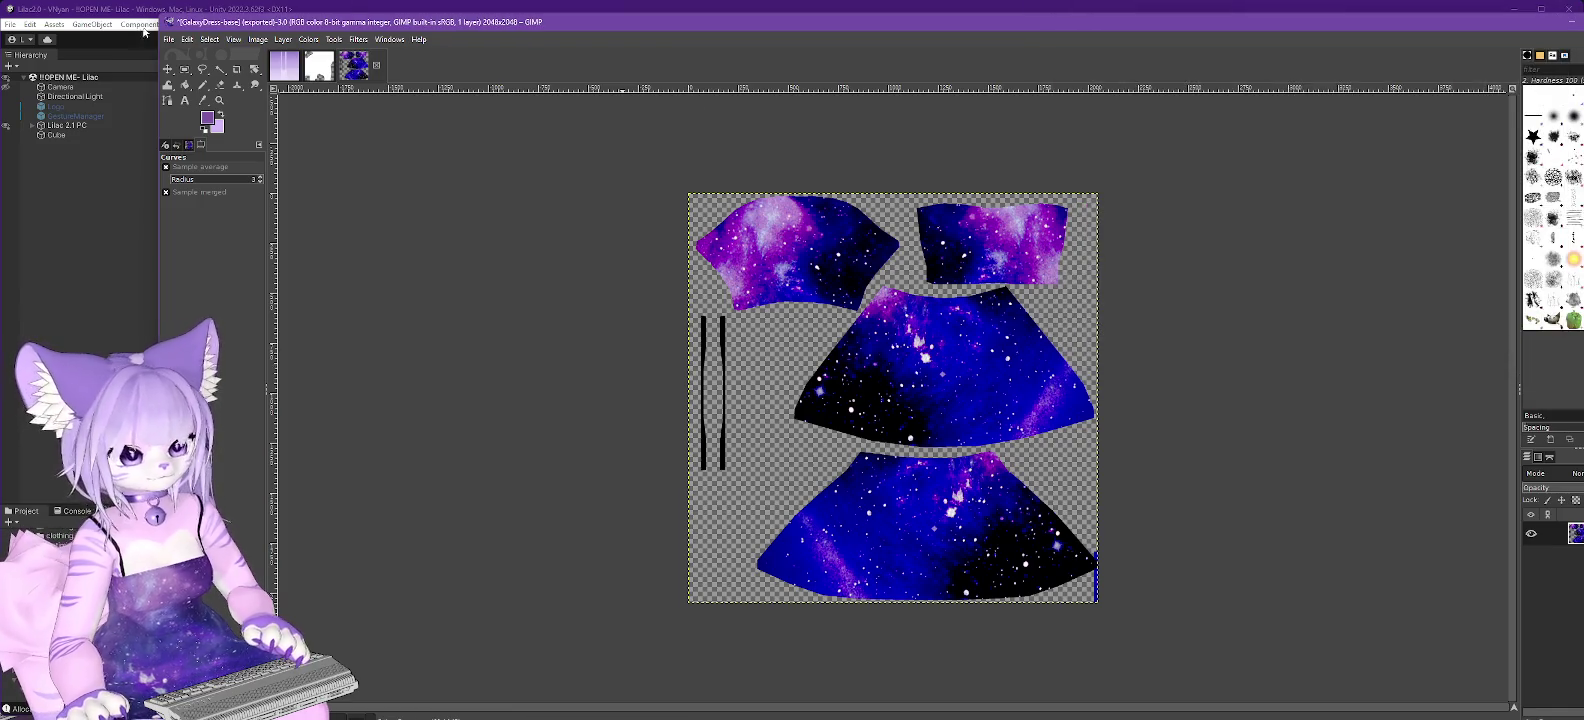
# Convert the dress texture to grayscale.
pyautogui.click(258, 39)
pyautogui.moveTo(289, 84)
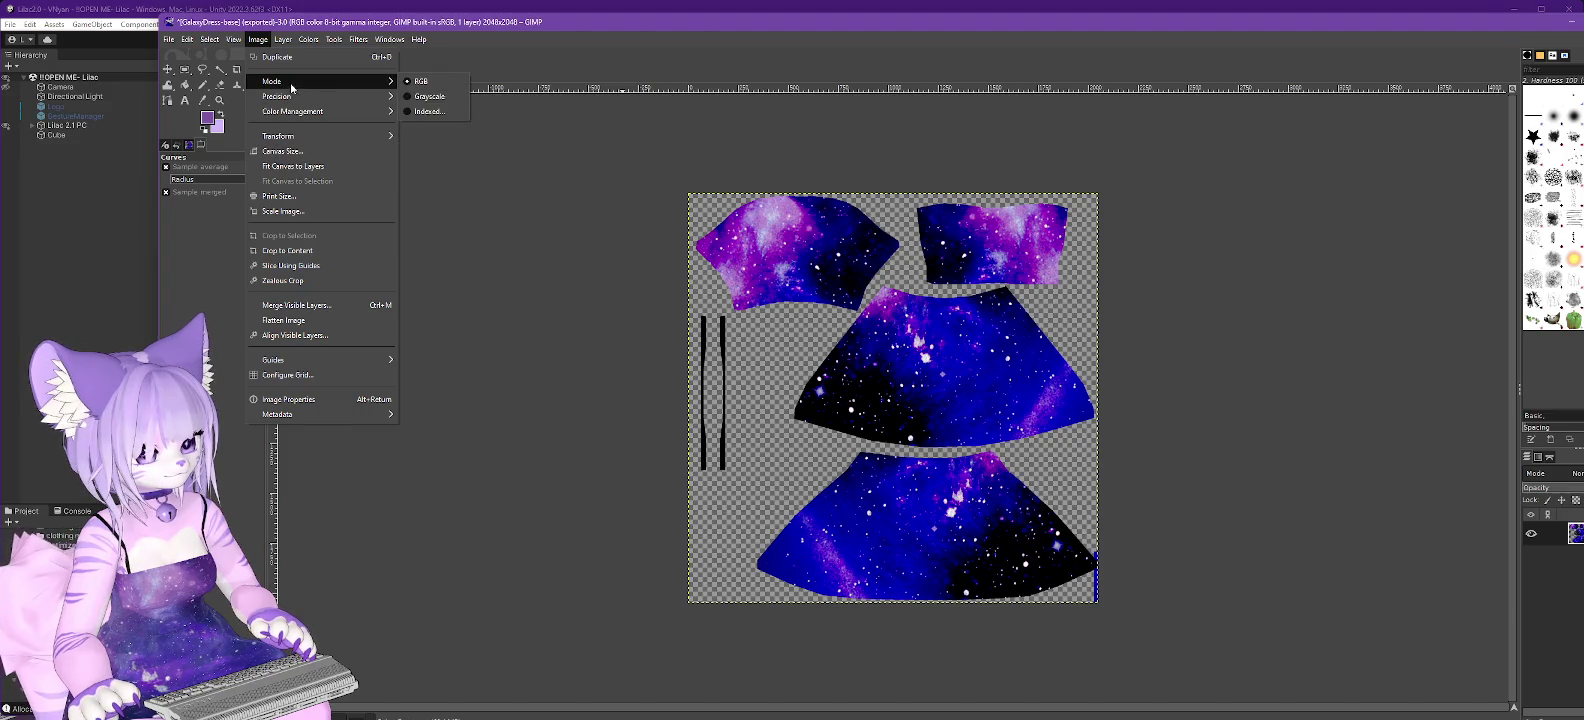
pyautogui.click(417, 97)
# Export the texture over GalaxyDress-nebulae.png, replacing the existing file.
pyautogui.click(171, 38)
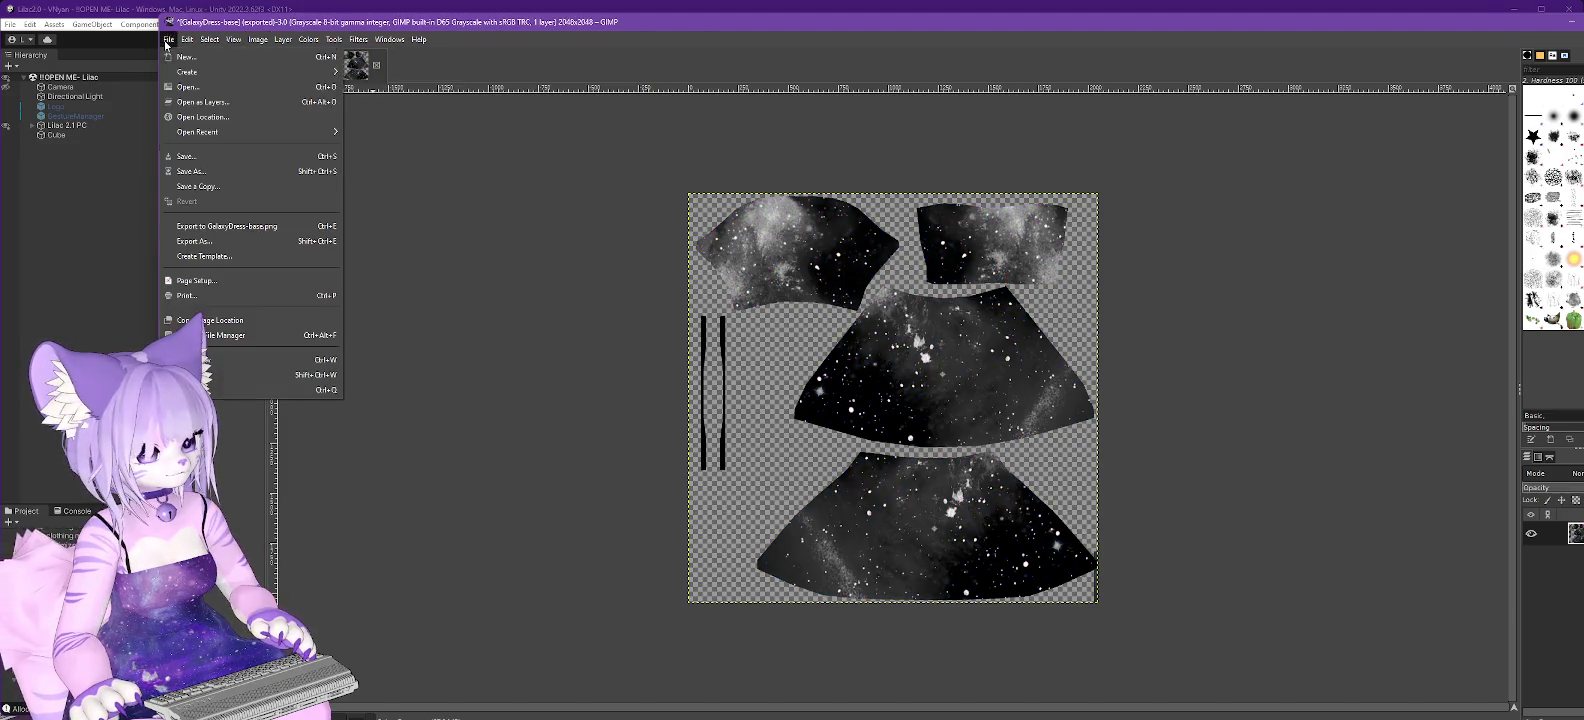
pyautogui.click(200, 244)
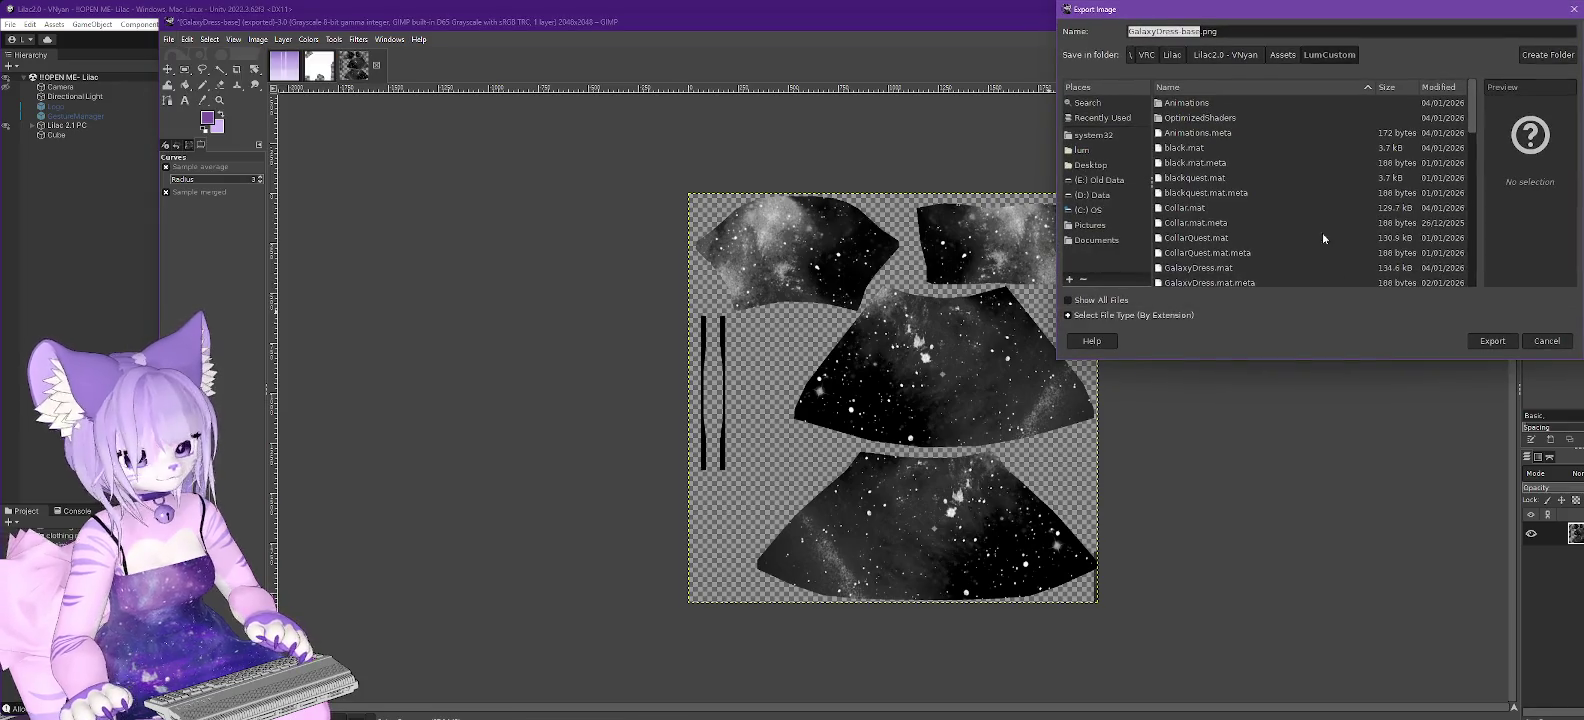
pyautogui.scroll(-3, 1258, 194)
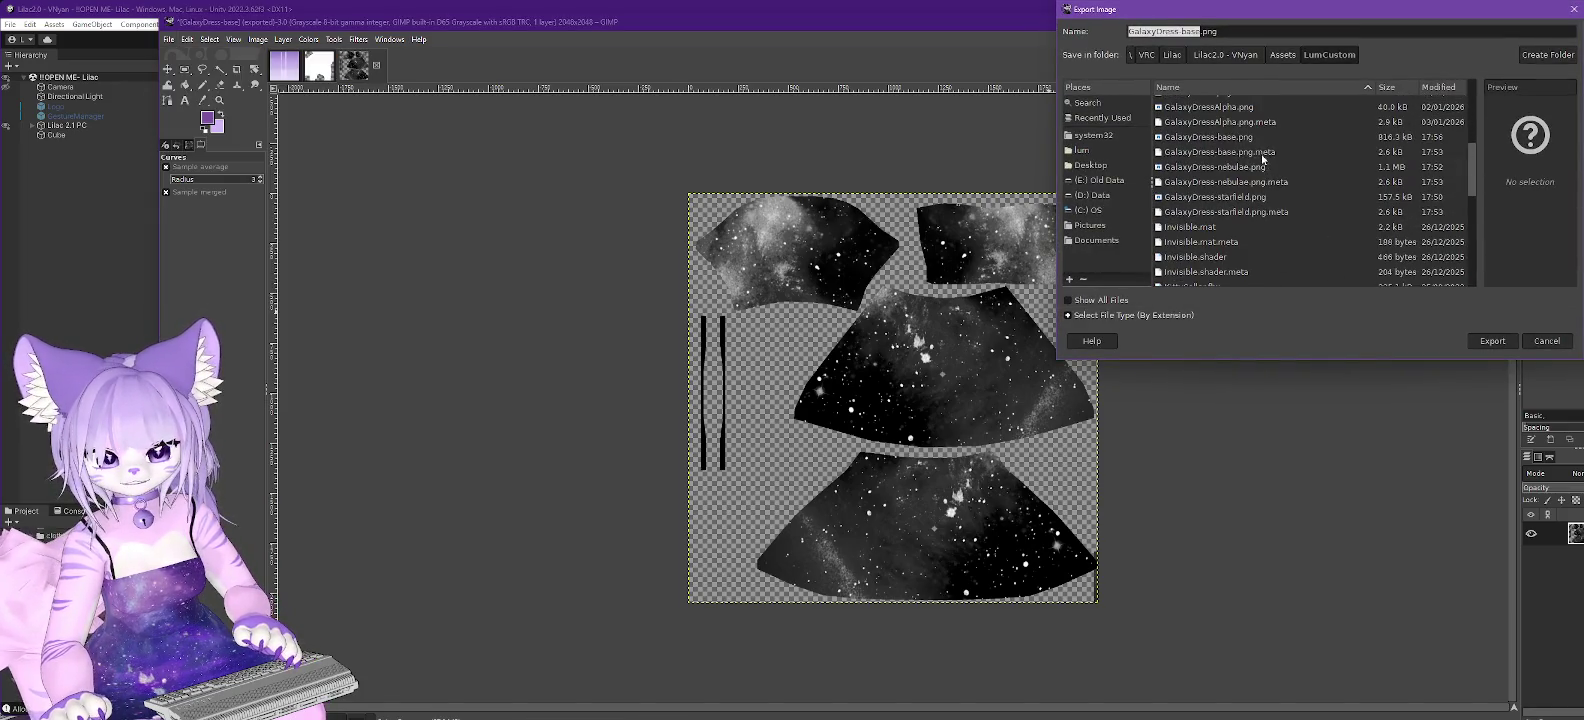
pyautogui.doubleClick(1224, 168)
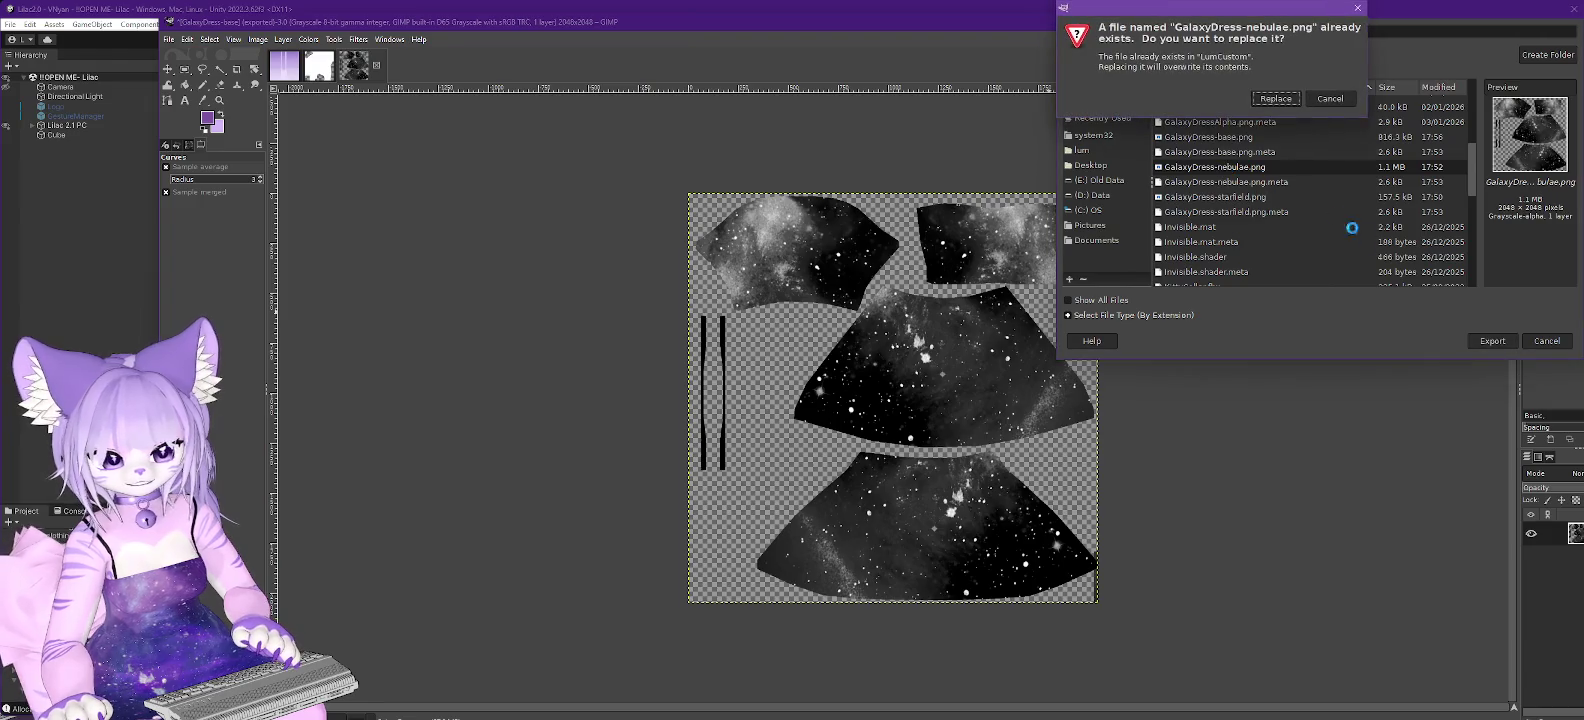
pyautogui.click(1286, 103)
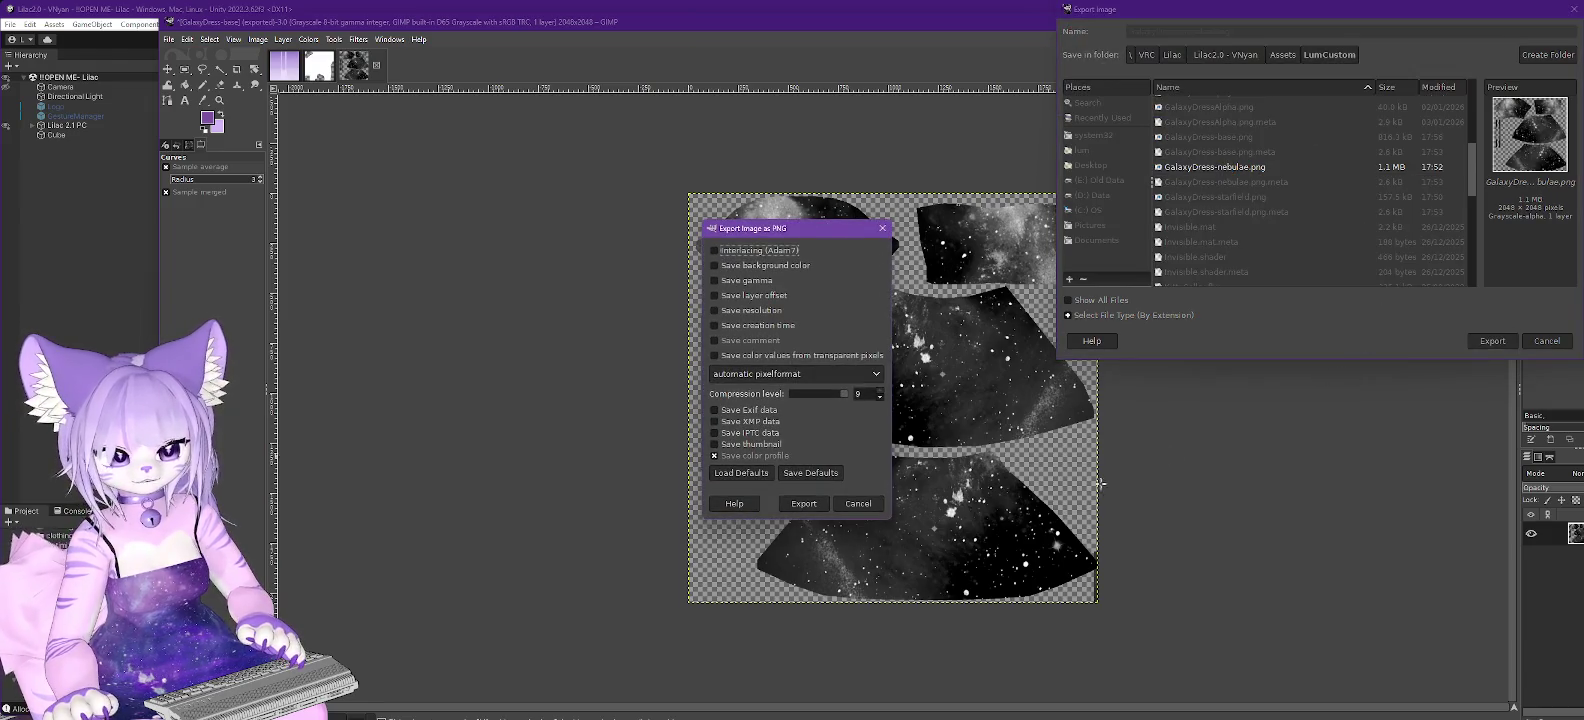
pyautogui.click(804, 504)
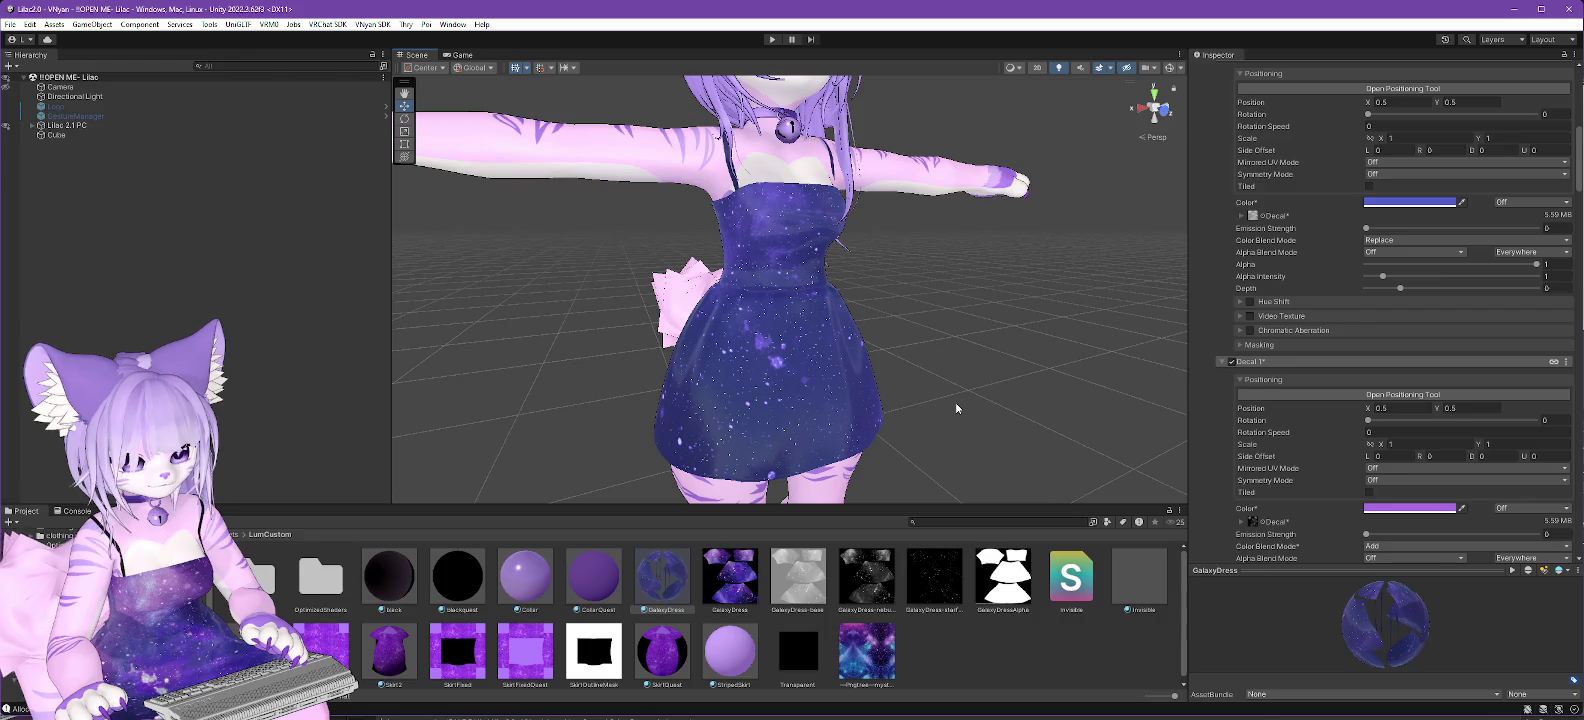
# Set Decal 1's colour to pale lavender CCB3E3 (H 272, S 19, V 88), then return to GIMP.
pyautogui.moveTo(1084, 423); pyautogui.dragTo(909, 425)
pyautogui.click(1452, 508)
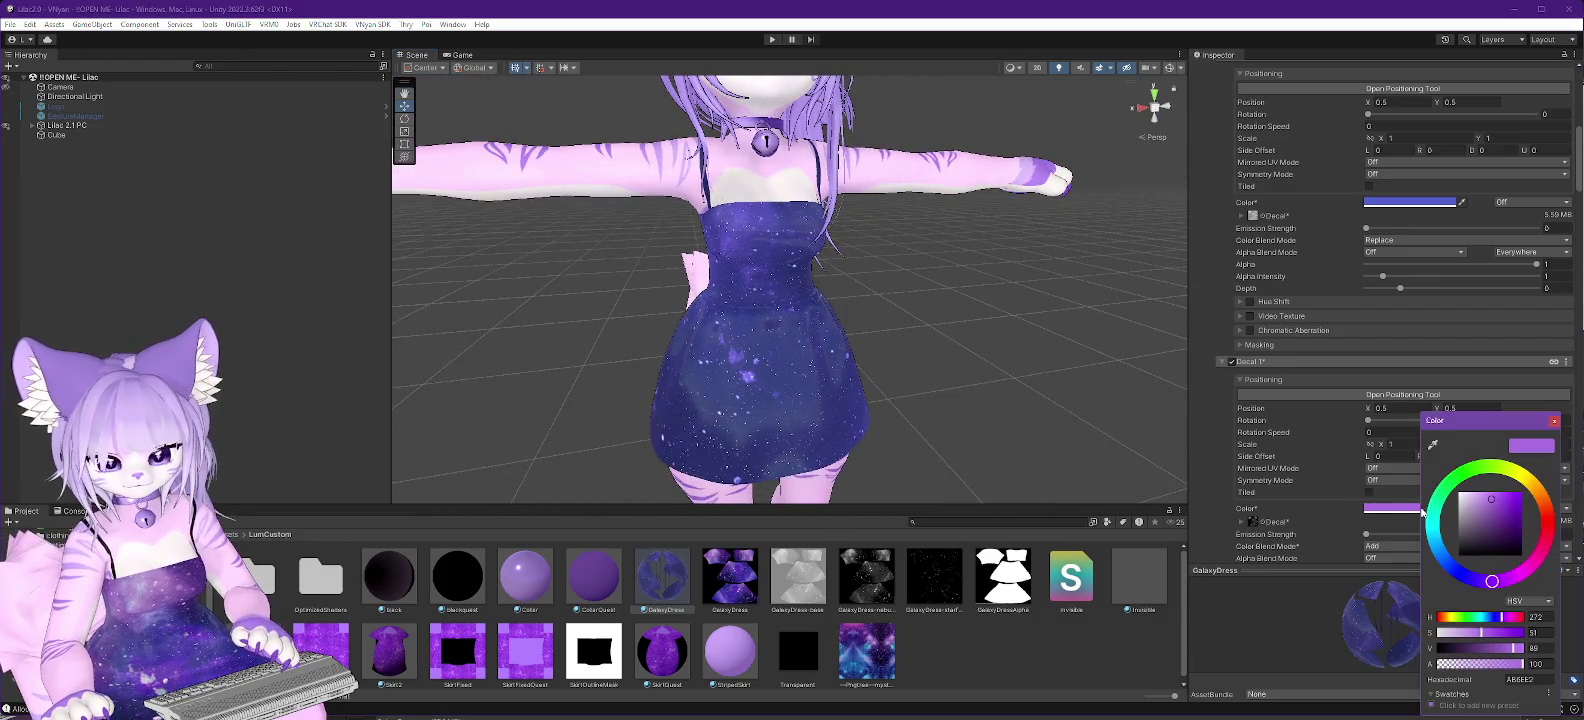
pyautogui.click(1477, 504)
pyautogui.moveTo(1477, 504); pyautogui.dragTo(1471, 498)
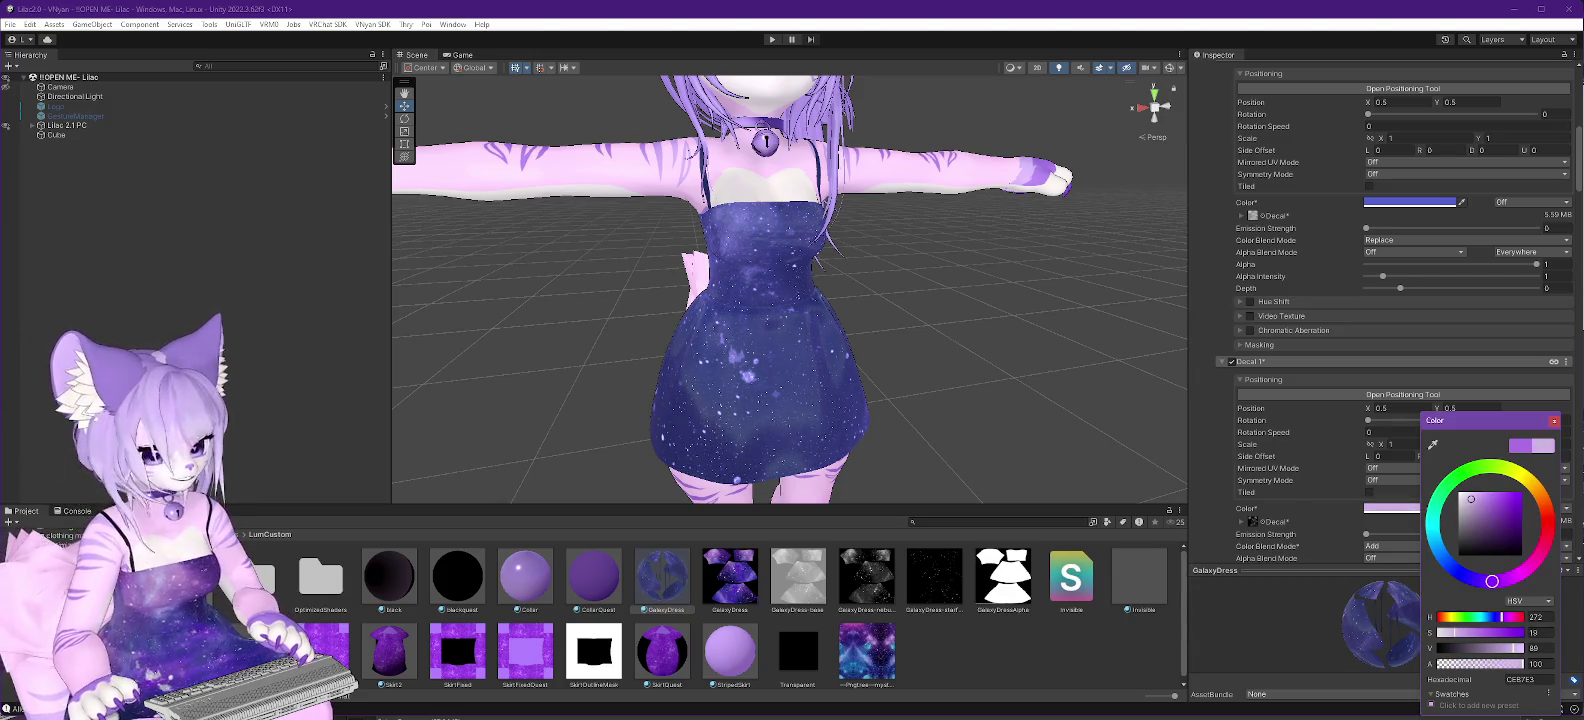
pyautogui.click(1553, 421)
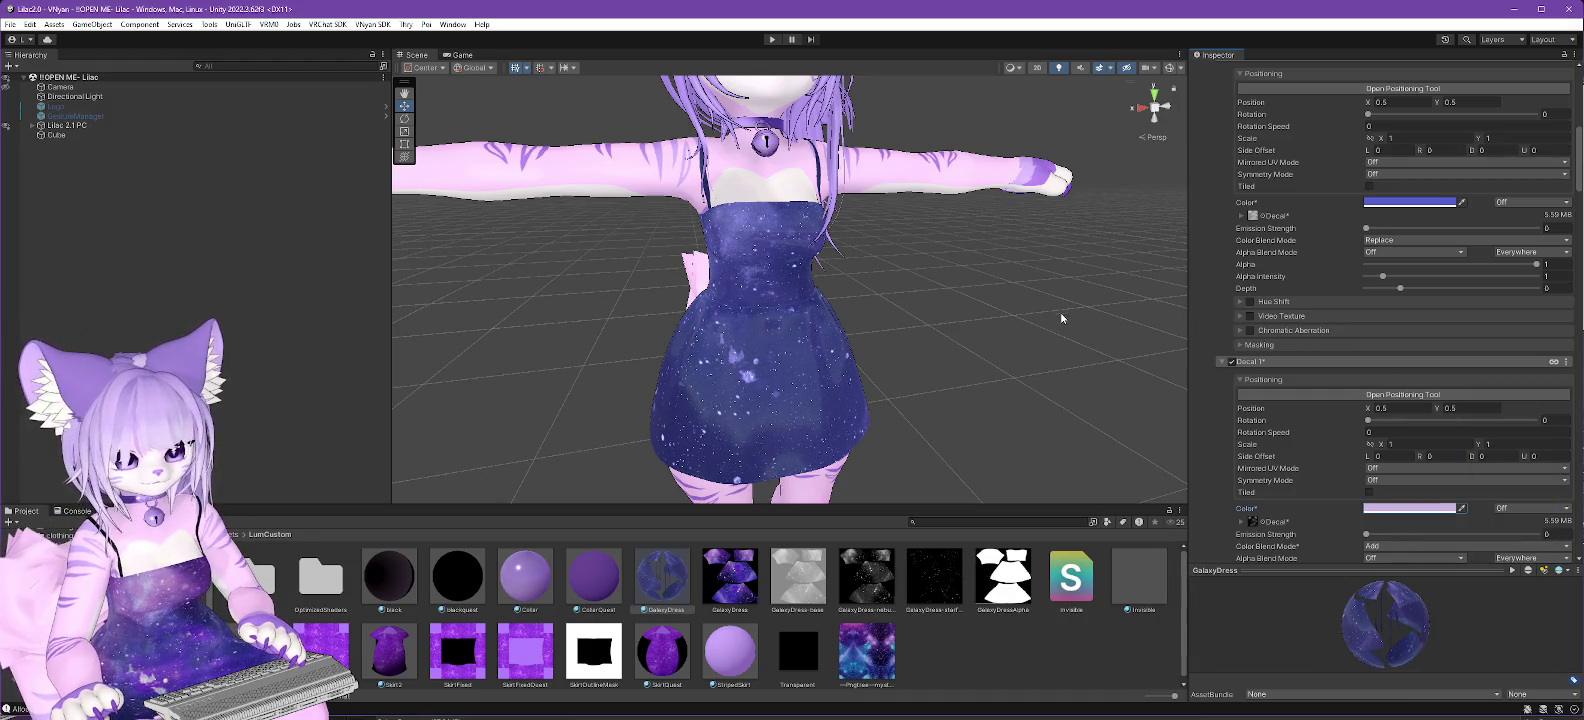
pyautogui.hotkey('alt', 'Tab')
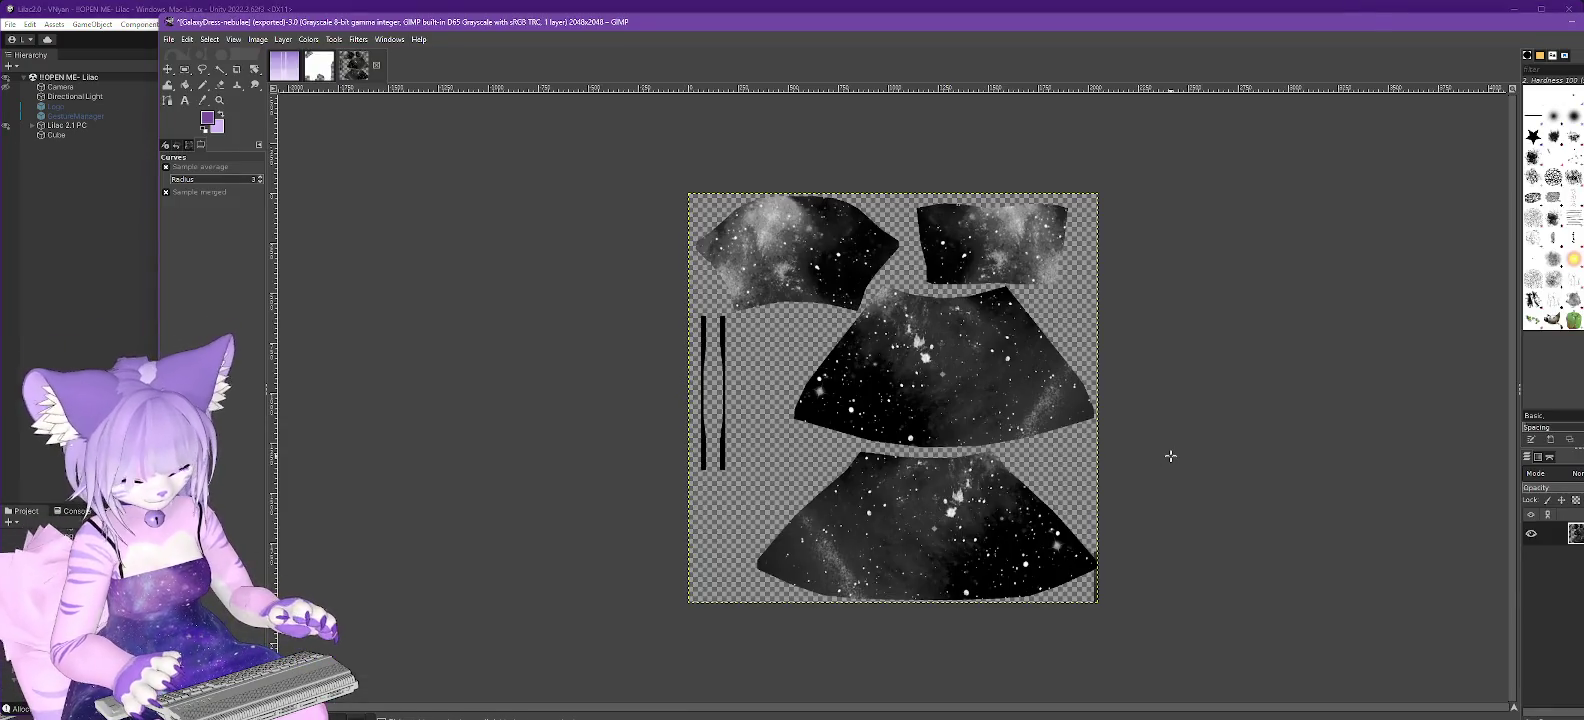
# Undo the grayscale and curves edits, then start new Curves crushing darks and brightening midtones.
pyautogui.hotkey('ctrl', 'z')
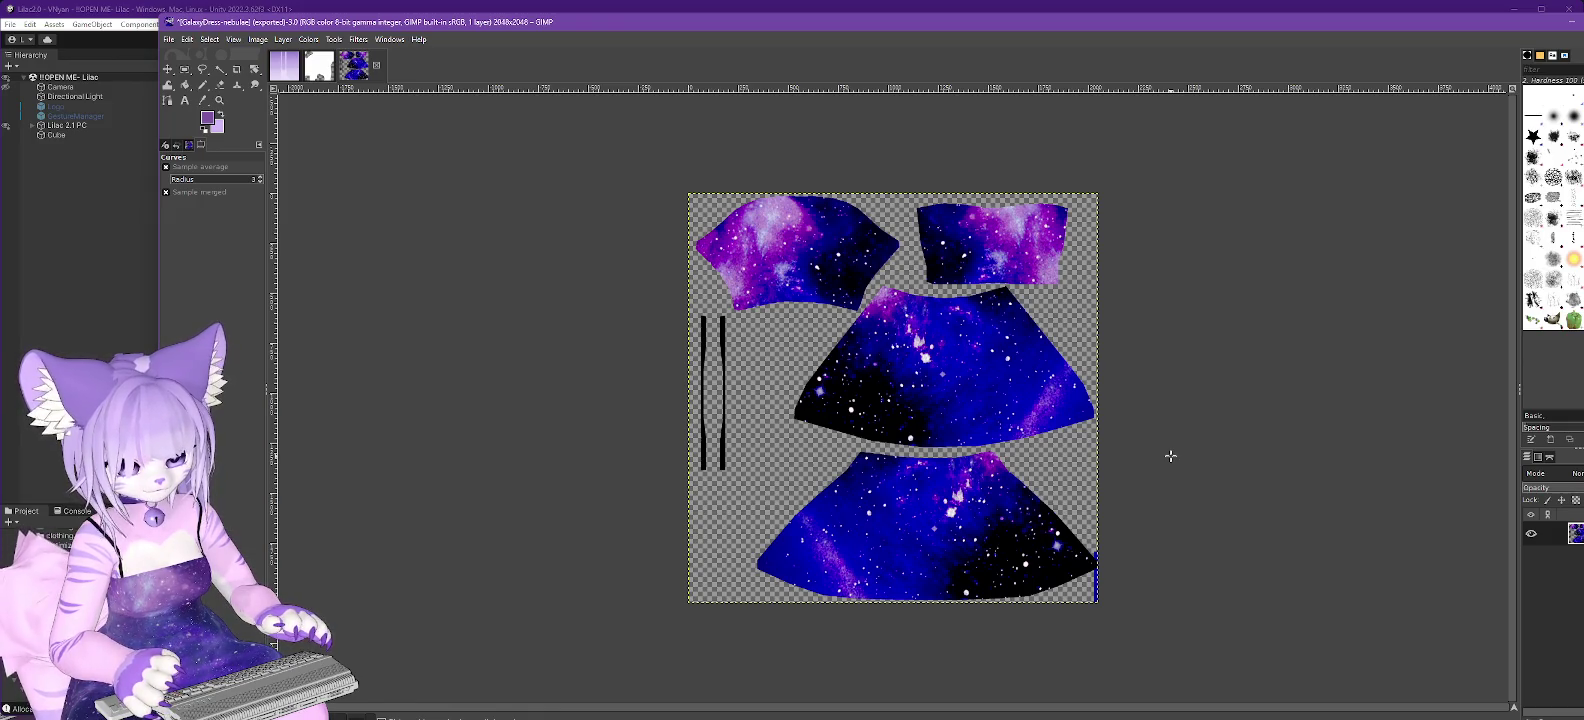
pyautogui.hotkey('ctrl', 'z')
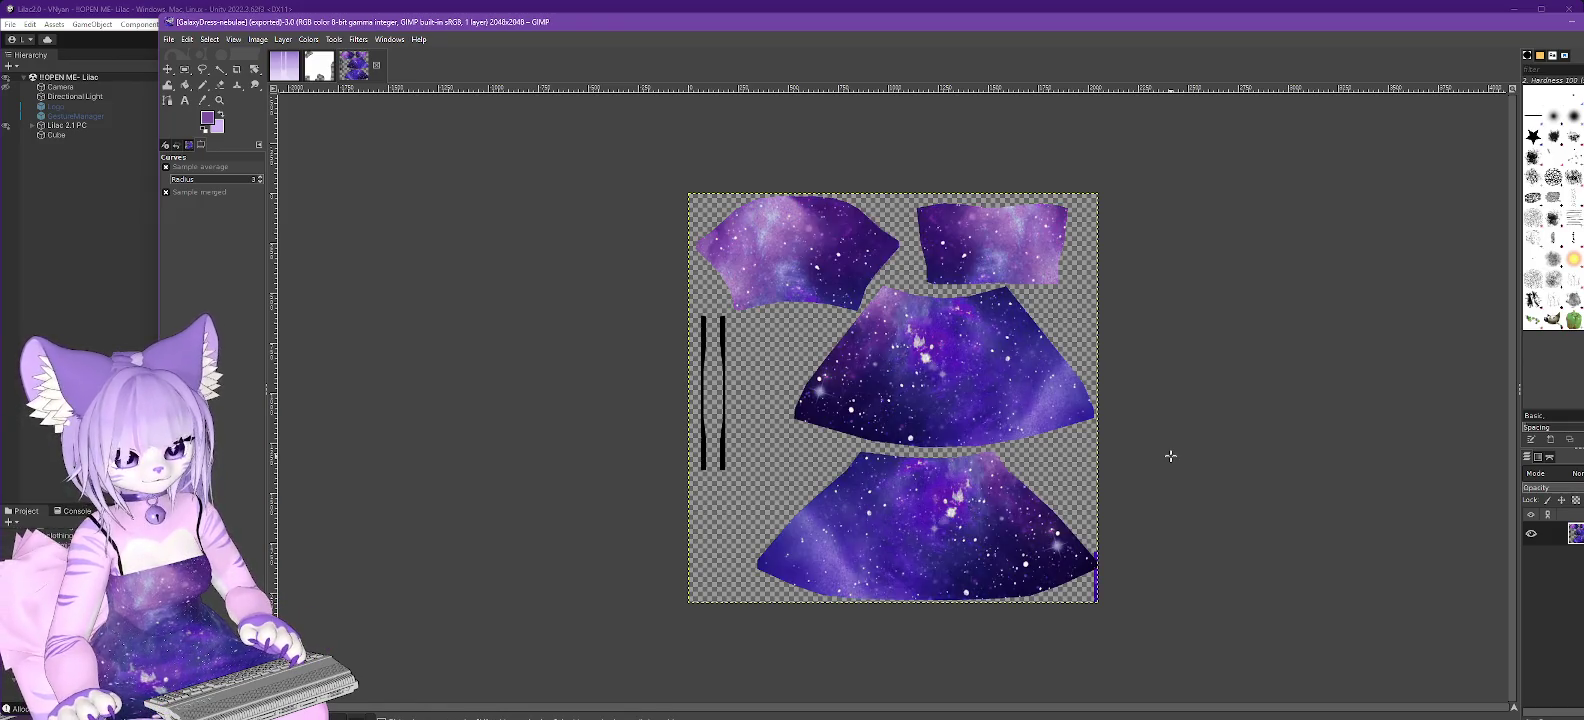
pyautogui.click(314, 41)
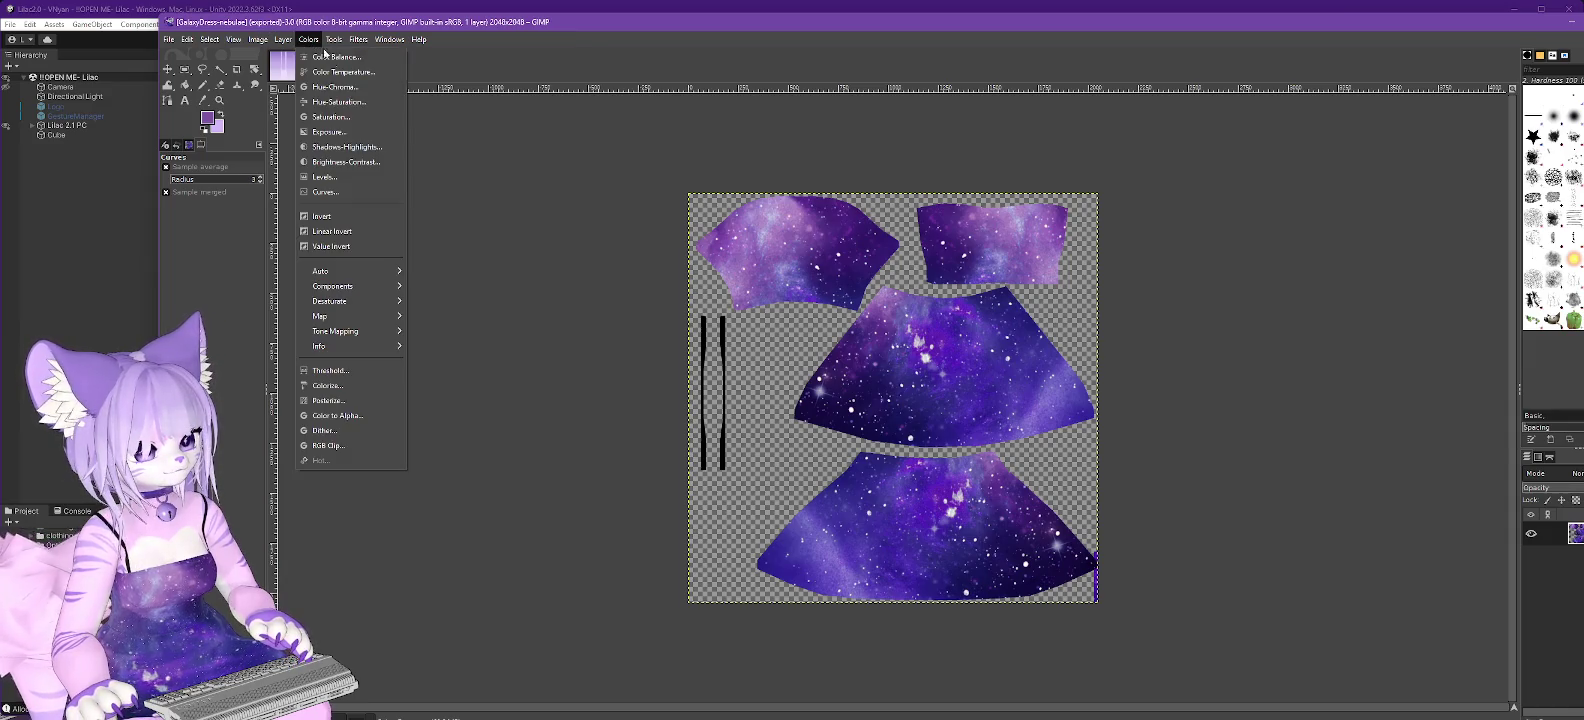
pyautogui.click(330, 191)
pyautogui.moveTo(1201, 211); pyautogui.dragTo(1209, 285)
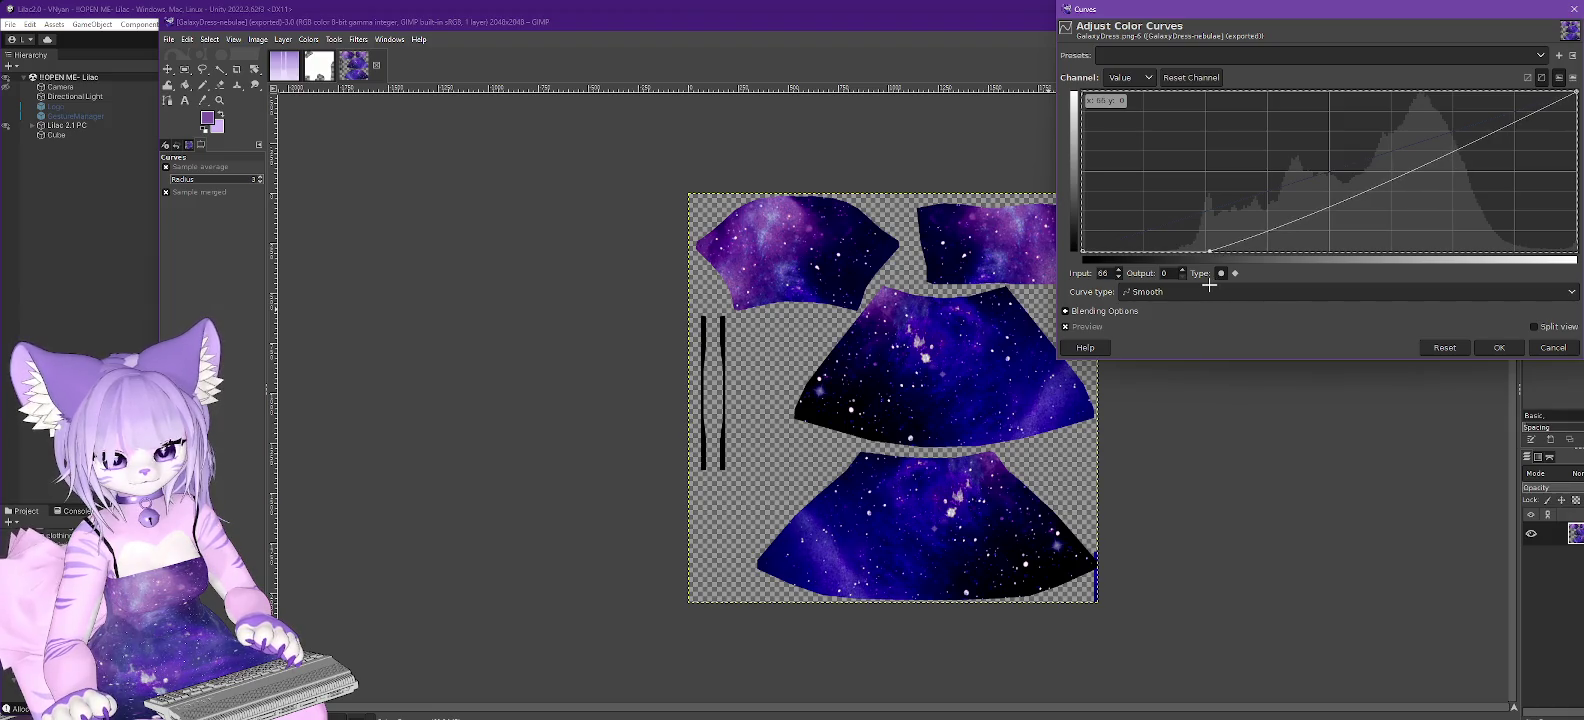
pyautogui.moveTo(1386, 178); pyautogui.dragTo(1369, 150)
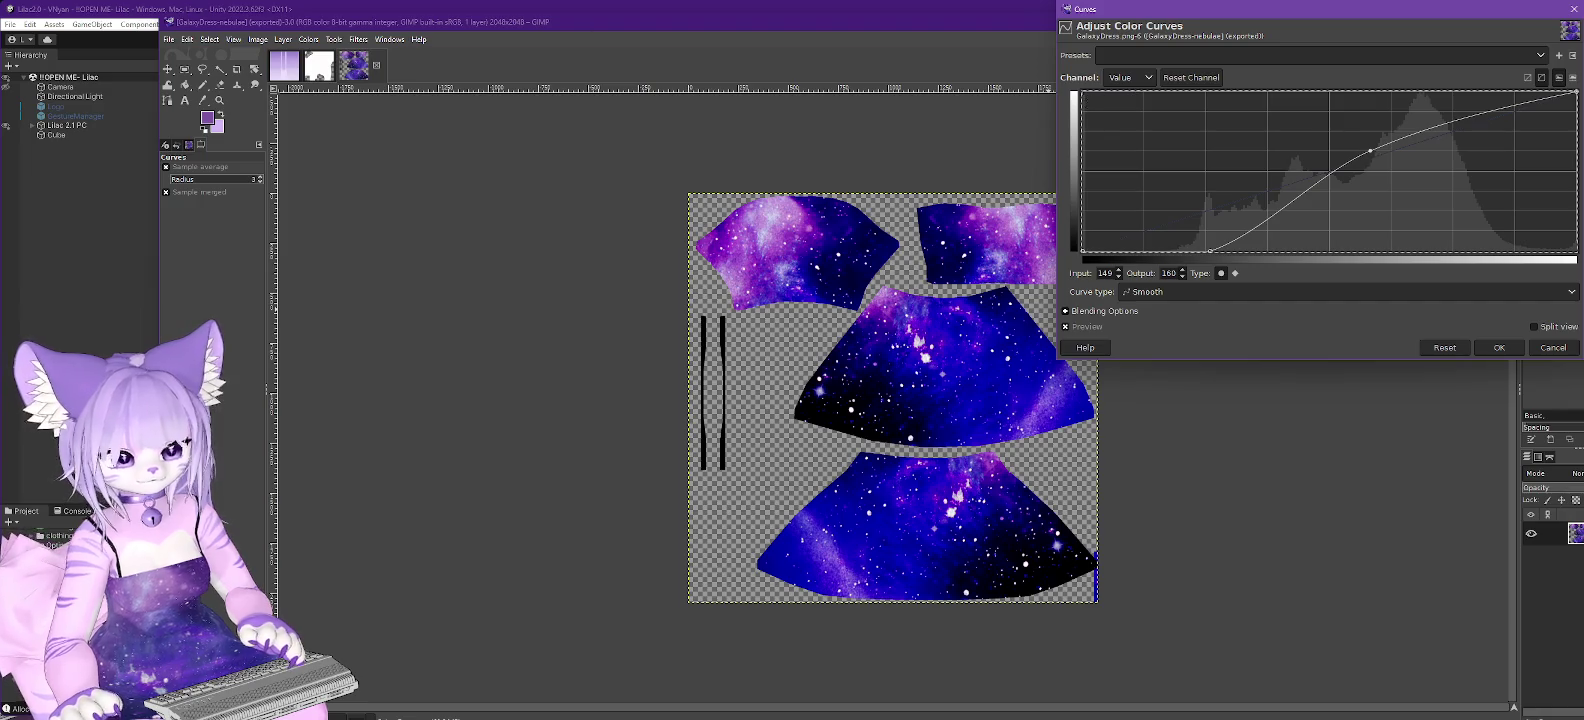
# Compare the dress in Unity, then lift the midtones further and apply the curve.
pyautogui.click(152, 7)
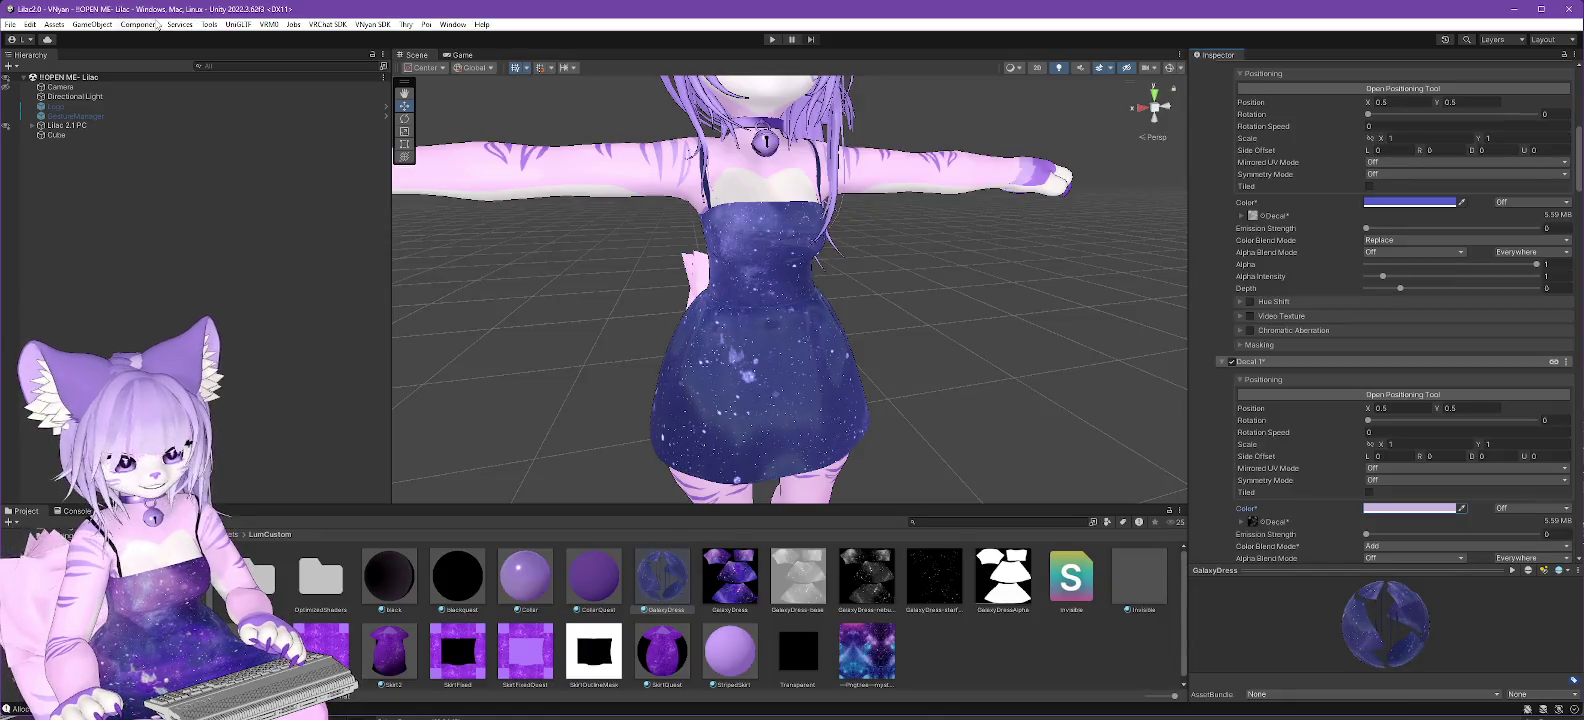
pyautogui.hotkey('alt', 'Tab')
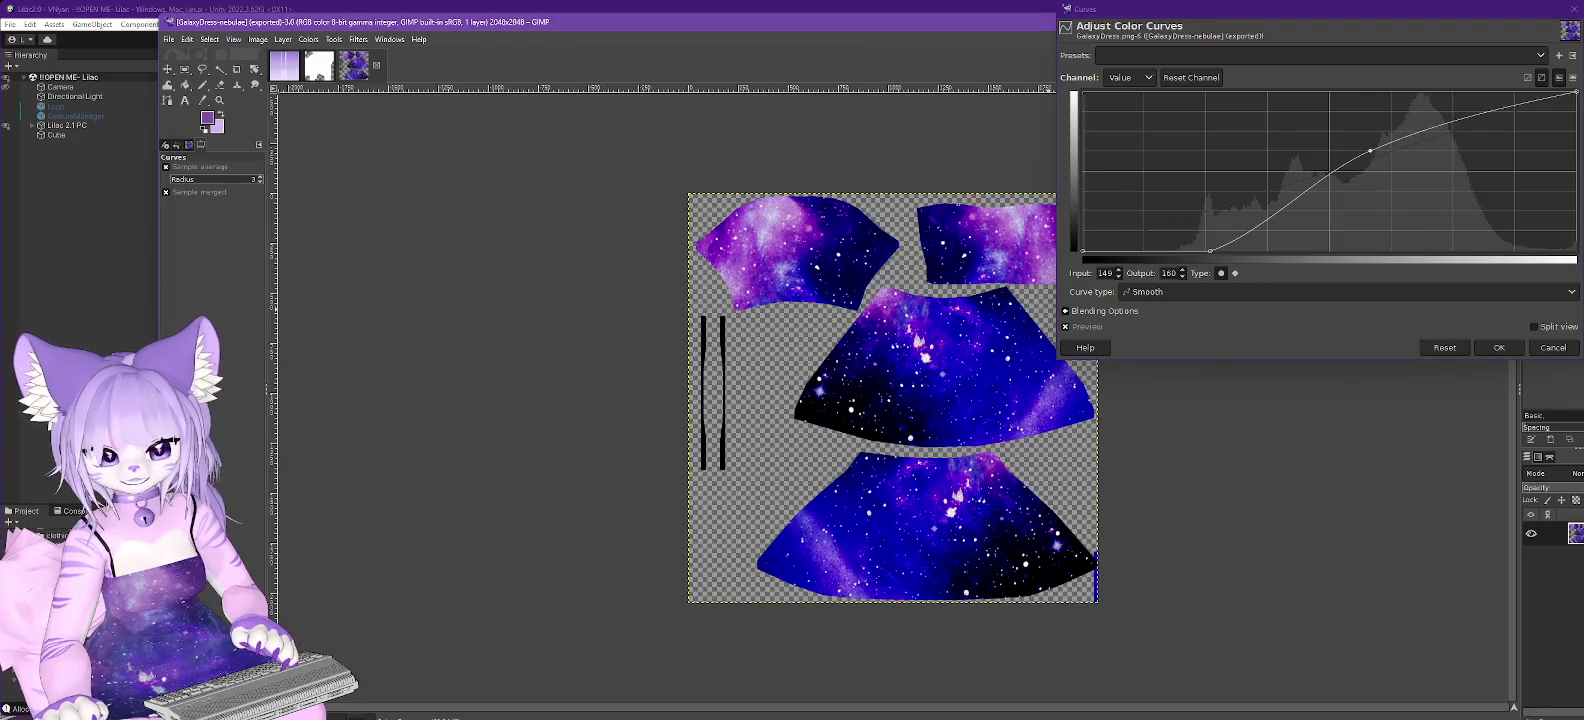
pyautogui.moveTo(1370, 150); pyautogui.dragTo(1277, 157)
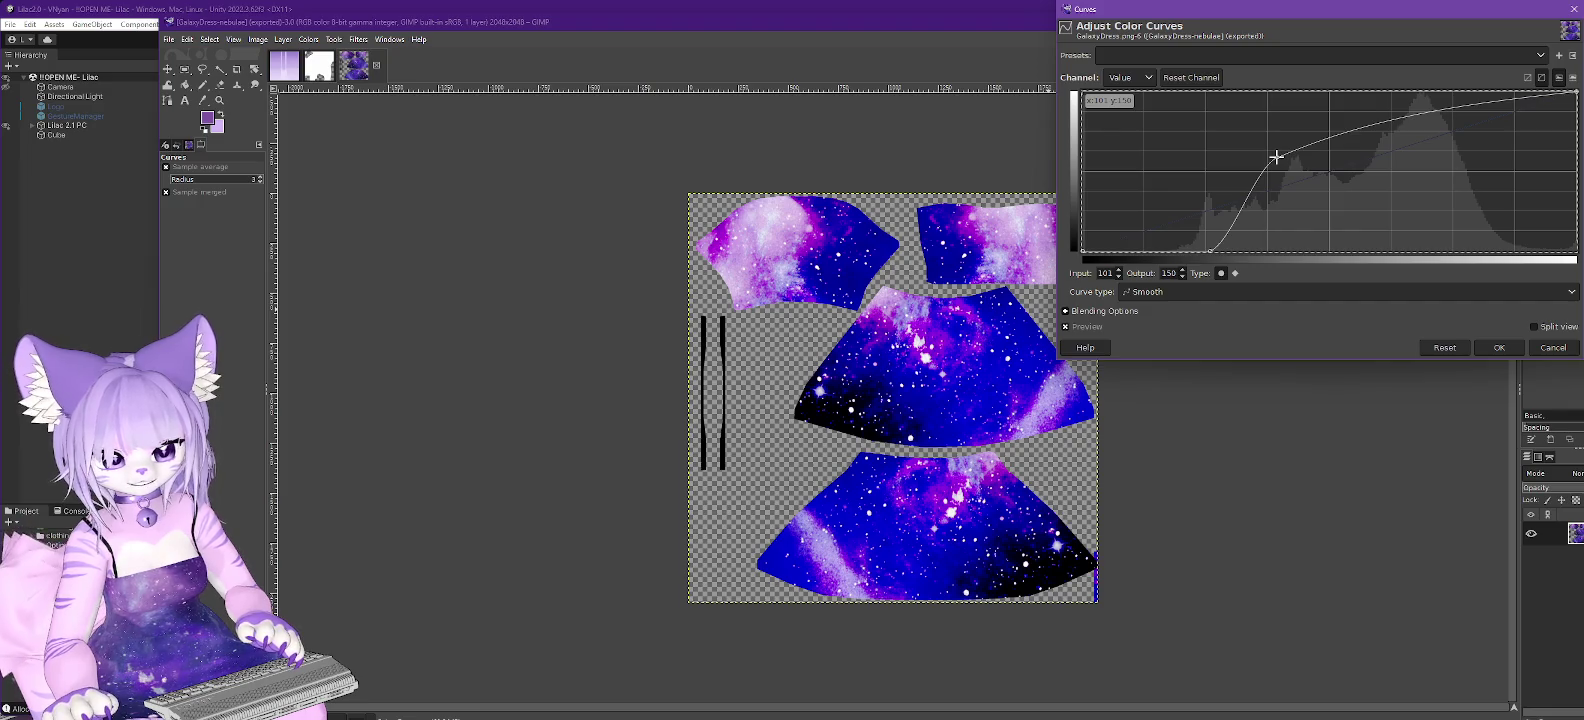
pyautogui.moveTo(1277, 157); pyautogui.dragTo(1274, 152)
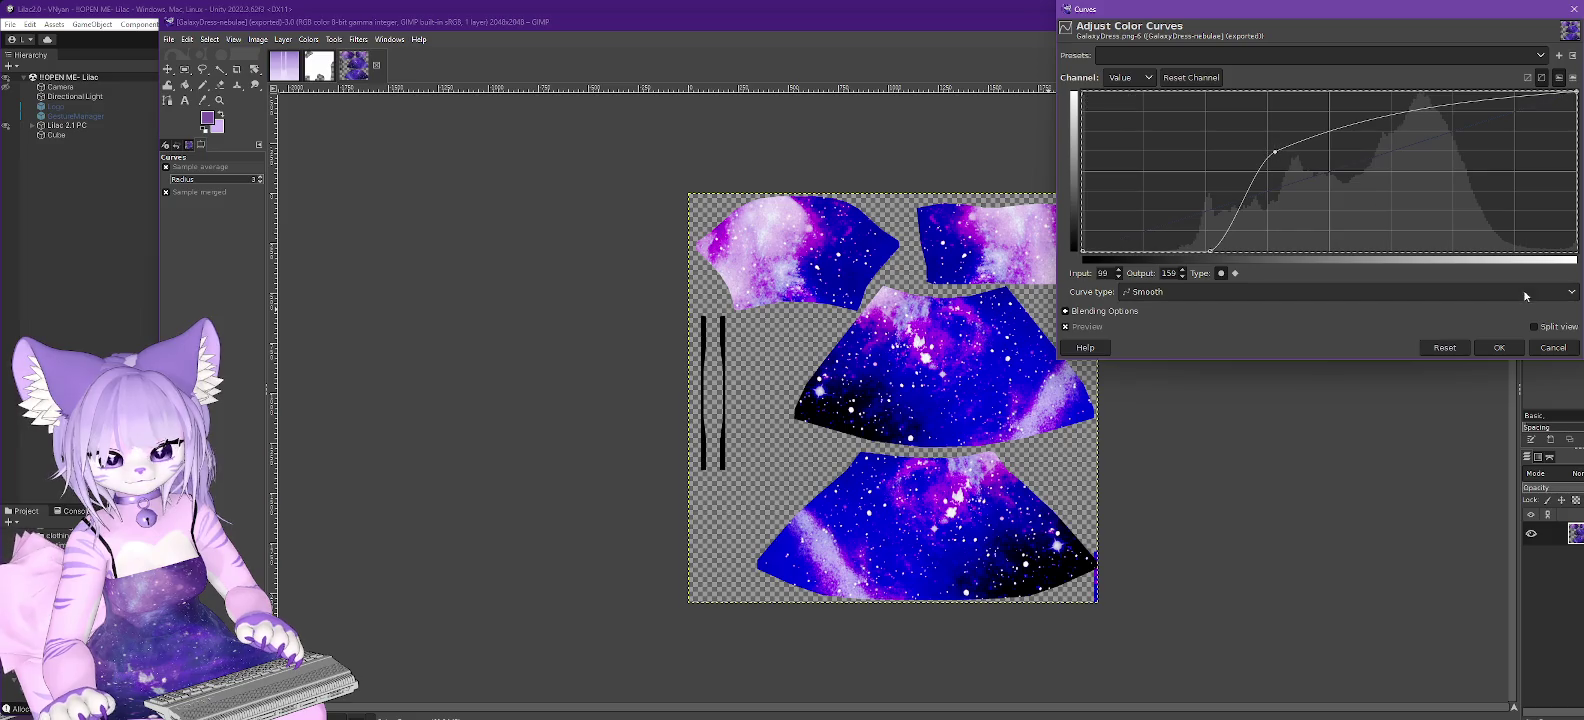
pyautogui.click(1499, 347)
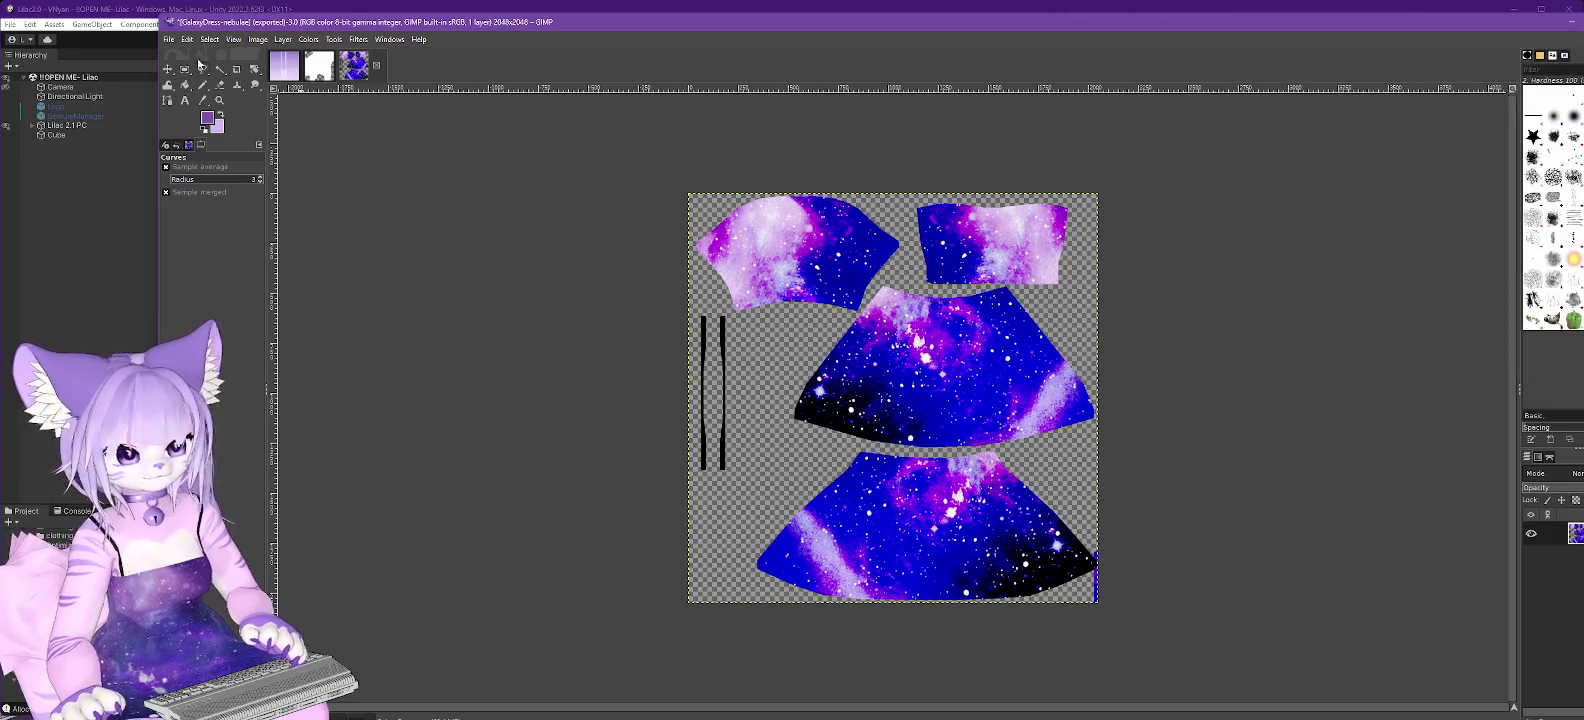
# Convert the texture to grayscale and export it as GalaxyDress-nebulae.png.
pyautogui.click(308, 39)
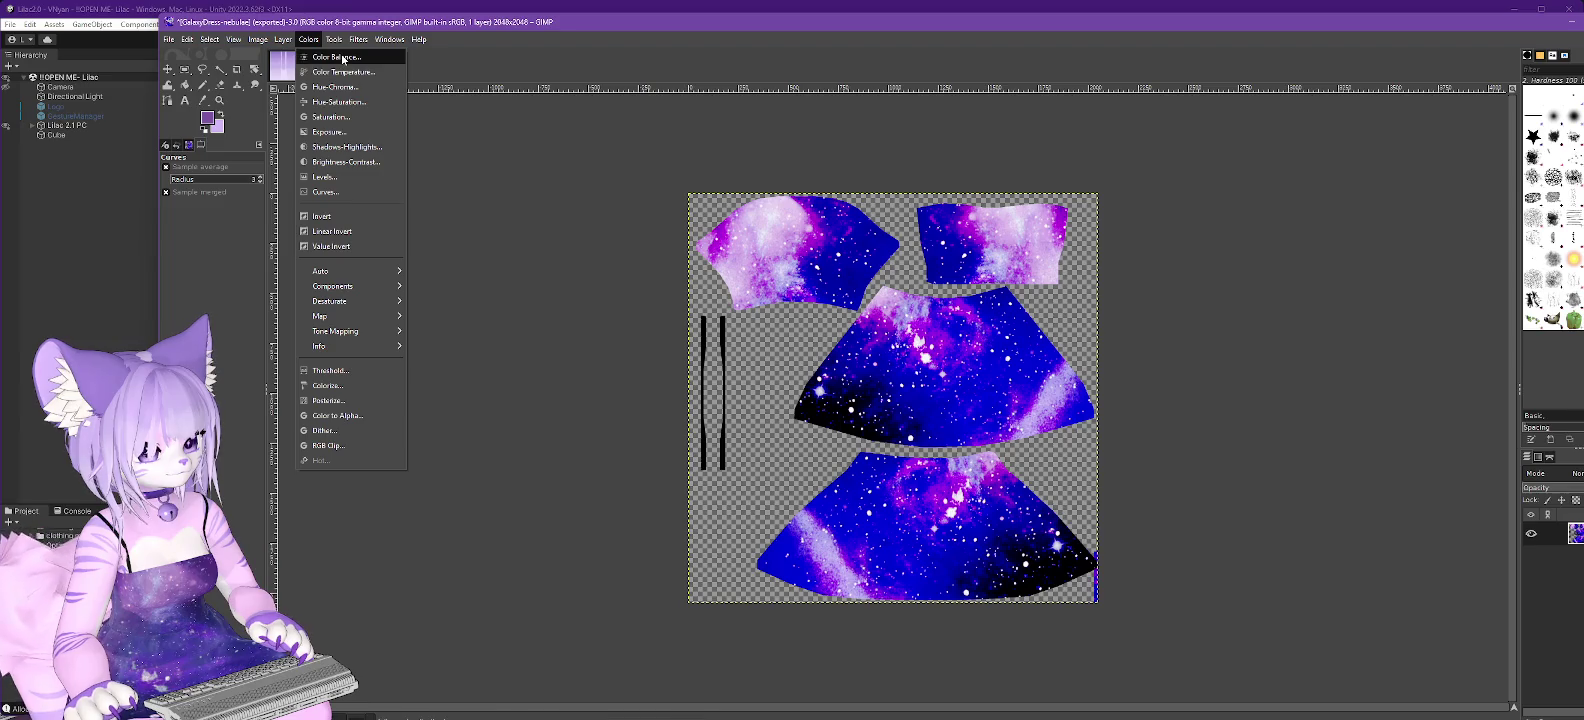
pyautogui.moveTo(227, 39)
pyautogui.moveTo(300, 81)
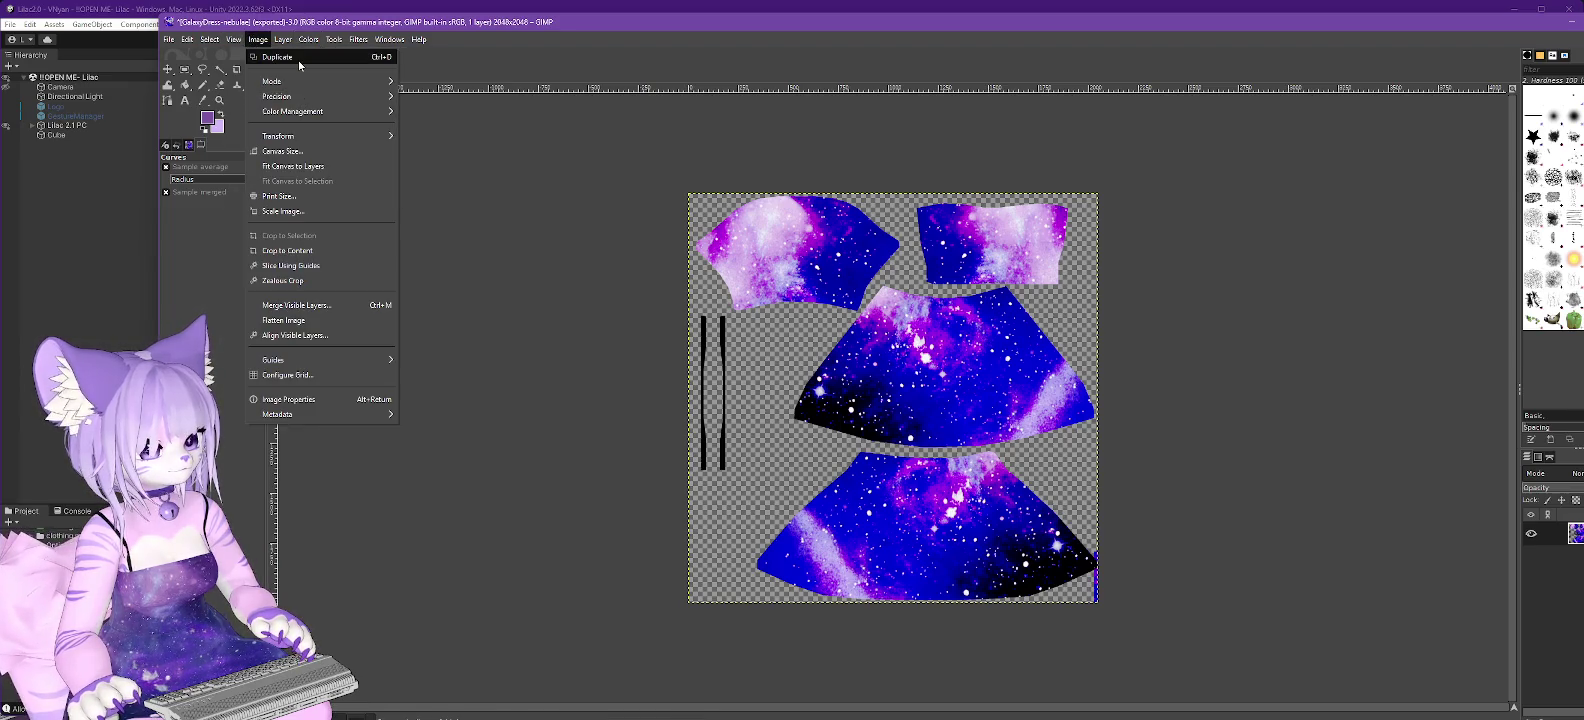
pyautogui.click(455, 96)
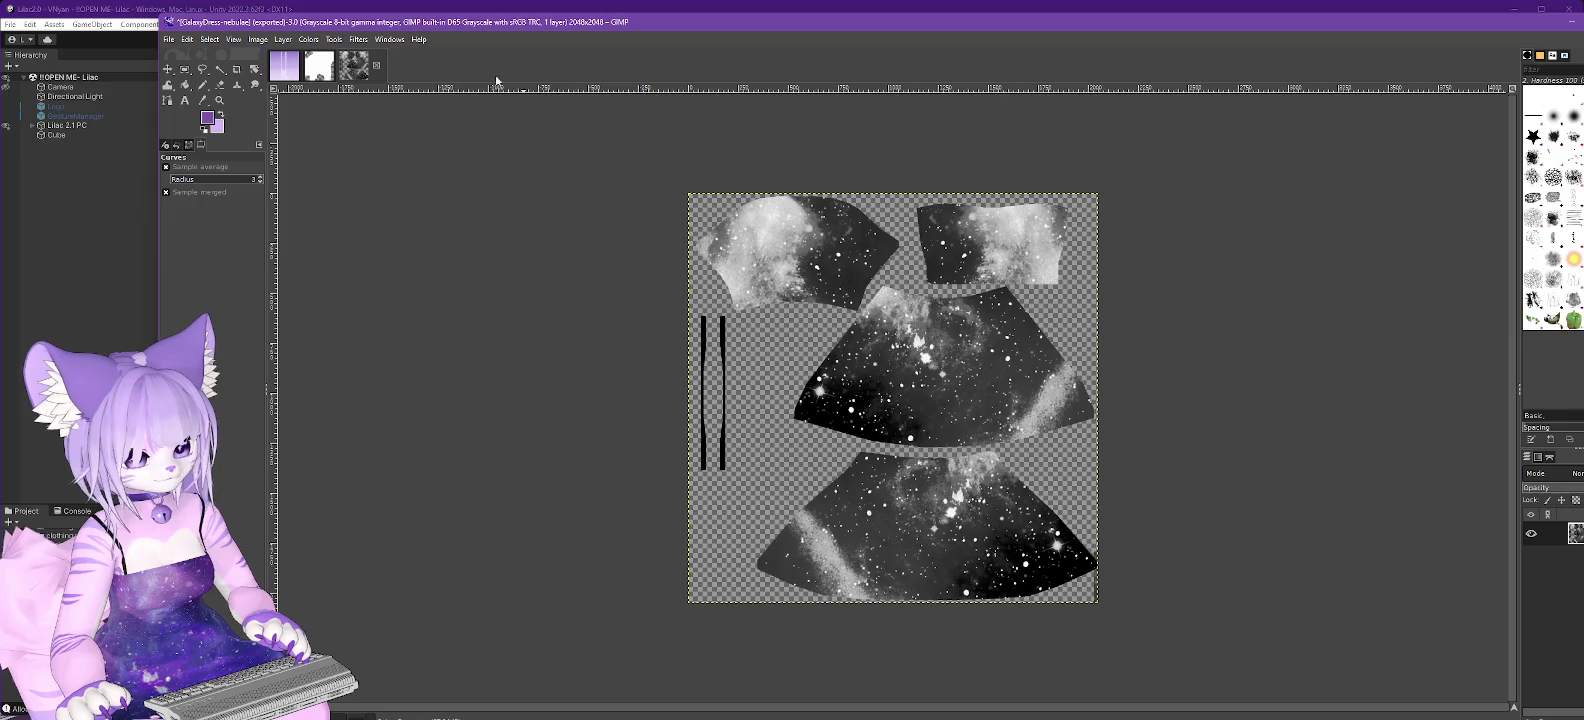
pyautogui.click(168, 39)
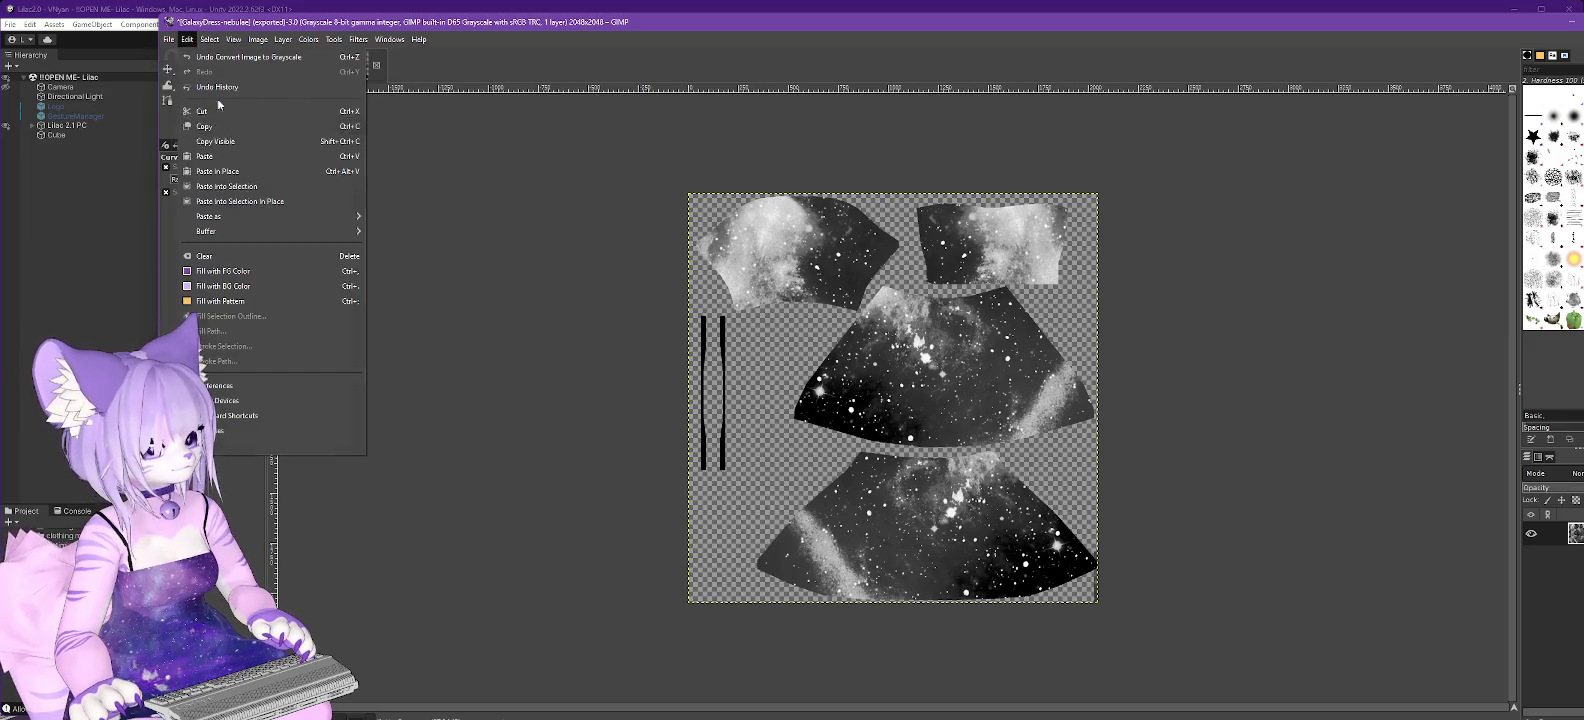
pyautogui.click(230, 226)
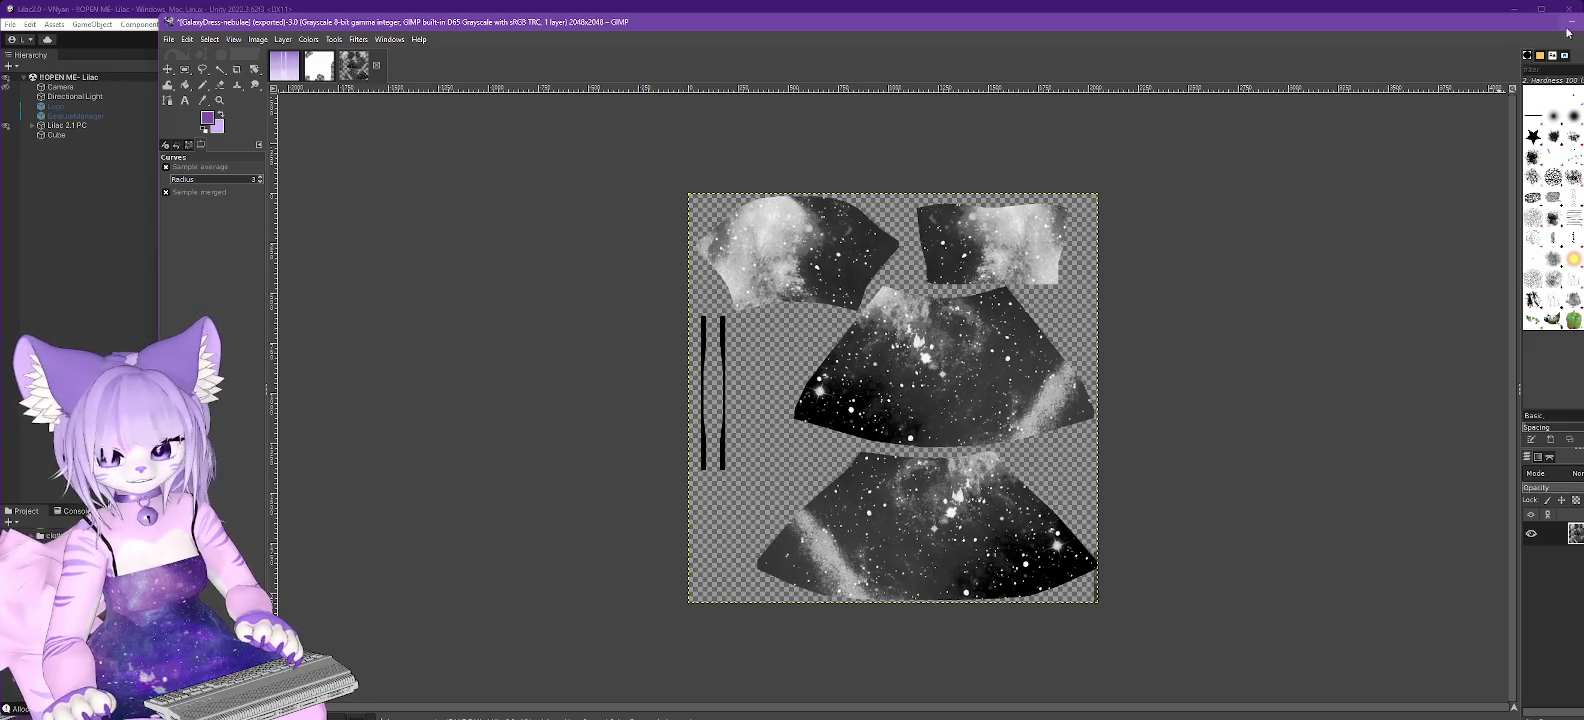
# Return to Unity and set Decal 0's colour alpha to 0.
pyautogui.click(1575, 27)
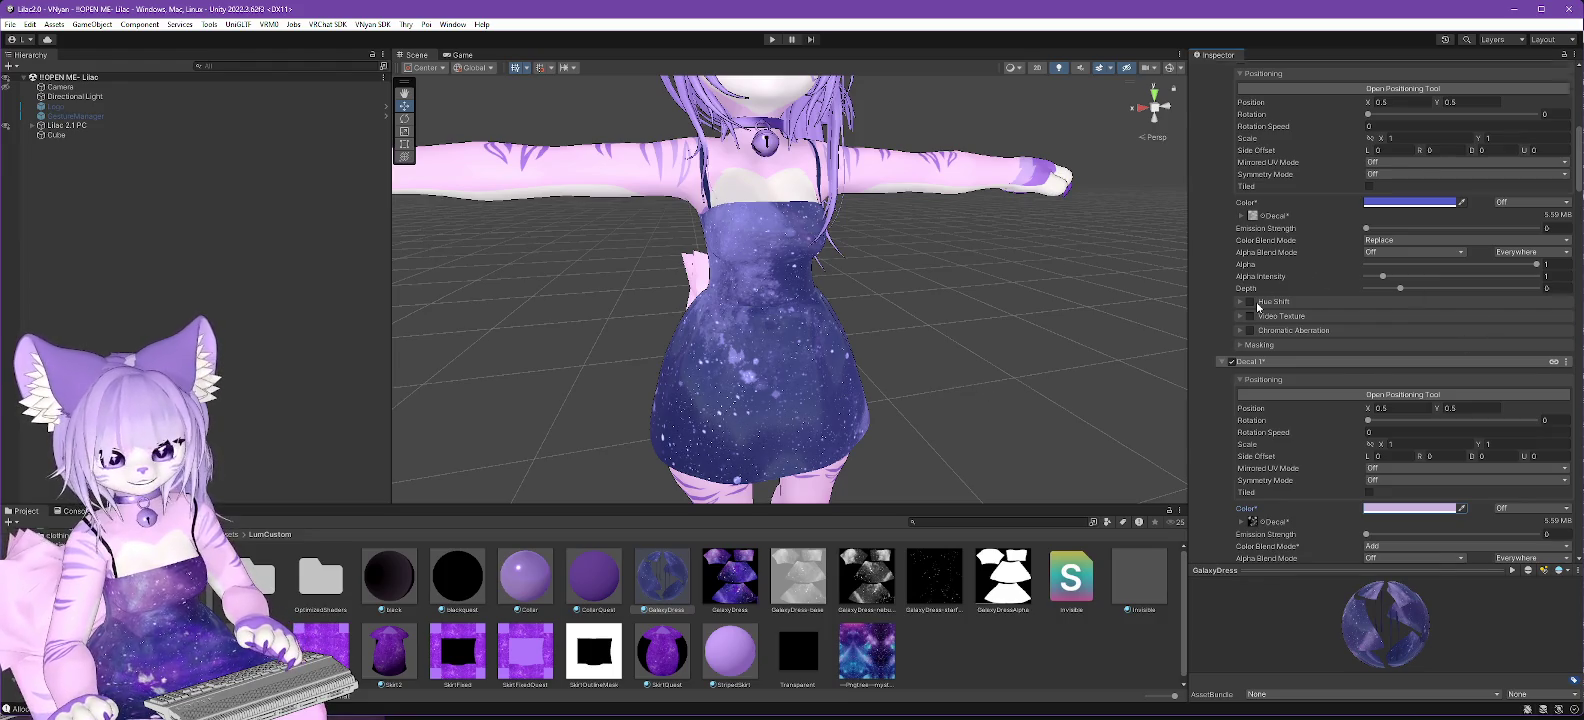
pyautogui.scroll(3, 1390, 300)
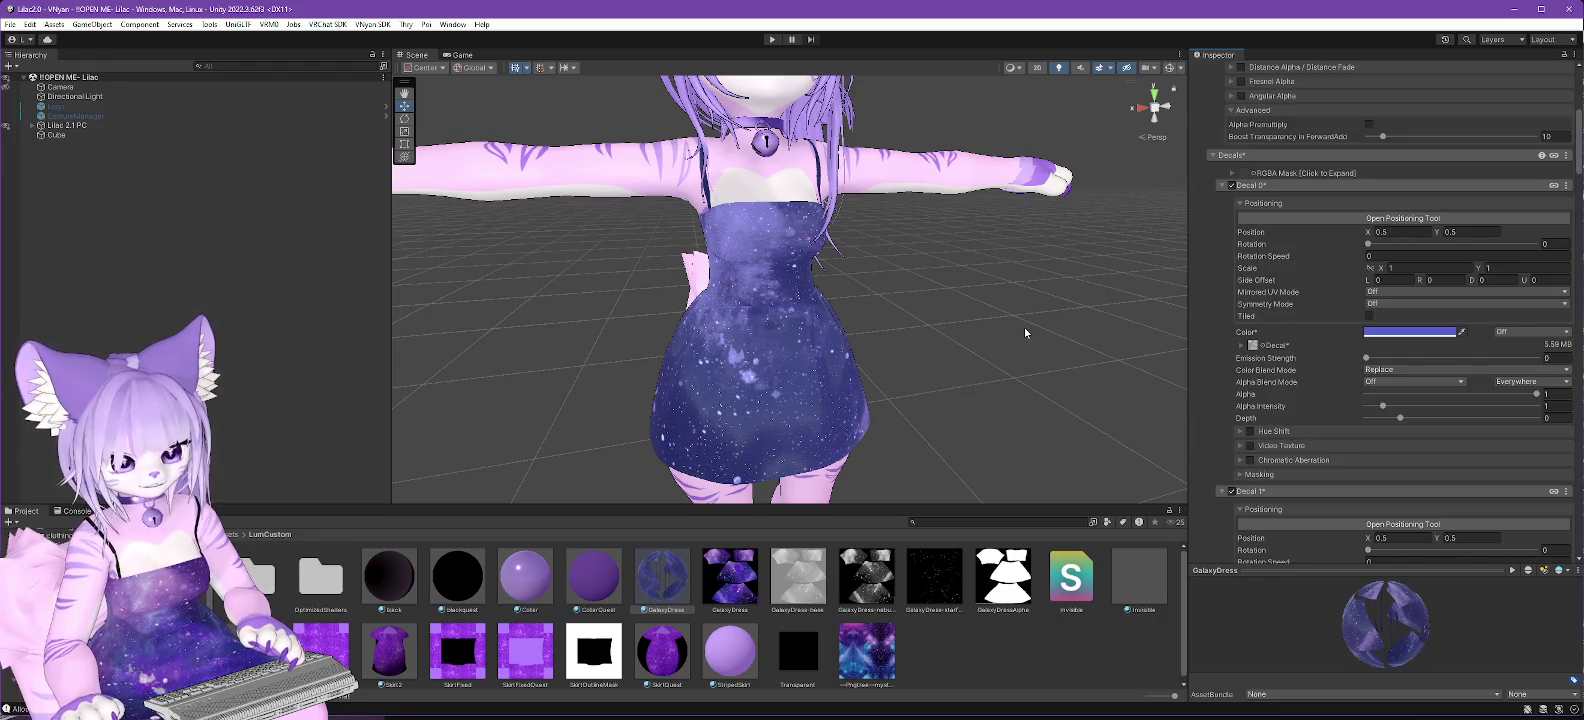
pyautogui.scroll(-5, 1020, 326)
pyautogui.moveTo(960, 362); pyautogui.dragTo(963, 366)
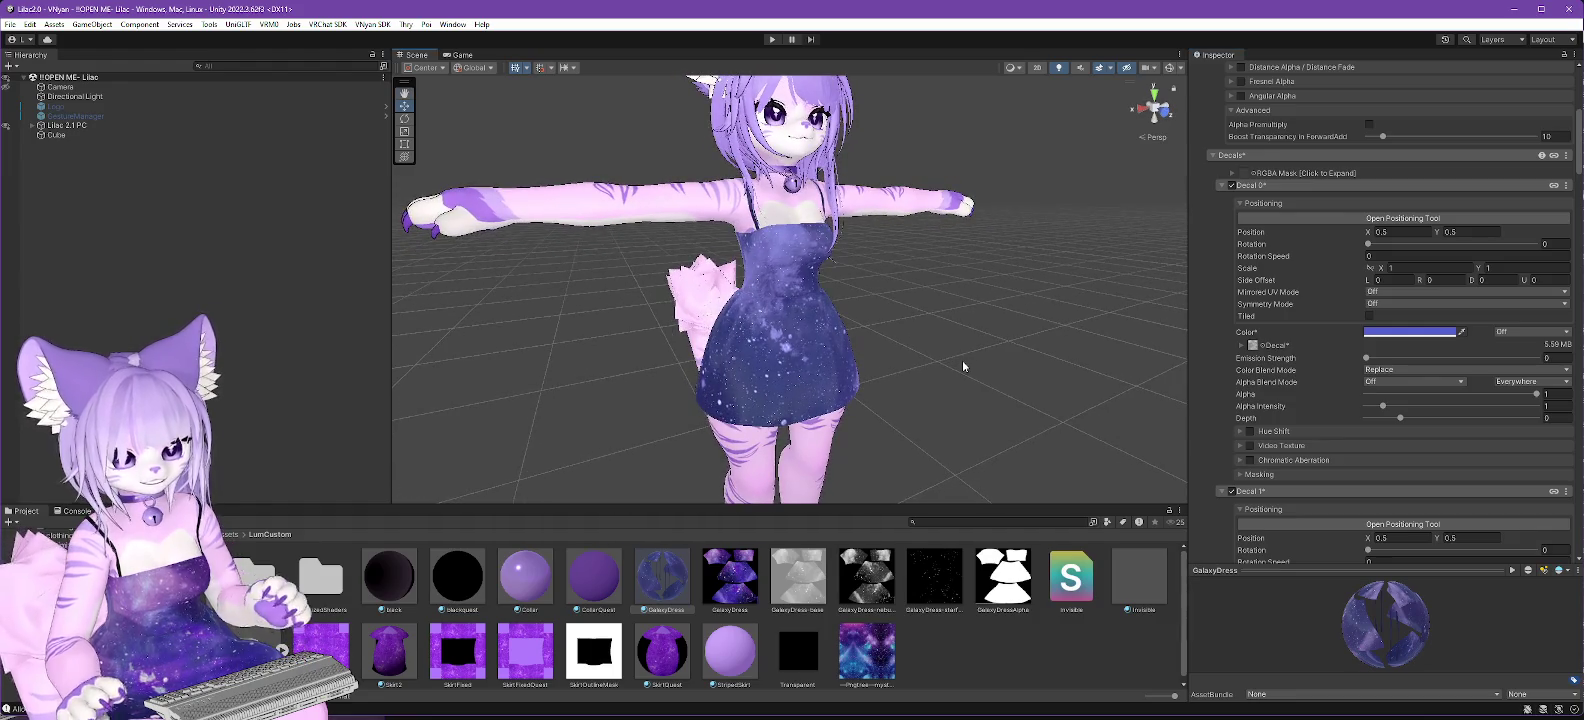
pyautogui.click(1402, 334)
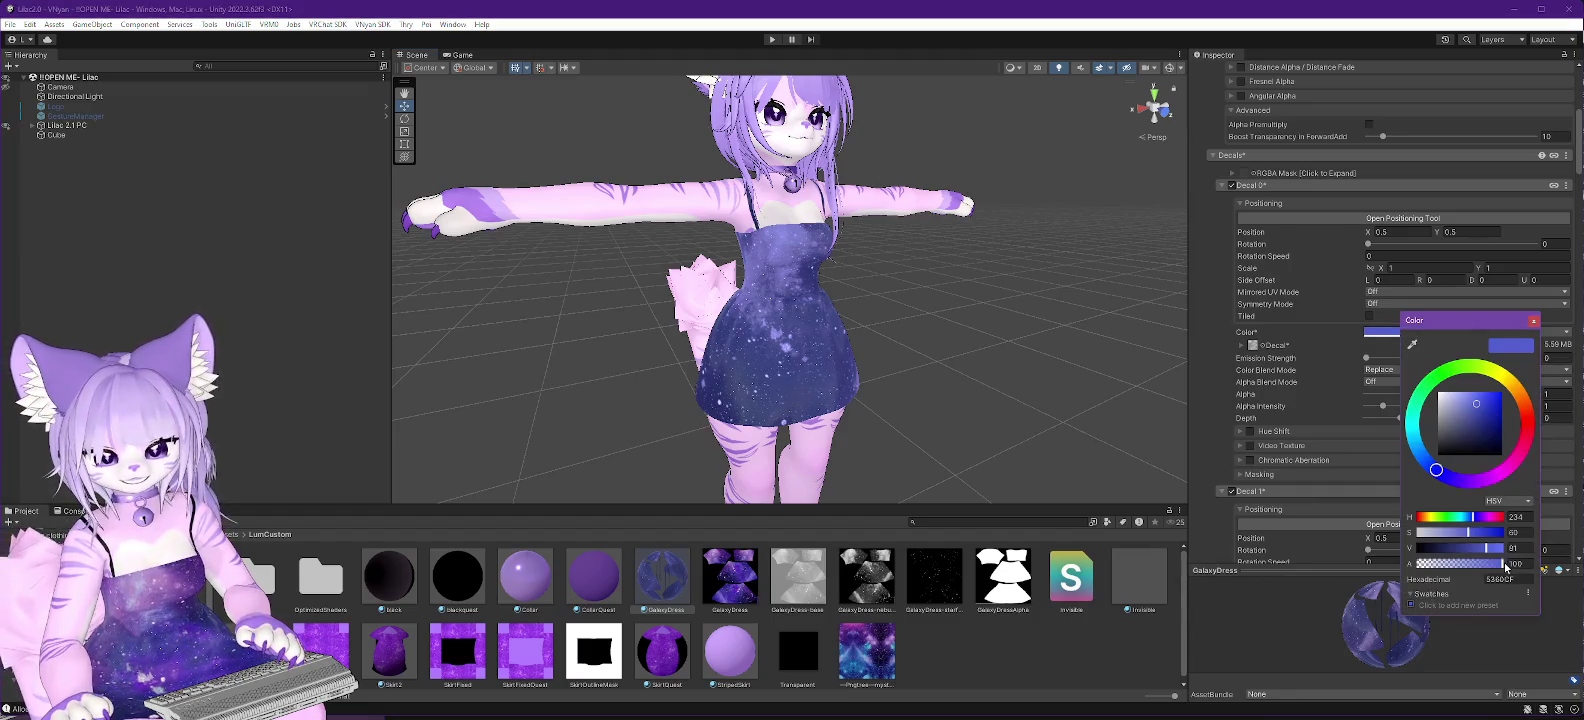
pyautogui.moveTo(1506, 568); pyautogui.dragTo(1250, 556)
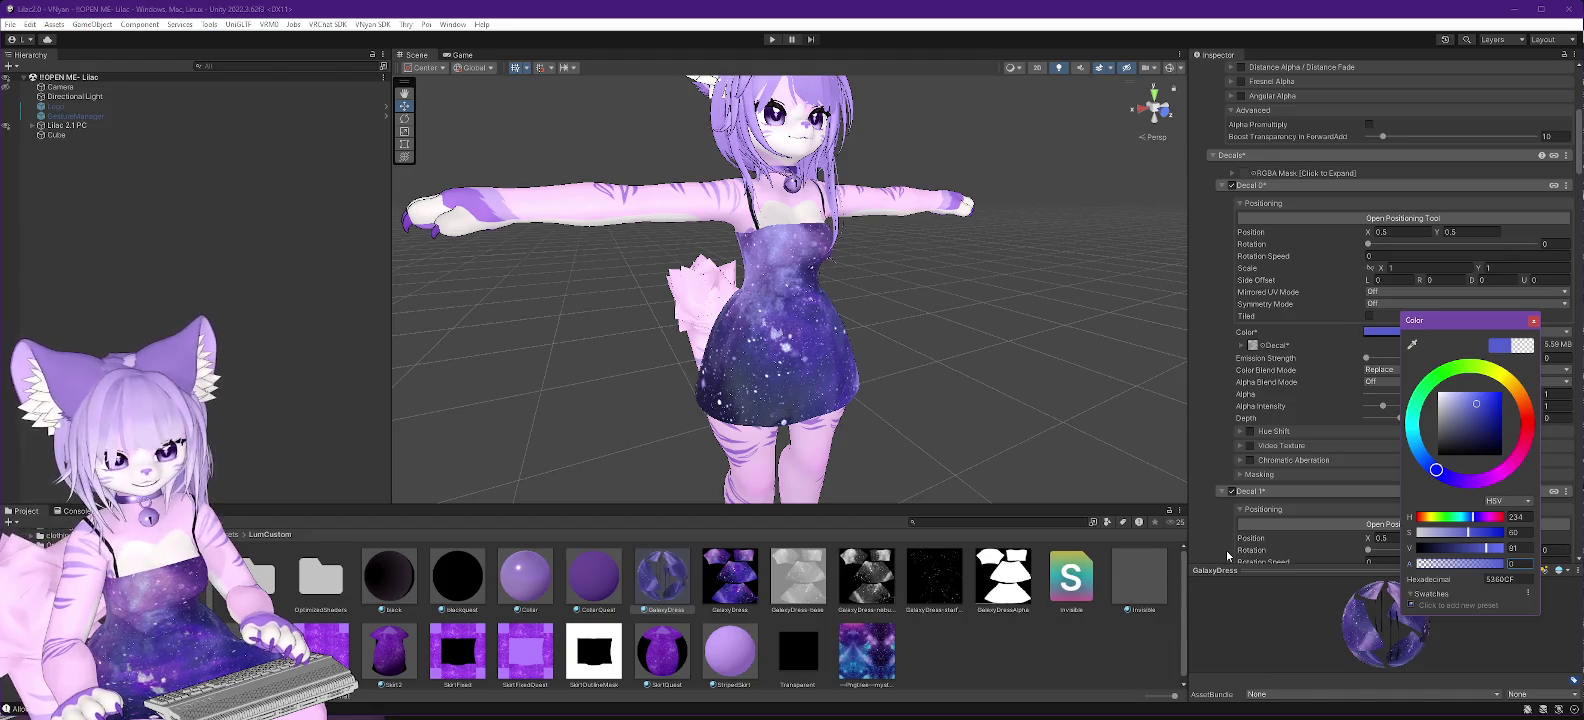
pyautogui.click(1533, 321)
# Set Decal 1's colour alpha to 0.
pyautogui.scroll(-3, 1284, 362)
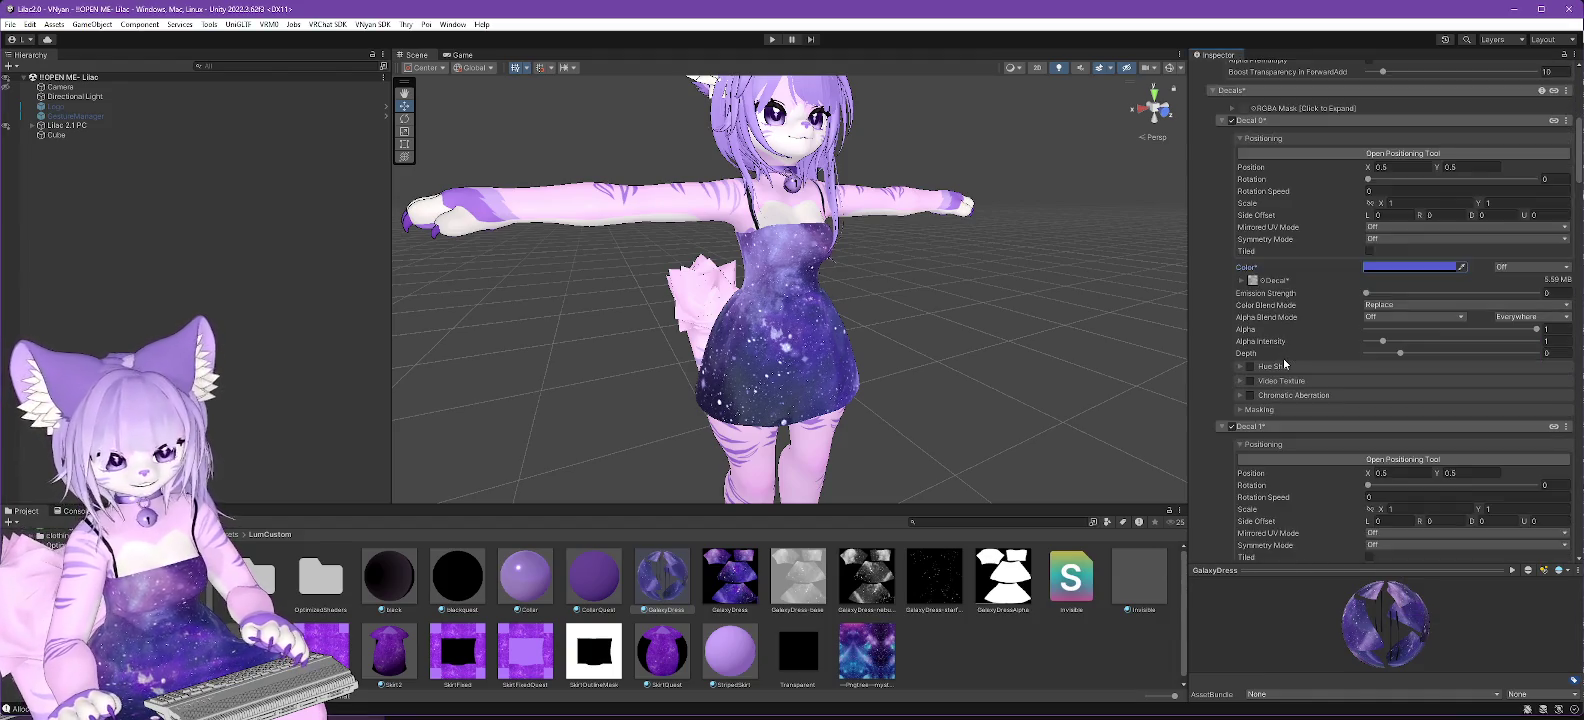
pyautogui.scroll(-2, 1283, 358)
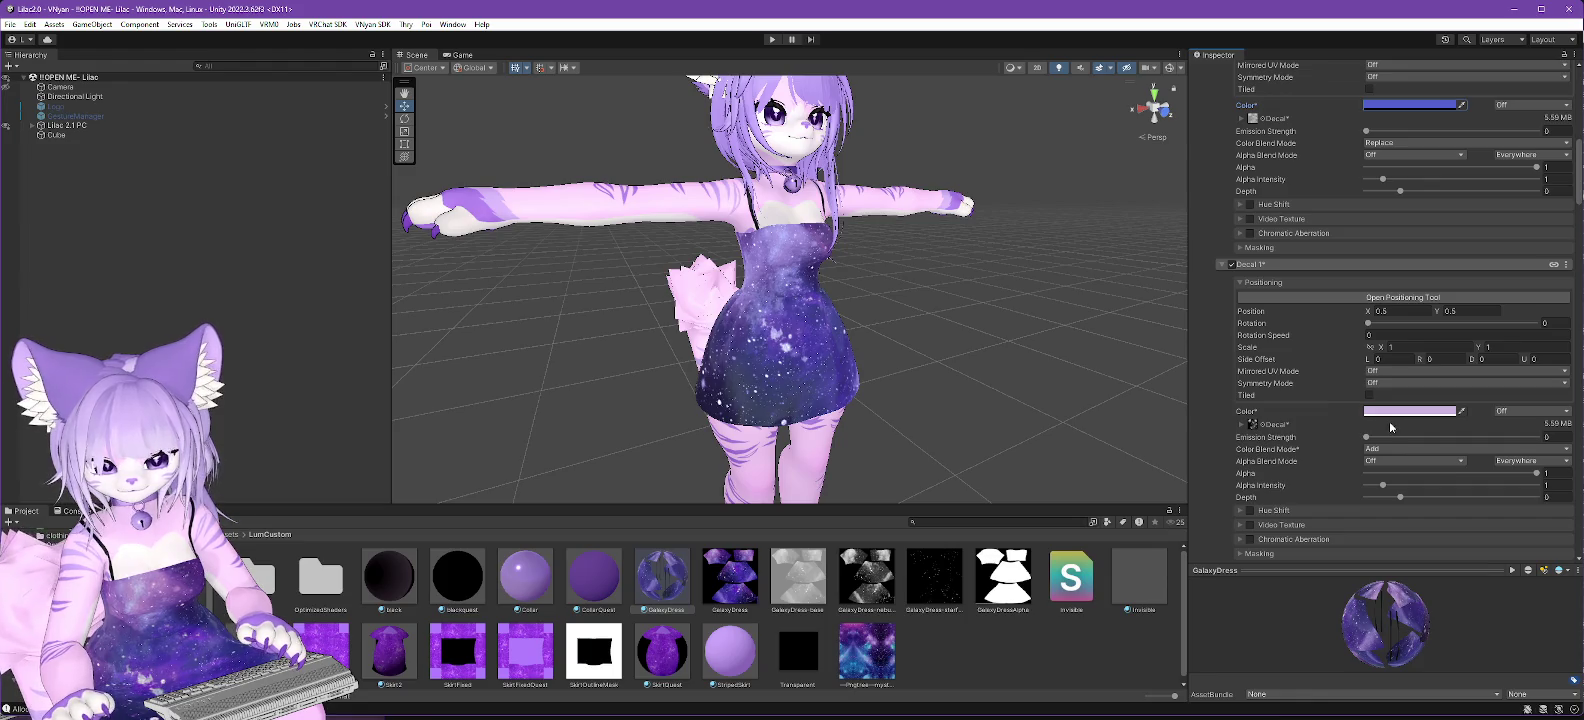
pyautogui.click(1388, 411)
pyautogui.moveTo(1486, 648); pyautogui.dragTo(1268, 631)
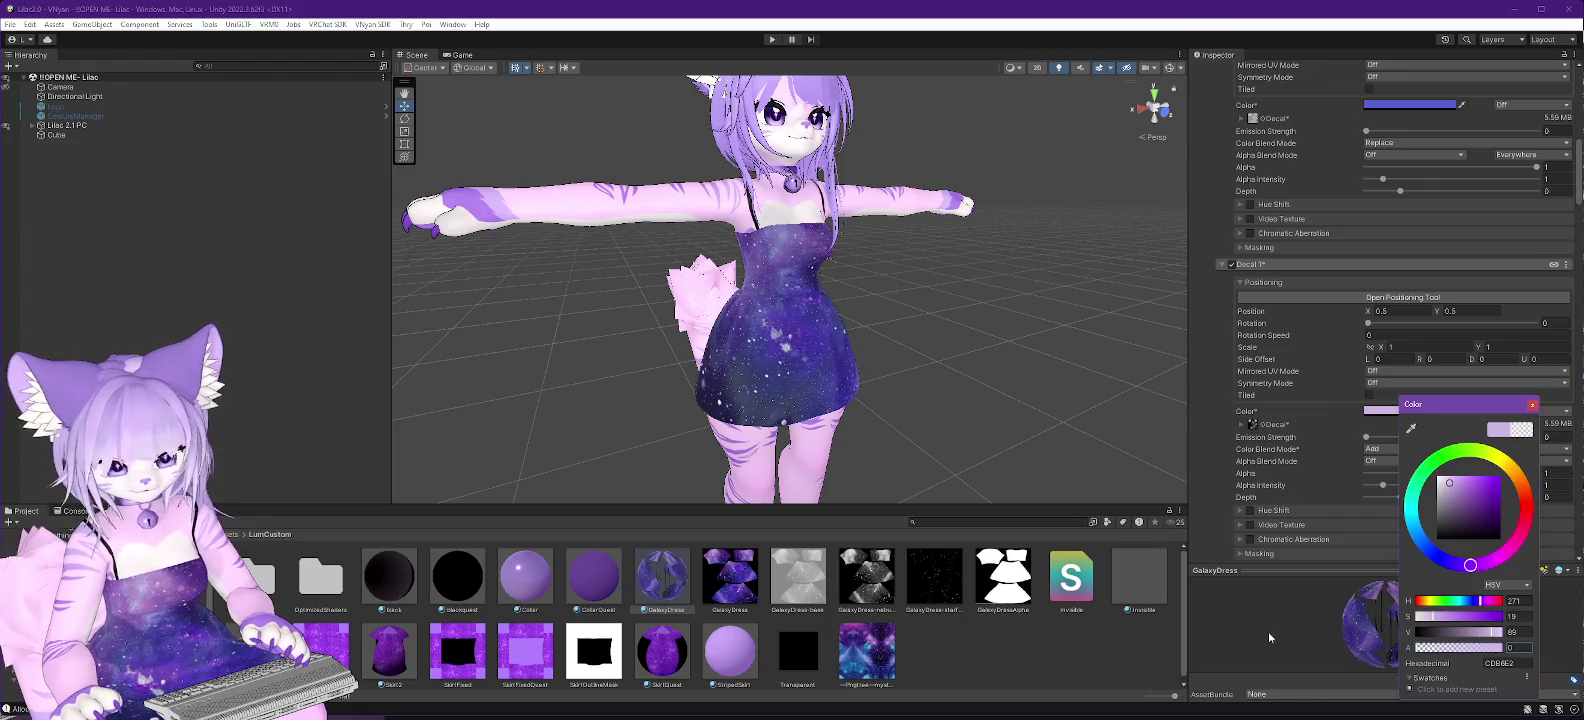
pyautogui.click(1533, 404)
# Set Decal 2's colour alpha to 0.
pyautogui.scroll(-8, 1296, 356)
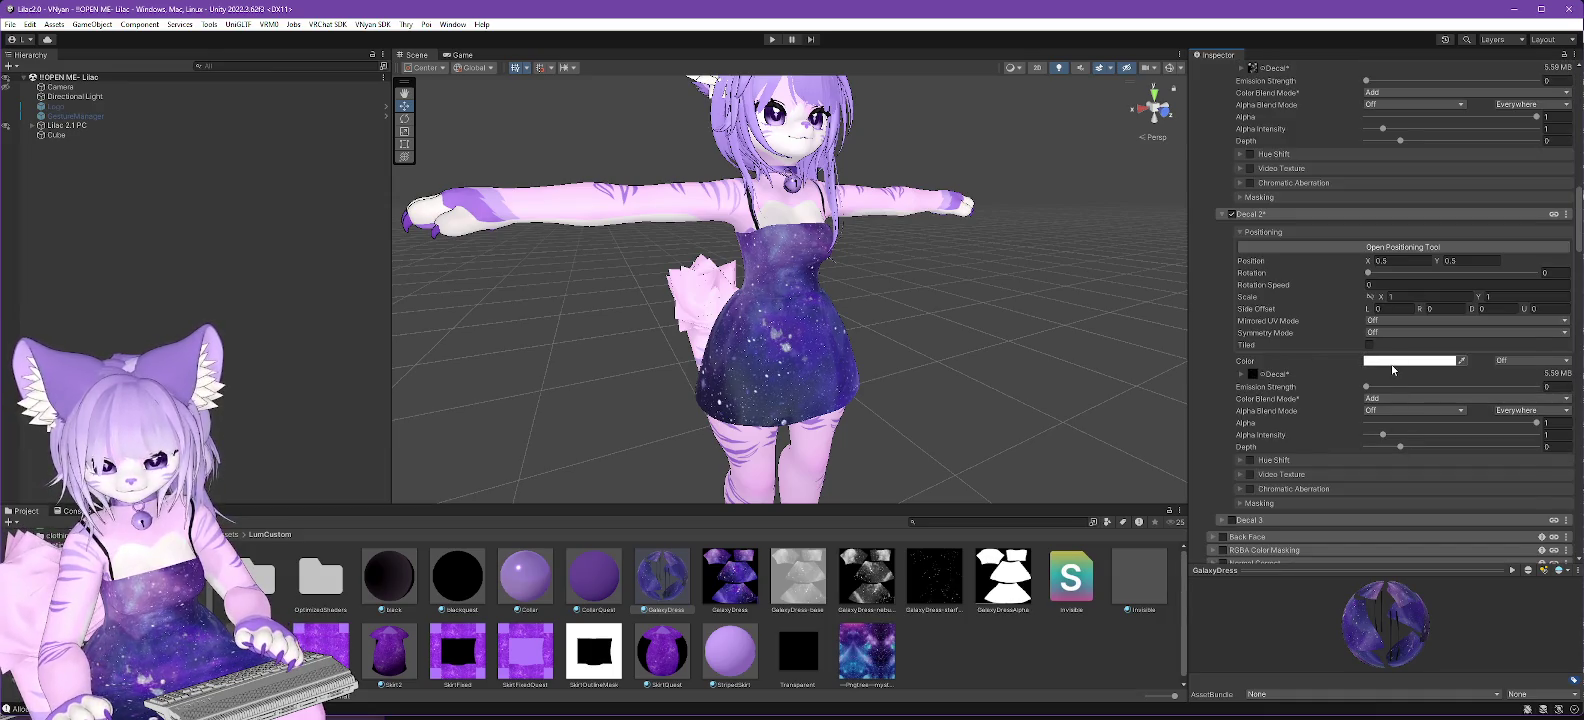
pyautogui.click(1396, 361)
pyautogui.moveTo(1490, 592); pyautogui.dragTo(1370, 588)
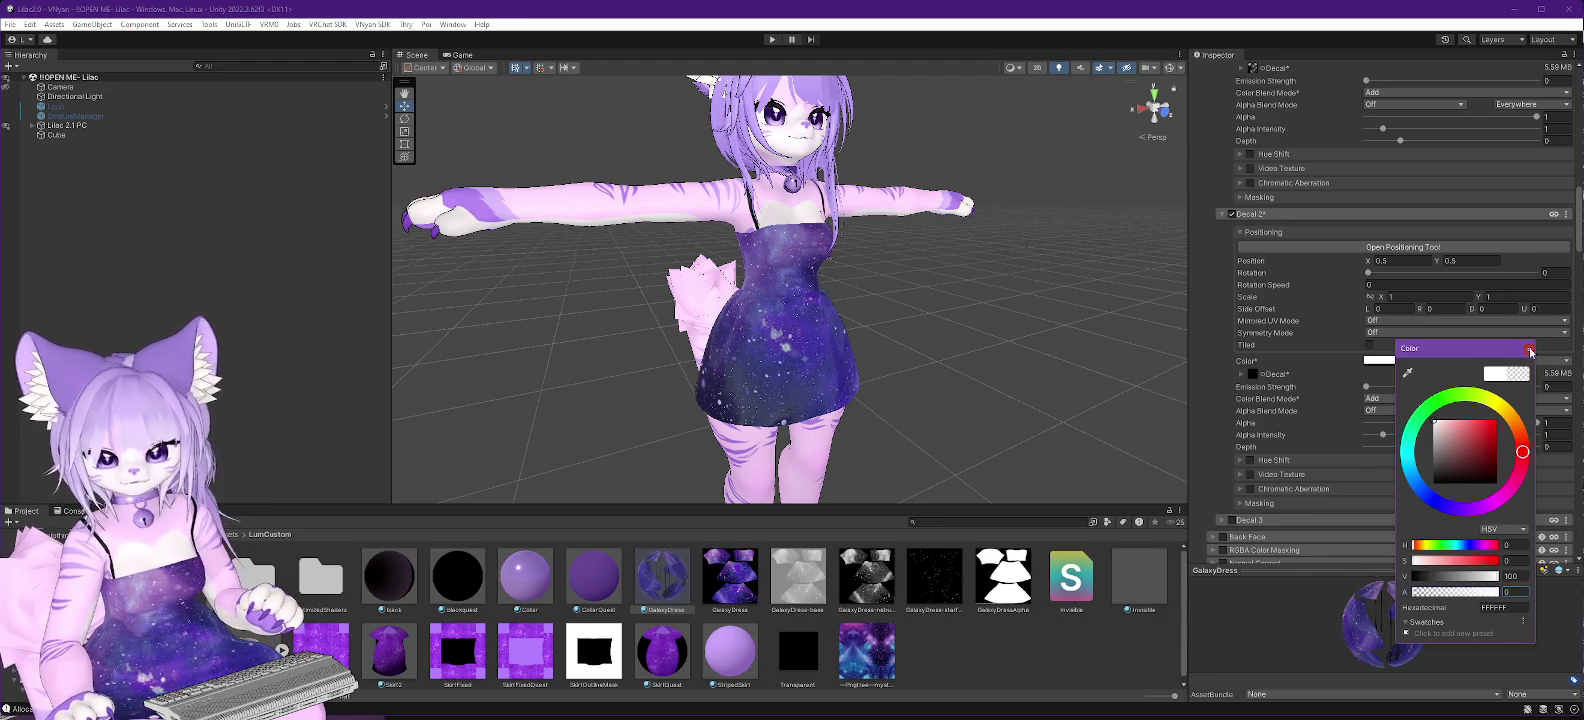
pyautogui.click(1529, 349)
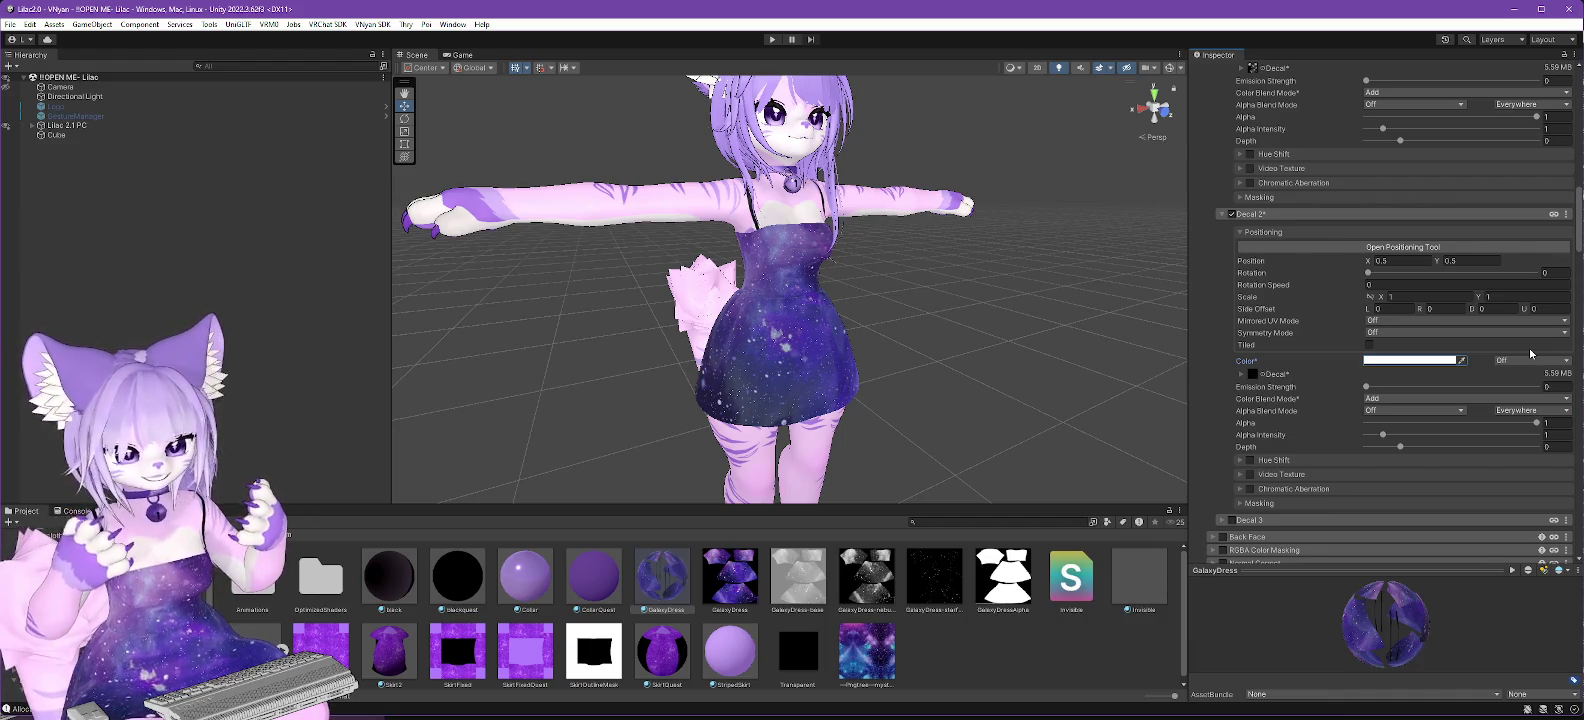
pyautogui.scroll(10, 1256, 221)
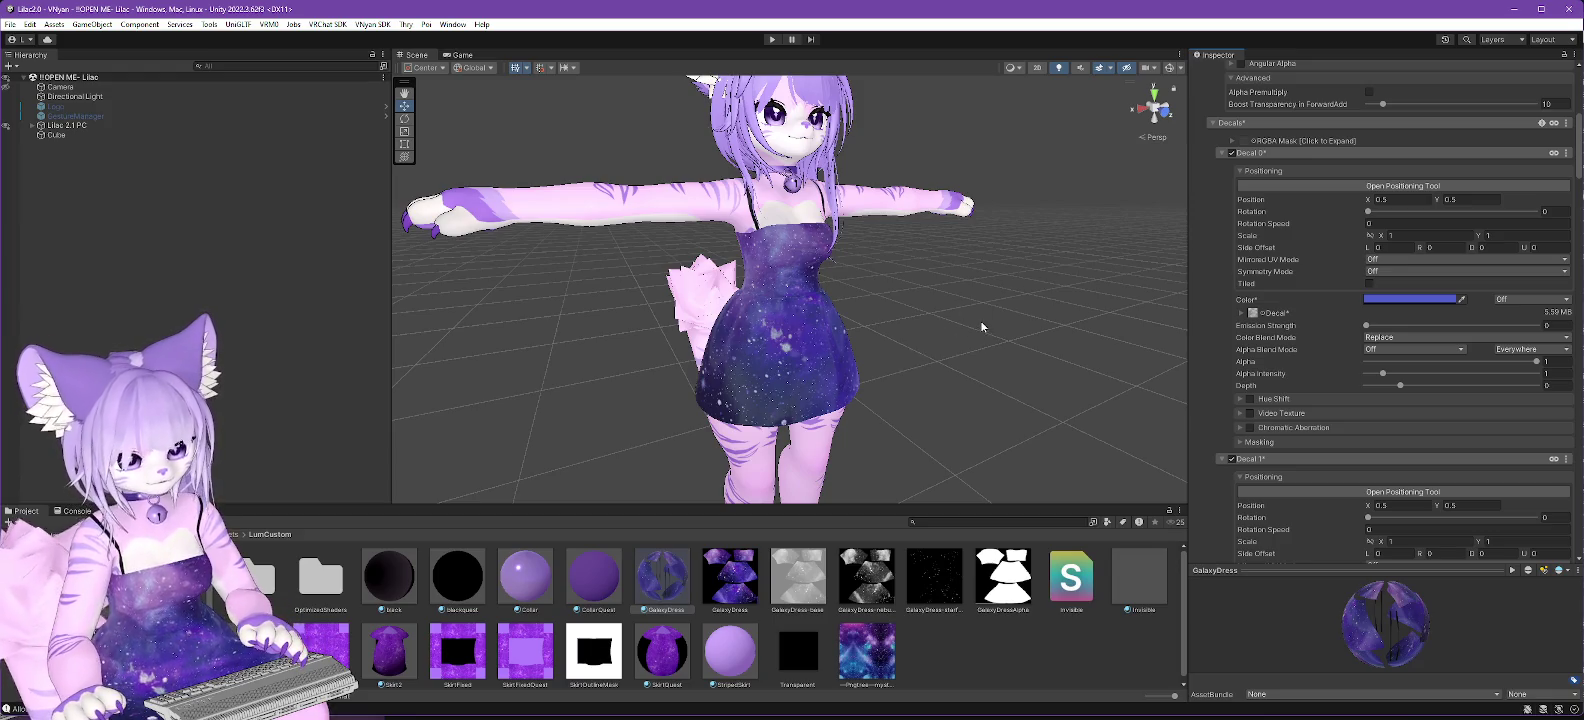
# Collapse the Decals section and tick Anisotropics on the GalaxyDress material.
pyautogui.scroll(-2, 844, 321)
pyautogui.scroll(3, 842, 319)
pyautogui.moveTo(842, 319)
pyautogui.mouseDown()
pyautogui.moveTo(775, 293)
pyautogui.moveTo(858, 257)
pyautogui.moveTo(966, 280)
pyautogui.moveTo(997, 265)
pyautogui.mouseUp()
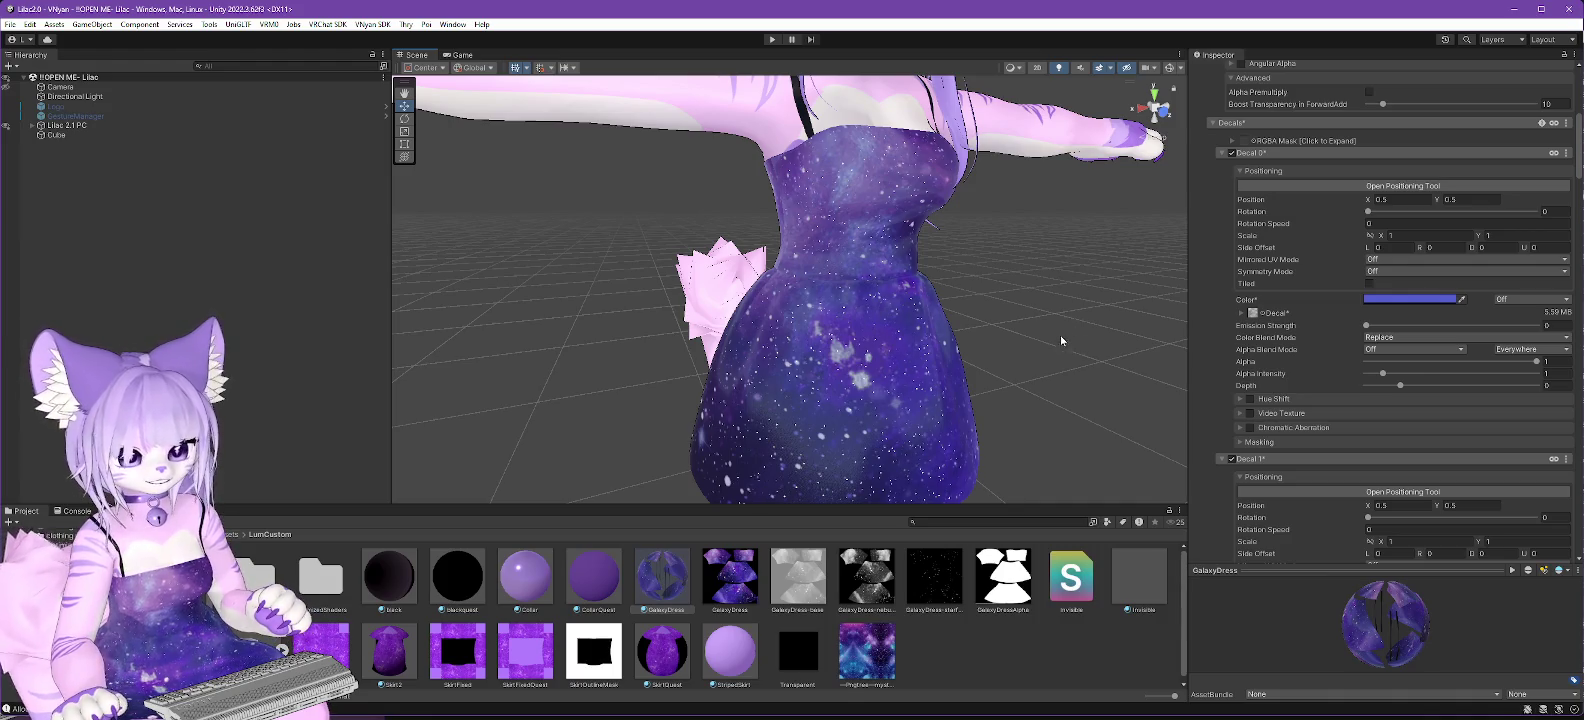
pyautogui.scroll(5, 1329, 337)
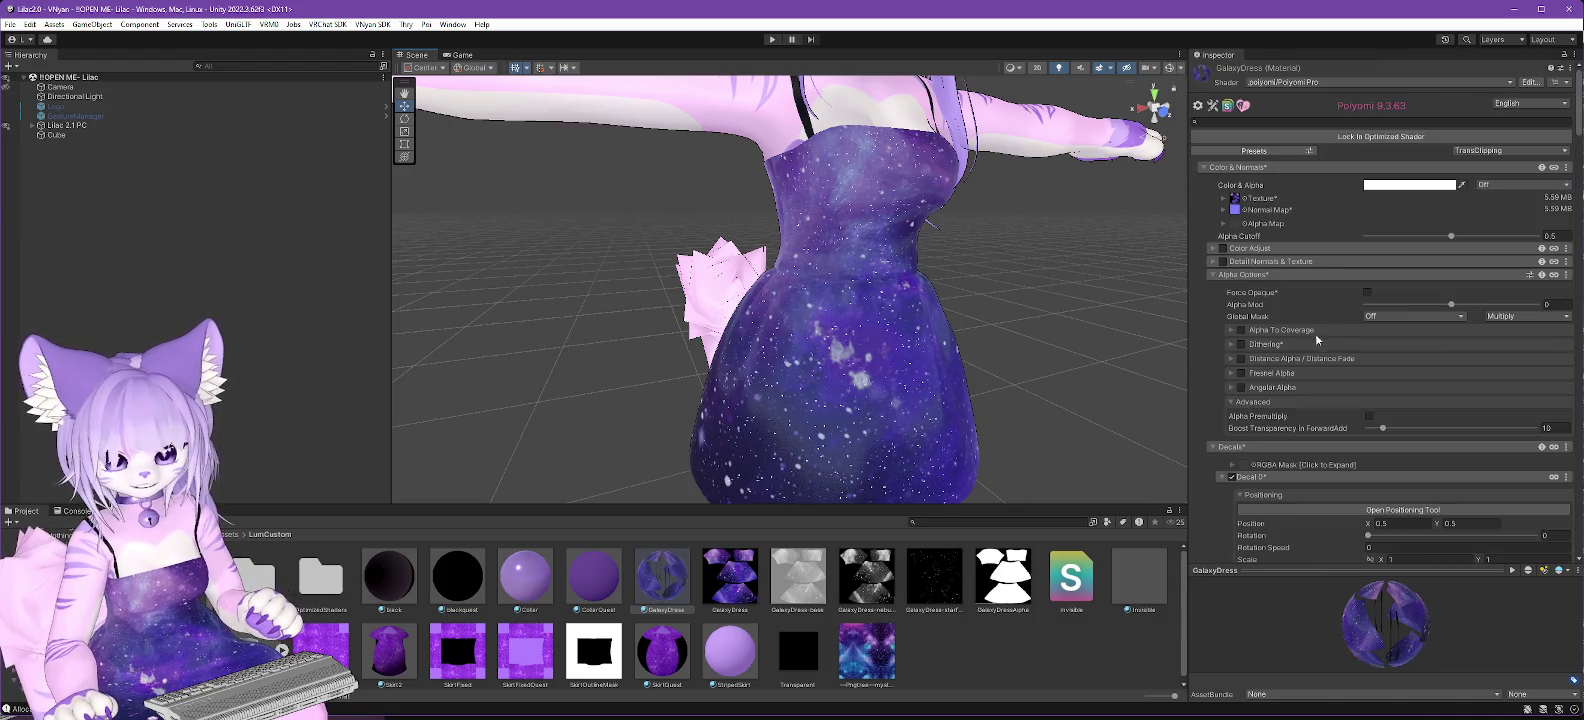
pyautogui.click(1213, 447)
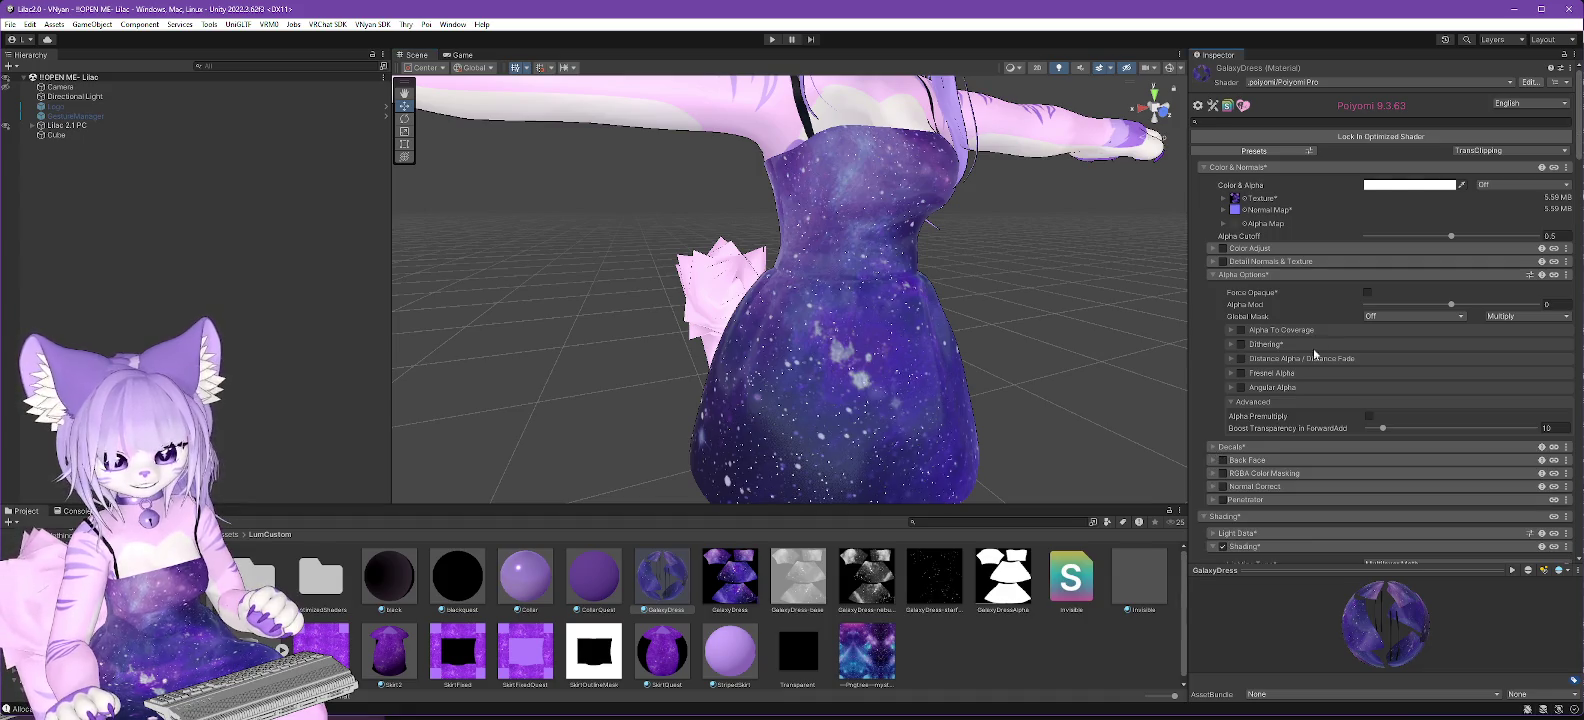
pyautogui.scroll(-2, 1303, 345)
pyautogui.scroll(-5, 1305, 345)
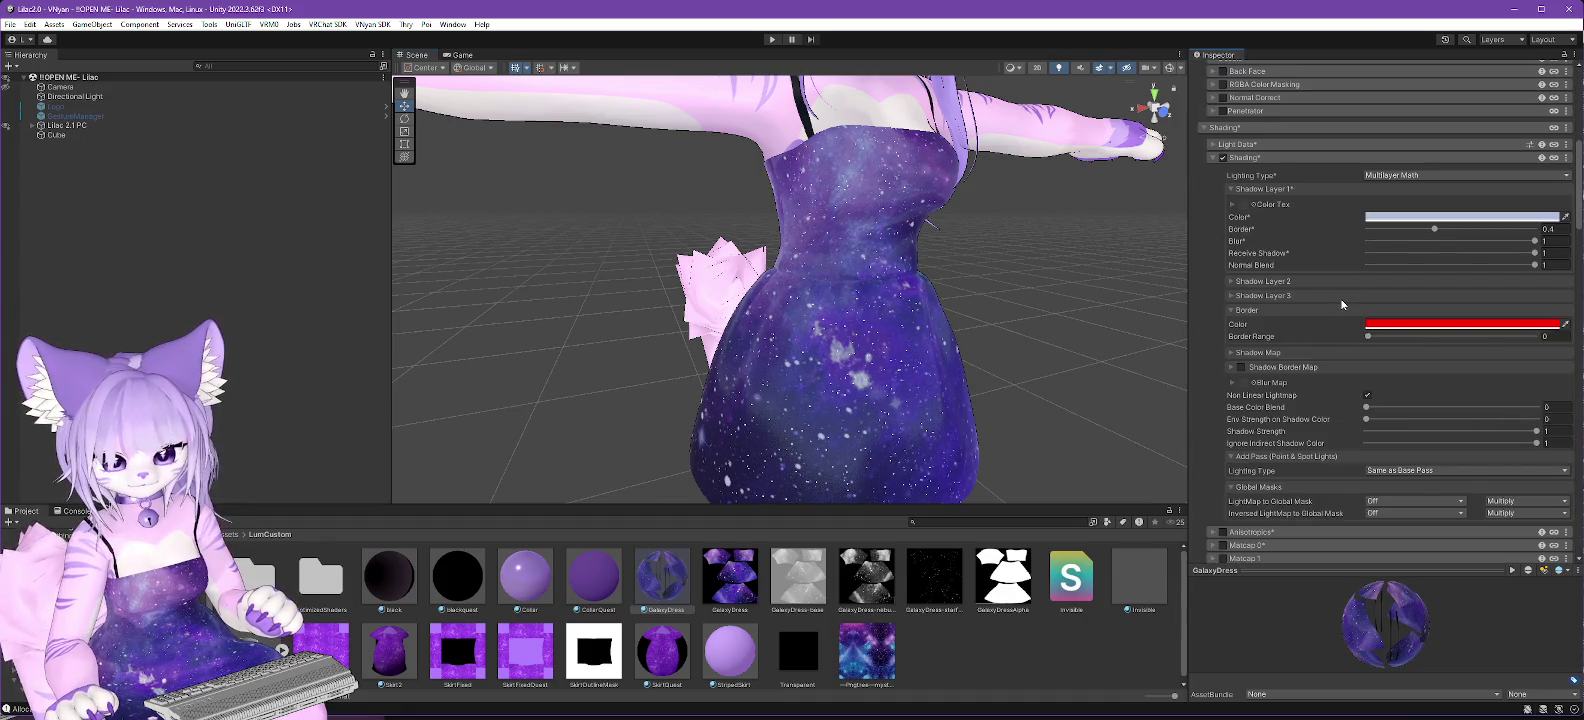
pyautogui.scroll(-4, 1341, 300)
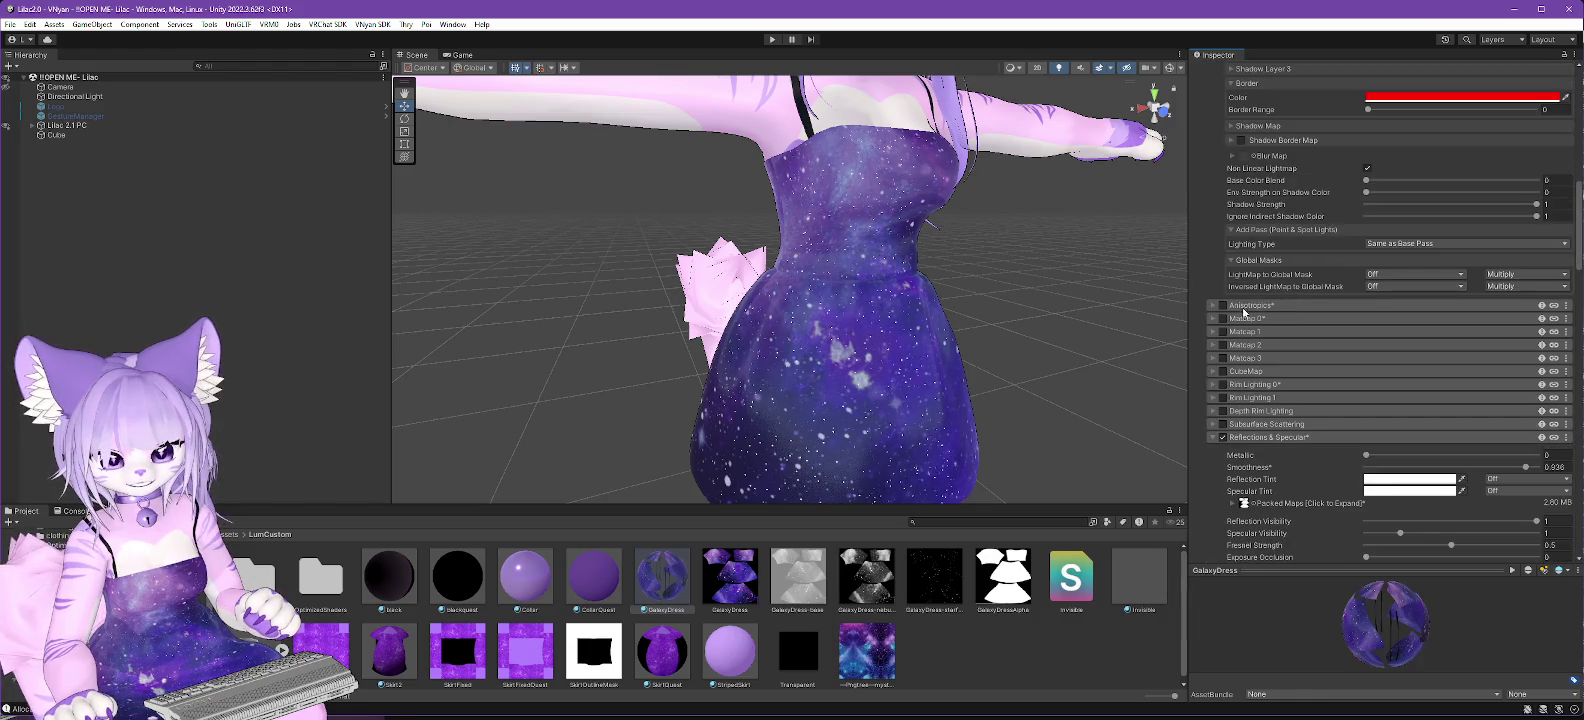
pyautogui.click(1222, 305)
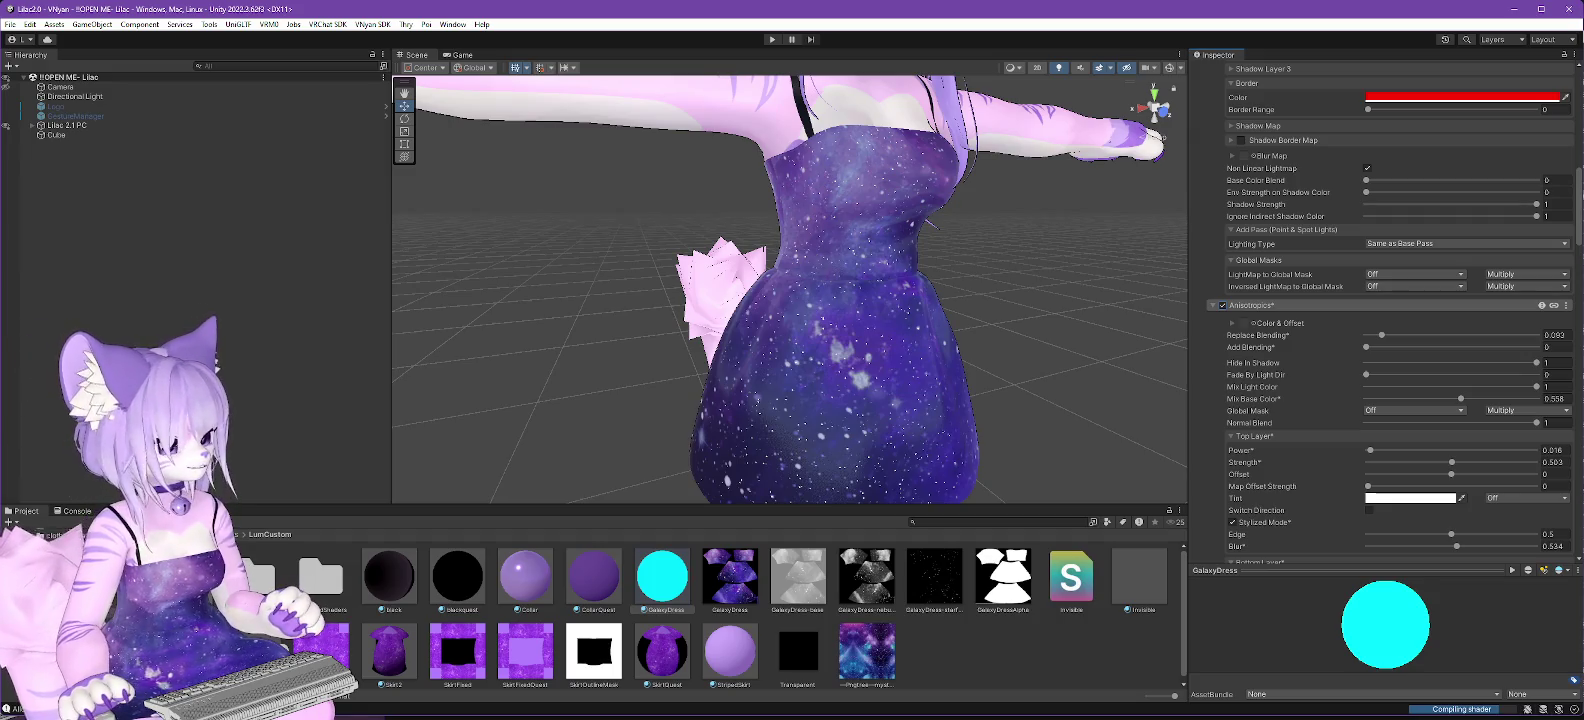
pyautogui.hotkey('alt', 'Tab')
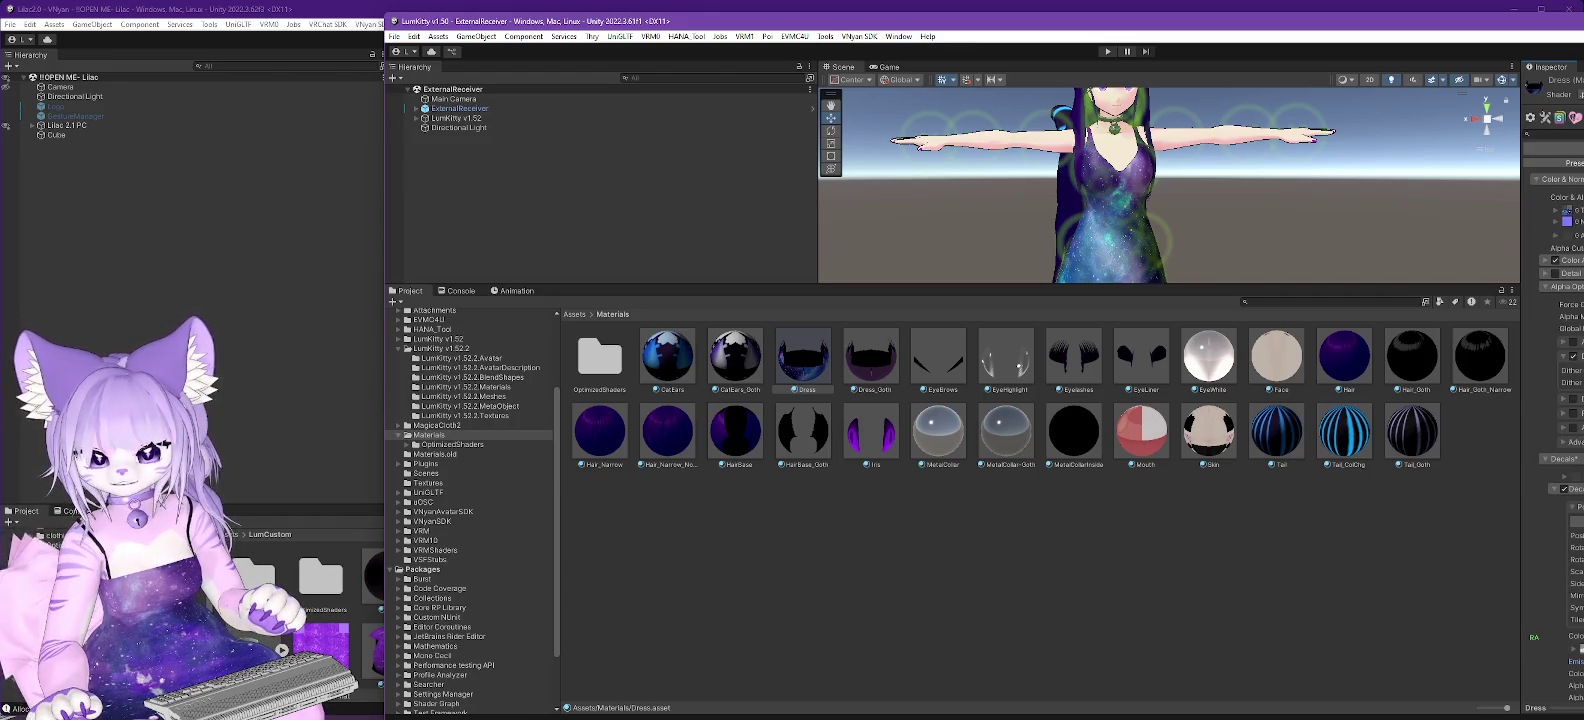
pyautogui.click(1540, 474)
pyautogui.click(1545, 473)
pyautogui.scroll(-10, 1537, 525)
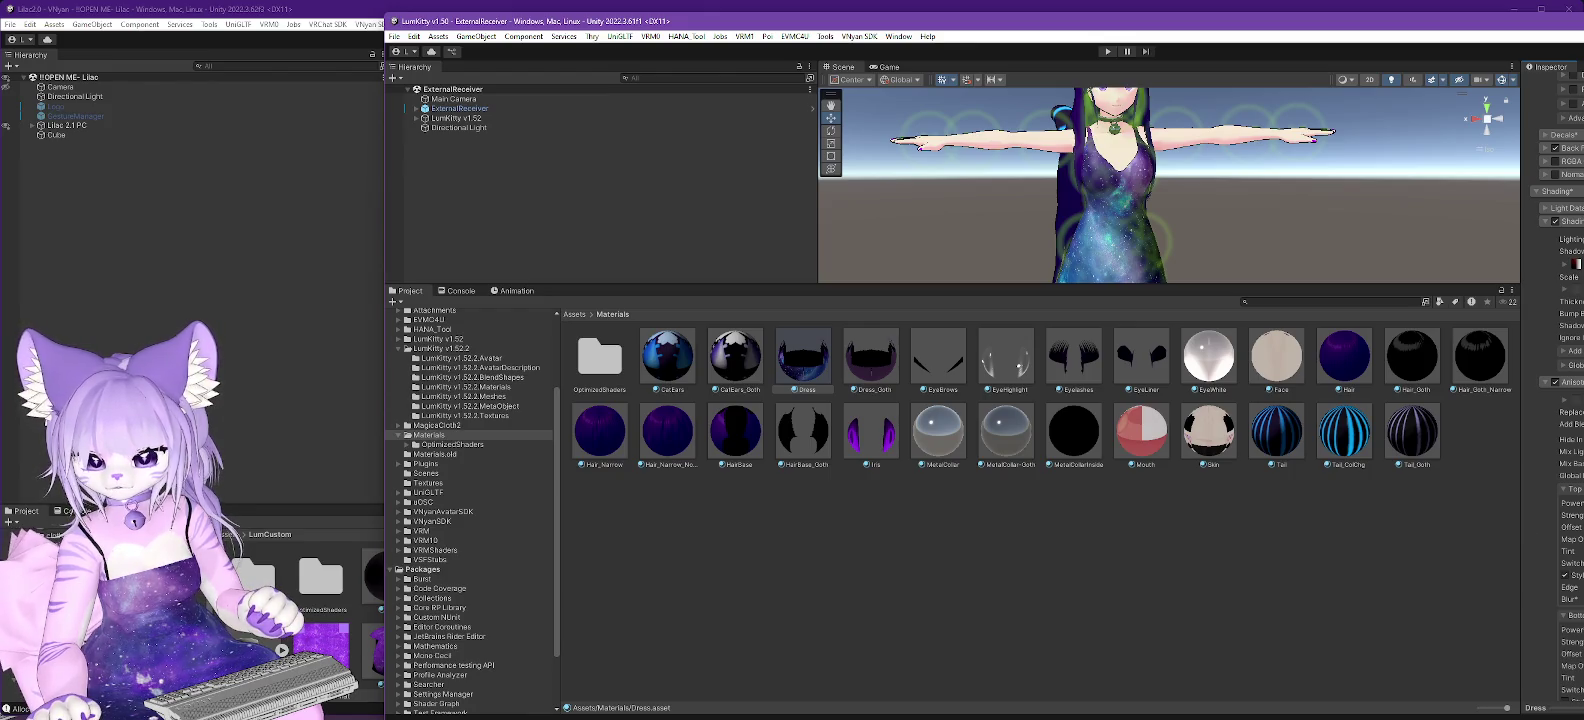
pyautogui.hotkey('alt', 'Tab')
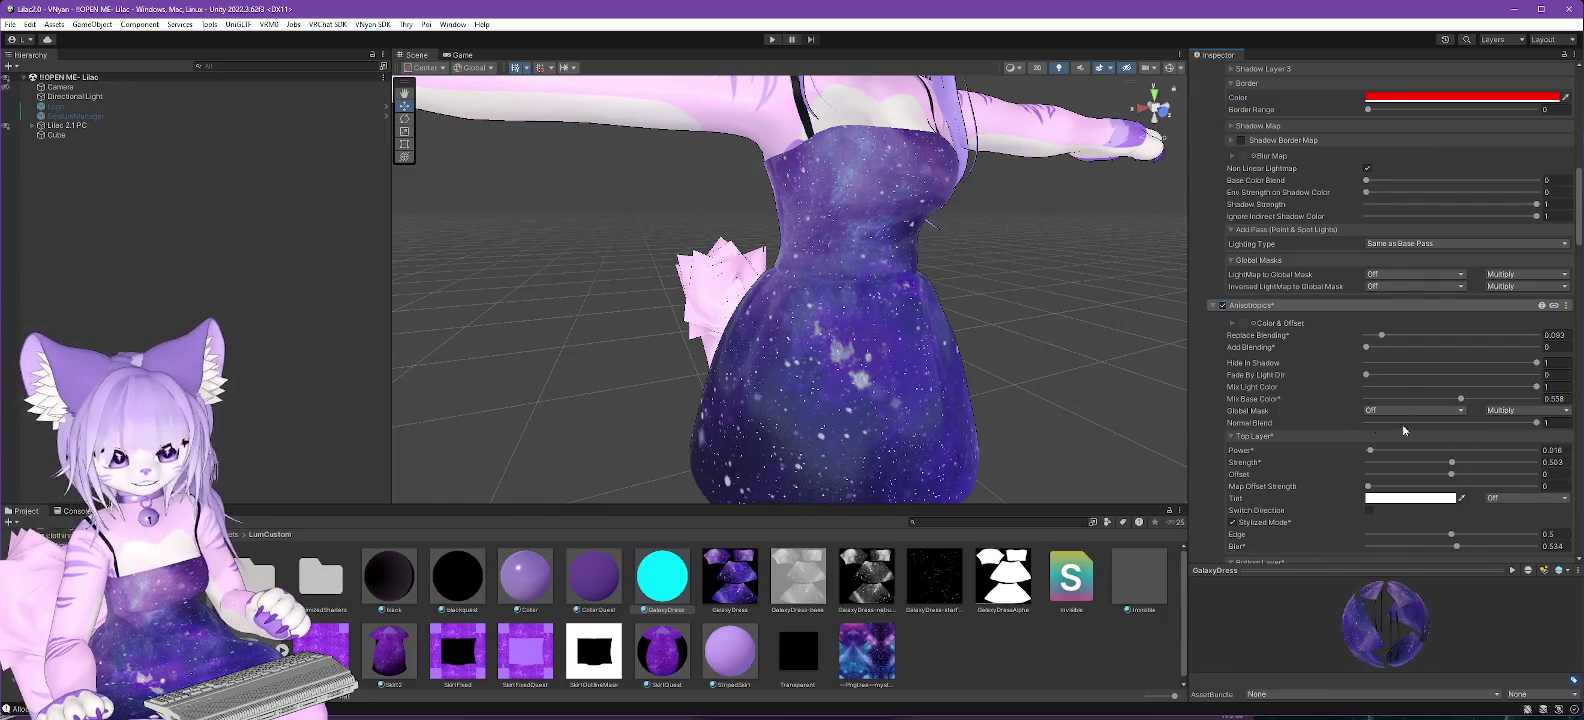
# Disable Reflections & Specular and Clear Coat on the GalaxyDress material.
pyautogui.scroll(-10, 1260, 385)
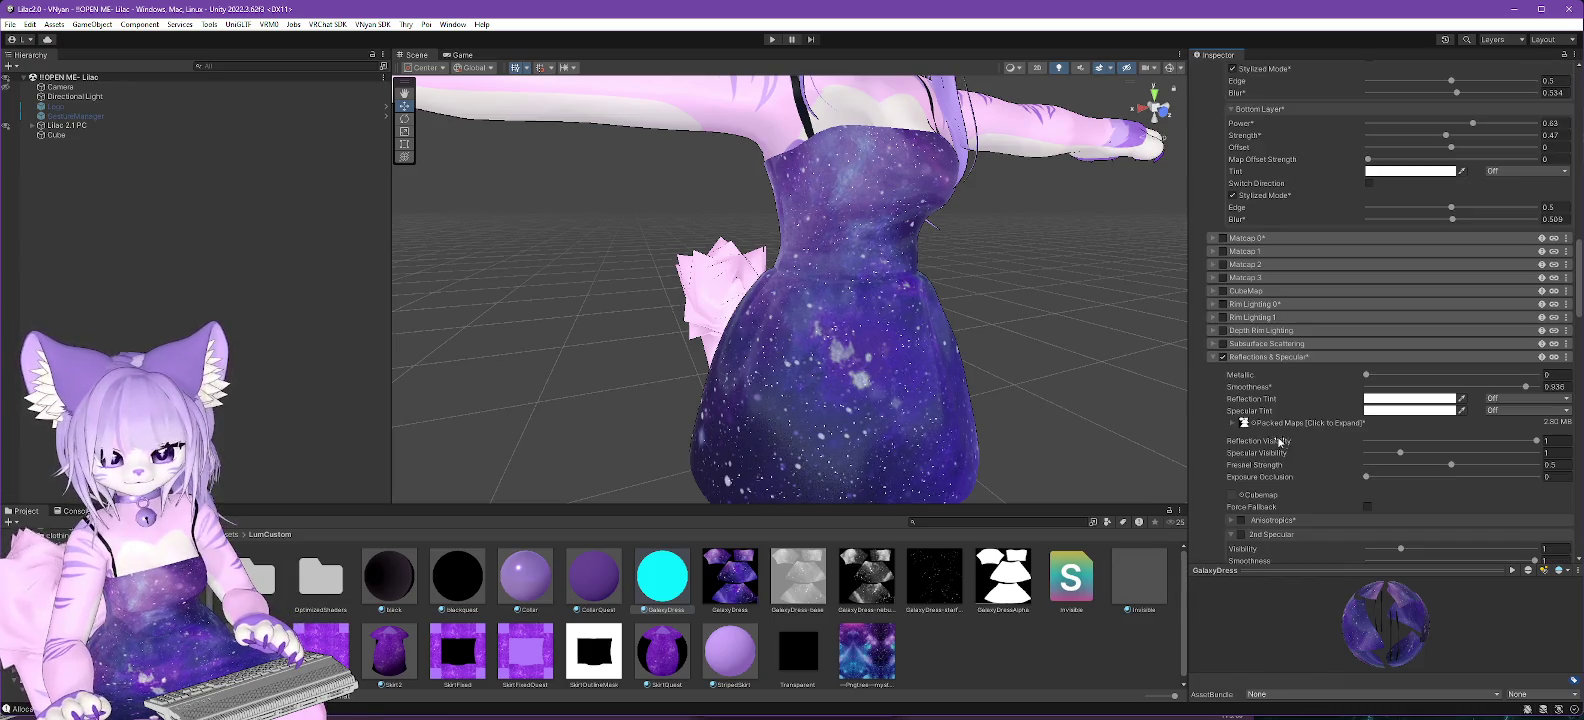
pyautogui.click(1222, 356)
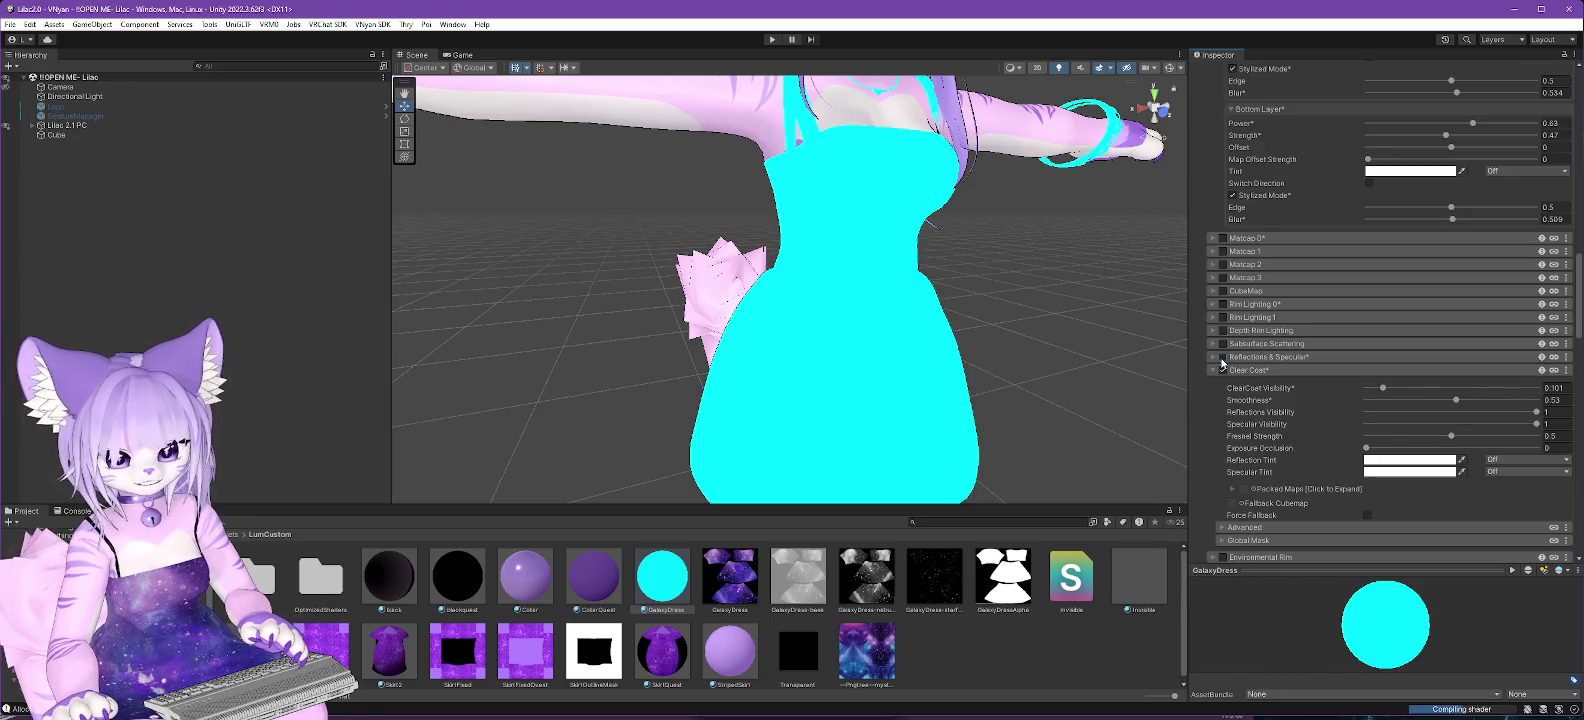
pyautogui.click(1223, 371)
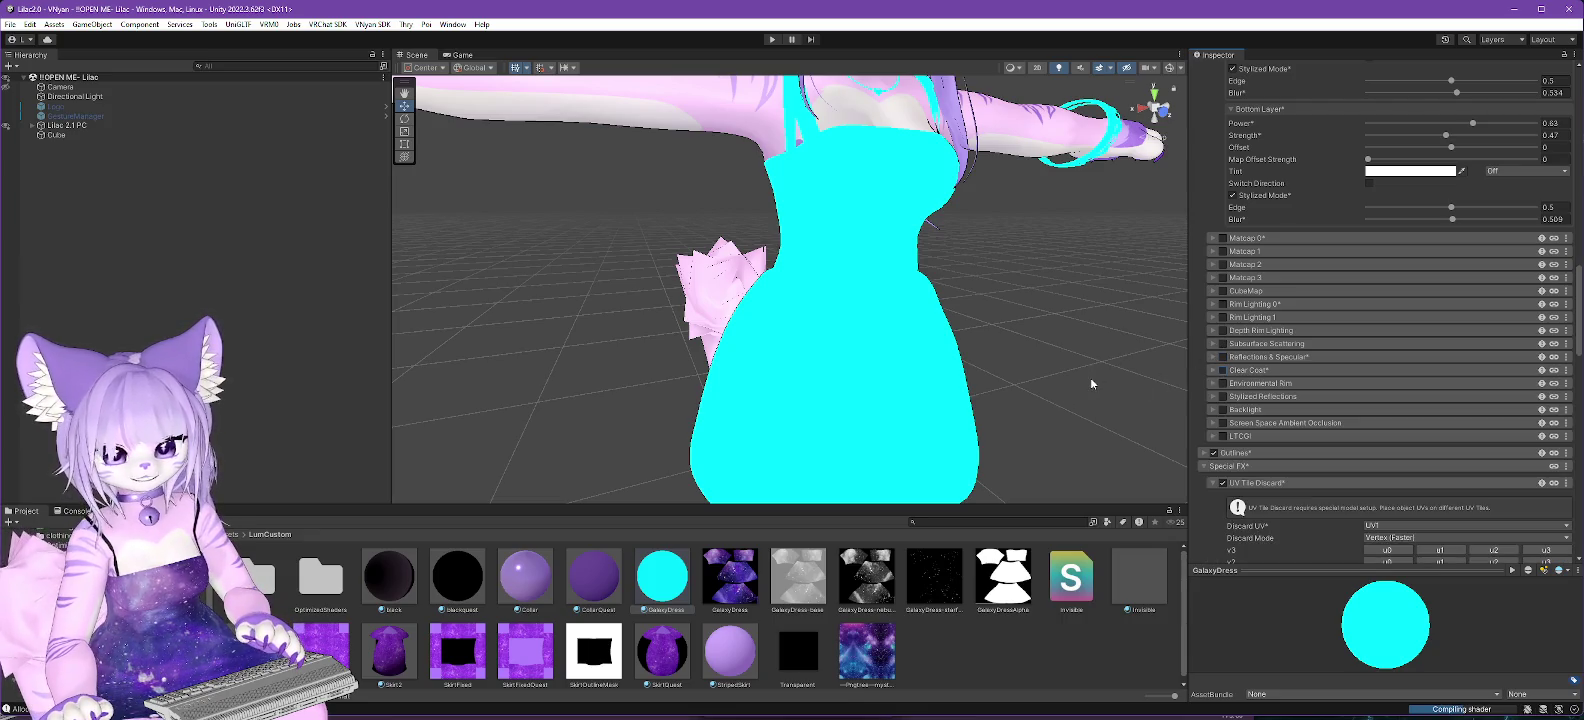
pyautogui.scroll(5, 1275, 360)
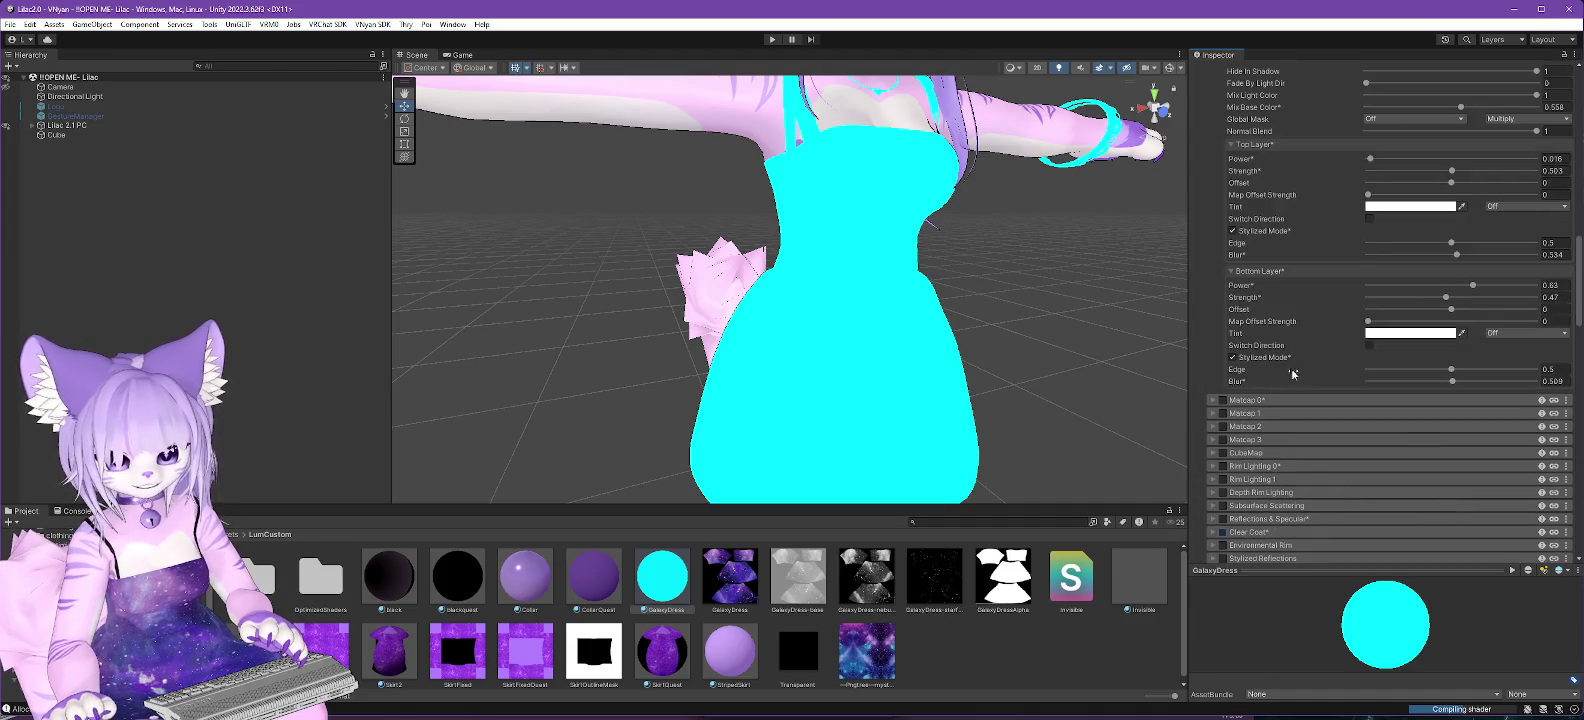
pyautogui.scroll(5, 1293, 374)
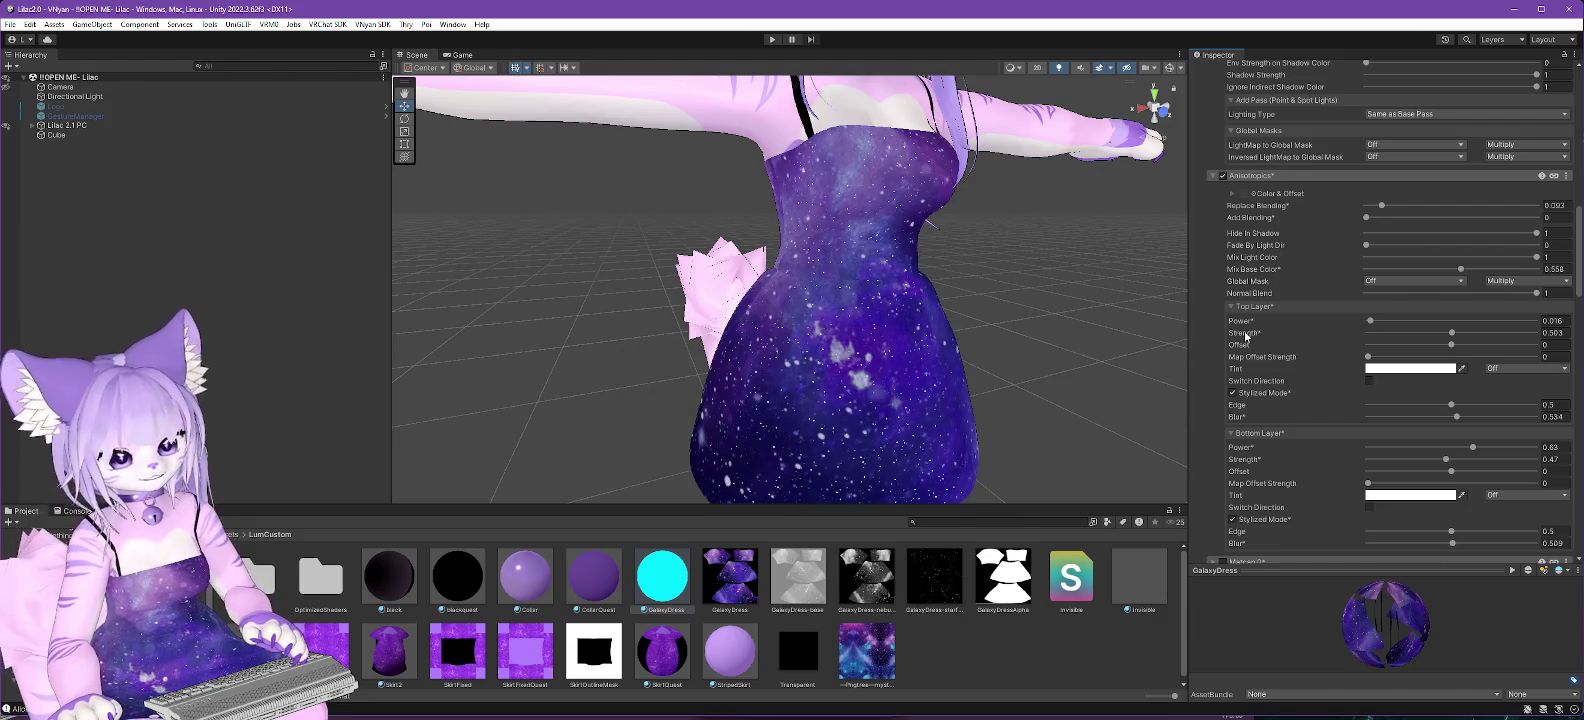
# Toggle Anisotropics off and on to compare, leaving it enabled.
pyautogui.click(1222, 175)
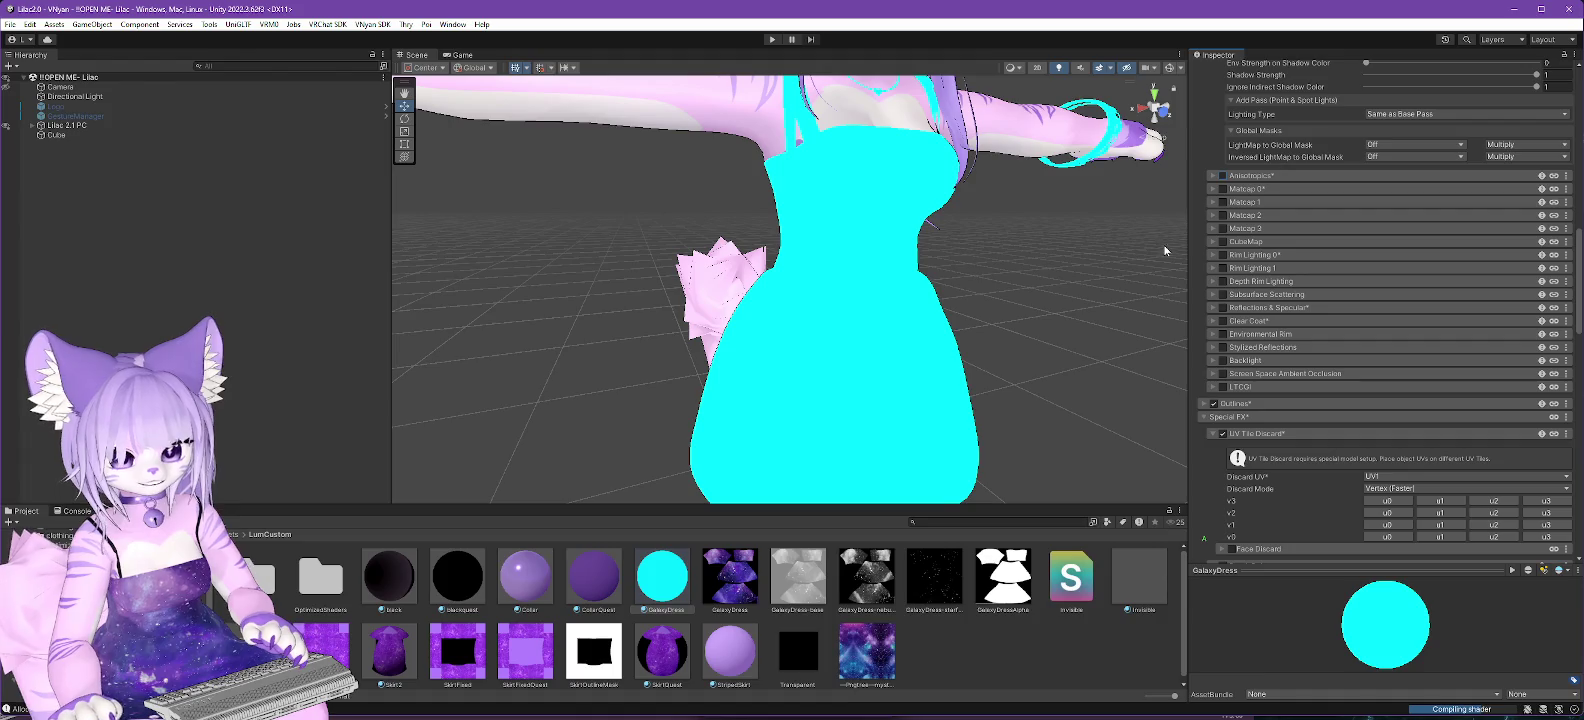
pyautogui.click(1222, 176)
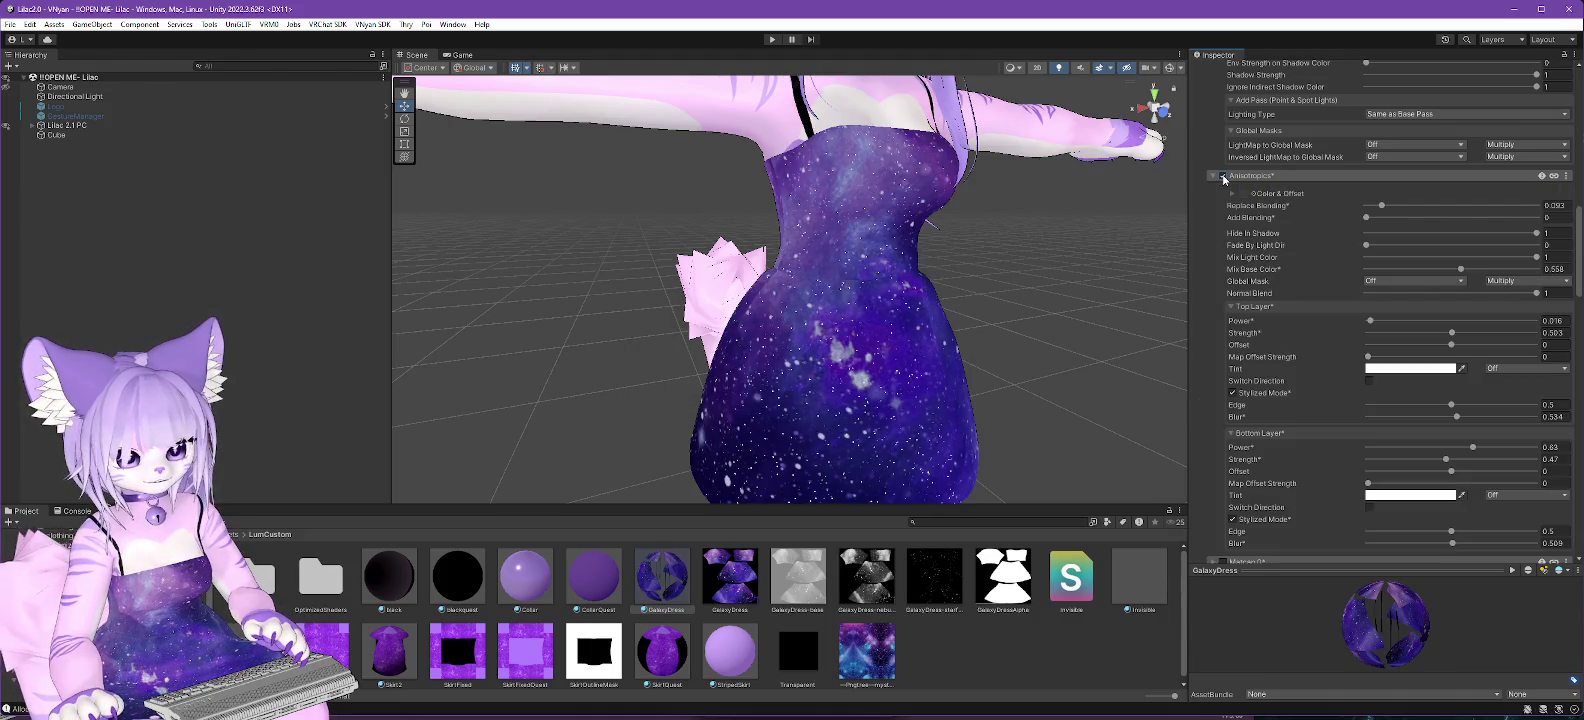
pyautogui.click(1222, 176)
pyautogui.click(1222, 176)
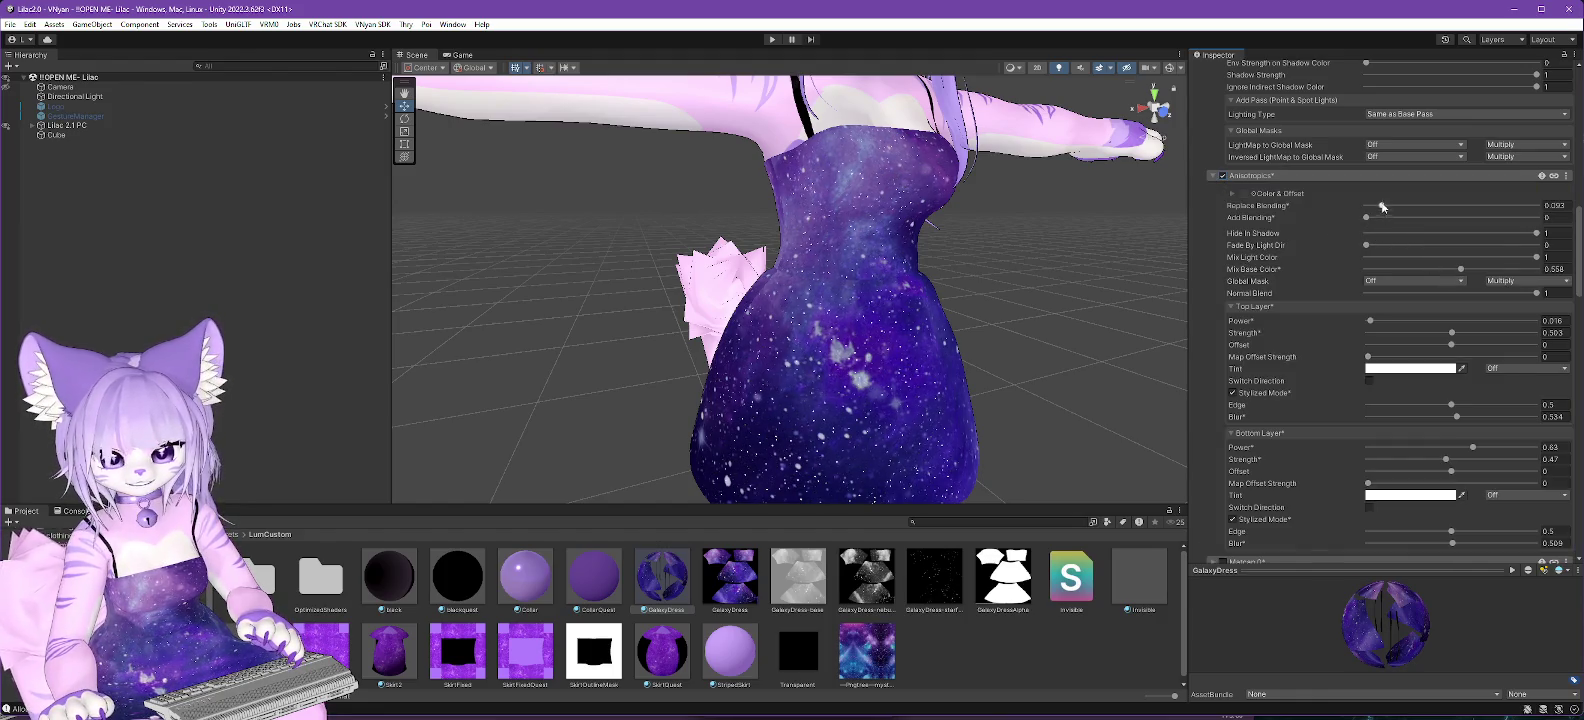
# Raise both anisotropic Replace Blending and Add Blending to 1.
pyautogui.moveTo(1366, 222); pyautogui.dragTo(1511, 224)
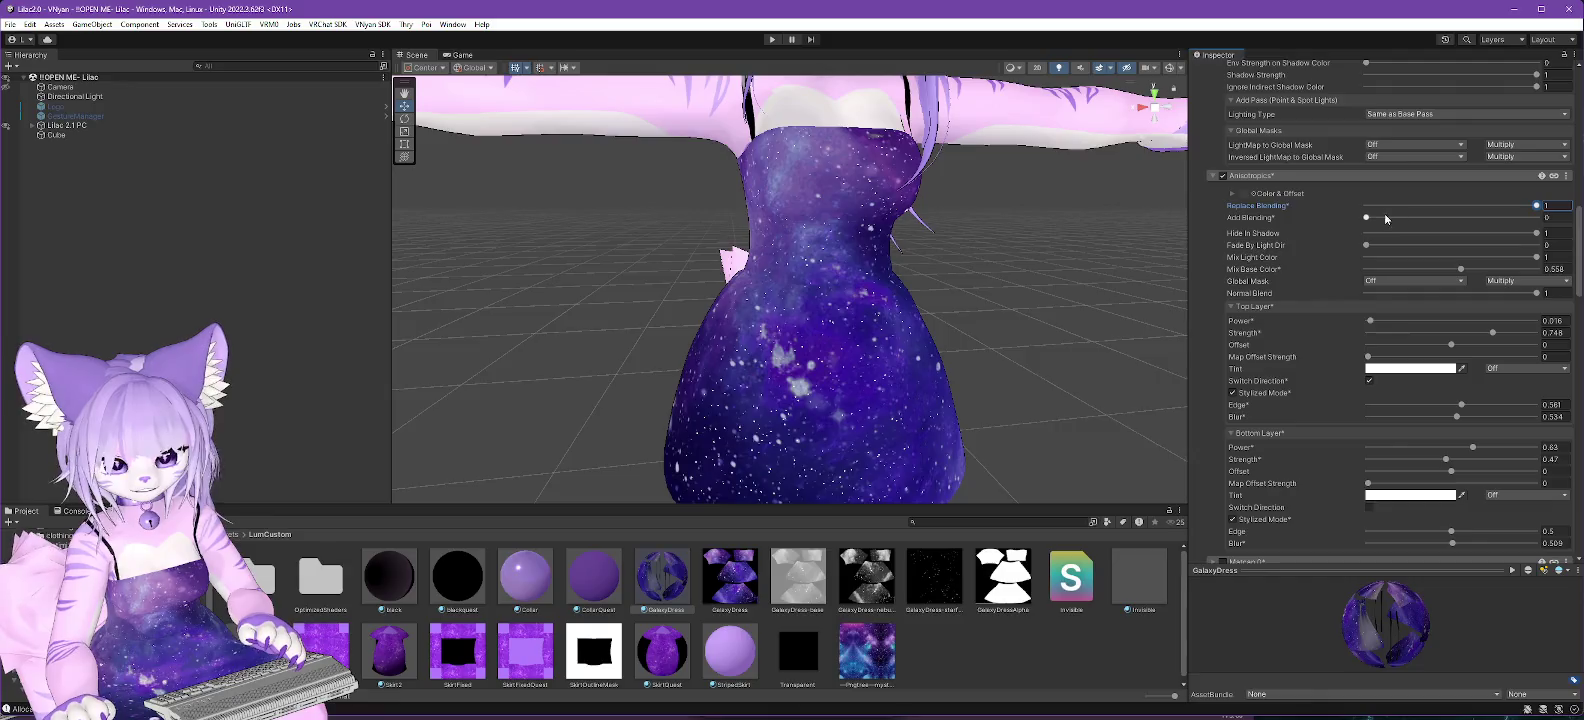
pyautogui.moveTo(1366, 219); pyautogui.dragTo(1537, 217)
pyautogui.moveTo(1048, 362)
pyautogui.keyDown('alt'); pyautogui.mouseDown()
pyautogui.moveTo(881, 328)
pyautogui.moveTo(1029, 413)
pyautogui.moveTo(1098, 346)
pyautogui.moveTo(1053, 413)
pyautogui.moveTo(992, 448)
pyautogui.mouseUp(); pyautogui.keyUp('alt')
pyautogui.scroll(-5, 990, 448)
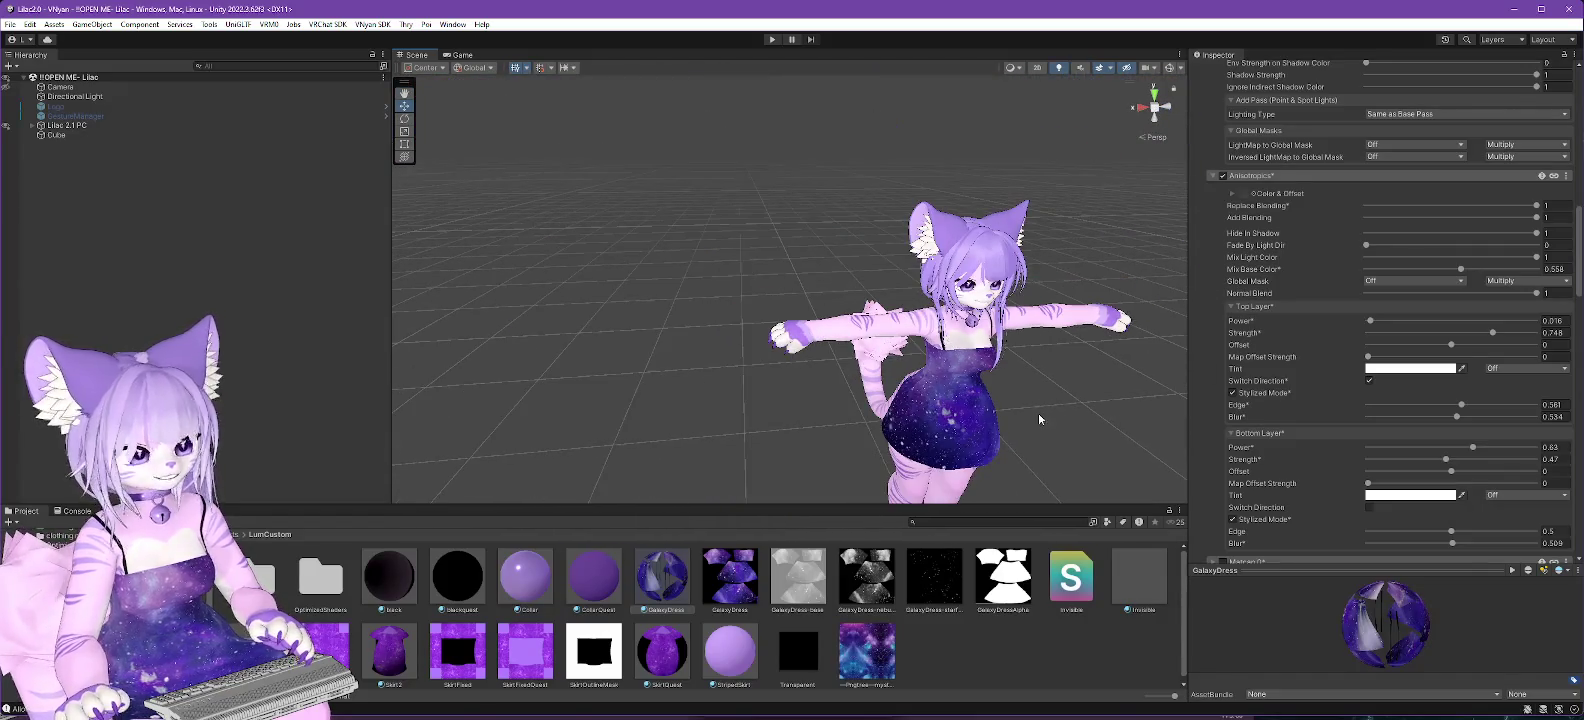
# Select the Directional Light, show gizmos, and drag it forward so Z goes from 0.191 to 0.892.
pyautogui.click(74, 96)
pyautogui.moveTo(900, 340)
pyautogui.keyDown('alt'); pyautogui.mouseDown()
pyautogui.moveTo(796, 330)
pyautogui.moveTo(1103, 204)
pyautogui.moveTo(1017, 192)
pyautogui.moveTo(1008, 304)
pyautogui.moveTo(1021, 304)
pyautogui.moveTo(933, 302)
pyautogui.mouseUp(); pyautogui.keyUp('alt')
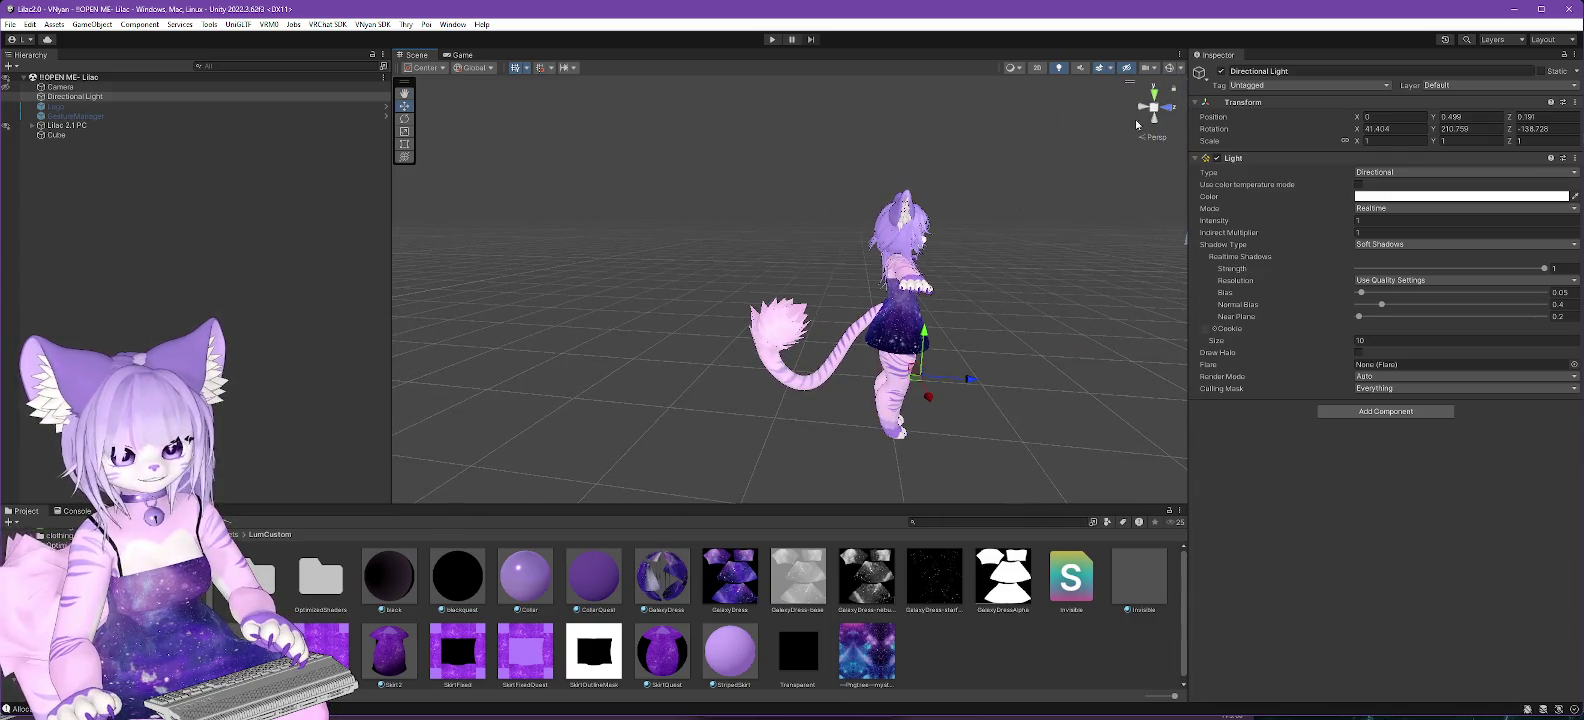
pyautogui.click(1171, 72)
pyautogui.moveTo(965, 376)
pyautogui.mouseDown()
pyautogui.moveTo(1005, 417)
pyautogui.moveTo(1180, 462)
pyautogui.moveTo(537, 190)
pyautogui.mouseUp()
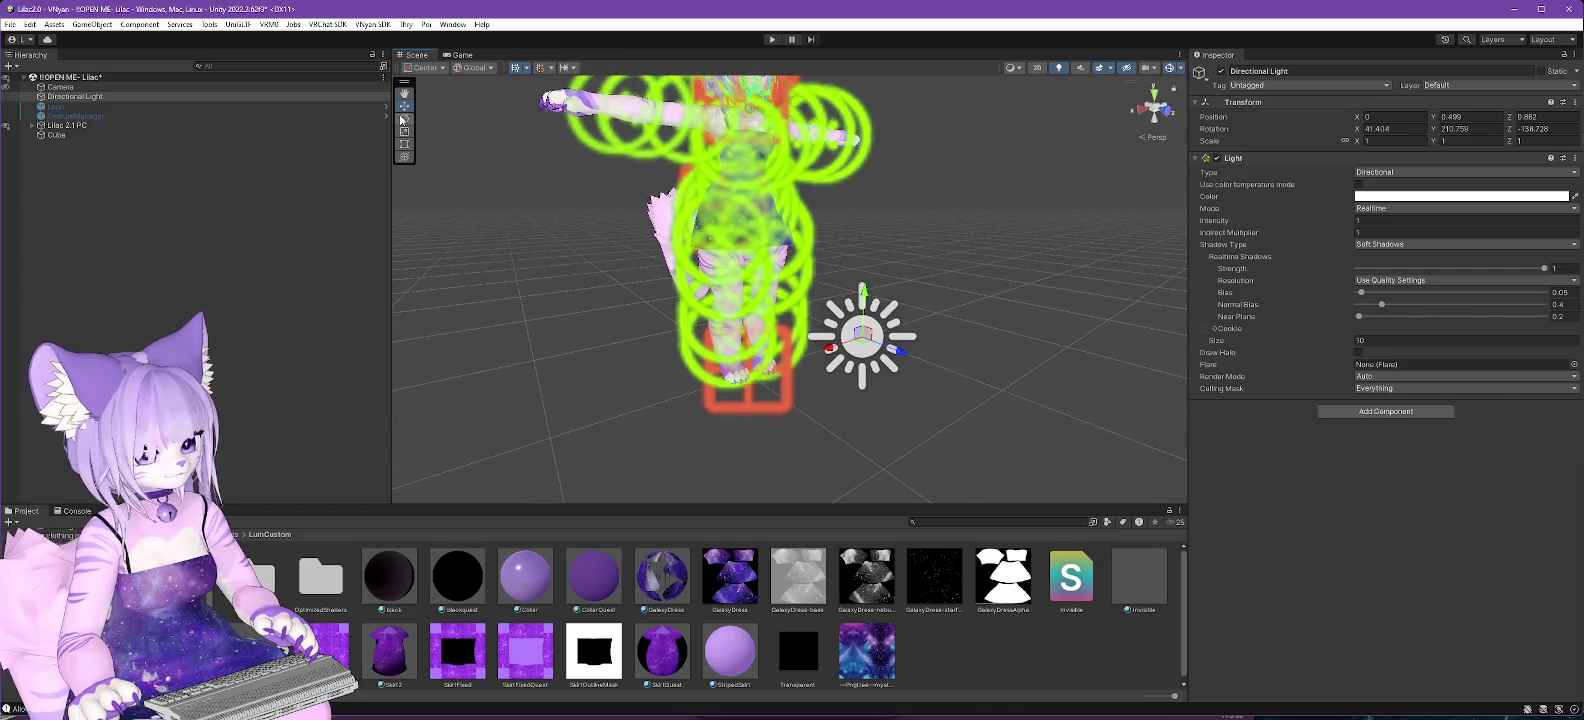
pyautogui.moveTo(1036, 337)
pyautogui.keyDown('alt'); pyautogui.mouseDown()
pyautogui.moveTo(1206, 343)
pyautogui.moveTo(1005, 362)
pyautogui.mouseUp(); pyautogui.keyUp('alt')
# Toggle scene gizmos off and on while orbiting to inspect the collider spheres around the tail.
pyautogui.click(1169, 70)
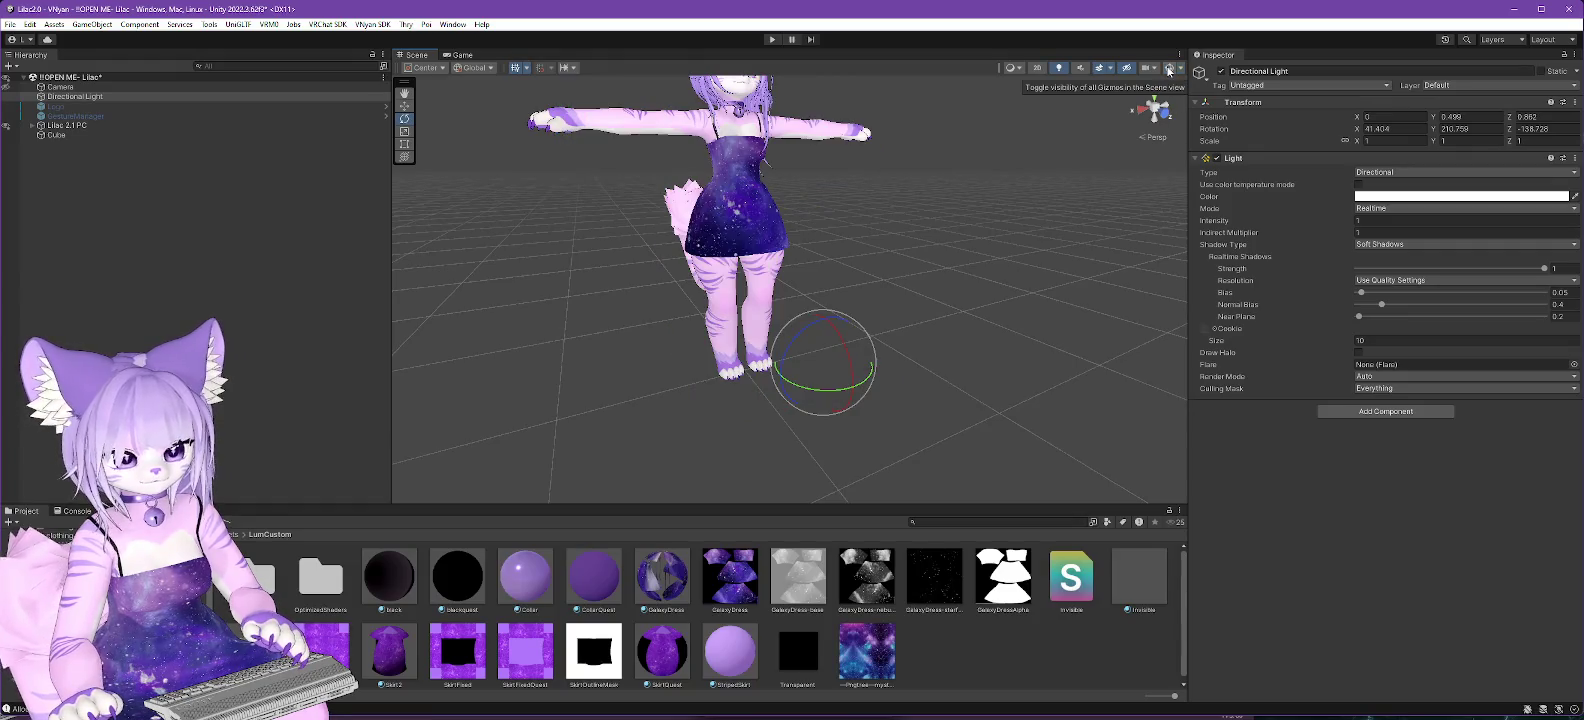
pyautogui.scroll(3, 848, 305)
pyautogui.moveTo(855, 312)
pyautogui.keyDown('alt'); pyautogui.mouseDown()
pyautogui.moveTo(908, 314)
pyautogui.moveTo(868, 317)
pyautogui.mouseUp(); pyautogui.keyUp('alt')
pyautogui.click(1169, 70)
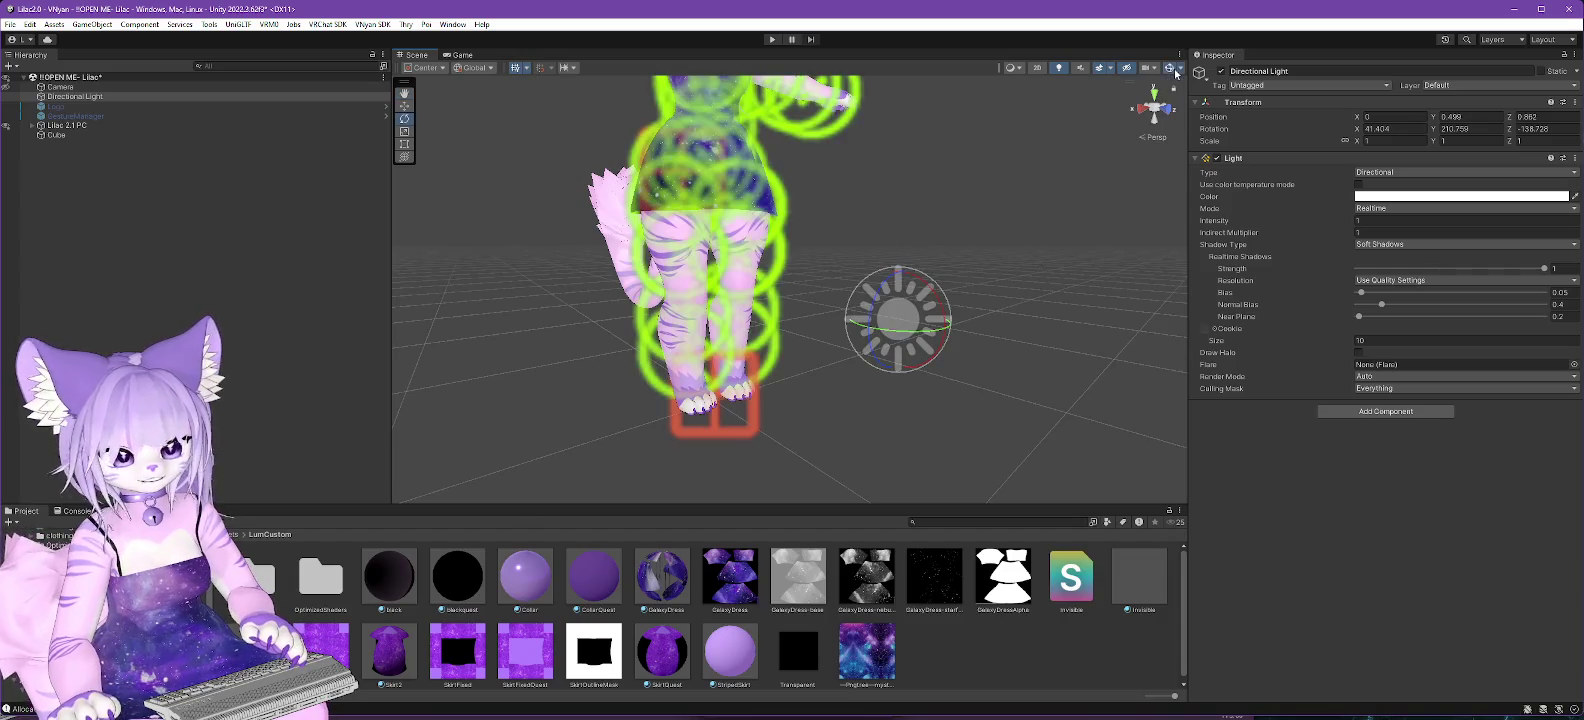
pyautogui.keyDown('alt'); pyautogui.moveTo(1029, 297); pyautogui.dragTo(912, 304); pyautogui.keyUp('alt')
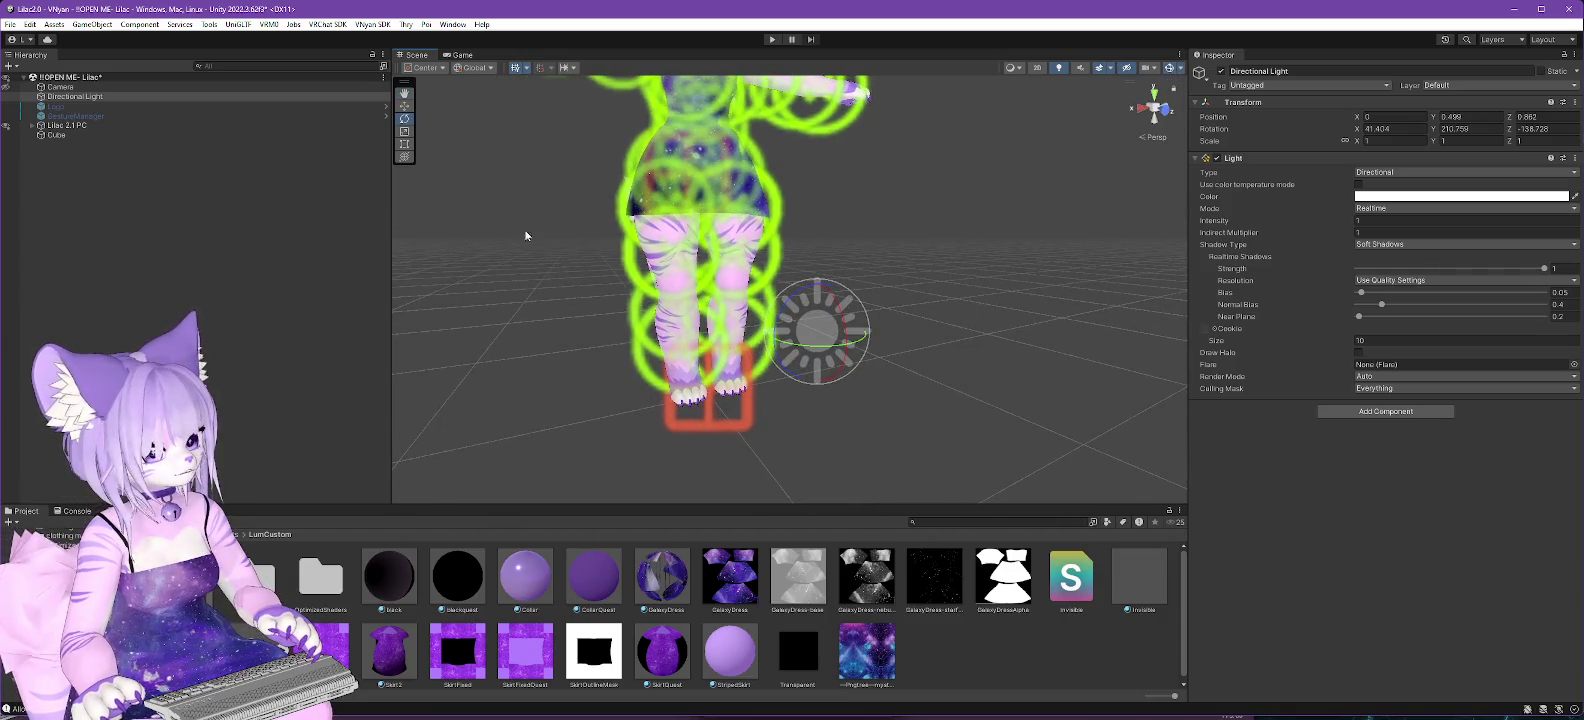
pyautogui.click(75, 96)
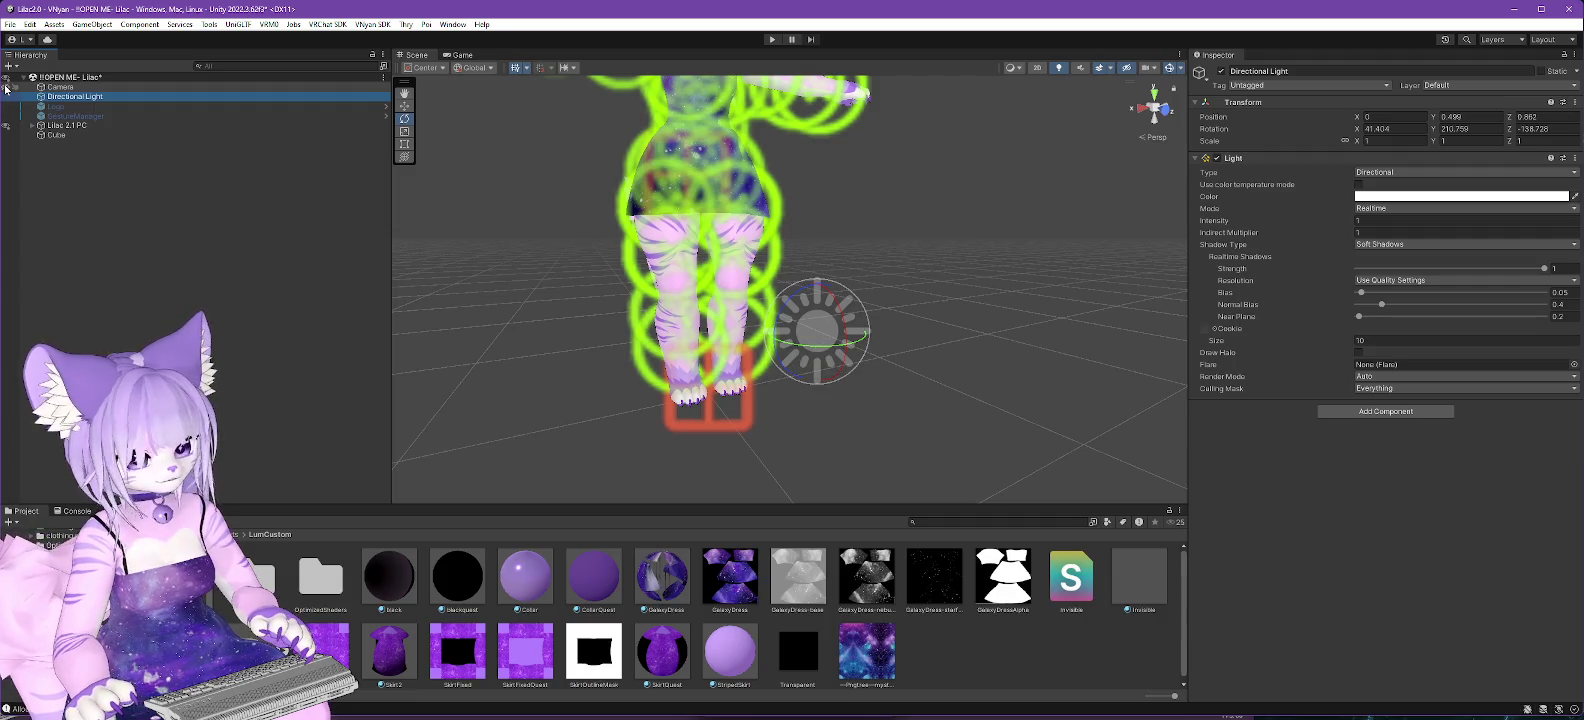
pyautogui.keyDown('alt'); pyautogui.moveTo(678, 388); pyautogui.dragTo(866, 387); pyautogui.keyUp('alt')
pyautogui.click(1183, 68)
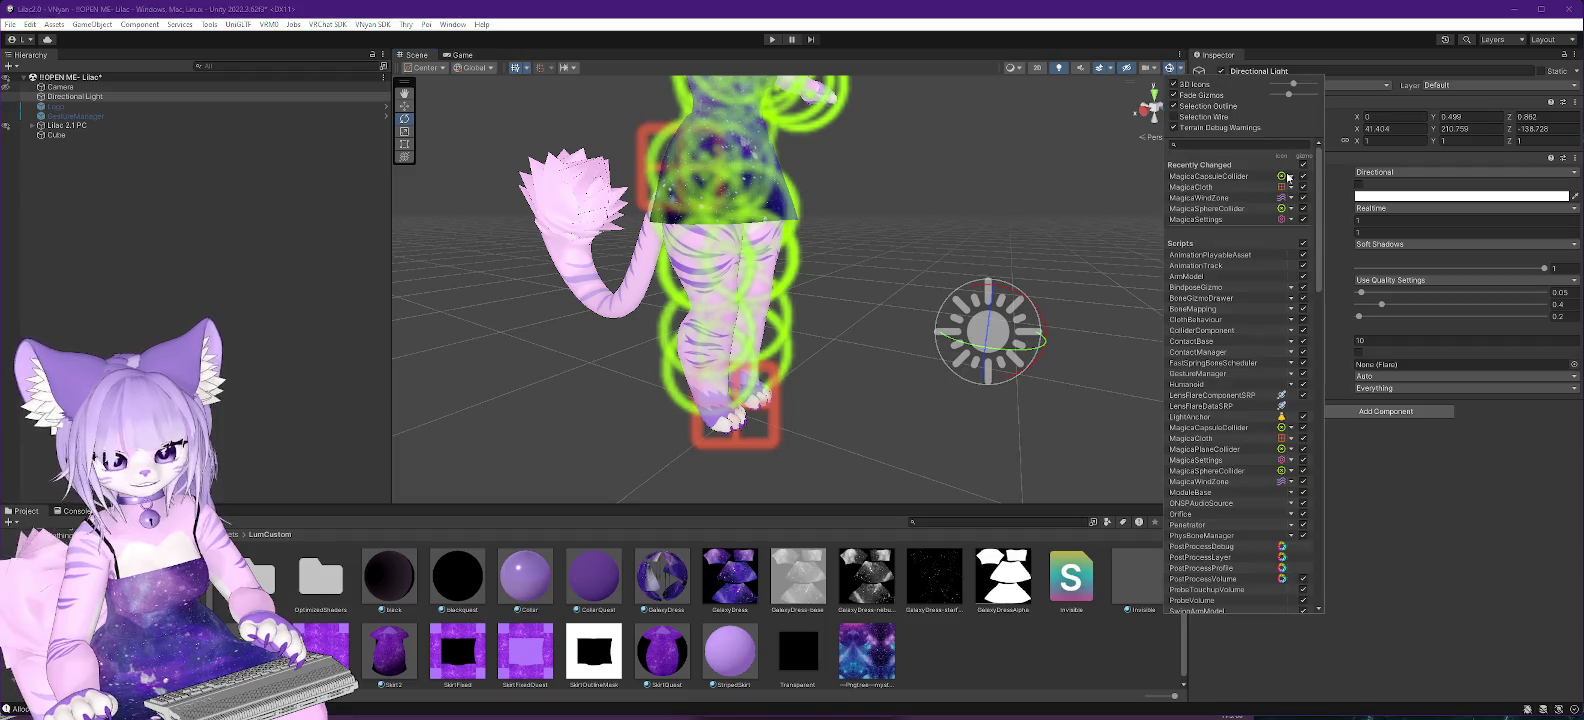
# Try the selection wireframe and 3D icon gizmo display settings while orbiting the avatar.
pyautogui.click(1175, 117)
pyautogui.keyDown('alt'); pyautogui.moveTo(1040, 340); pyautogui.dragTo(973, 363); pyautogui.keyUp('alt')
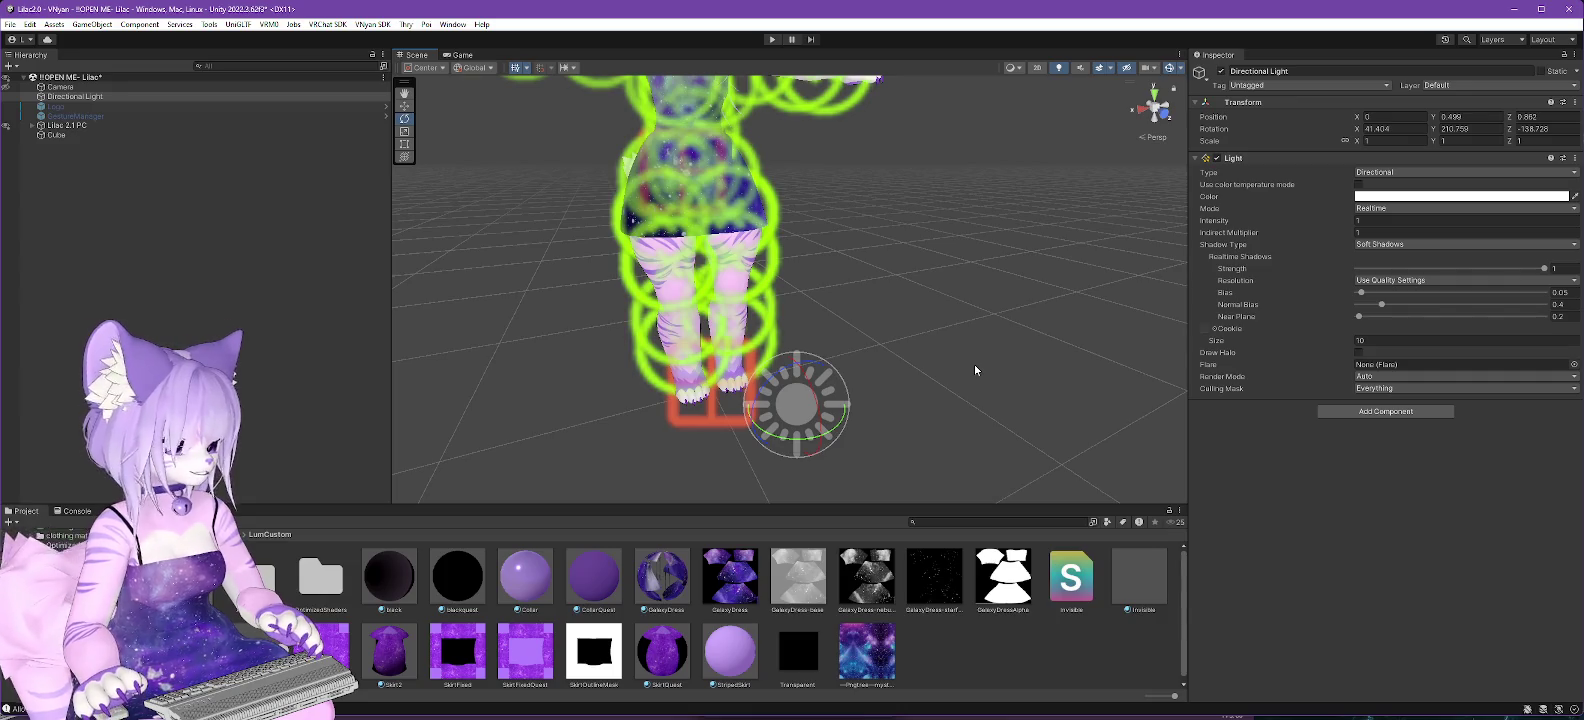
pyautogui.click(1178, 70)
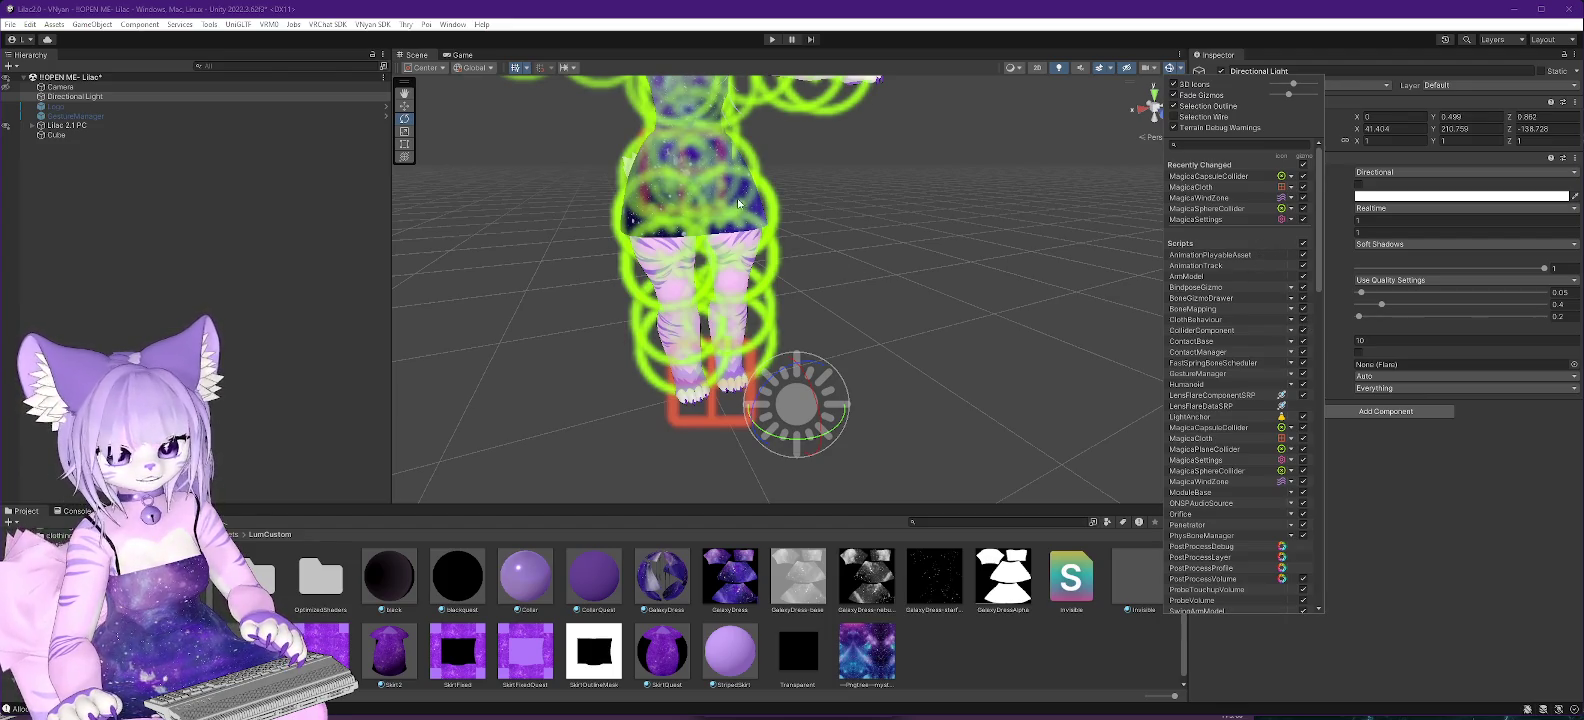
pyautogui.click(1174, 84)
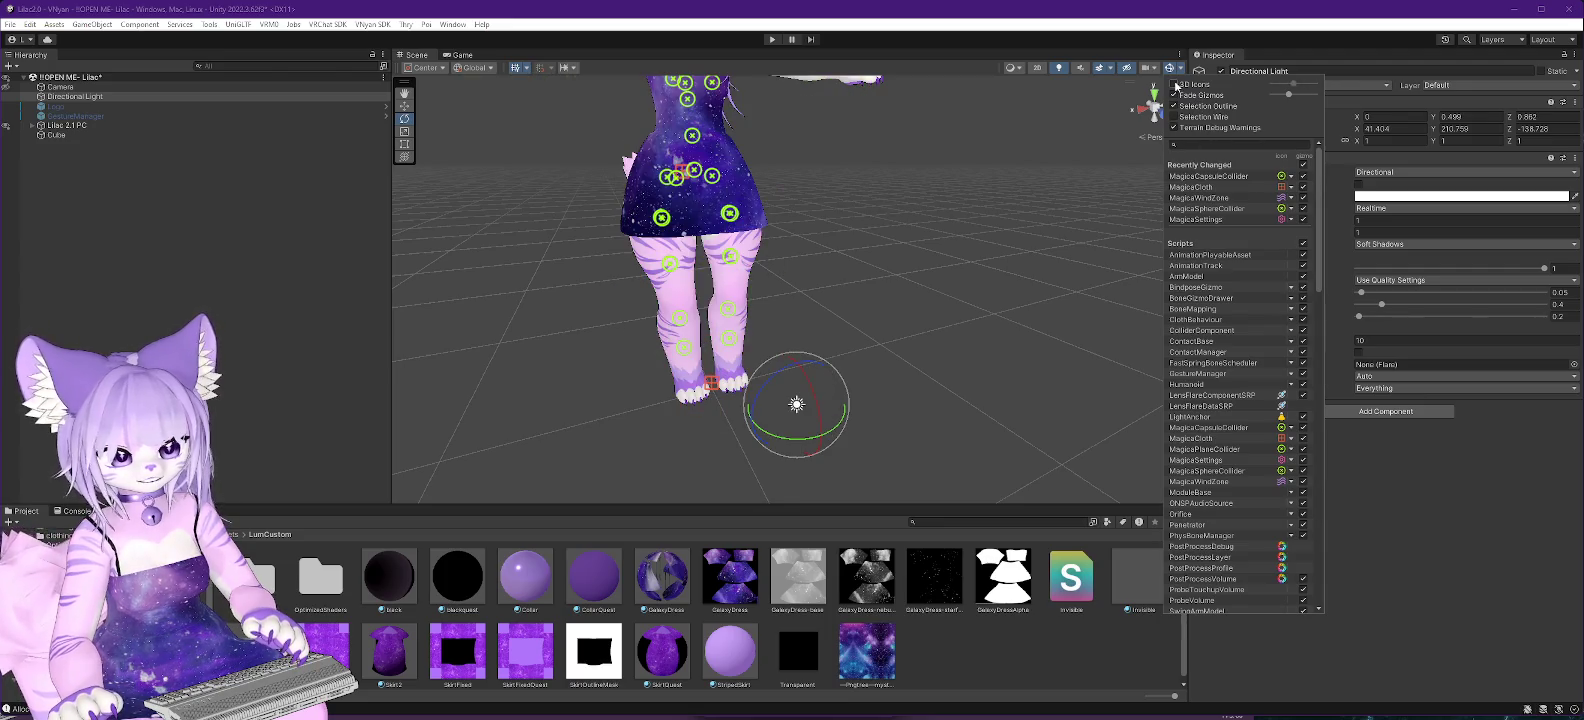
pyautogui.click(1175, 84)
pyautogui.click(1175, 84)
pyautogui.click(1175, 84)
pyautogui.click(1175, 84)
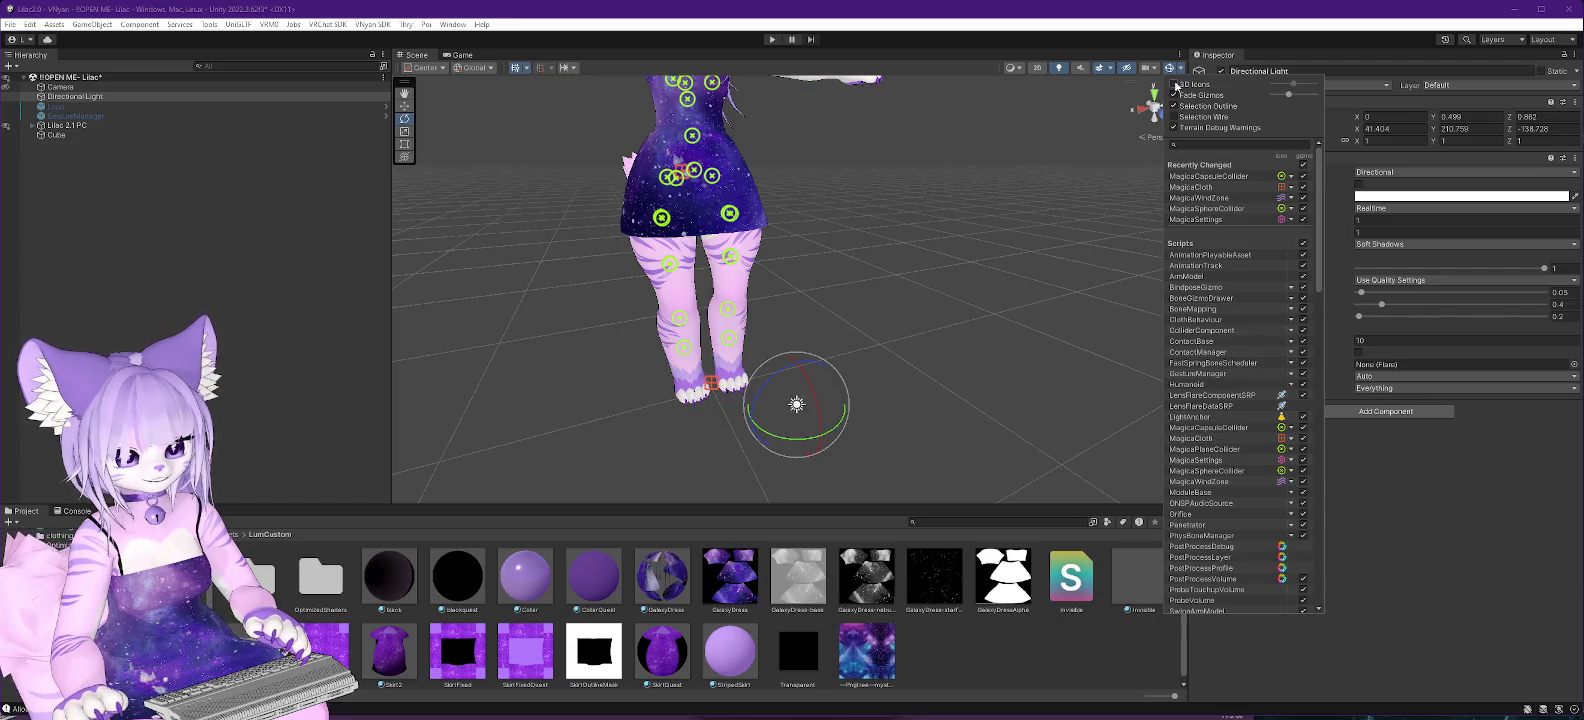
pyautogui.moveTo(834, 323); pyautogui.dragTo(886, 306)
pyautogui.press('e')
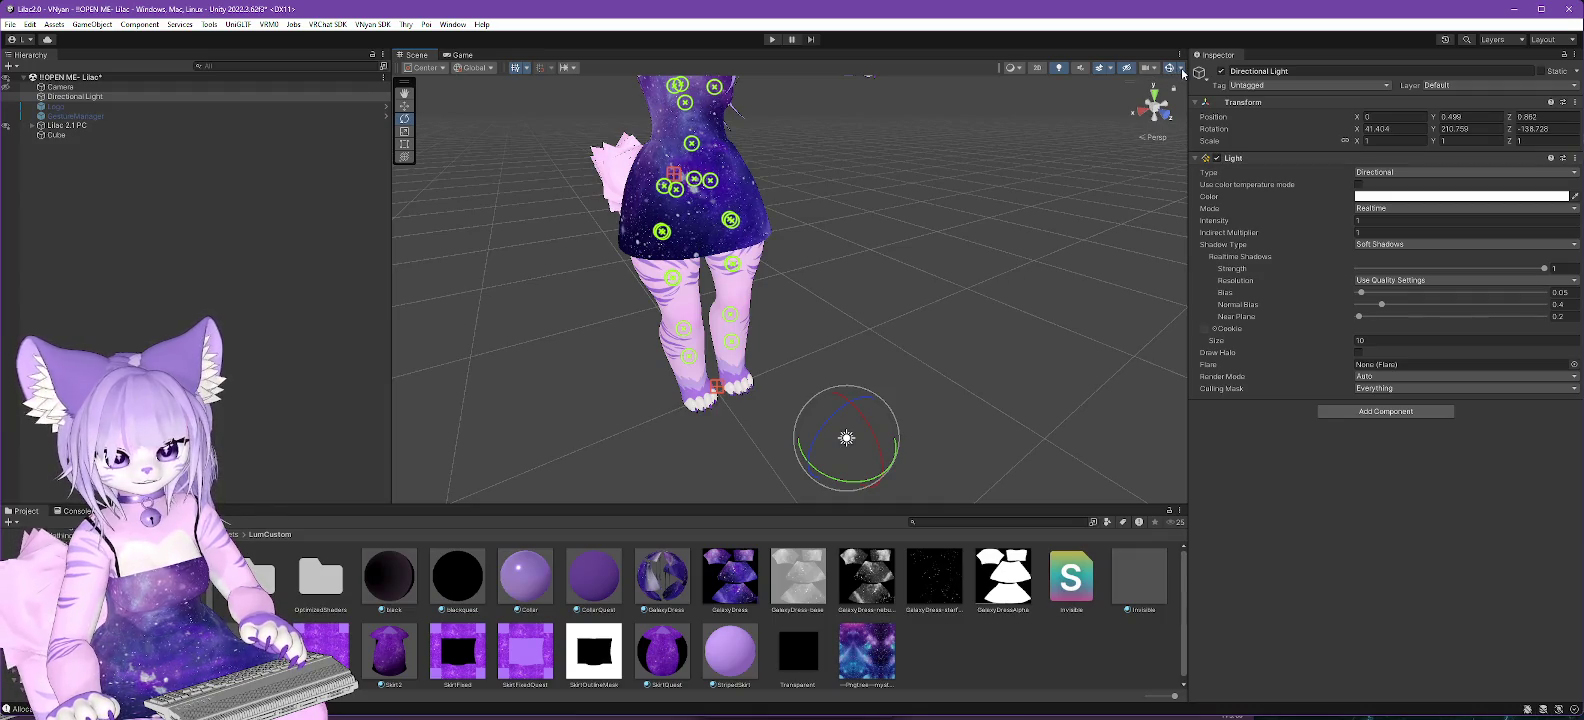
# Restore large 3D gizmo icons, turn off the selection wireframe, and enable terrain debug warnings.
pyautogui.click(1170, 68)
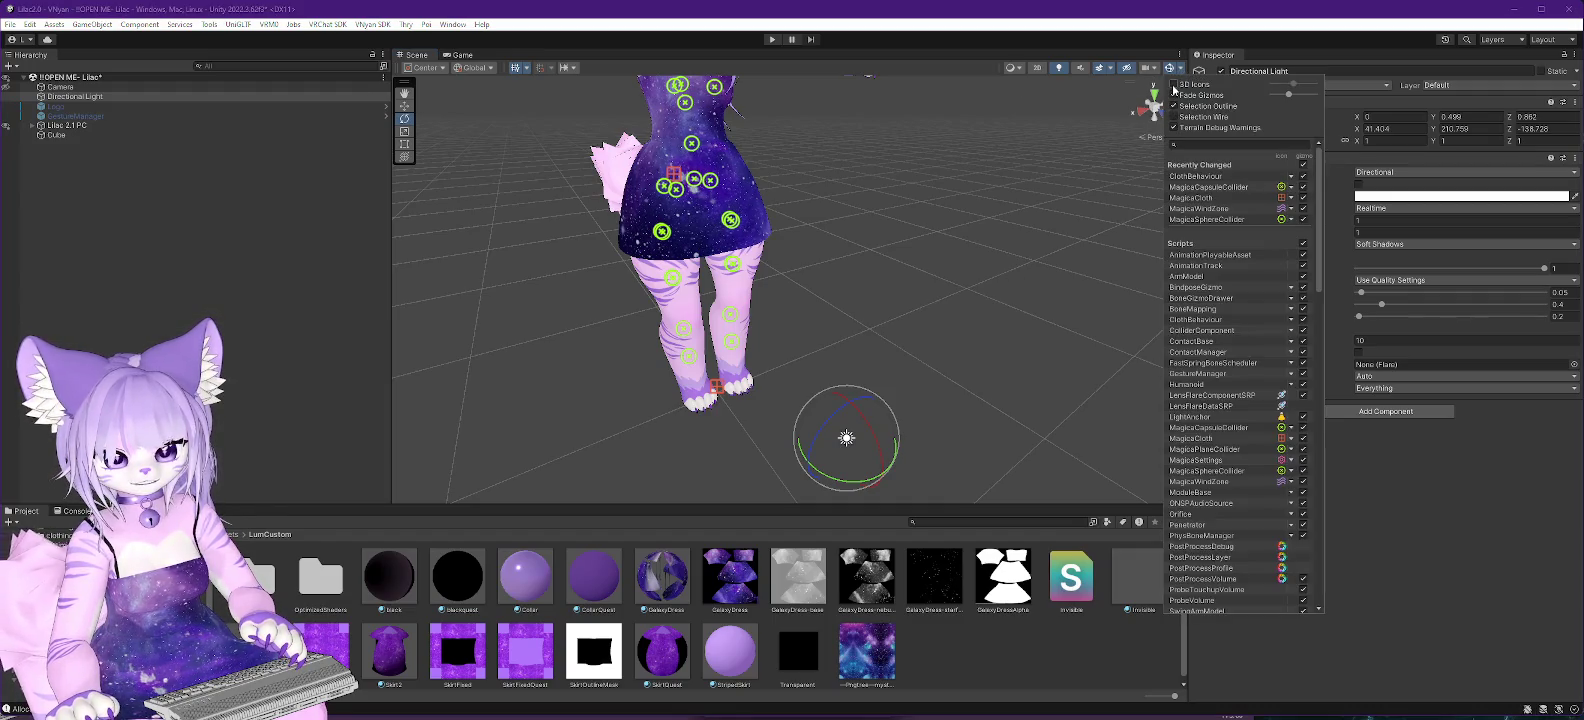
pyautogui.click(1174, 85)
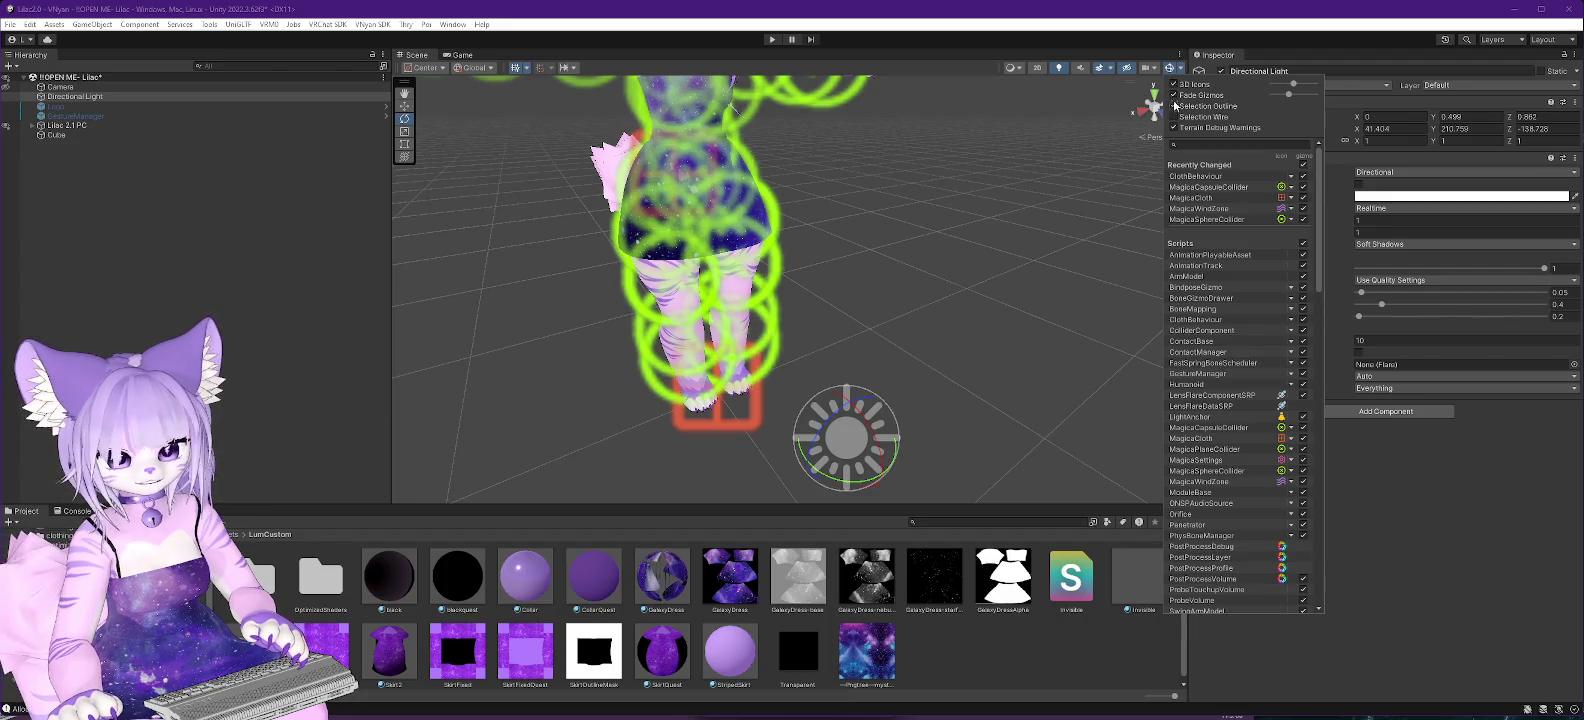
pyautogui.click(1174, 117)
pyautogui.click(1175, 128)
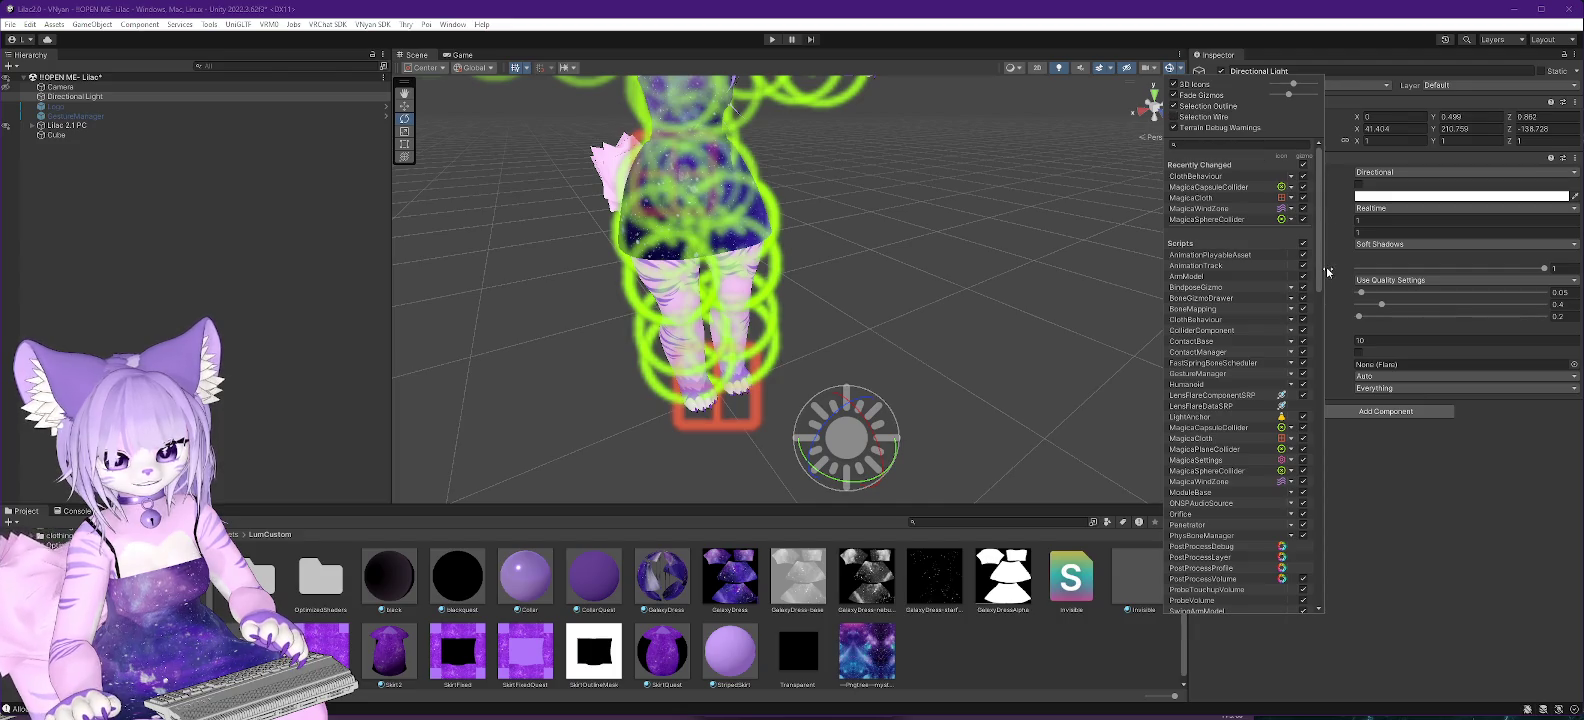
# Enable MagicaCapsuleCollider and MagicaSphereCollider gizmos and give sphere colliders a magenta icon.
pyautogui.click(1303, 187)
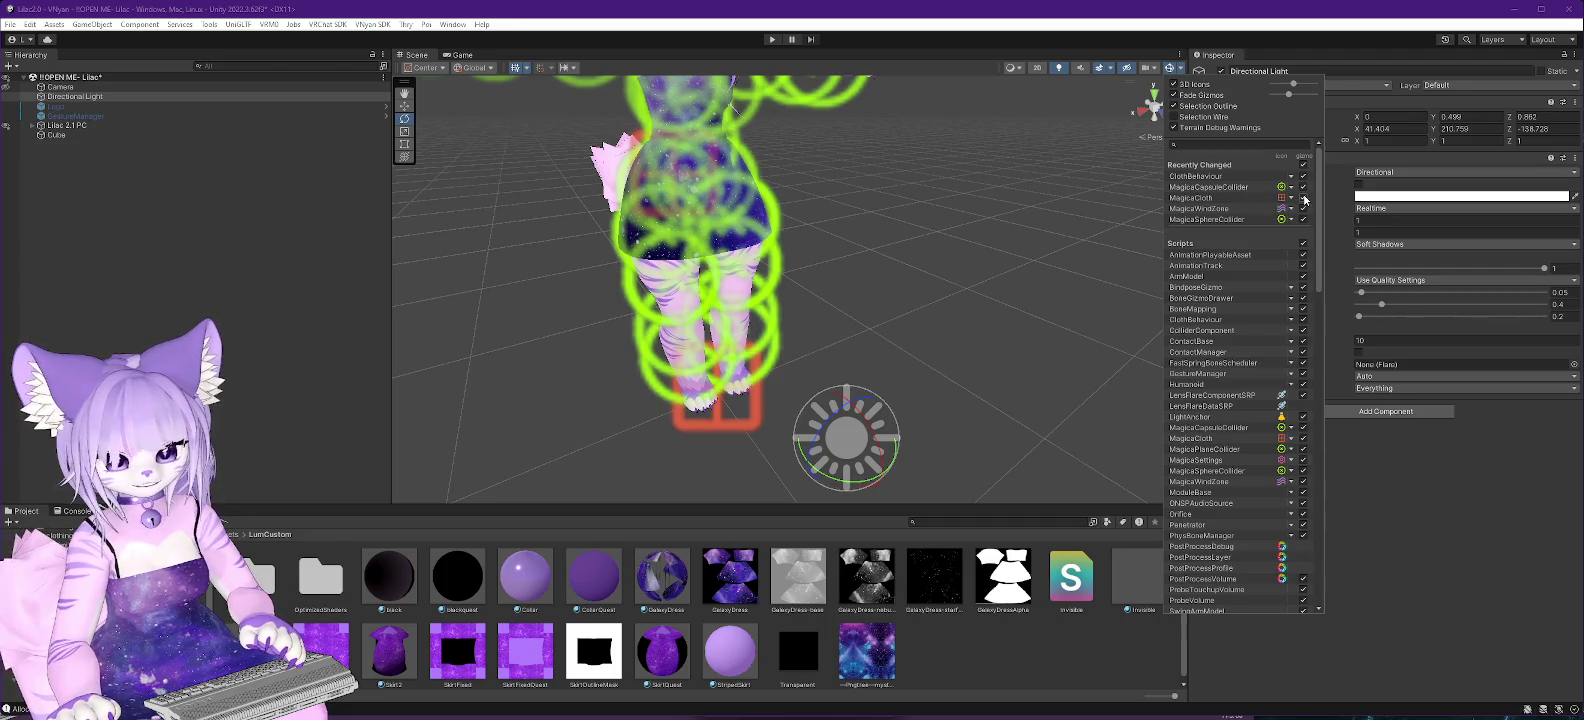
pyautogui.click(1303, 219)
pyautogui.click(1303, 219)
pyautogui.click(1291, 219)
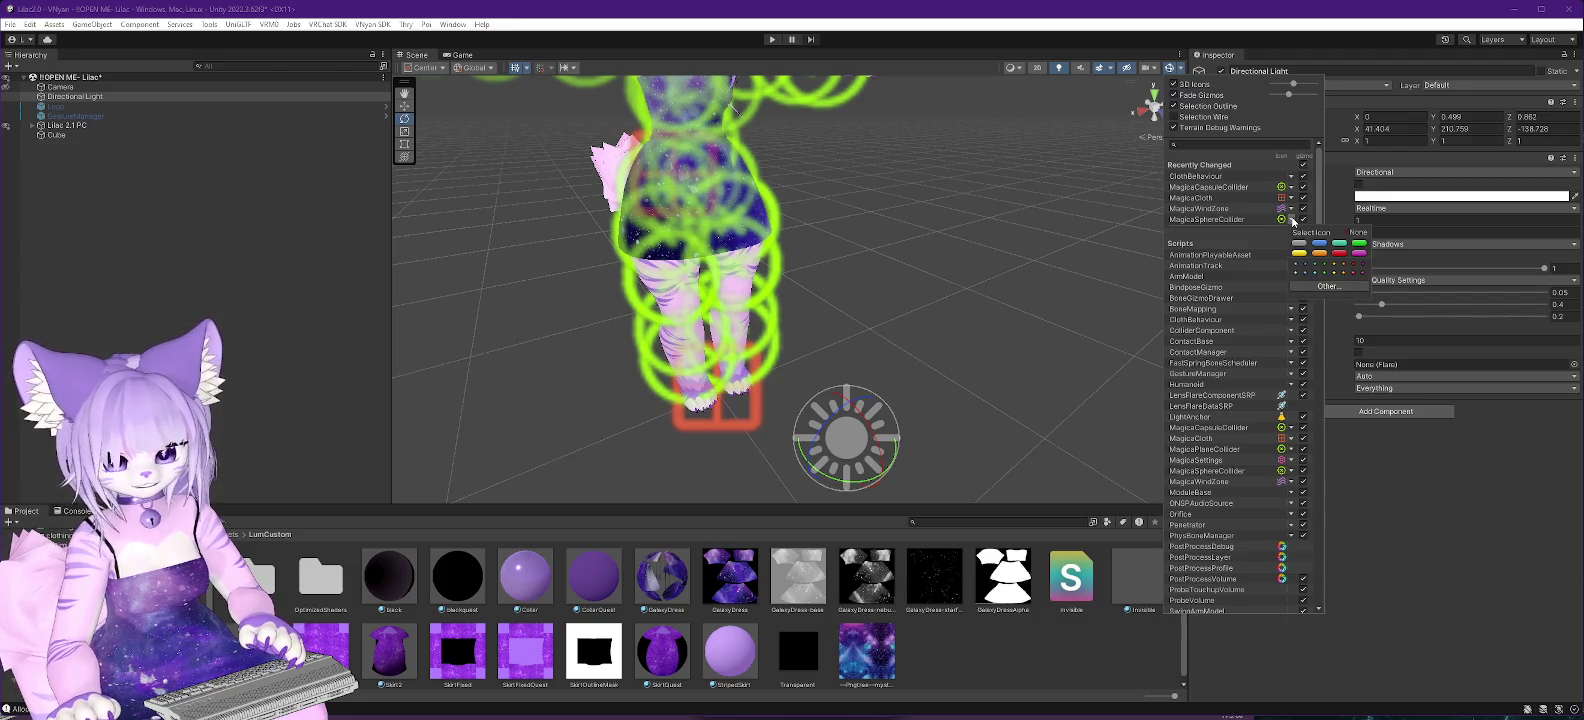
pyautogui.click(1360, 258)
pyautogui.click(1292, 224)
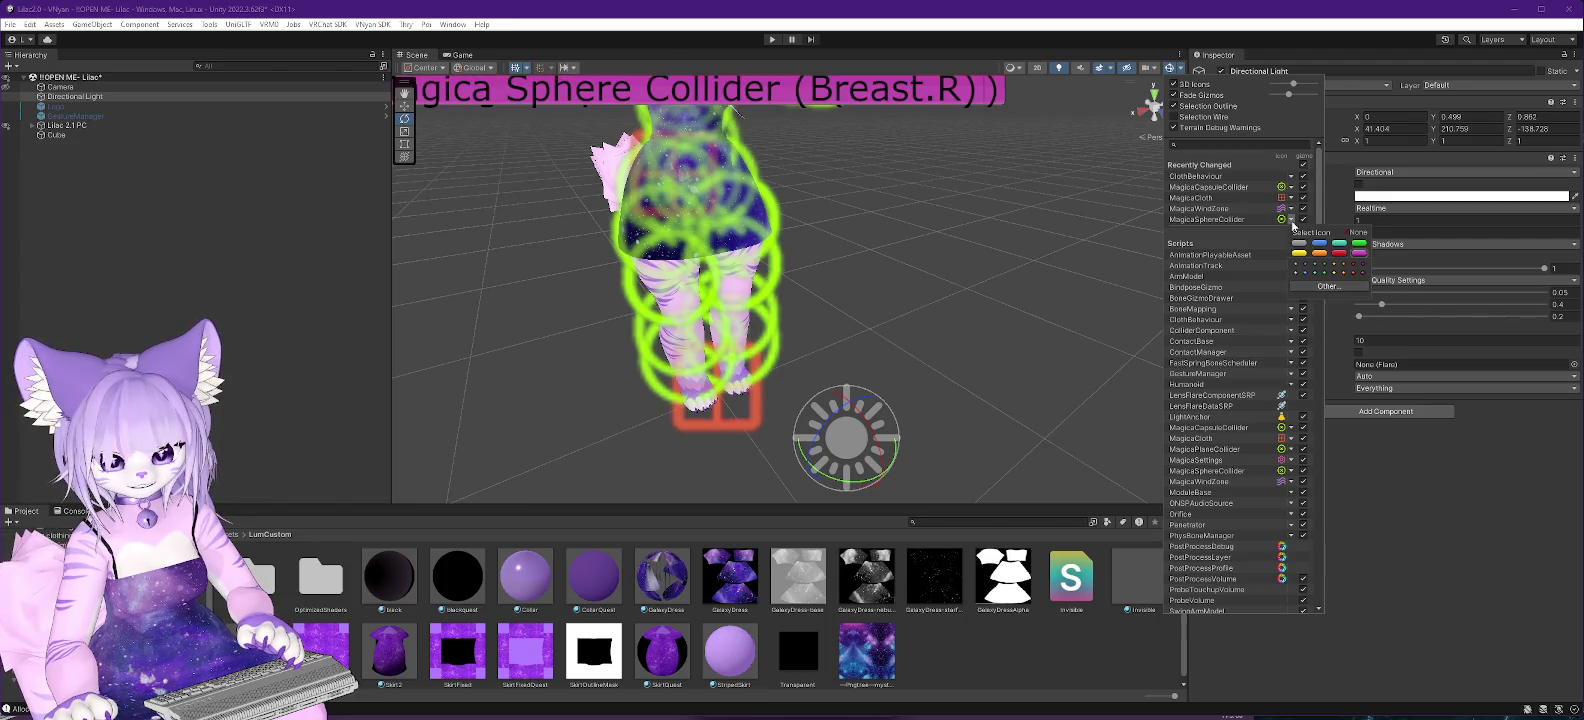
pyautogui.click(1292, 224)
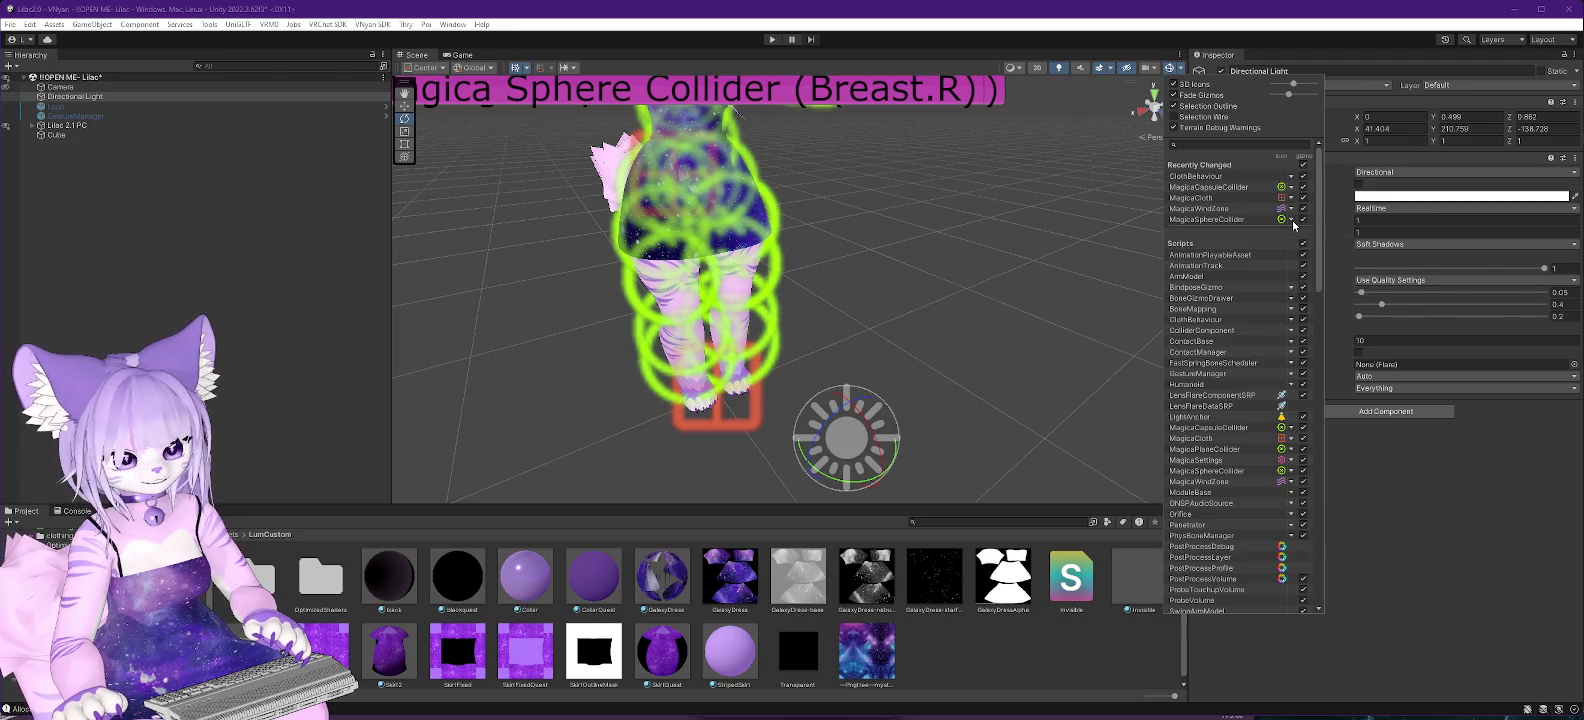
pyautogui.click(1267, 218)
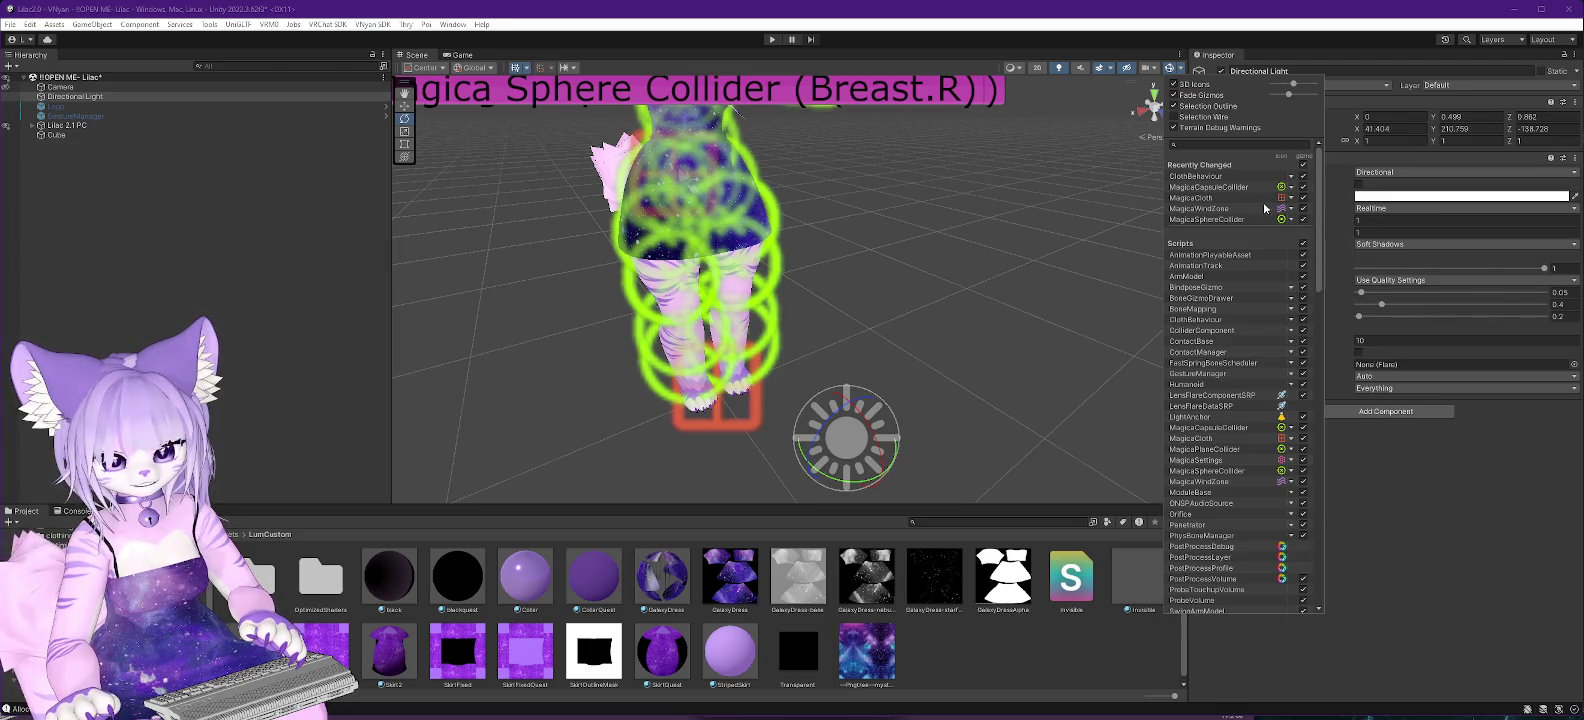
pyautogui.scroll(5, 724, 220)
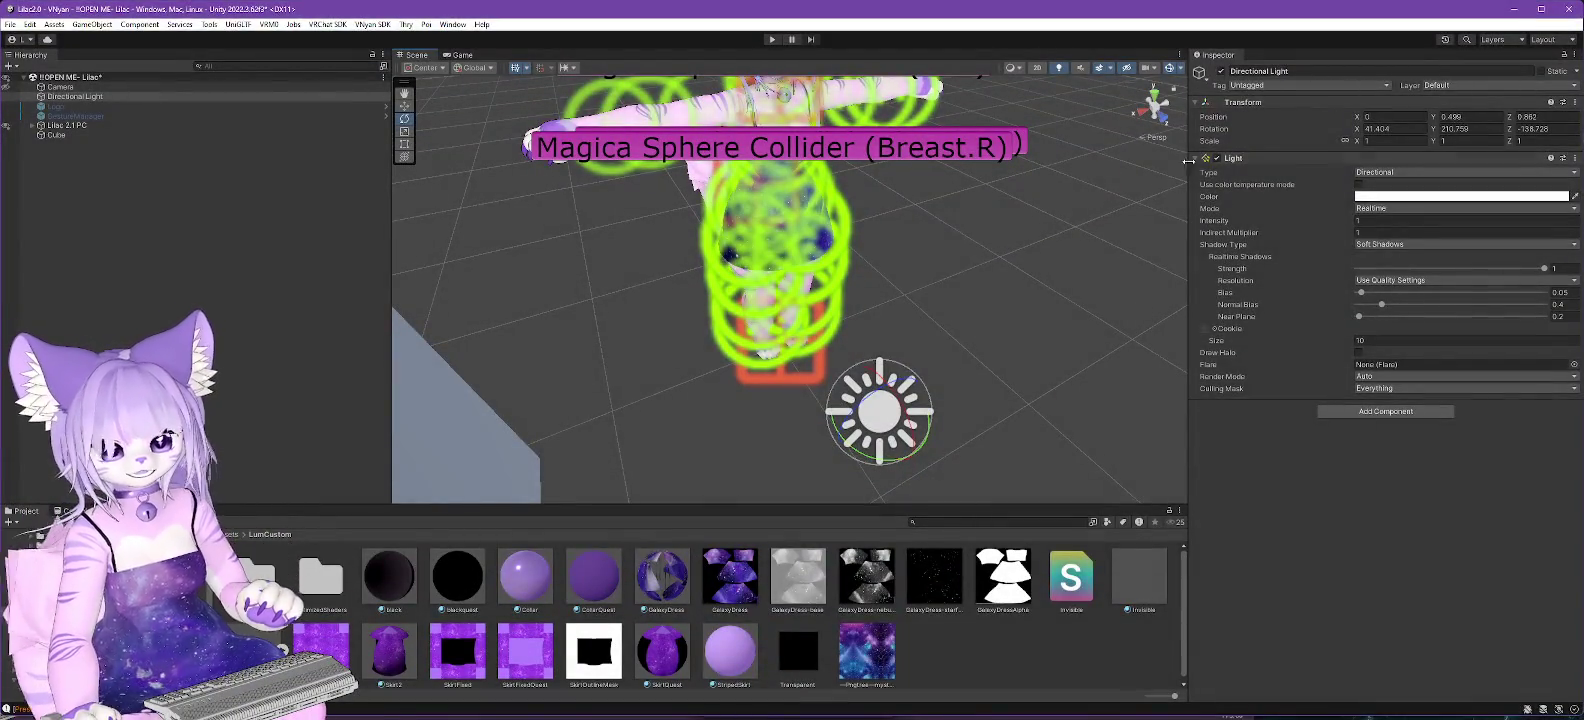
# Clear the MagicaSphereCollider icon so the magenta Breast.R label disappears, then reopen the Gizmos list.
pyautogui.click(1180, 68)
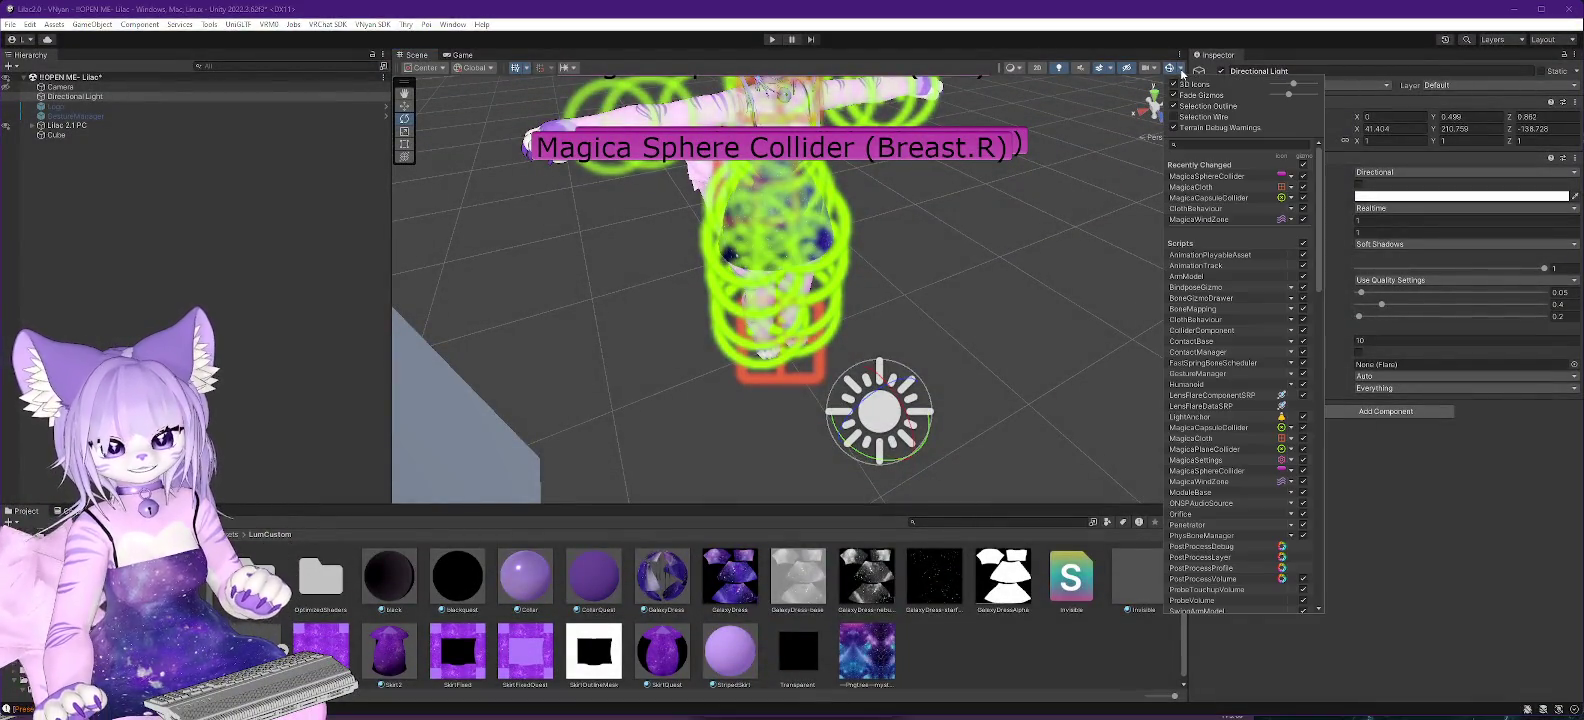
pyautogui.click(1291, 198)
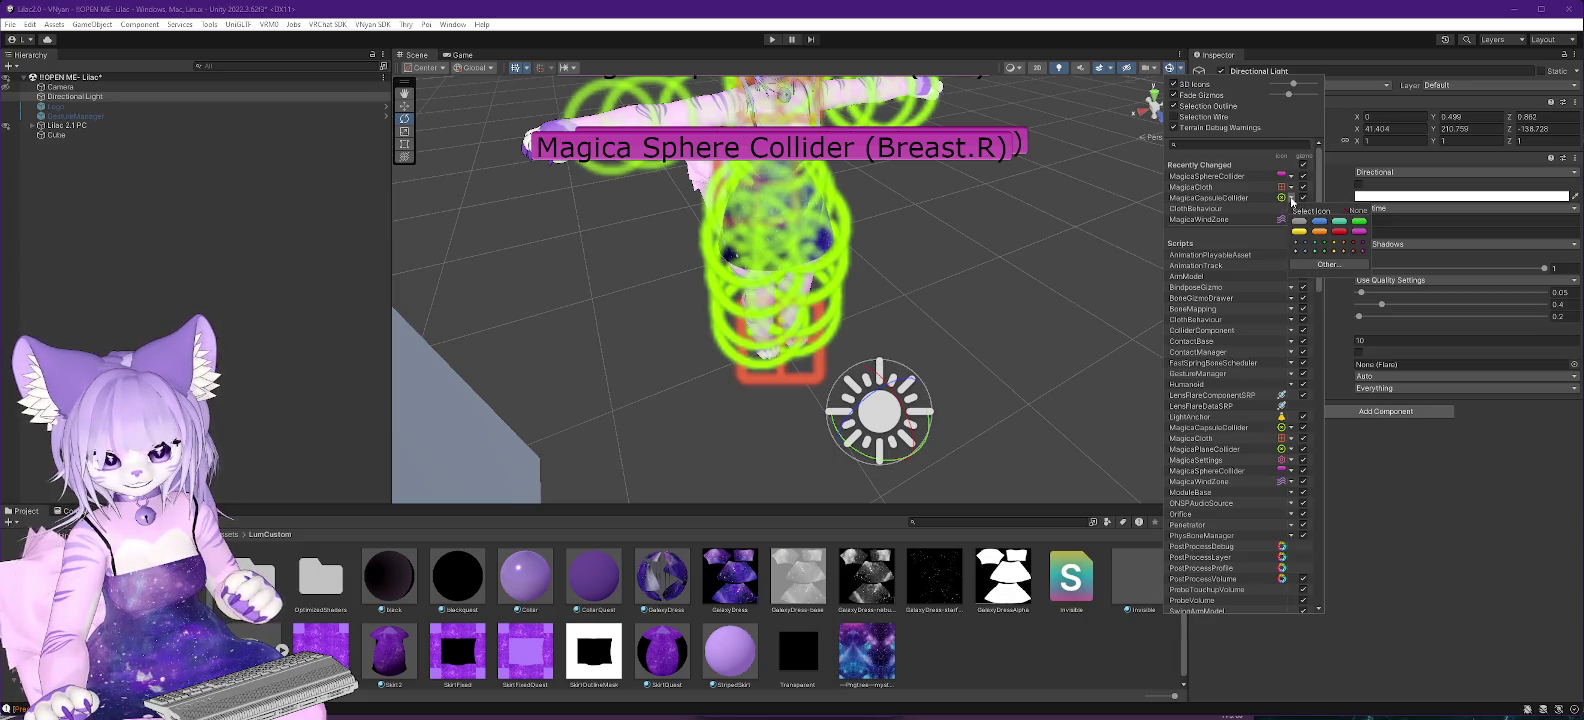
pyautogui.click(1293, 177)
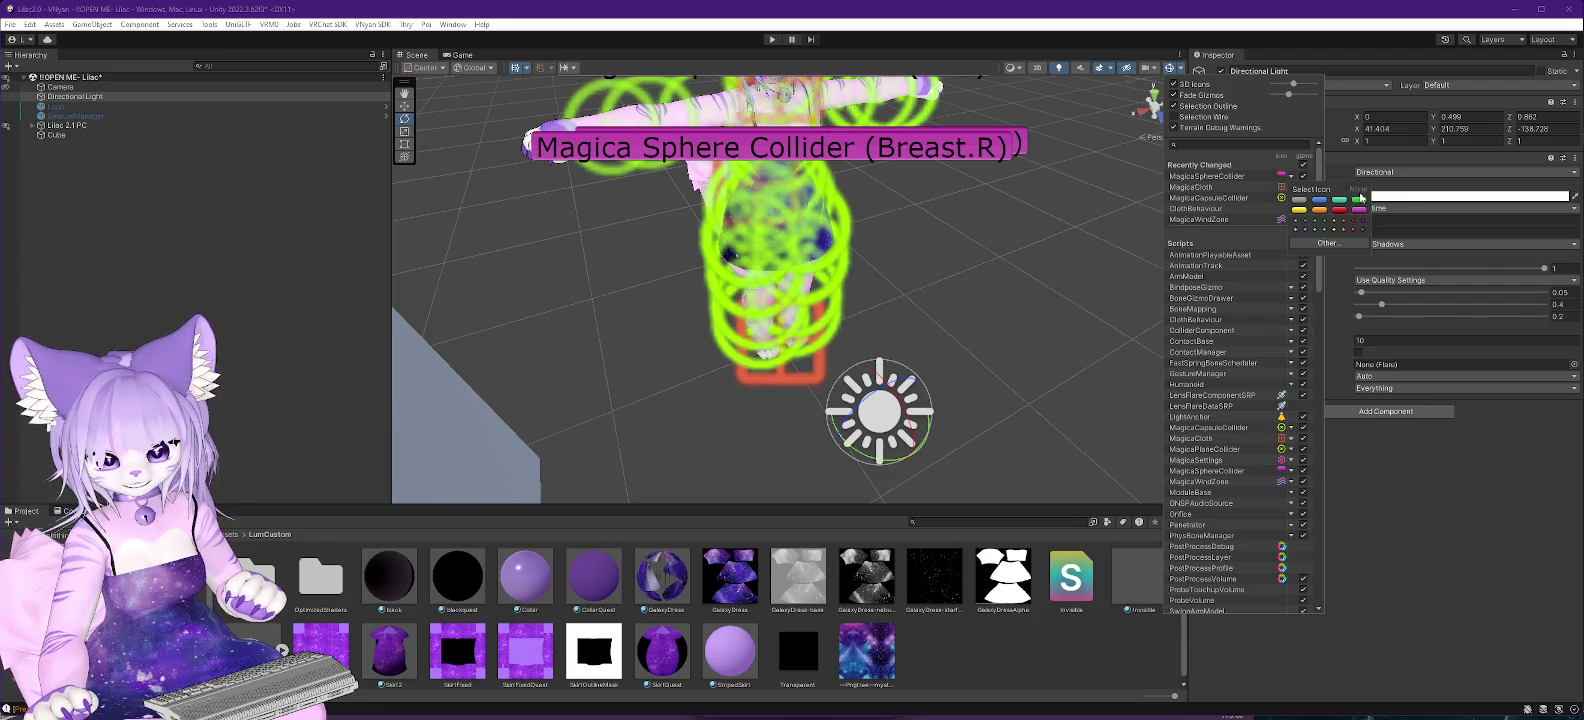
pyautogui.click(1051, 258)
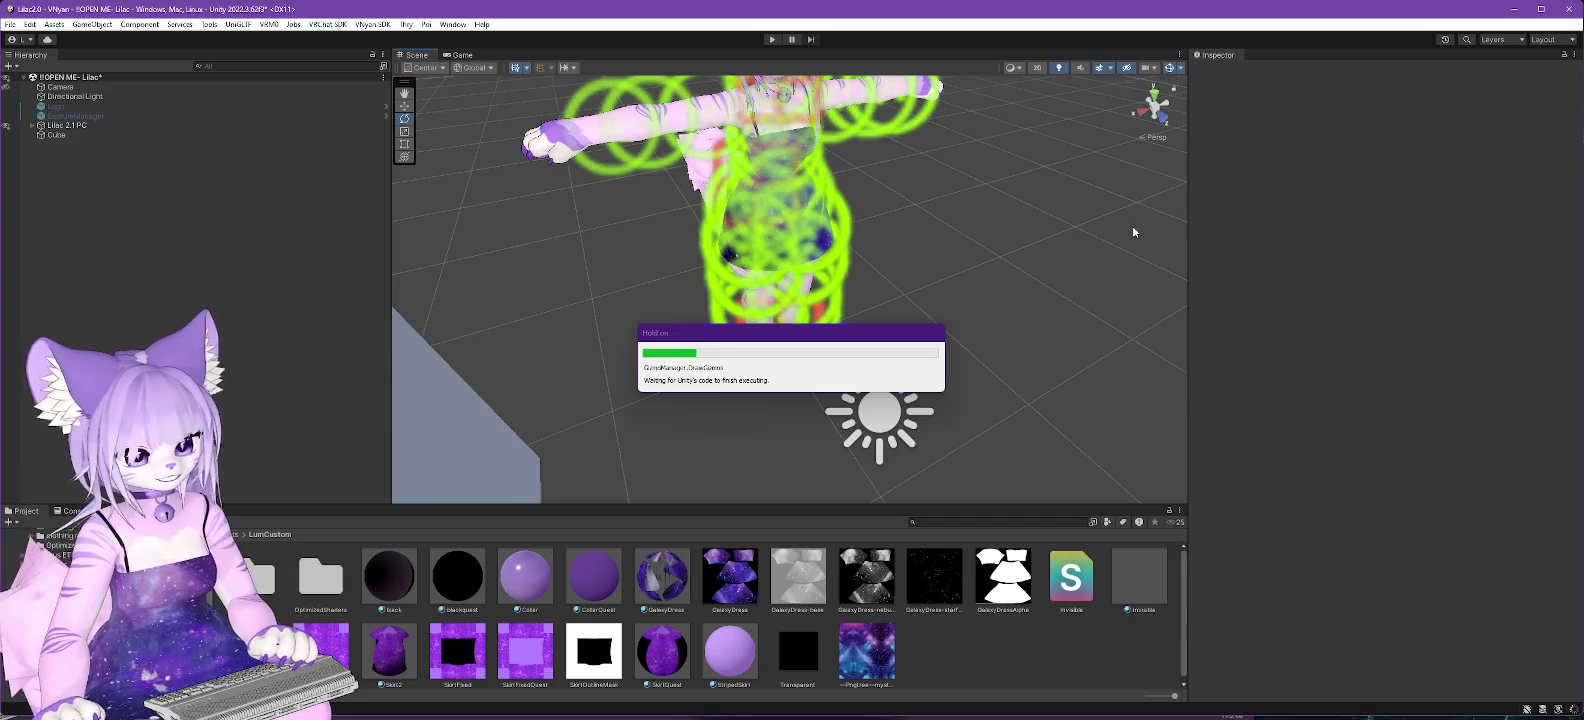
pyautogui.click(1181, 69)
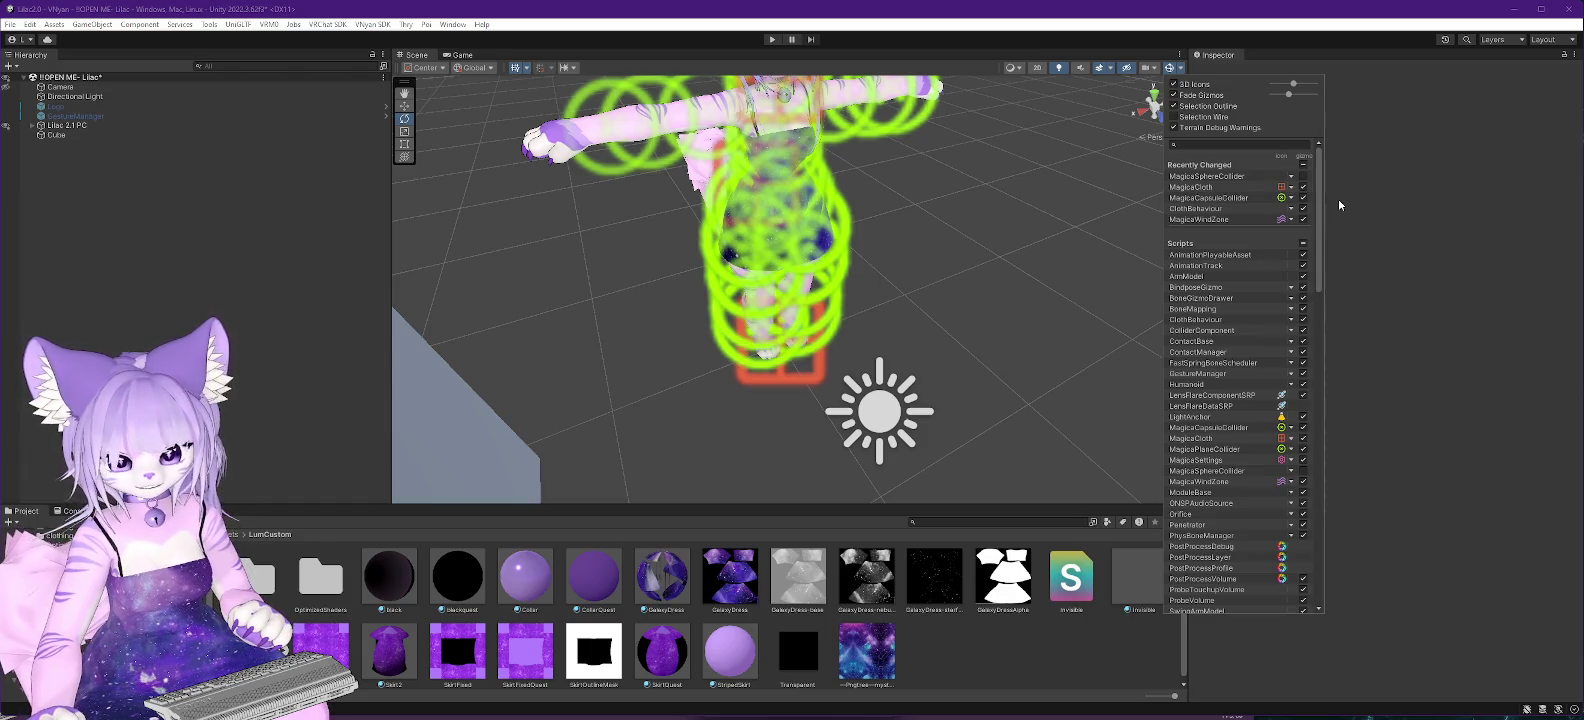
# Hide the MagicaCapsuleCollider, MagicaCloth, MagicaWindZone and MagicaPlaneCollider gizmos, then orbit to check the dress.
pyautogui.click(1303, 197)
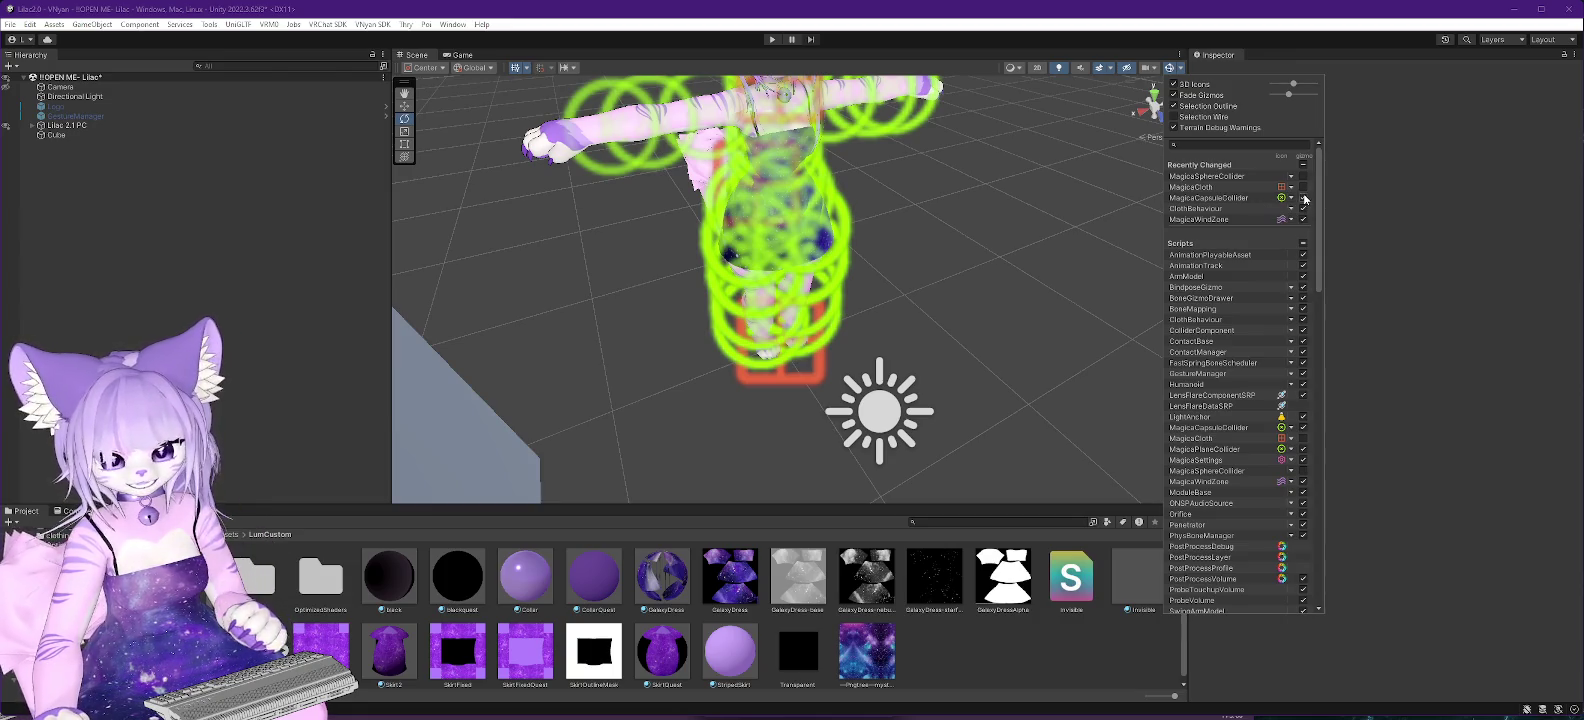
pyautogui.click(1302, 166)
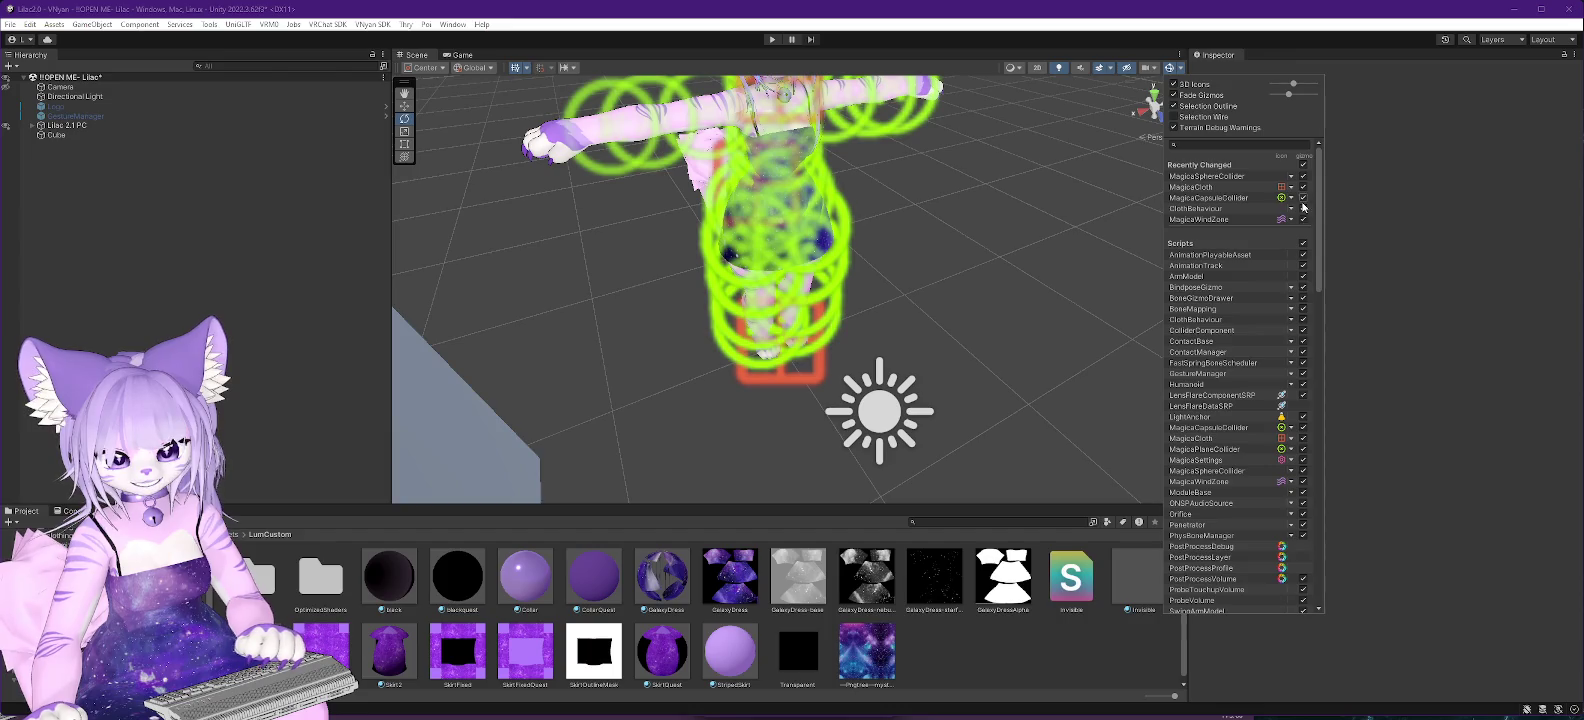
pyautogui.click(1281, 198)
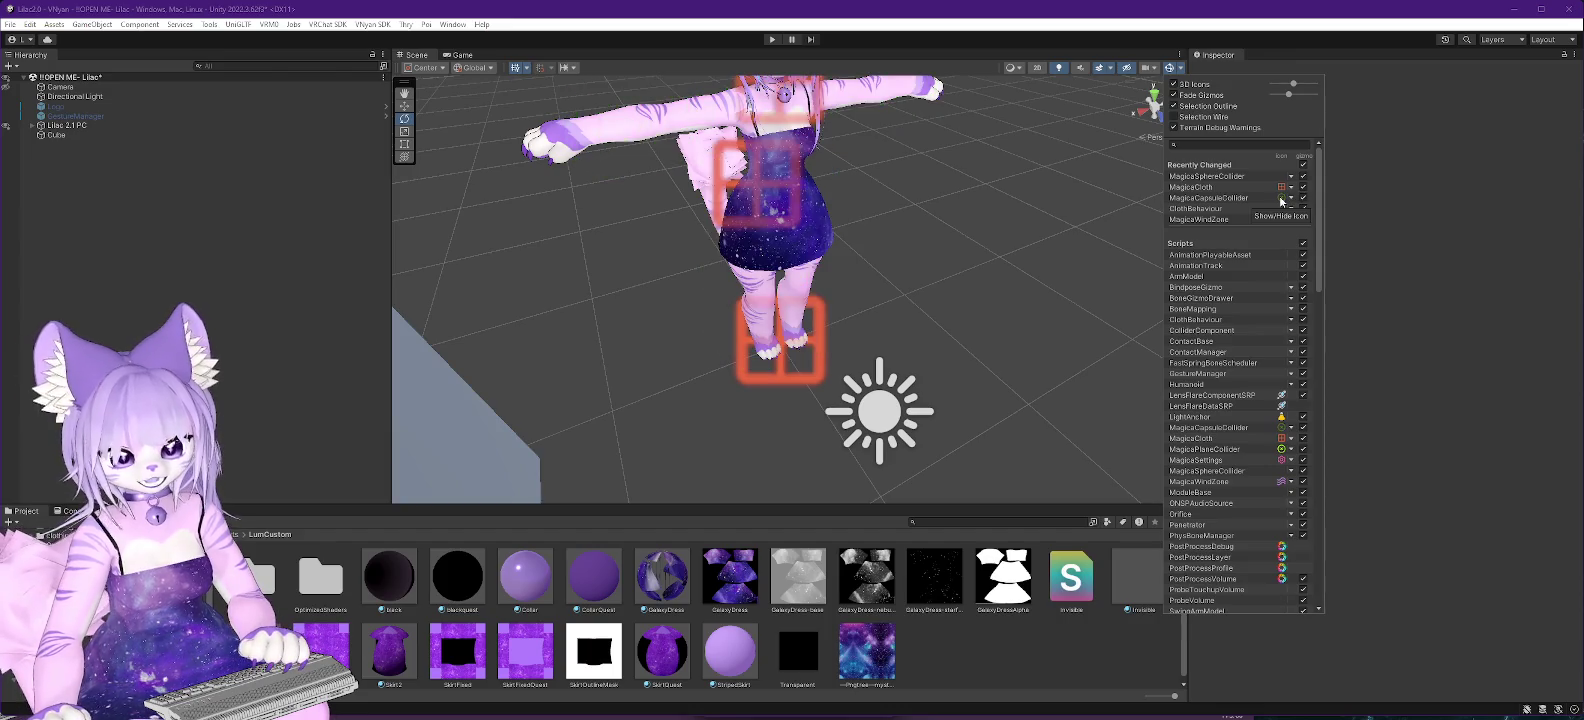
pyautogui.click(1281, 188)
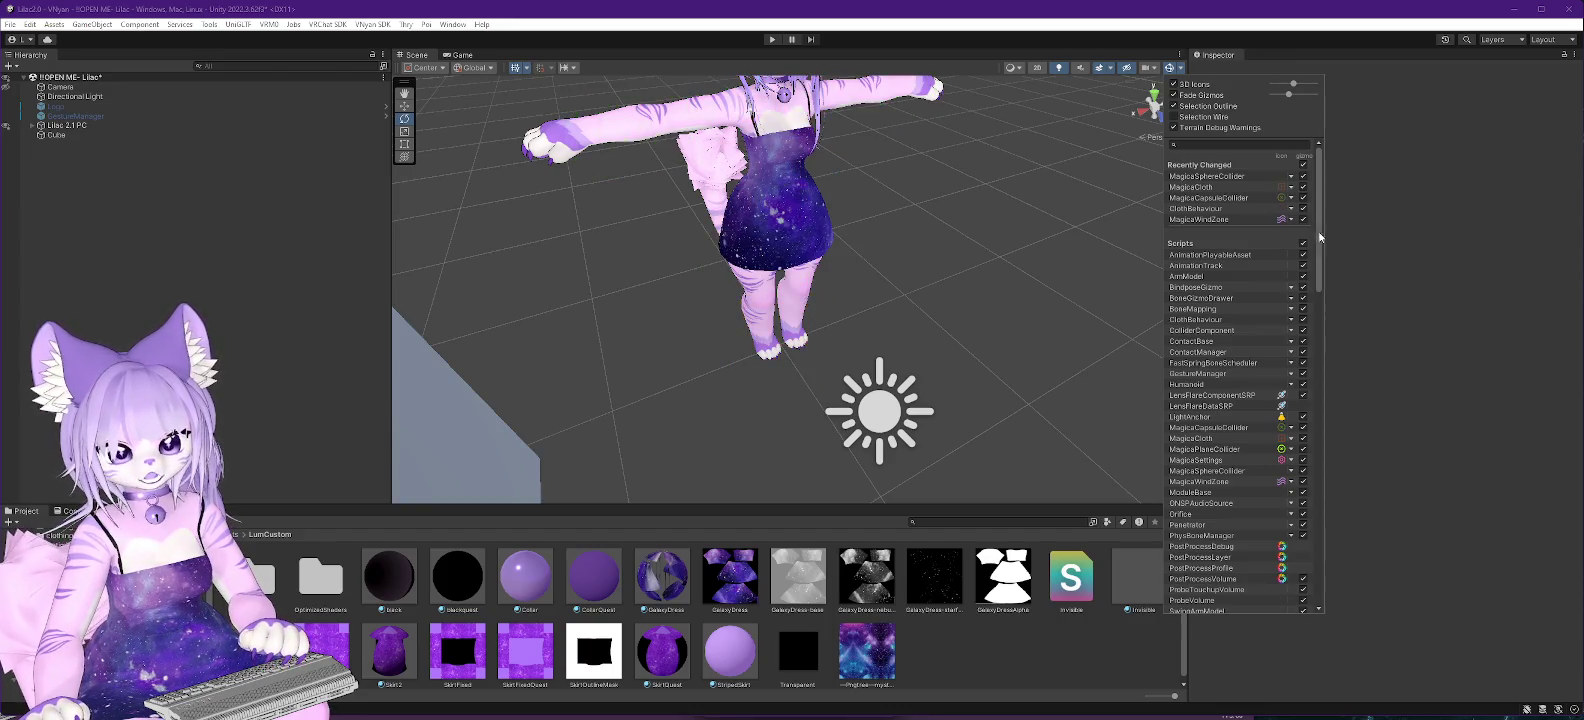
pyautogui.click(1282, 220)
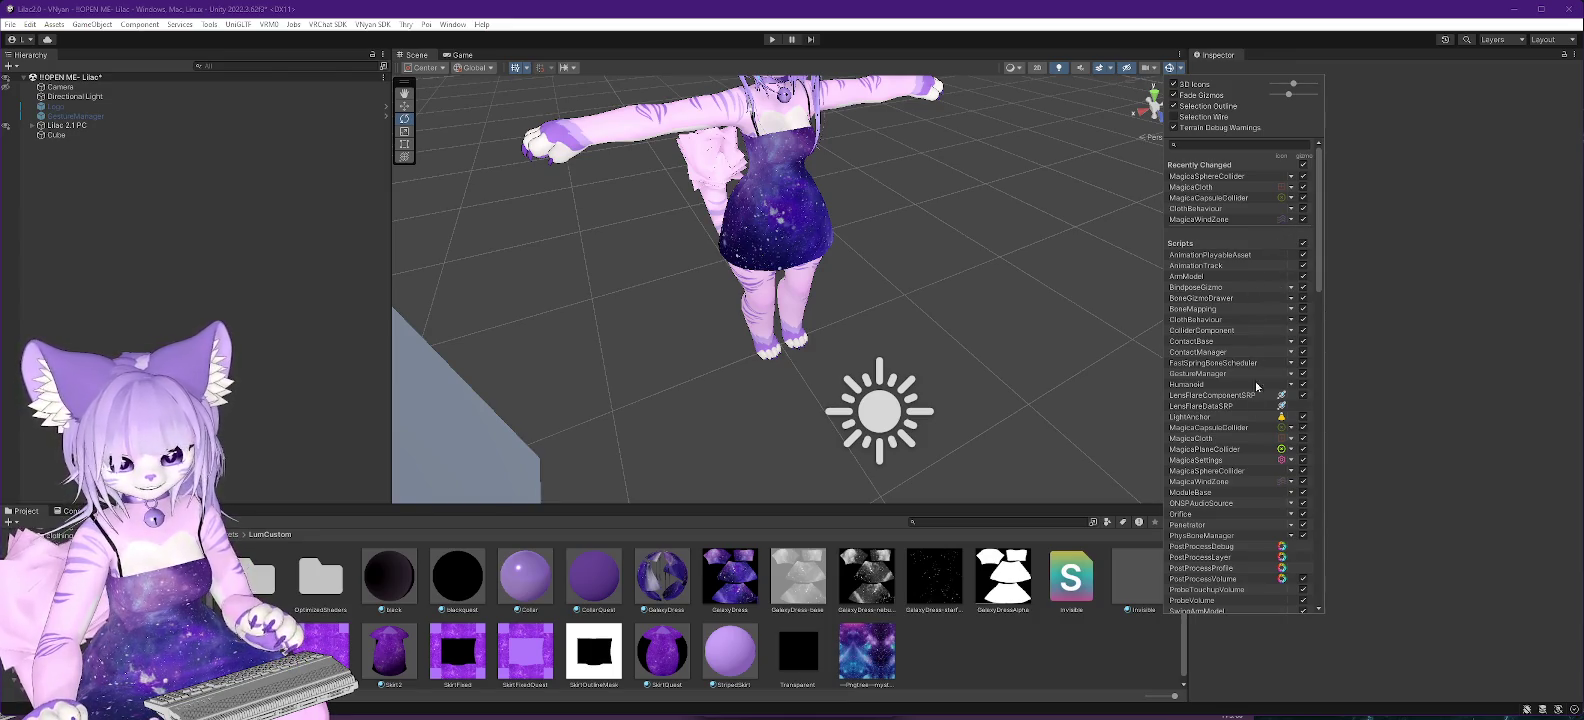
pyautogui.click(1281, 450)
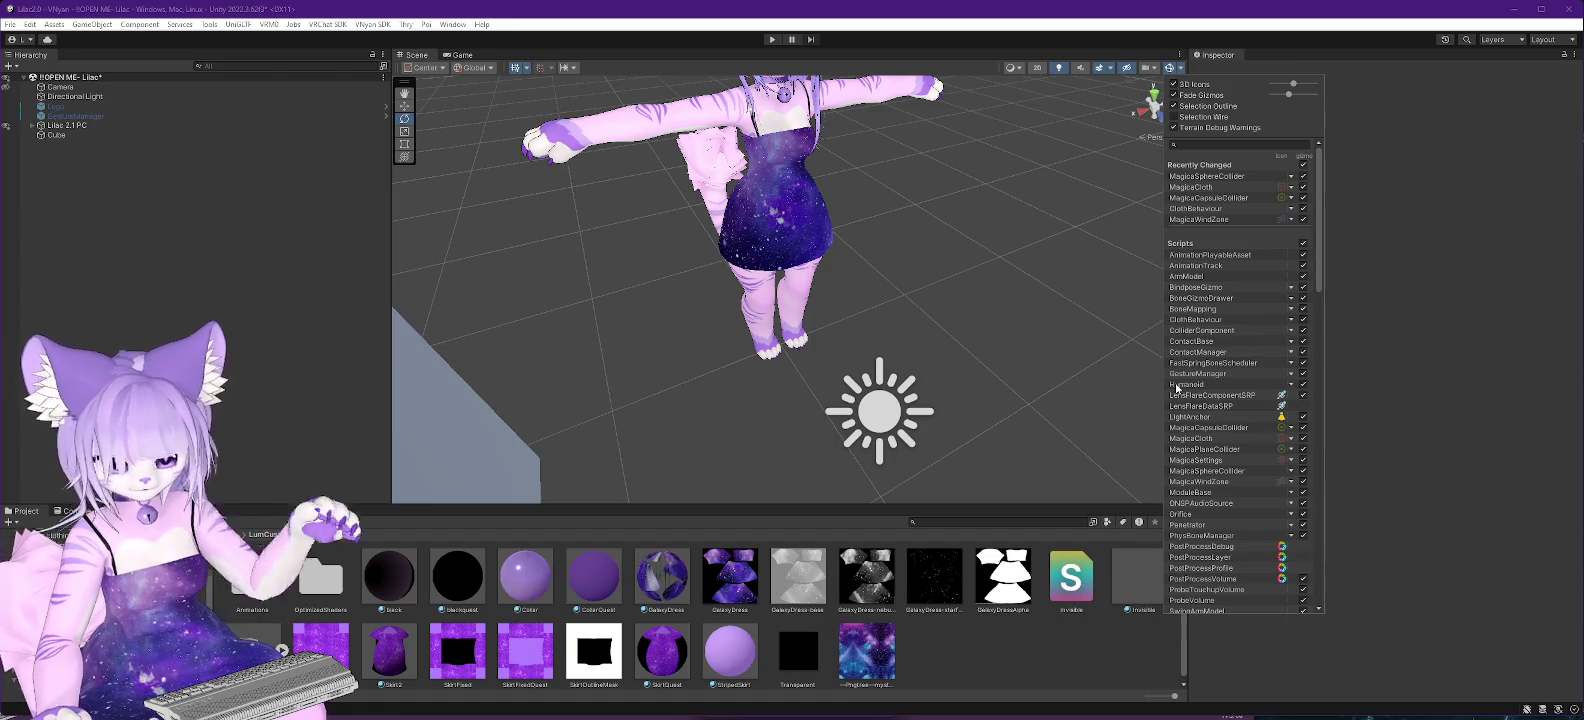
pyautogui.moveTo(865, 320)
pyautogui.mouseDown()
pyautogui.moveTo(1189, 101)
pyautogui.moveTo(965, 258)
pyautogui.moveTo(875, 287)
pyautogui.mouseUp()
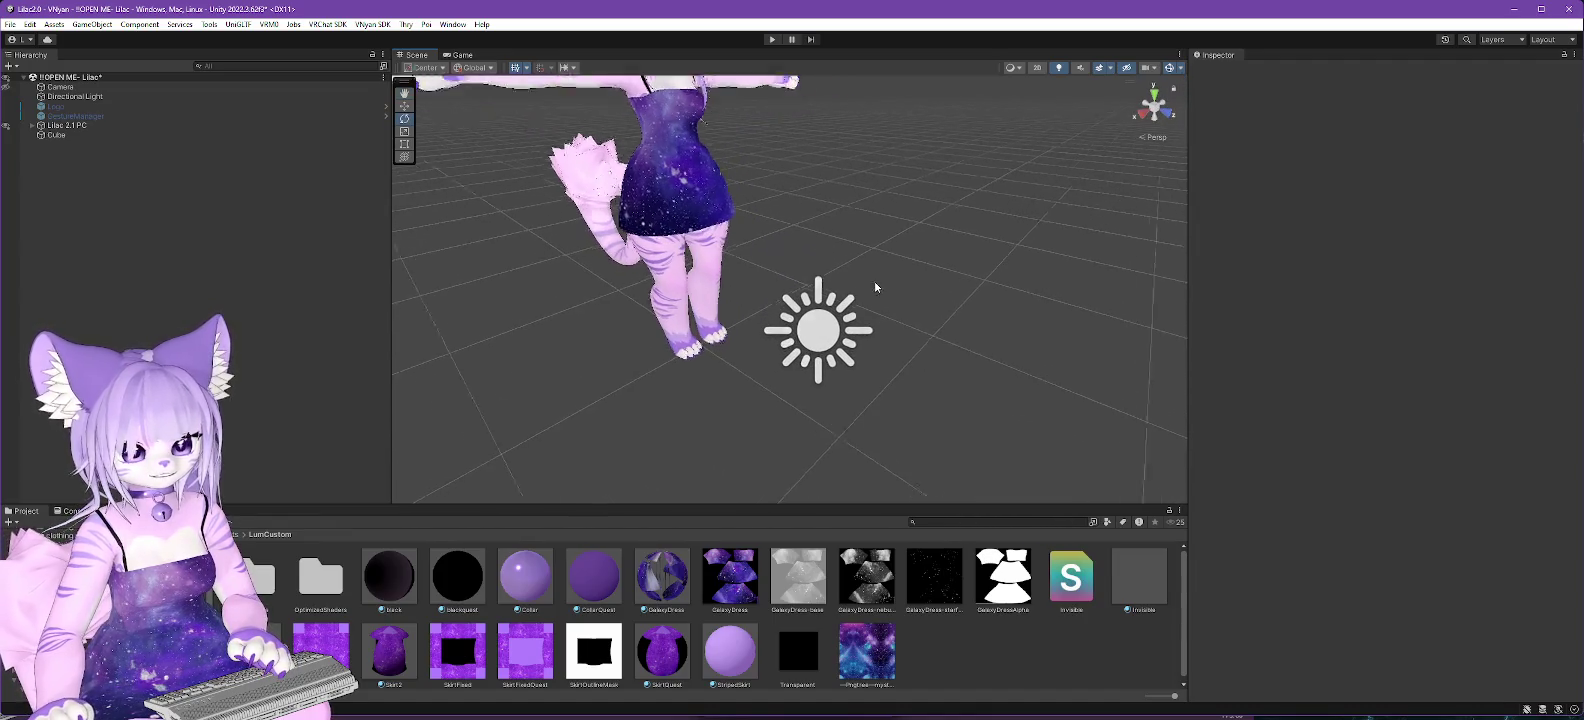
# Filter the scene Gizmos list by searching 'lig'.
pyautogui.click(1179, 68)
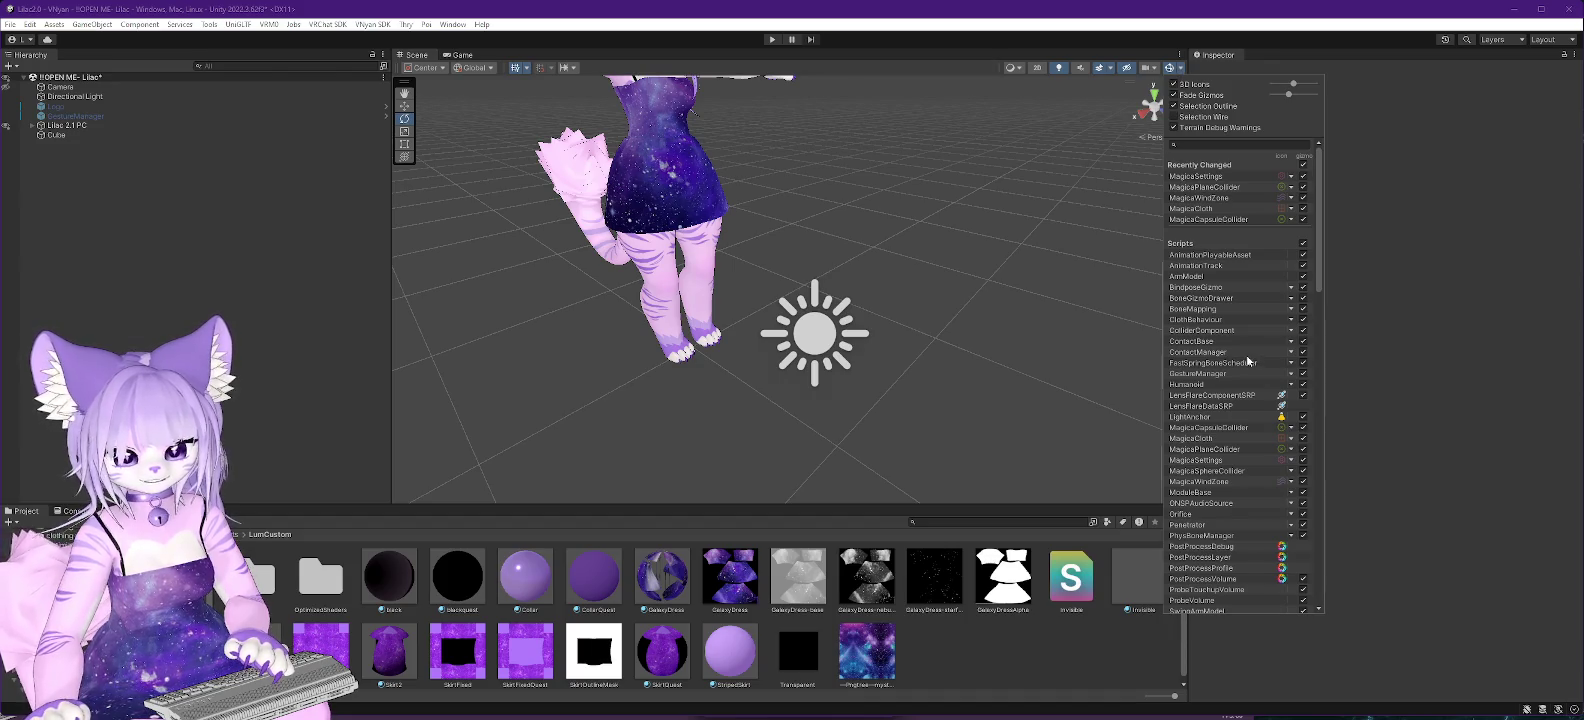
pyautogui.scroll(-10, 1248, 361)
pyautogui.scroll(-10, 1240, 404)
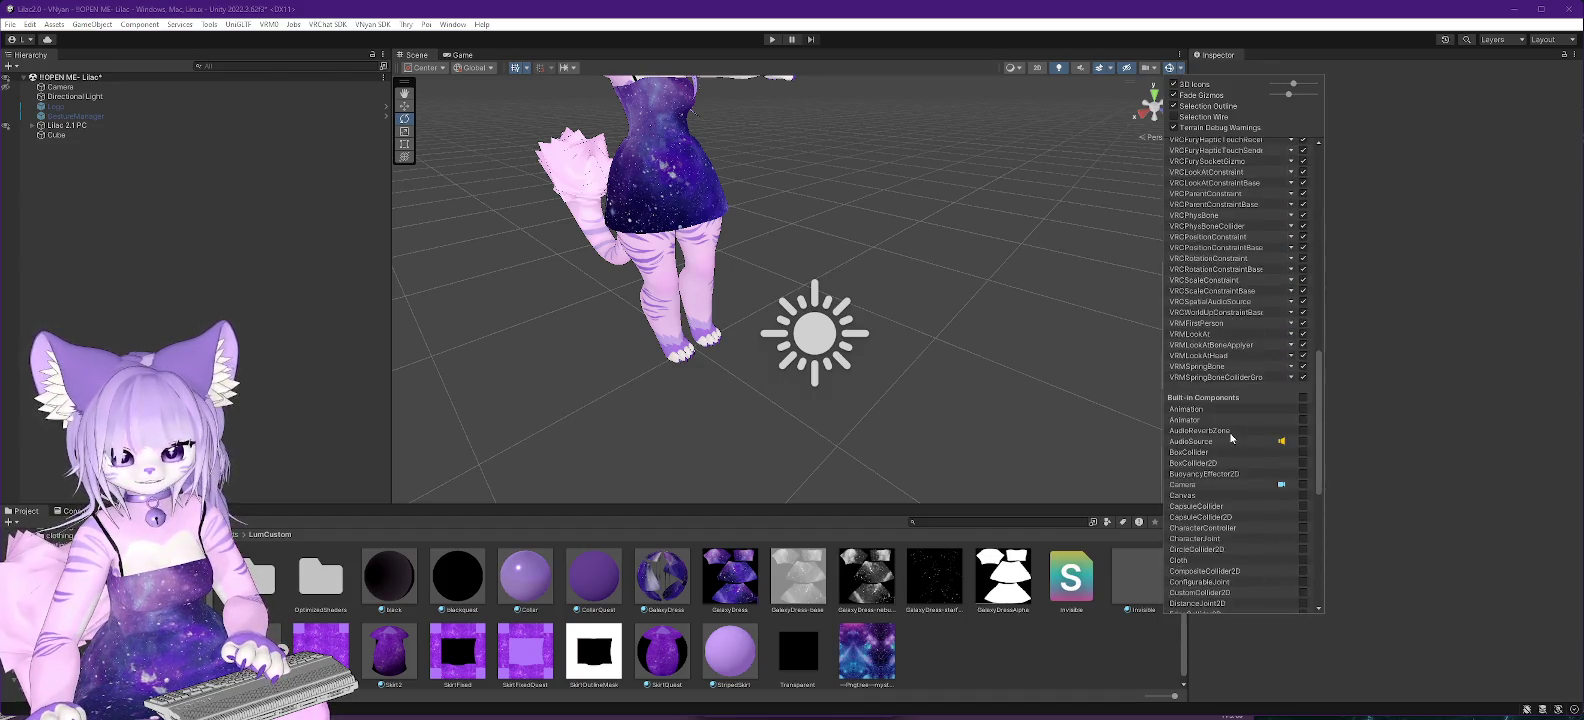
pyautogui.scroll(8, 1229, 432)
pyautogui.scroll(15, 1221, 477)
pyautogui.click(1182, 145)
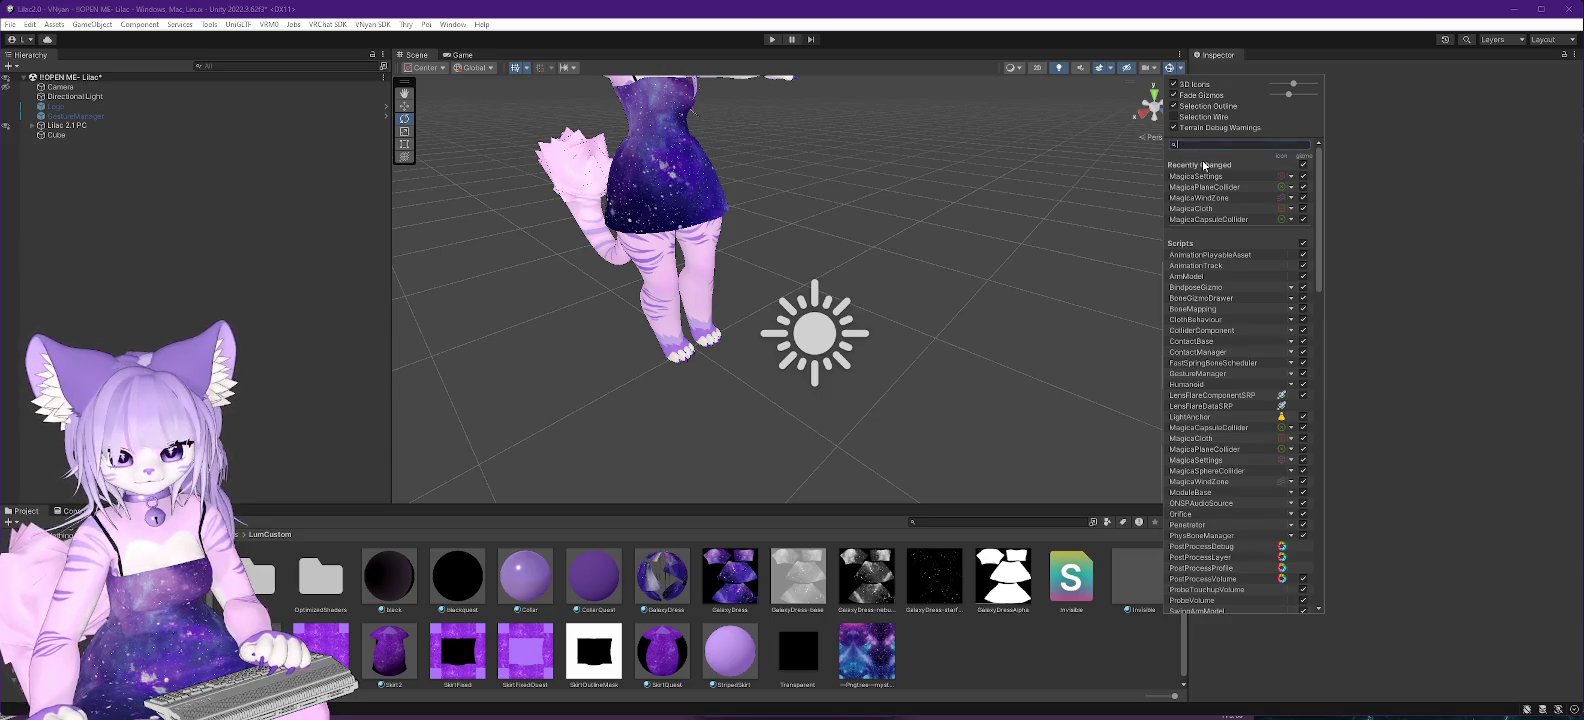
pyautogui.write('lig')
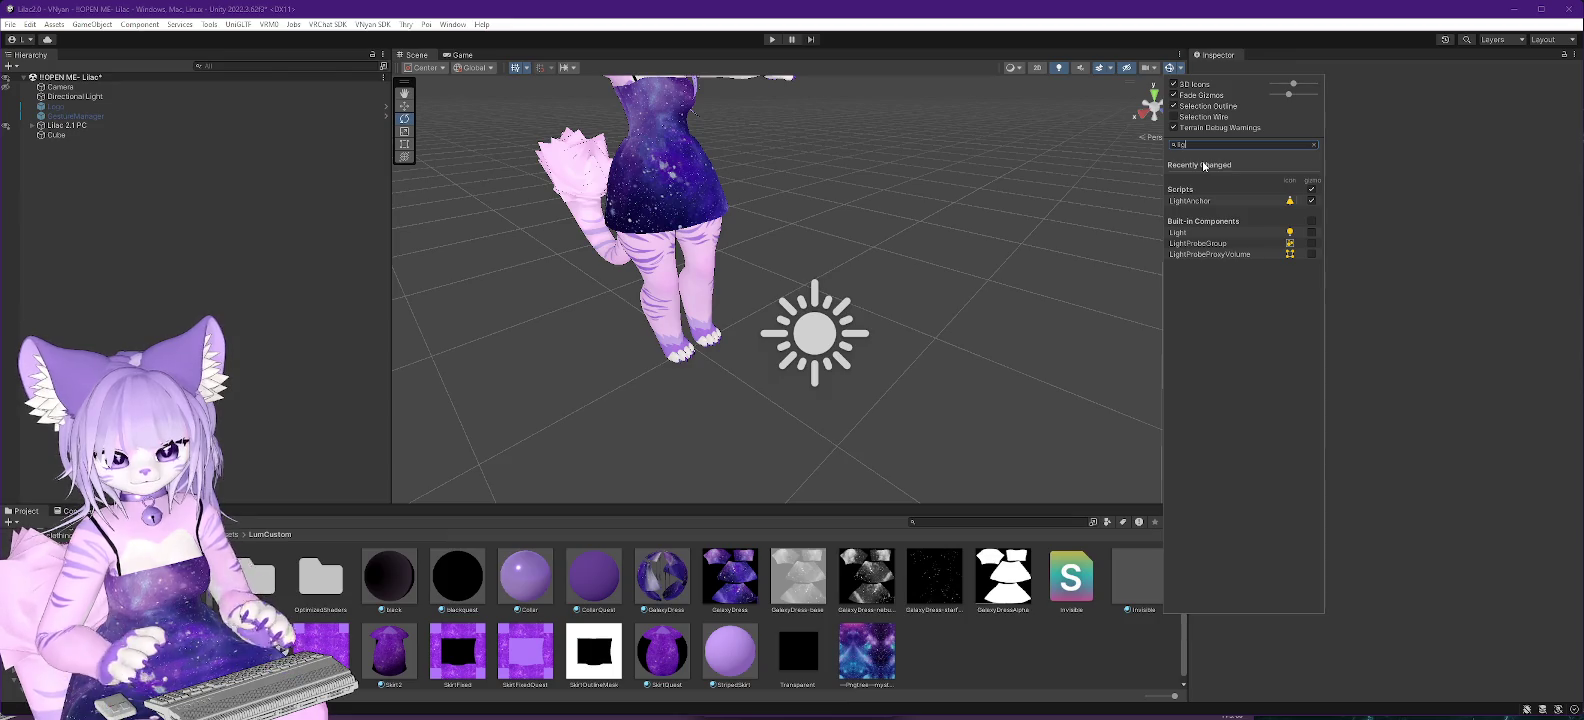
# Toggle the Light, LightProbeGroup and LightProbeProxyVolume gizmos, then select the Directional Light.
pyautogui.click(1312, 232)
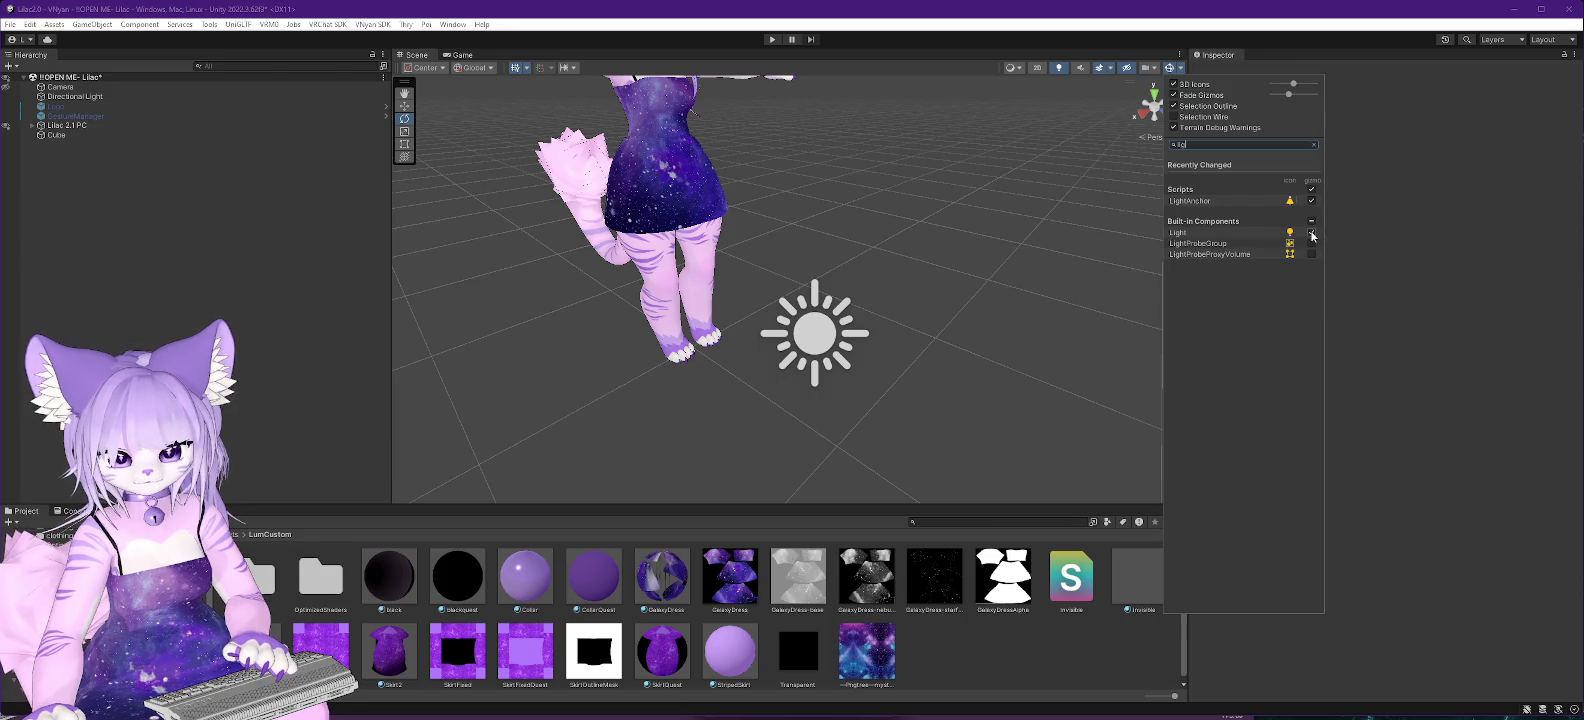
pyautogui.click(1311, 243)
pyautogui.click(1312, 254)
pyautogui.click(1311, 232)
pyautogui.click(1311, 243)
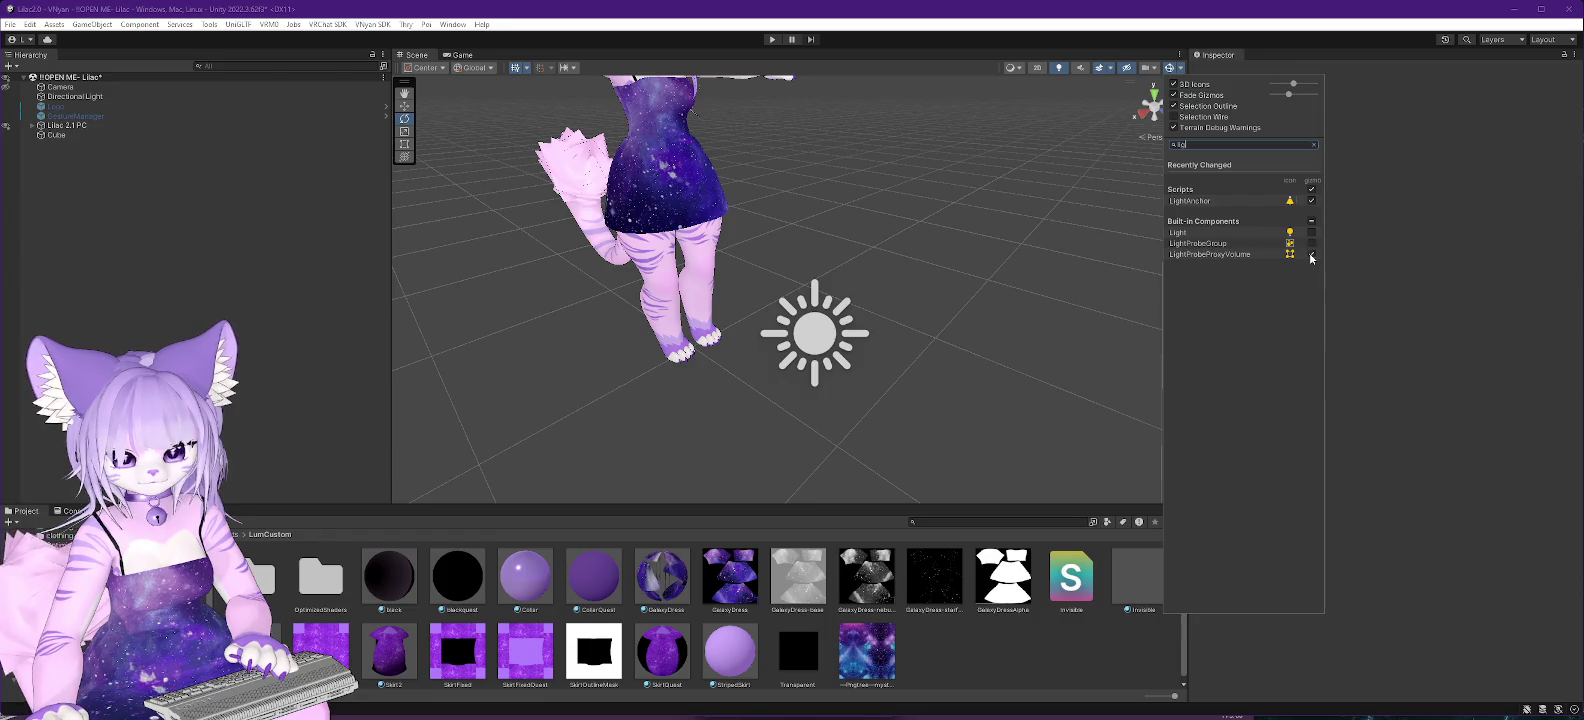
pyautogui.click(72, 97)
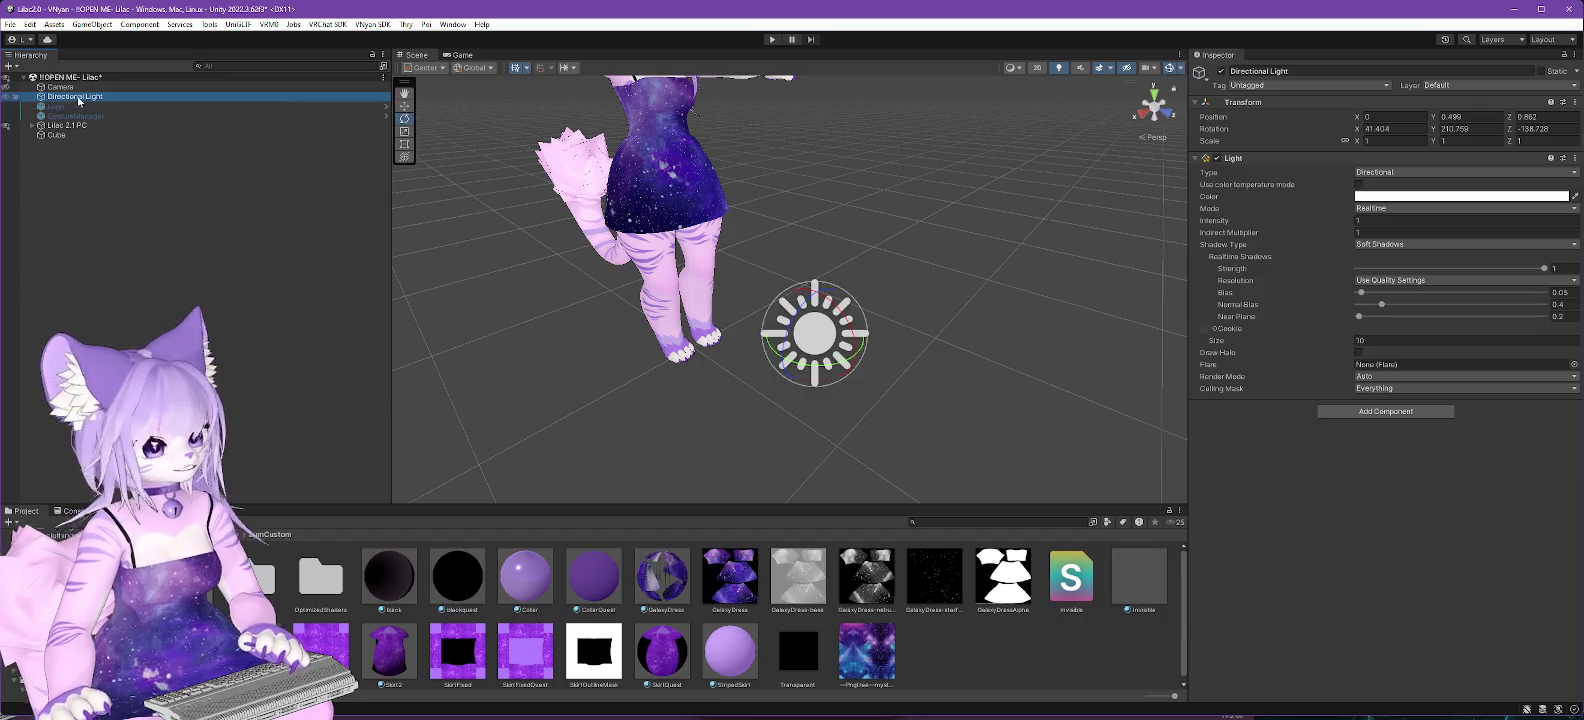
# Toggle the Directional Light's visibility off and on, face the avatar, and select the GalaxyDress material.
pyautogui.click(7, 100)
pyautogui.click(7, 97)
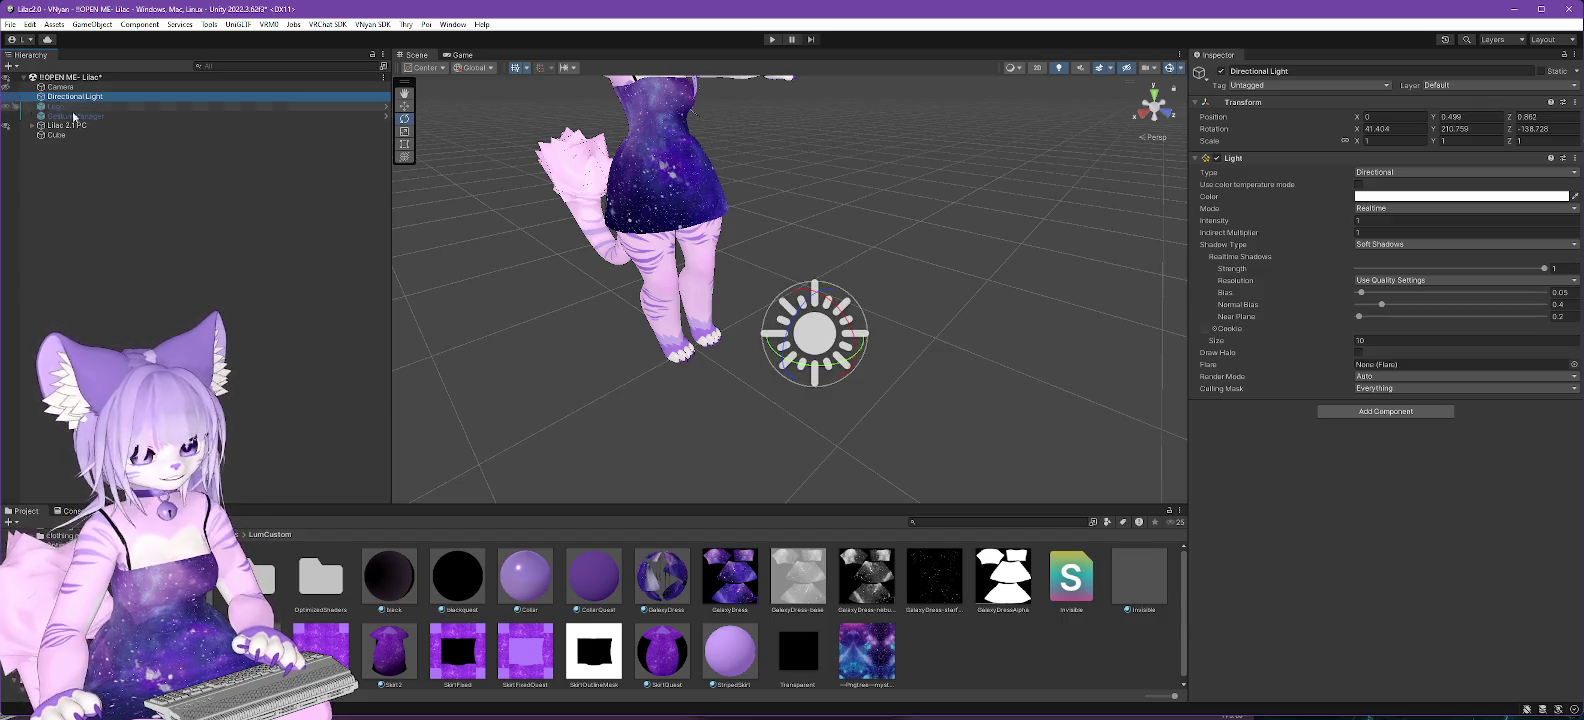
pyautogui.moveTo(979, 292)
pyautogui.mouseDown()
pyautogui.moveTo(755, 226)
pyautogui.moveTo(859, 212)
pyautogui.moveTo(910, 257)
pyautogui.mouseUp()
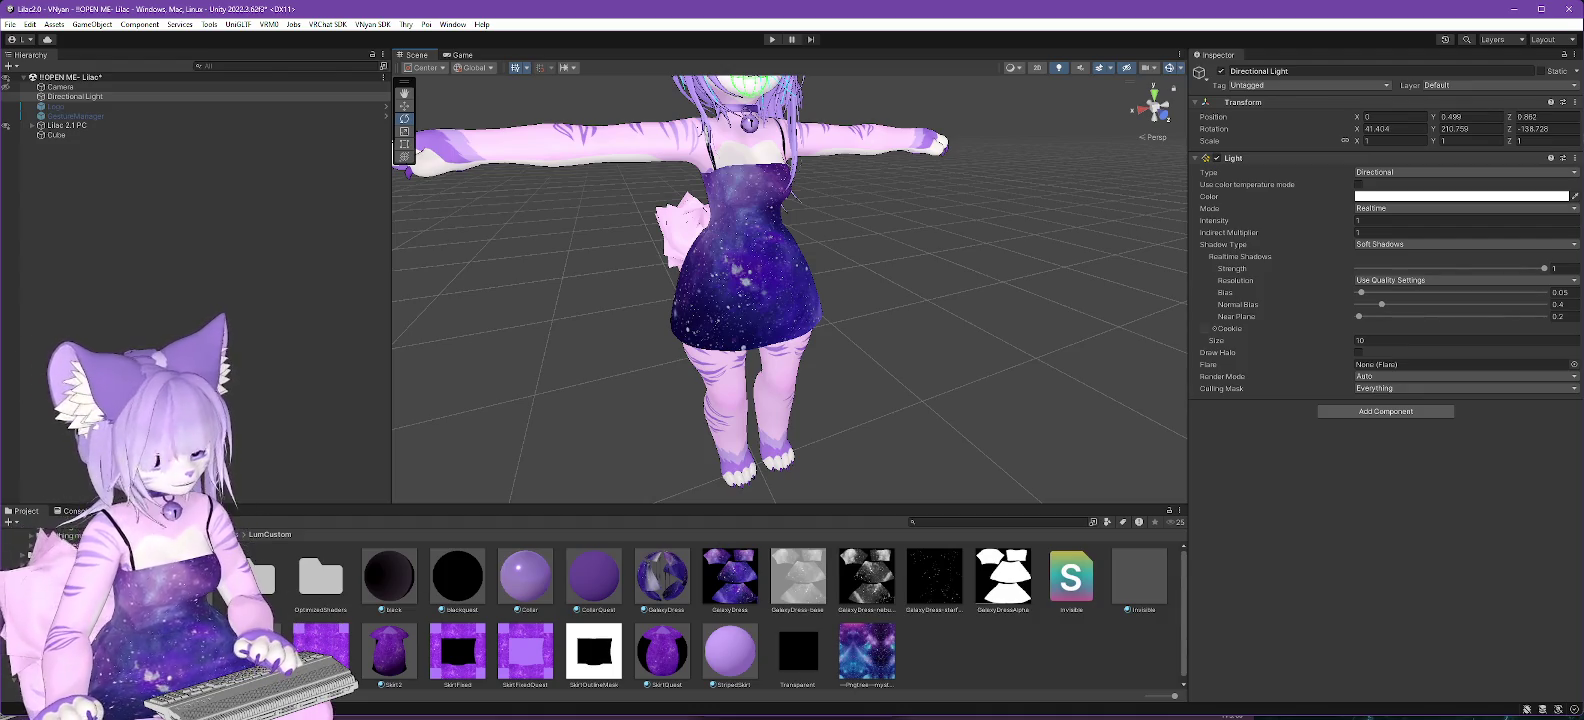
pyautogui.click(676, 590)
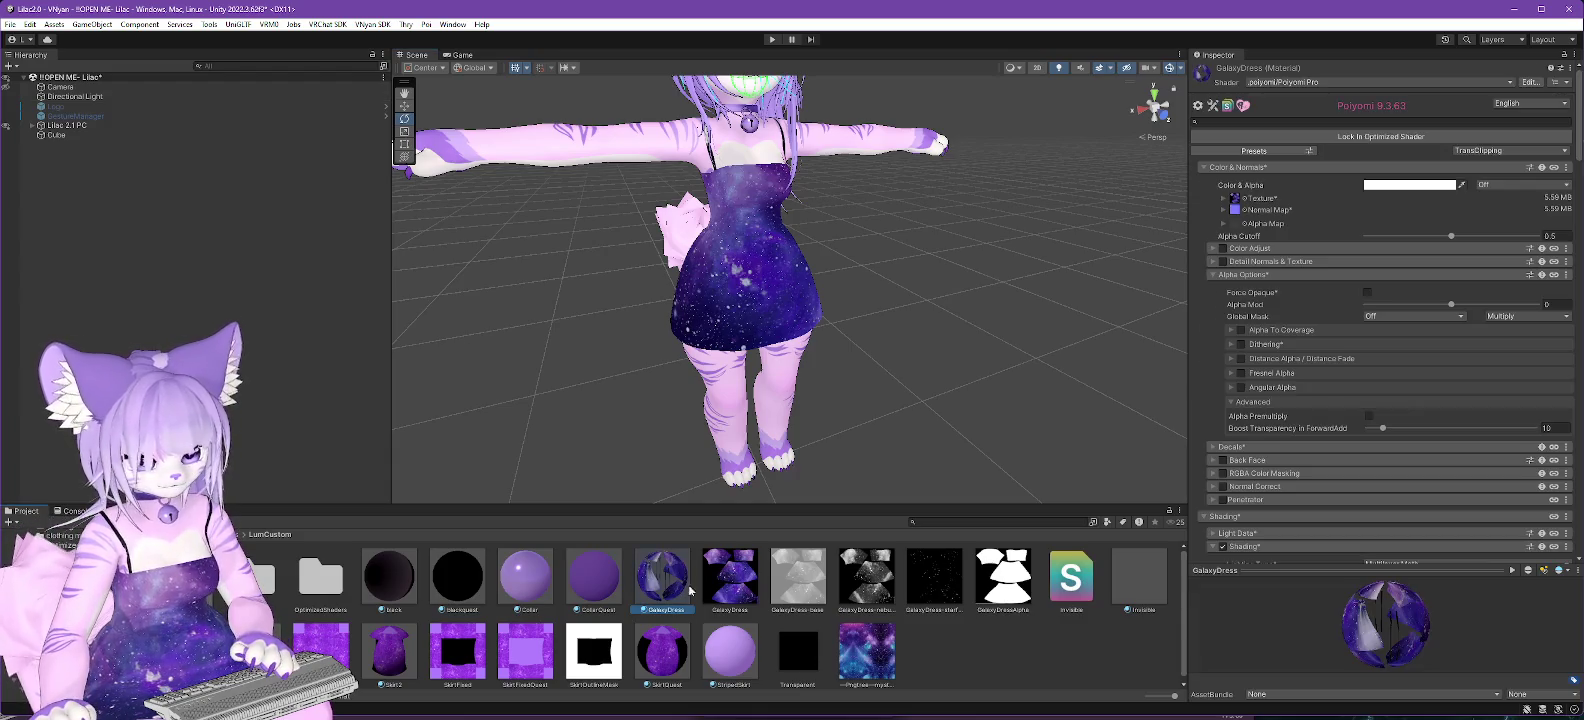
pyautogui.scroll(-9, 1320, 427)
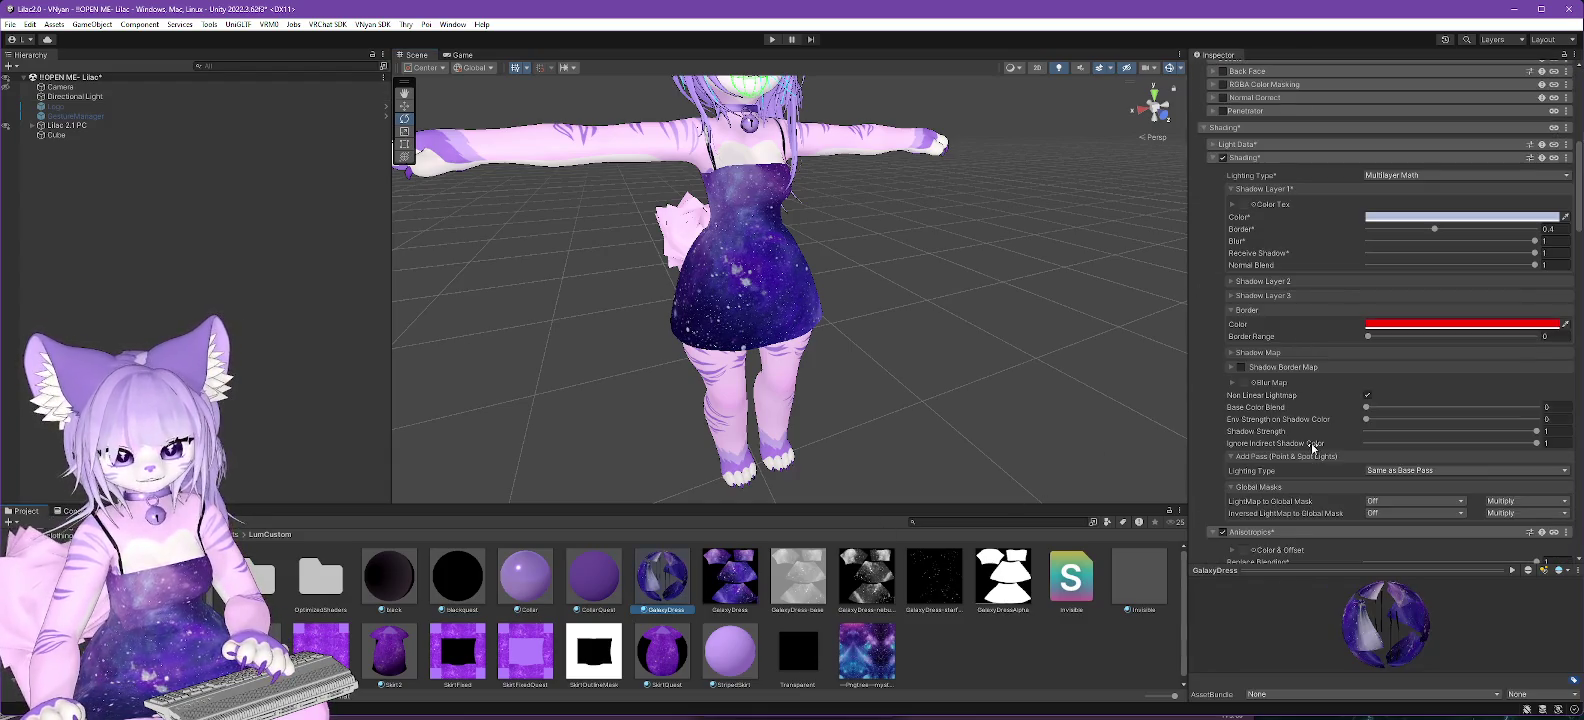
pyautogui.scroll(9, 1307, 469)
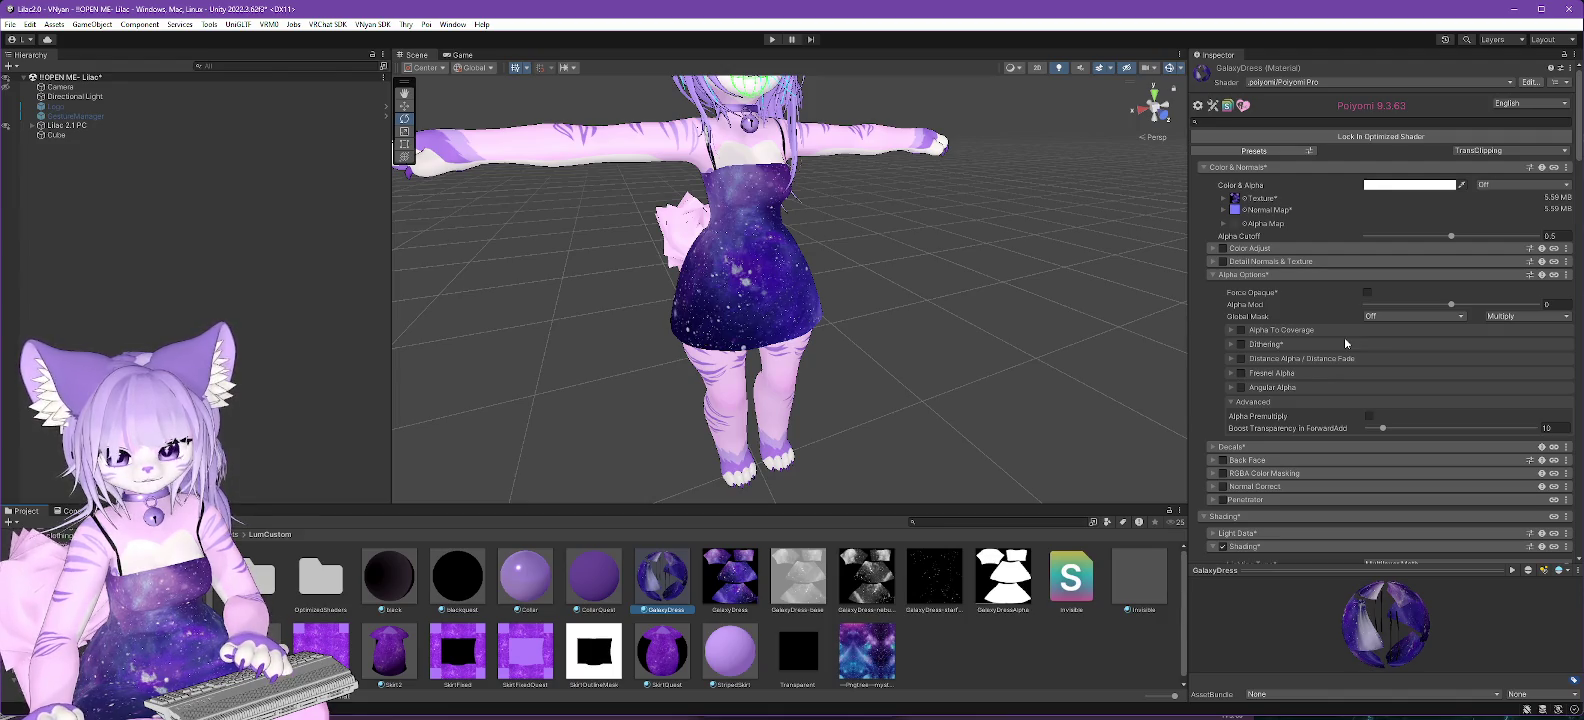
pyautogui.click(1223, 210)
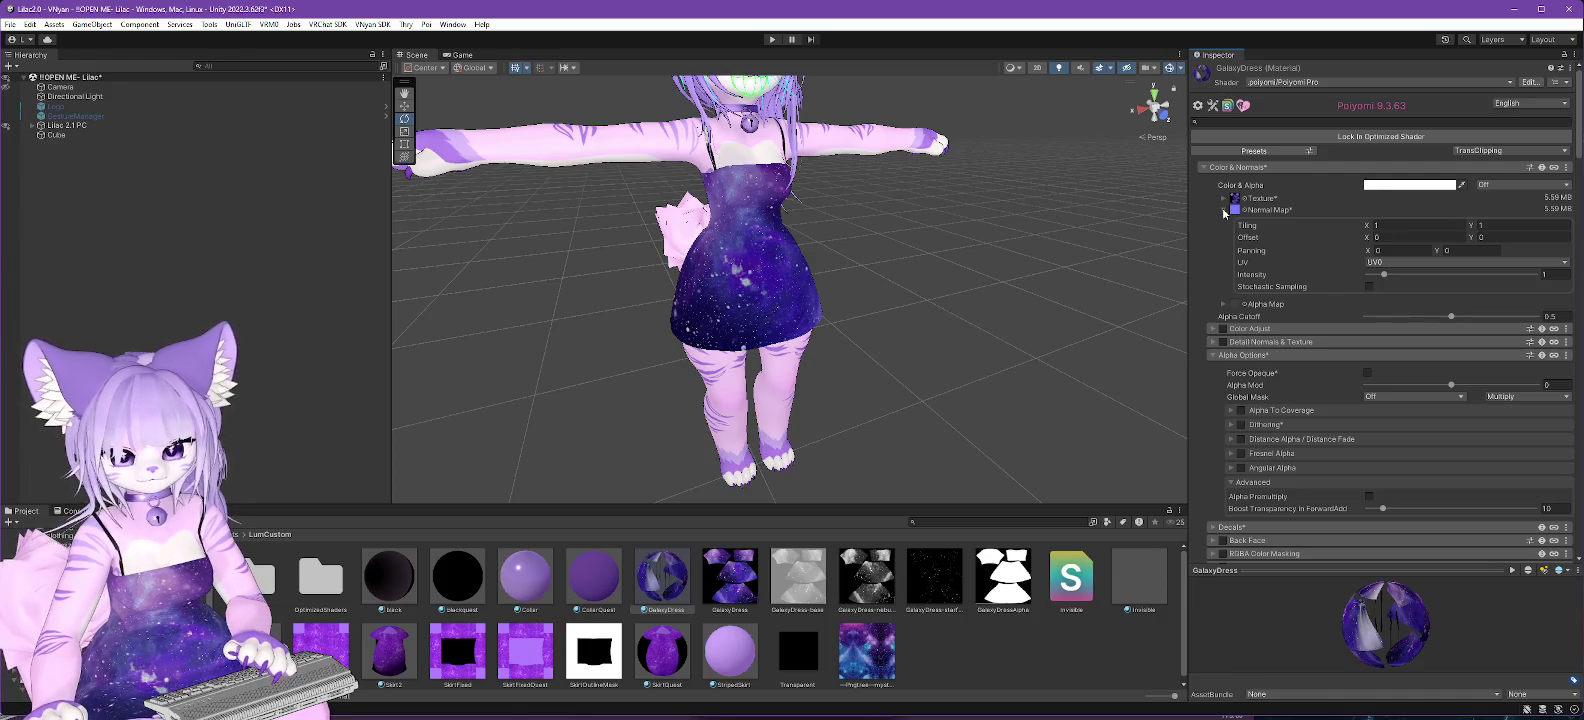
pyautogui.click(1222, 209)
pyautogui.scroll(-10, 1292, 372)
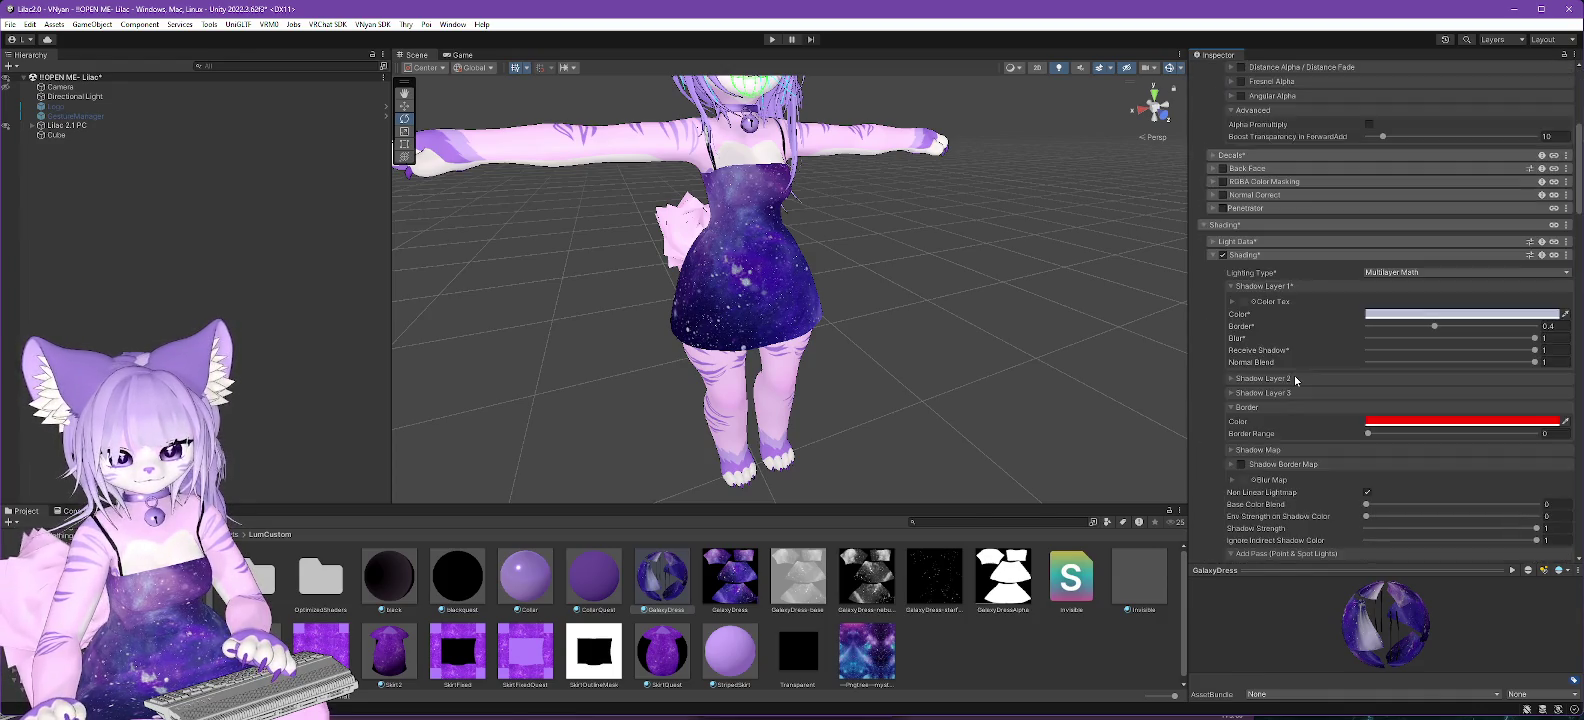
pyautogui.scroll(3, 1296, 379)
pyautogui.scroll(4, 1296, 383)
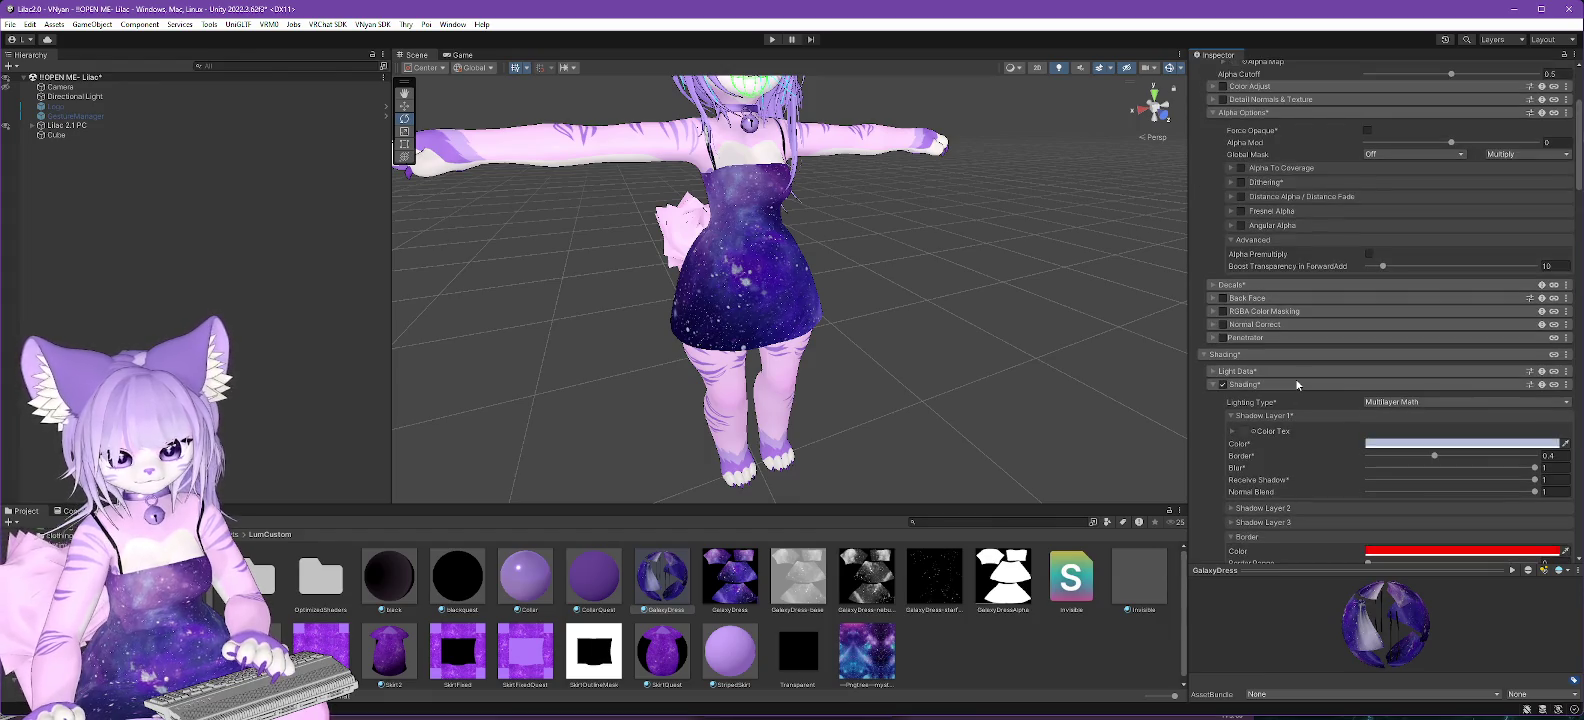
pyautogui.scroll(-5, 1296, 384)
pyautogui.scroll(-8, 1296, 385)
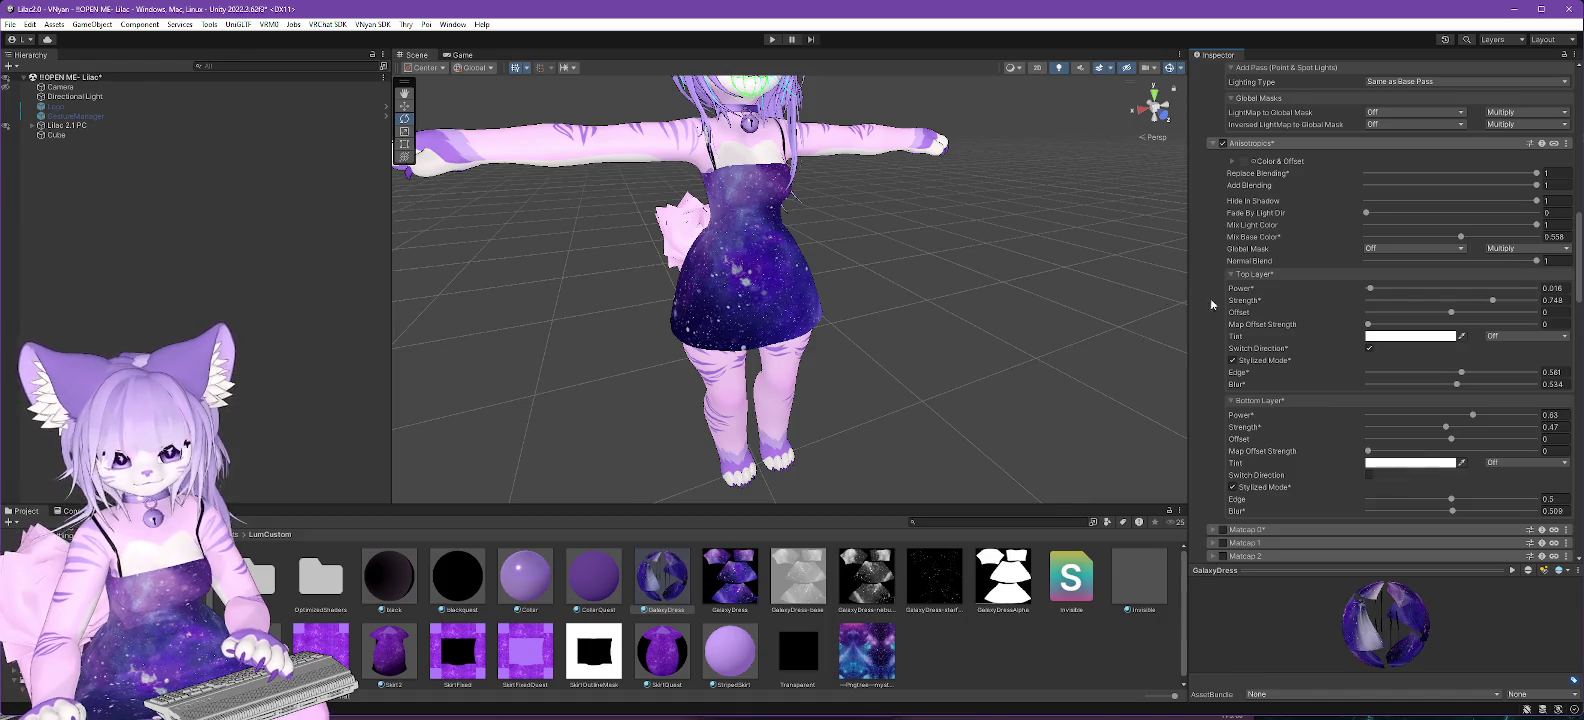
pyautogui.scroll(5, 884, 309)
# Uncheck Switch Direction on the GalaxyDress top anisotropic layer and orbit to view the result.
pyautogui.moveTo(858, 241)
pyautogui.mouseDown()
pyautogui.moveTo(958, 386)
pyautogui.moveTo(910, 385)
pyautogui.mouseUp()
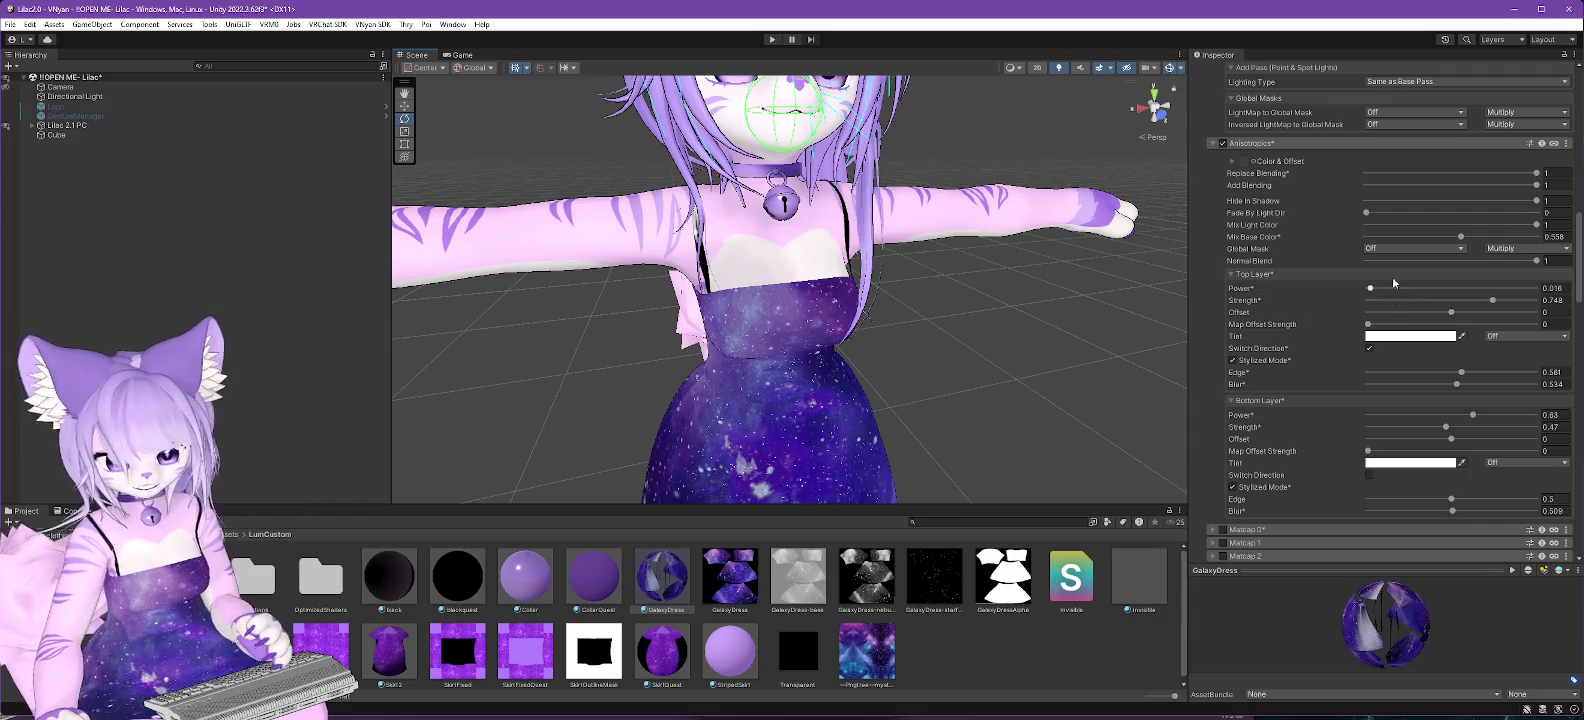
pyautogui.click(1369, 349)
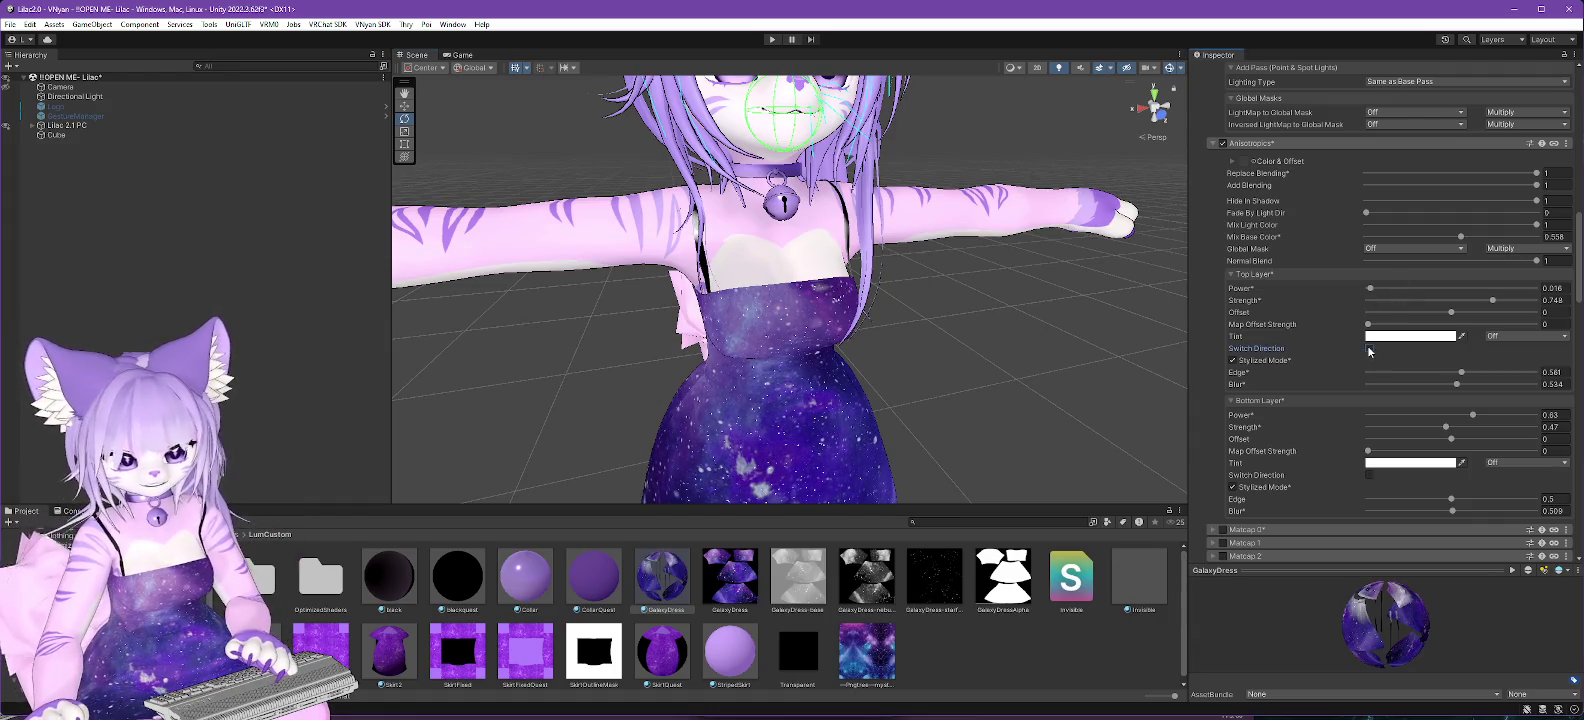
pyautogui.moveTo(1129, 385); pyautogui.dragTo(823, 291)
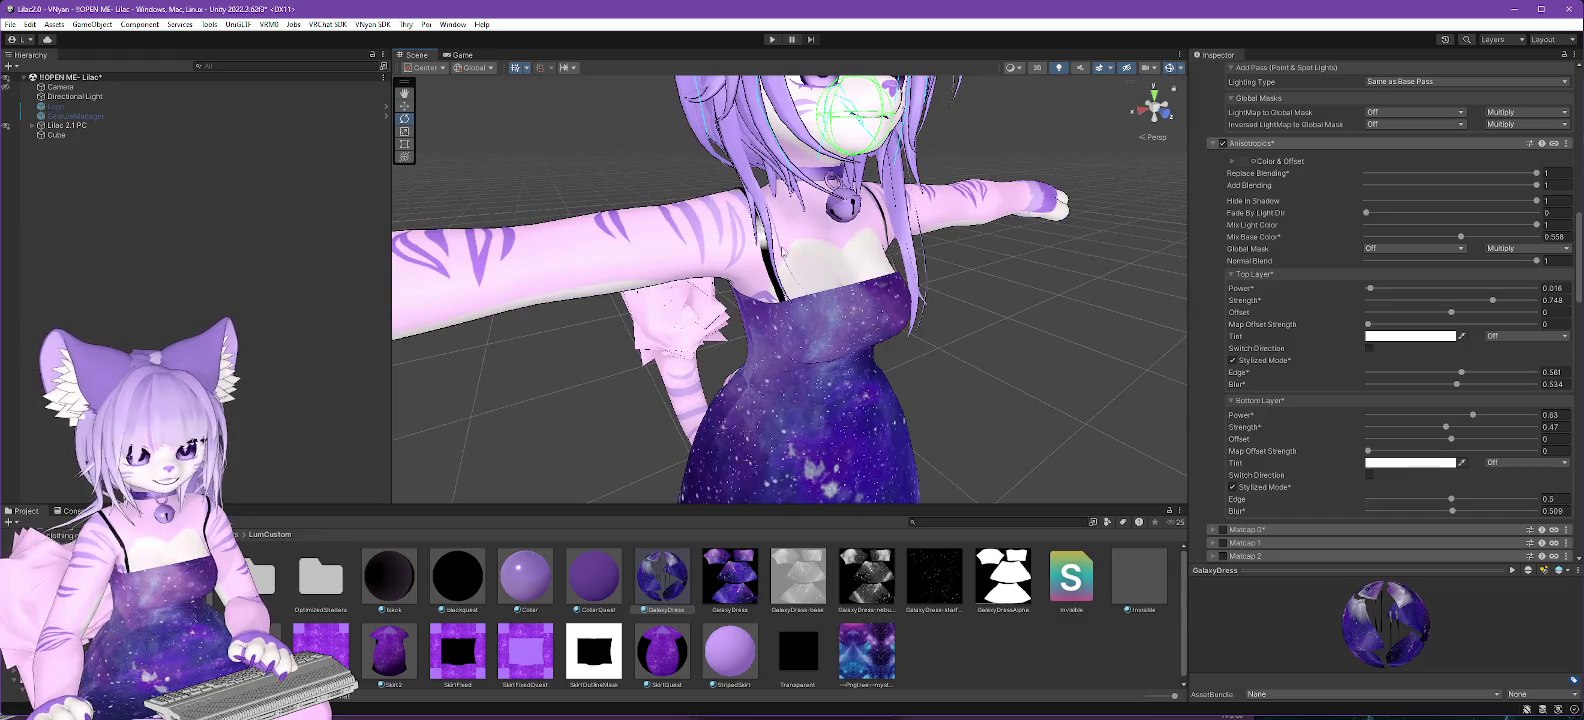
pyautogui.moveTo(1089, 421); pyautogui.dragTo(1000, 420)
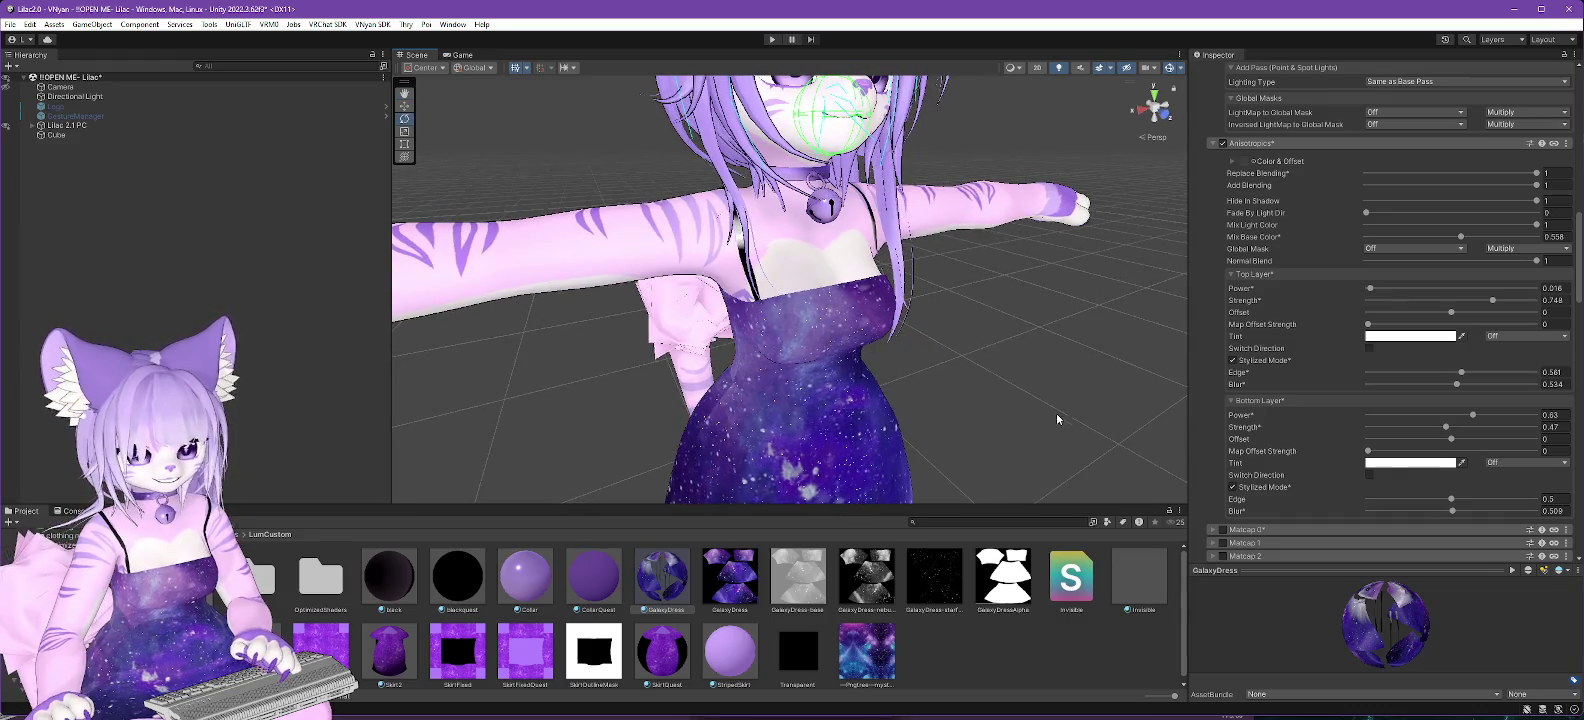
# Select the Directional Light and zoom out to see the avatar's full body.
pyautogui.click(75, 96)
pyautogui.scroll(-3, 830, 307)
pyautogui.moveTo(958, 344)
pyautogui.mouseDown()
pyautogui.moveTo(857, 333)
pyautogui.moveTo(836, 389)
pyautogui.moveTo(863, 336)
pyautogui.moveTo(812, 342)
pyautogui.mouseUp()
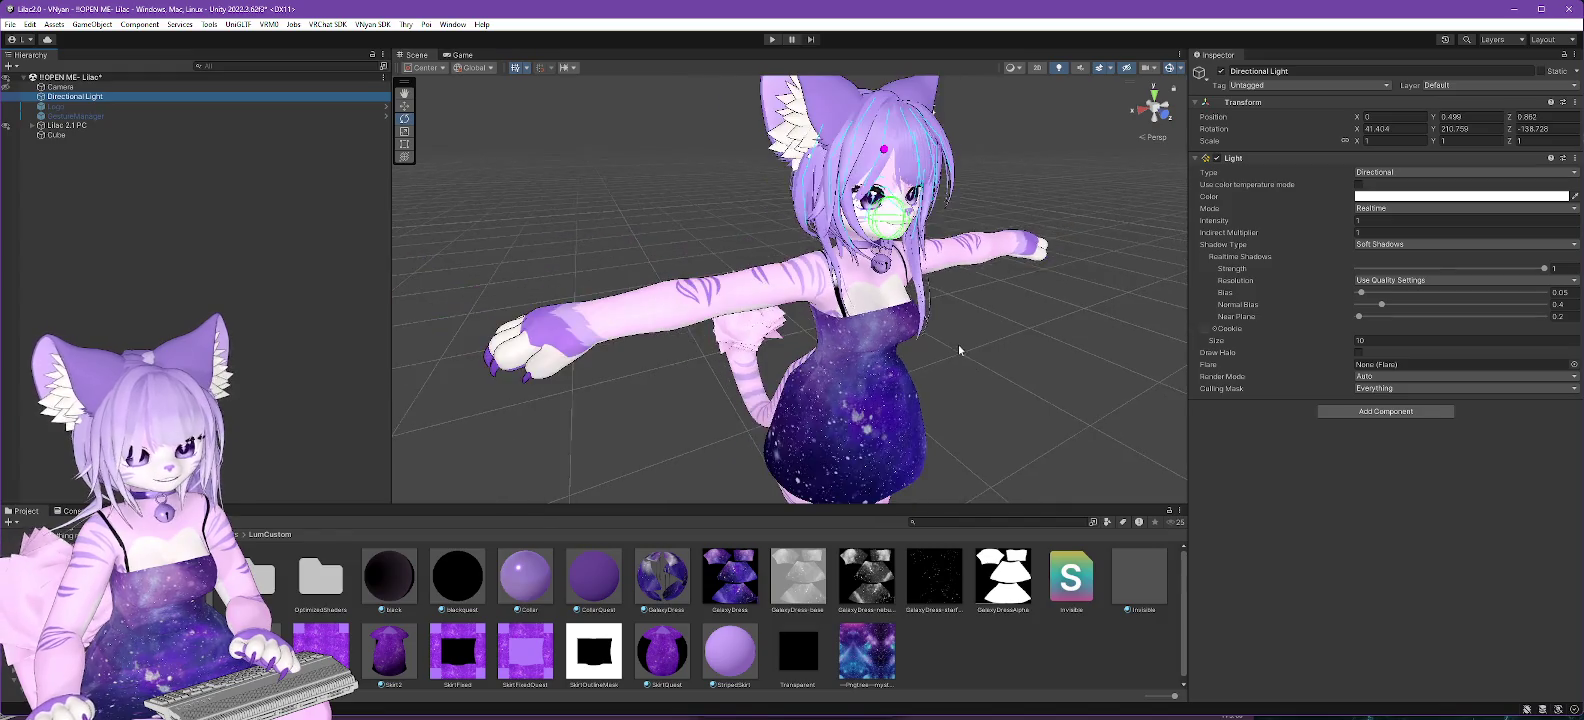
pyautogui.scroll(-3, 840, 392)
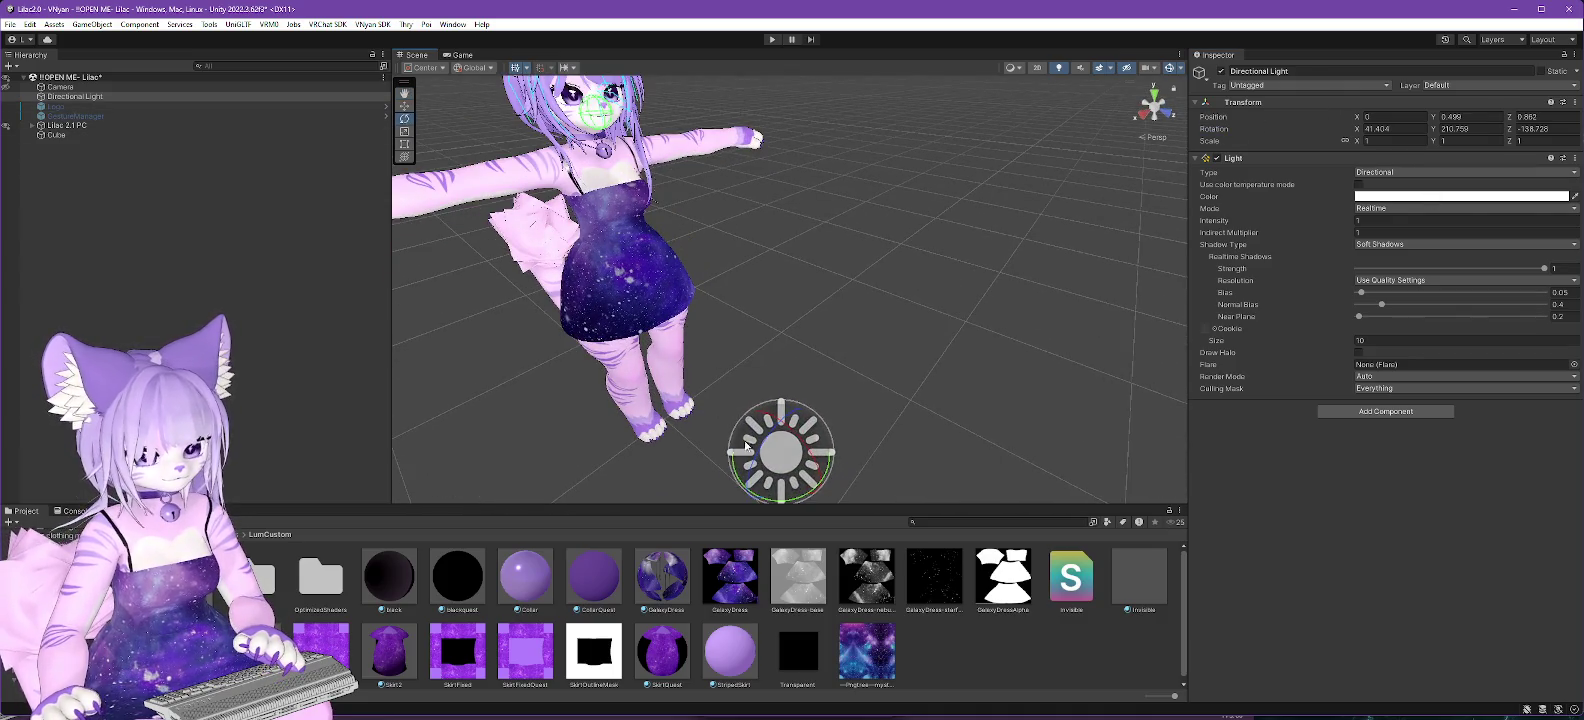
# Rotate the Directional Light to Y 237.795 to relight the dress, hiding the Cube.
pyautogui.moveTo(748, 492)
pyautogui.mouseDown()
pyautogui.moveTo(730, 478)
pyautogui.moveTo(770, 497)
pyautogui.moveTo(923, 488)
pyautogui.moveTo(1093, 445)
pyautogui.moveTo(1182, 387)
pyautogui.moveTo(1150, 410)
pyautogui.mouseUp()
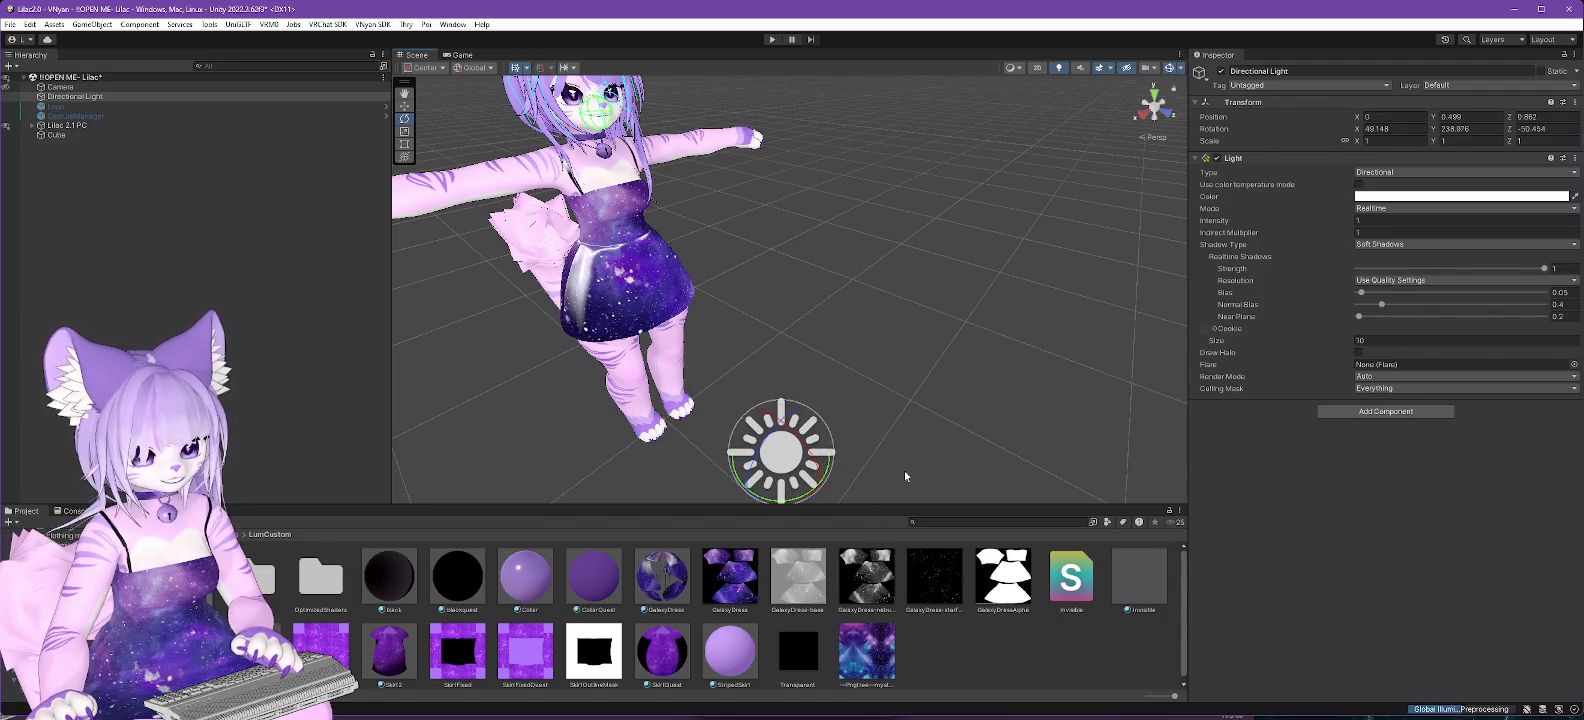
pyautogui.moveTo(816, 487)
pyautogui.mouseDown()
pyautogui.moveTo(859, 473)
pyautogui.moveTo(848, 486)
pyautogui.moveTo(948, 343)
pyautogui.moveTo(1105, 320)
pyautogui.moveTo(1015, 242)
pyautogui.moveTo(979, 240)
pyautogui.moveTo(799, 255)
pyautogui.moveTo(801, 288)
pyautogui.moveTo(480, 363)
pyautogui.moveTo(440, 335)
pyautogui.mouseUp()
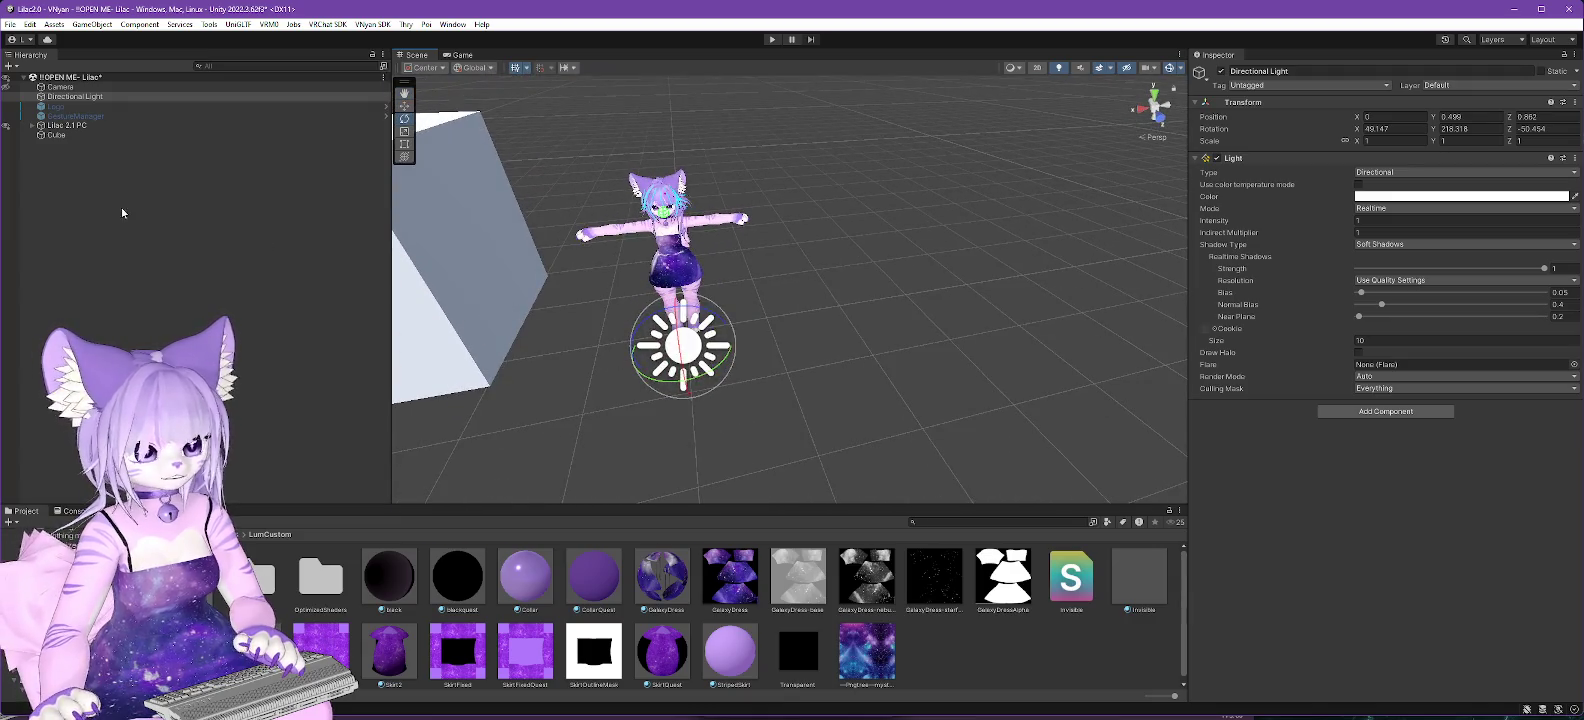
pyautogui.click(7, 134)
pyautogui.scroll(5, 760, 291)
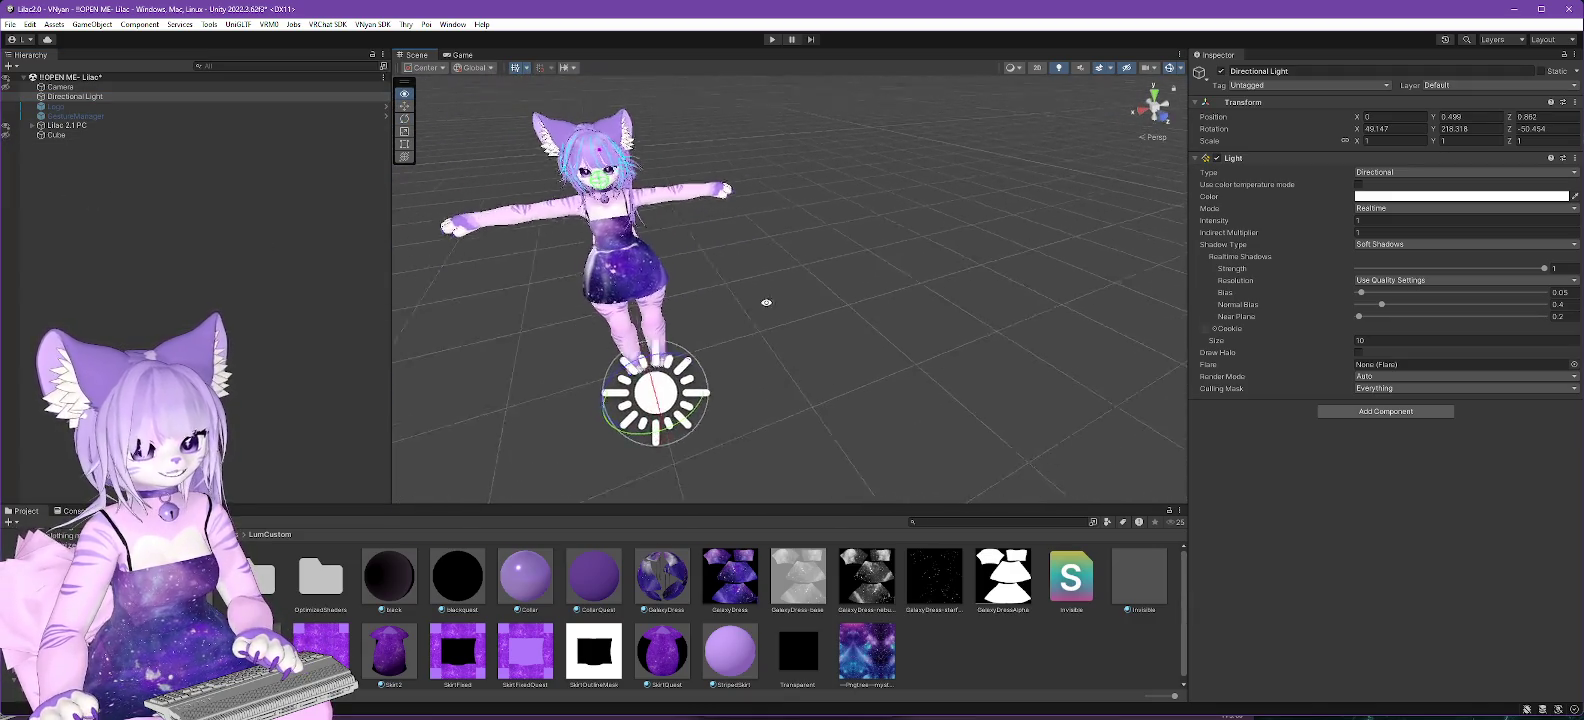
pyautogui.moveTo(803, 355)
pyautogui.mouseDown()
pyautogui.moveTo(817, 390)
pyautogui.moveTo(877, 288)
pyautogui.mouseUp()
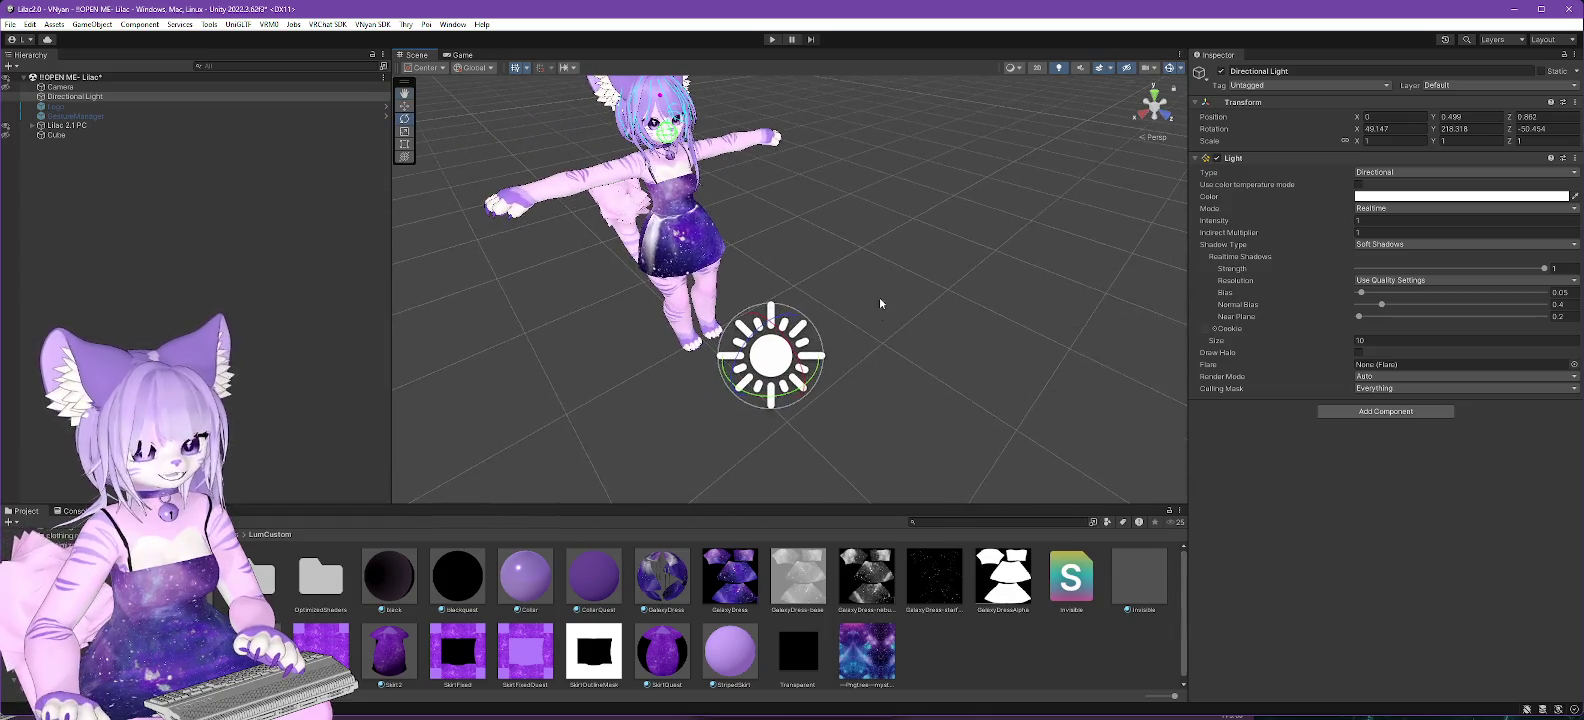
pyautogui.moveTo(817, 375)
pyautogui.mouseDown()
pyautogui.moveTo(865, 316)
pyautogui.moveTo(848, 280)
pyautogui.moveTo(924, 356)
pyautogui.moveTo(920, 430)
pyautogui.moveTo(981, 288)
pyautogui.moveTo(1018, 405)
pyautogui.moveTo(932, 461)
pyautogui.mouseUp()
pyautogui.scroll(5, 764, 240)
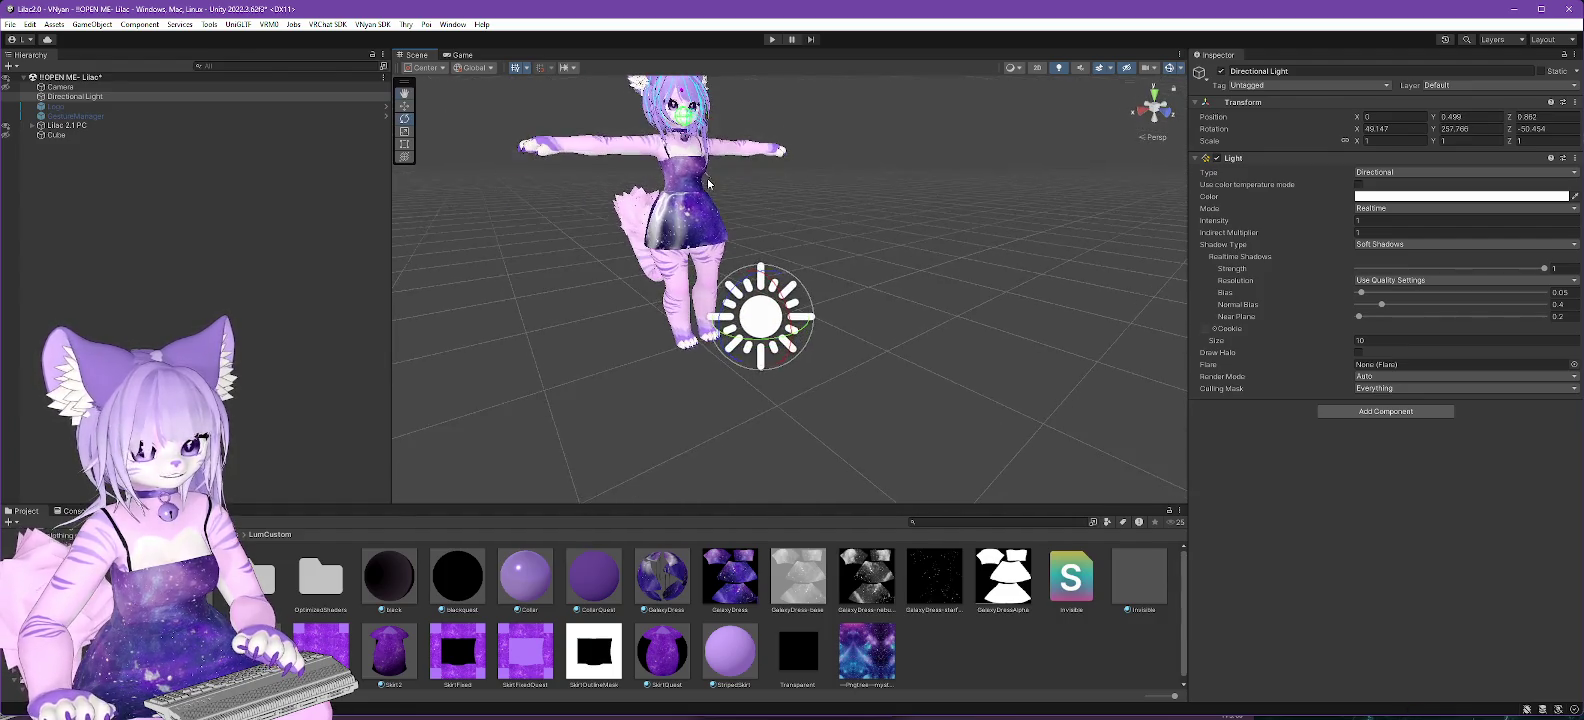
pyautogui.moveTo(780, 198)
pyautogui.mouseDown()
pyautogui.moveTo(812, 335)
pyautogui.moveTo(826, 328)
pyautogui.mouseUp()
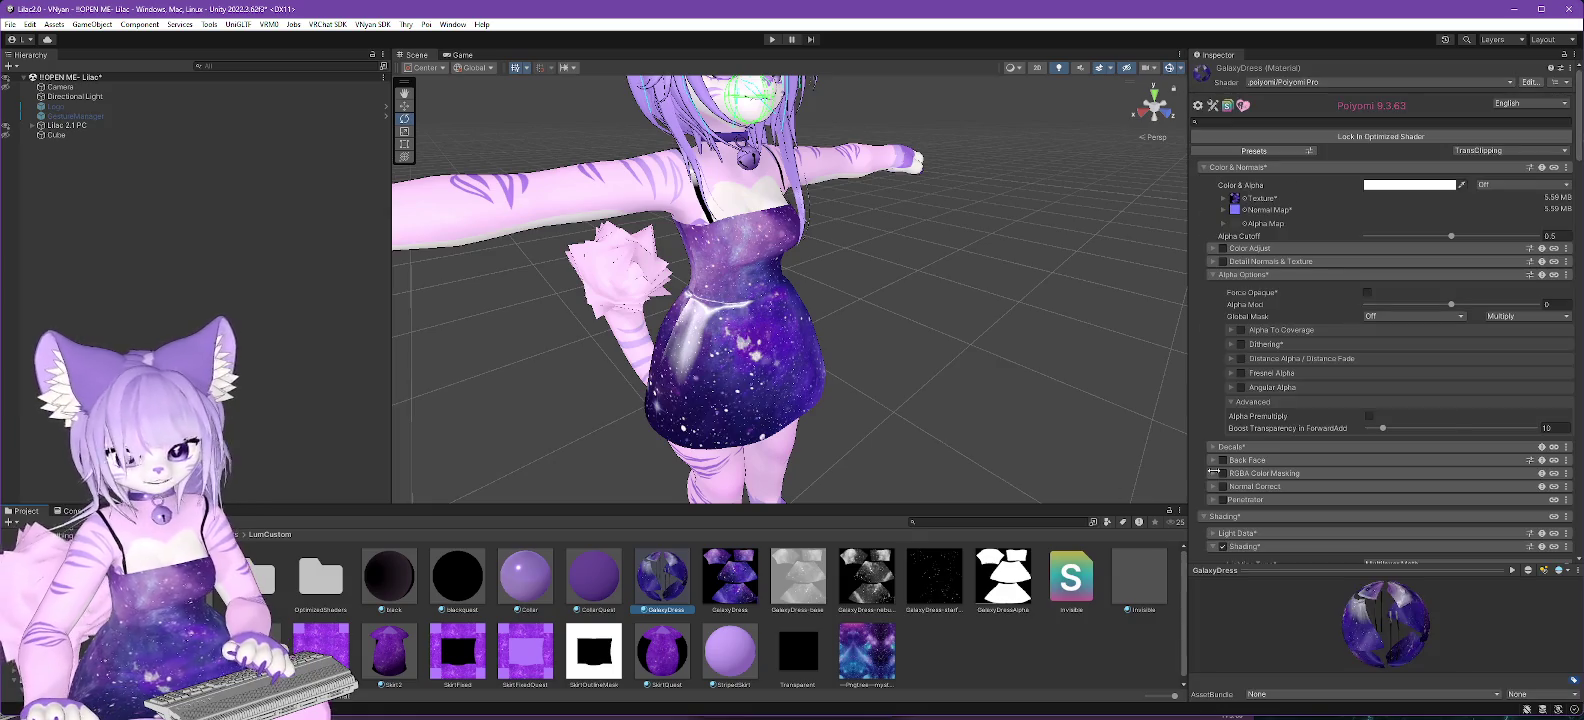
# Drag GalaxyDress Replace Blending from 1 down to 0 and raise Add Blending to about 0.215.
pyautogui.scroll(-4, 1416, 405)
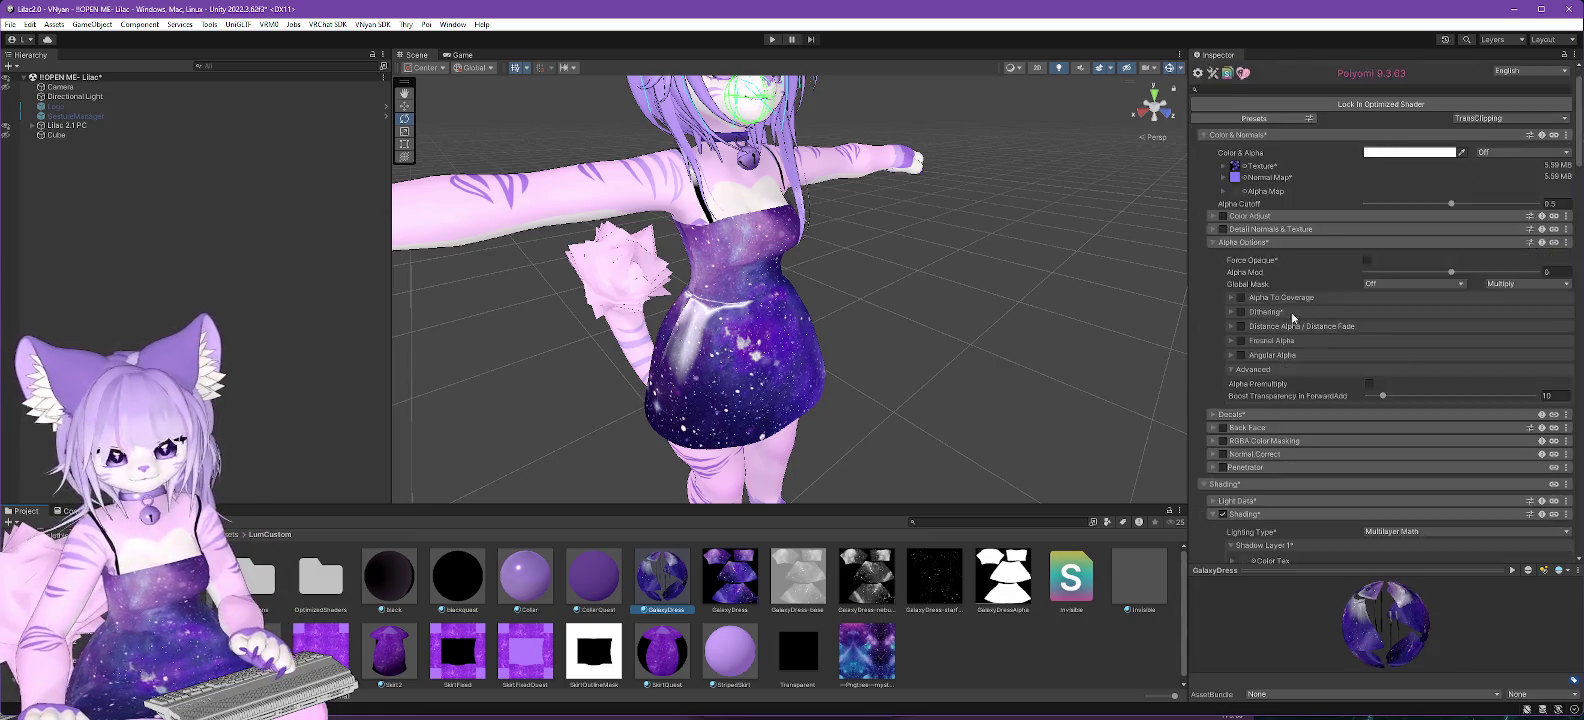
pyautogui.scroll(-4, 1283, 325)
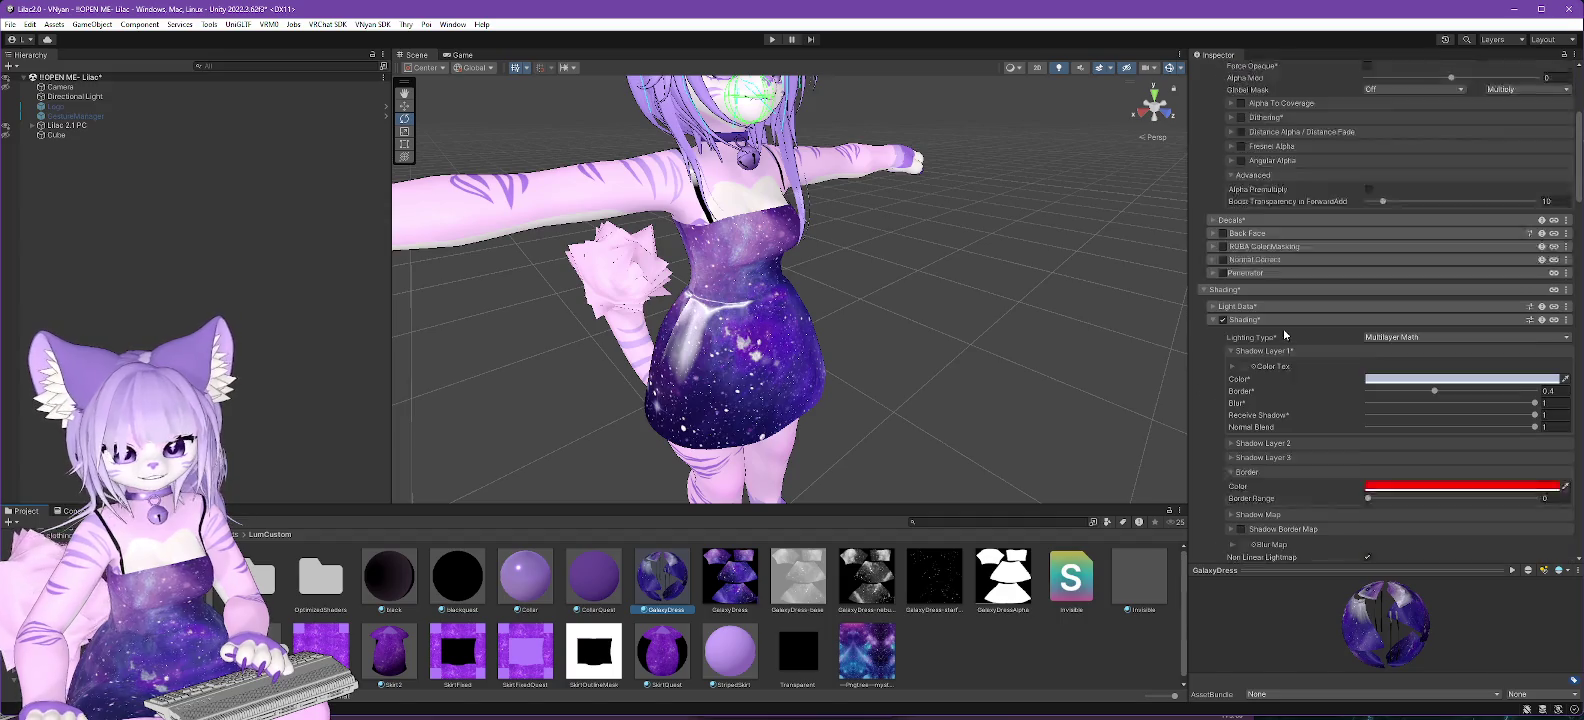
pyautogui.scroll(-12, 1300, 330)
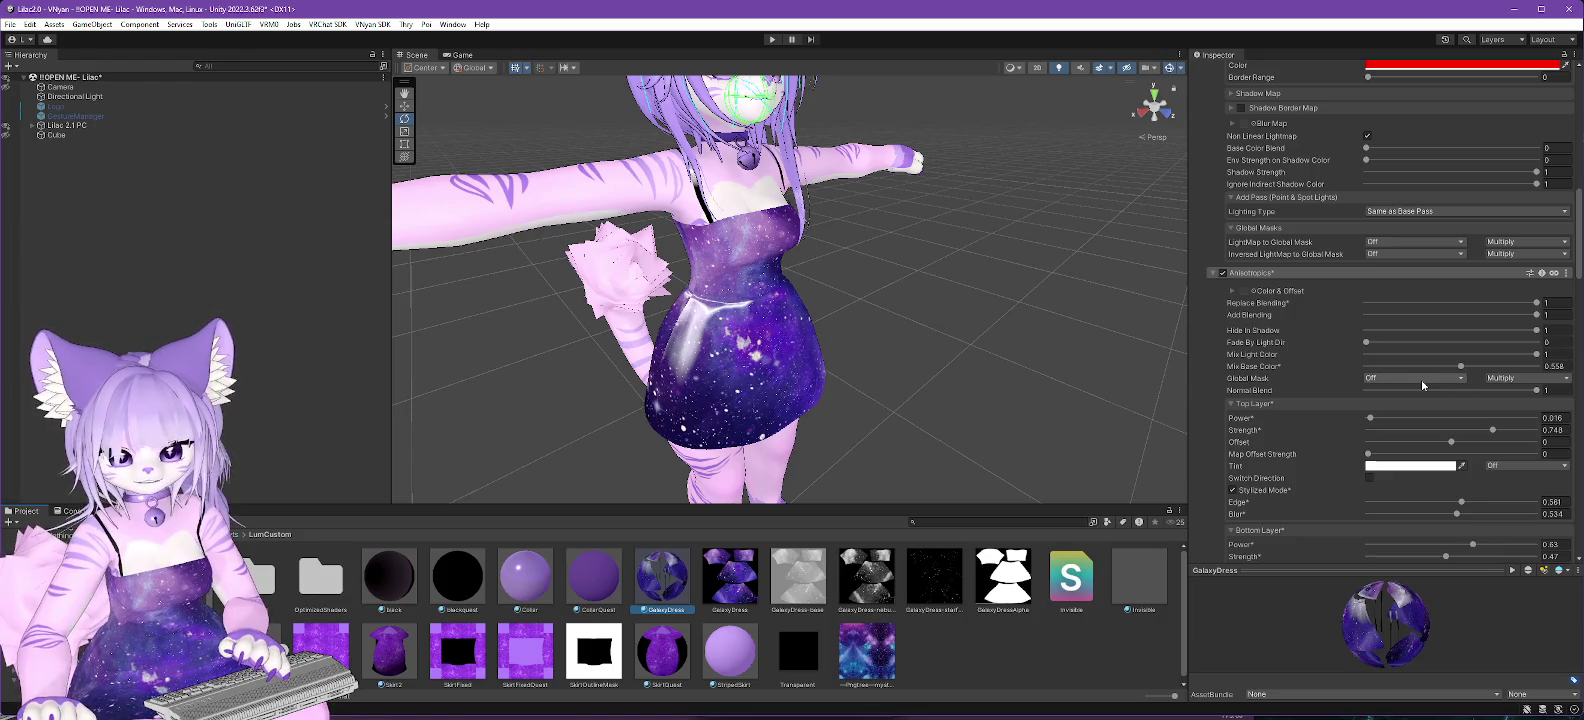
pyautogui.moveTo(949, 288)
pyautogui.mouseDown()
pyautogui.moveTo(940, 353)
pyautogui.moveTo(706, 252)
pyautogui.mouseUp()
pyautogui.moveTo(961, 327); pyautogui.dragTo(925, 325)
pyautogui.click(1556, 314)
pyautogui.write('0.747')
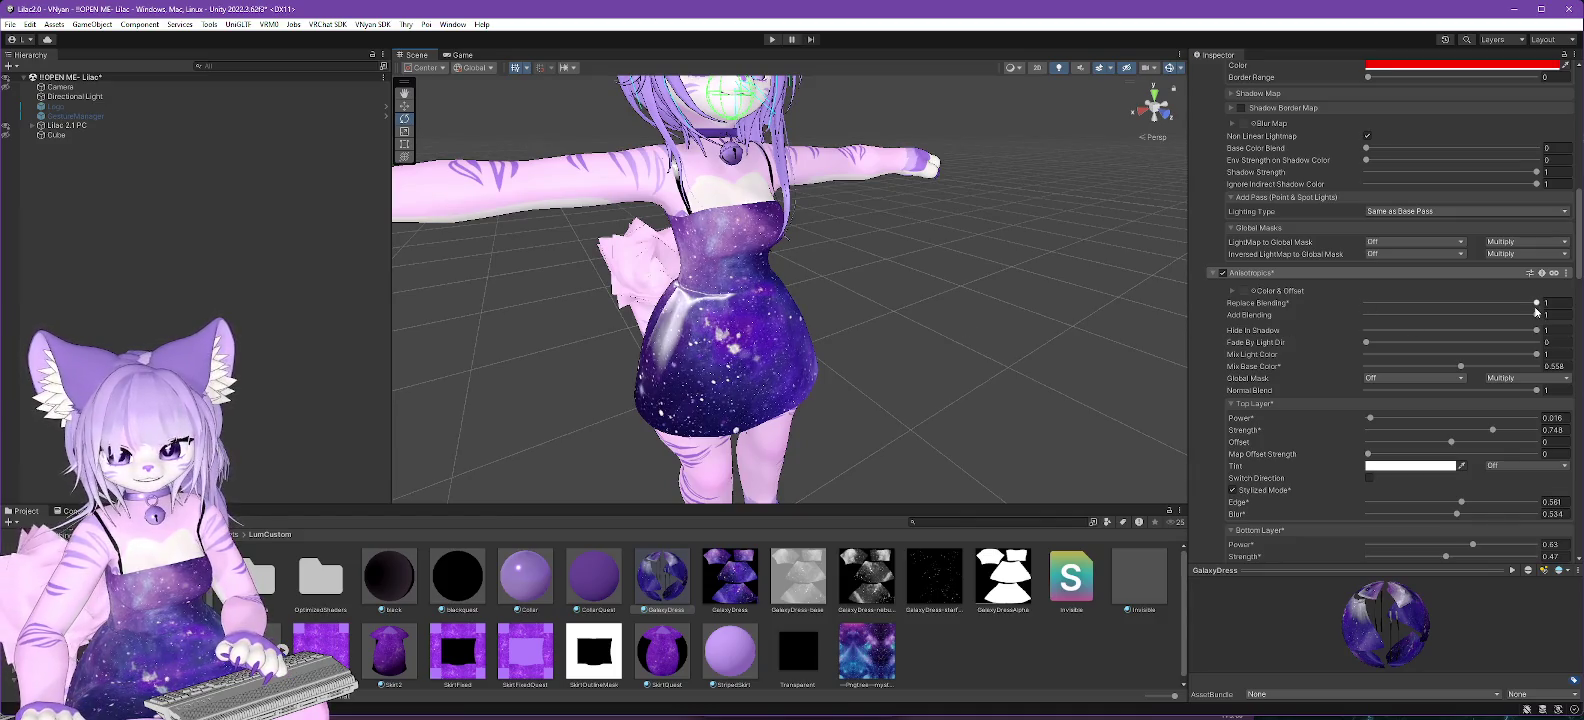
pyautogui.write('0')
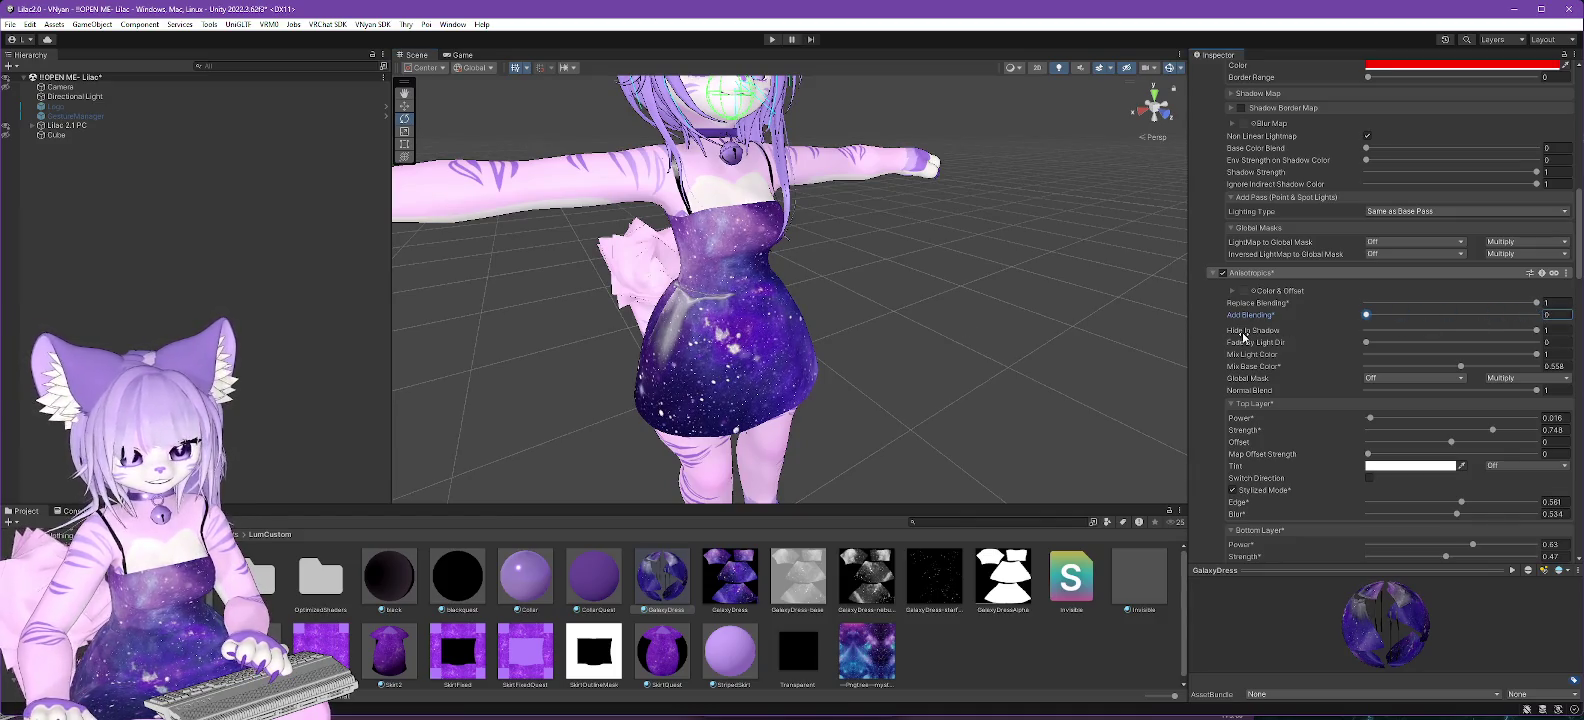
pyautogui.click(1535, 304)
pyautogui.moveTo(1535, 304); pyautogui.dragTo(1210, 316)
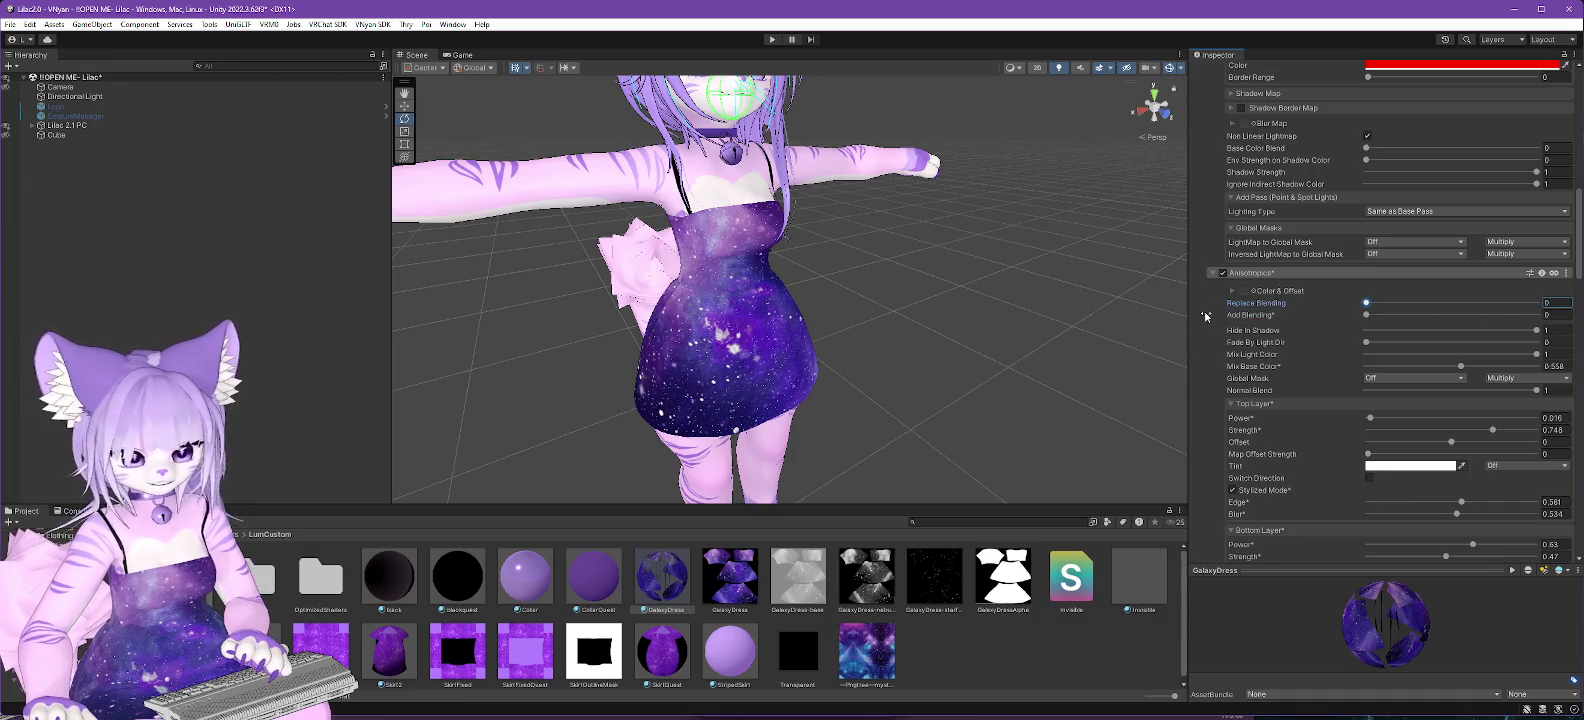
pyautogui.click(1371, 315)
pyautogui.moveTo(1373, 319)
pyautogui.mouseDown()
pyautogui.moveTo(1447, 313)
pyautogui.moveTo(1381, 327)
pyautogui.moveTo(1407, 322)
pyautogui.mouseUp()
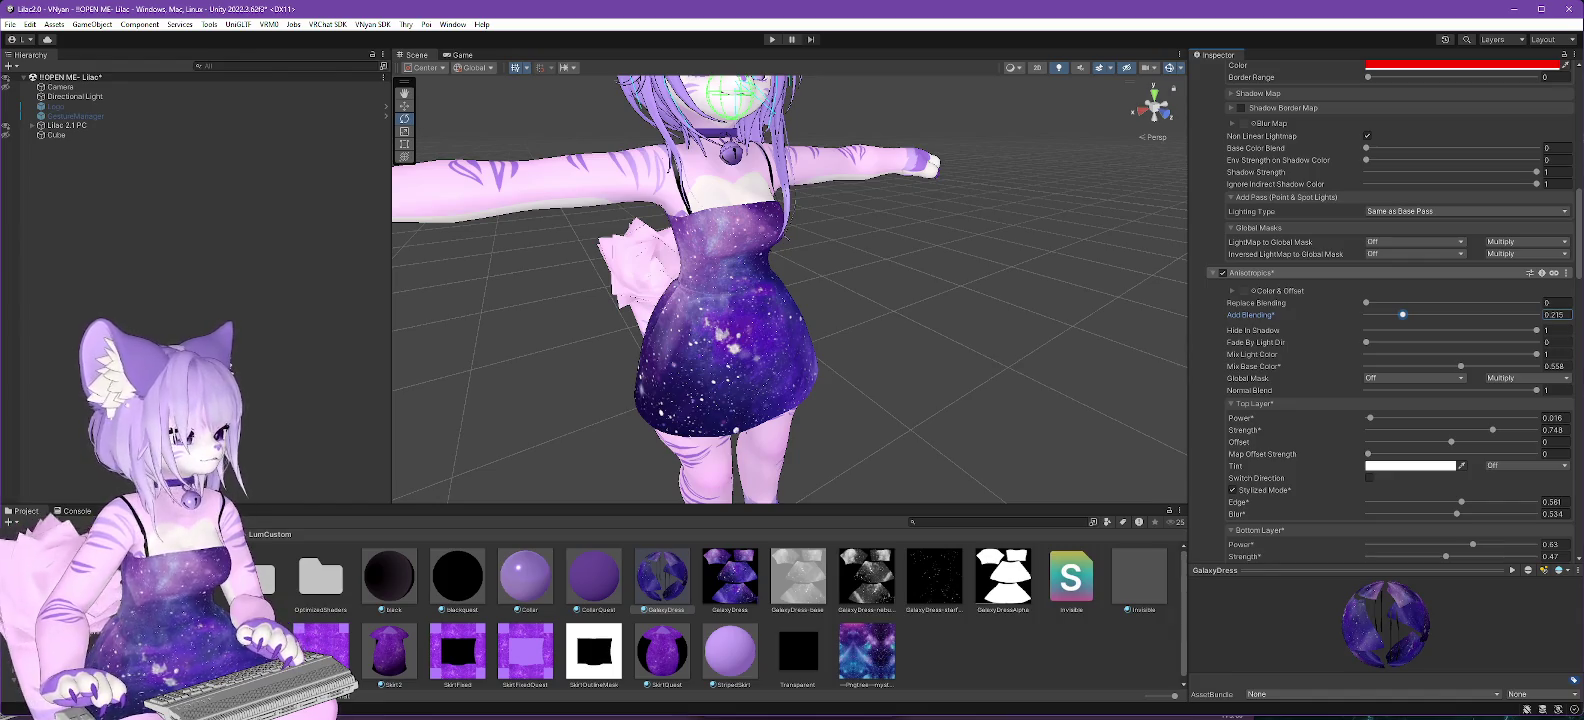
# Set the GalaxyDress Replace Blending to 0.19 after rearranging the other Unity project window.
pyautogui.hotkey('alt', 'Tab')
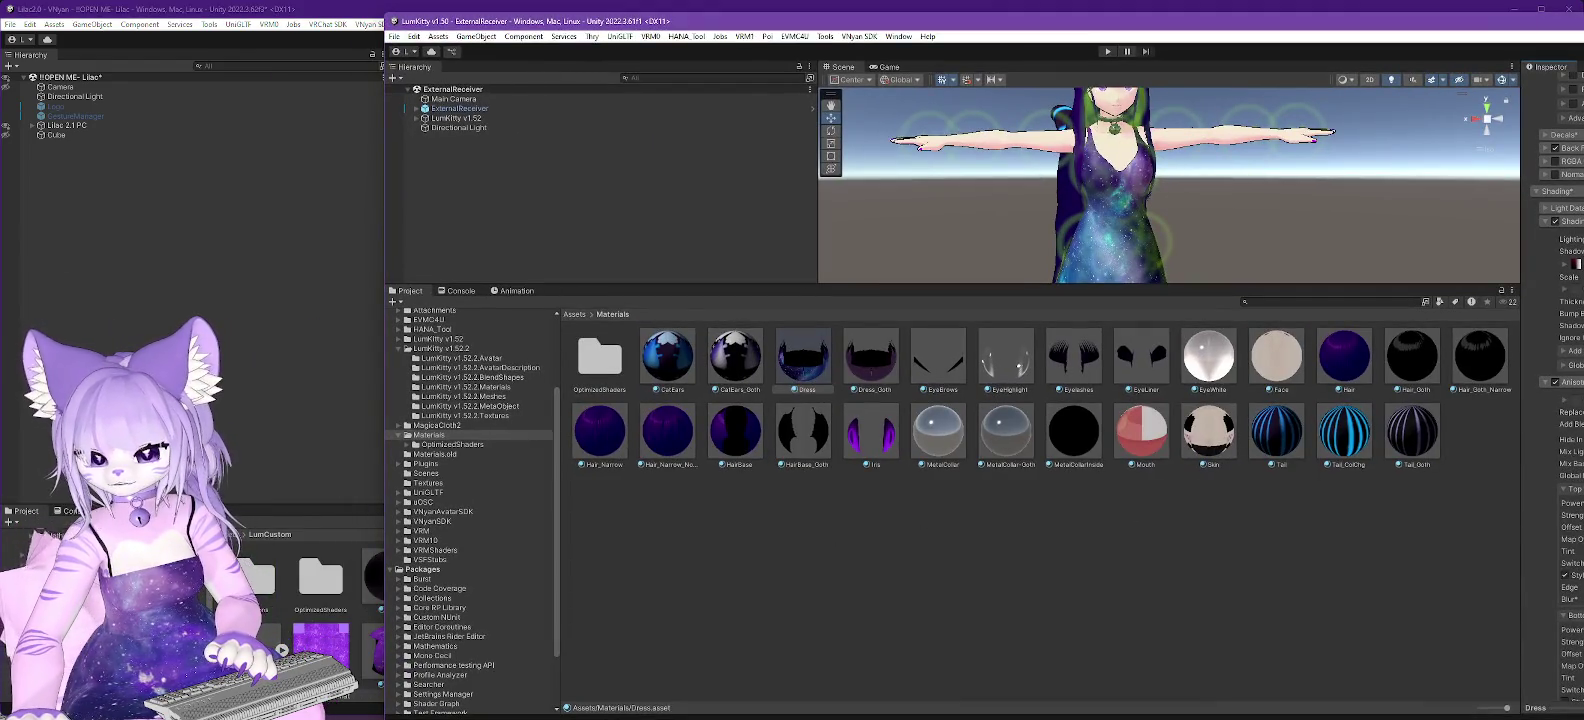
pyautogui.moveTo(1463, 27); pyautogui.dragTo(1509, 28)
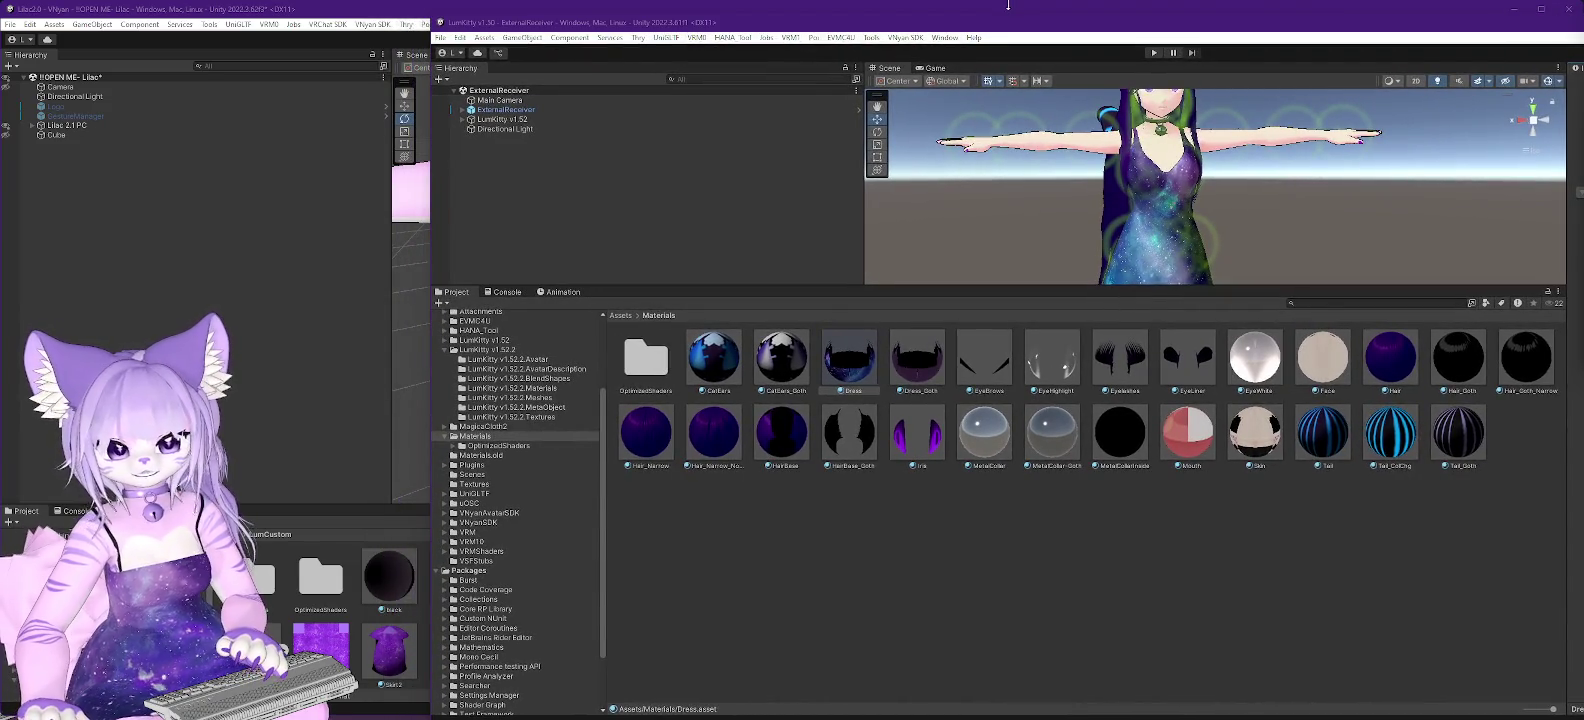
pyautogui.hotkey('alt', 'Tab')
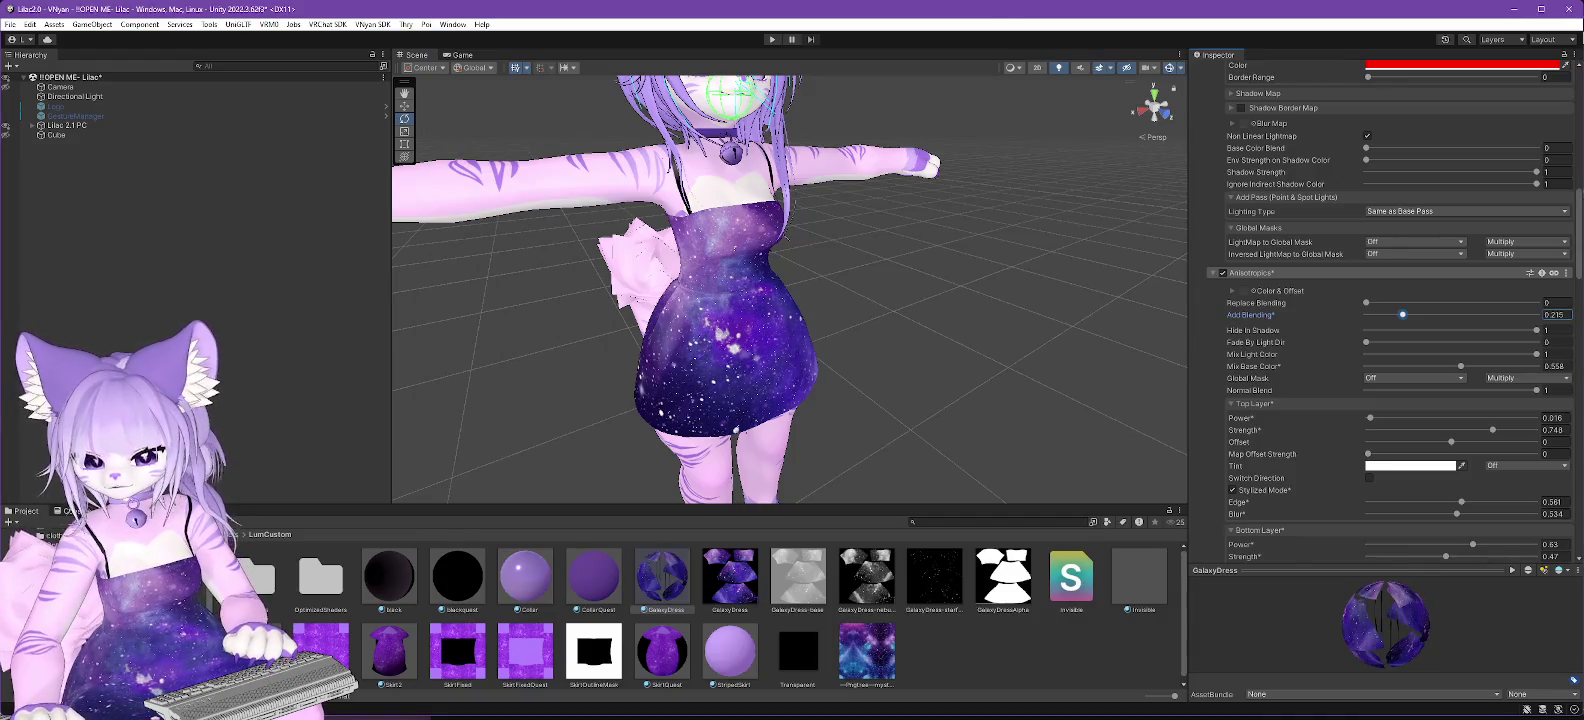
pyautogui.click(1557, 302)
pyautogui.write('0.19')
pyautogui.press('Tab')
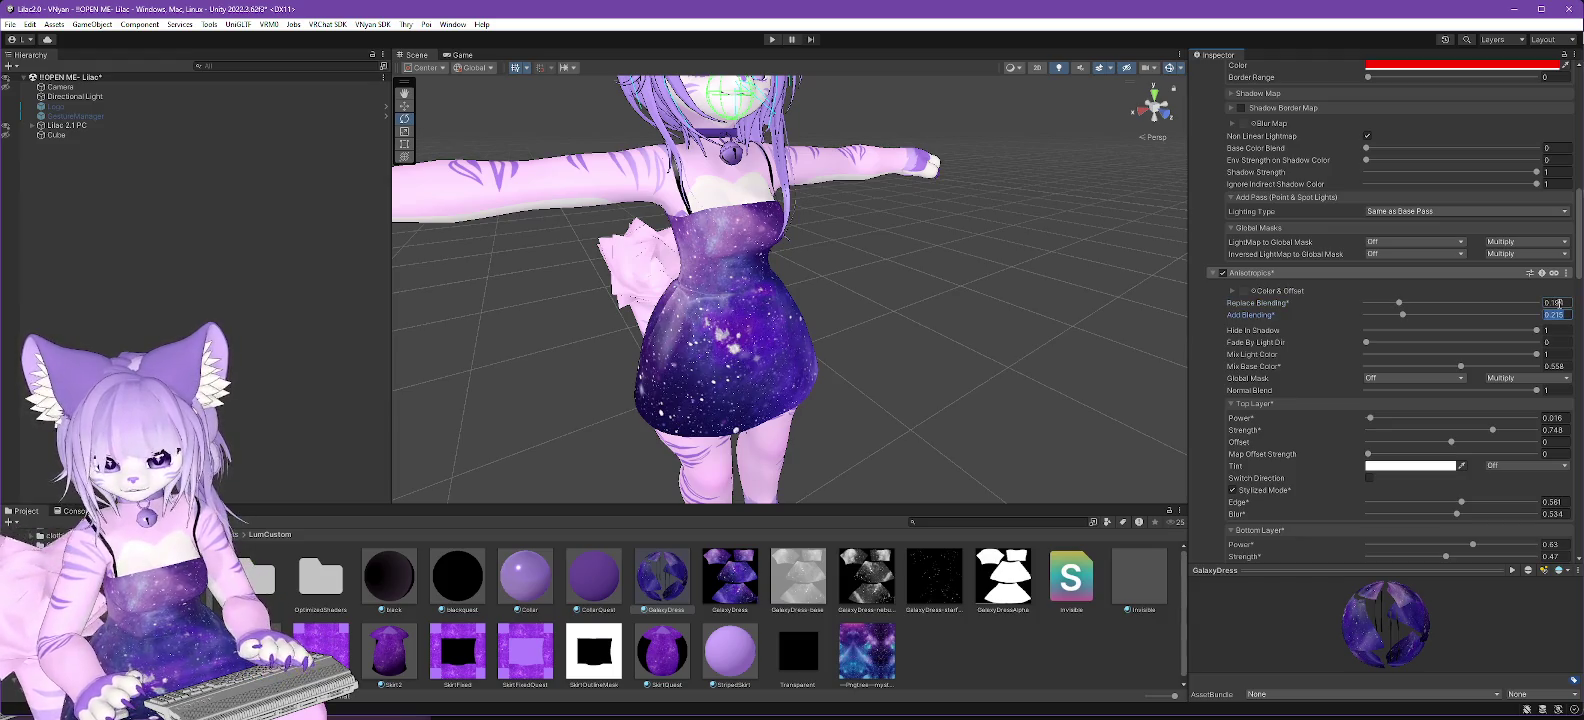
pyautogui.press('BackSpace')
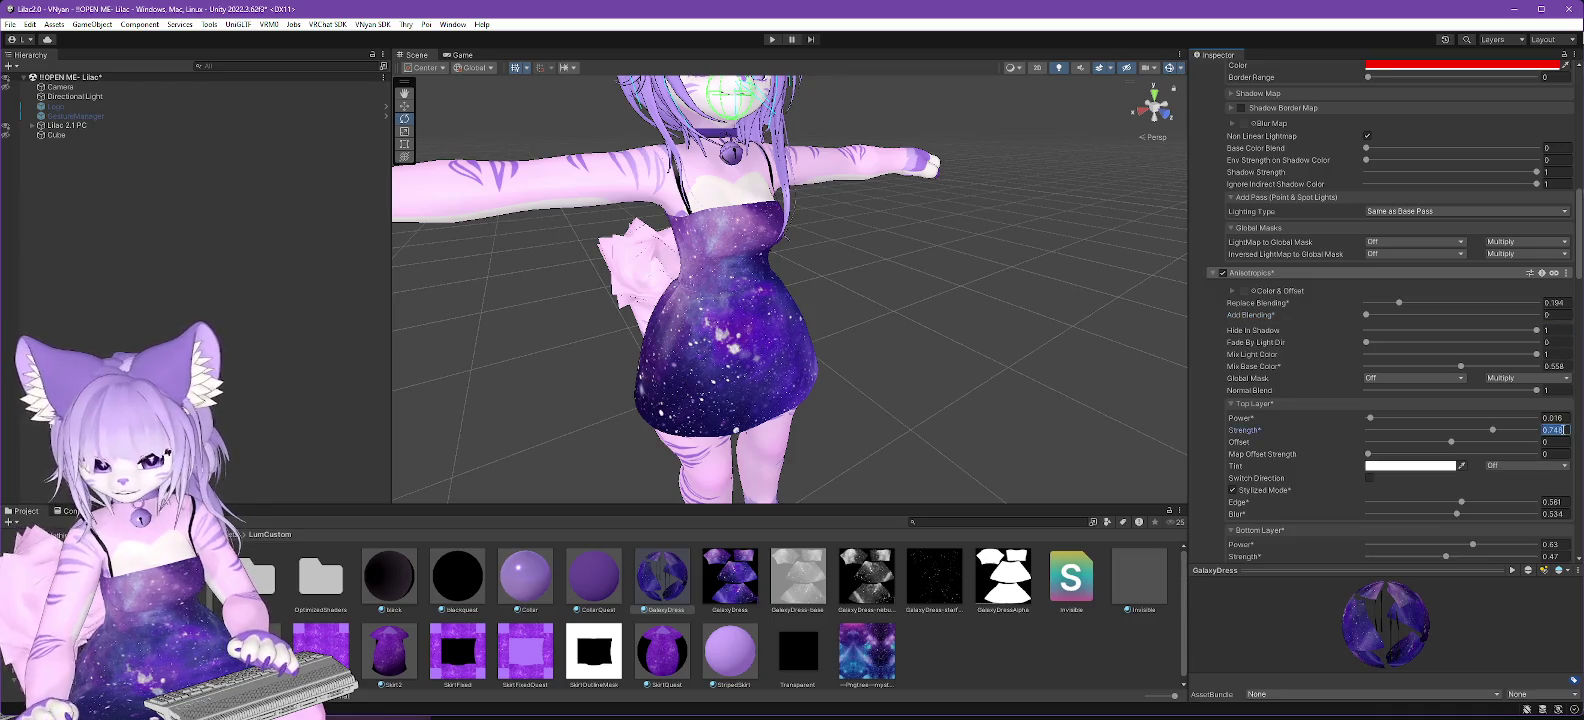
# Set the top layer's Edge to 0.503 and turn off Stylized Mode on the bottom layer.
pyautogui.write('0.503')
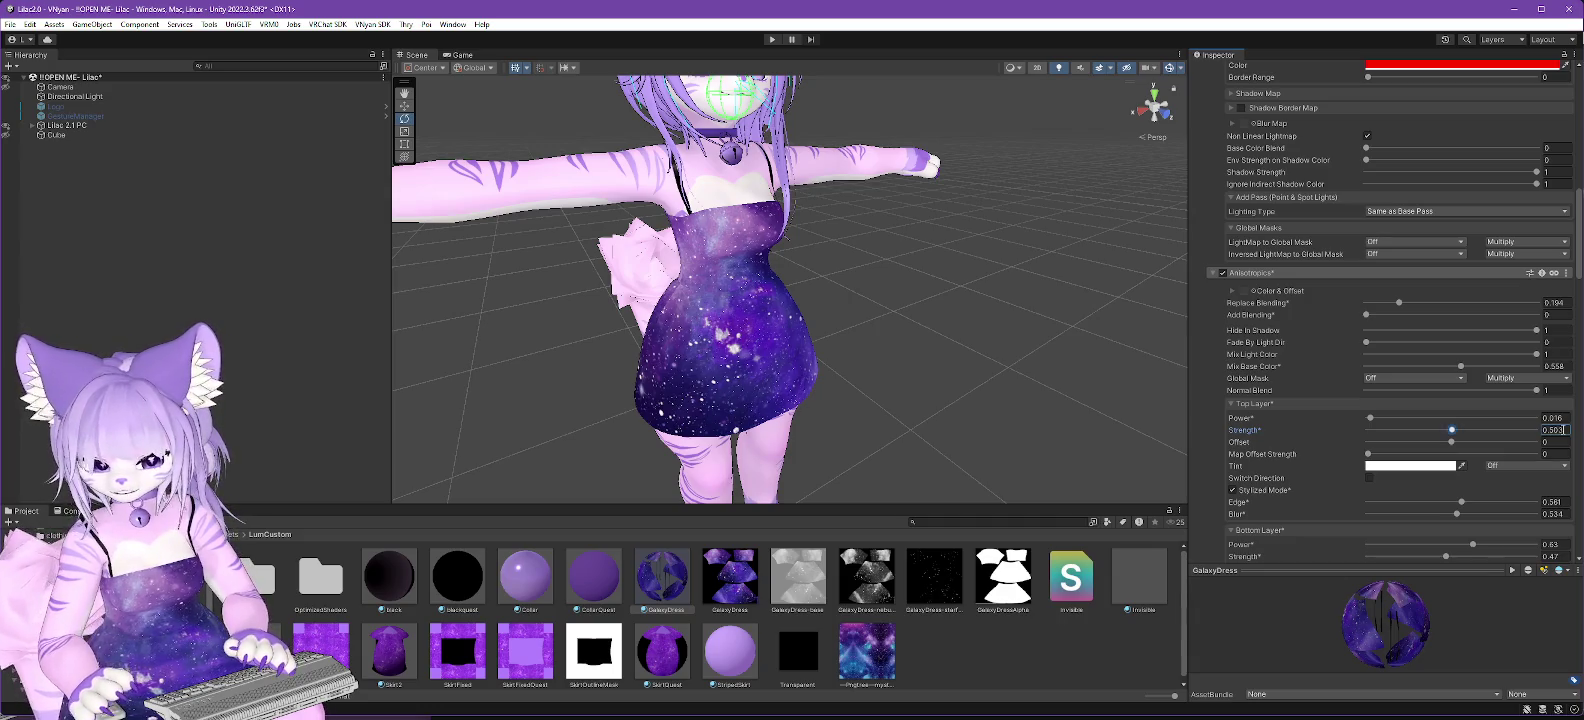
pyautogui.click(1561, 503)
pyautogui.write('0.5')
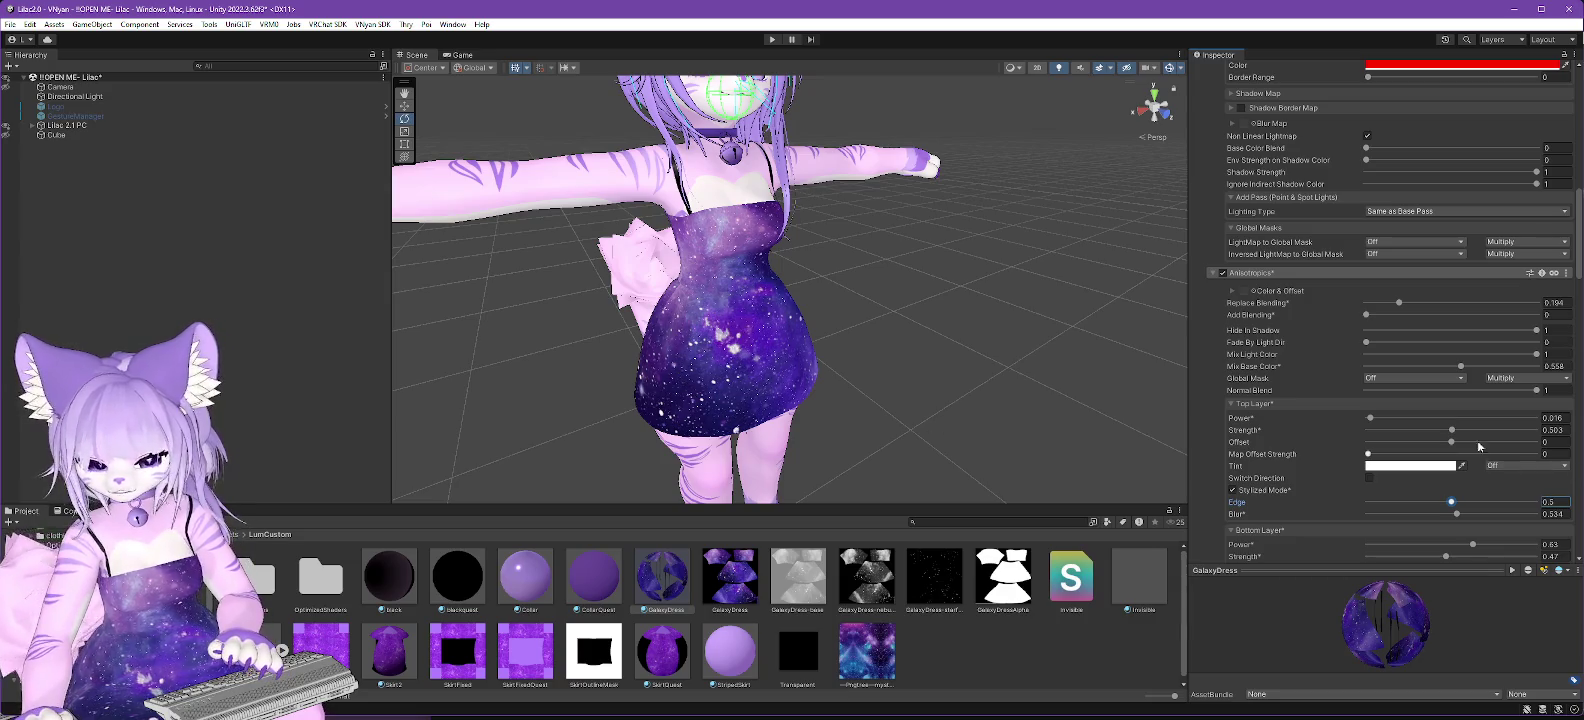
pyautogui.scroll(-3, 1474, 432)
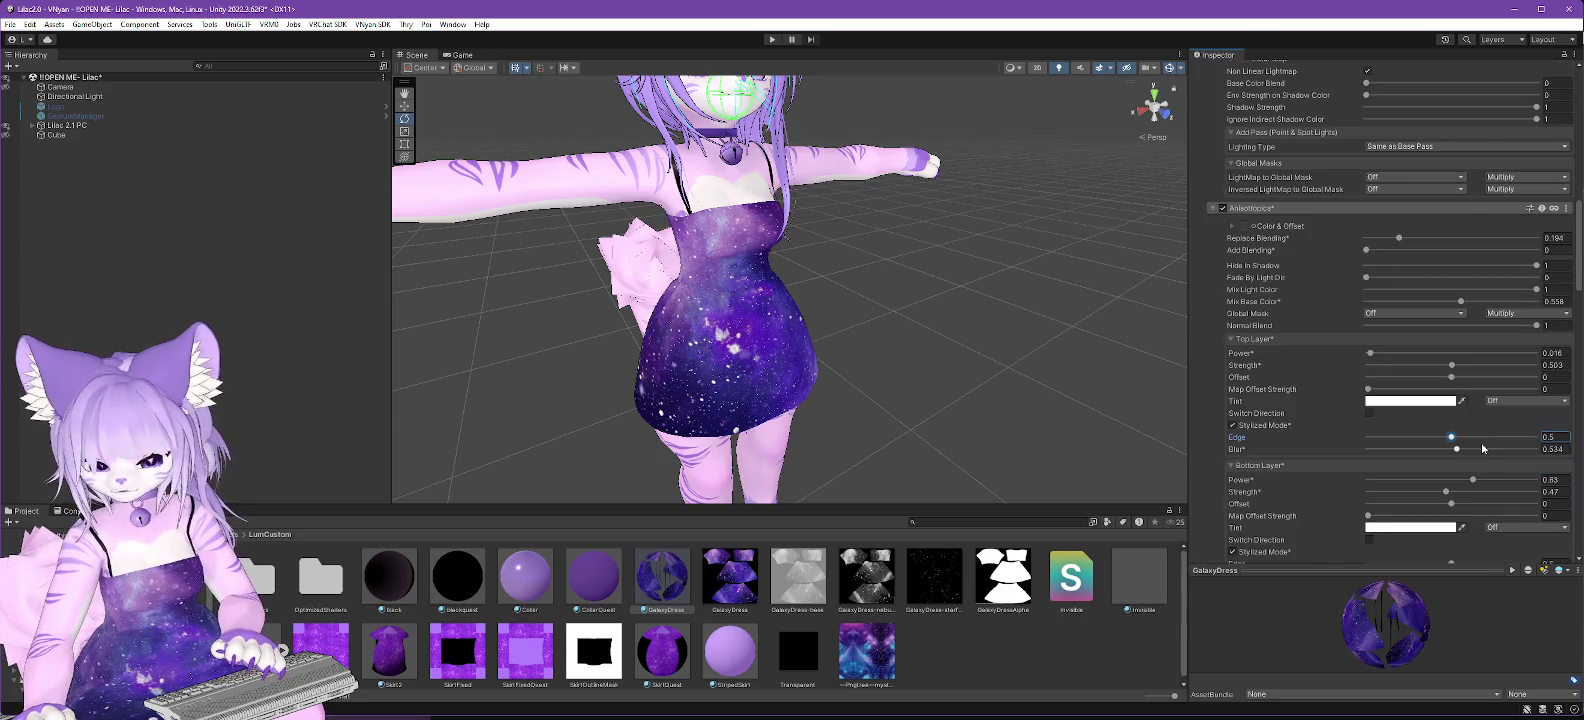
pyautogui.scroll(-5, 1482, 448)
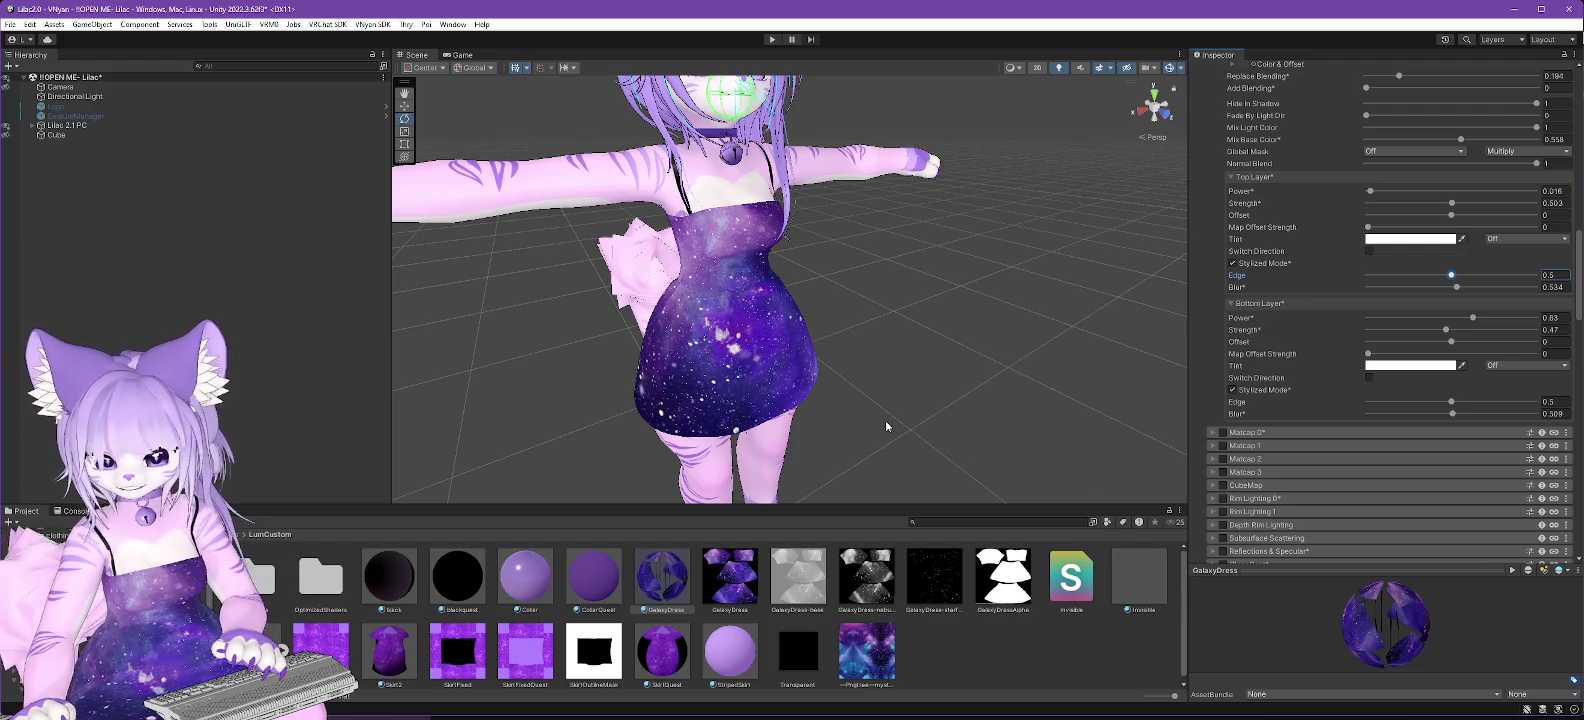
pyautogui.click(1232, 390)
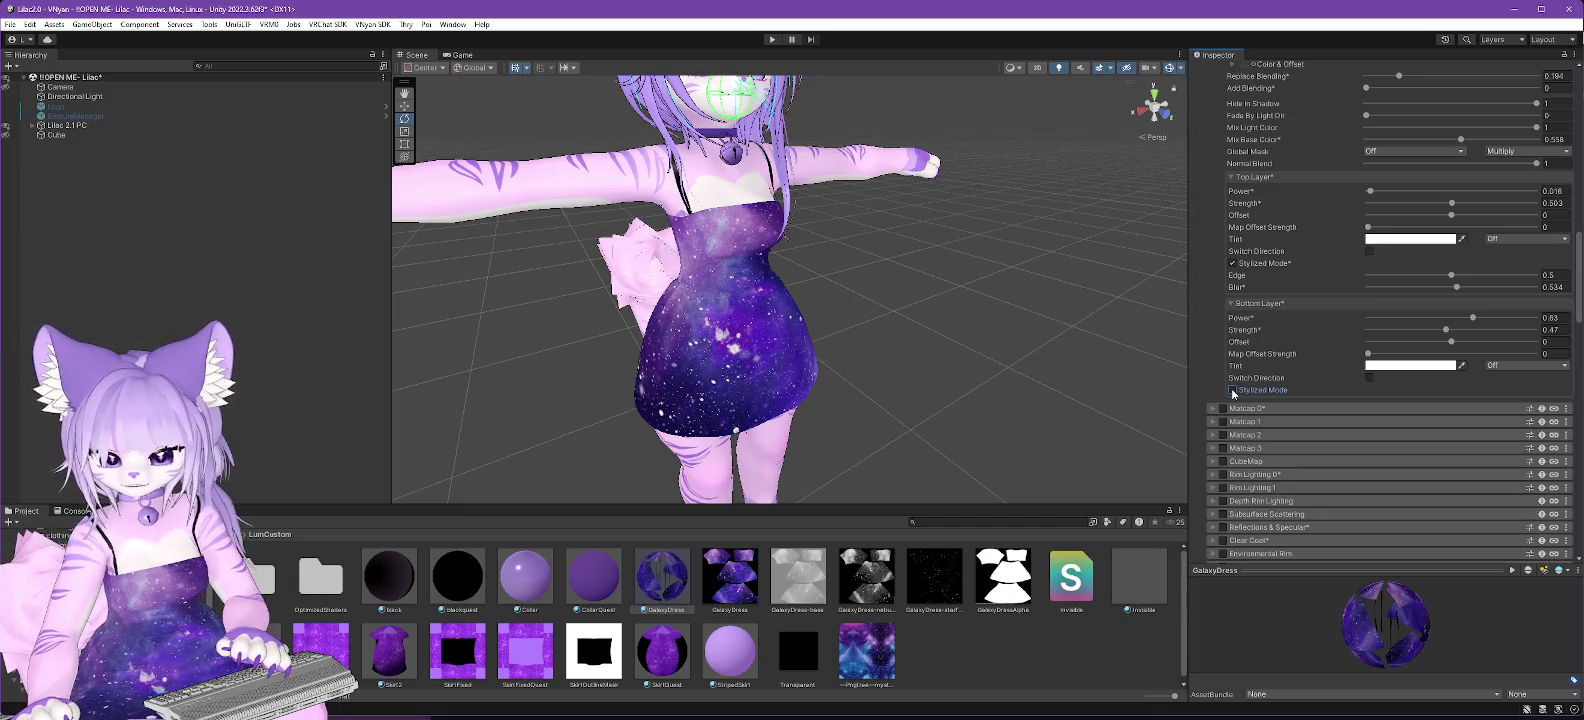
pyautogui.scroll(-5, 834, 345)
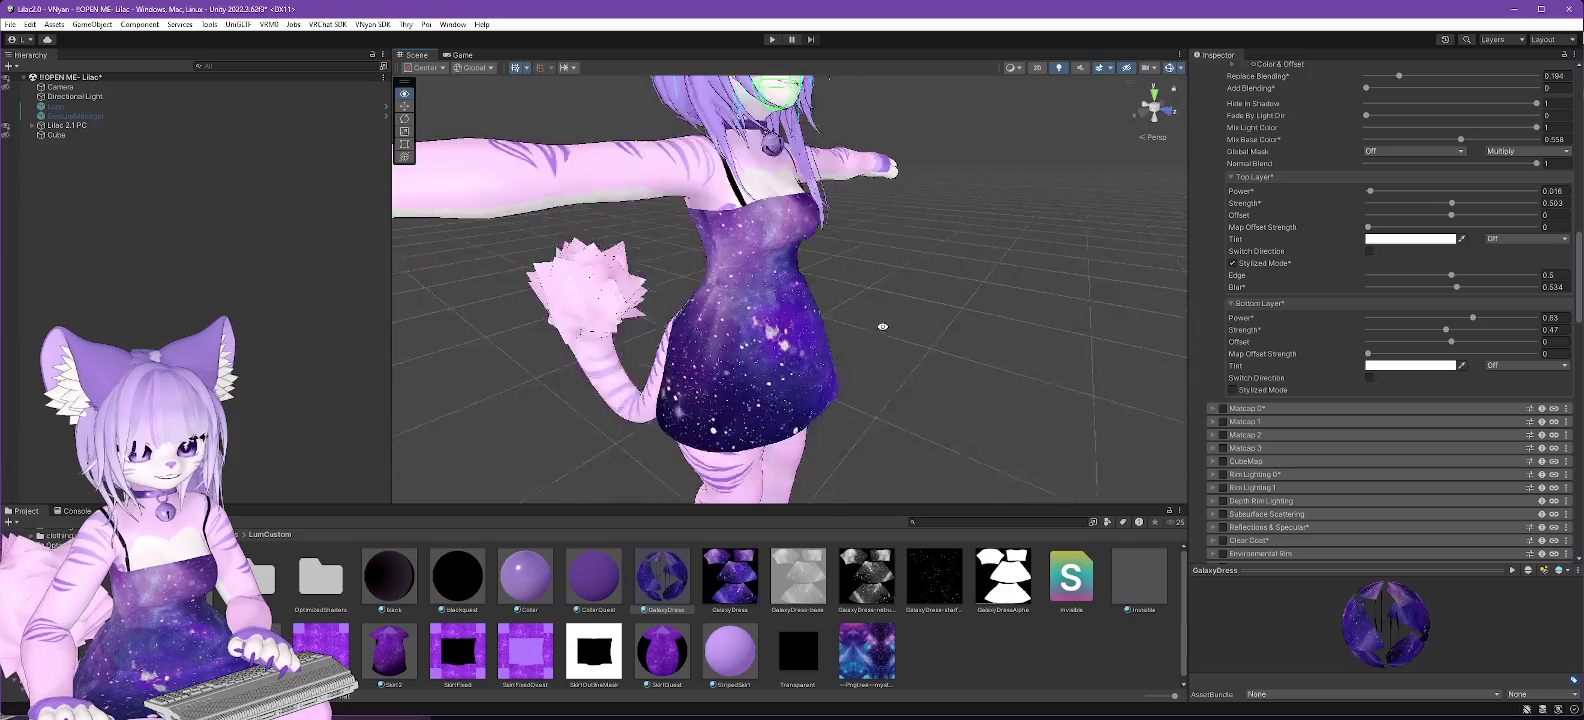
pyautogui.click(70, 96)
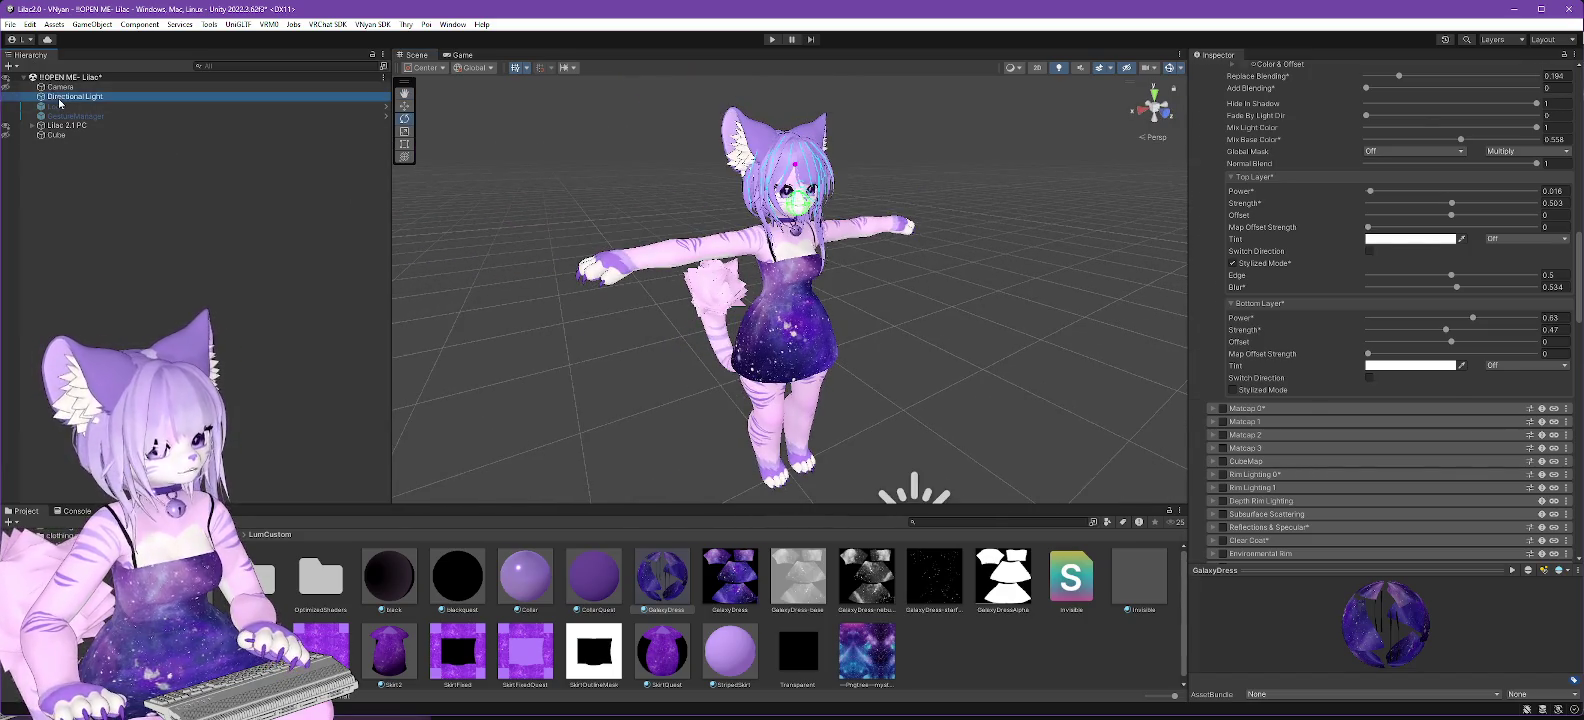
# Rotate the Directional Light to about X 49.146, Y 296.293, Z -50.452 and inspect the relit dress.
pyautogui.moveTo(975, 380)
pyautogui.mouseDown()
pyautogui.moveTo(963, 279)
pyautogui.moveTo(936, 390)
pyautogui.mouseUp()
pyautogui.moveTo(915, 472)
pyautogui.mouseDown()
pyautogui.moveTo(933, 449)
pyautogui.moveTo(900, 394)
pyautogui.moveTo(799, 375)
pyautogui.moveTo(556, 423)
pyautogui.moveTo(985, 458)
pyautogui.moveTo(831, 495)
pyautogui.moveTo(950, 471)
pyautogui.moveTo(937, 483)
pyautogui.moveTo(994, 415)
pyautogui.moveTo(979, 346)
pyautogui.moveTo(877, 327)
pyautogui.moveTo(1023, 380)
pyautogui.moveTo(990, 474)
pyautogui.moveTo(856, 498)
pyautogui.moveTo(760, 479)
pyautogui.moveTo(852, 479)
pyautogui.moveTo(934, 340)
pyautogui.moveTo(926, 304)
pyautogui.moveTo(943, 412)
pyautogui.moveTo(922, 496)
pyautogui.moveTo(915, 397)
pyautogui.moveTo(921, 429)
pyautogui.mouseUp()
pyautogui.scroll(5, 823, 186)
pyautogui.moveTo(823, 186)
pyautogui.mouseDown()
pyautogui.moveTo(877, 240)
pyautogui.moveTo(908, 349)
pyautogui.moveTo(966, 357)
pyautogui.moveTo(845, 258)
pyautogui.moveTo(971, 356)
pyautogui.moveTo(1184, 353)
pyautogui.moveTo(976, 340)
pyautogui.moveTo(983, 370)
pyautogui.moveTo(1051, 378)
pyautogui.moveTo(988, 395)
pyautogui.moveTo(973, 362)
pyautogui.mouseUp()
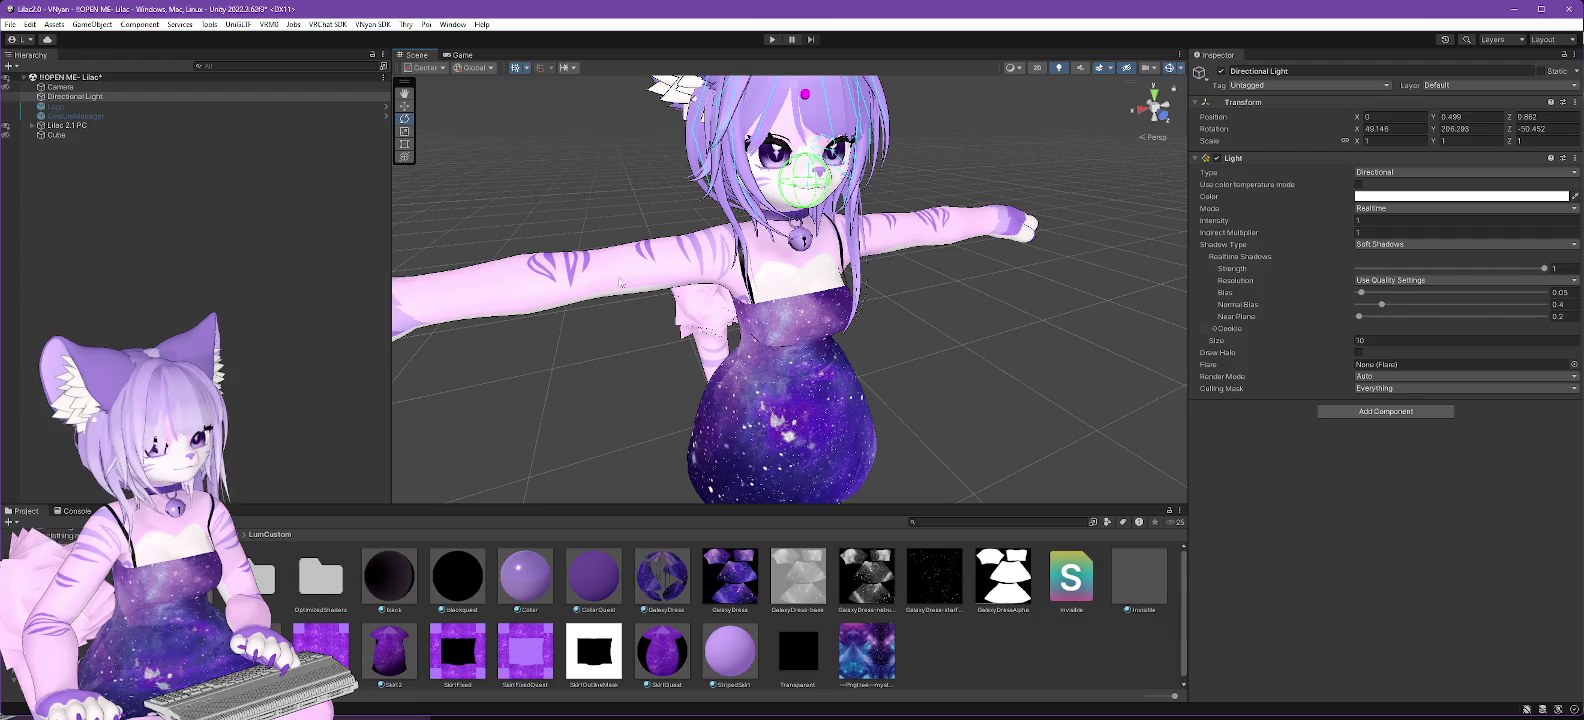
pyautogui.moveTo(901, 314)
pyautogui.mouseDown()
pyautogui.moveTo(700, 300)
pyautogui.moveTo(290, 192)
pyautogui.mouseUp()
# Deselect the avatar and review the Gizmos display settings in the Scene view.
pyautogui.click(68, 126)
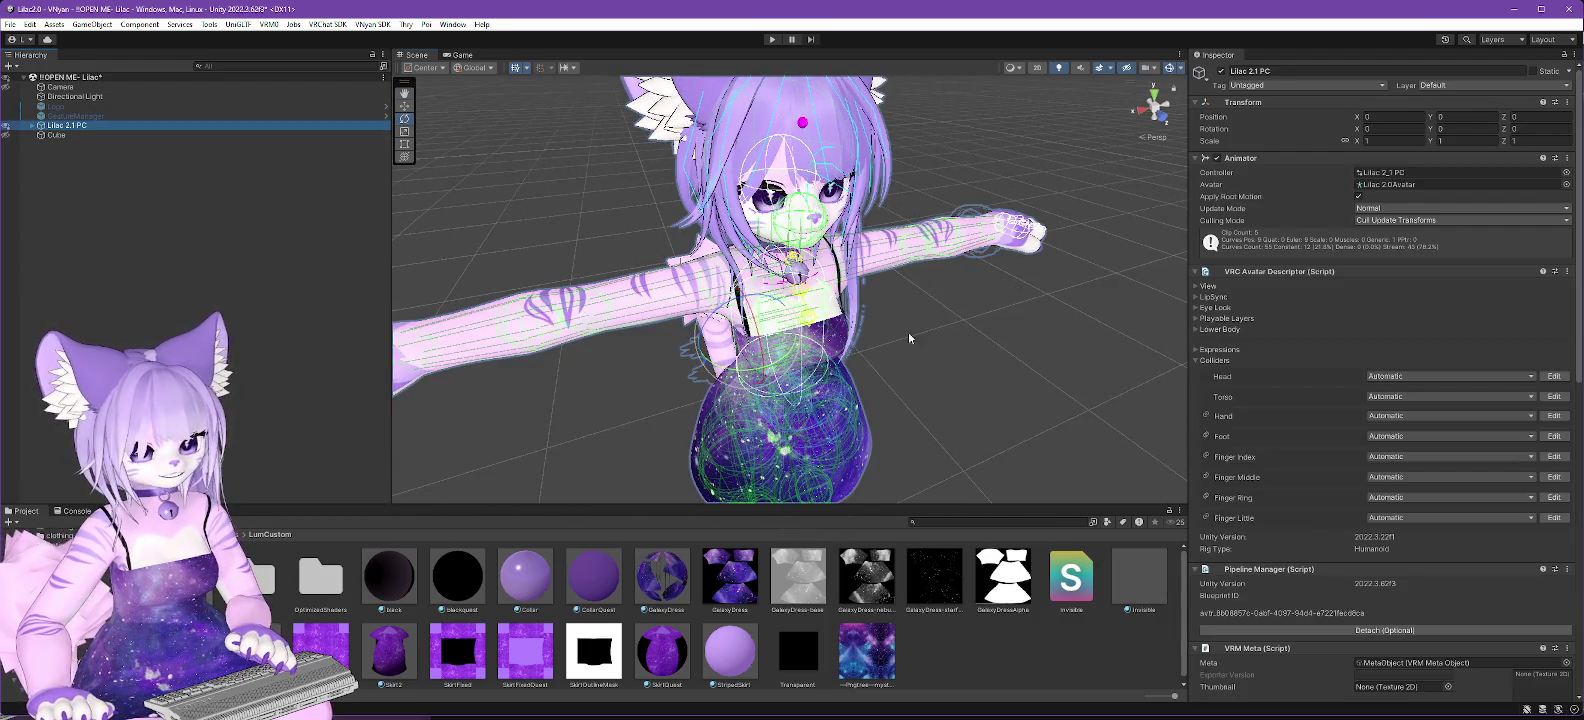
pyautogui.click(61, 78)
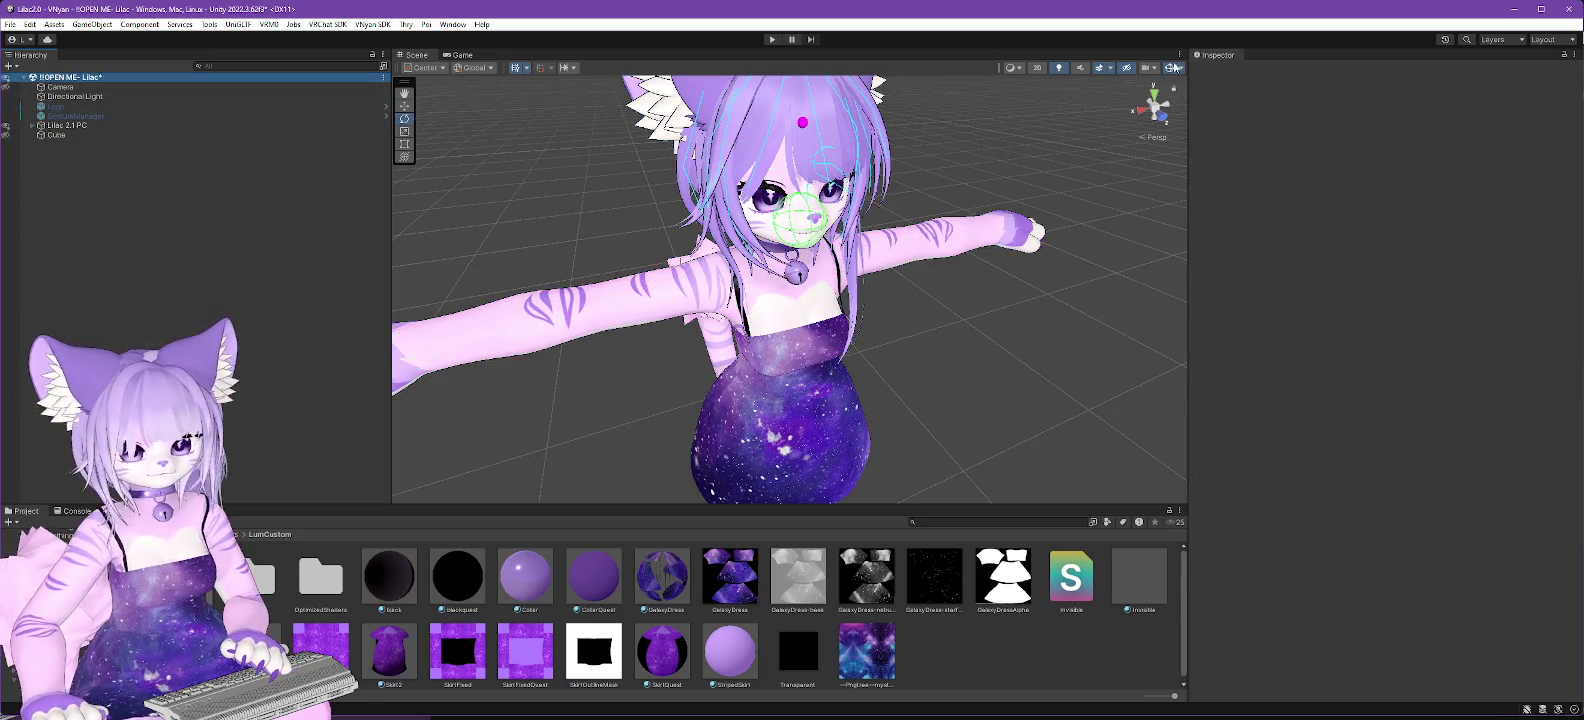
pyautogui.click(1181, 68)
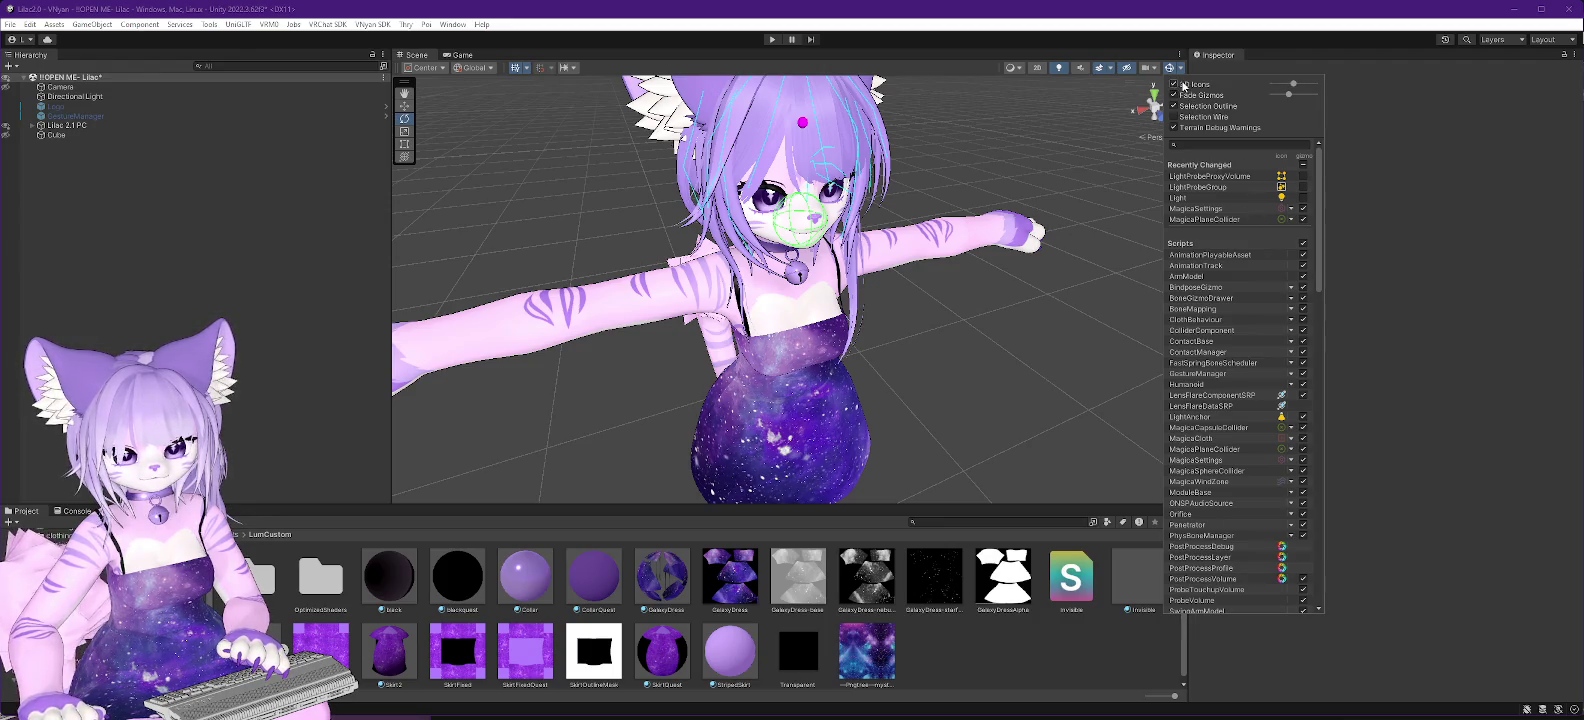
pyautogui.click(1171, 70)
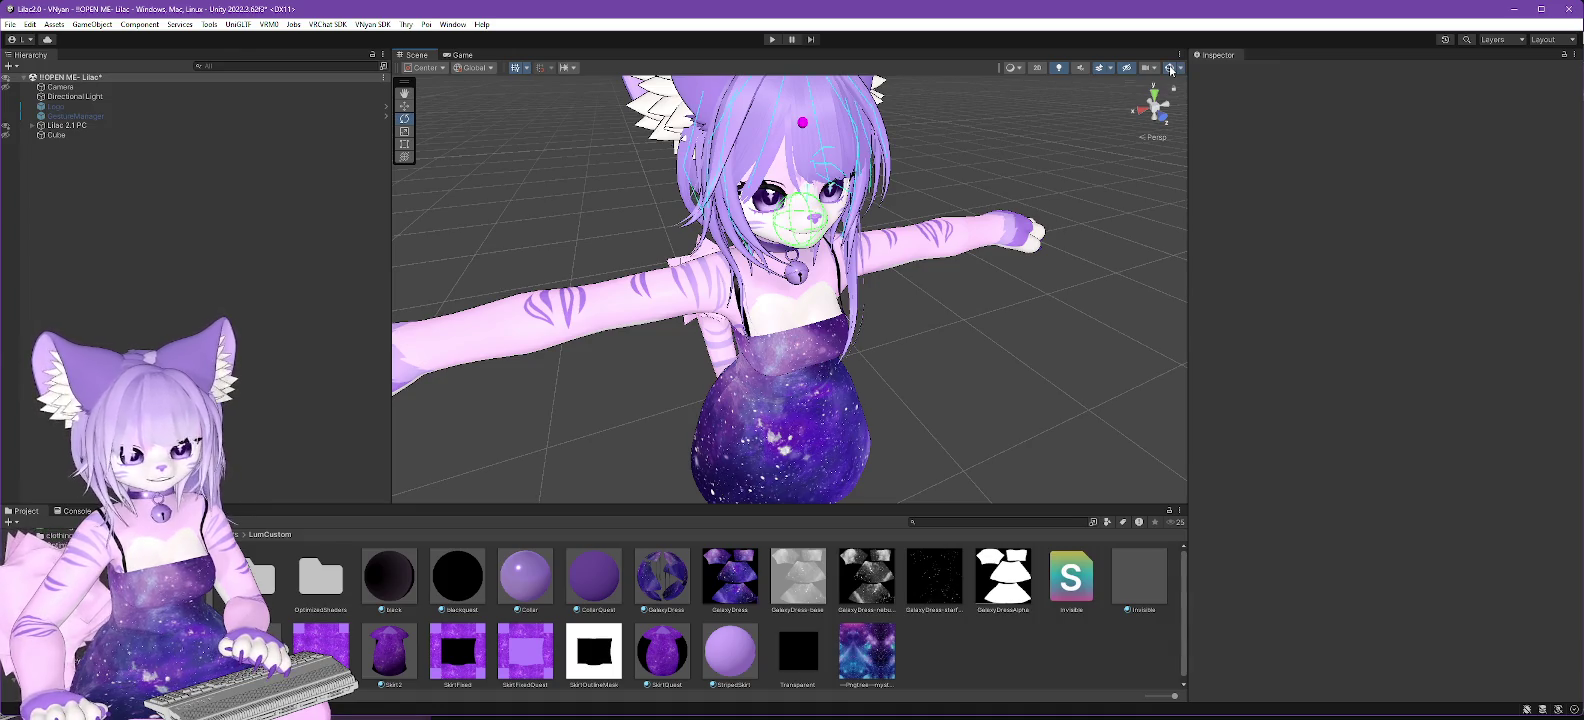
# Orbit to a front-on view of the dress, then select Lilac 2.1 PC in the Hierarchy.
pyautogui.moveTo(971, 337)
pyautogui.mouseDown()
pyautogui.moveTo(916, 305)
pyautogui.moveTo(863, 317)
pyautogui.moveTo(908, 387)
pyautogui.moveTo(922, 377)
pyautogui.moveTo(921, 433)
pyautogui.mouseUp()
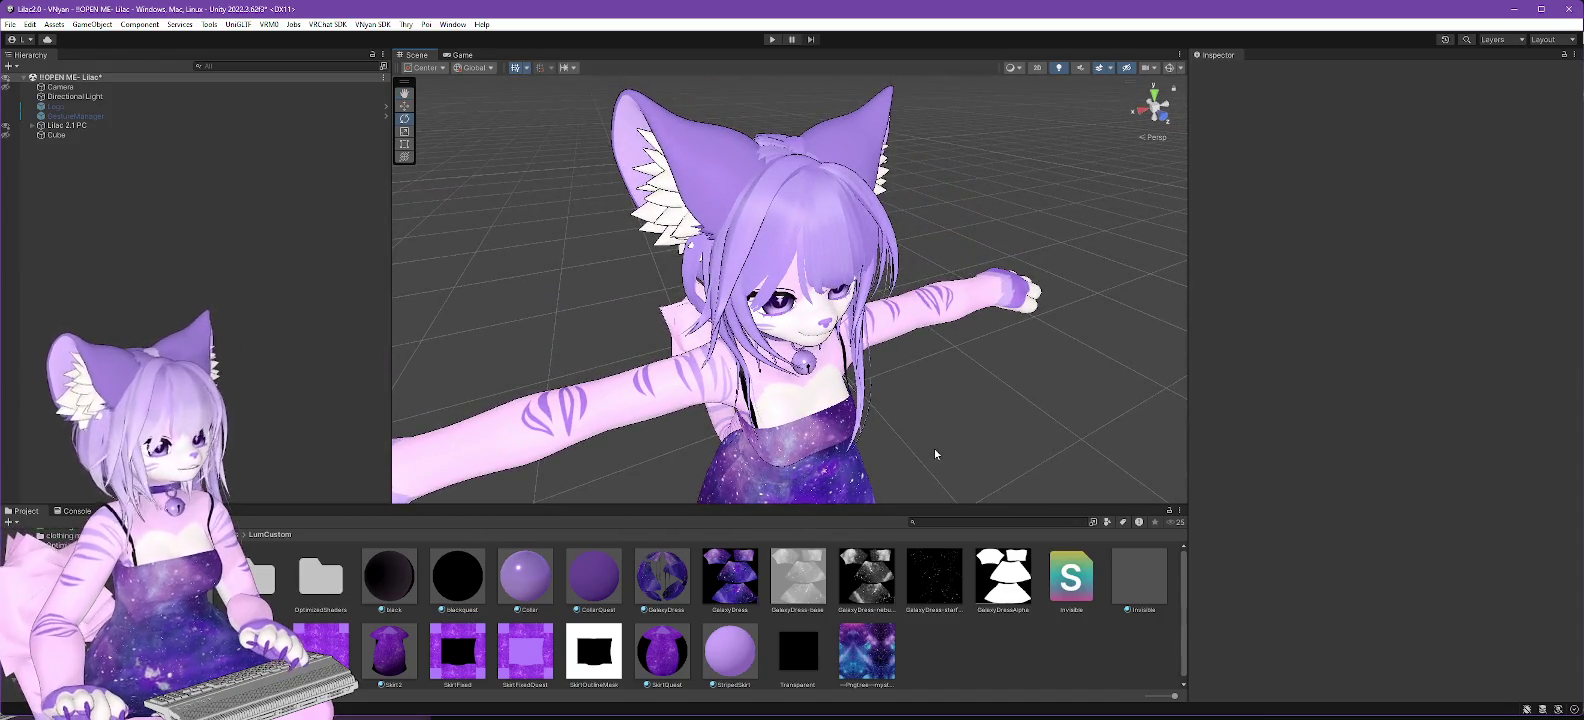
pyautogui.moveTo(936, 449)
pyautogui.mouseDown()
pyautogui.moveTo(913, 401)
pyautogui.moveTo(944, 398)
pyautogui.mouseUp()
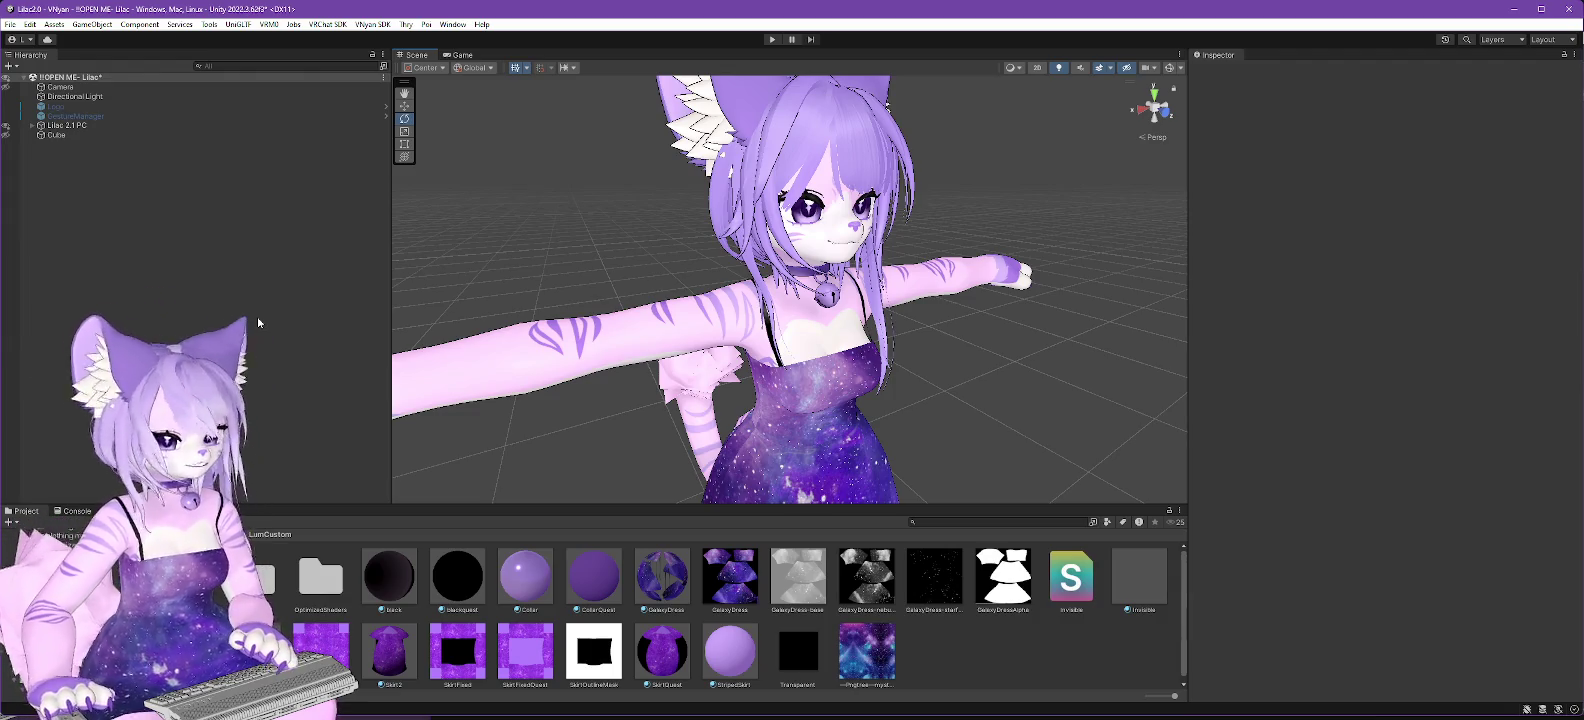
pyautogui.moveTo(1020, 383)
pyautogui.mouseDown()
pyautogui.moveTo(989, 401)
pyautogui.moveTo(957, 323)
pyautogui.mouseUp()
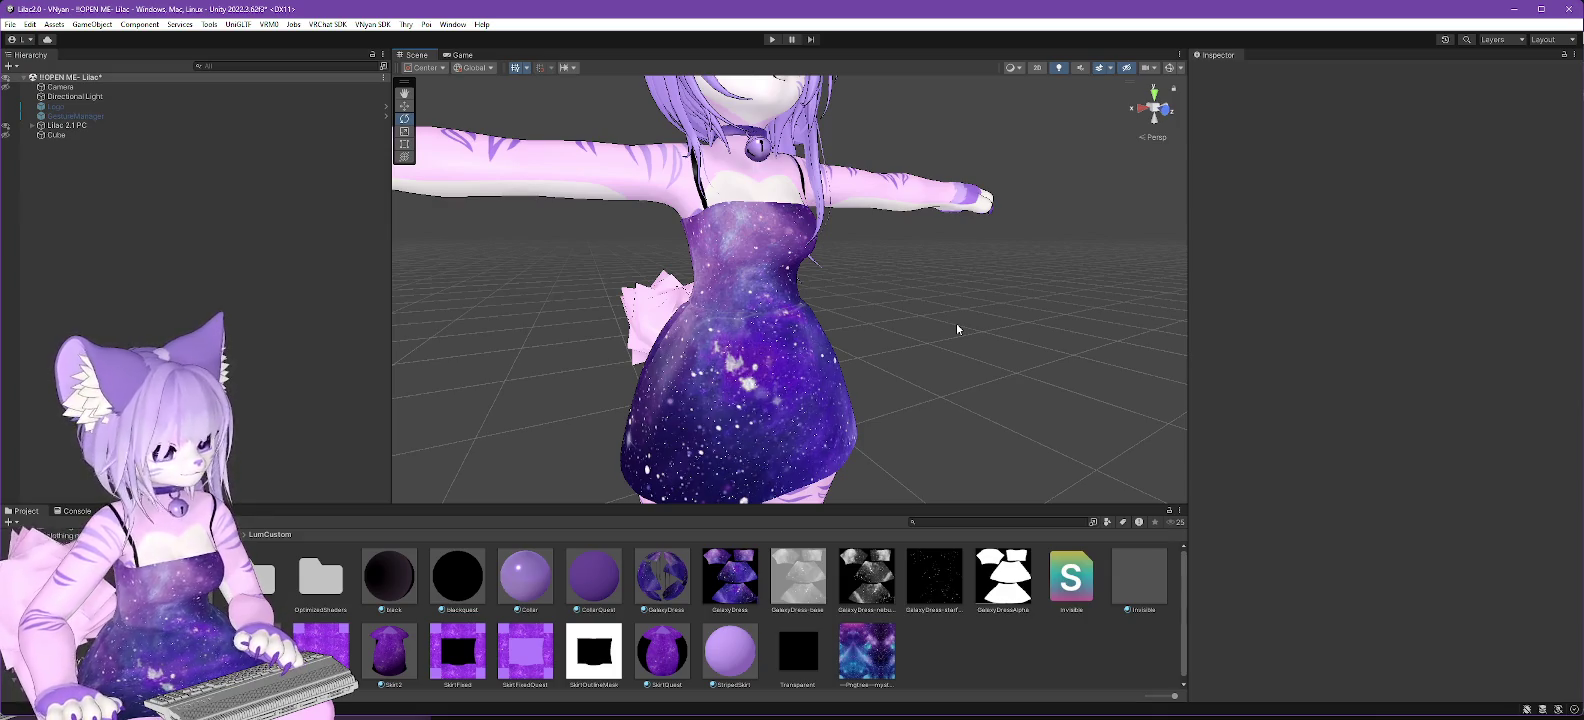
pyautogui.click(96, 127)
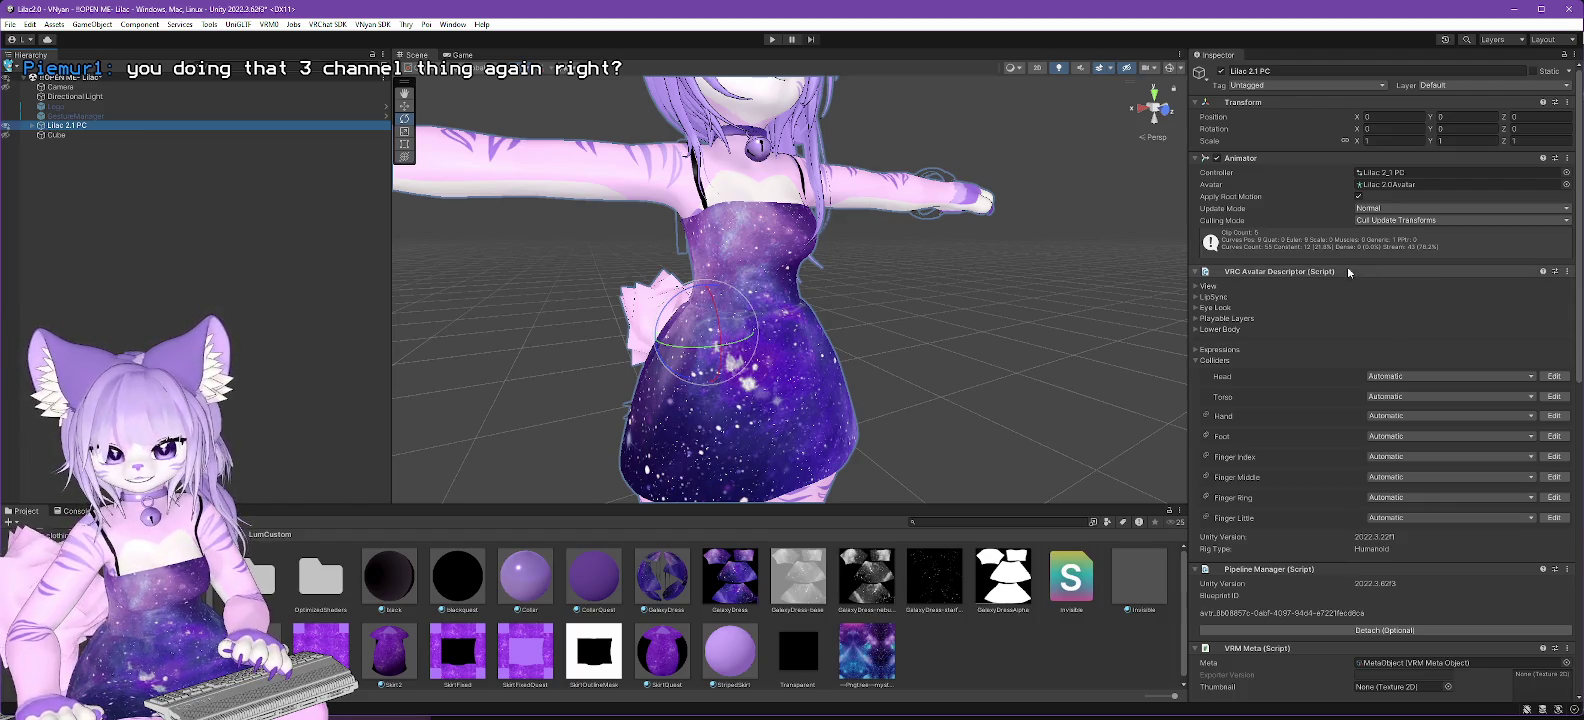
# Collapse VRC Avatar Descriptor and Pipeline Manager, and change the VRM Meta title to 'Lilac 2.3.1 PC'.
pyautogui.click(1194, 273)
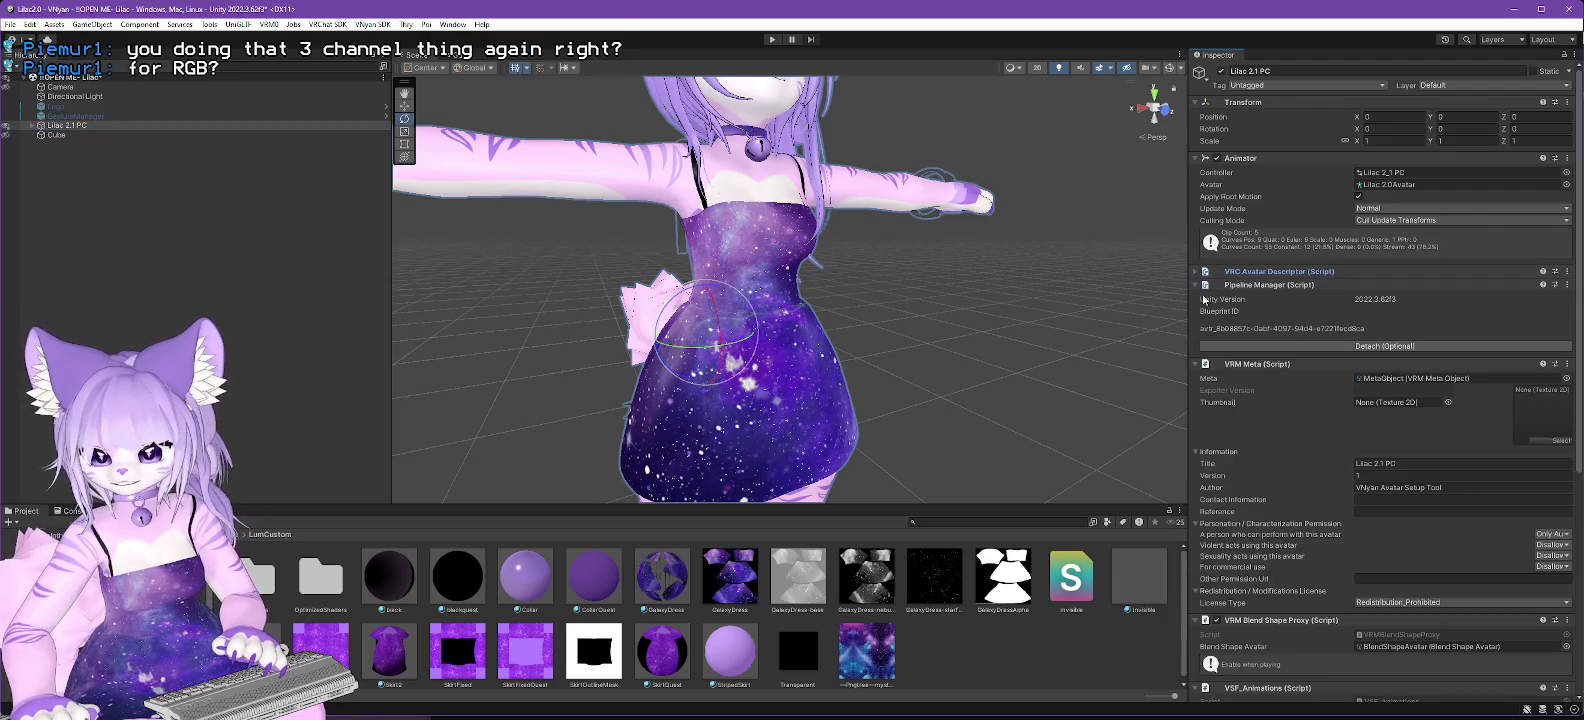
pyautogui.click(1195, 285)
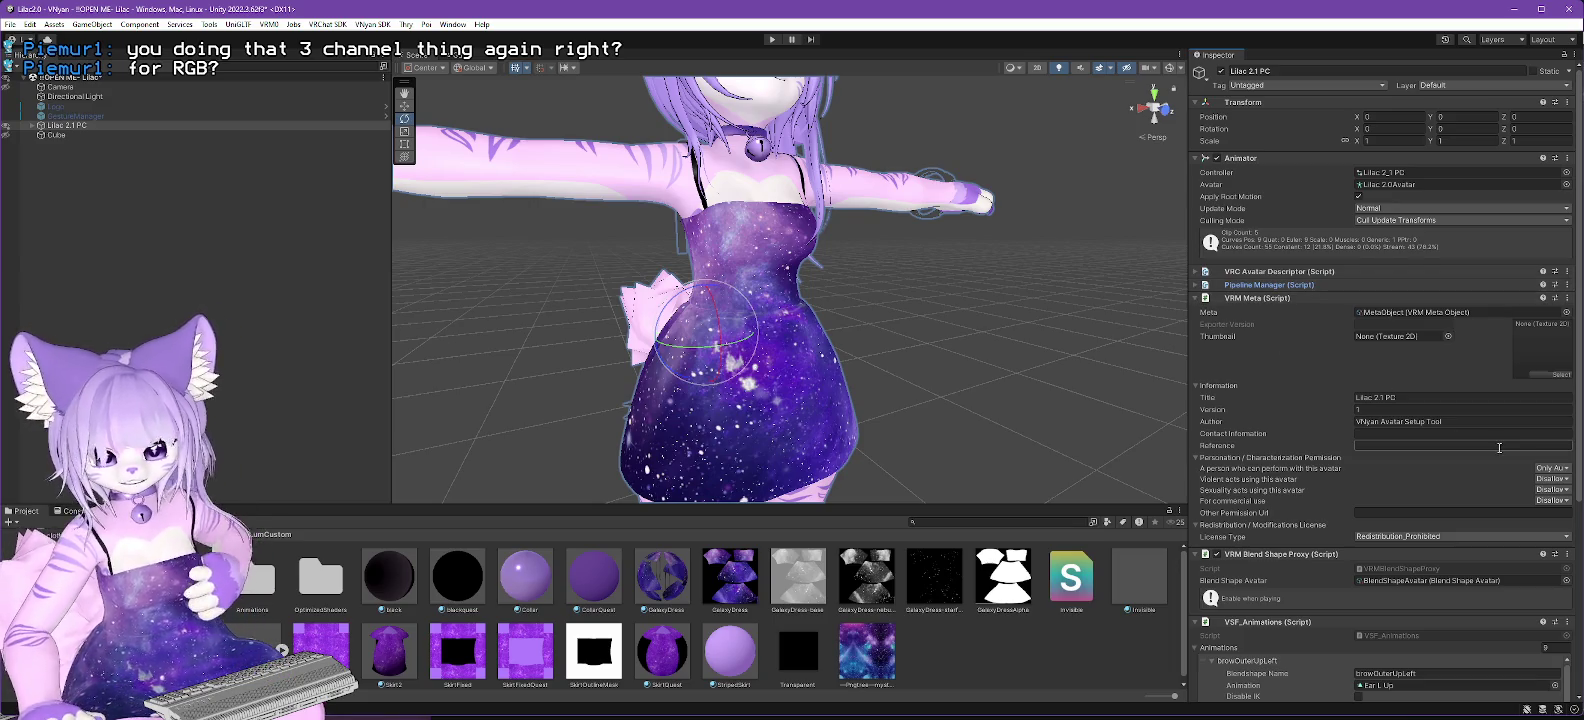
pyautogui.click(1367, 410)
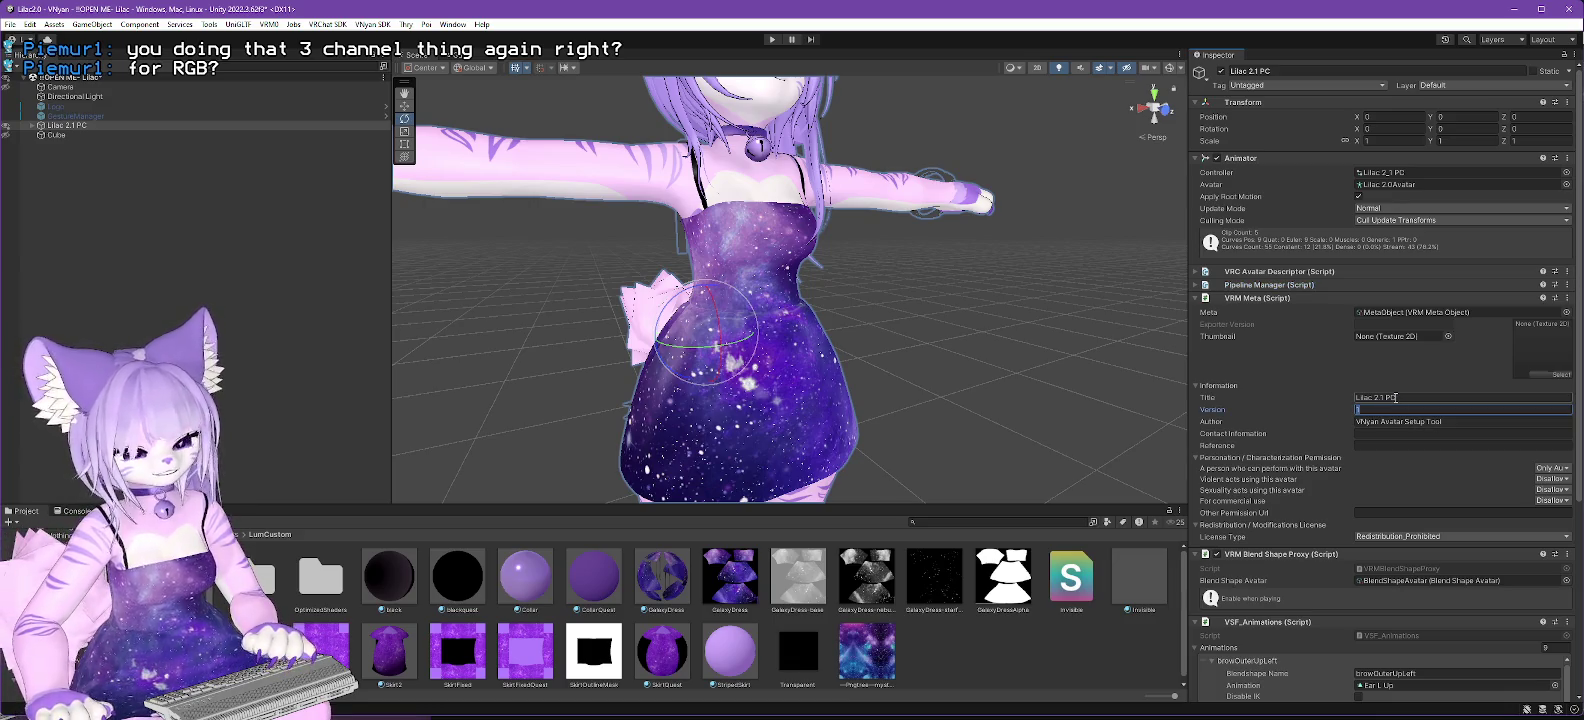
pyautogui.click(1395, 397)
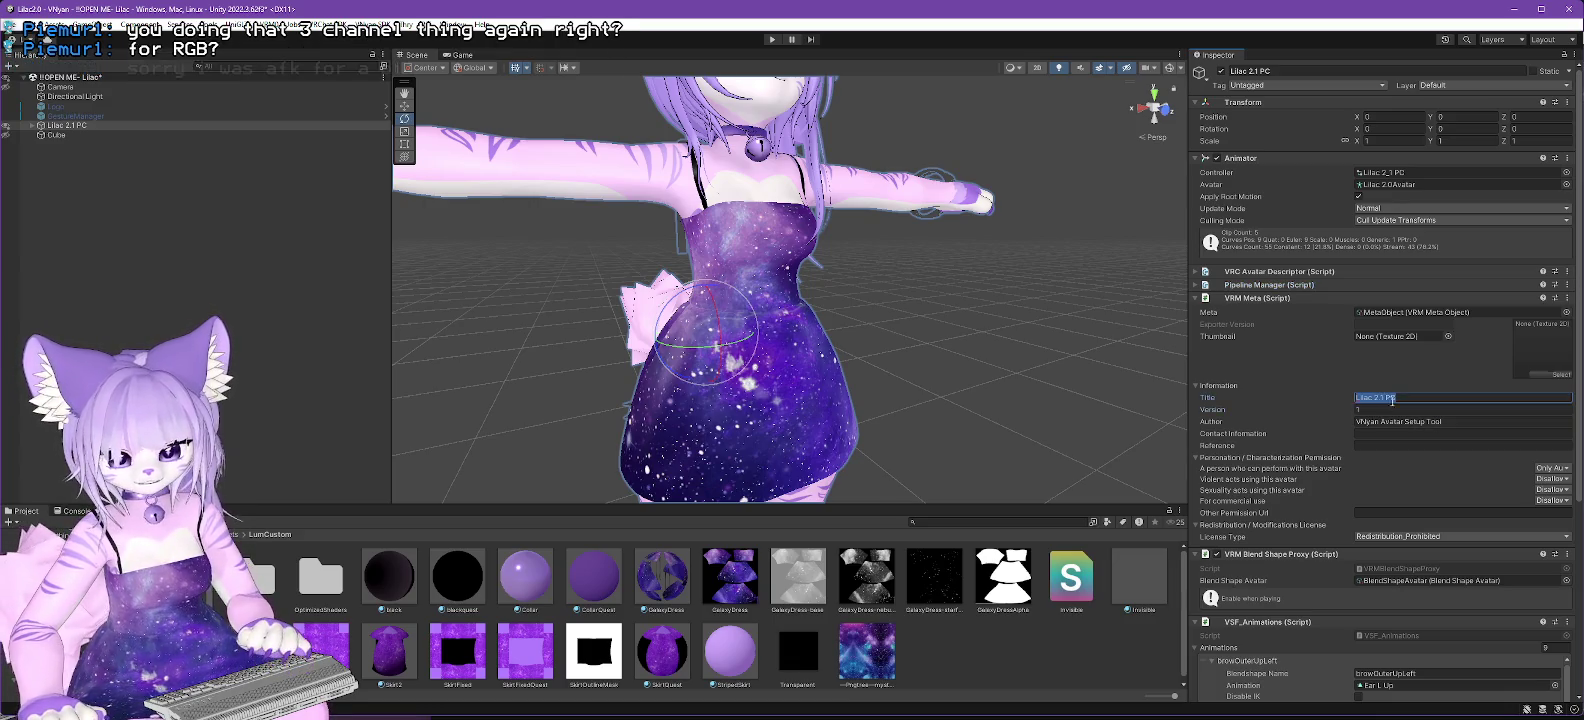
pyautogui.click(1385, 398)
pyautogui.press('BackSpace')
pyautogui.press('BackSpace')
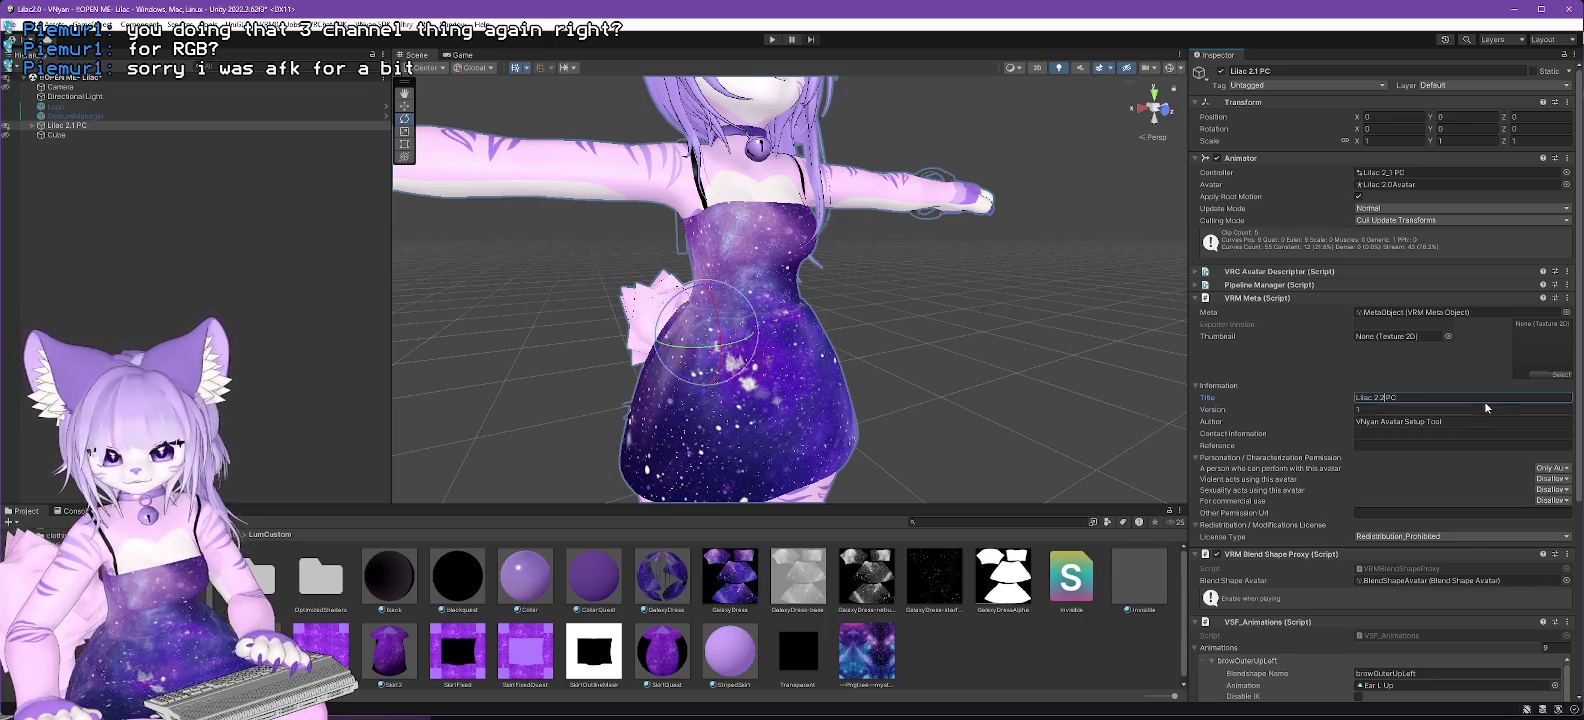
pyautogui.write('2')
# Set the VRM Meta Version to 2.3.1 and enter the creator's name as Author.
pyautogui.press('Tab')
pyautogui.press('BackSpace')
pyautogui.write('2.3.')
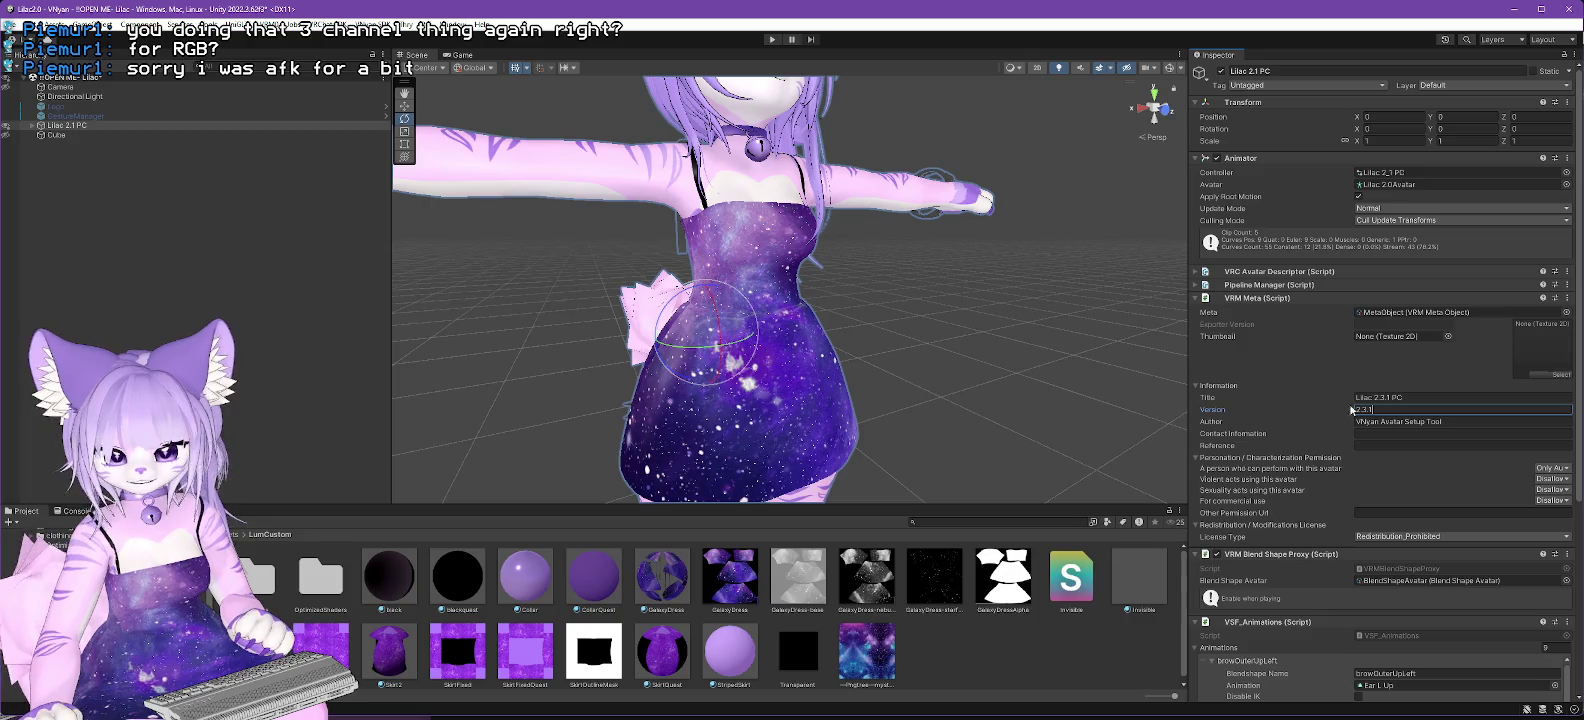
pyautogui.press('Tab')
pyautogui.write('Lu')
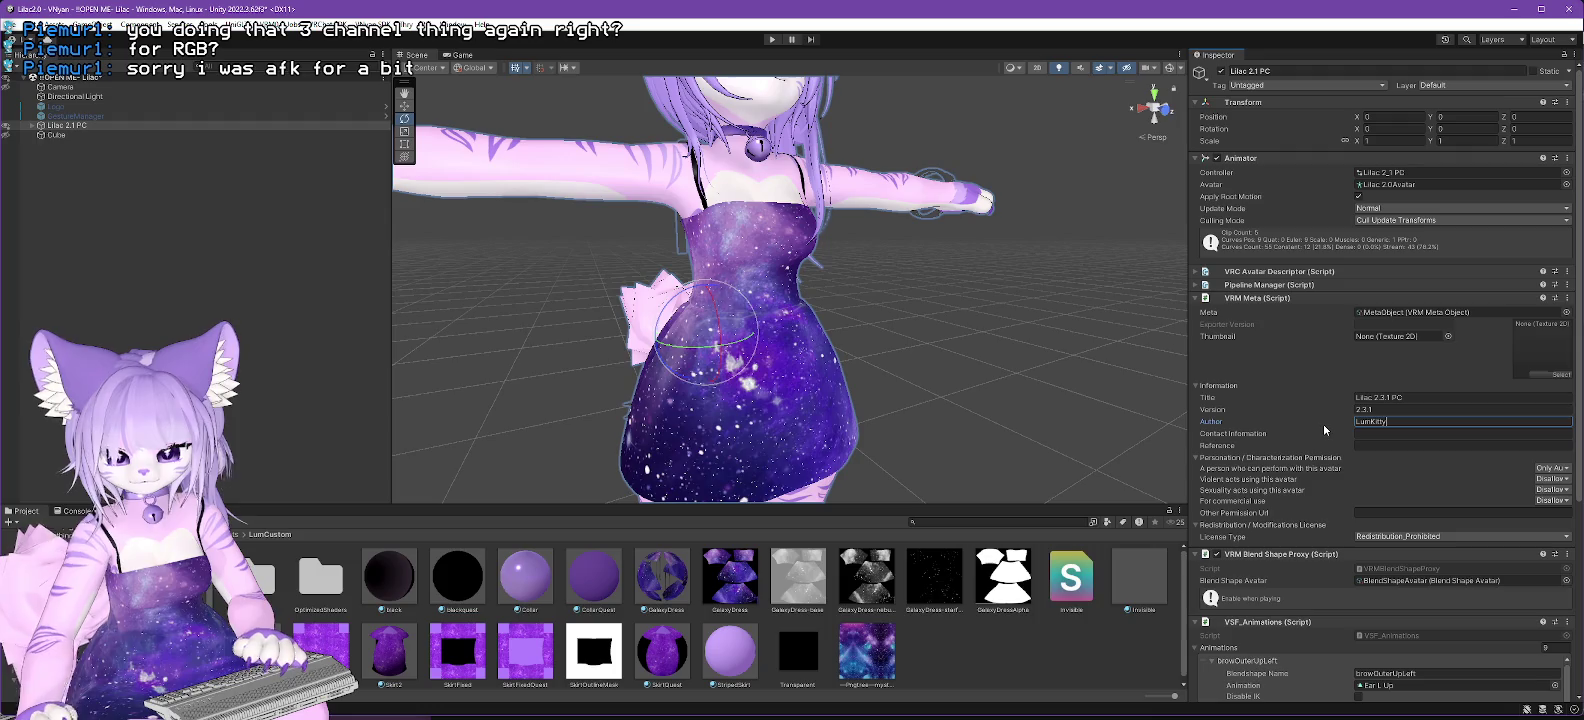